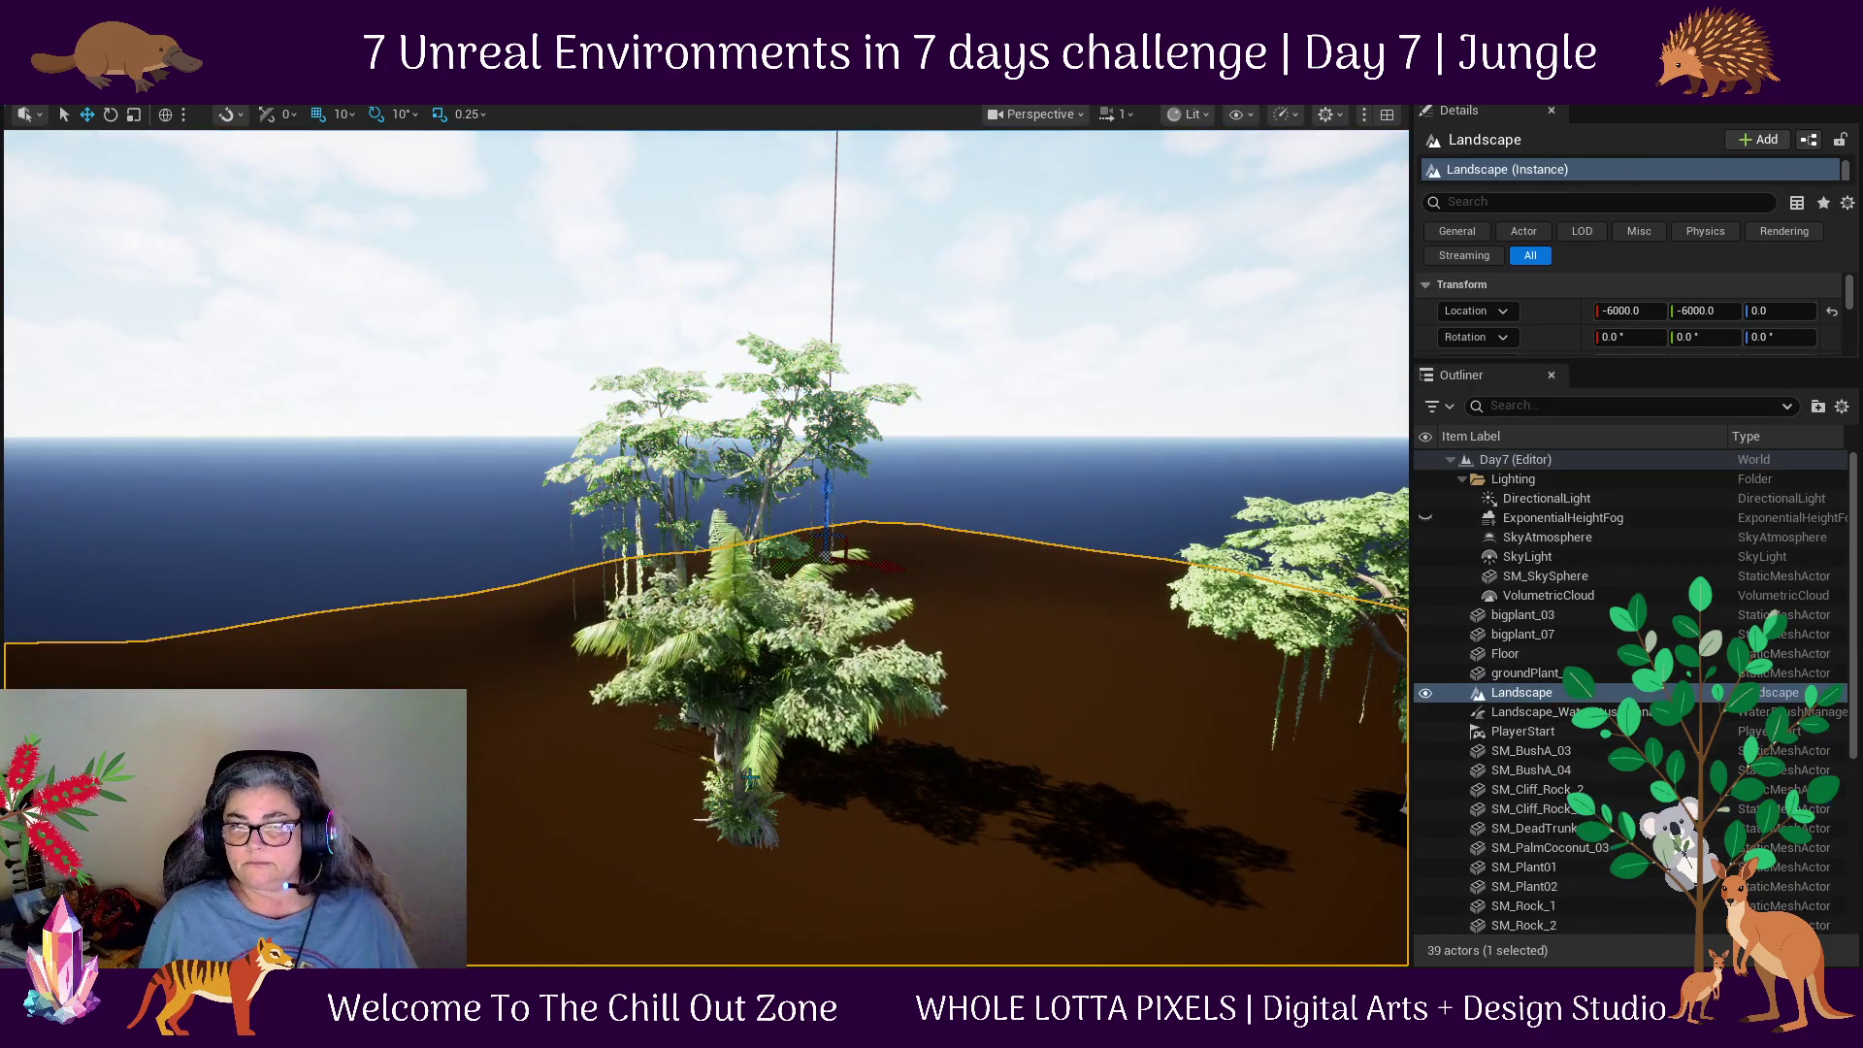
# Slide SM_PalmCoconut_03 out of the medium tree from Y 820 to 550 and drop it onto the ground.
pyautogui.click(1551, 770)
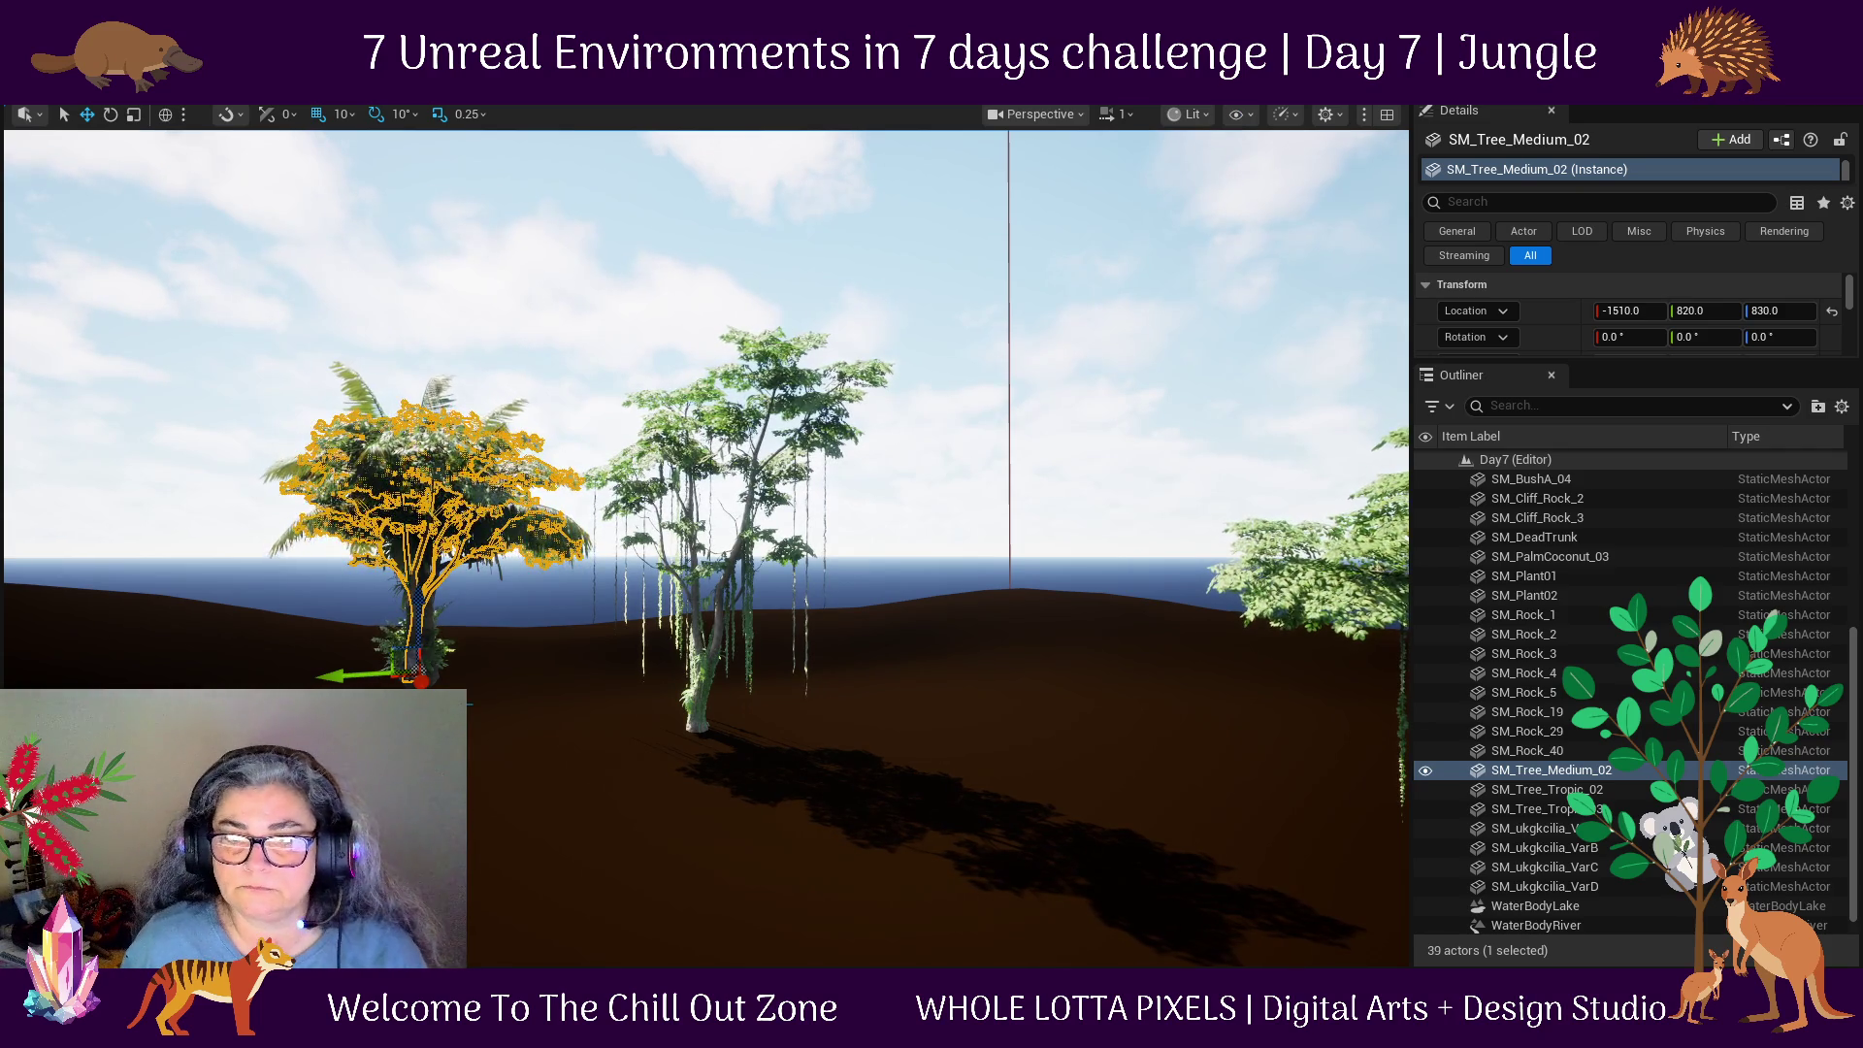
pyautogui.click(440, 499)
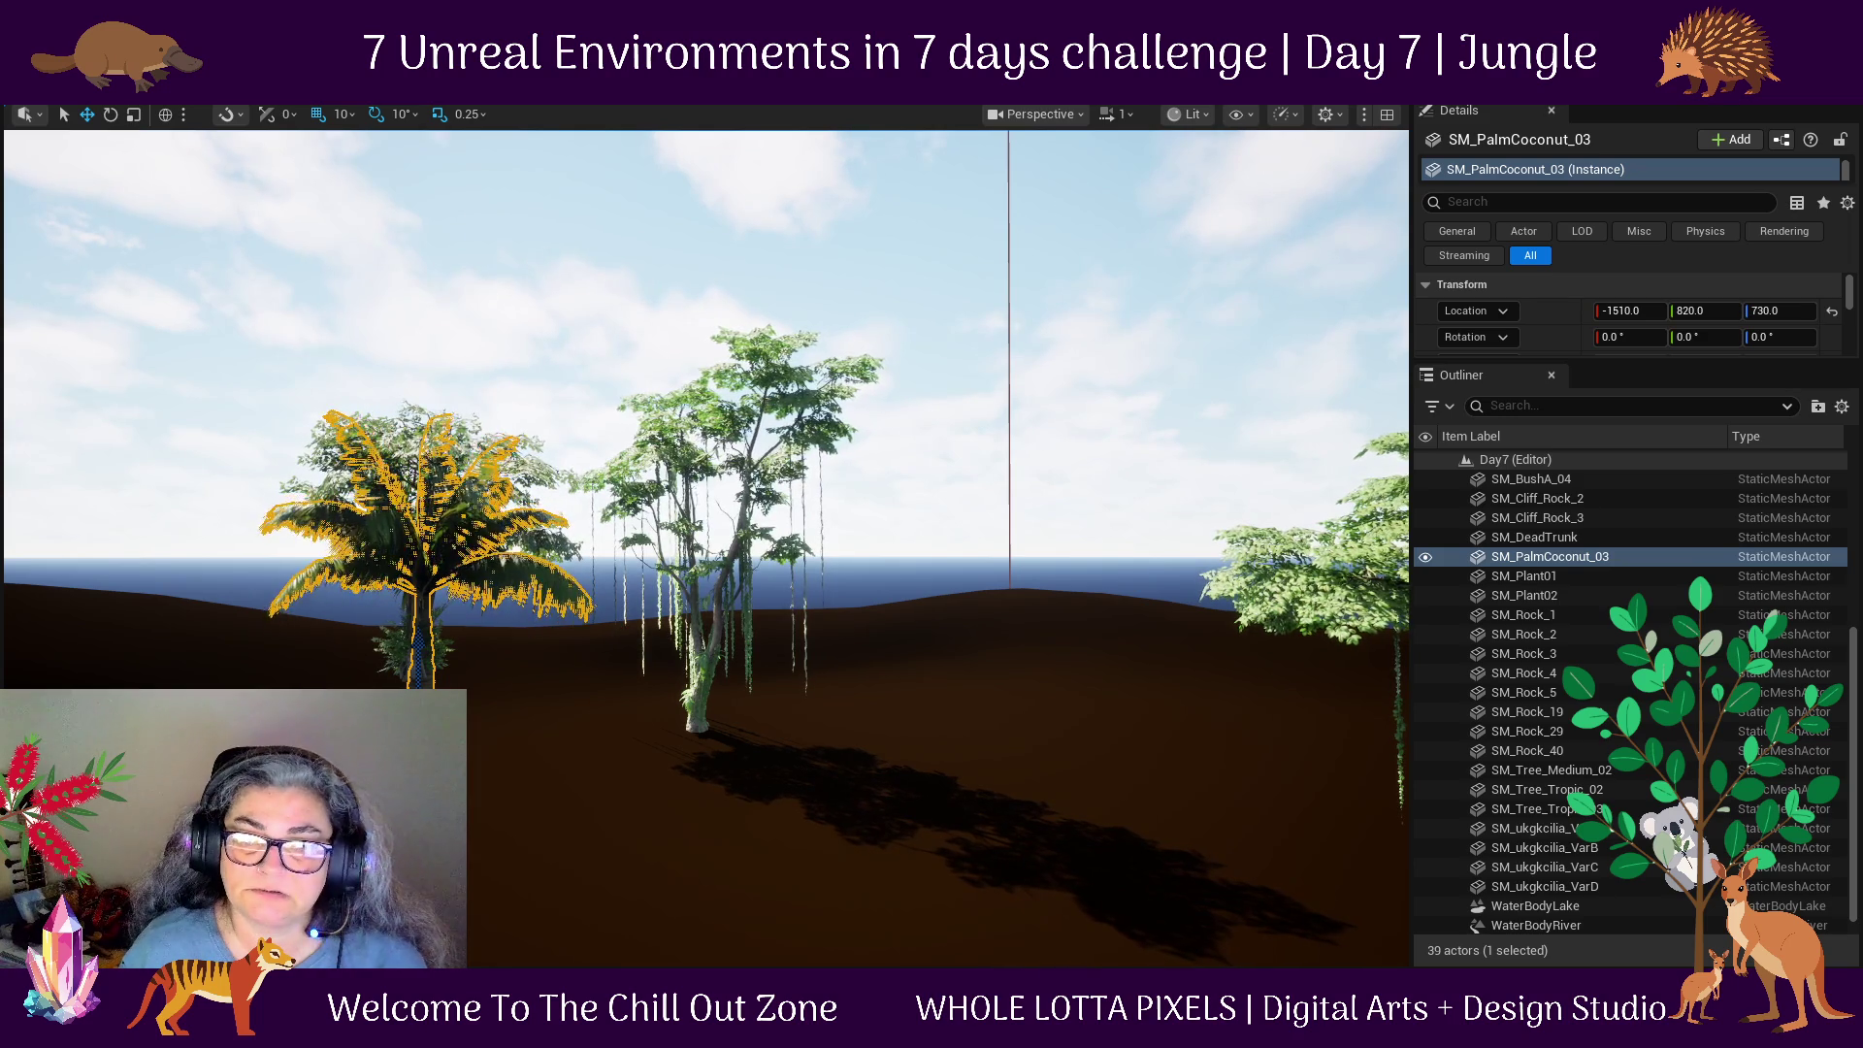
pyautogui.moveTo(363, 701); pyautogui.dragTo(472, 716)
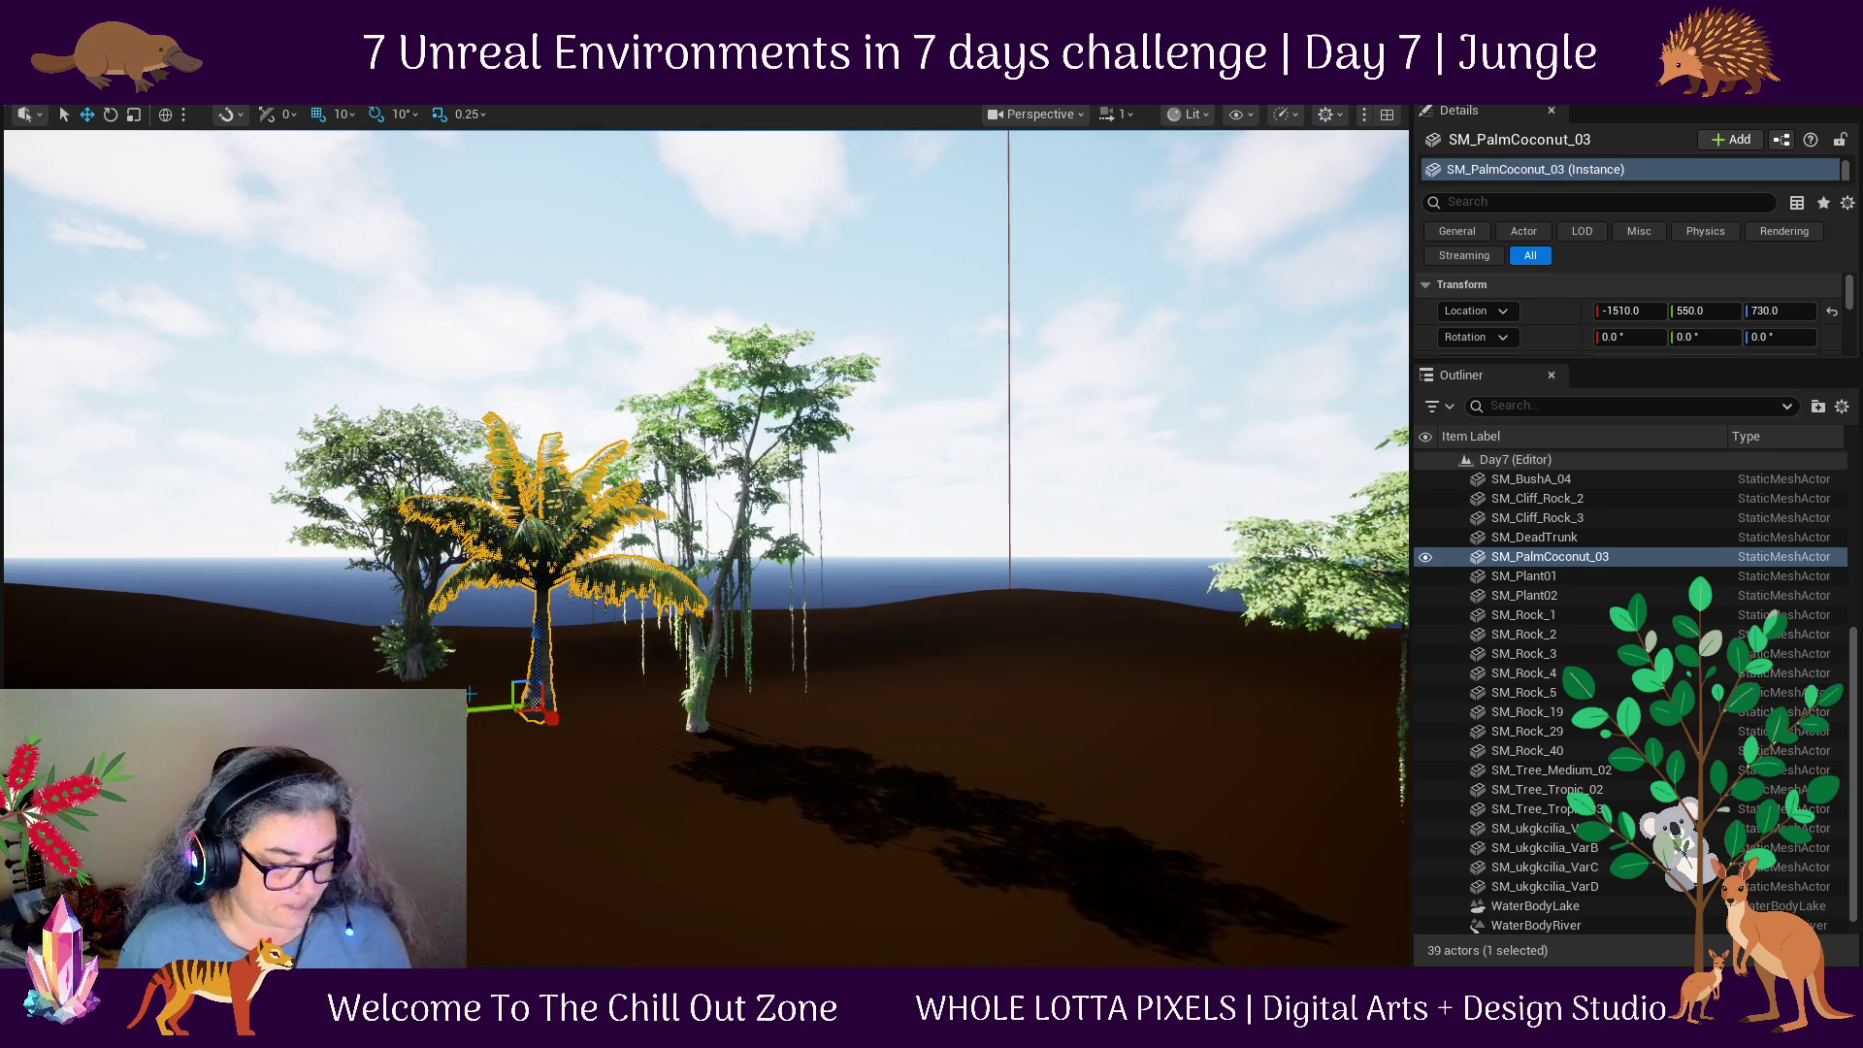
pyautogui.press('f')
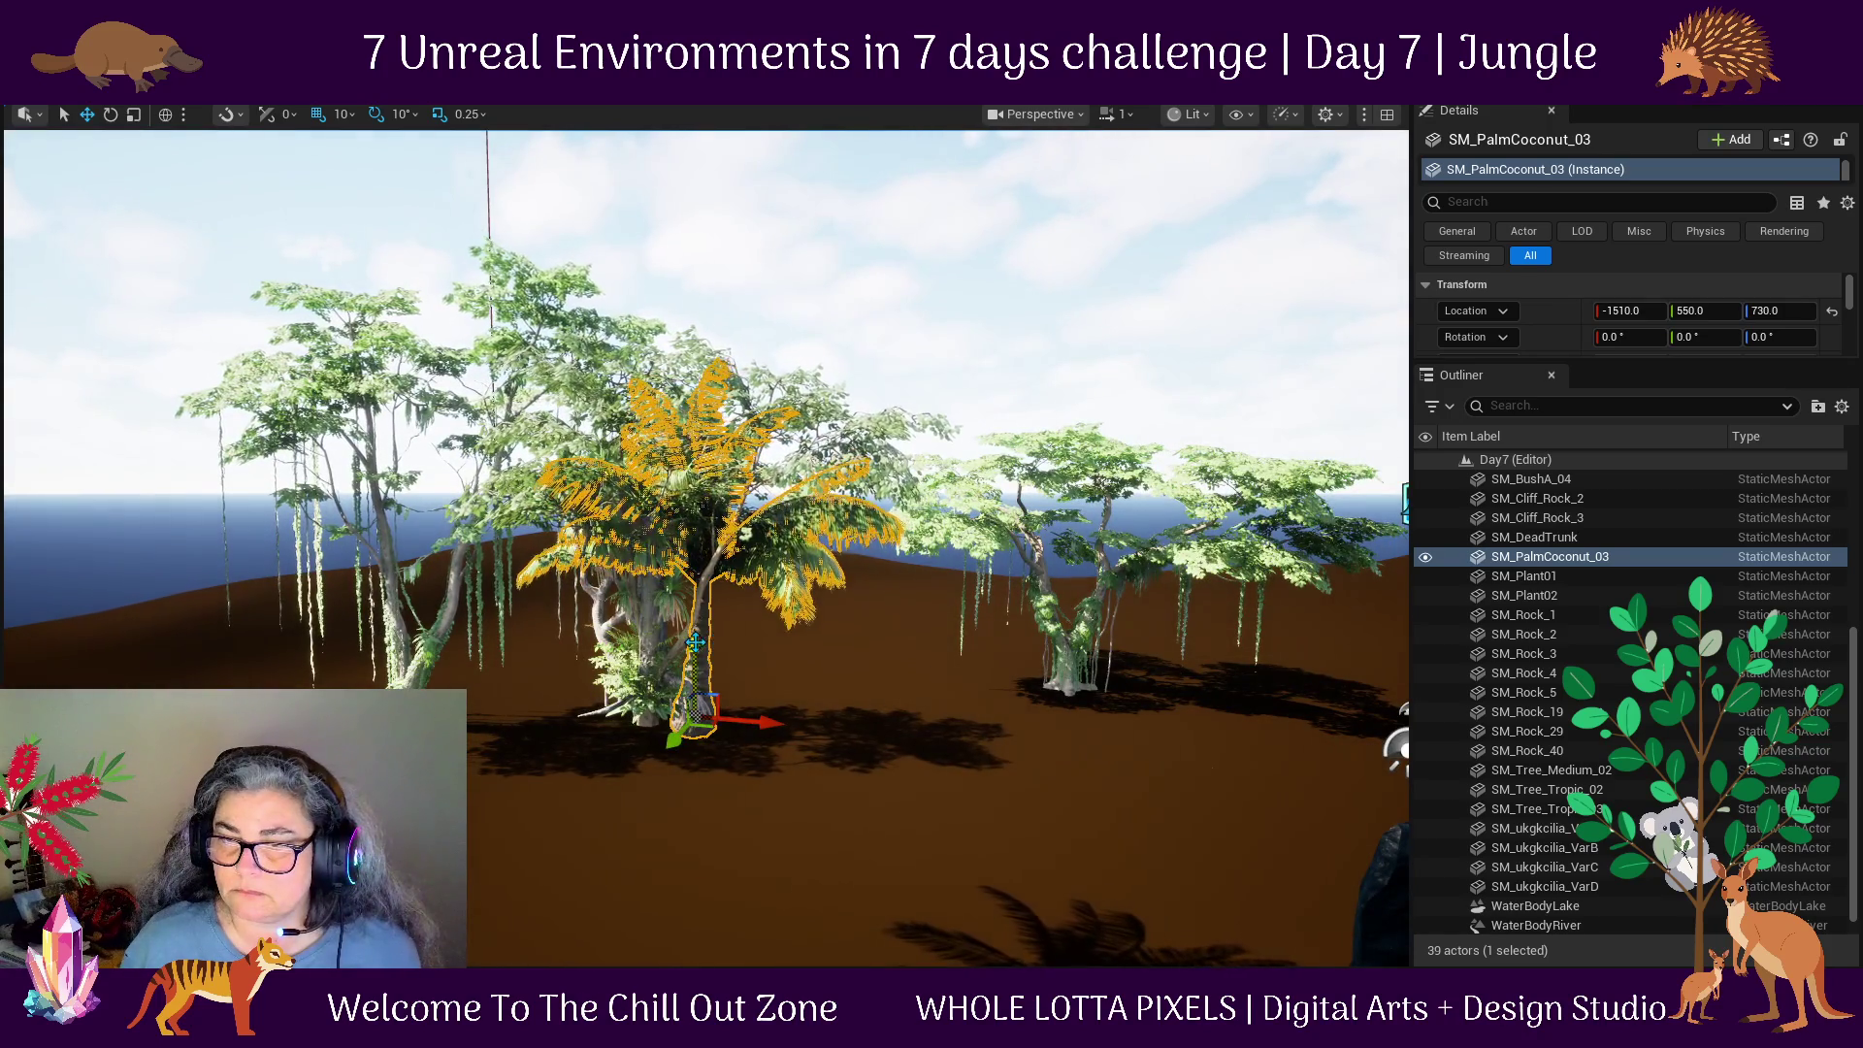
pyautogui.press('End')
pyautogui.scroll(-3, 754, 818)
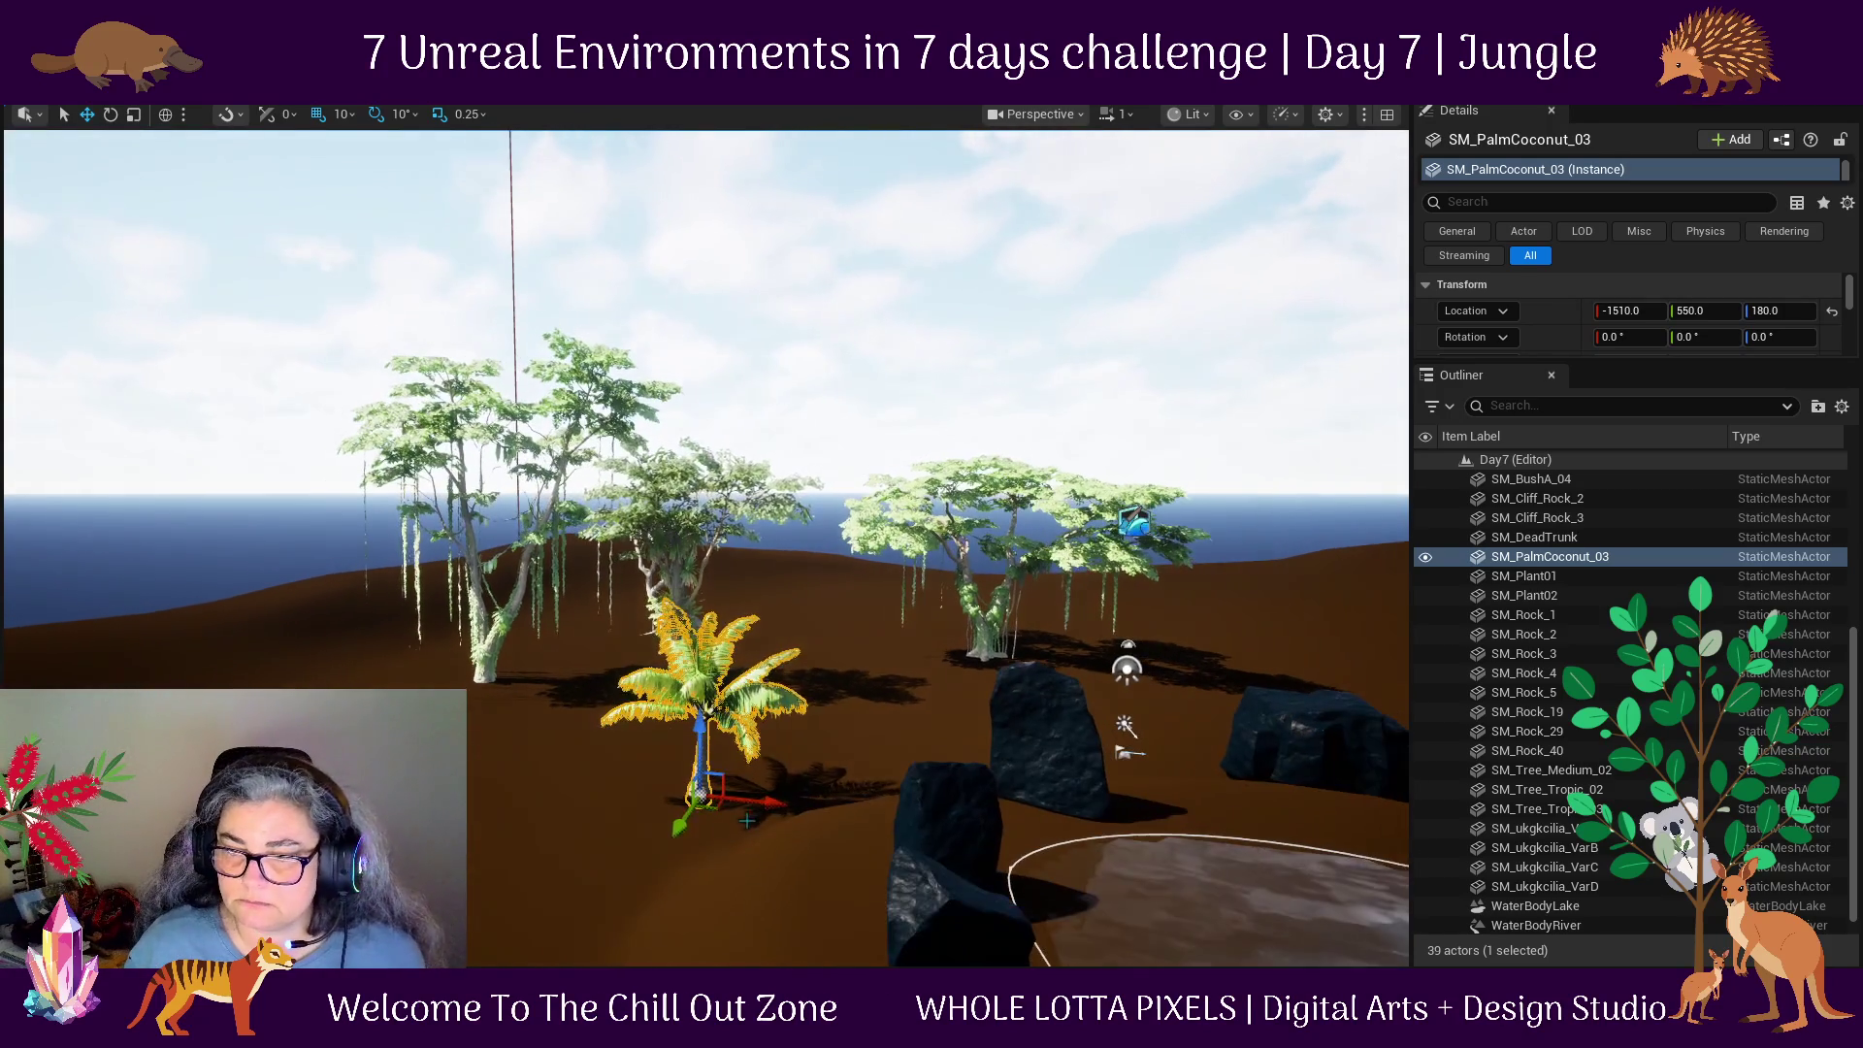
# Lower bigplant_07 and bigplant_03 together toward the ground and shift them along X.
pyautogui.click(669, 573)
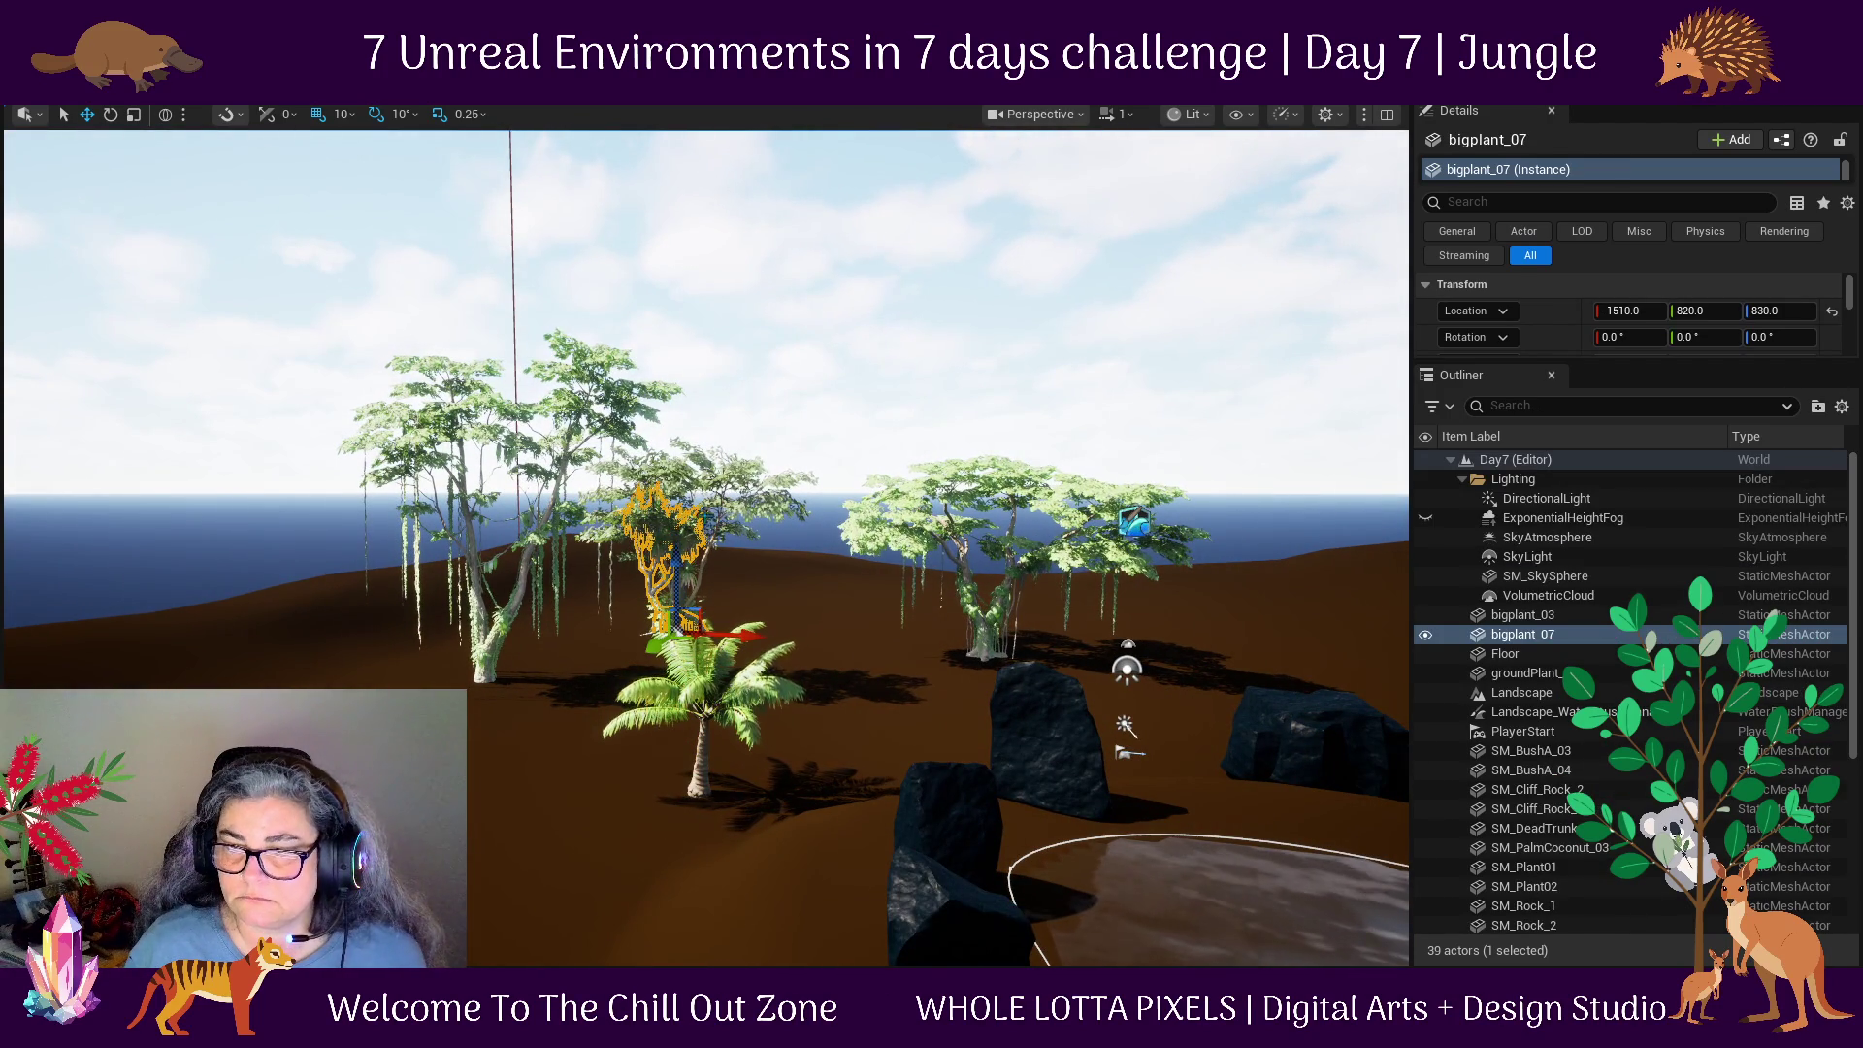
pyautogui.keyDown('ctrl'); pyautogui.click(738, 505); pyautogui.keyUp('ctrl')
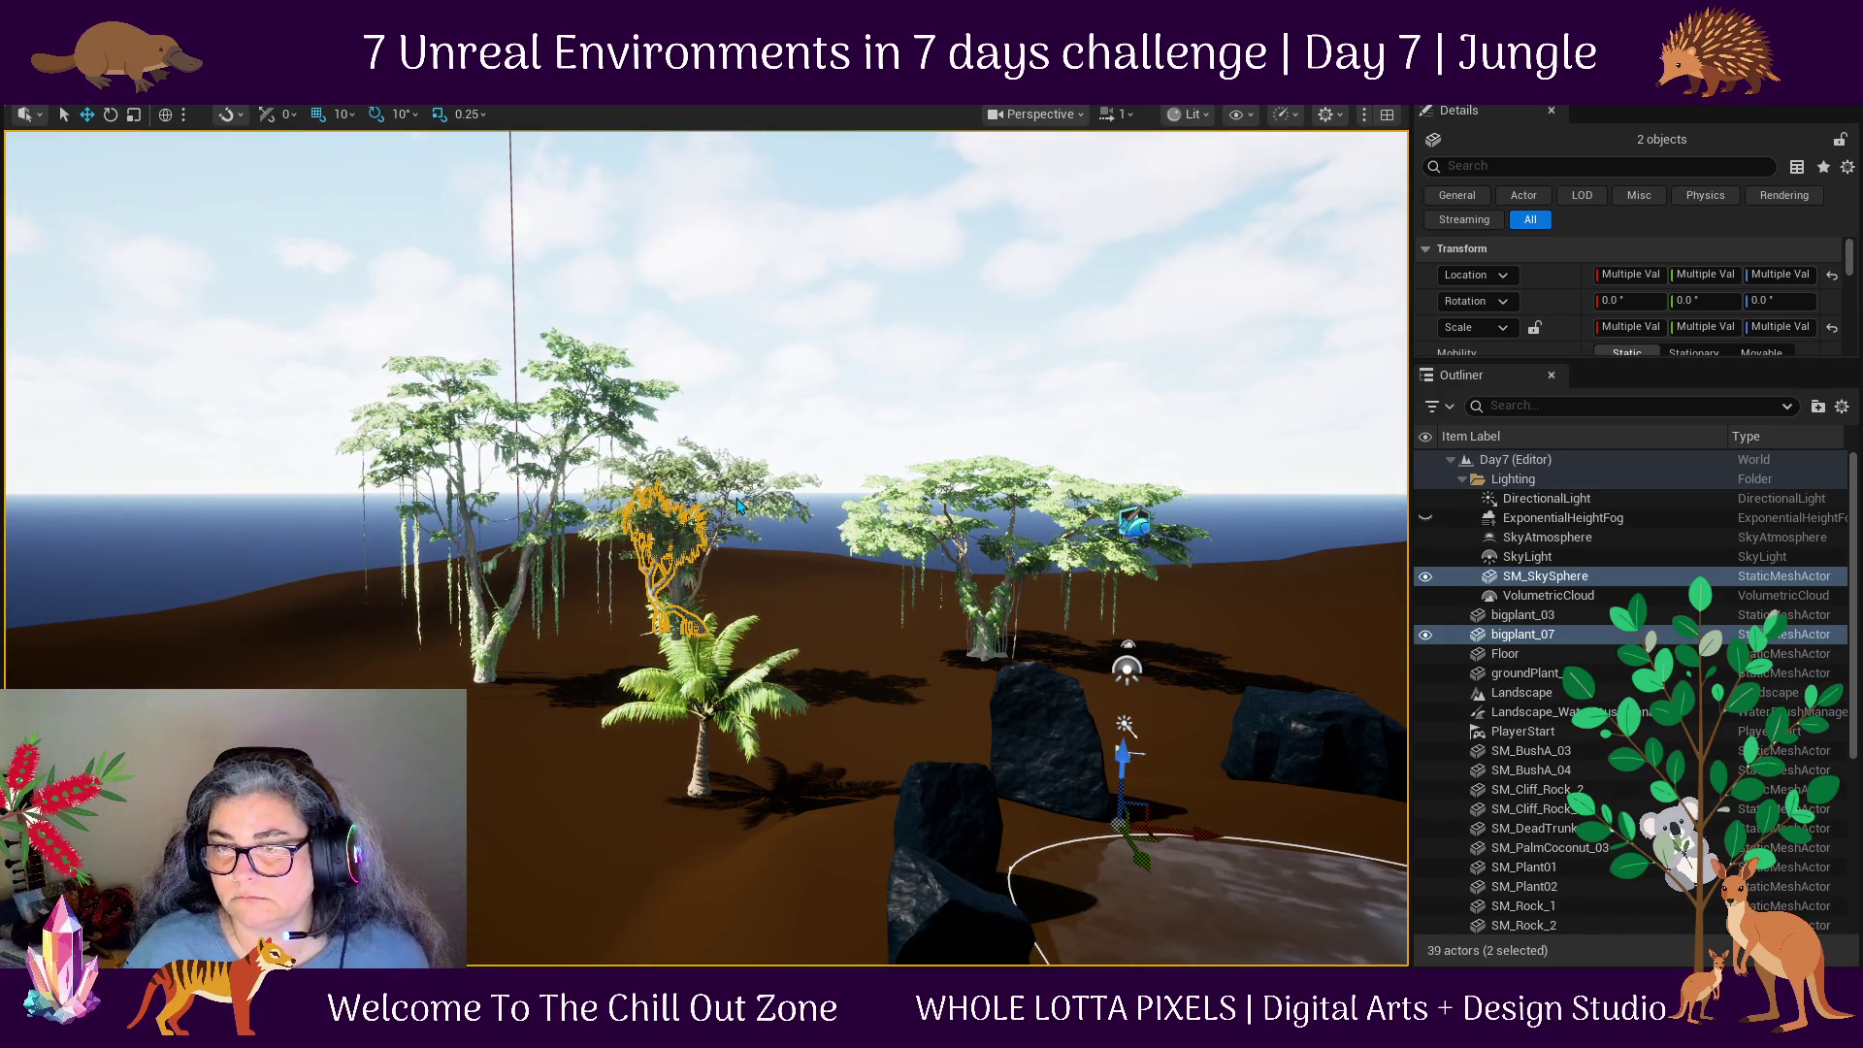
pyautogui.click(737, 504)
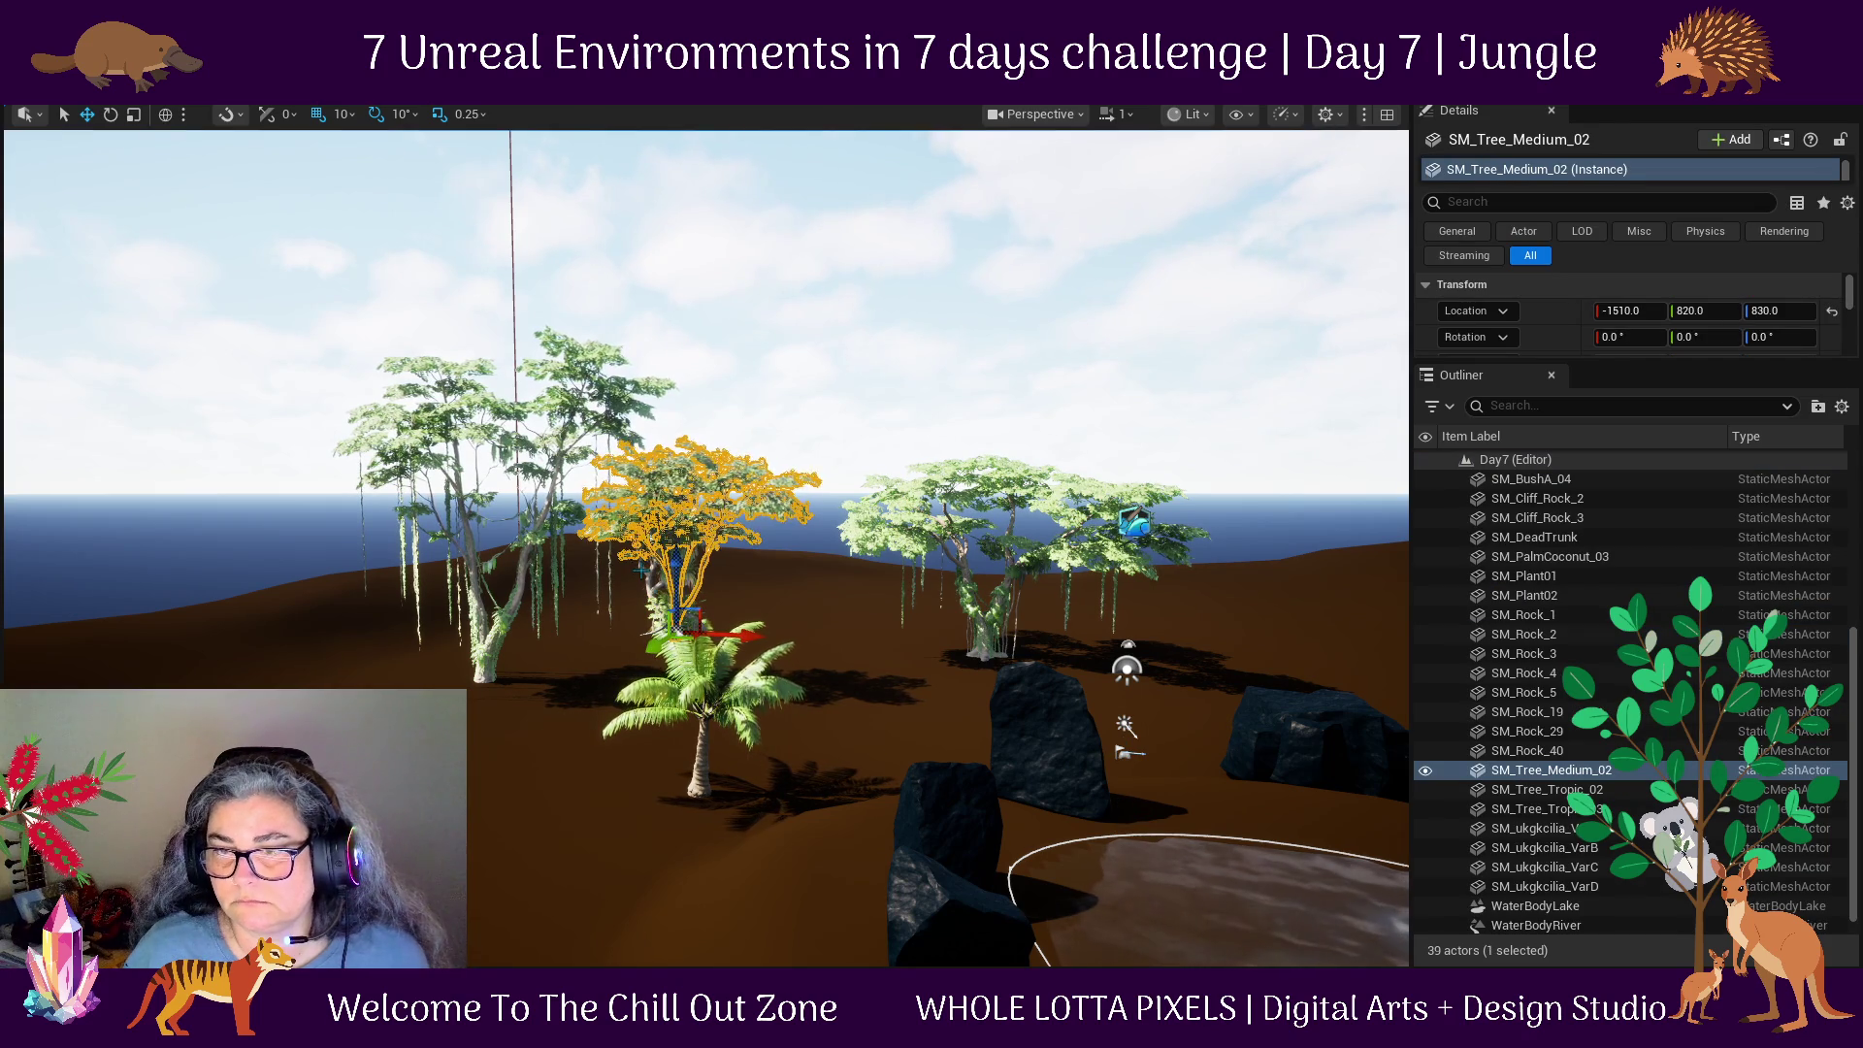
pyautogui.hotkey('ctrl', 'z')
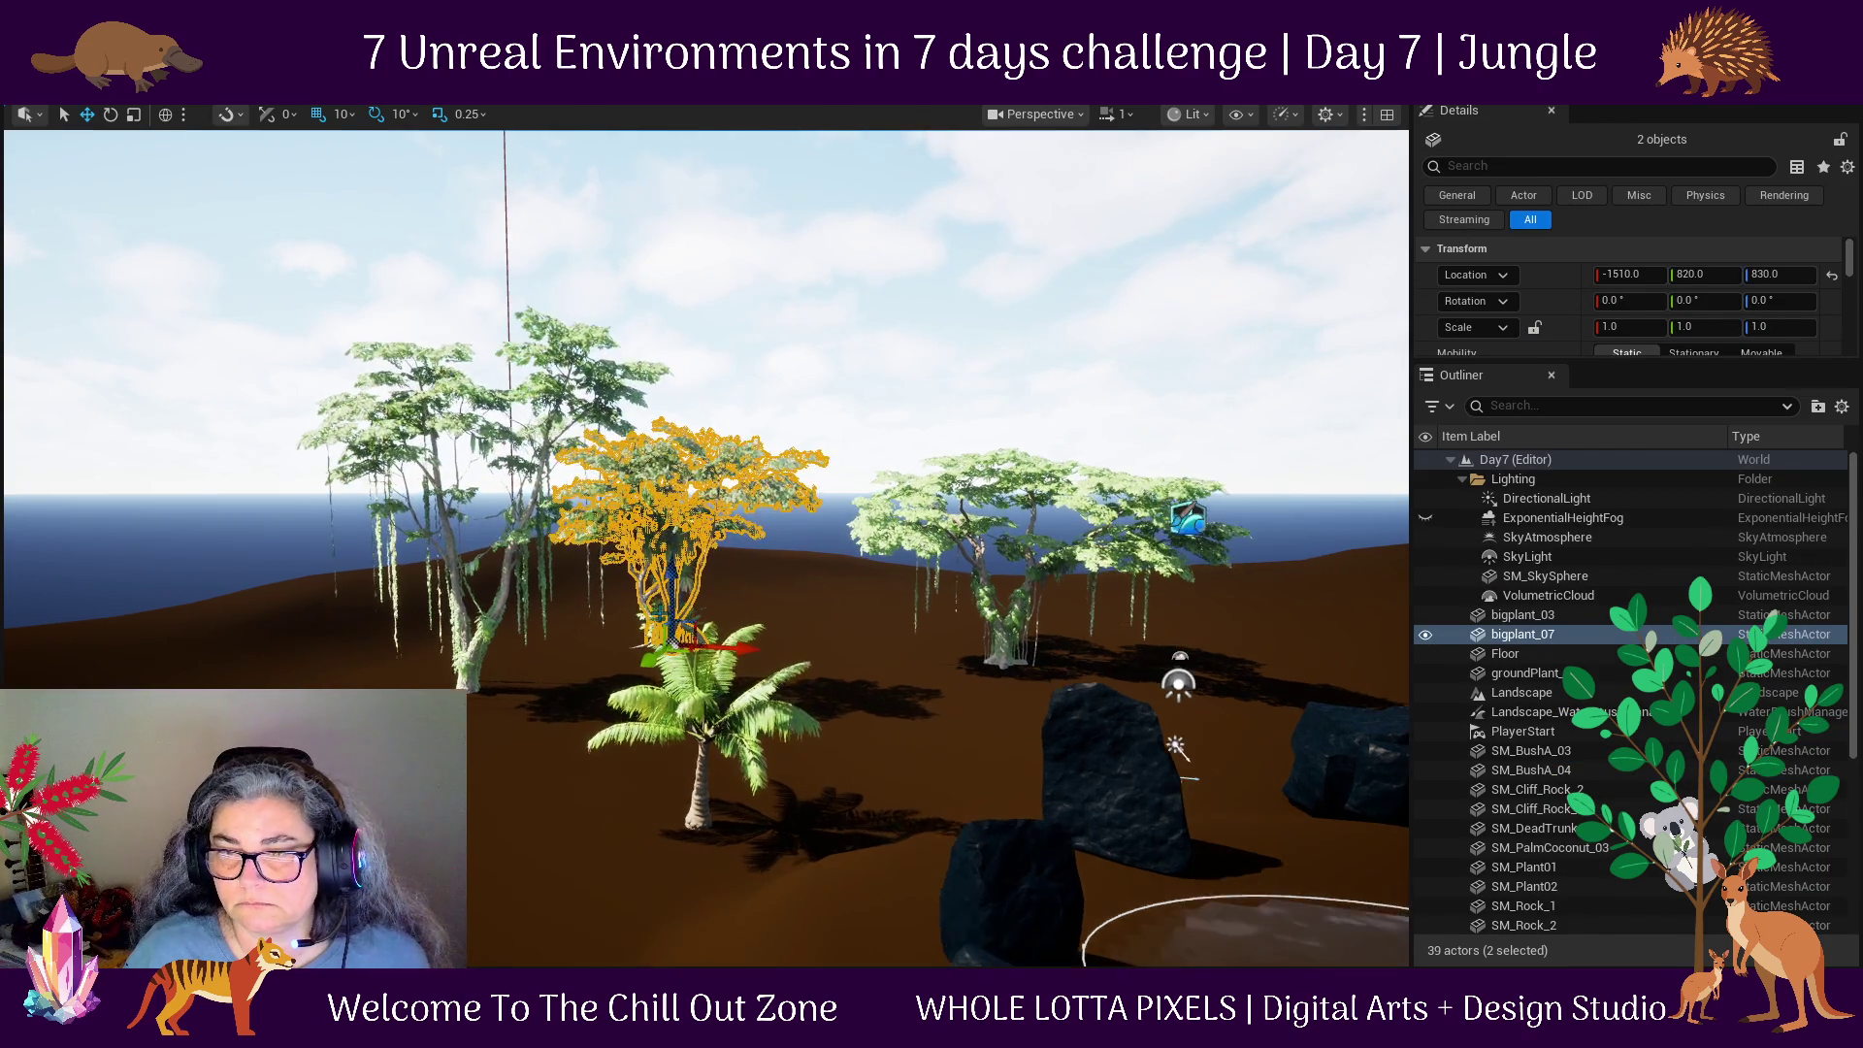
pyautogui.scroll(5, 626, 673)
pyautogui.keyDown('ctrl'); pyautogui.click(626, 672); pyautogui.keyUp('ctrl')
pyautogui.scroll(-8, 626, 672)
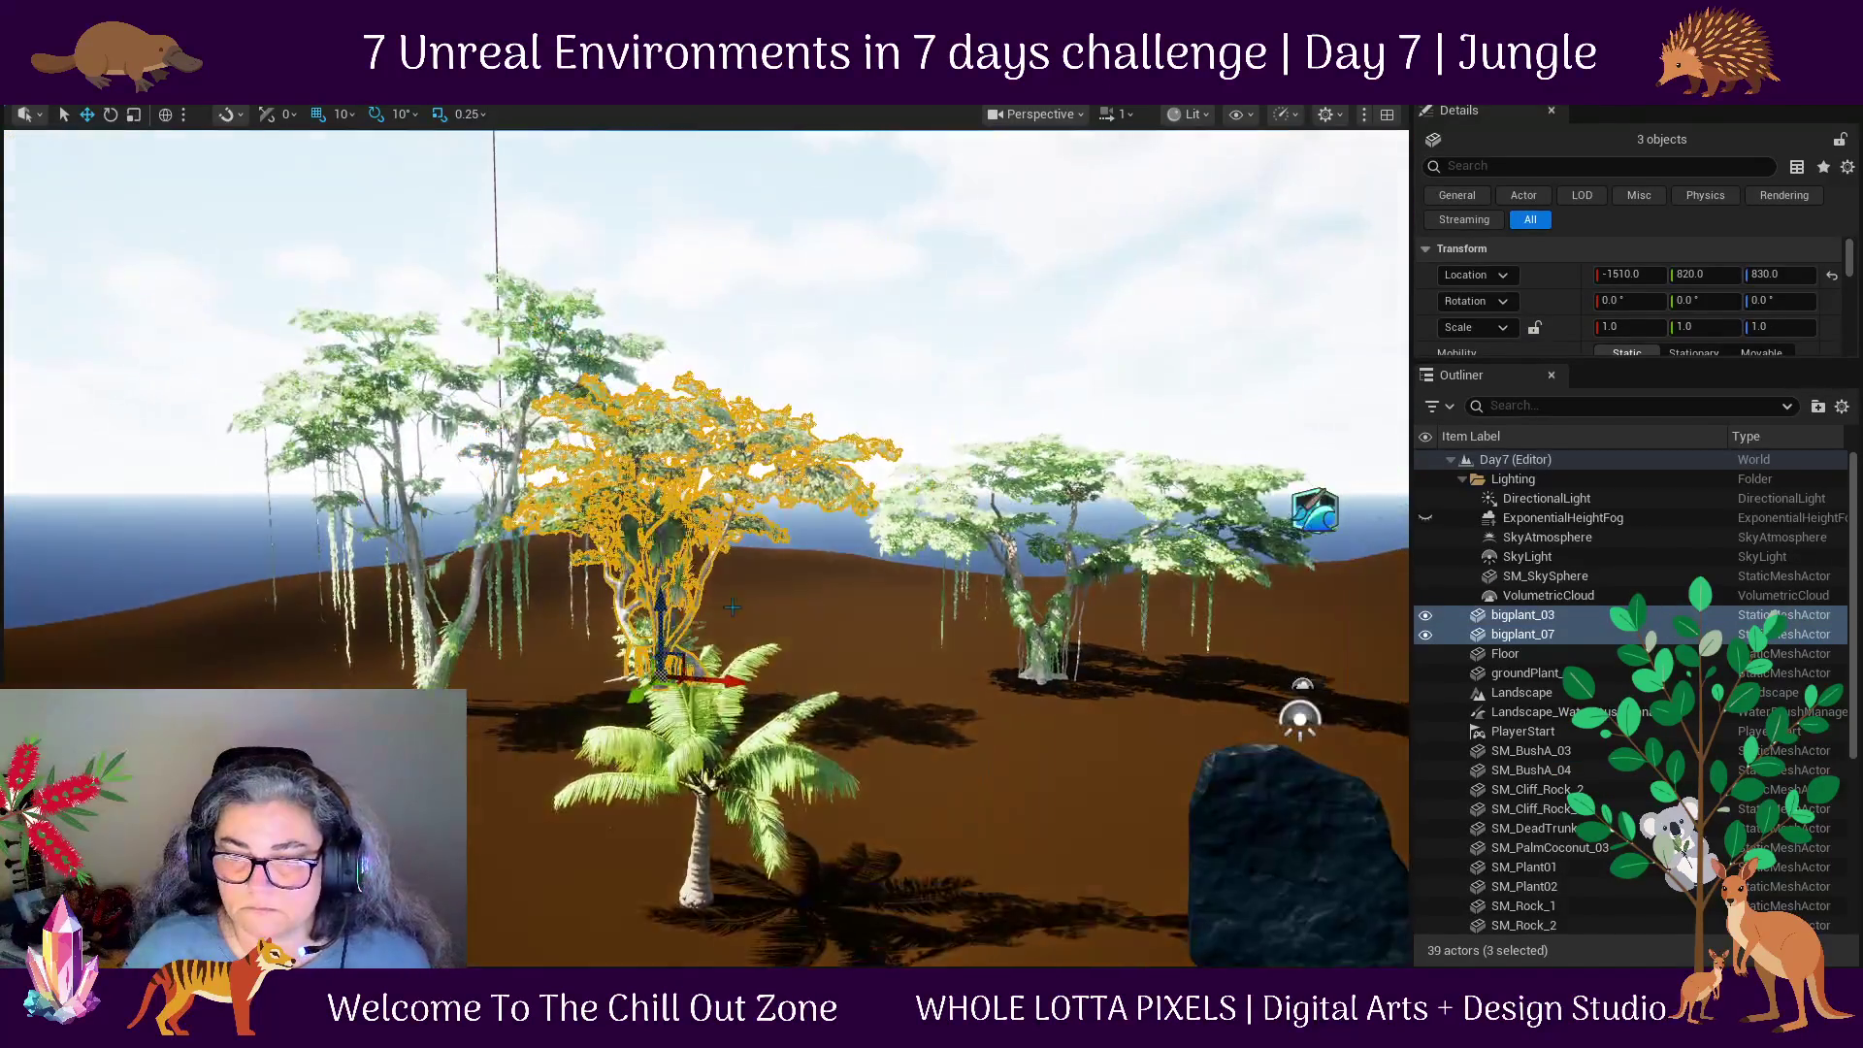
pyautogui.moveTo(656, 620); pyautogui.dragTo(681, 863)
pyautogui.moveTo(720, 938)
pyautogui.mouseDown()
pyautogui.moveTo(543, 874)
pyautogui.moveTo(311, 743)
pyautogui.moveTo(310, 796)
pyautogui.mouseUp()
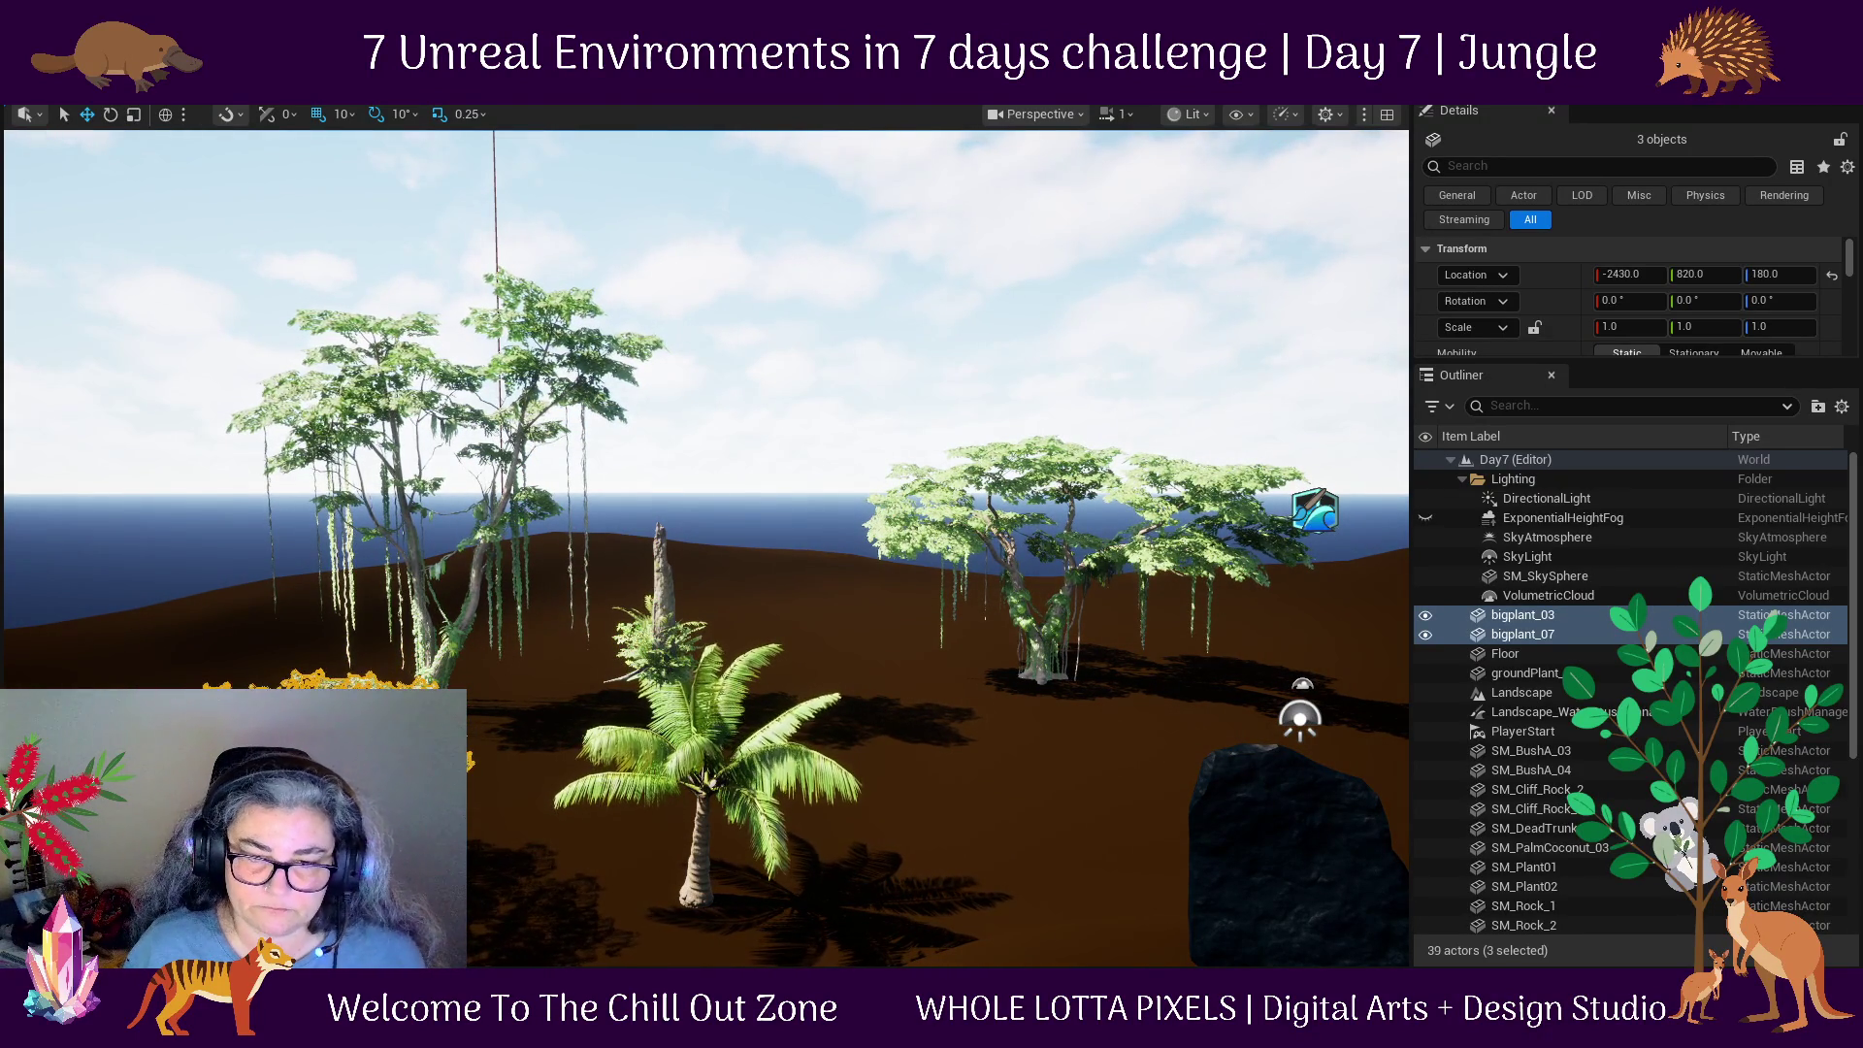
# Move SM_Tree_Medium_02 to -2430, -100 and bigplant_03 to -1800, 820, closer to the palm.
pyautogui.click(311, 796)
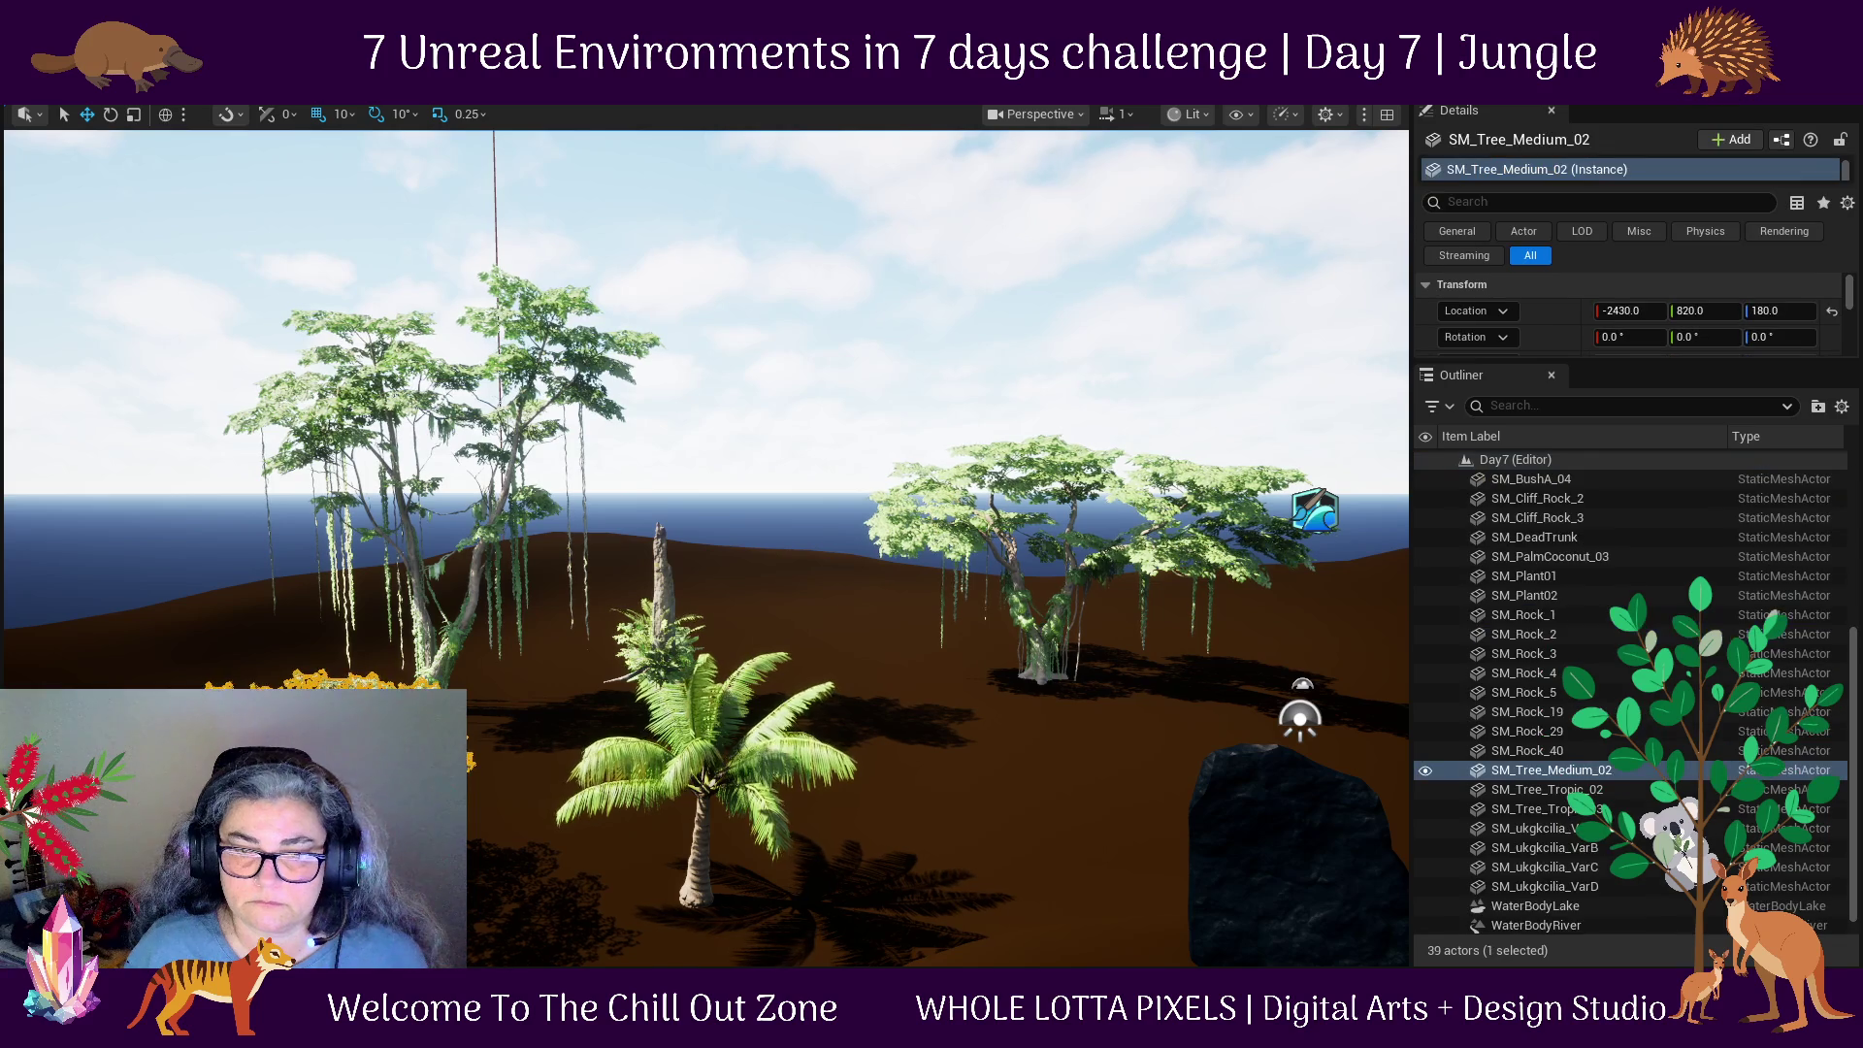
pyautogui.moveTo(311, 796); pyautogui.dragTo(487, 820)
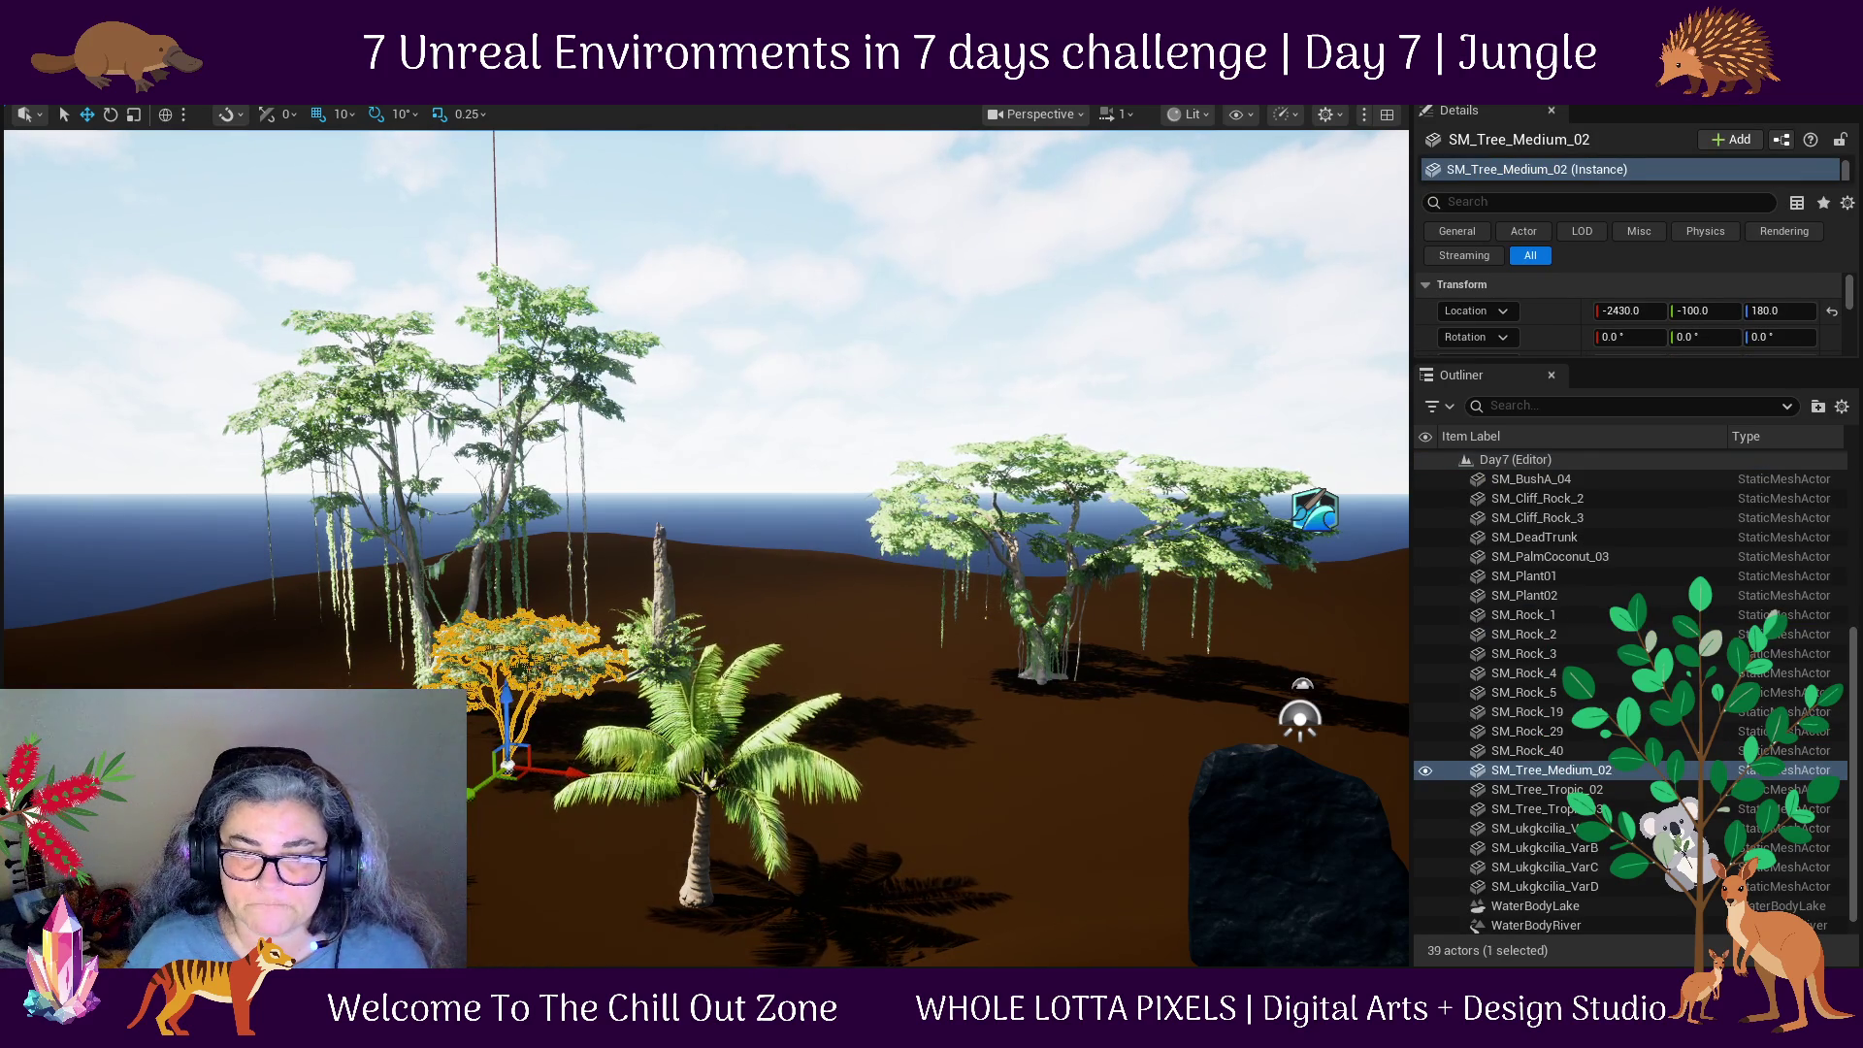
pyautogui.click(311, 776)
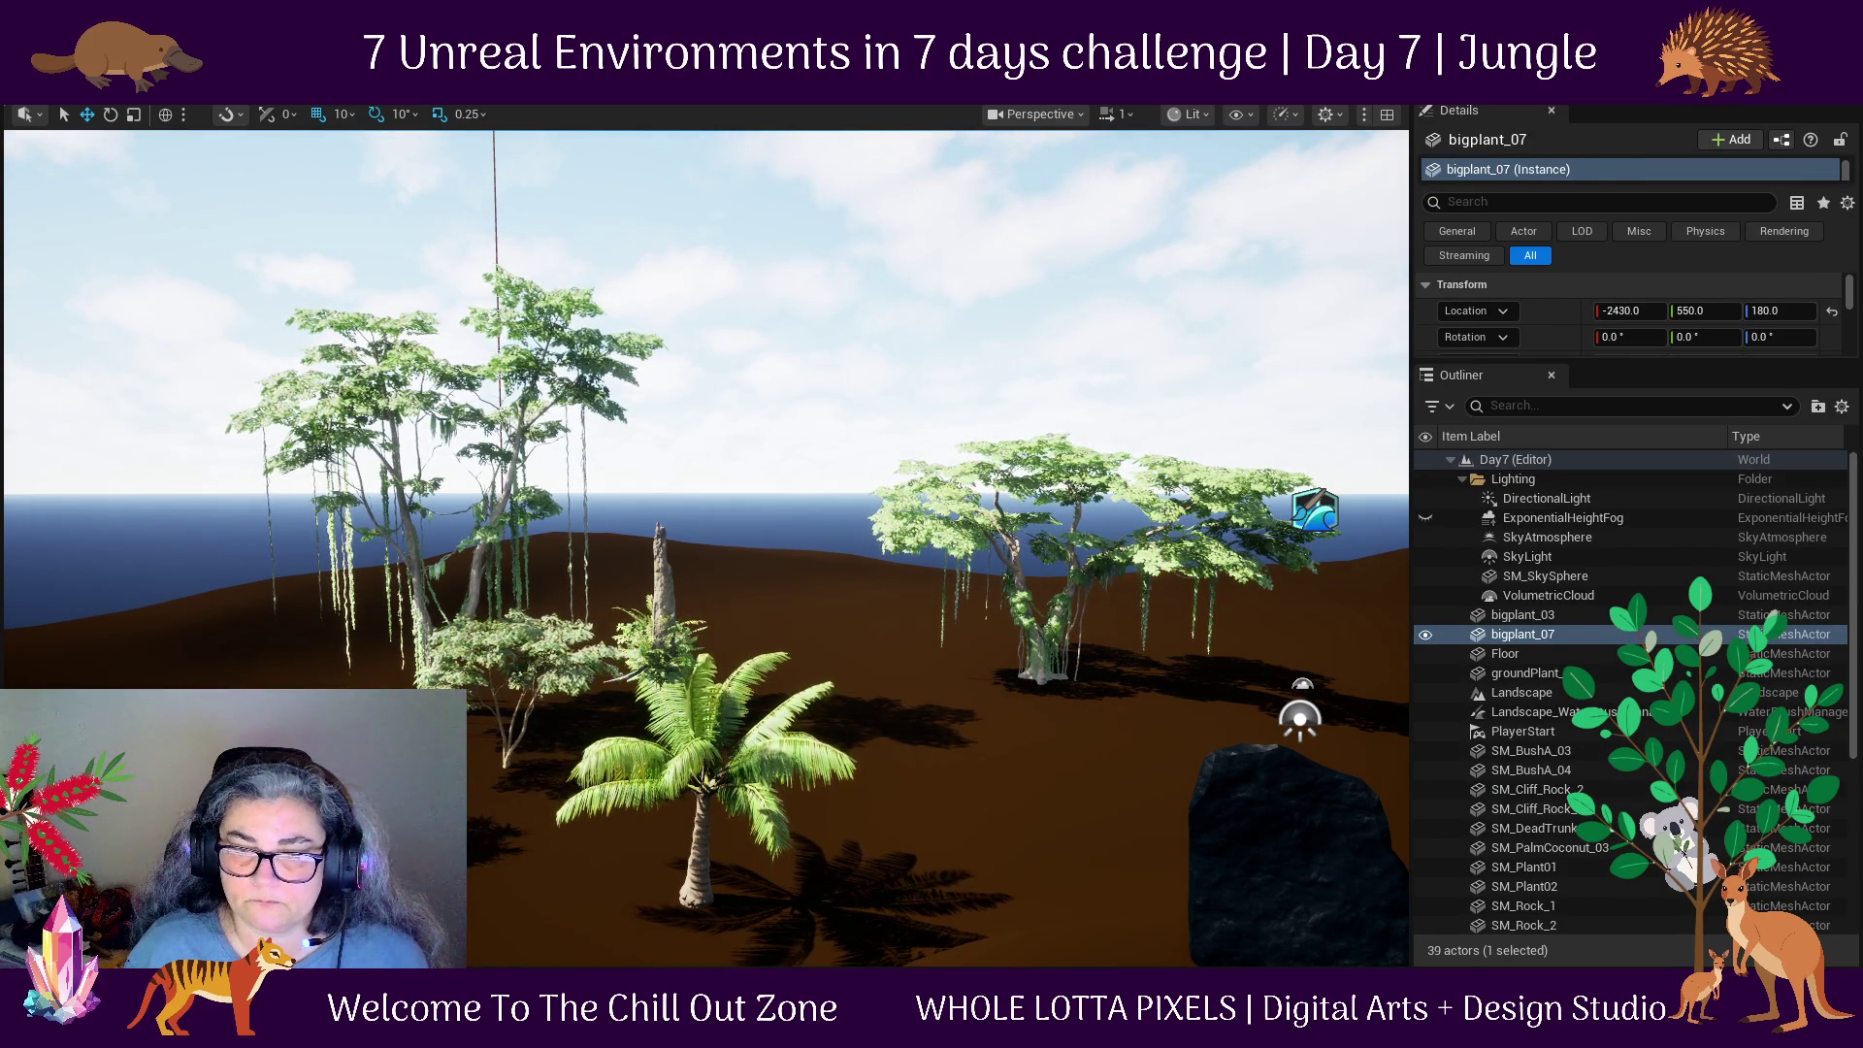
pyautogui.click(1523, 614)
pyautogui.moveTo(437, 946); pyautogui.dragTo(543, 946)
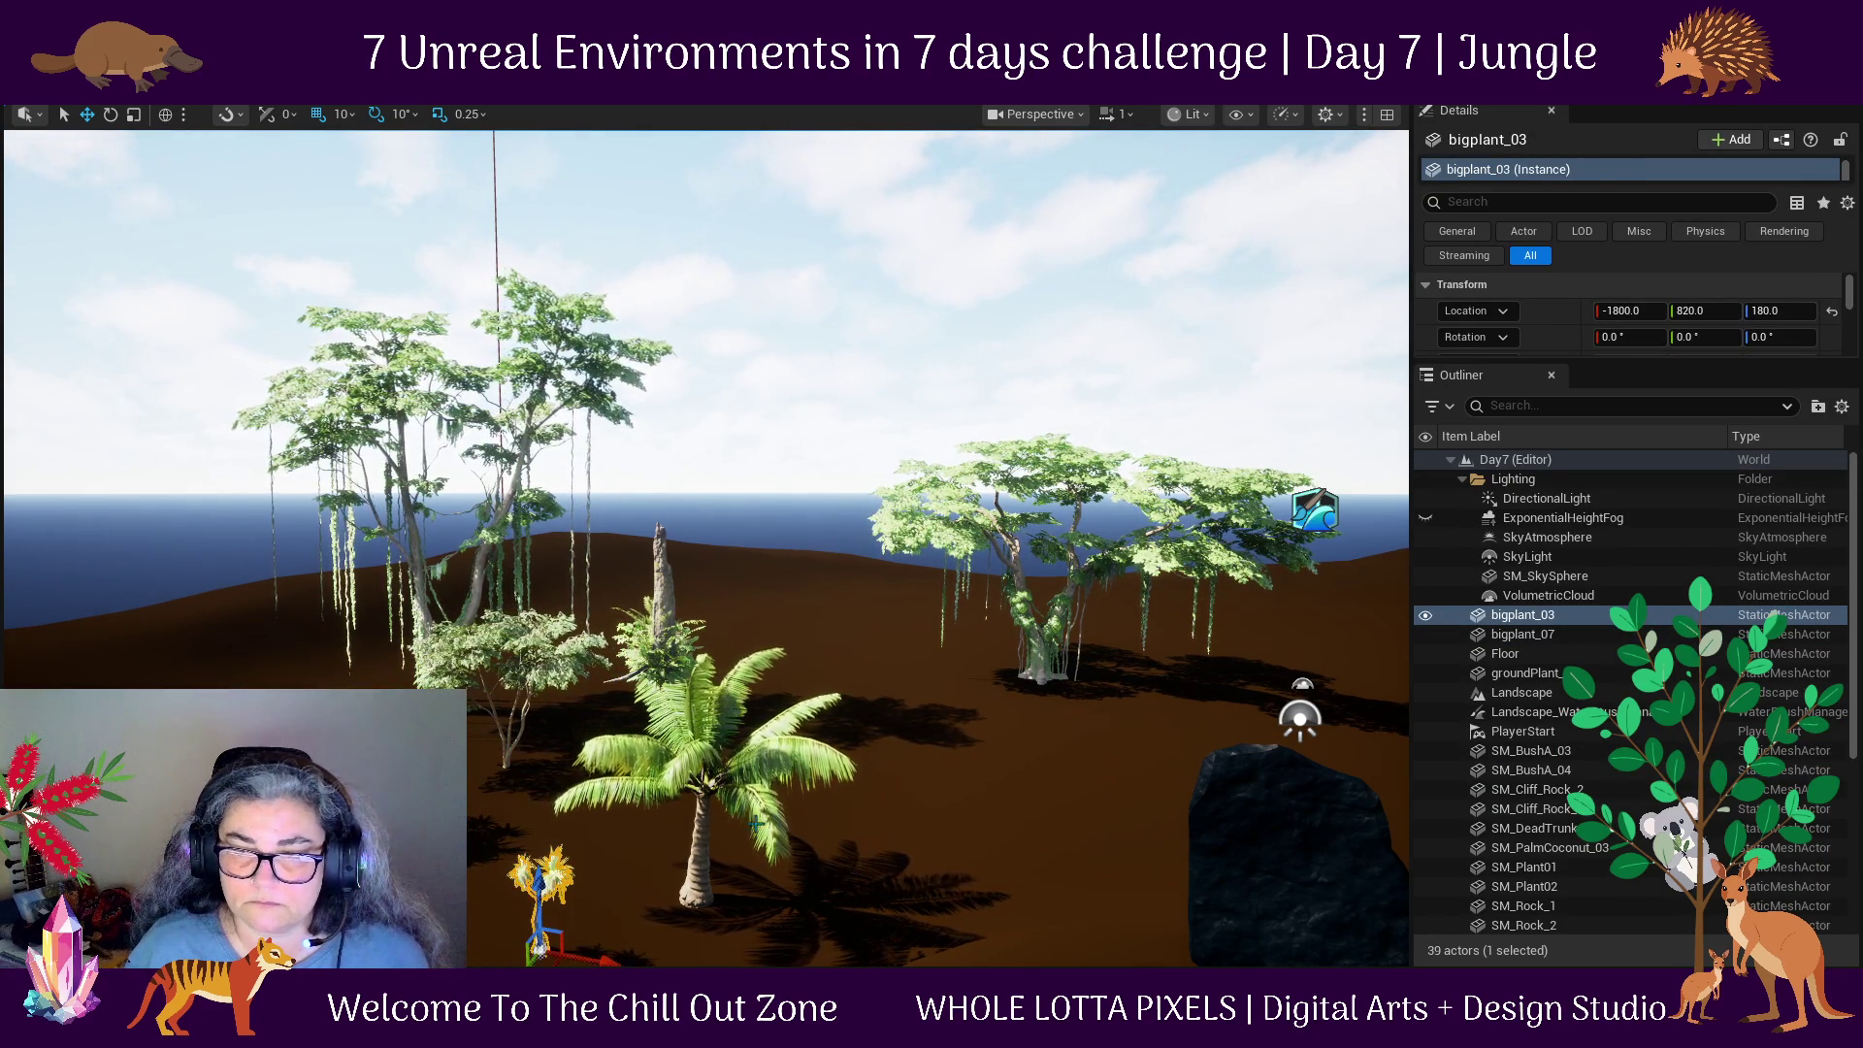
# Select the dead trunk and frame it from a ground-level view.
pyautogui.click(675, 609)
pyautogui.press('f')
pyautogui.moveTo(880, 568); pyautogui.dragTo(767, 651)
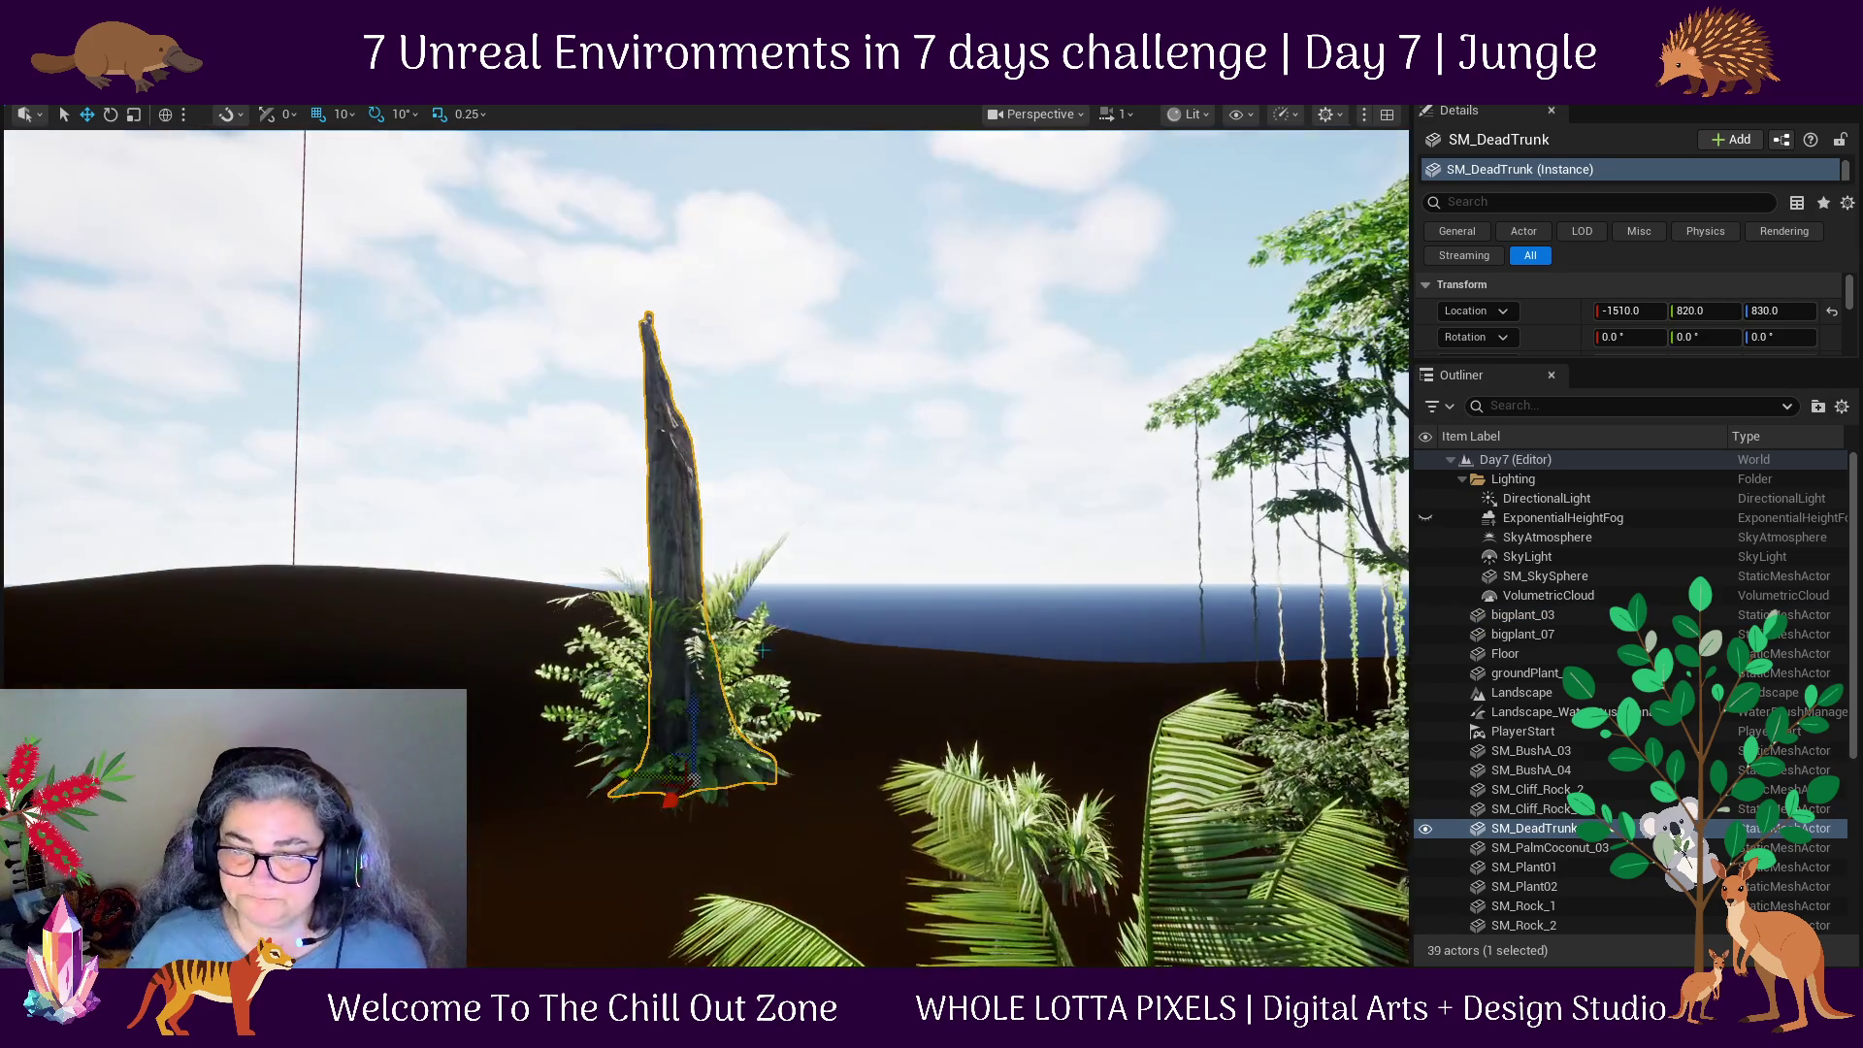
# Select the dead trunk together with SM_Plant01, SM_BushA_03/04 and the ukgkcilia ferns around it.
pyautogui.keyDown('ctrl'); pyautogui.click(744, 681); pyautogui.keyUp('ctrl')
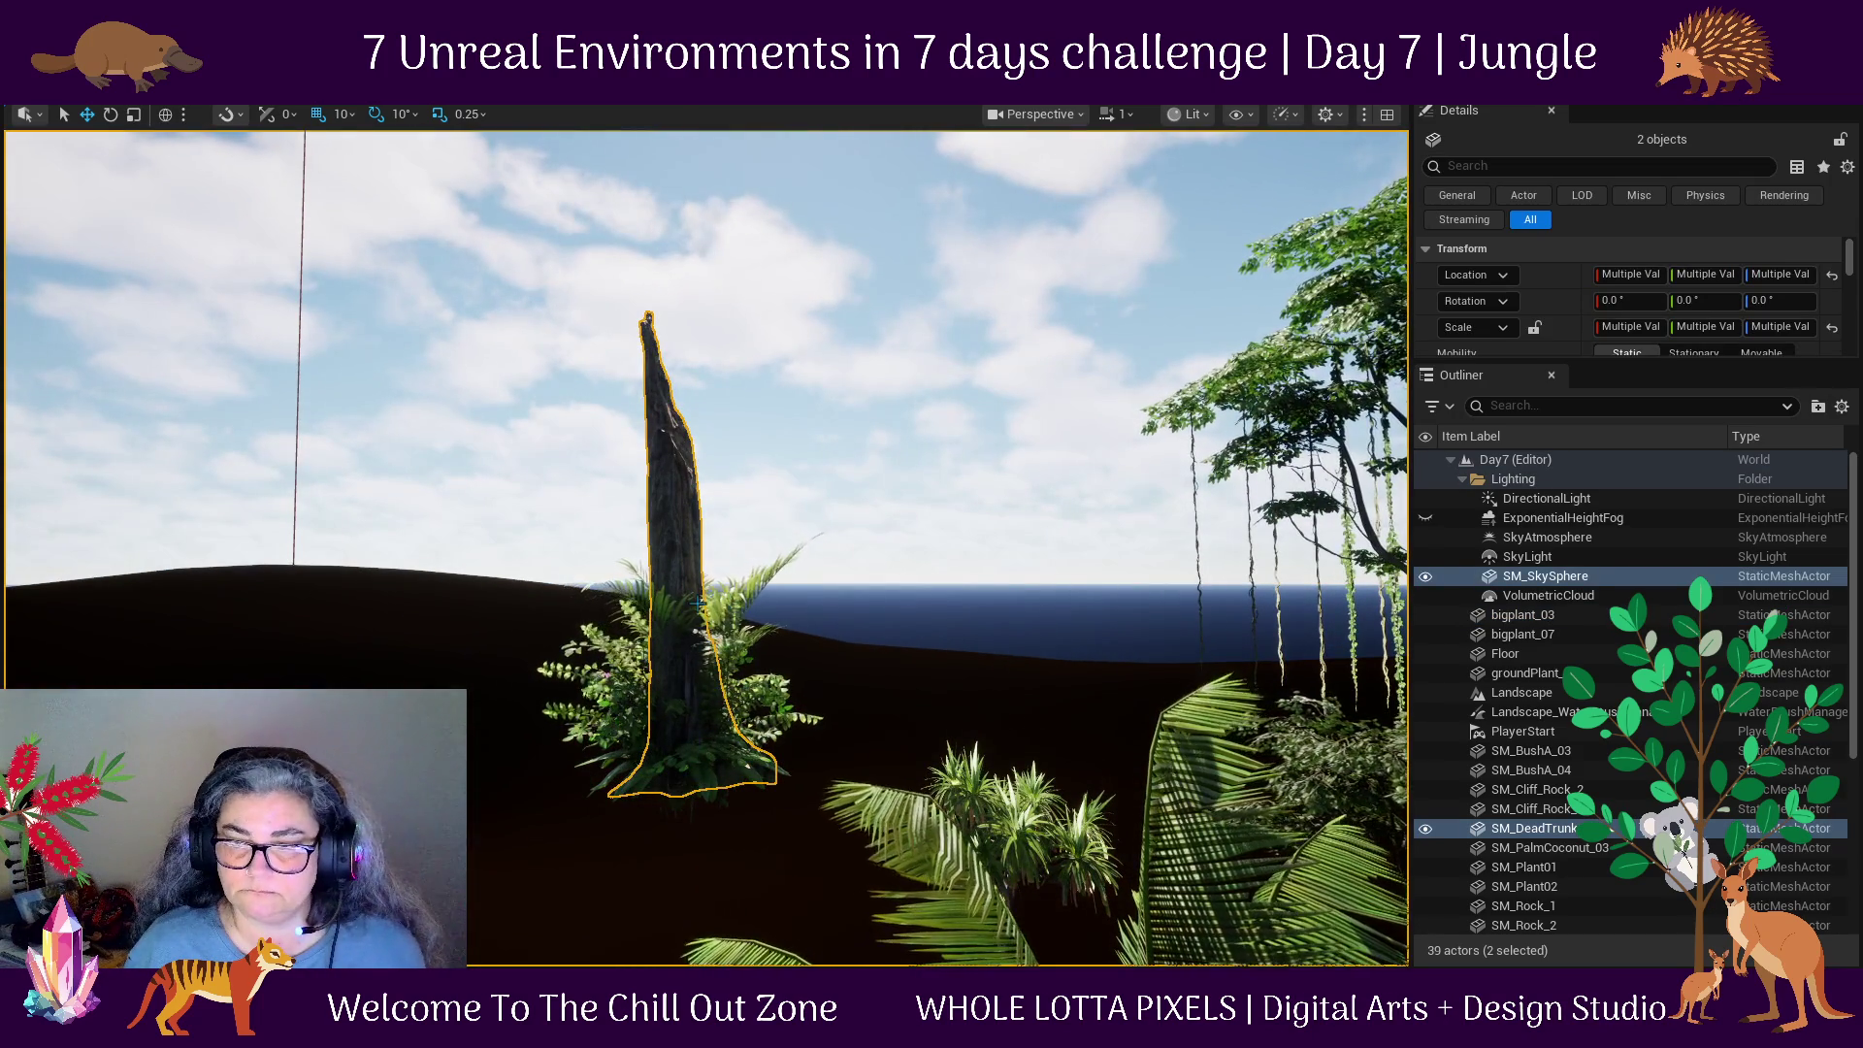
pyautogui.click(699, 601)
pyautogui.keyDown('ctrl'); pyautogui.click(725, 629); pyautogui.keyUp('ctrl')
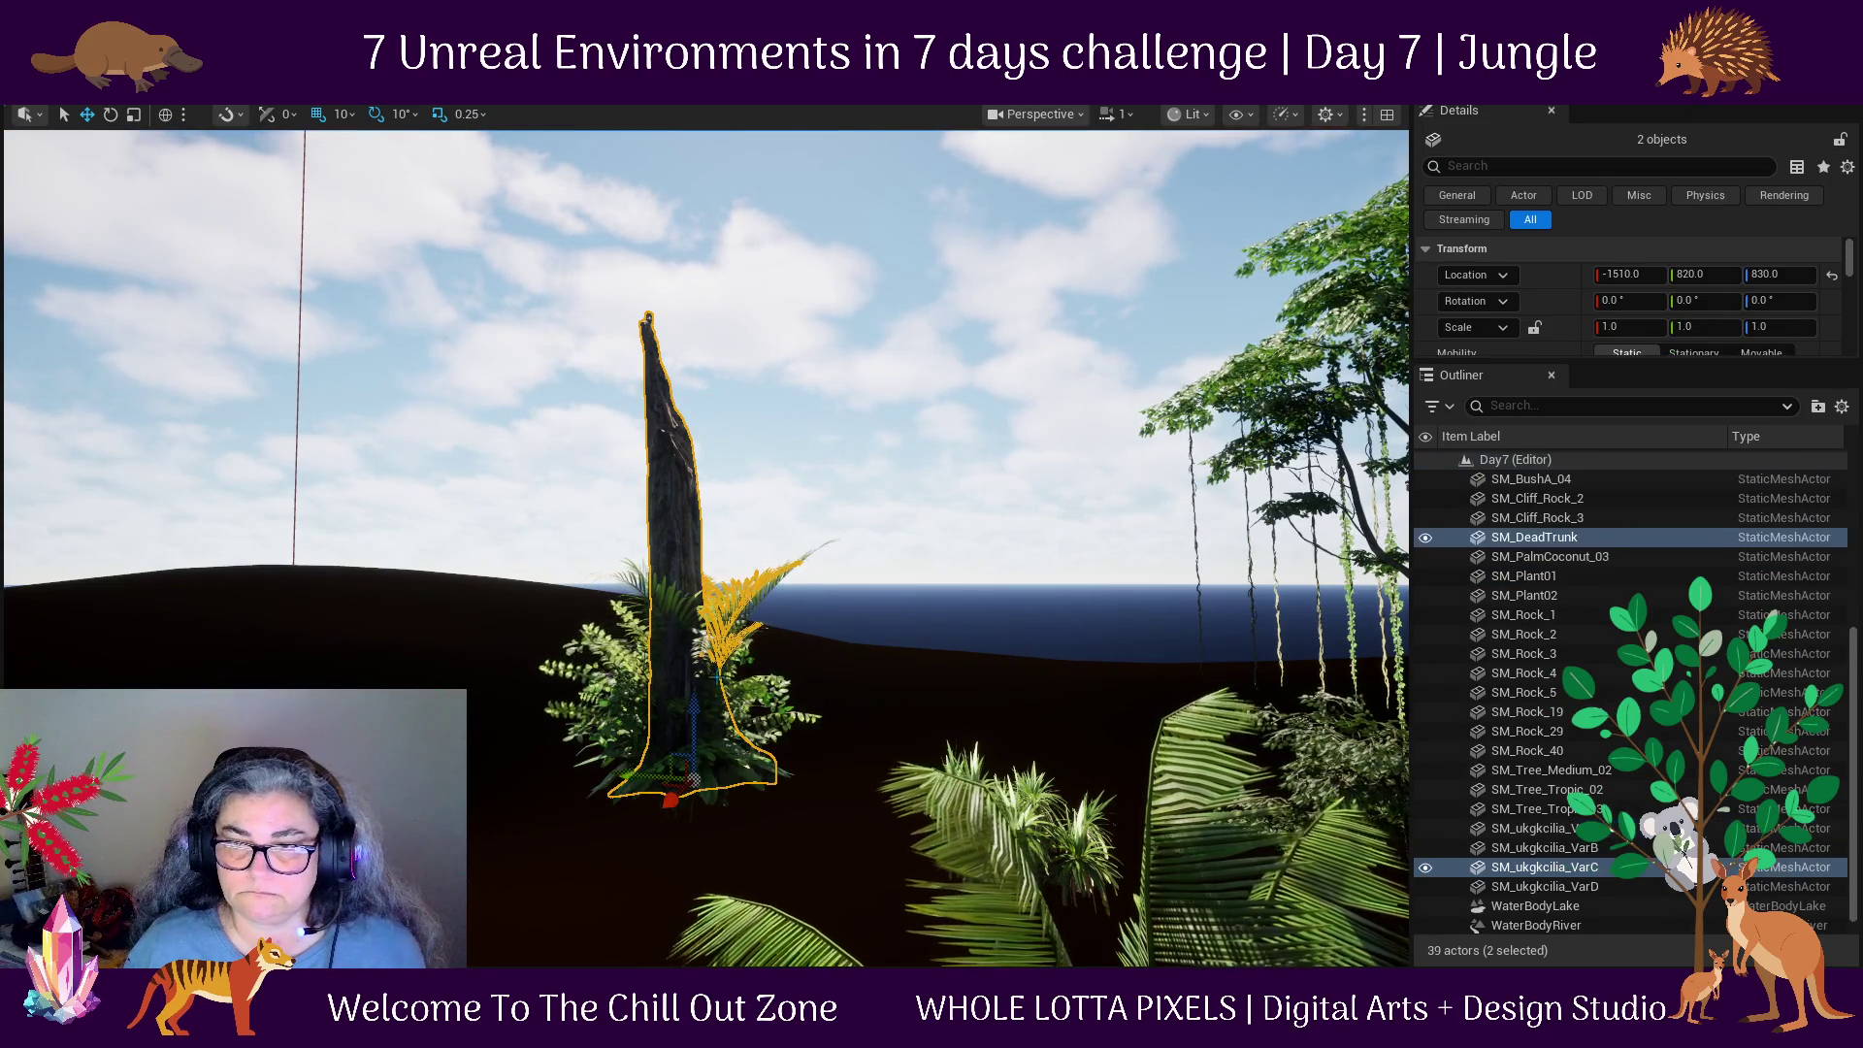
pyautogui.keyDown('ctrl'); pyautogui.click(726, 747); pyautogui.keyUp('ctrl')
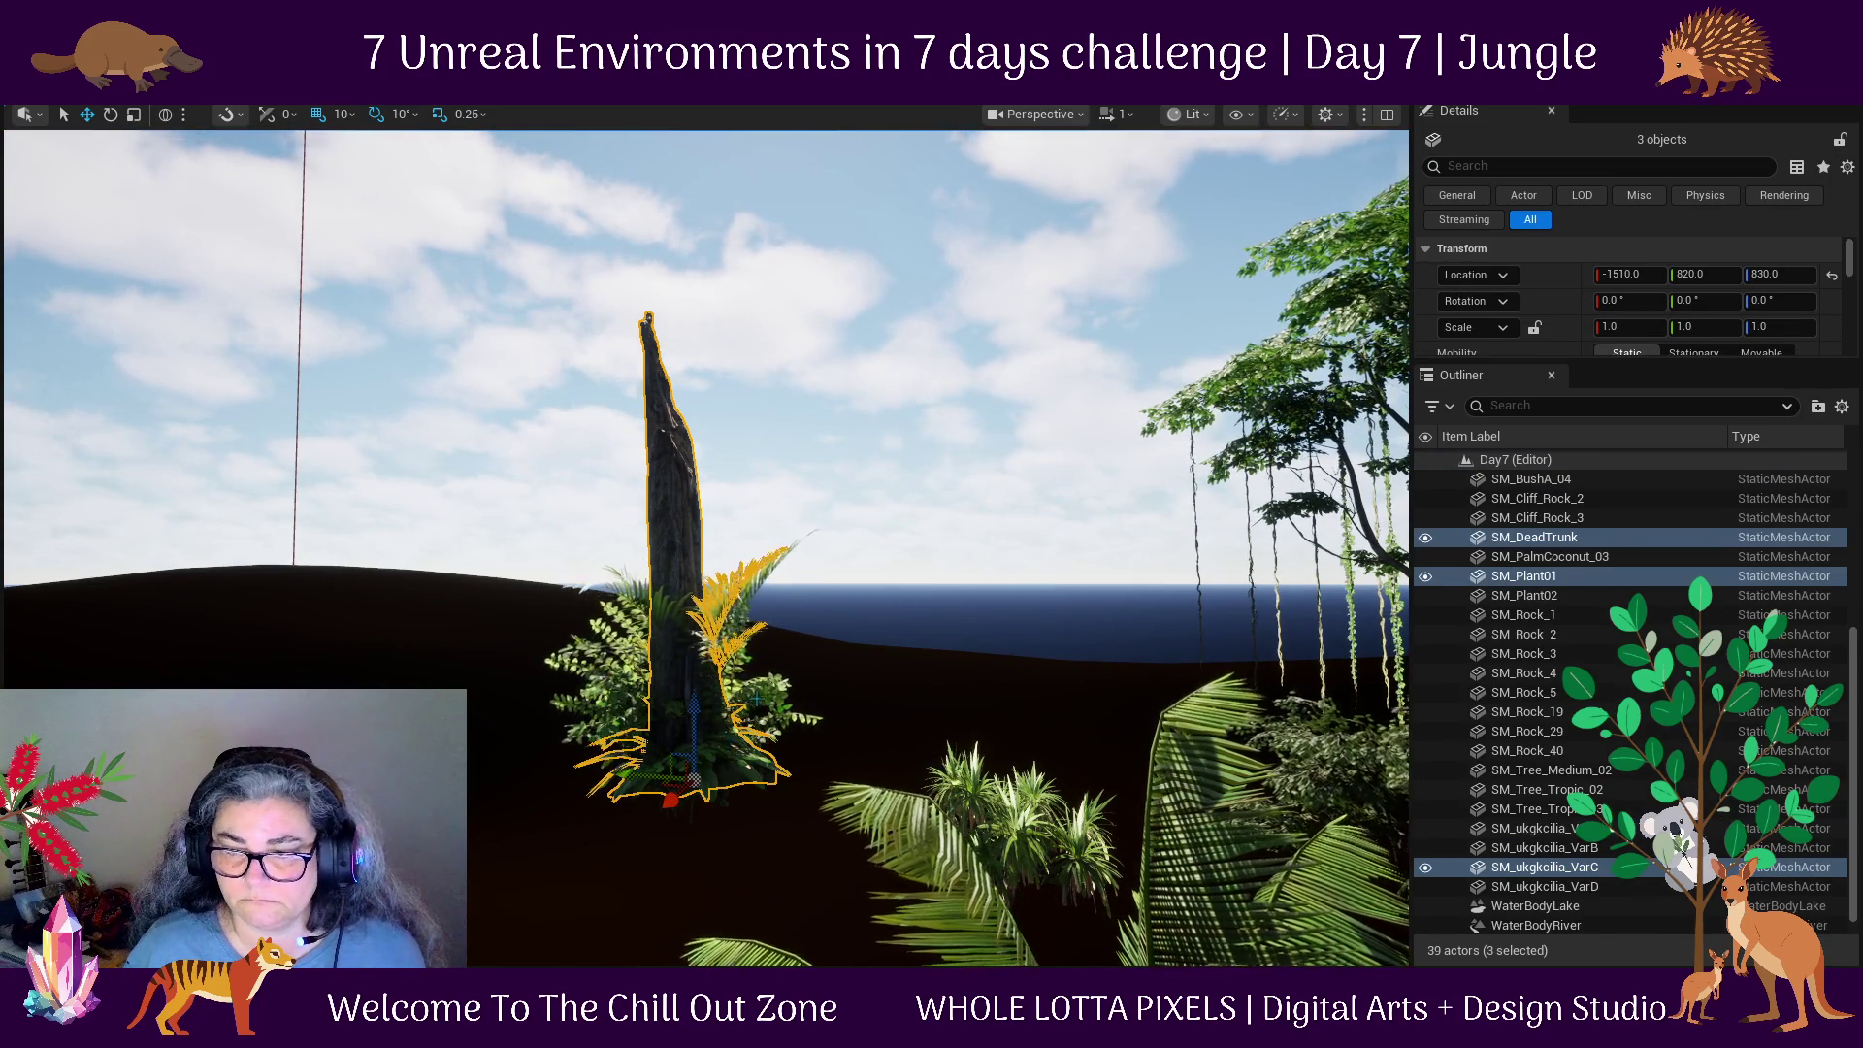
pyautogui.keyDown('ctrl'); pyautogui.click(596, 670); pyautogui.keyUp('ctrl')
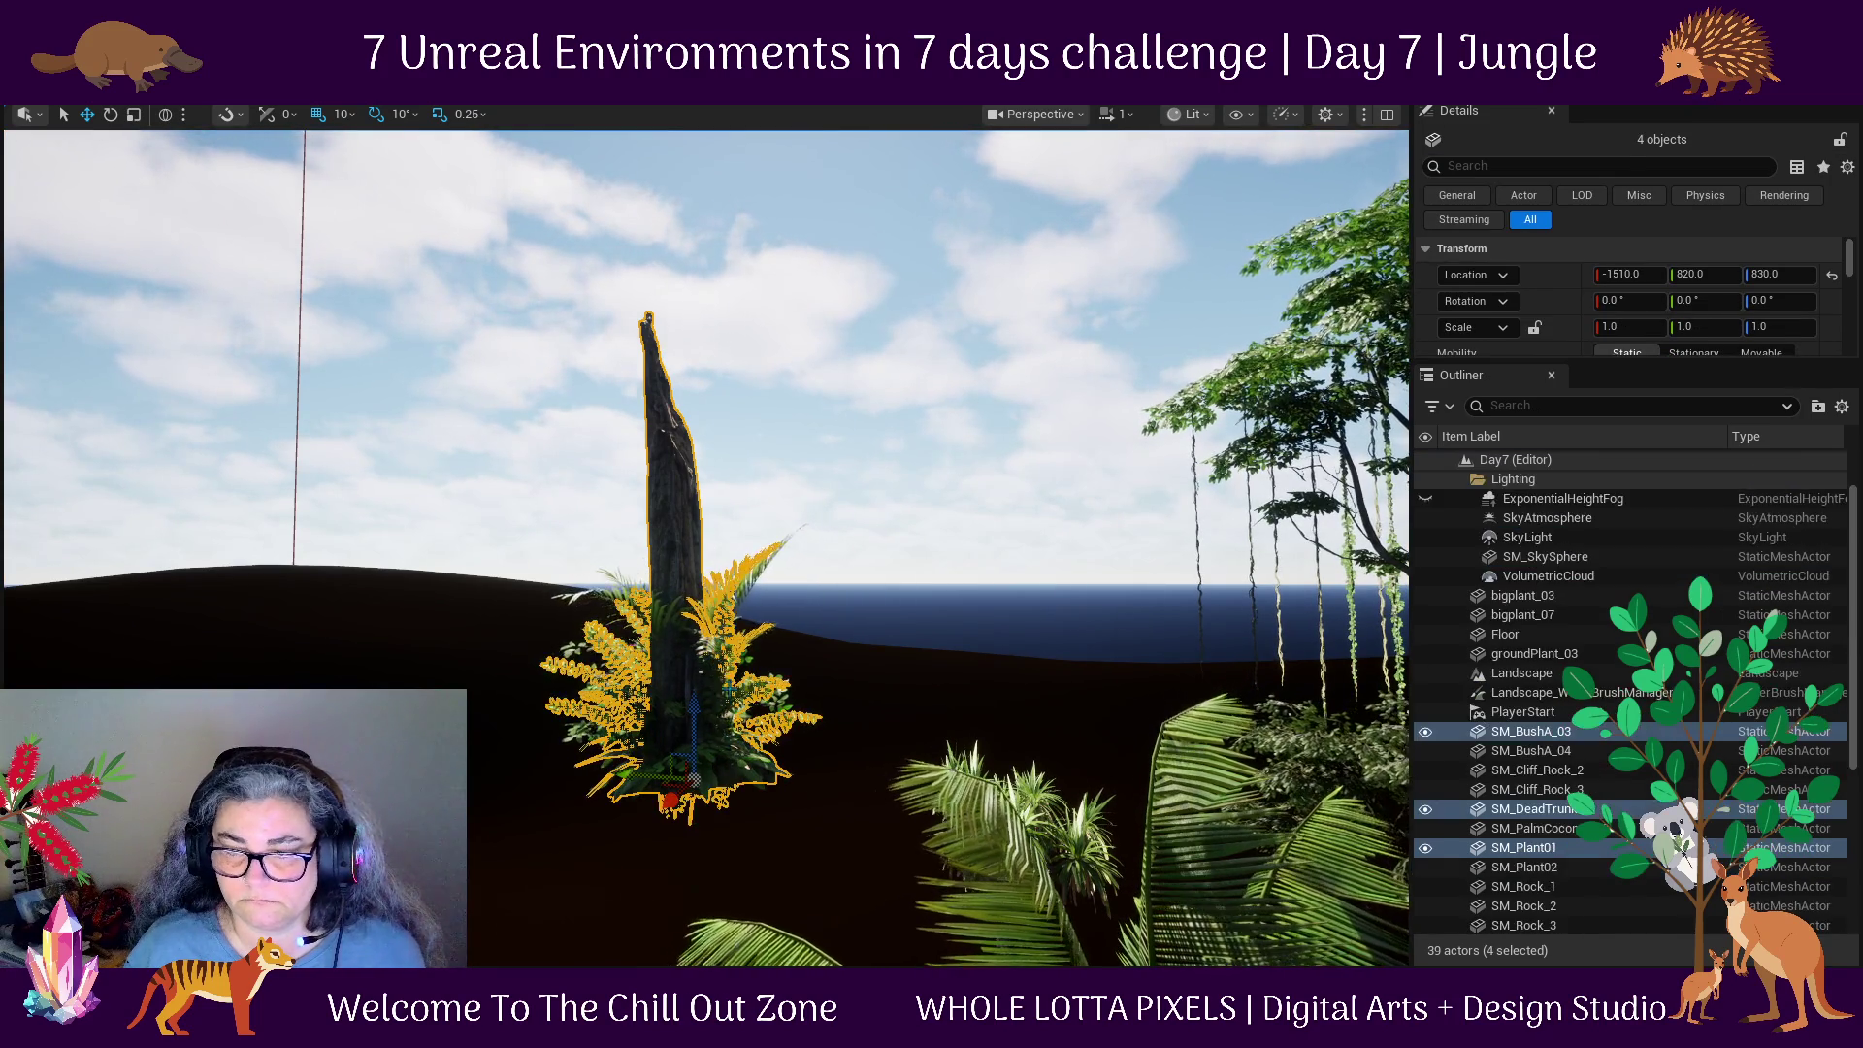
pyautogui.keyDown('ctrl'); pyautogui.click(617, 587); pyautogui.keyUp('ctrl')
pyautogui.keyDown('ctrl'); pyautogui.click(632, 577); pyautogui.keyUp('ctrl')
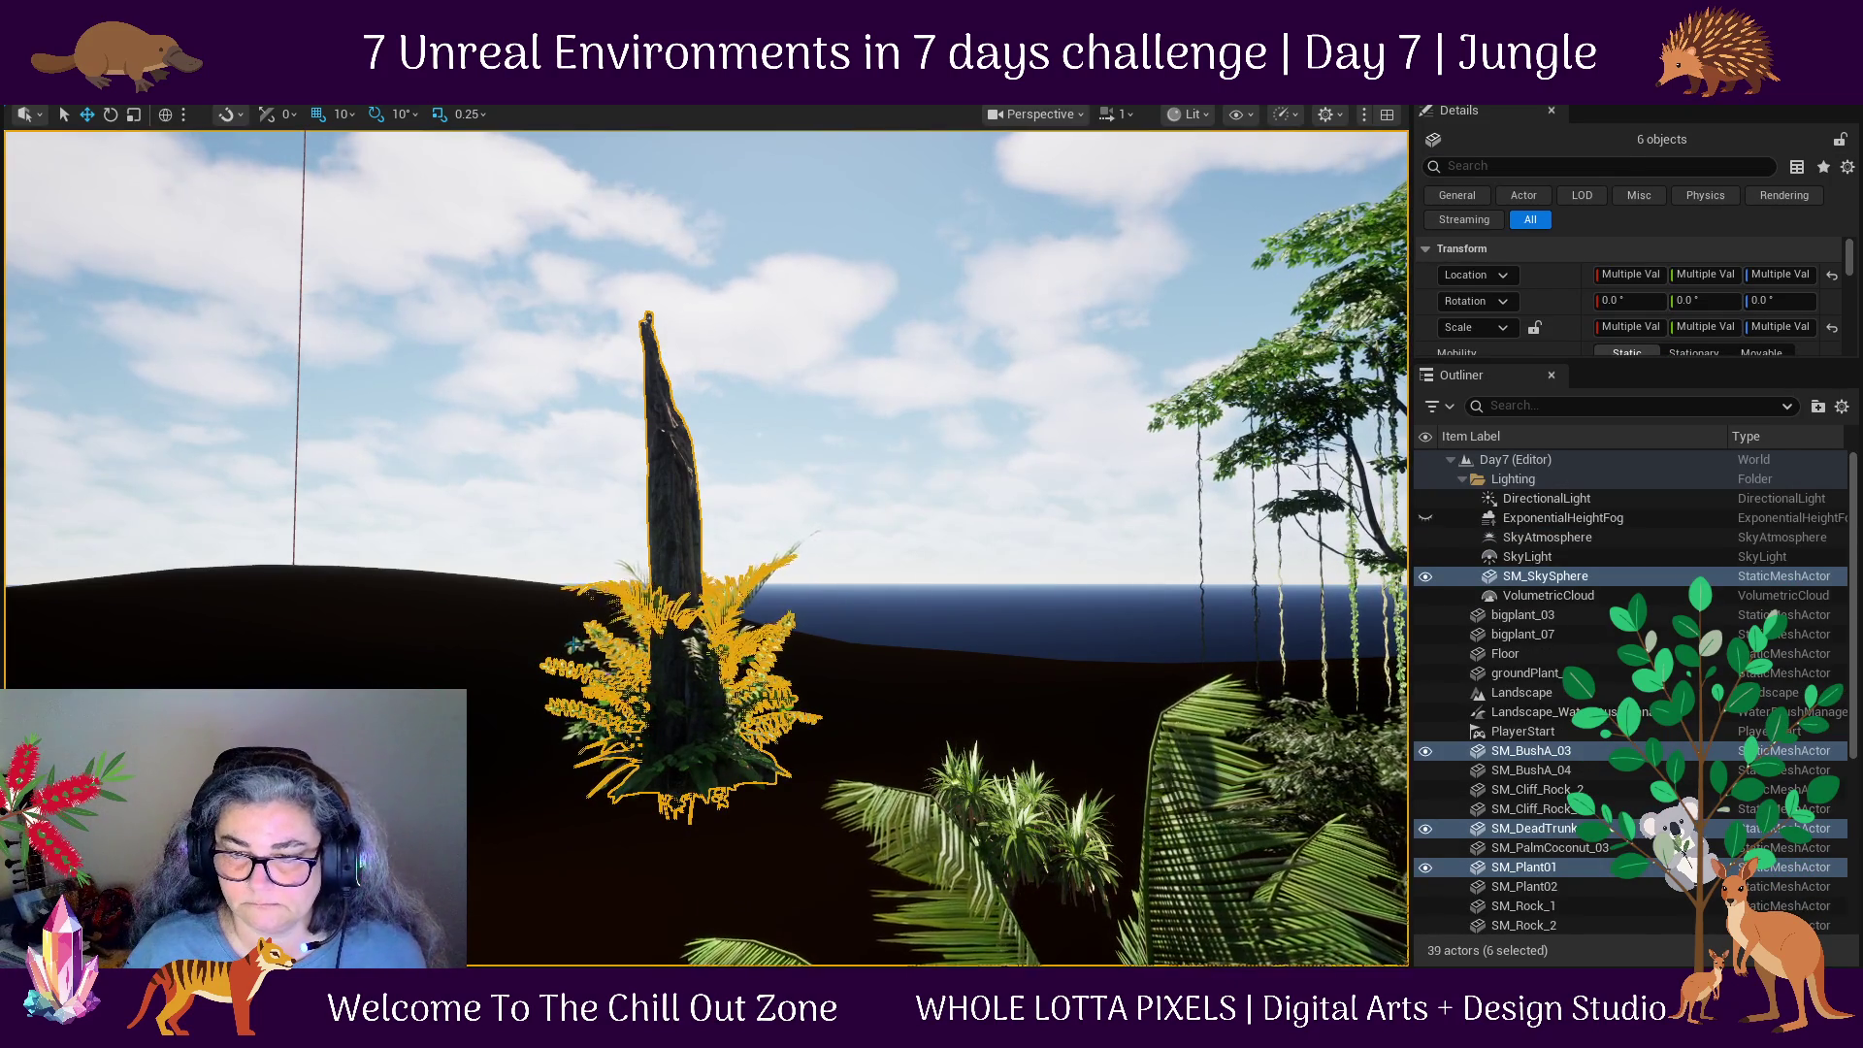
pyautogui.hotkey('ctrl', 'z')
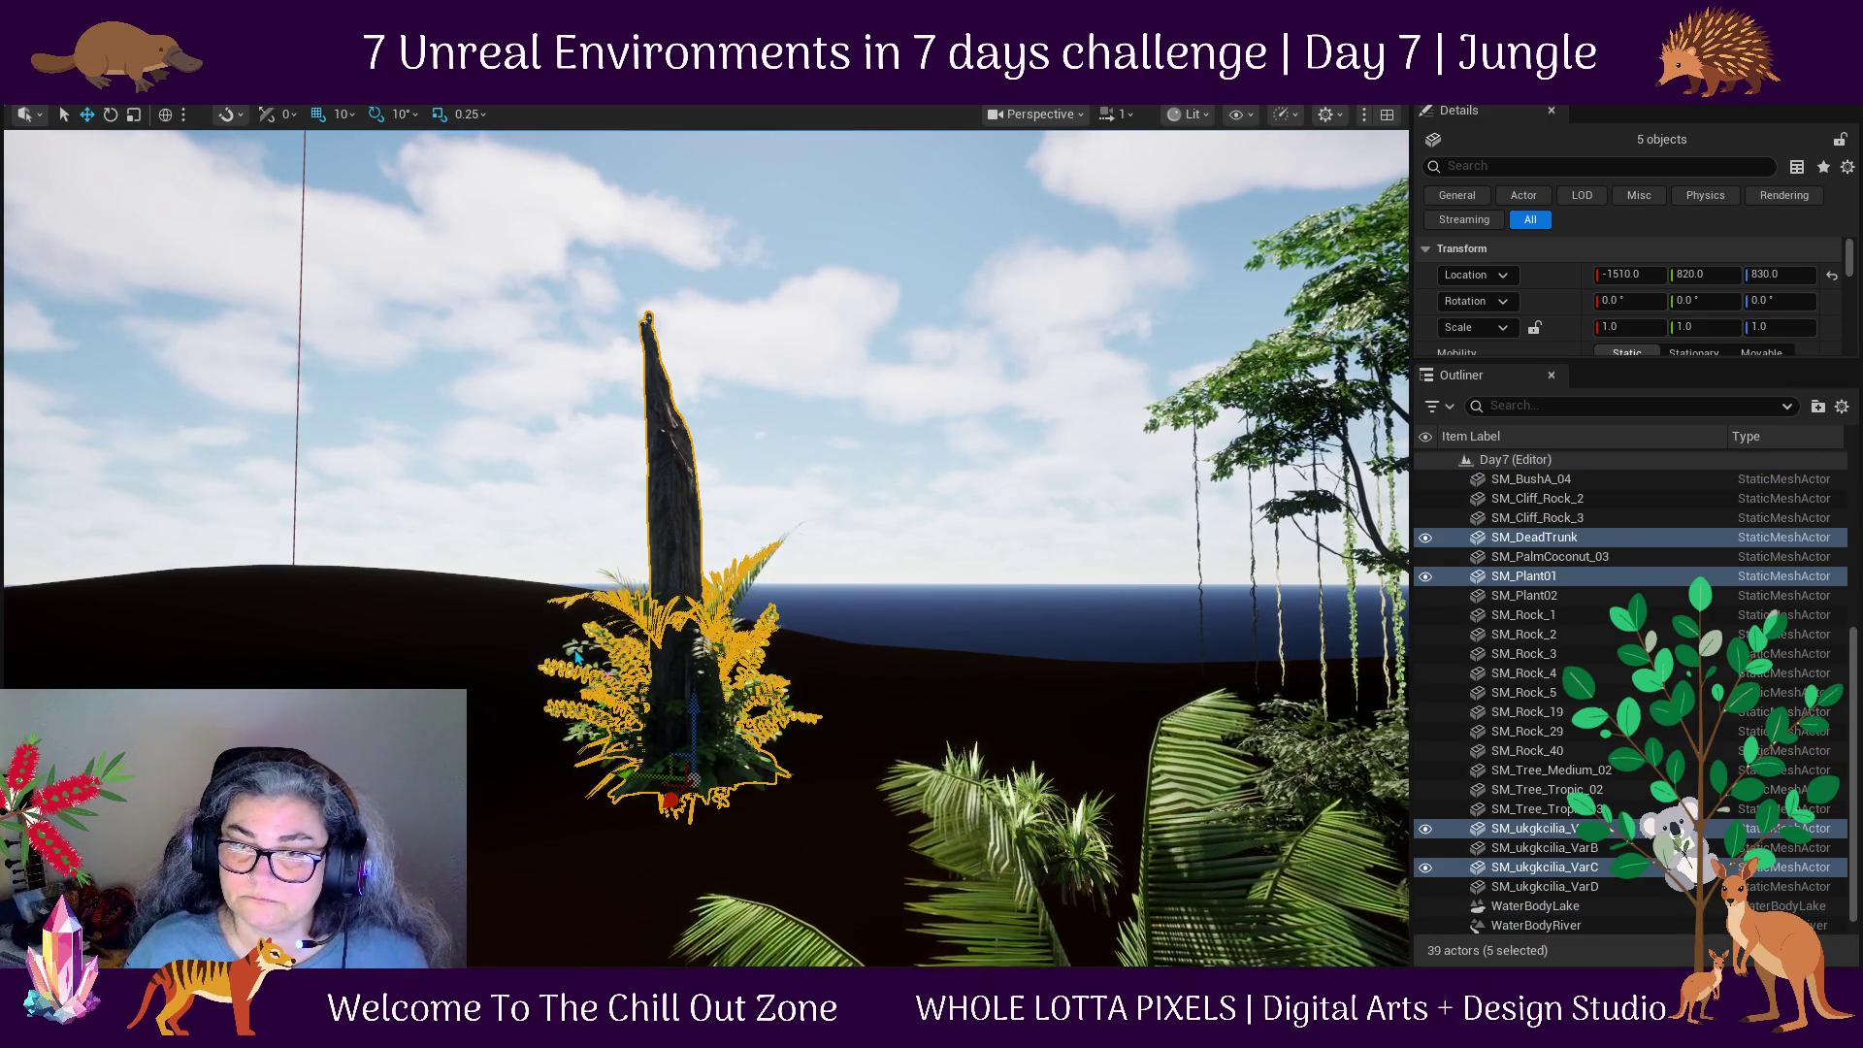
pyautogui.keyDown('ctrl'); pyautogui.click(621, 594); pyautogui.keyUp('ctrl')
pyautogui.hotkey('ctrl', 'z')
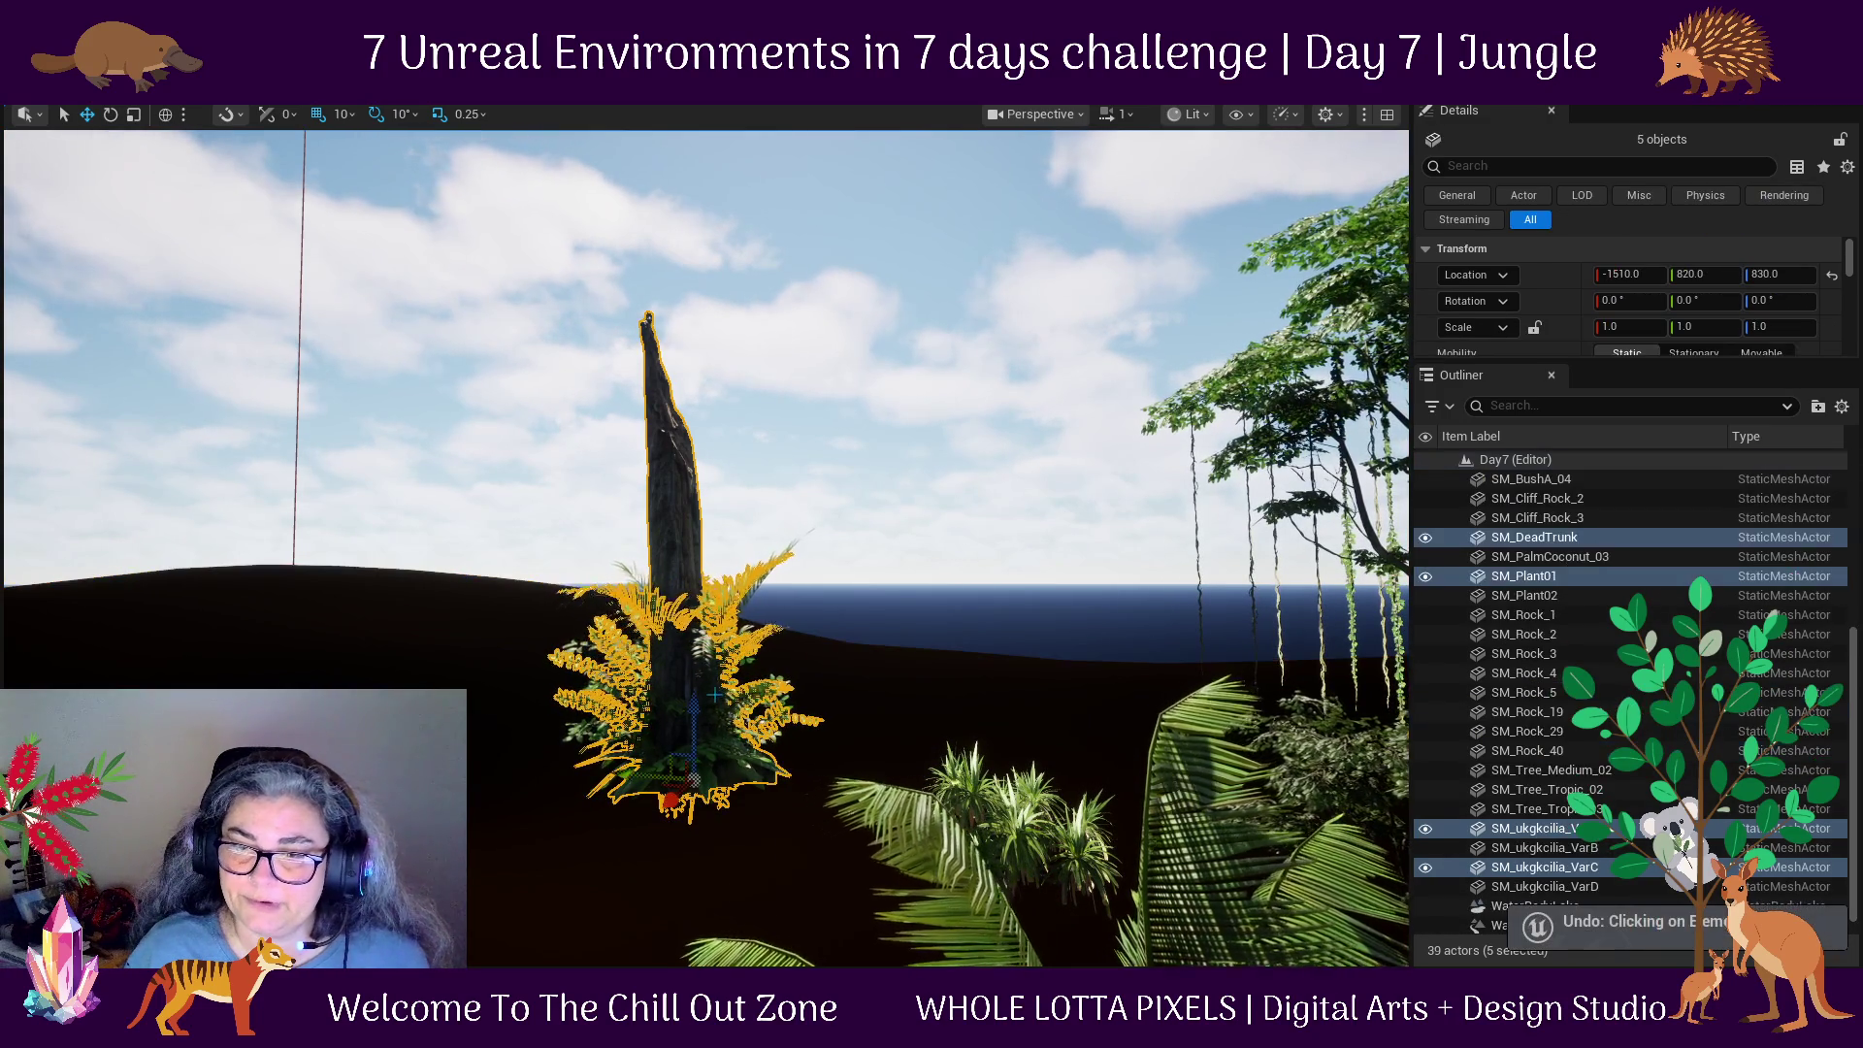
pyautogui.scroll(2, 718, 691)
pyautogui.keyDown('ctrl'); pyautogui.click(711, 584); pyautogui.keyUp('ctrl')
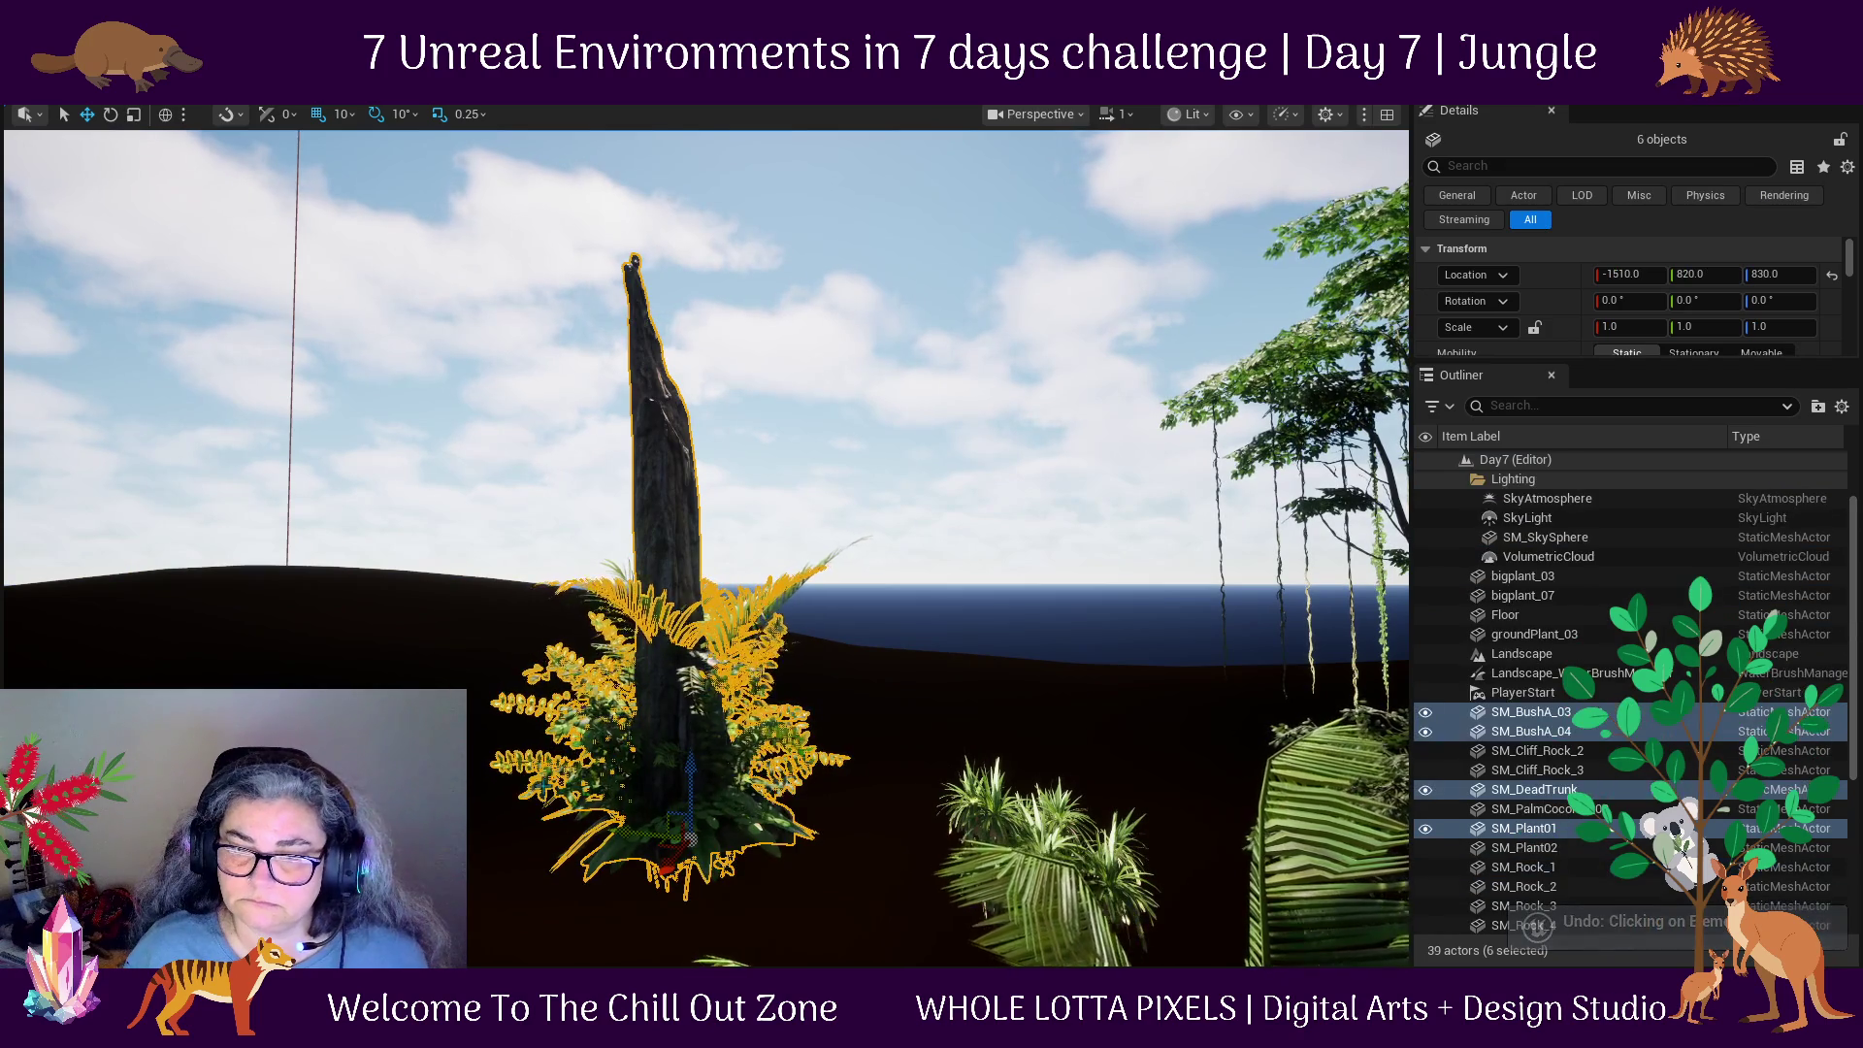
pyautogui.scroll(-2, 703, 603)
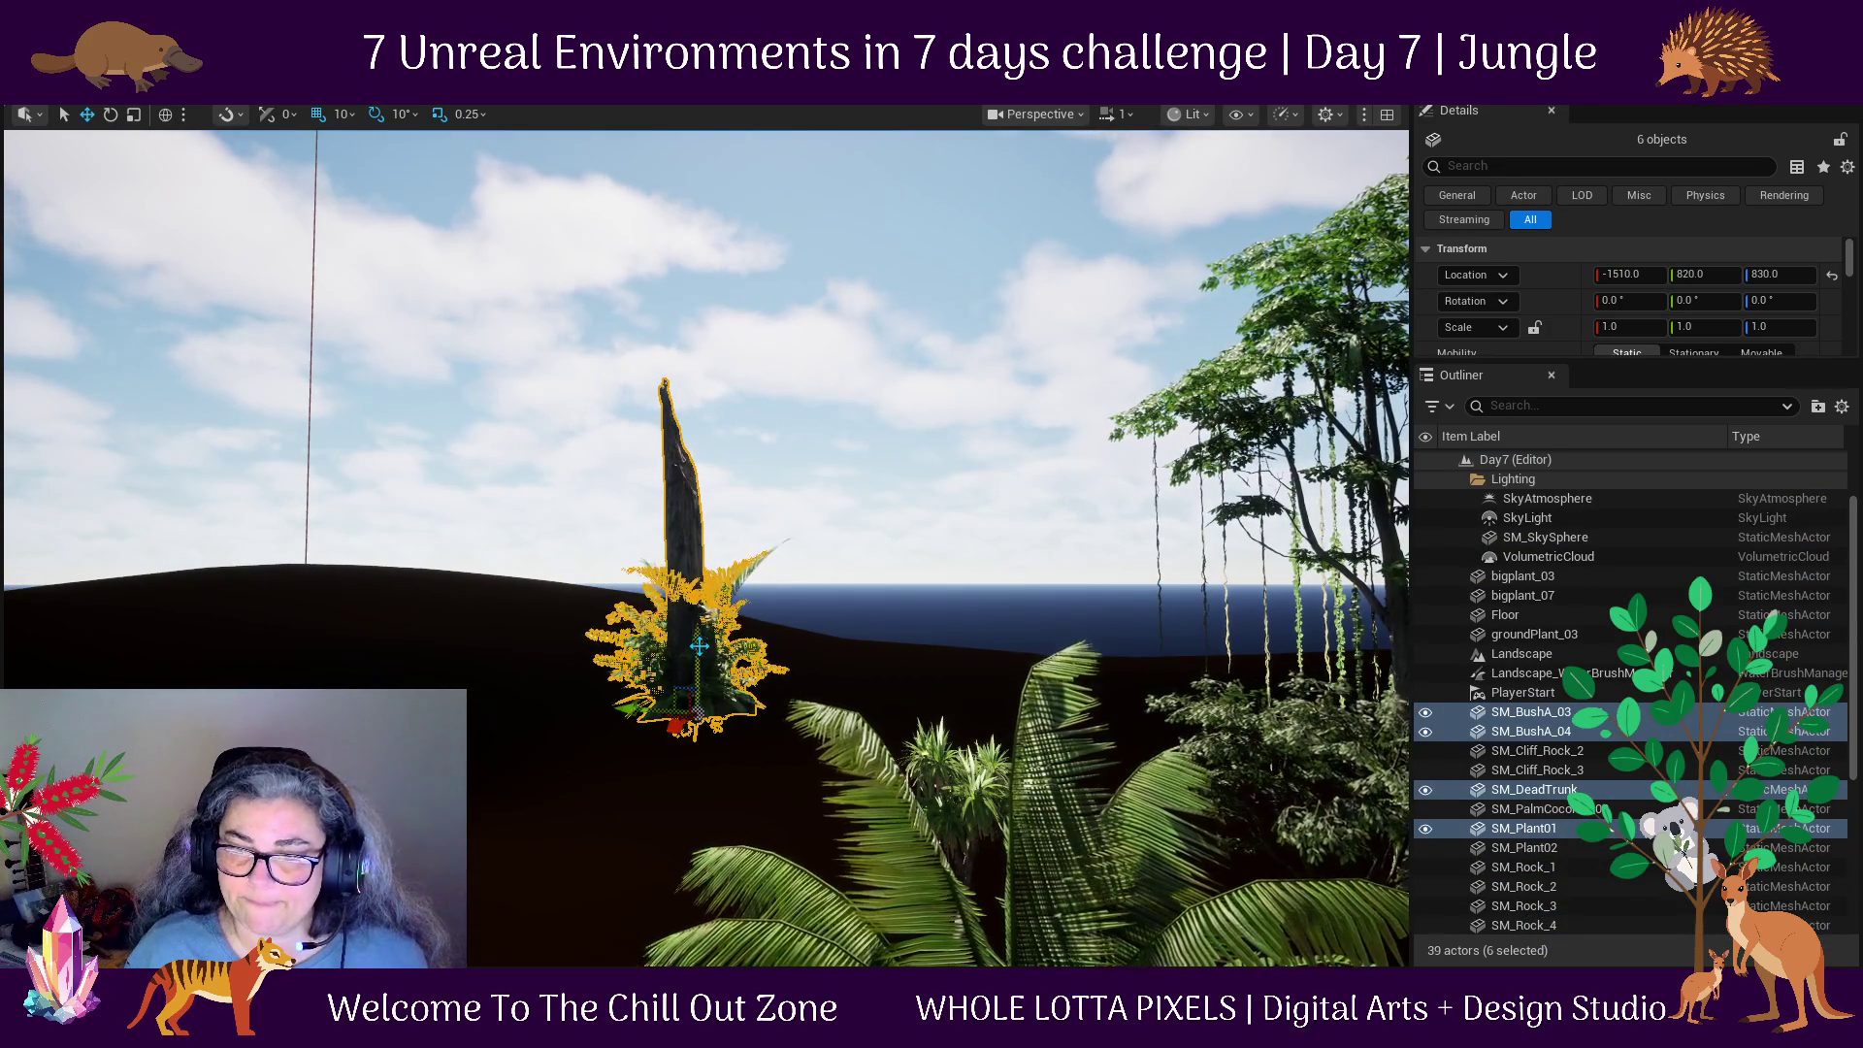
# Lower the trunk group onto the ground at -500, -350, 180 and frame it.
pyautogui.moveTo(705, 641); pyautogui.dragTo(704, 796)
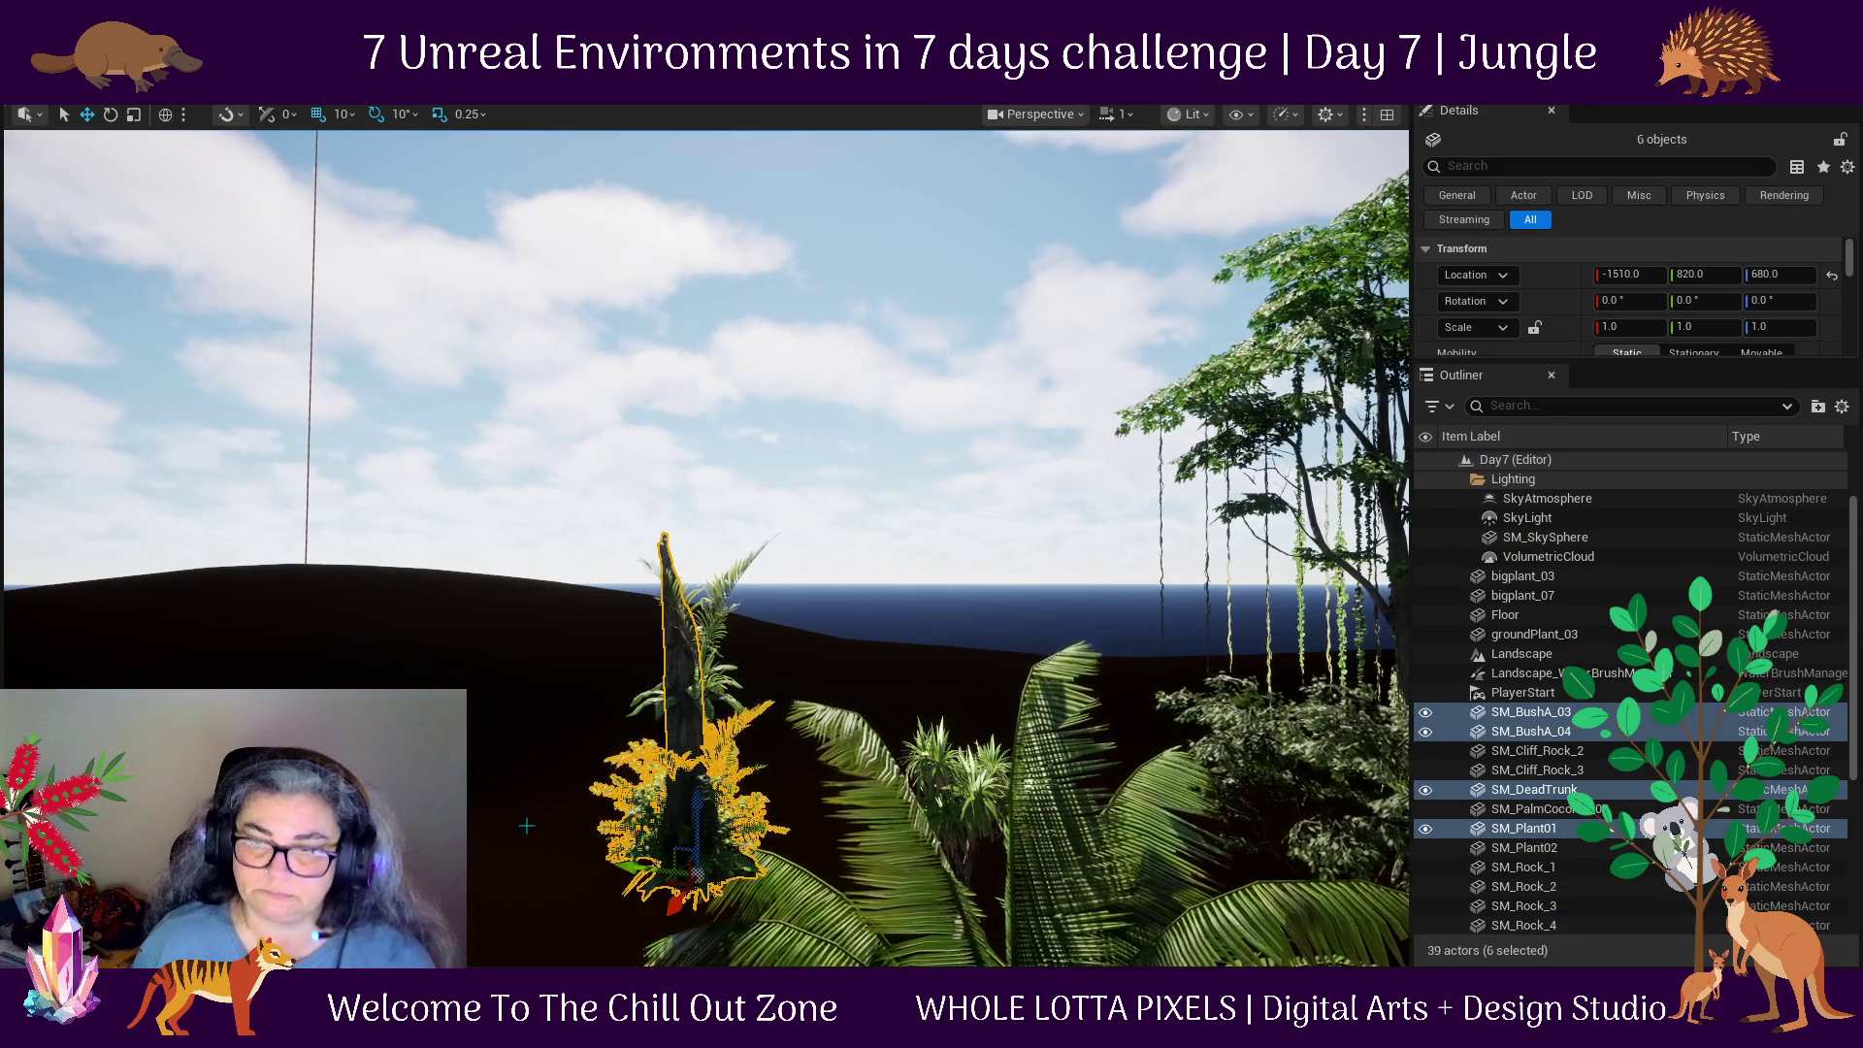
pyautogui.scroll(4, 555, 817)
pyautogui.scroll(-6, 568, 542)
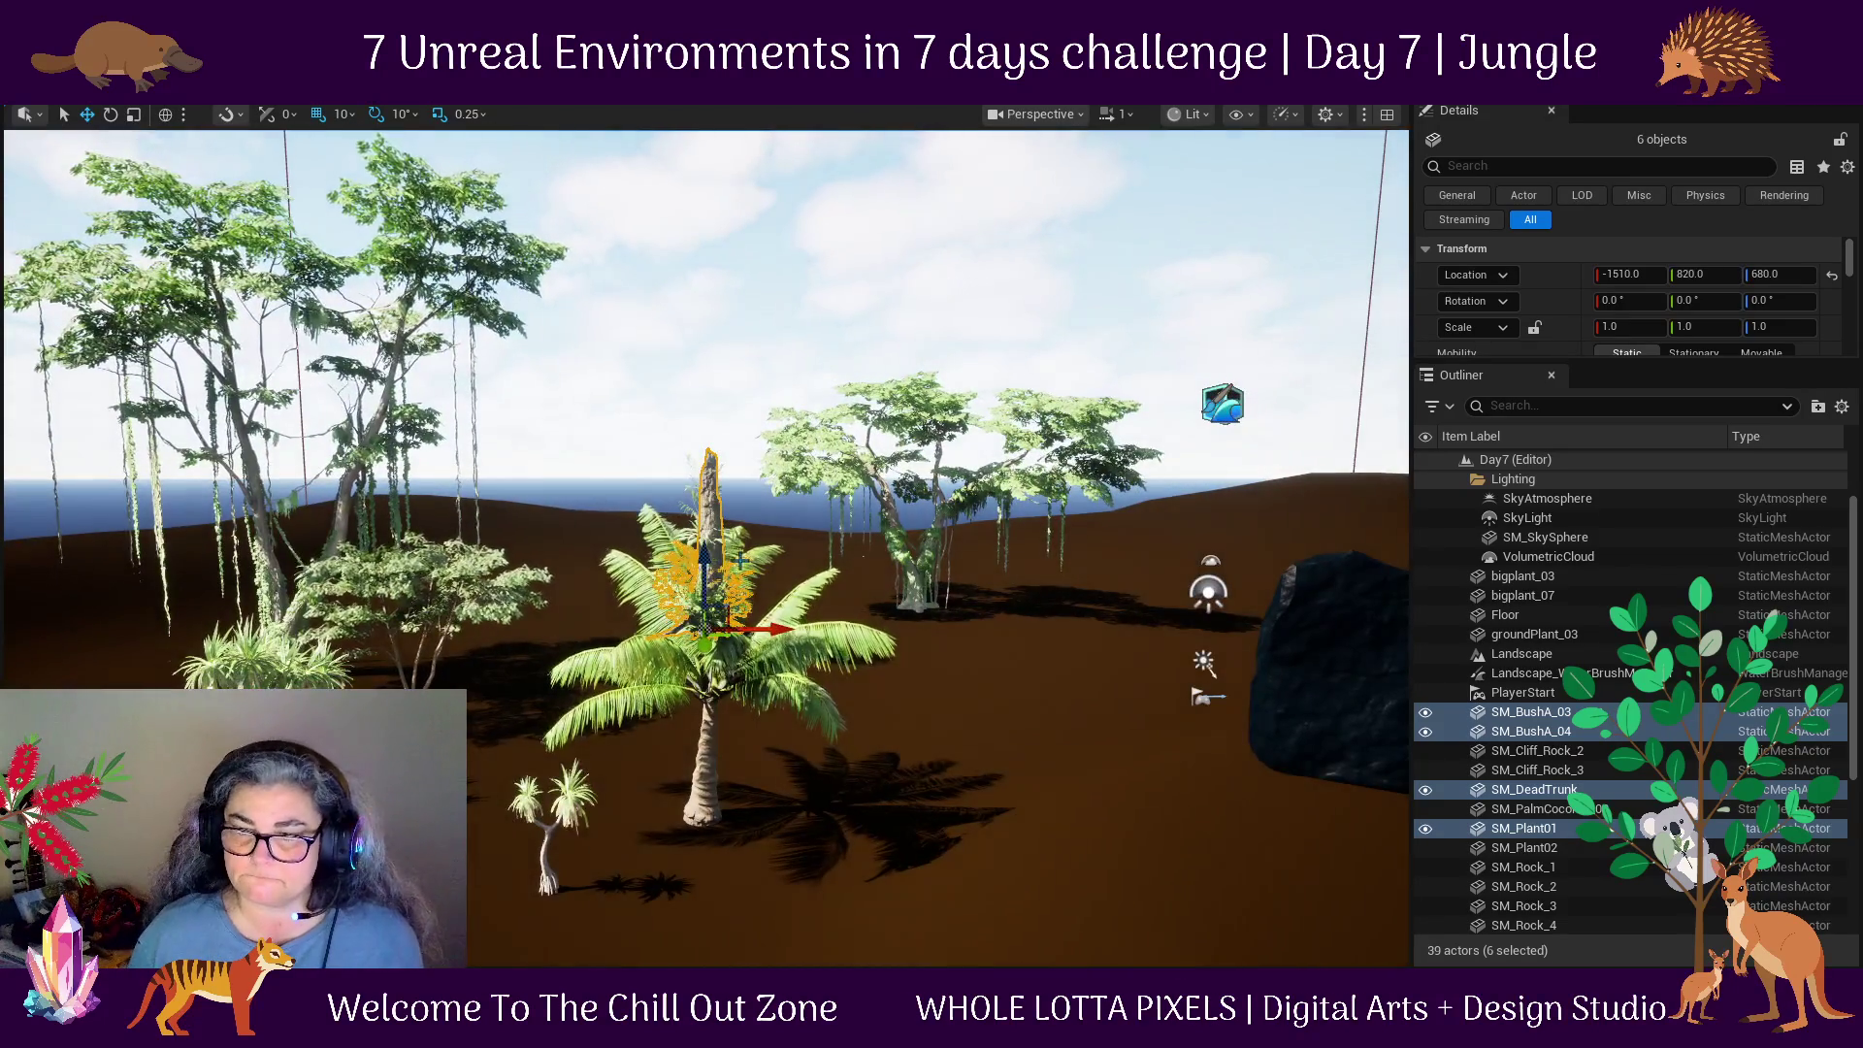
pyautogui.moveTo(708, 562); pyautogui.dragTo(732, 832)
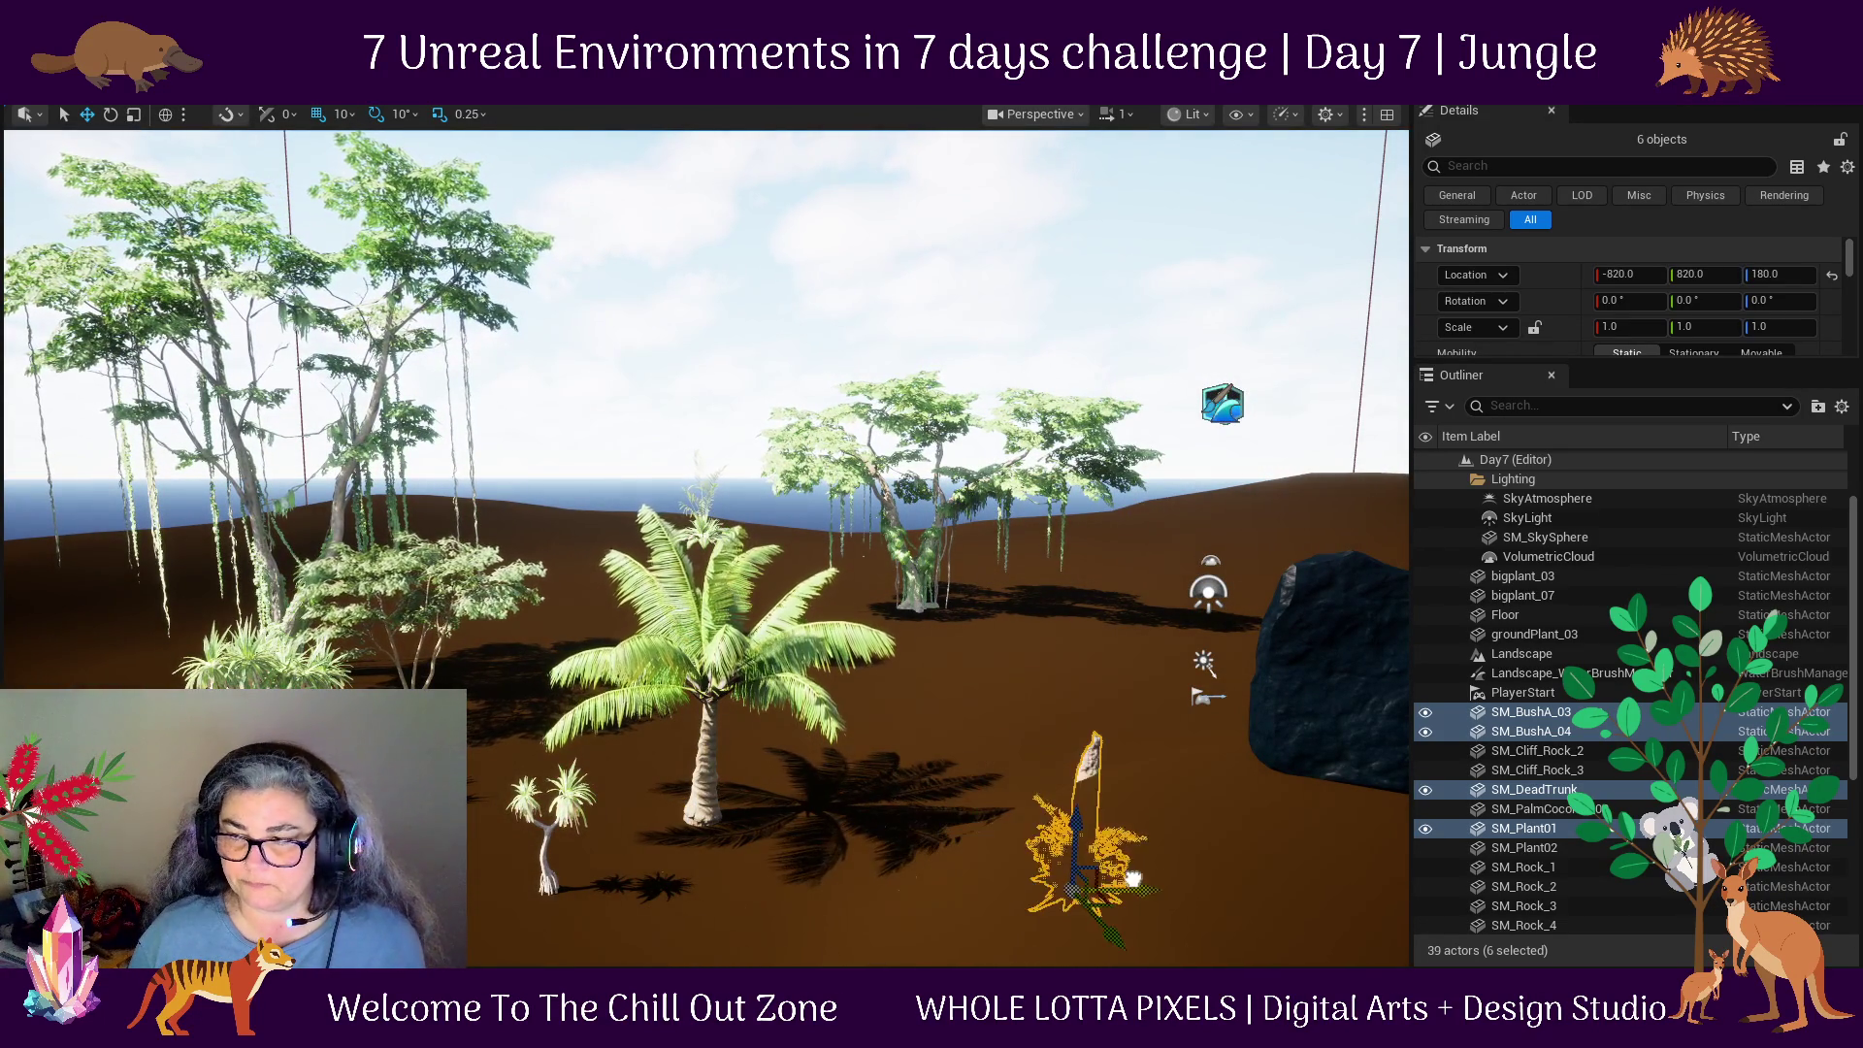
pyautogui.moveTo(731, 832)
pyautogui.mouseDown()
pyautogui.moveTo(737, 680)
pyautogui.moveTo(889, 771)
pyautogui.moveTo(909, 627)
pyautogui.moveTo(888, 423)
pyautogui.mouseUp()
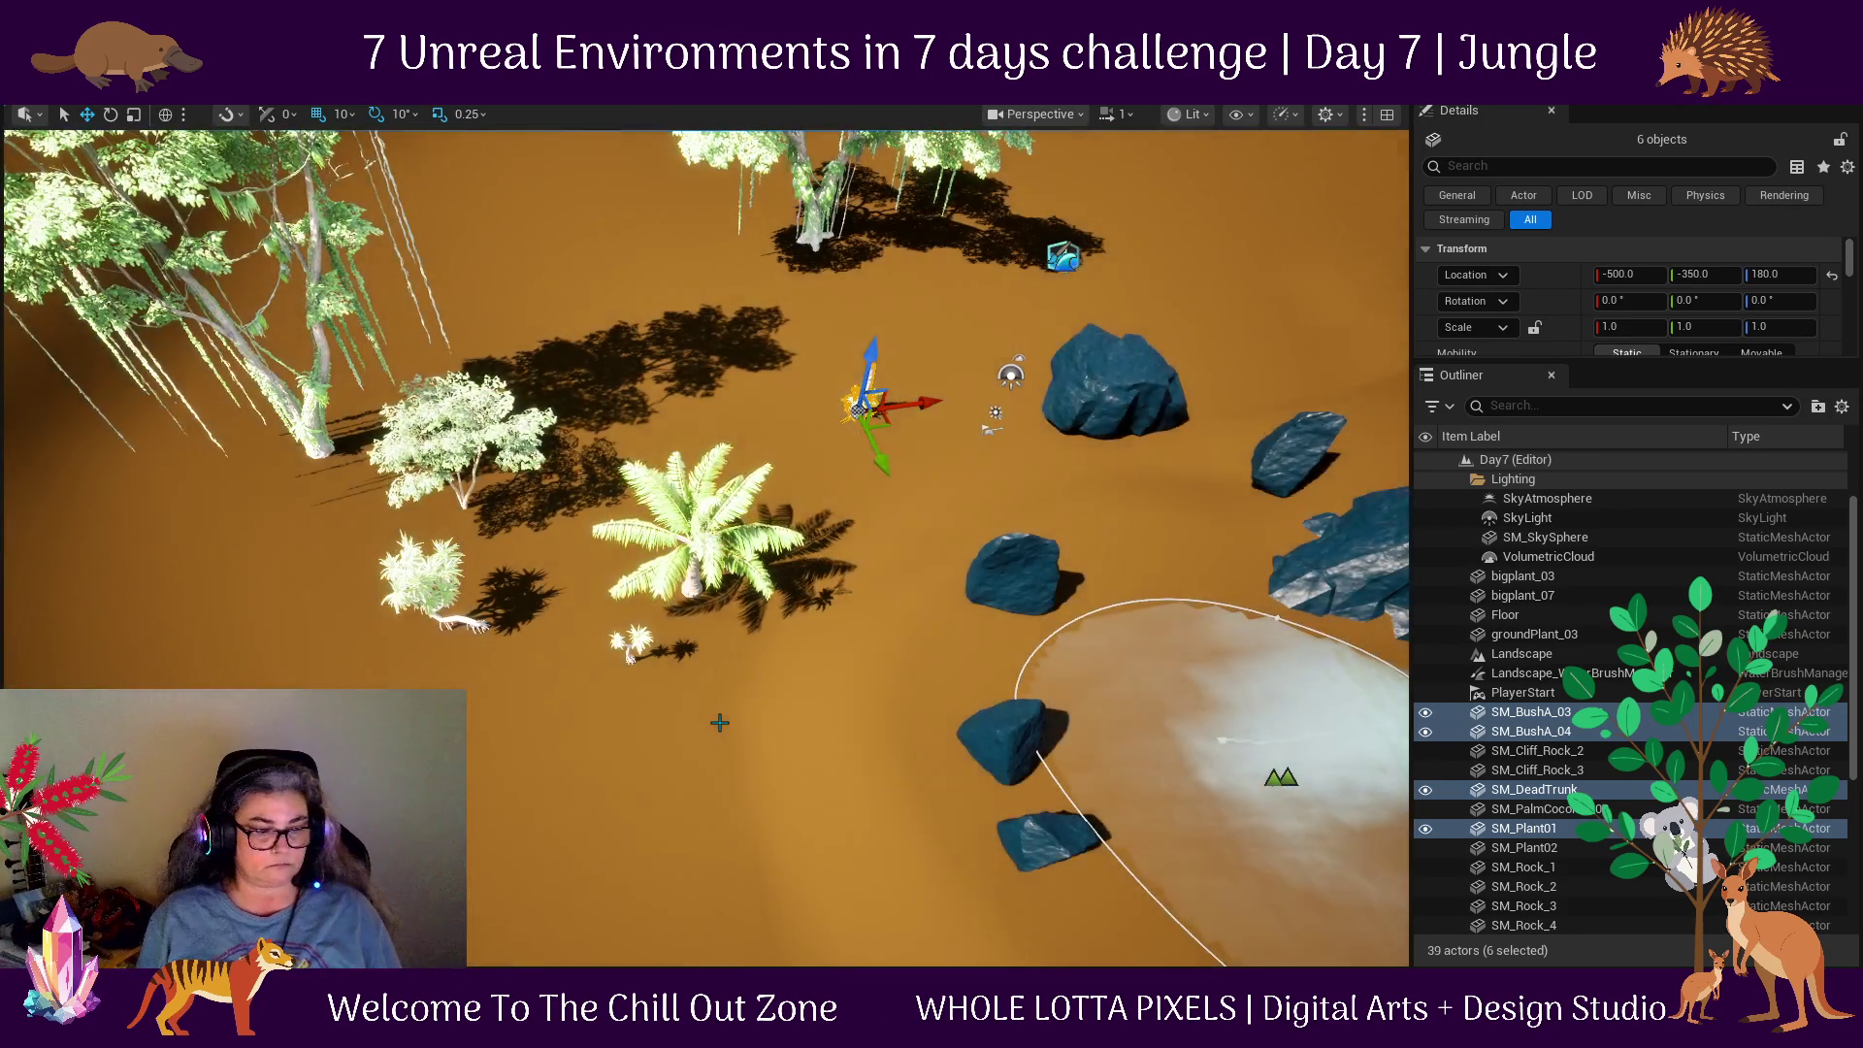
pyautogui.press('f')
pyautogui.moveTo(1016, 736)
pyautogui.mouseDown()
pyautogui.moveTo(870, 757)
pyautogui.moveTo(1049, 753)
pyautogui.moveTo(1012, 584)
pyautogui.mouseUp()
pyautogui.scroll(-5, 869, 757)
# Slide the dead trunk left, then reposition SM_BushA_04, SM_Plant01 and SM_BushA_03 around it.
pyautogui.click(685, 502)
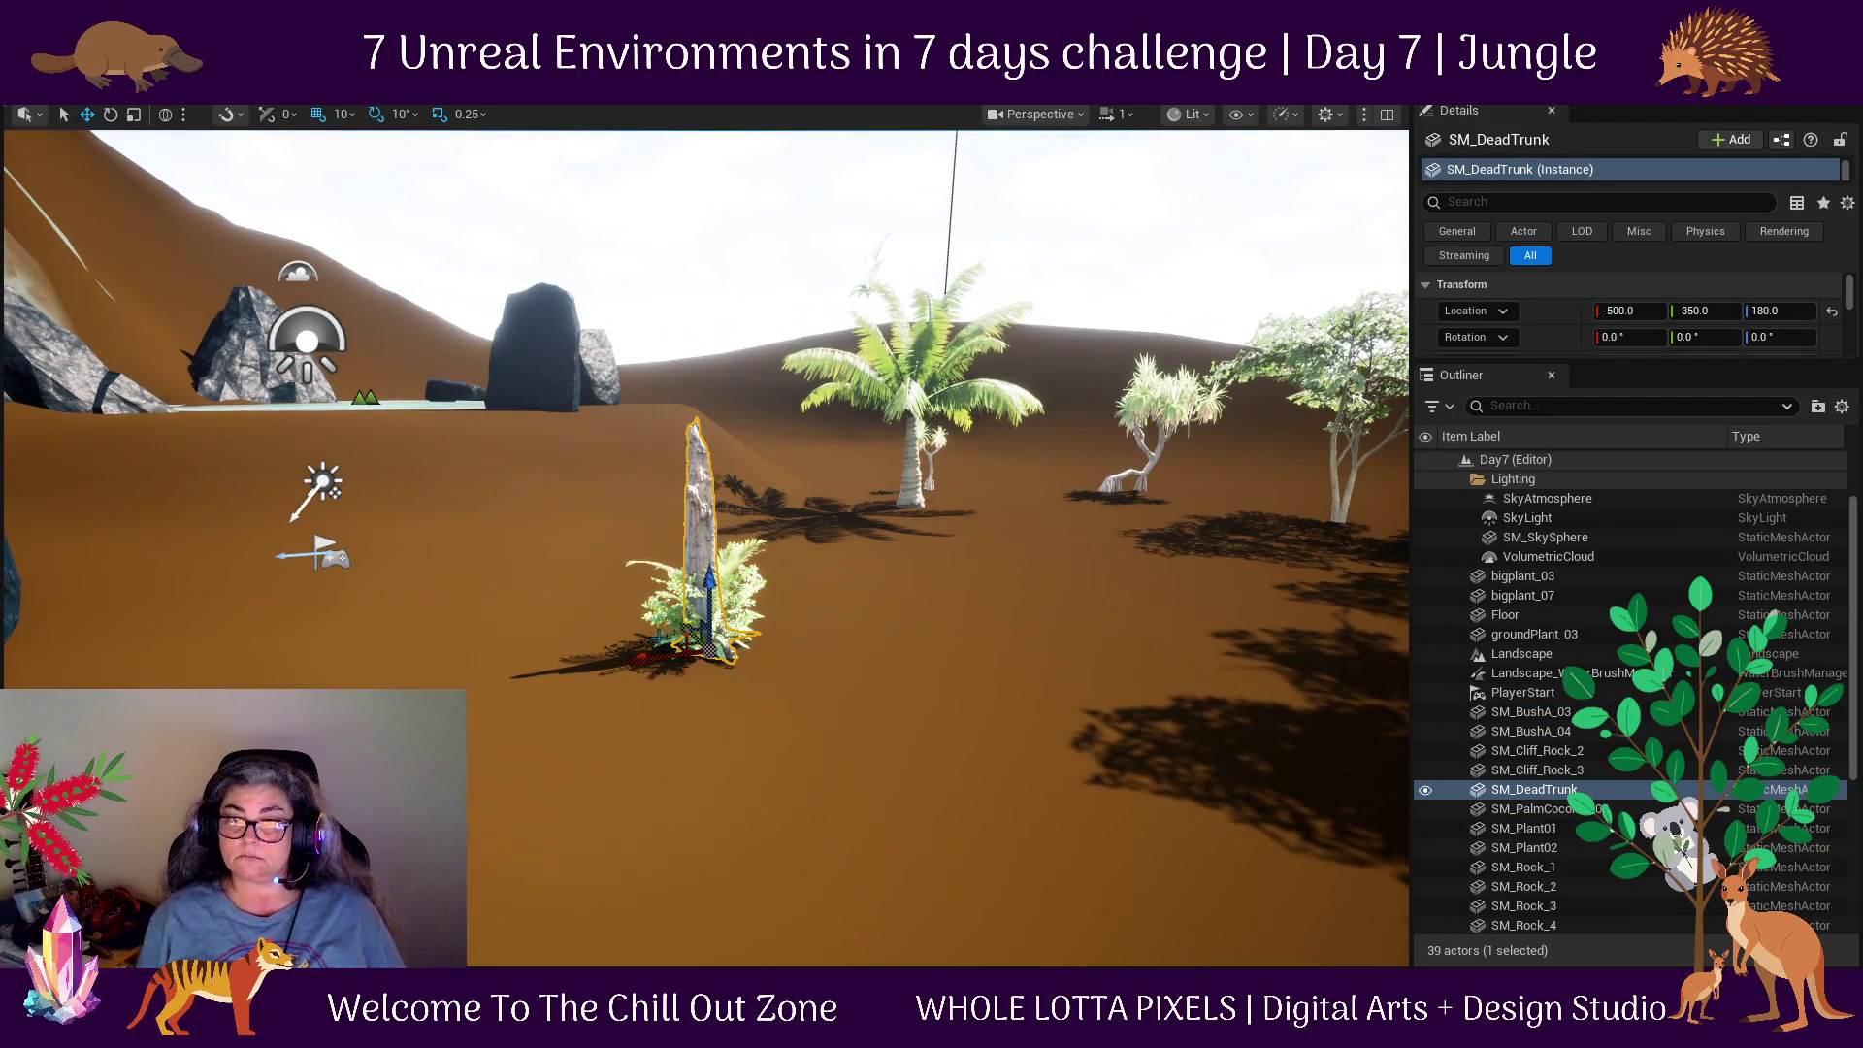
pyautogui.moveTo(649, 677); pyautogui.dragTo(298, 664)
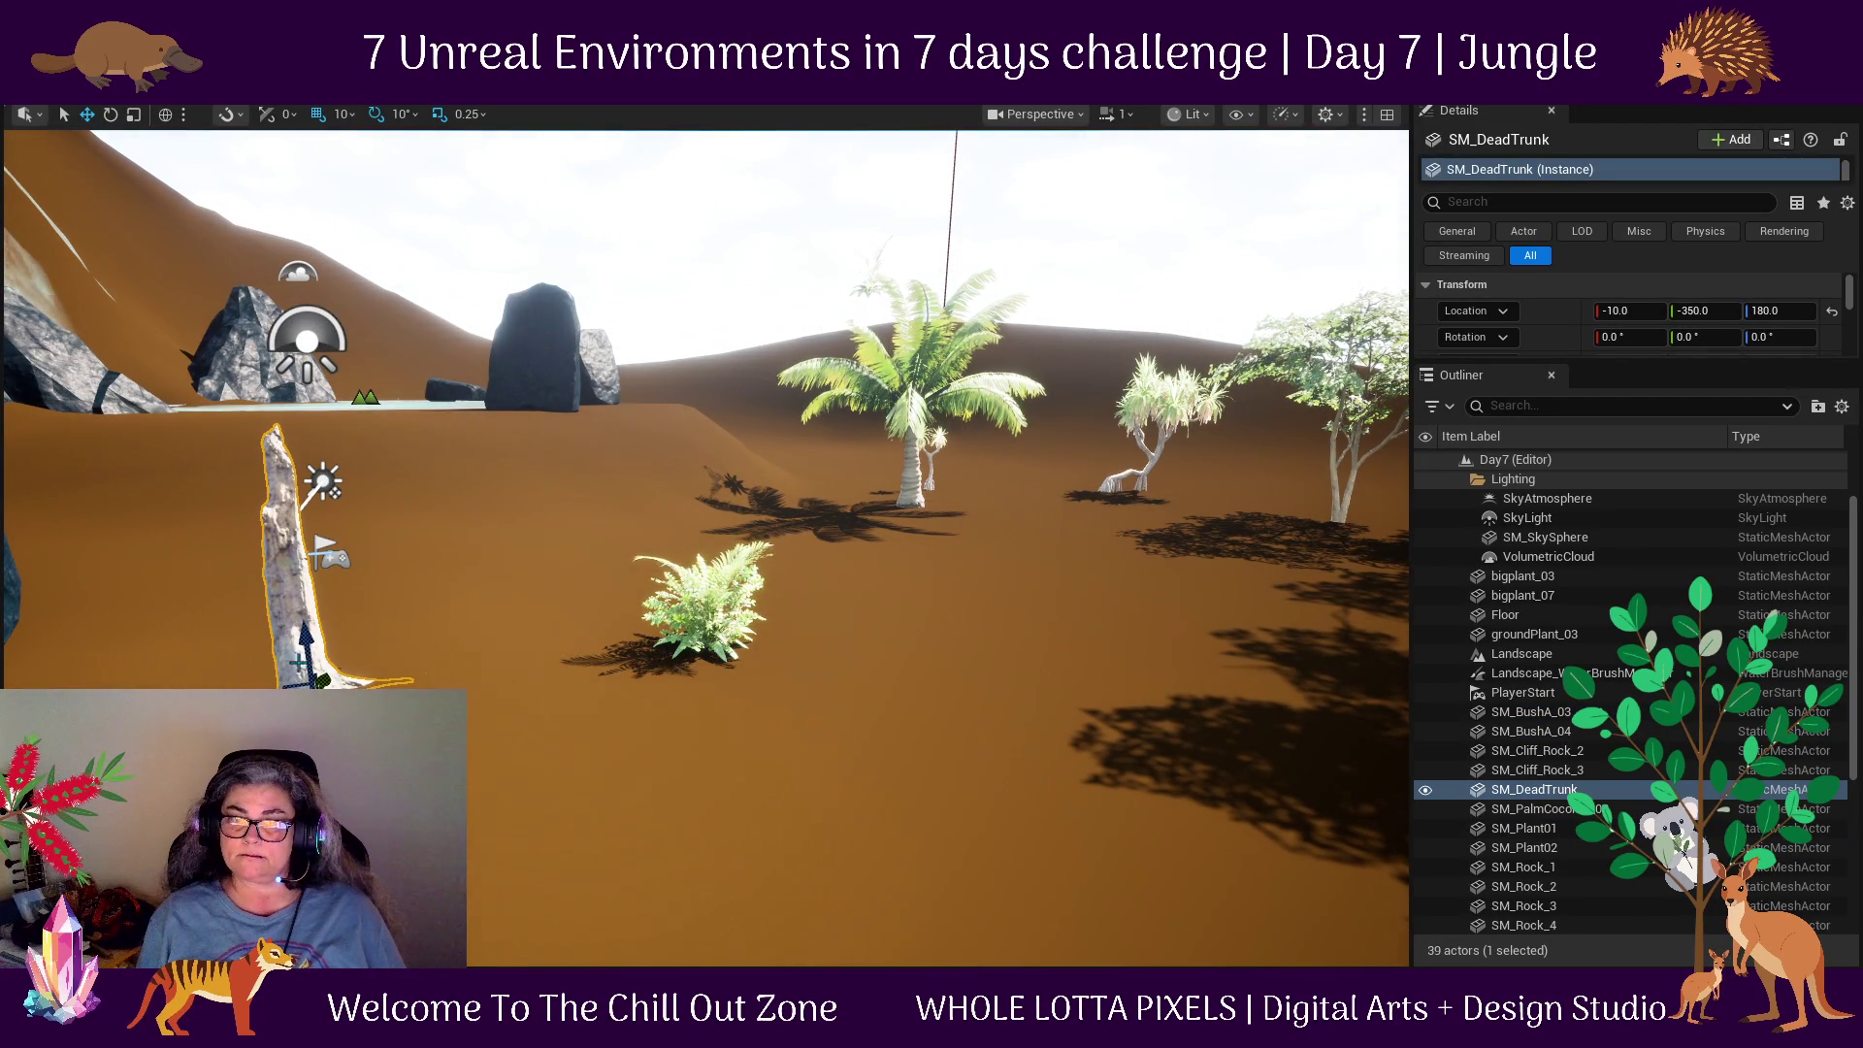
pyautogui.click(686, 616)
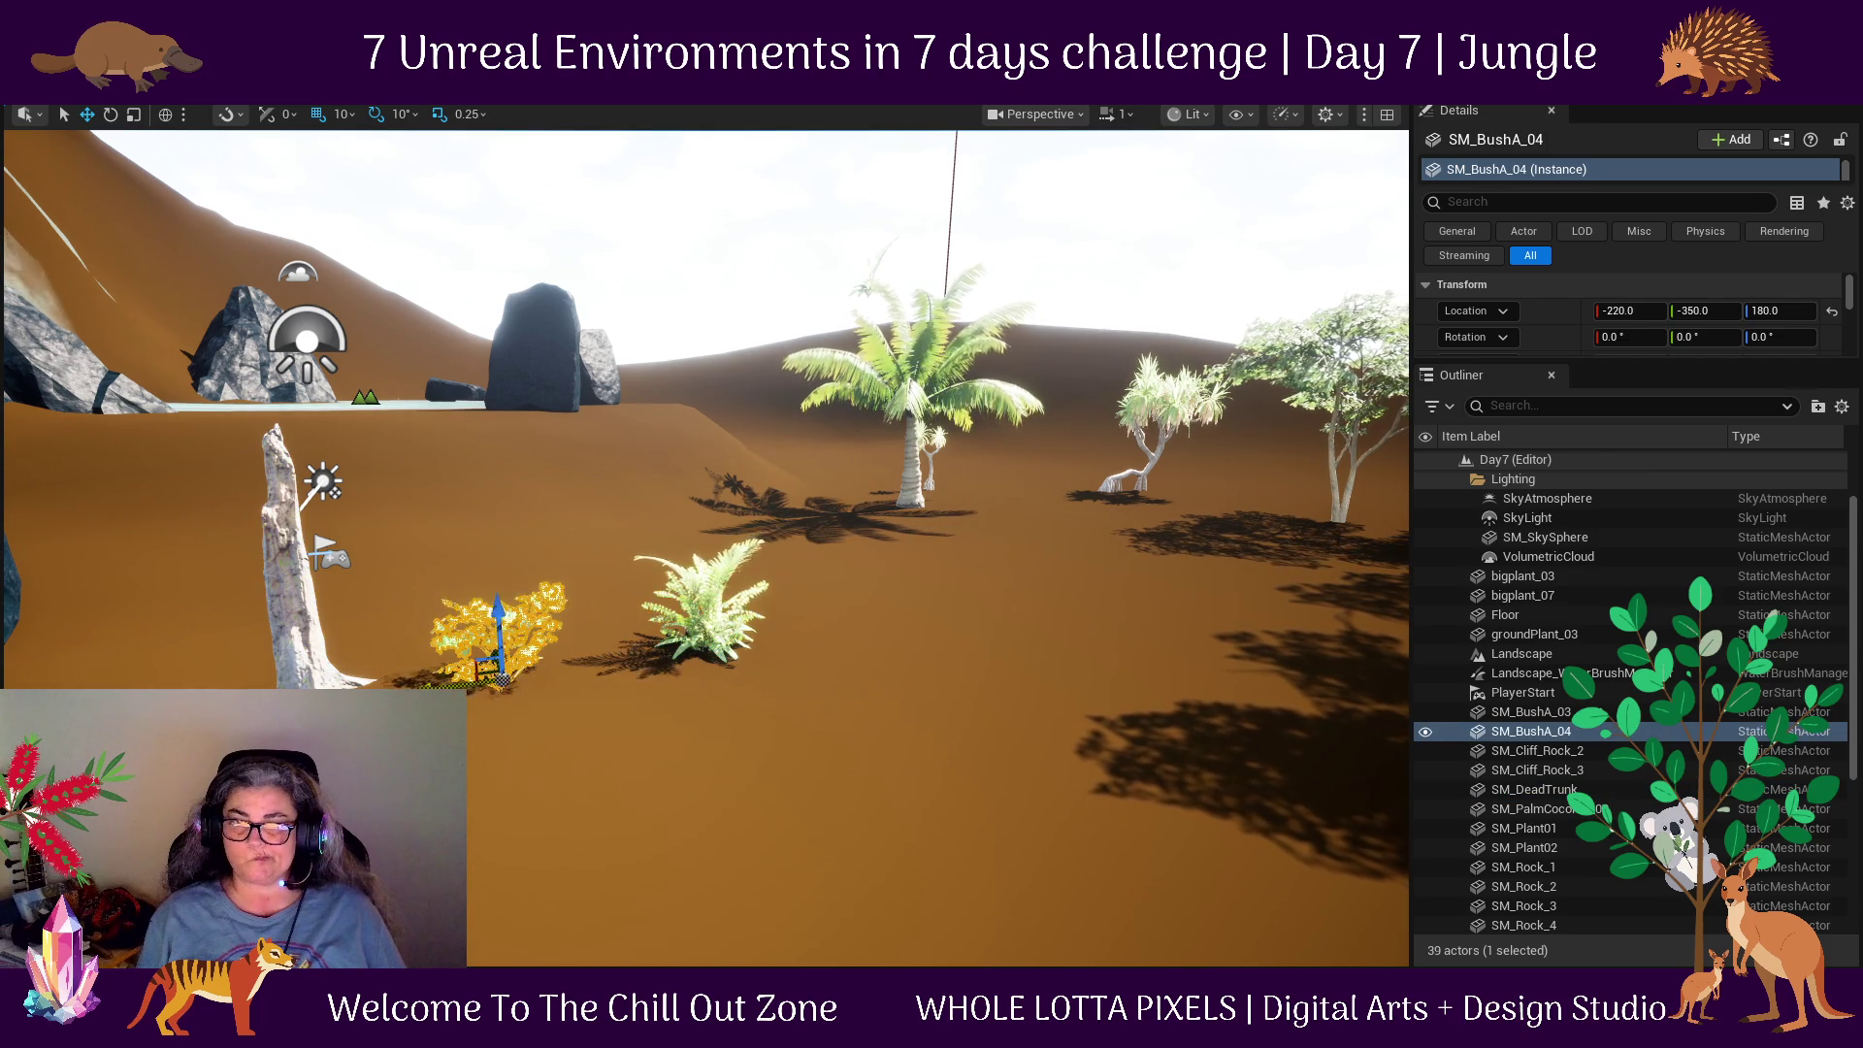
pyautogui.click(670, 643)
pyautogui.click(706, 641)
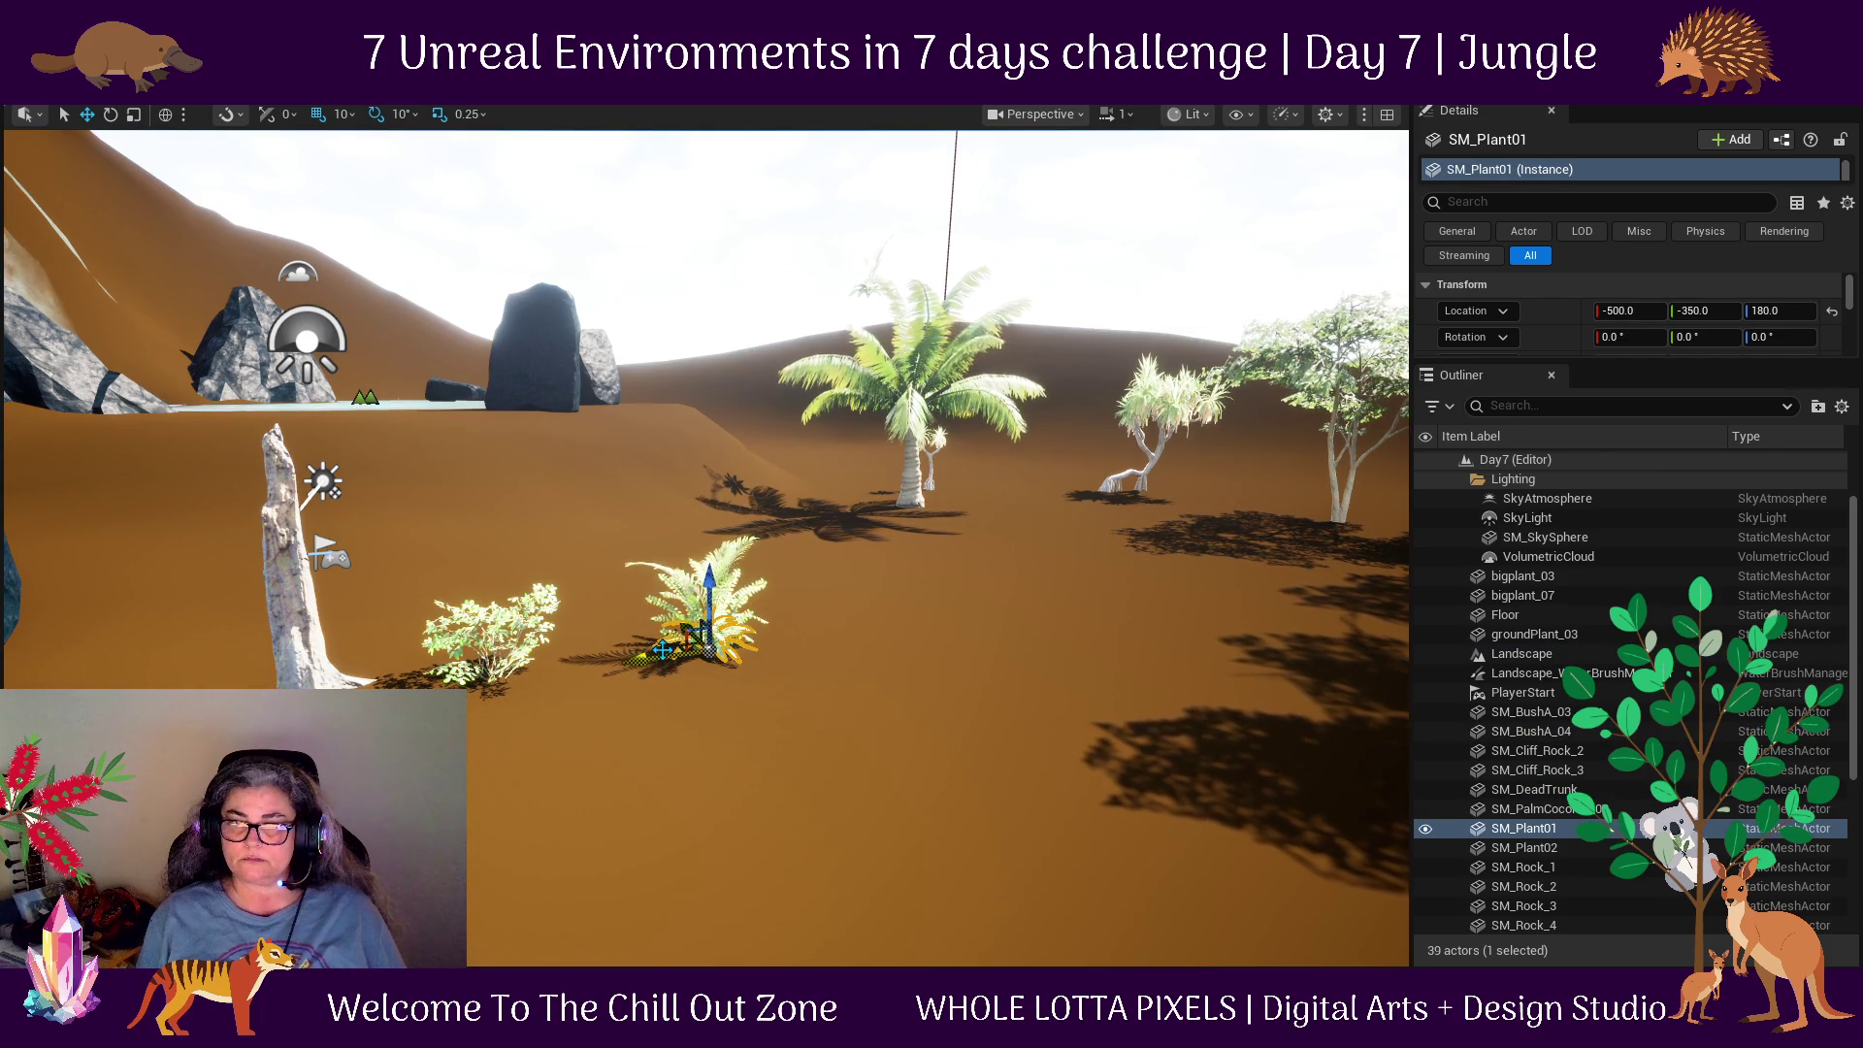
pyautogui.click(711, 633)
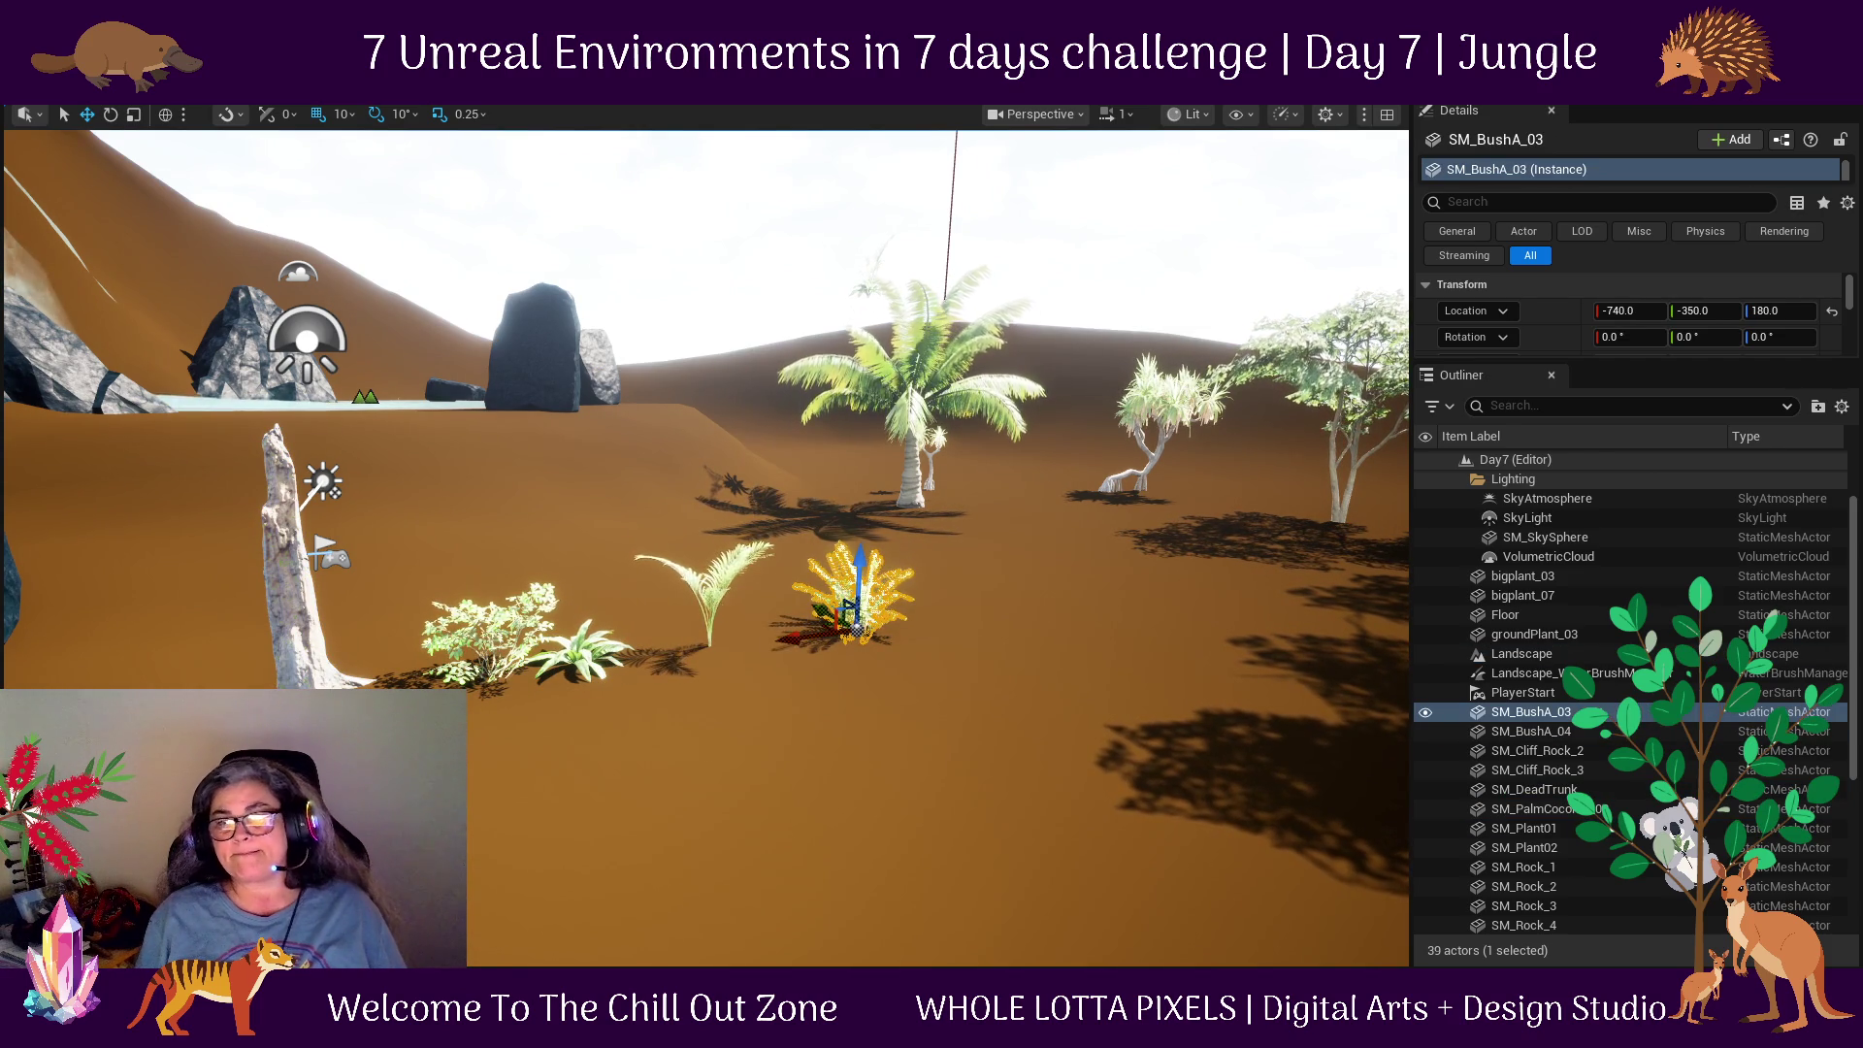
# Place ferns SM_ukgkcilia_VarA and VarC beside the trunk, with VarC at -590, -380, 180.
pyautogui.click(660, 648)
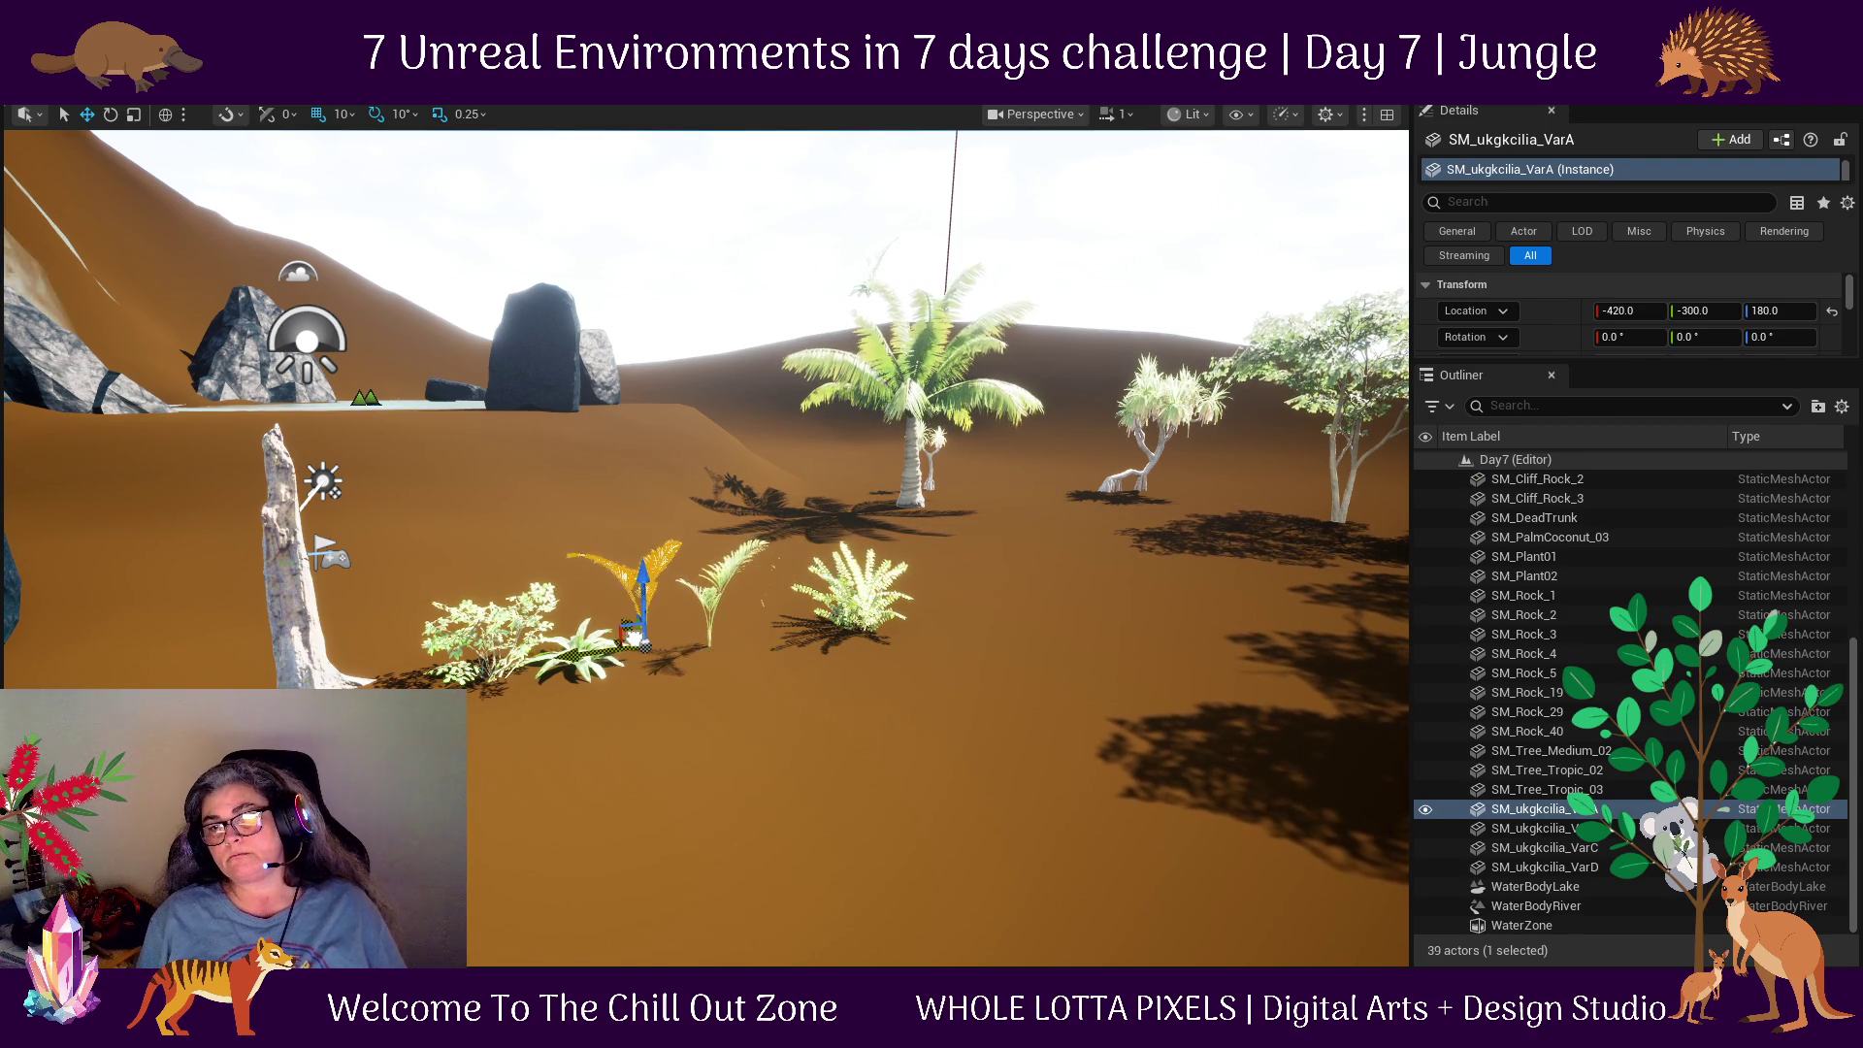
pyautogui.click(735, 648)
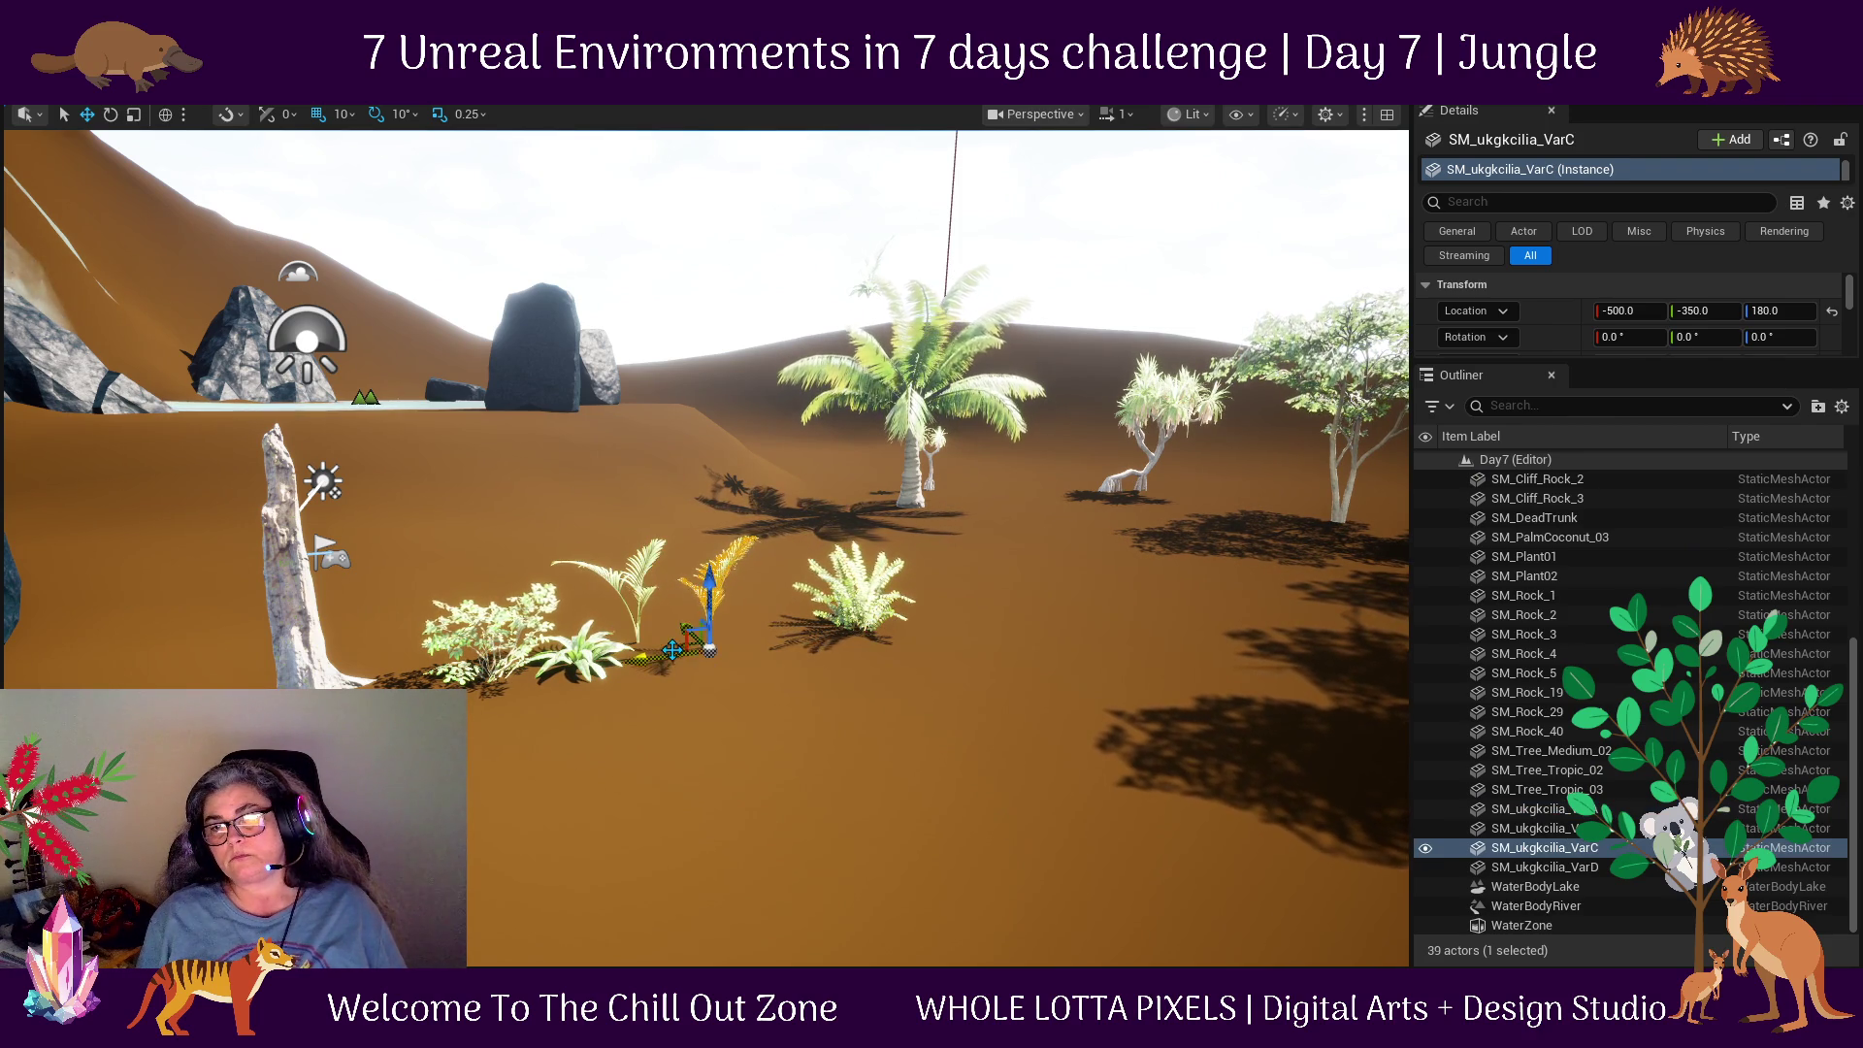
pyautogui.press('f')
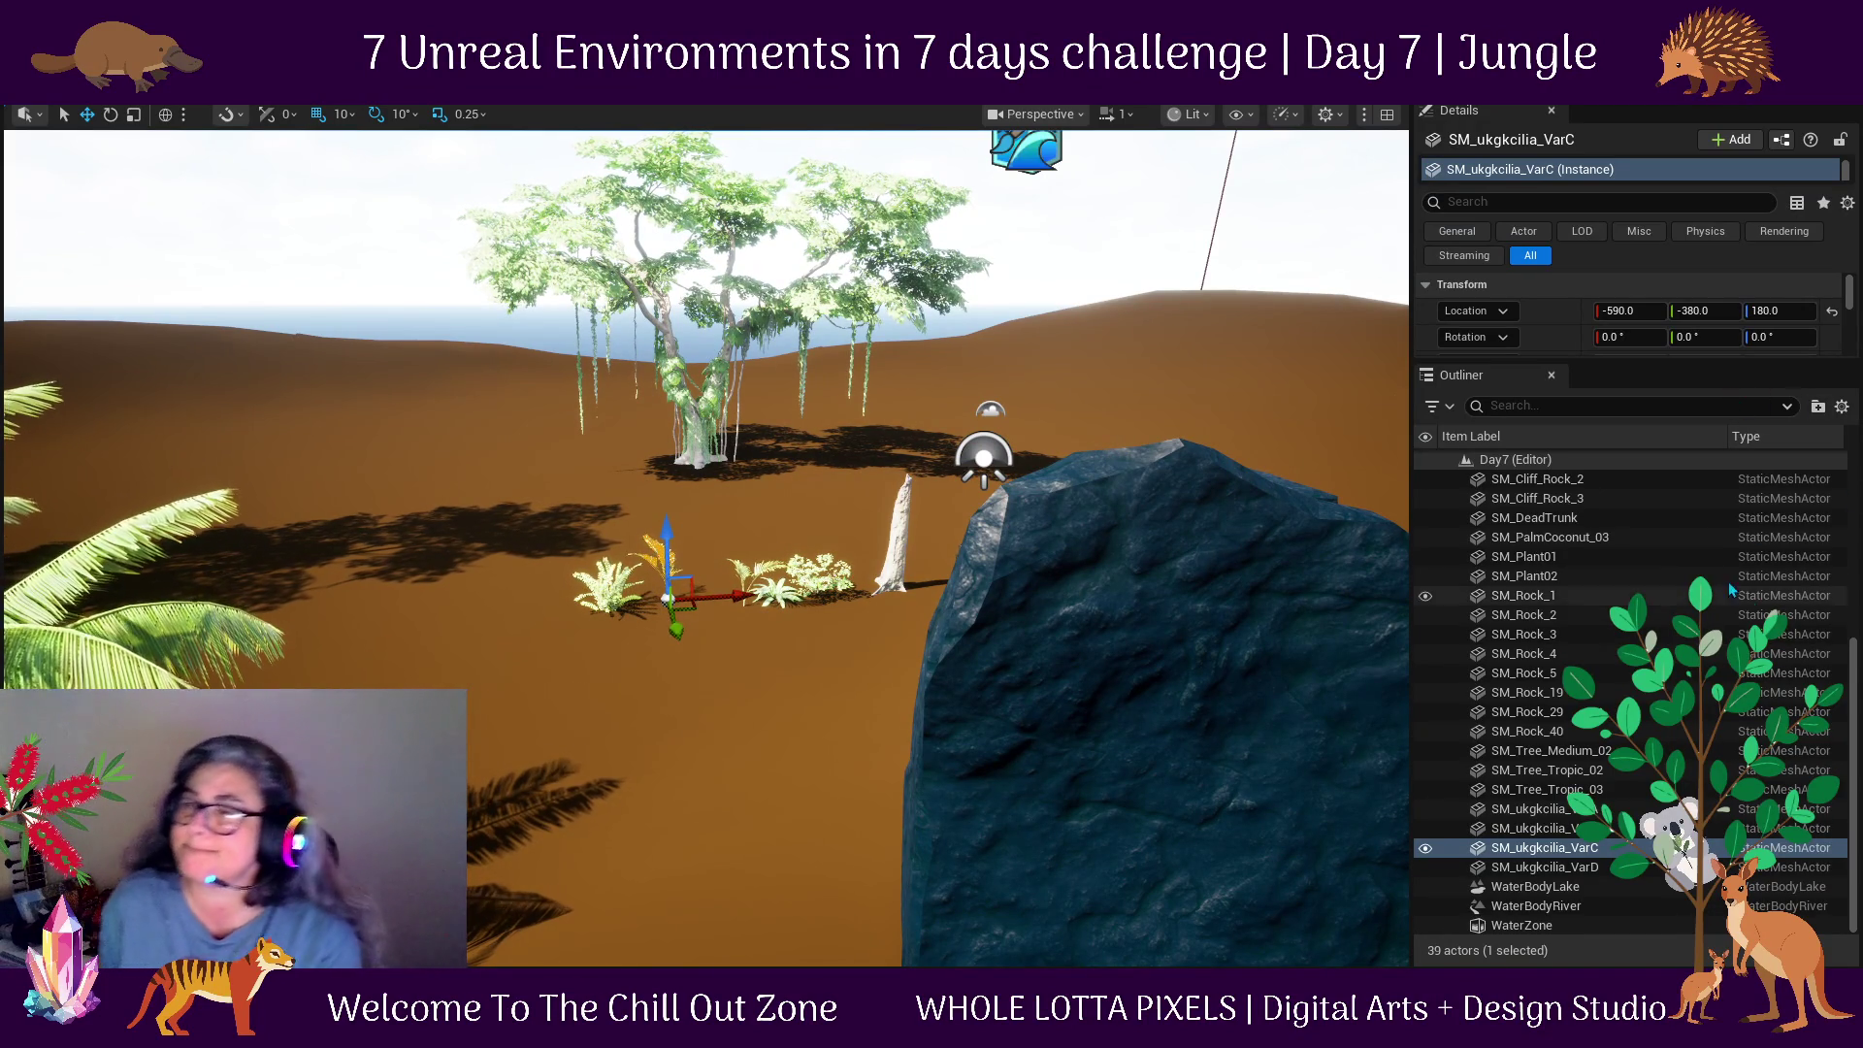
pyautogui.scroll(3, 1689, 566)
pyautogui.scroll(3, 1708, 538)
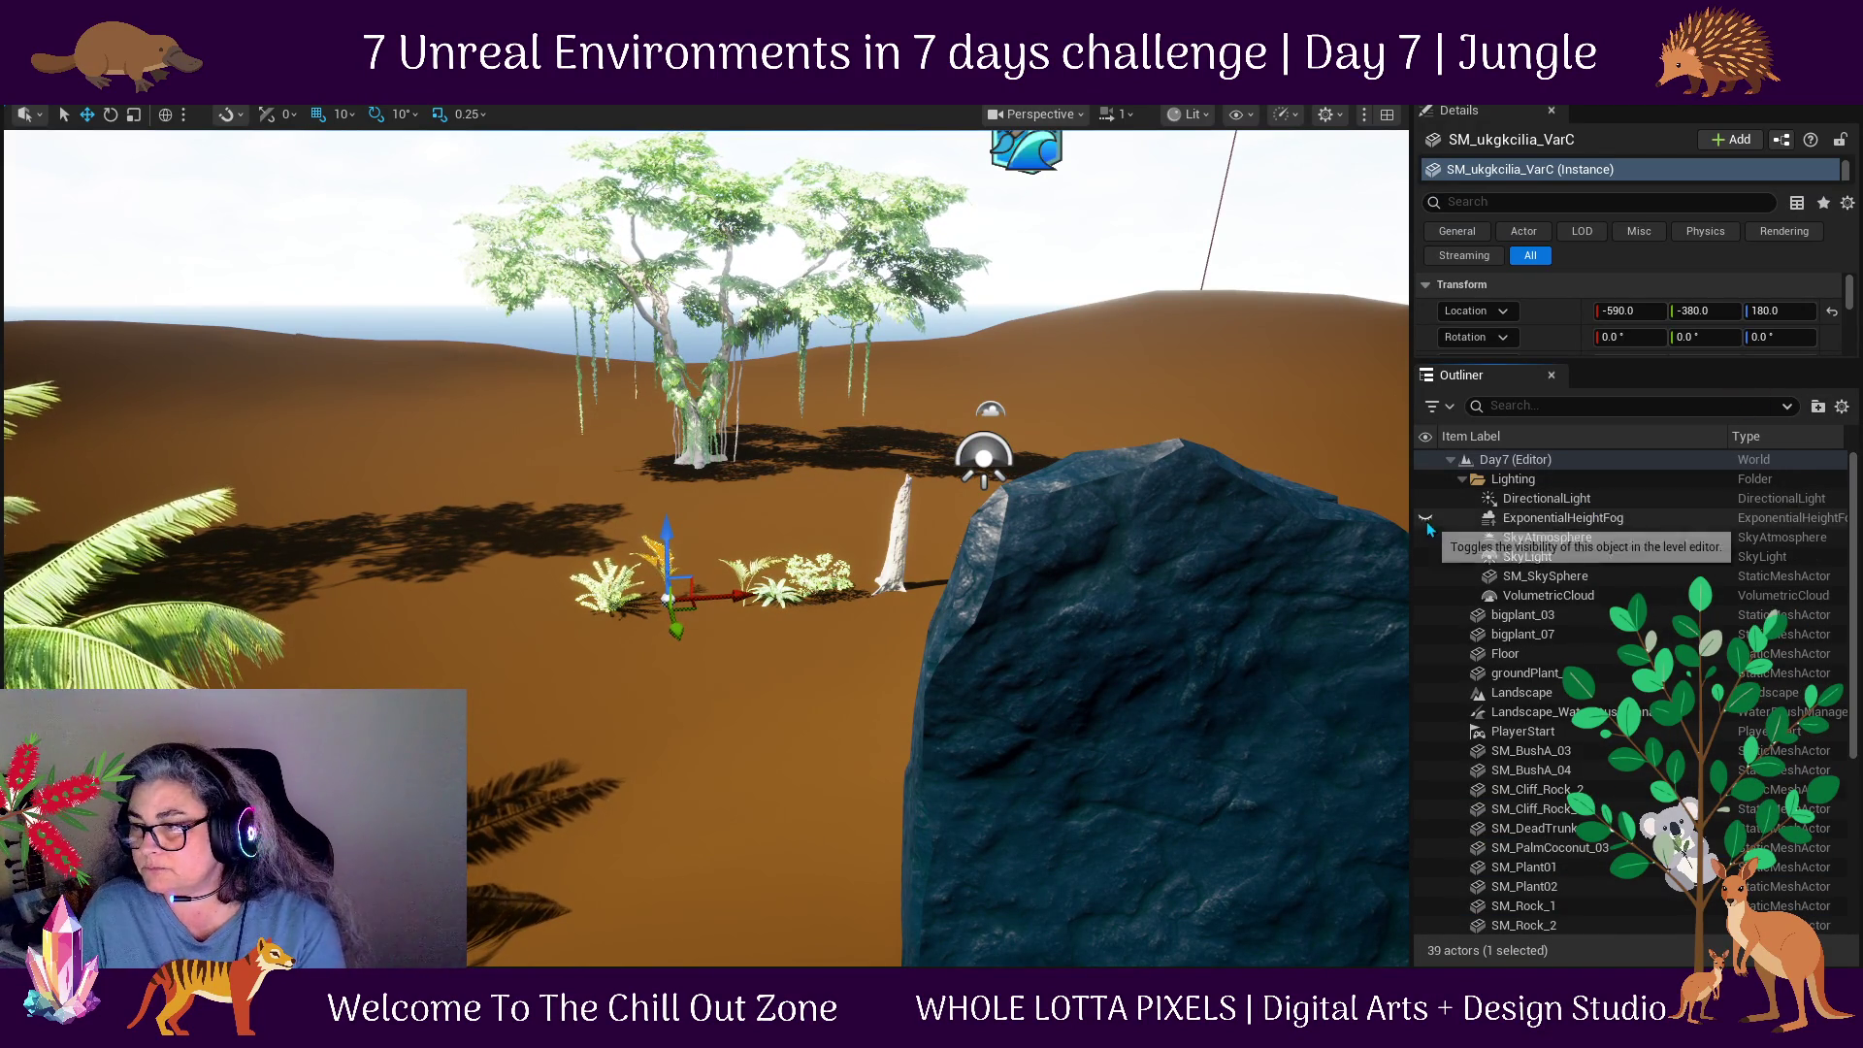
# Make ExponentialHeightFog visible and lower its Fog Density from 0.0436 to 0.02176.
pyautogui.click(1426, 518)
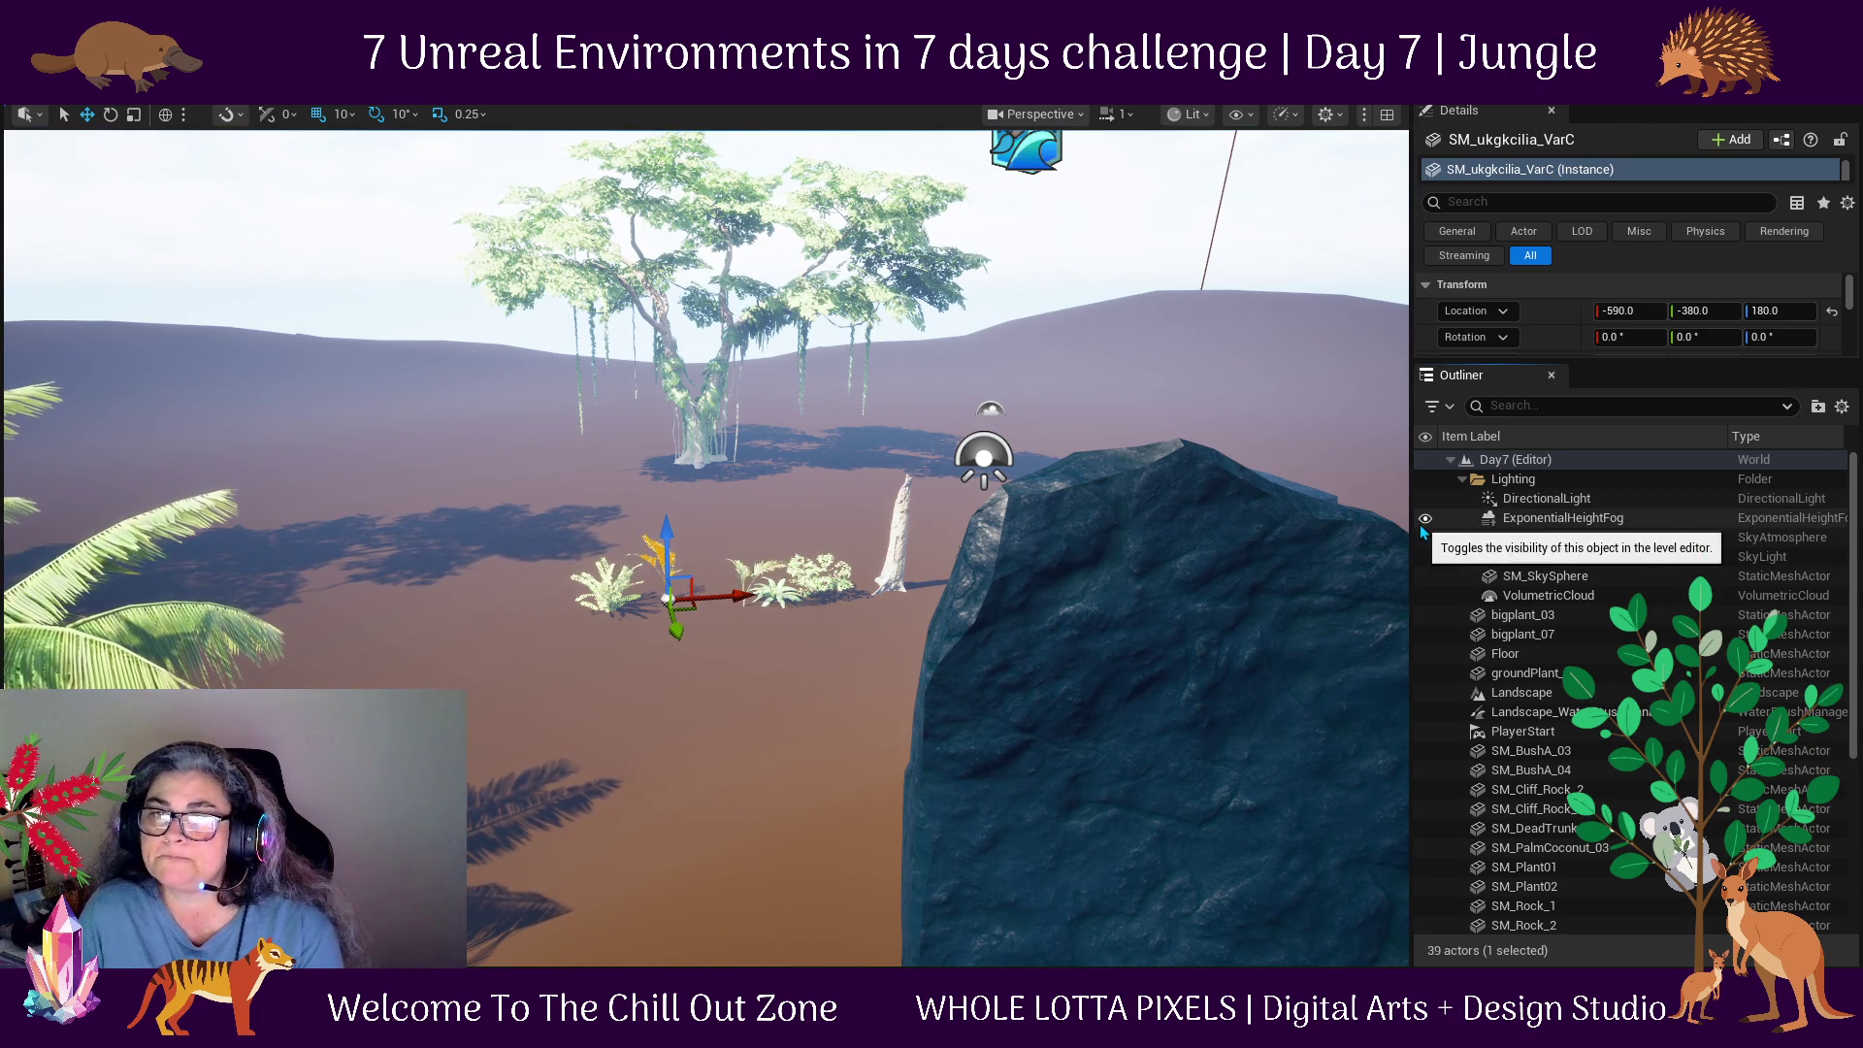
pyautogui.click(1574, 520)
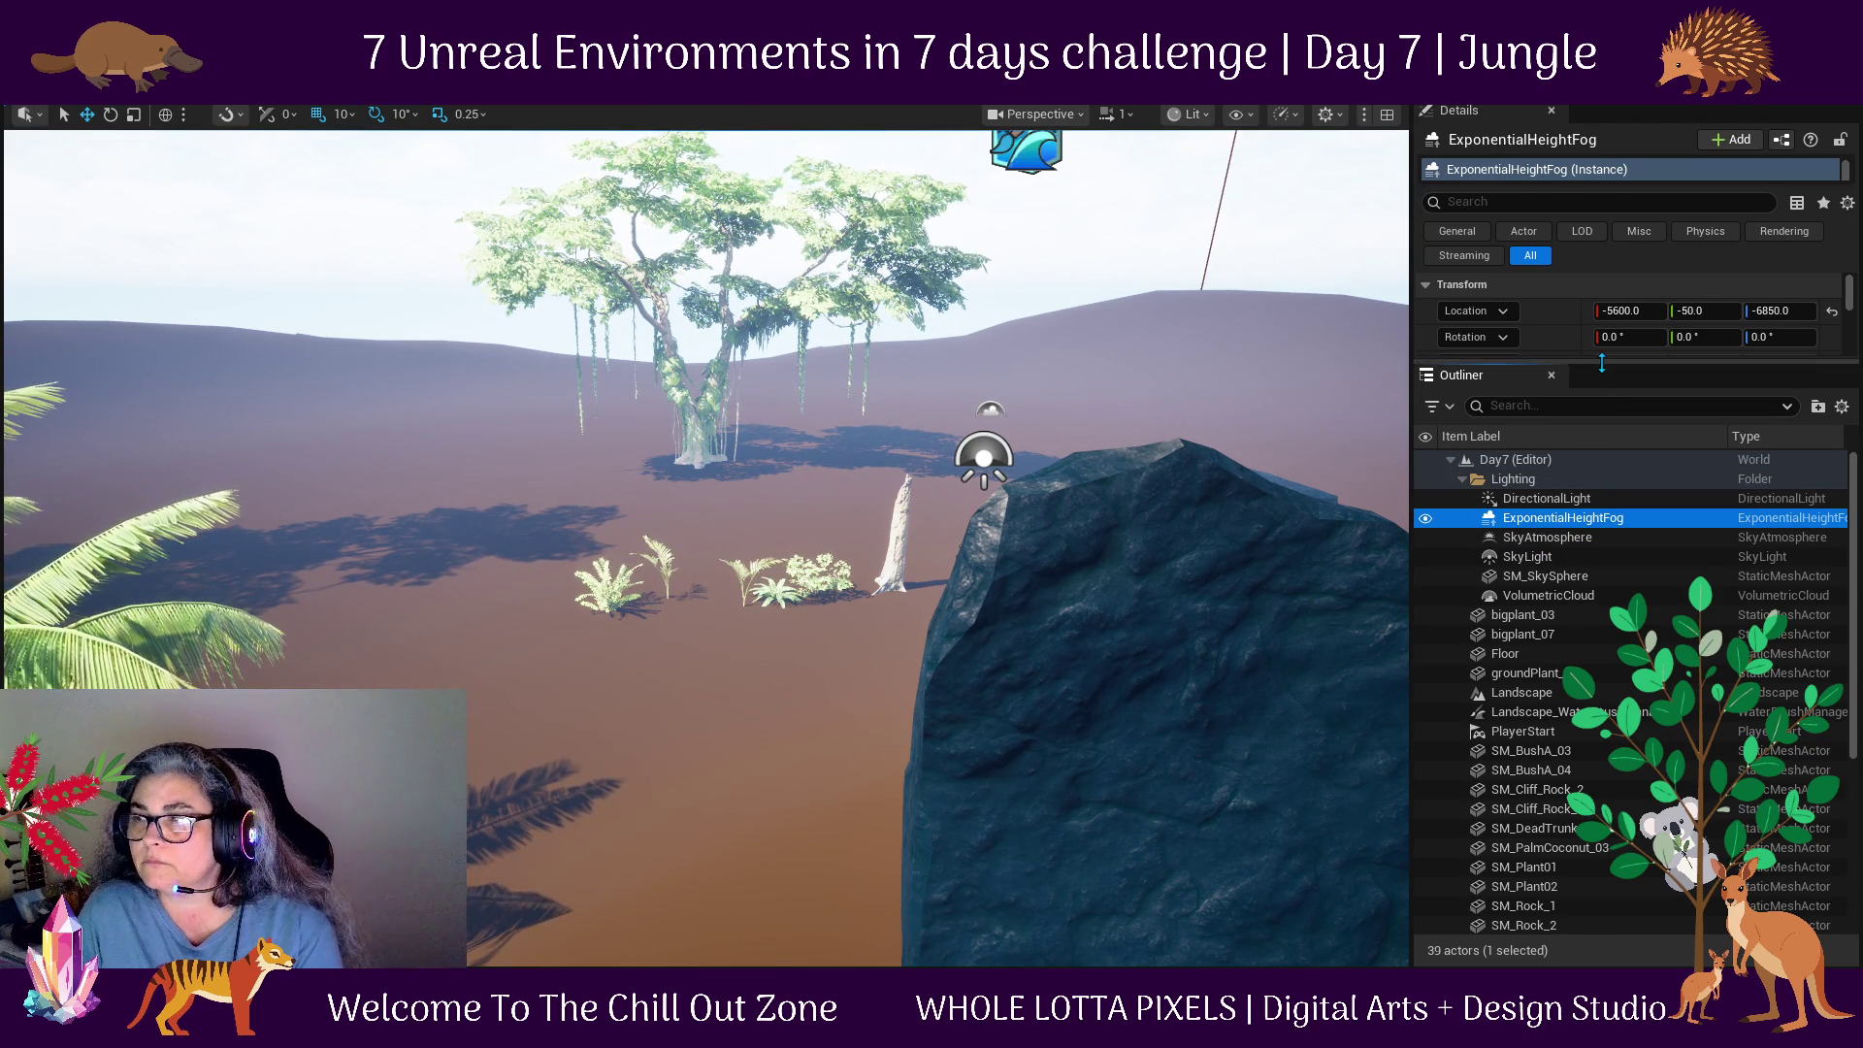
pyautogui.moveTo(1601, 363); pyautogui.dragTo(1629, 877)
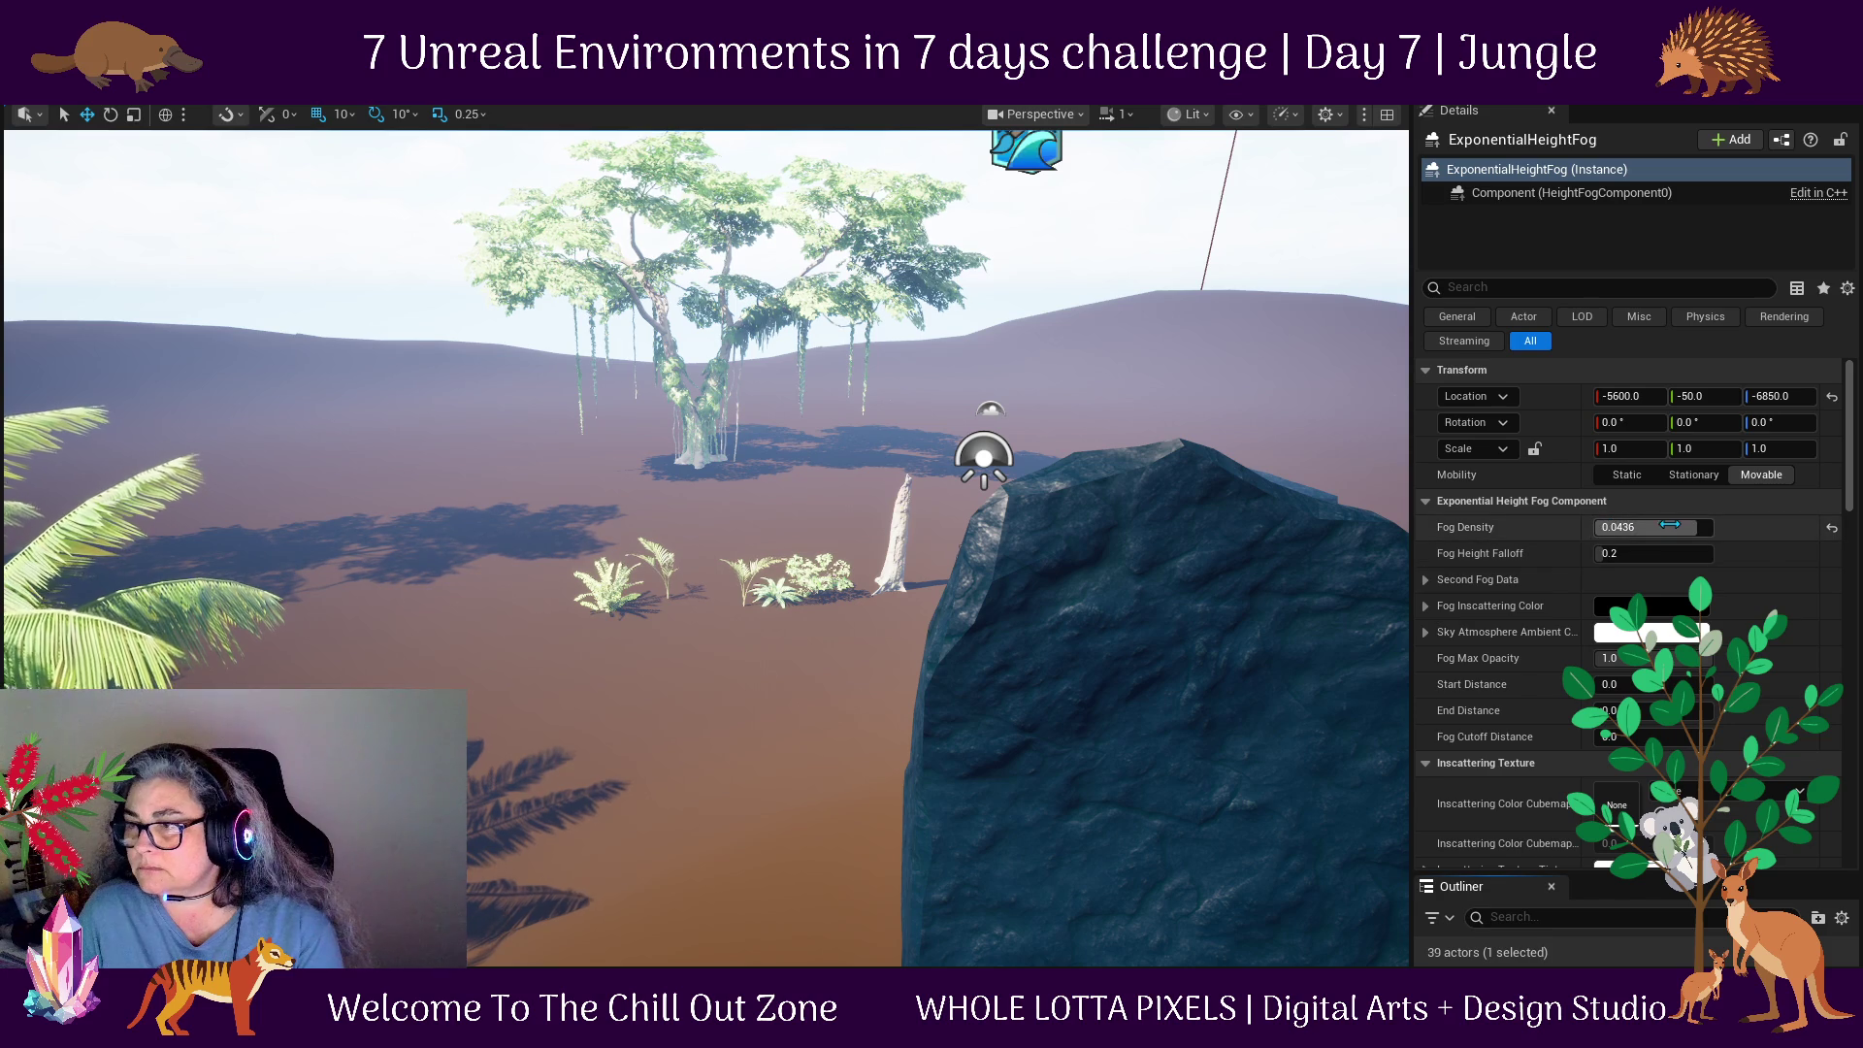
pyautogui.moveTo(1655, 527); pyautogui.dragTo(1636, 527)
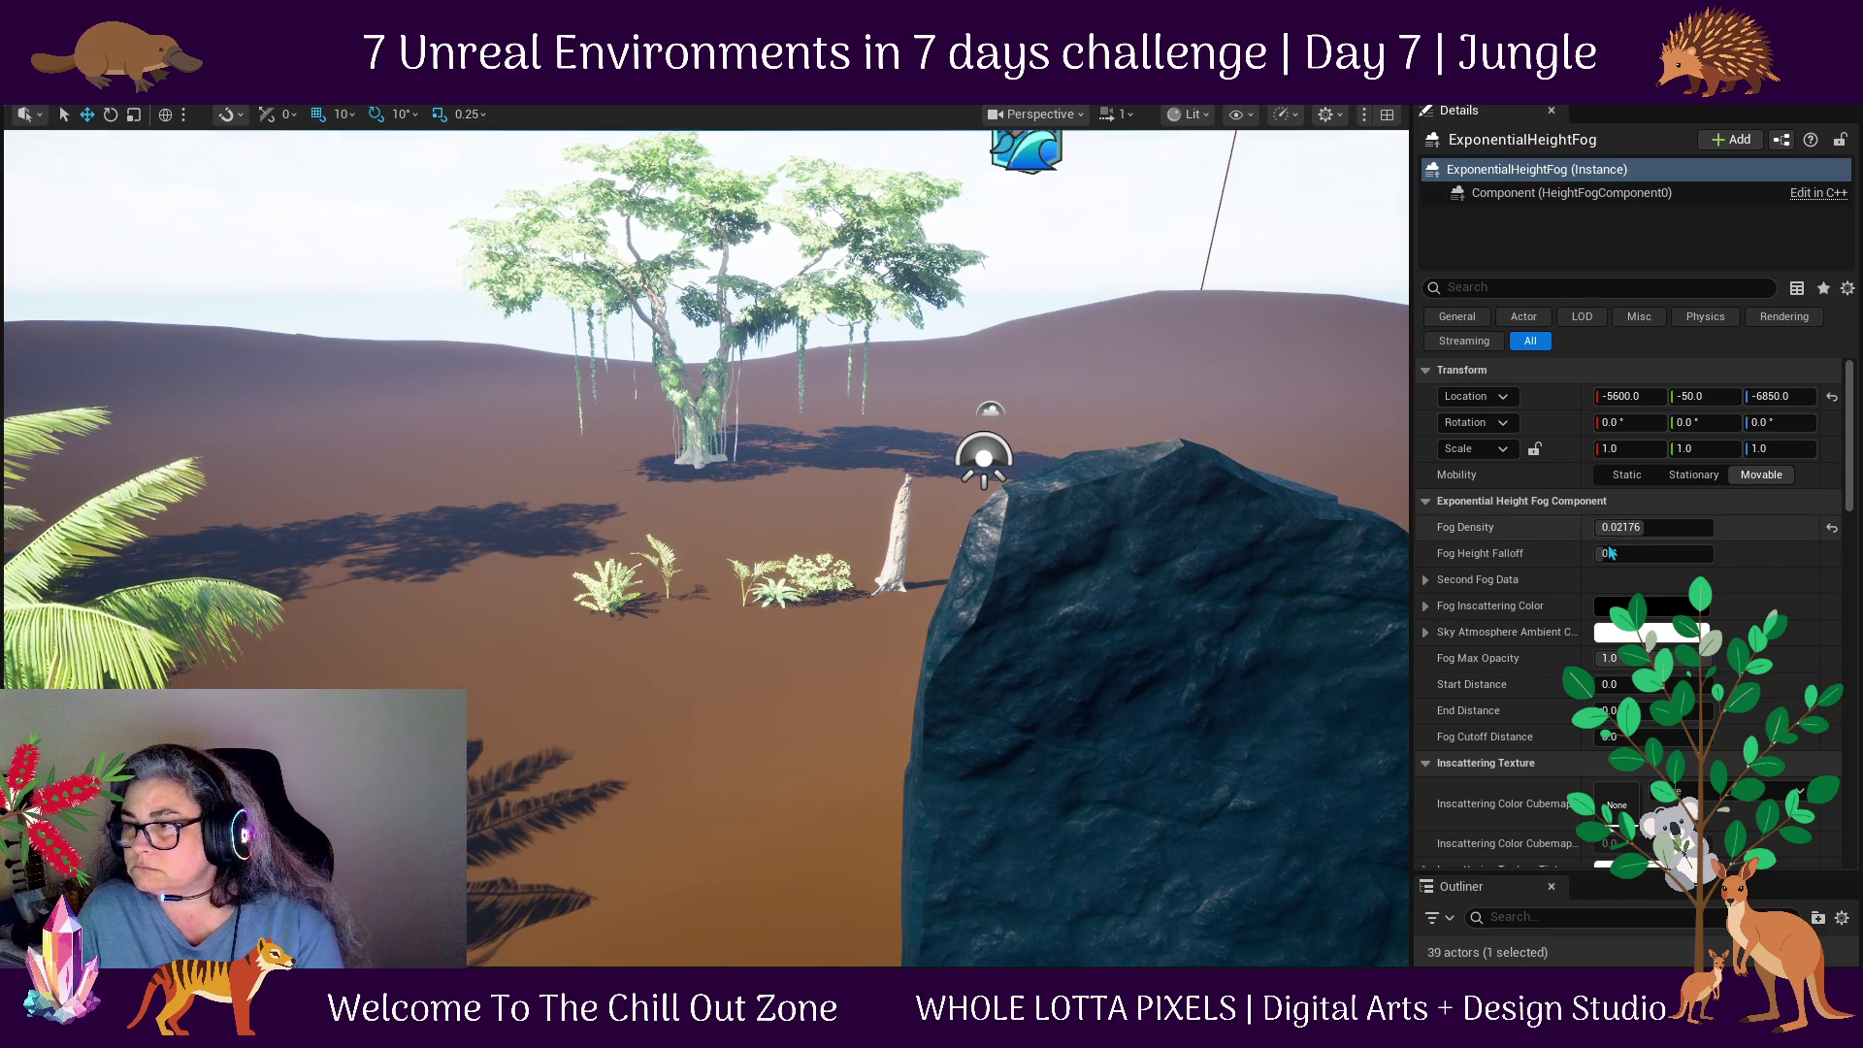
pyautogui.click(1426, 581)
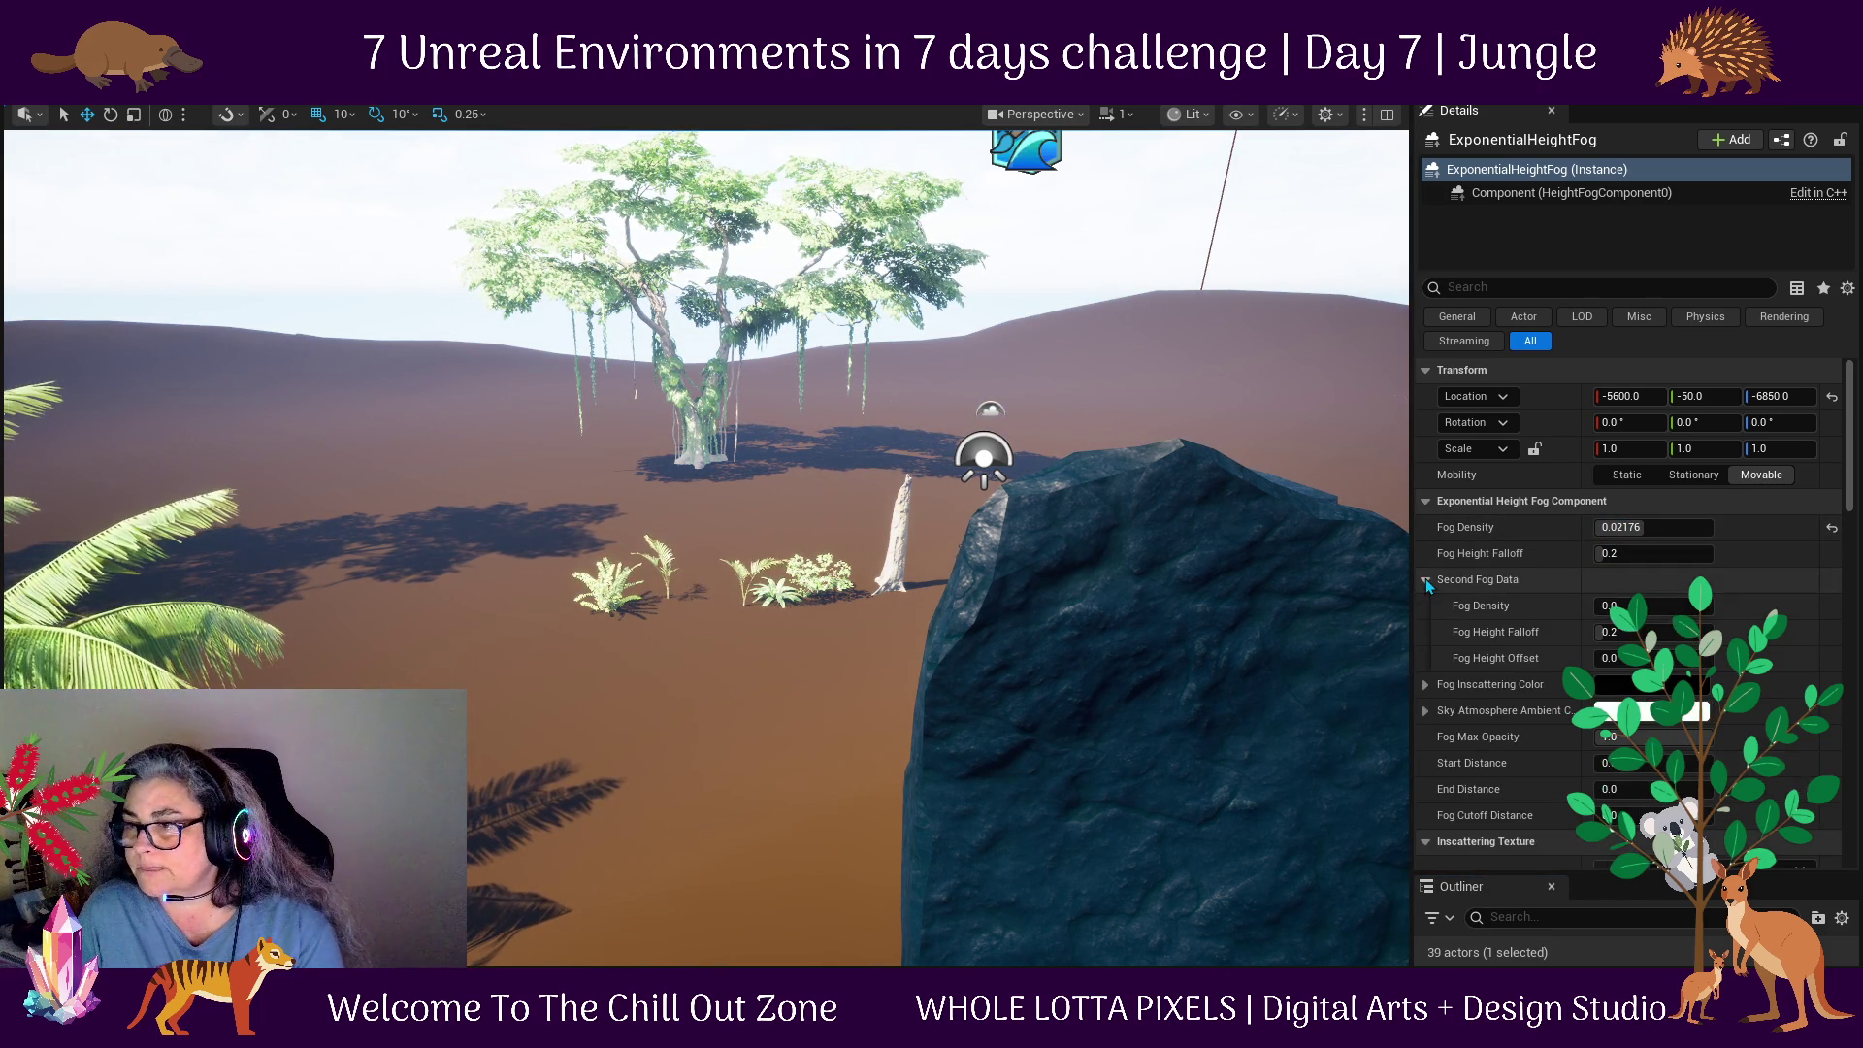
pyautogui.click(1427, 581)
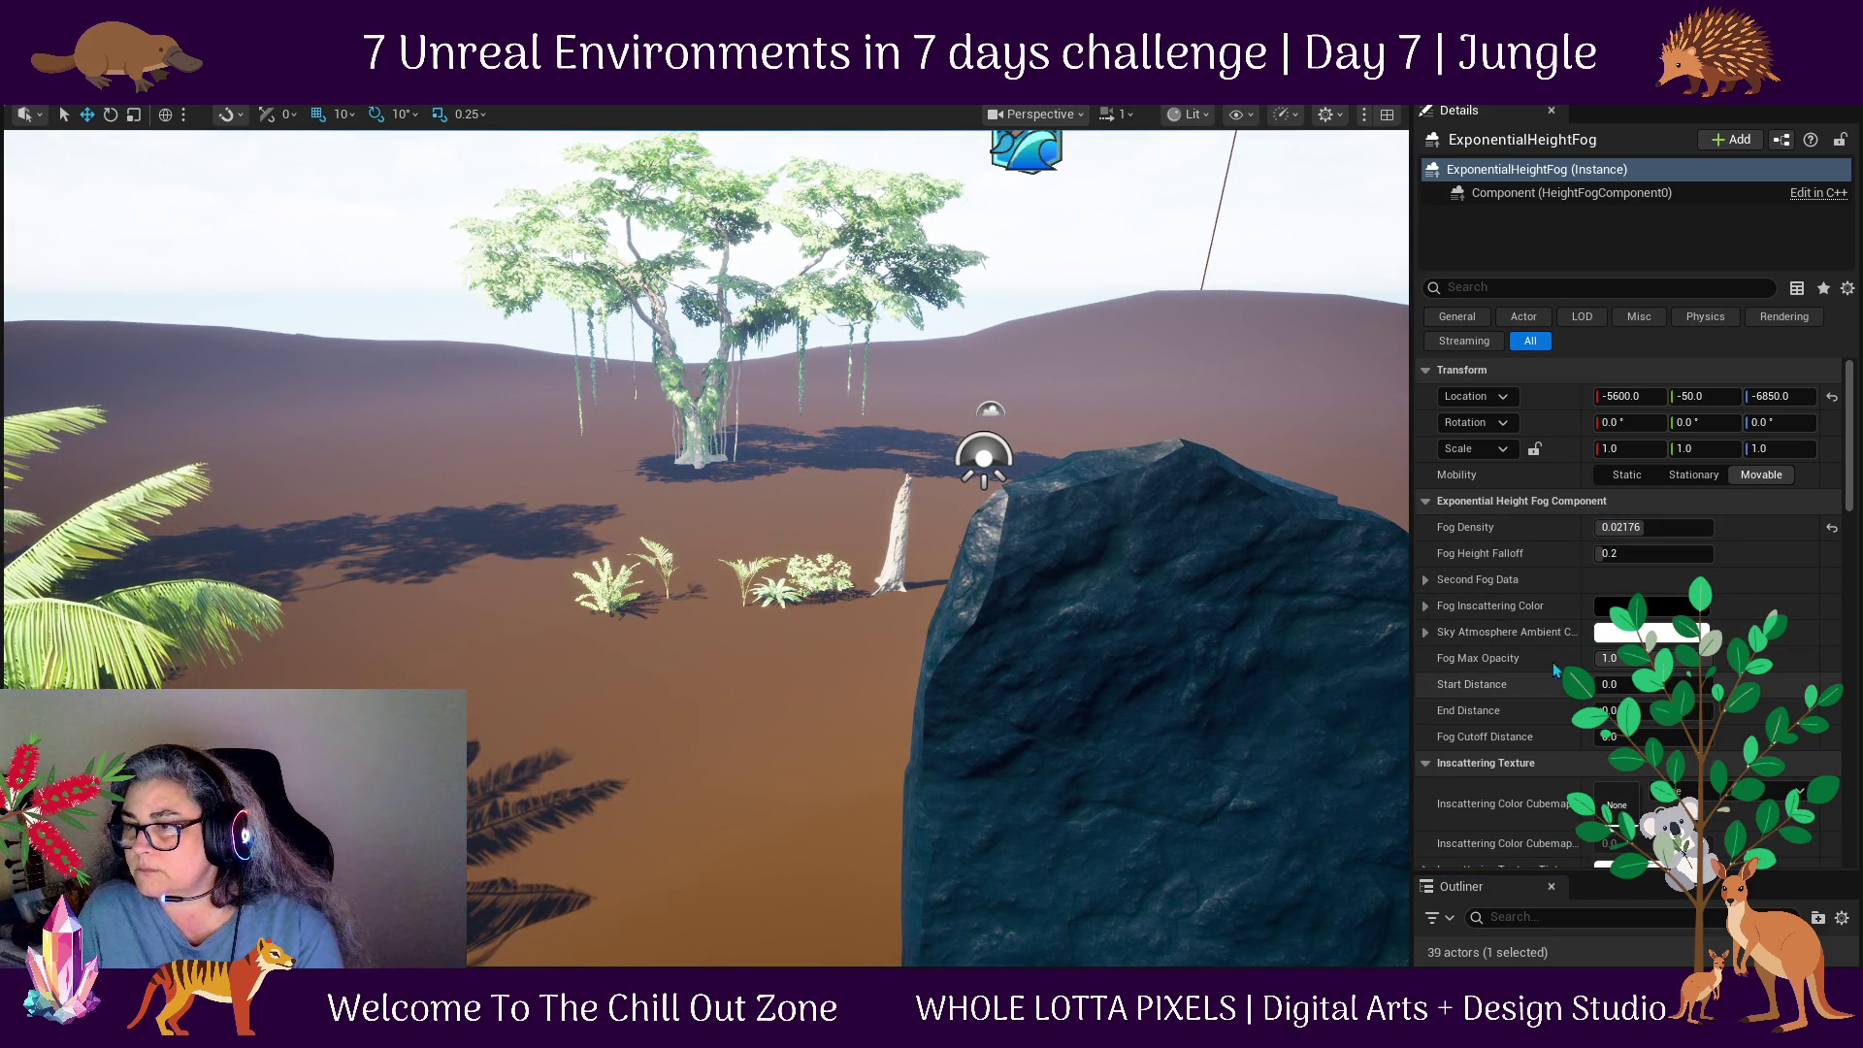
# Set the fog's Sky Atmosphere Ambient Color to pale cyan F2FCFF.
pyautogui.click(1636, 633)
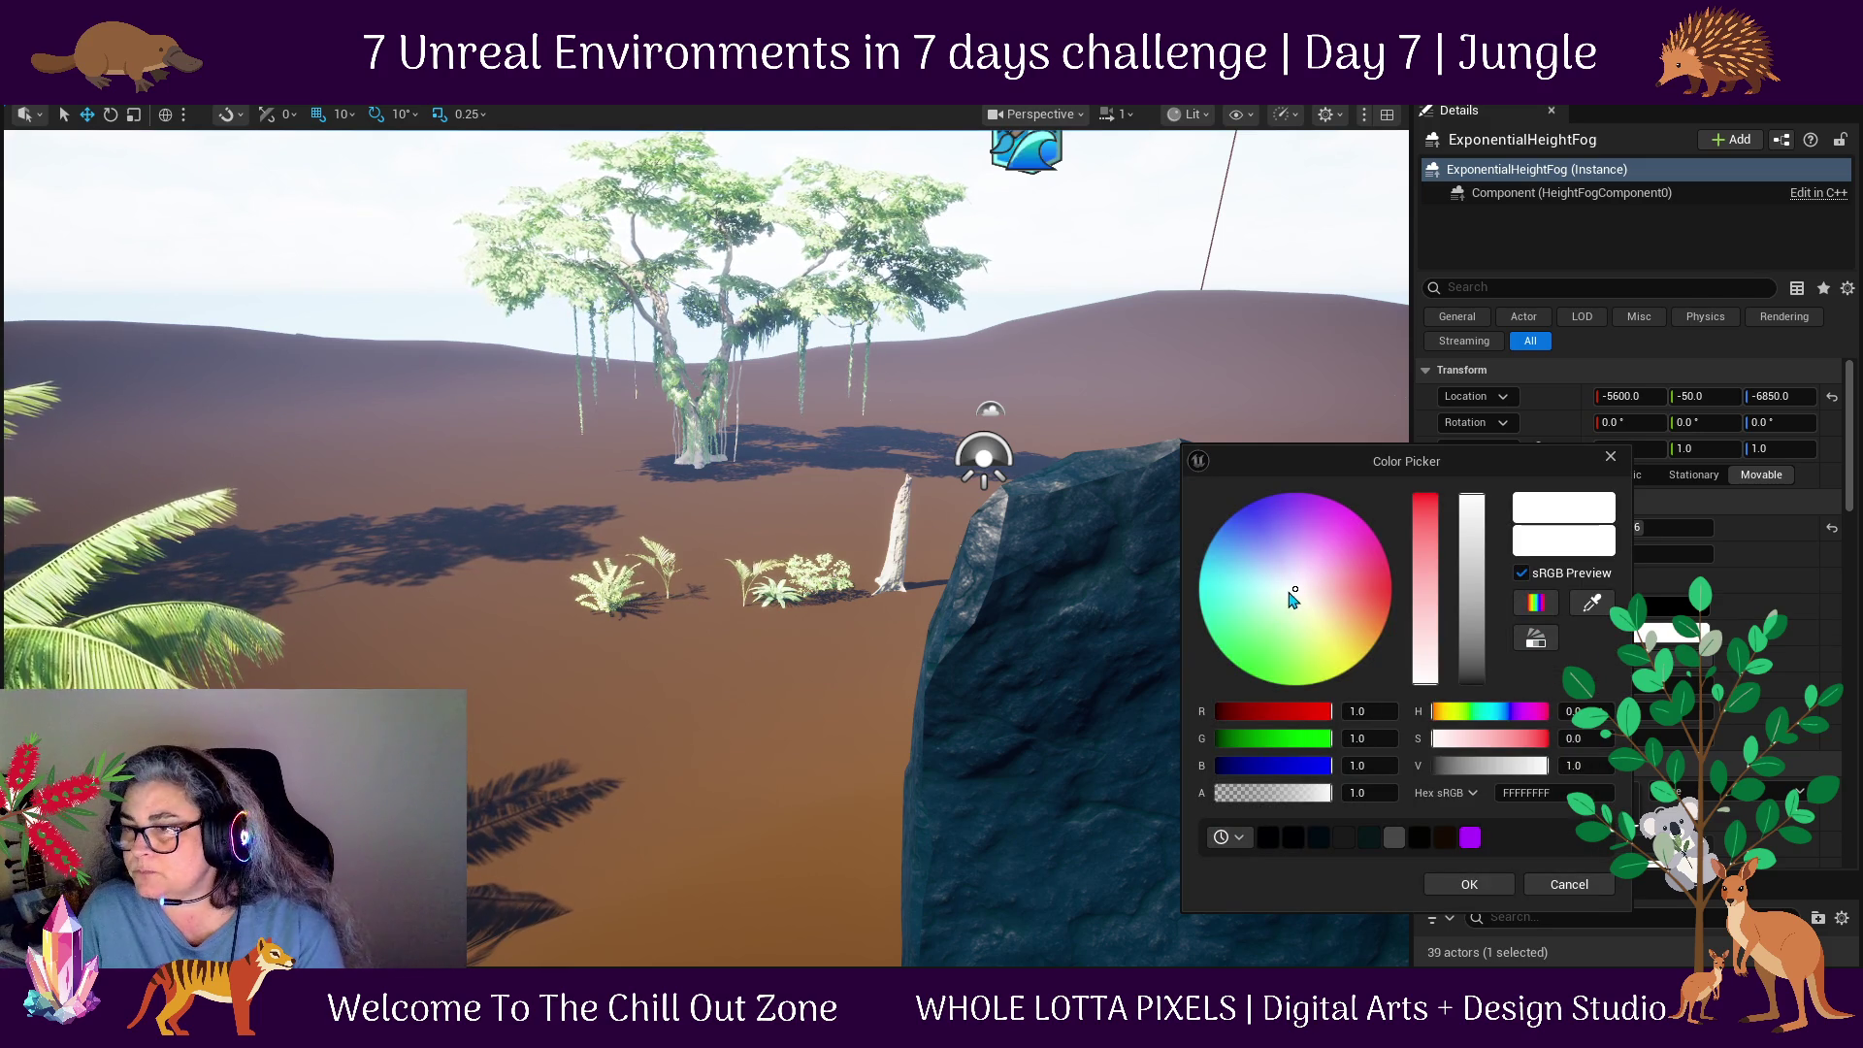
pyautogui.moveTo(1292, 594); pyautogui.dragTo(1286, 590)
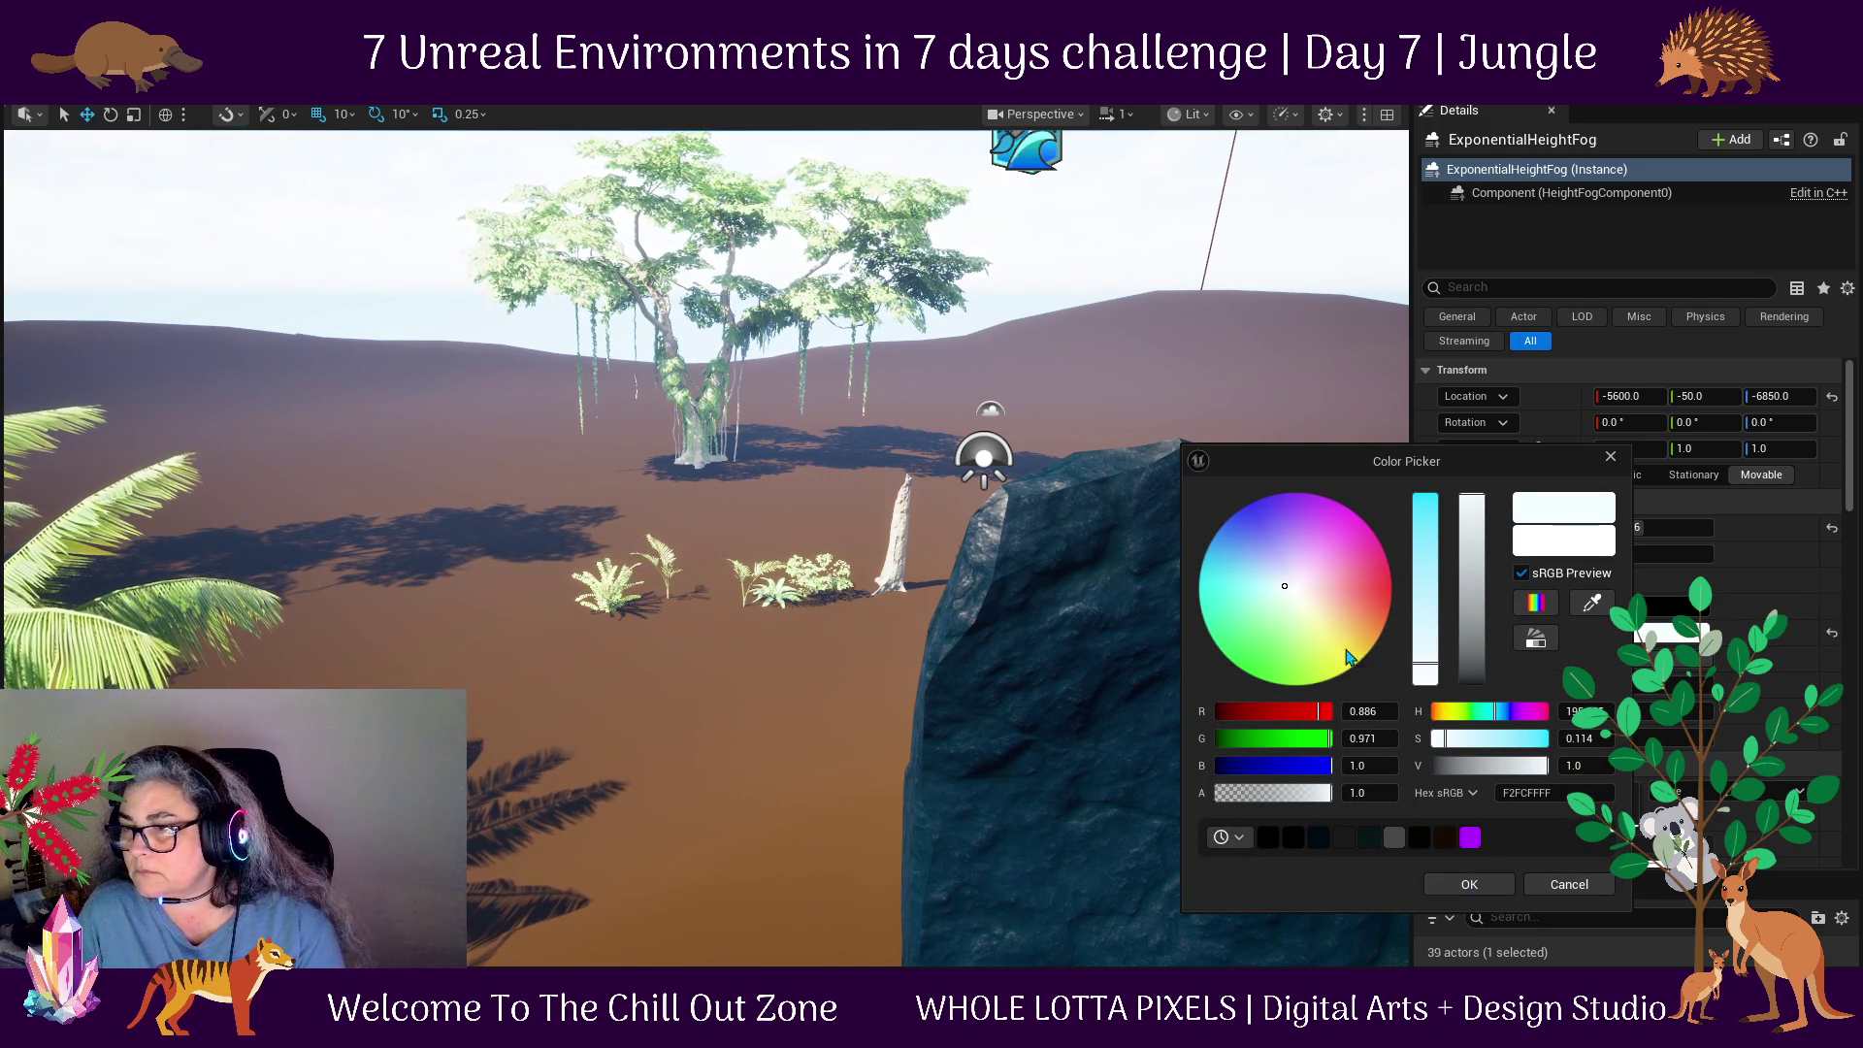
pyautogui.click(1460, 885)
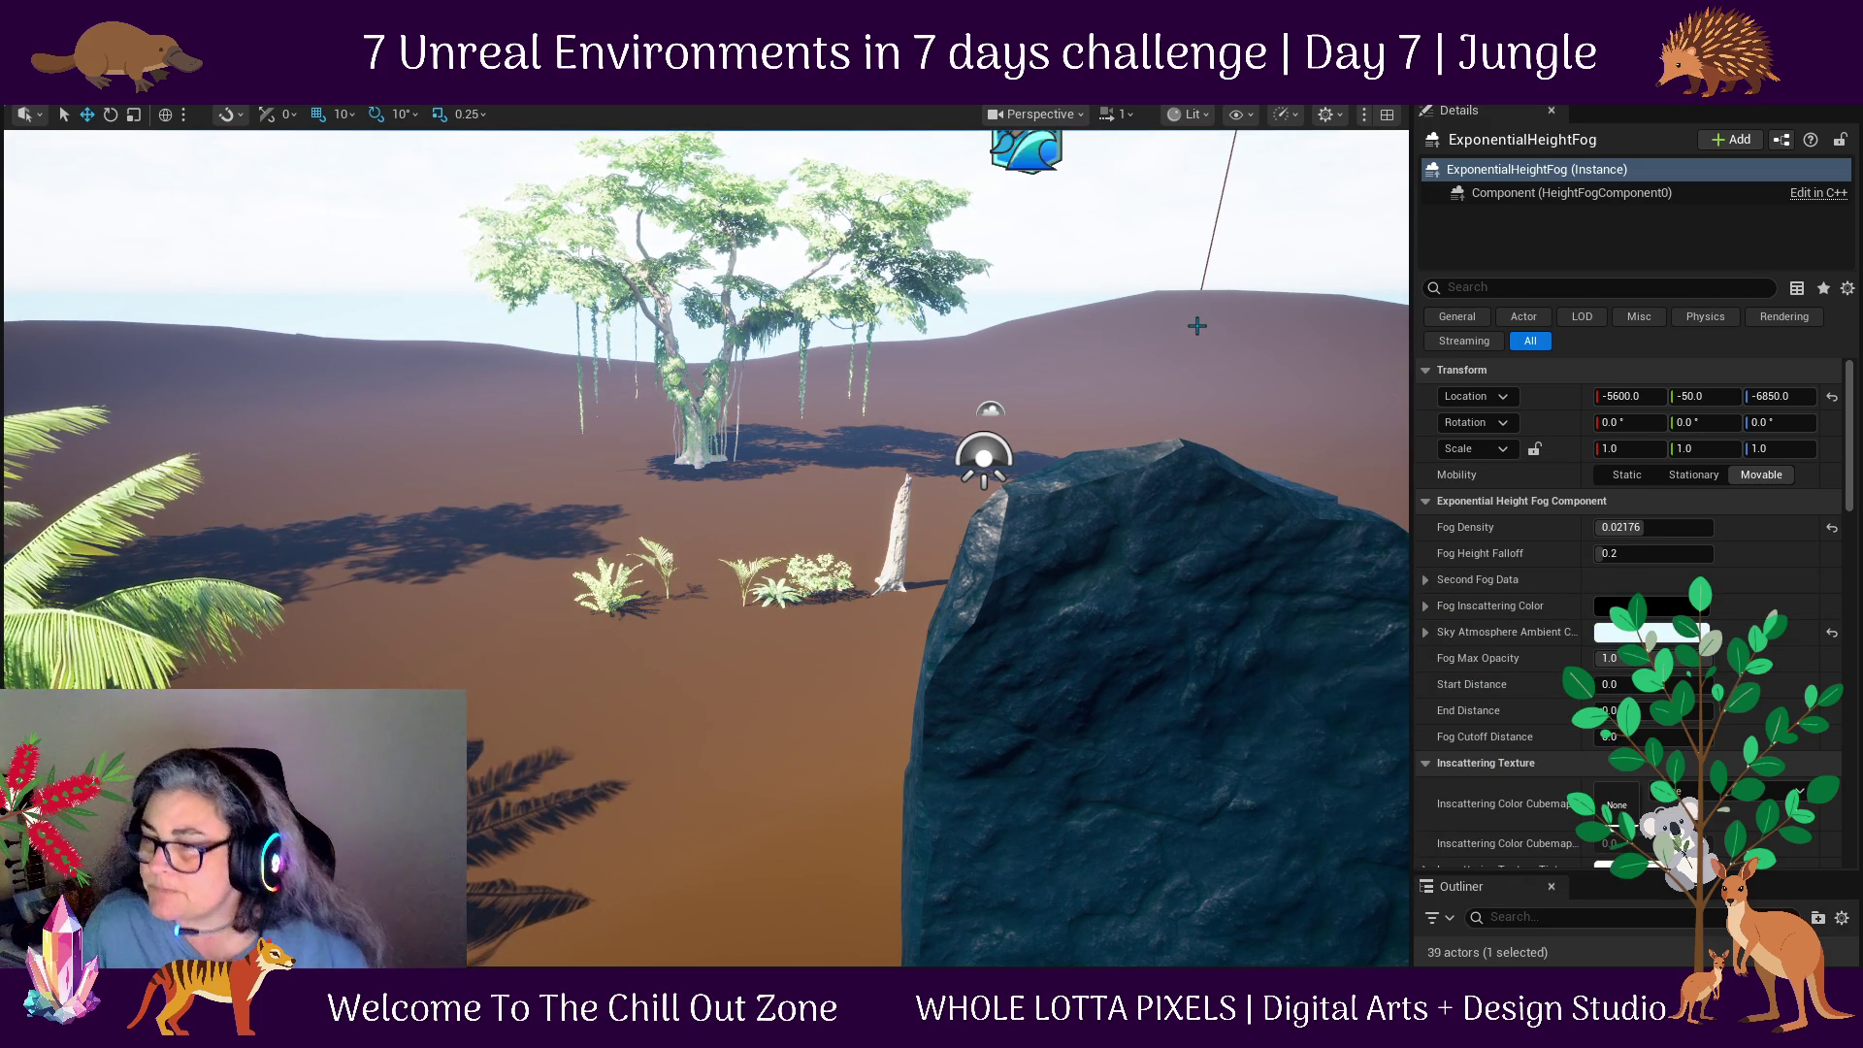
# Bring the pool into view and select the rock SM_Rock_2 beside it.
pyautogui.moveTo(1197, 325)
pyautogui.mouseDown()
pyautogui.moveTo(1107, 507)
pyautogui.moveTo(1093, 503)
pyautogui.mouseUp()
pyautogui.moveTo(830, 433)
pyautogui.mouseDown()
pyautogui.moveTo(907, 417)
pyautogui.moveTo(886, 382)
pyautogui.moveTo(894, 368)
pyautogui.moveTo(912, 393)
pyautogui.moveTo(906, 287)
pyautogui.moveTo(824, 270)
pyautogui.moveTo(835, 466)
pyautogui.mouseUp()
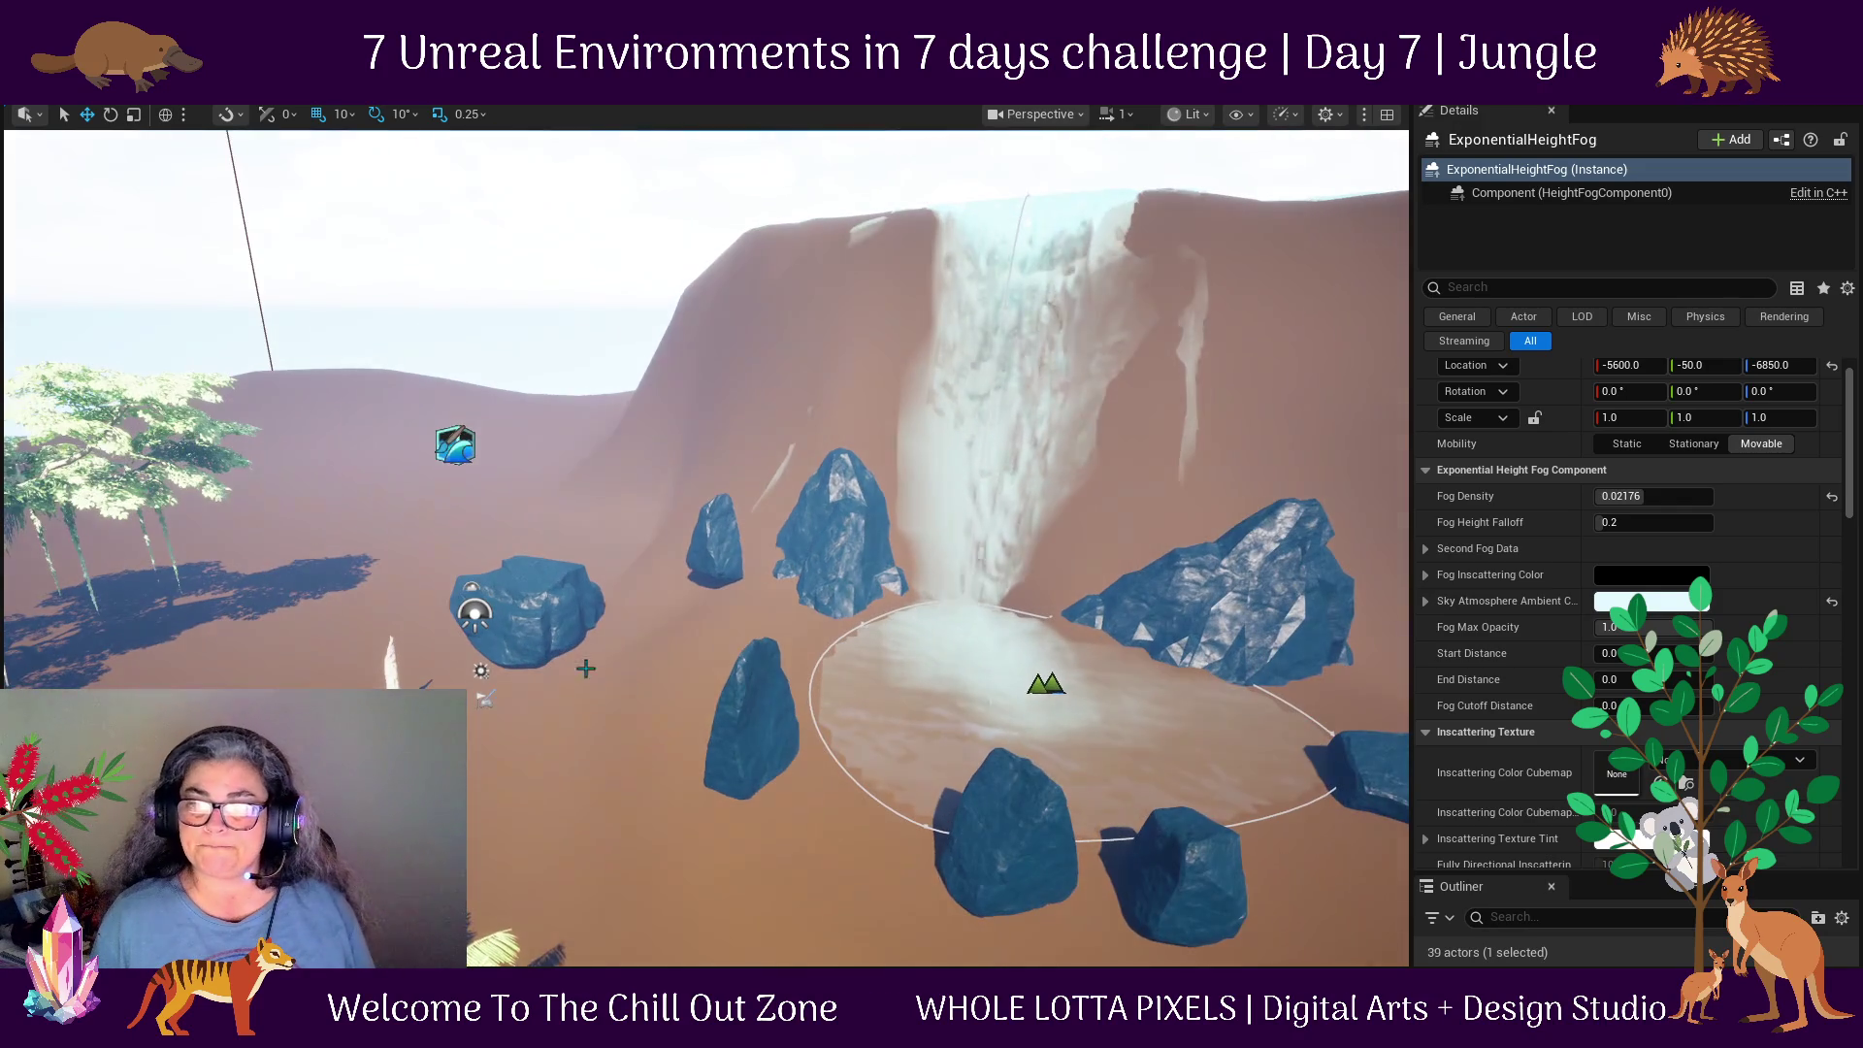
pyautogui.click(757, 719)
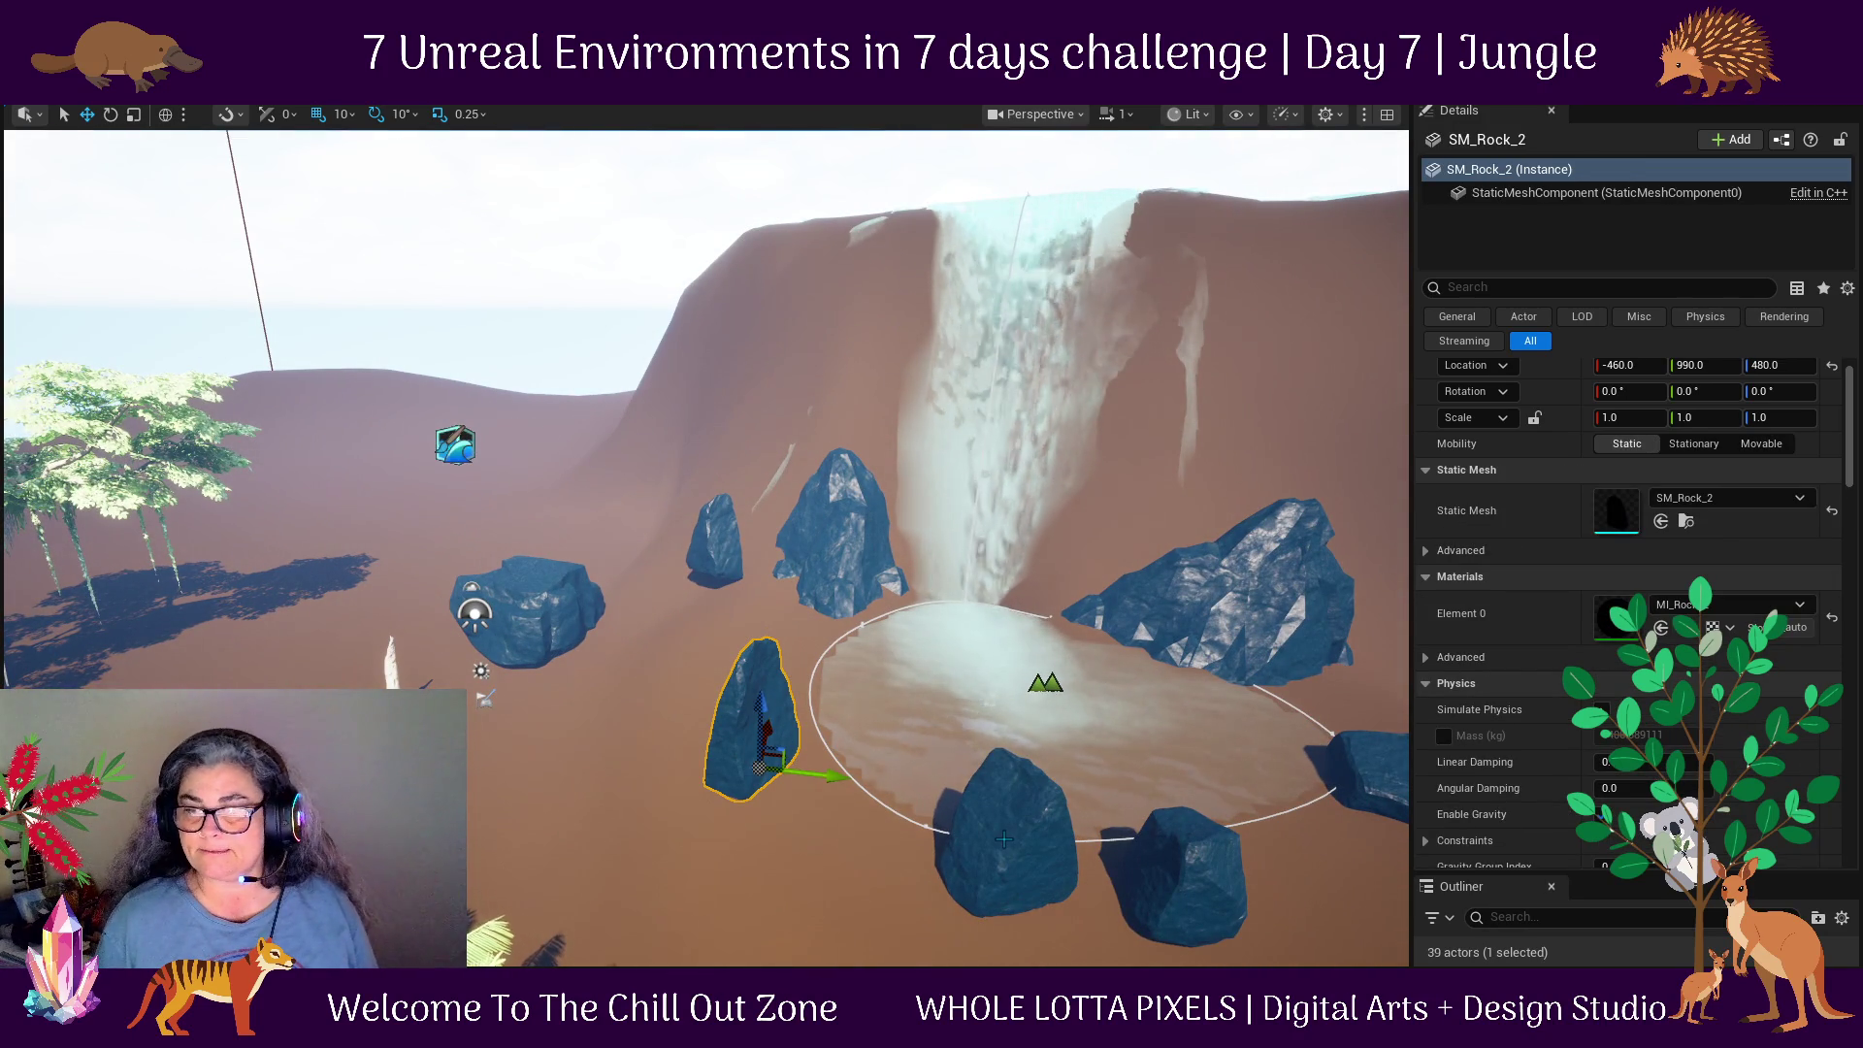
# Move SM_Rock_40 right toward the pool edge and raise it to Z 490.
pyautogui.click(538, 613)
pyautogui.moveTo(539, 613); pyautogui.dragTo(837, 710)
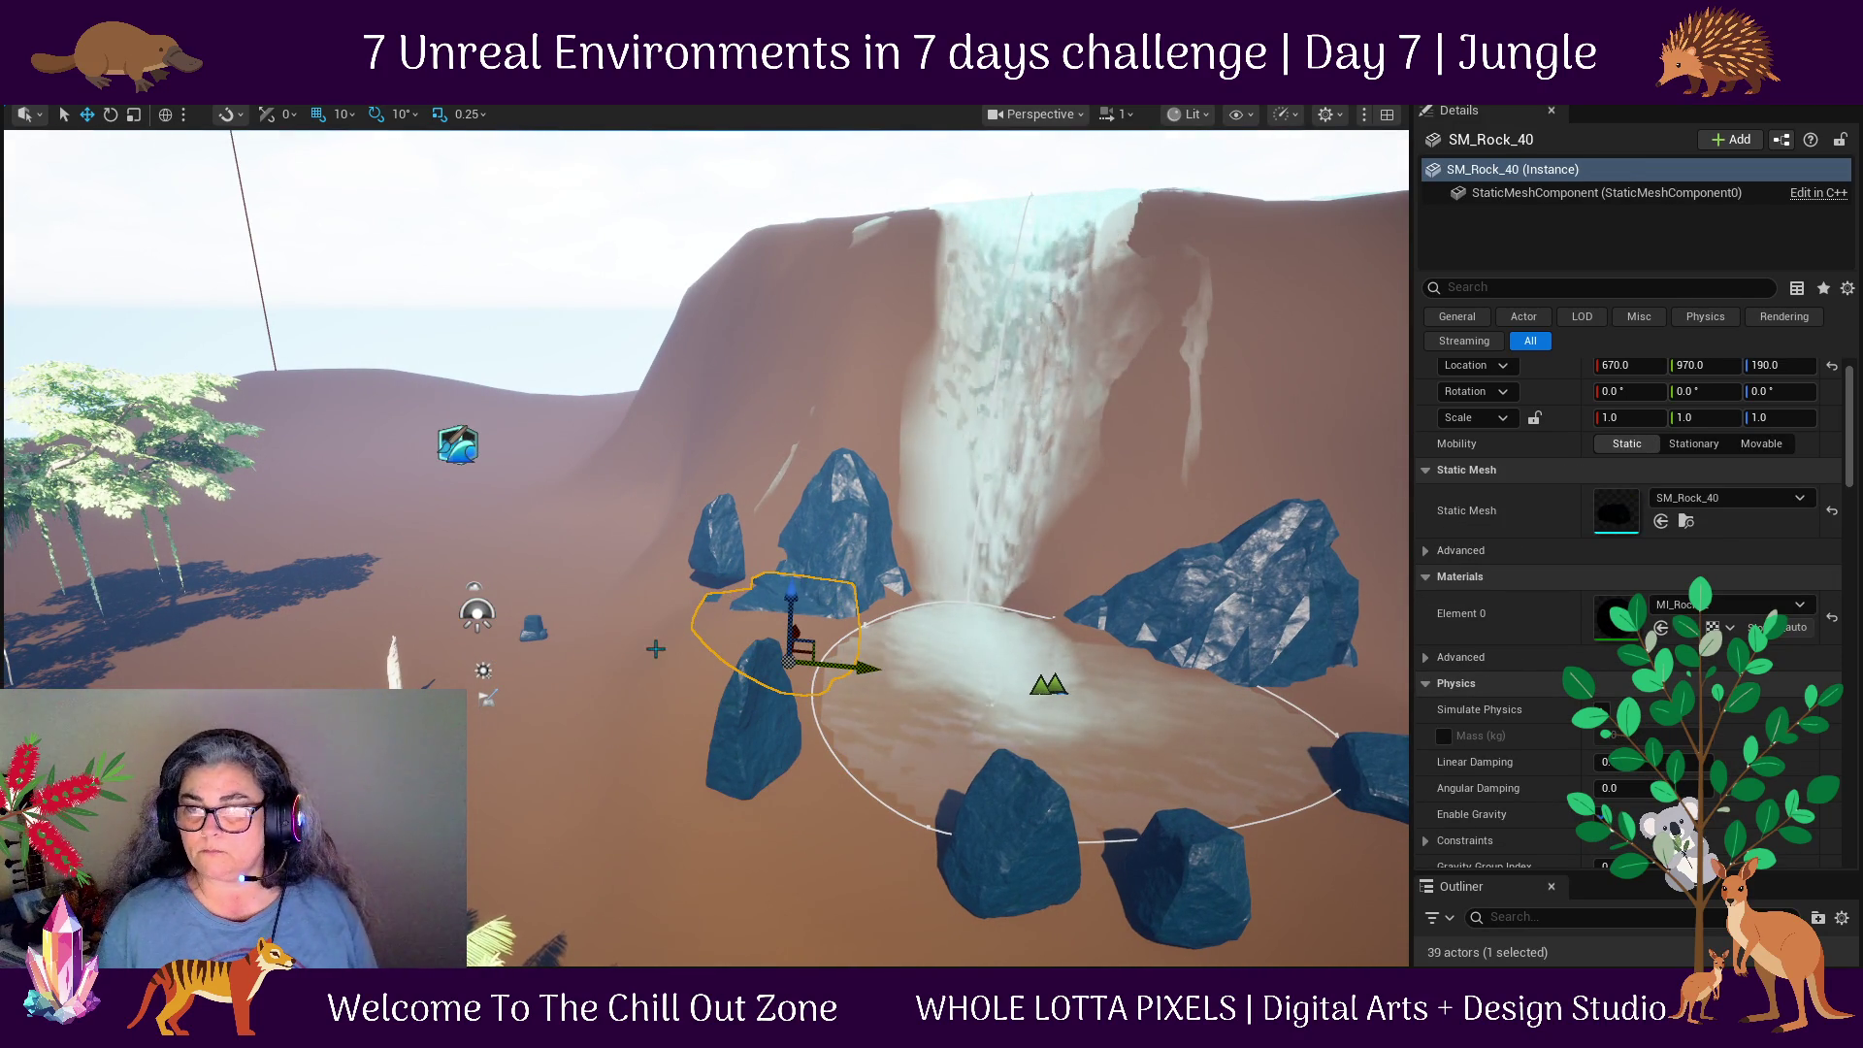
pyautogui.moveTo(619, 754); pyautogui.dragTo(506, 589)
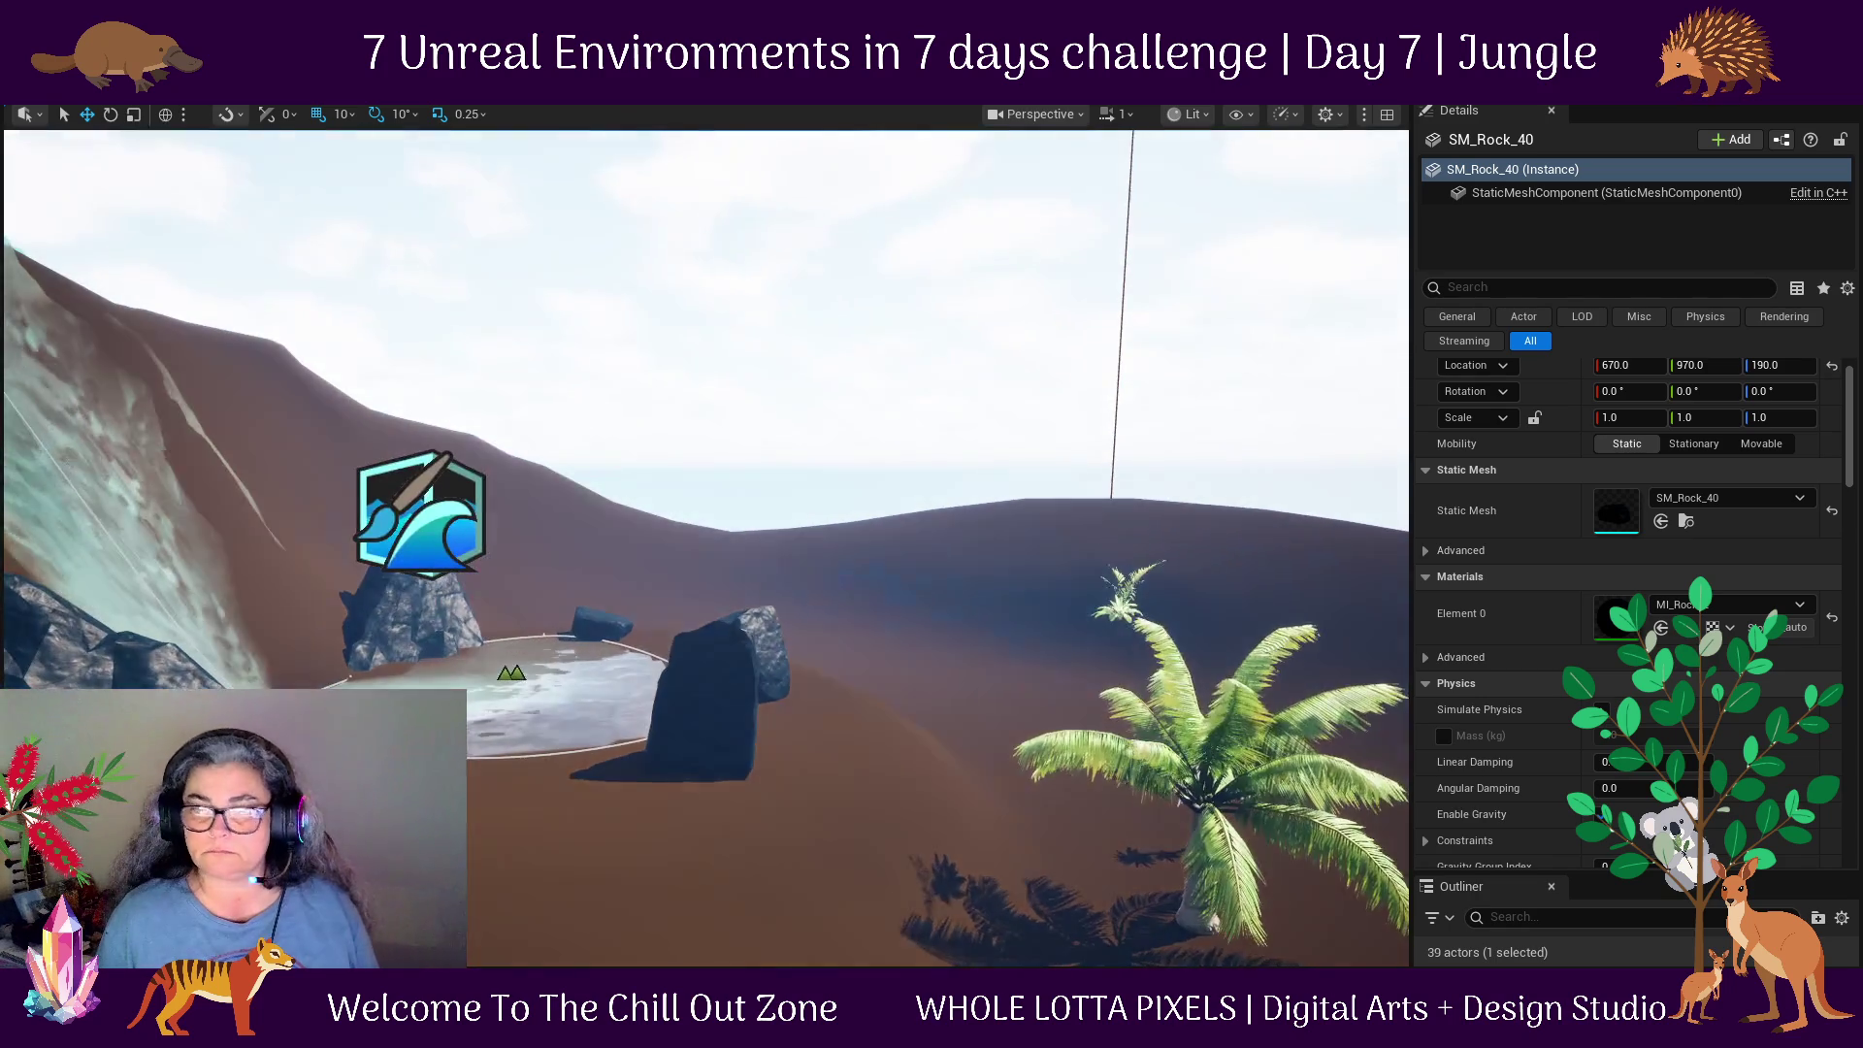
pyautogui.press('f')
pyautogui.moveTo(714, 600)
pyautogui.mouseDown()
pyautogui.moveTo(725, 371)
pyautogui.moveTo(713, 427)
pyautogui.mouseUp()
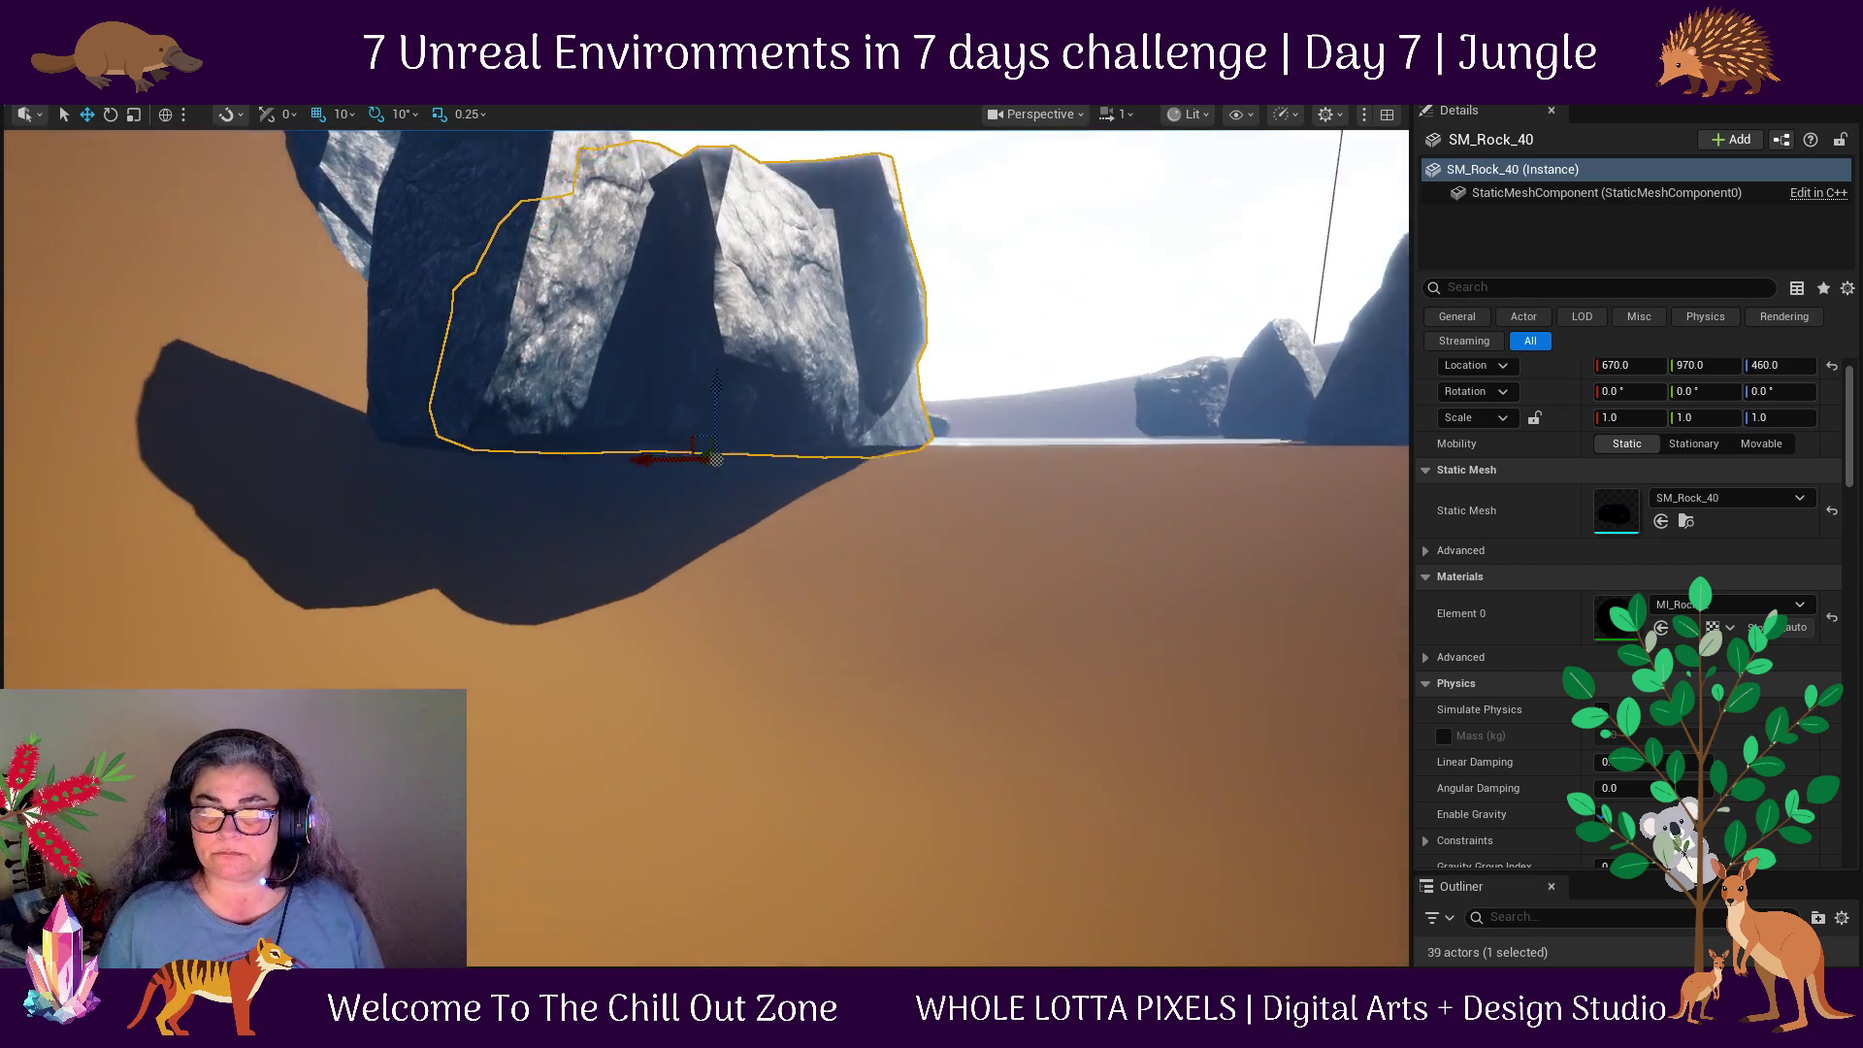
pyautogui.press('f')
pyautogui.moveTo(1078, 501); pyautogui.dragTo(1079, 622)
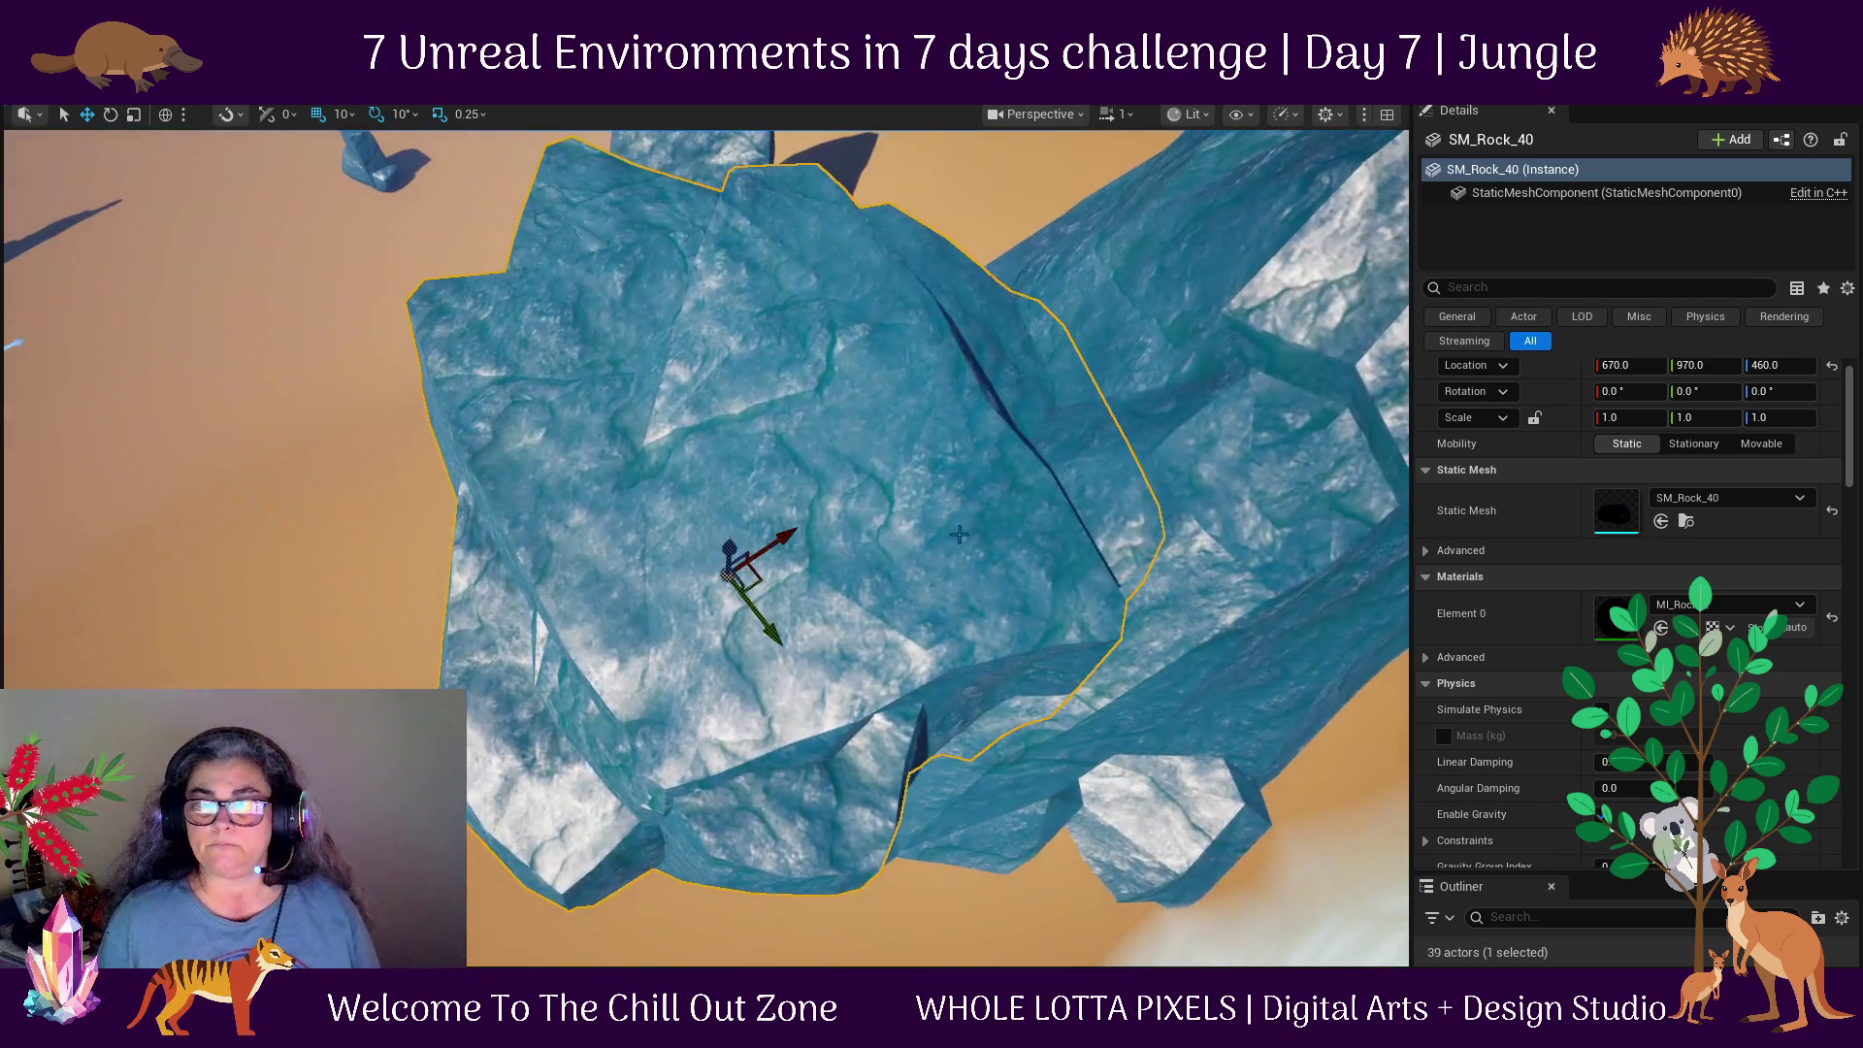
# Reposition SM_Rock_40 up beside the waterfall, ending at Y 1280.
pyautogui.moveTo(742, 581)
pyautogui.mouseDown()
pyautogui.moveTo(644, 541)
pyautogui.moveTo(333, 629)
pyautogui.moveTo(330, 672)
pyautogui.mouseUp()
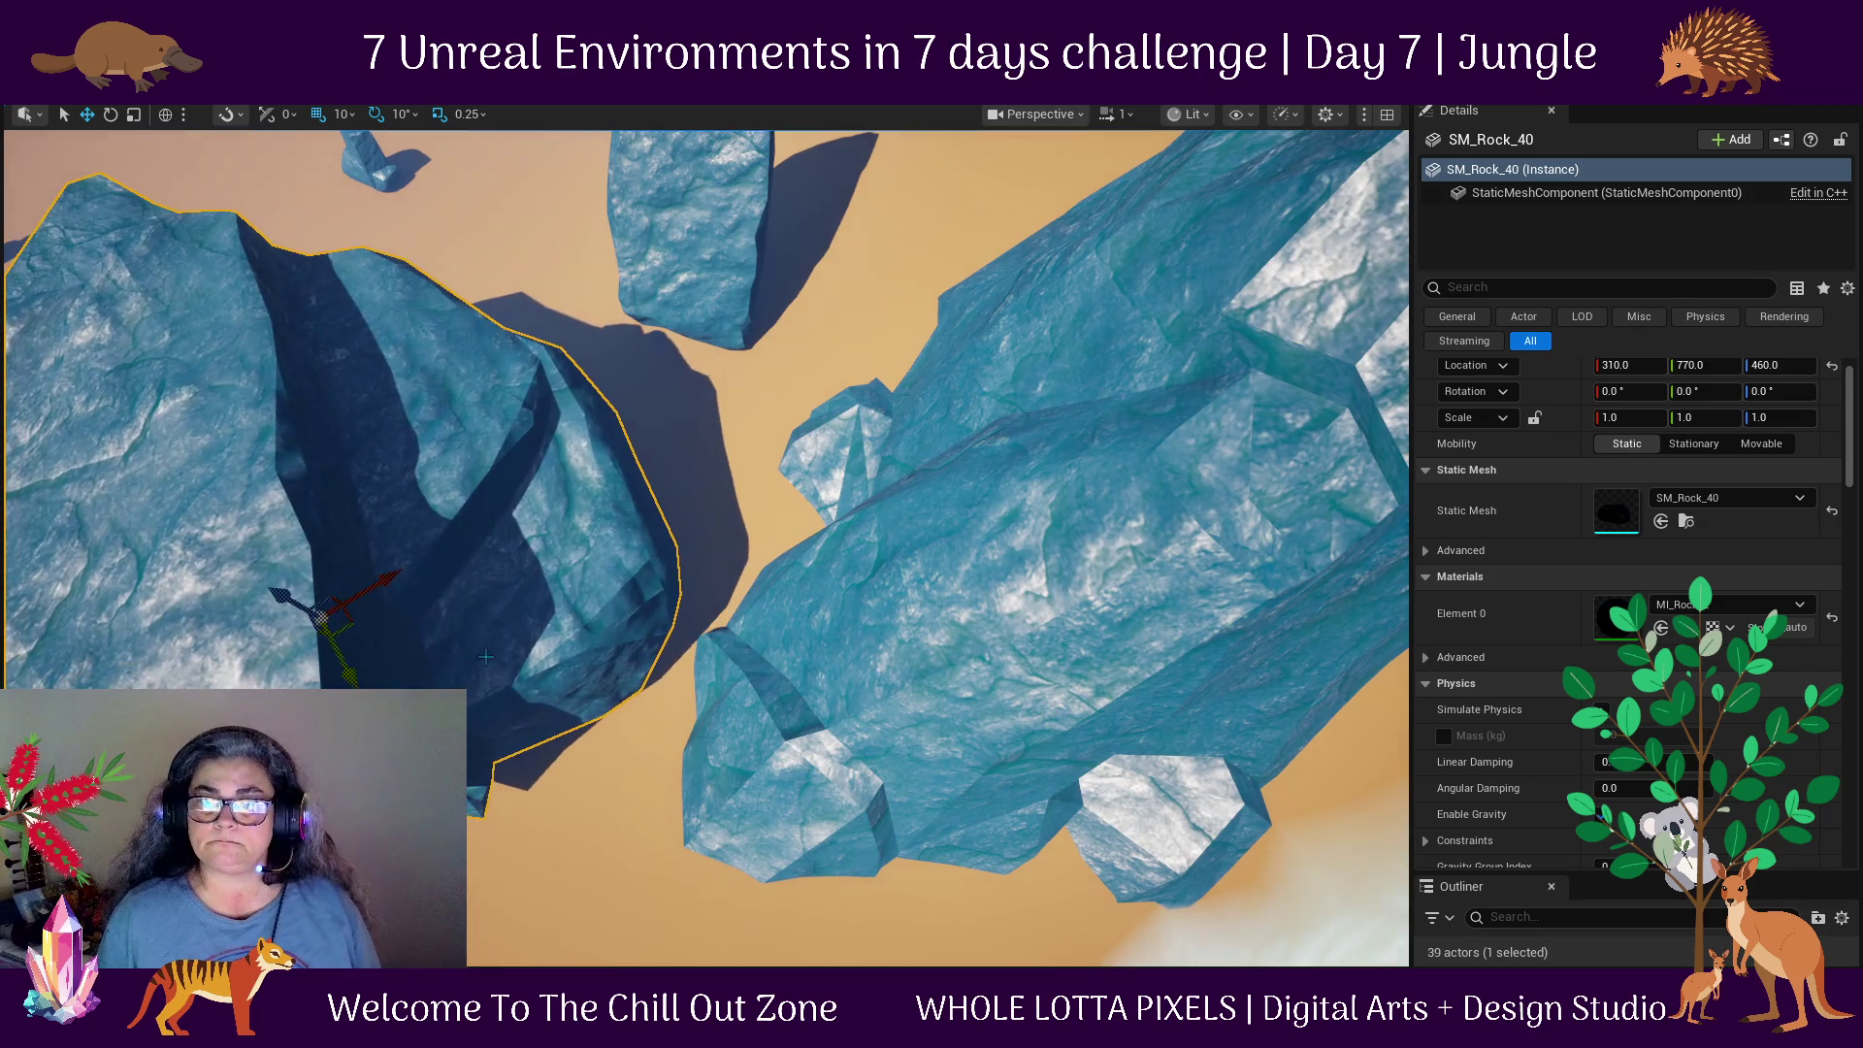
pyautogui.scroll(-5, 677, 715)
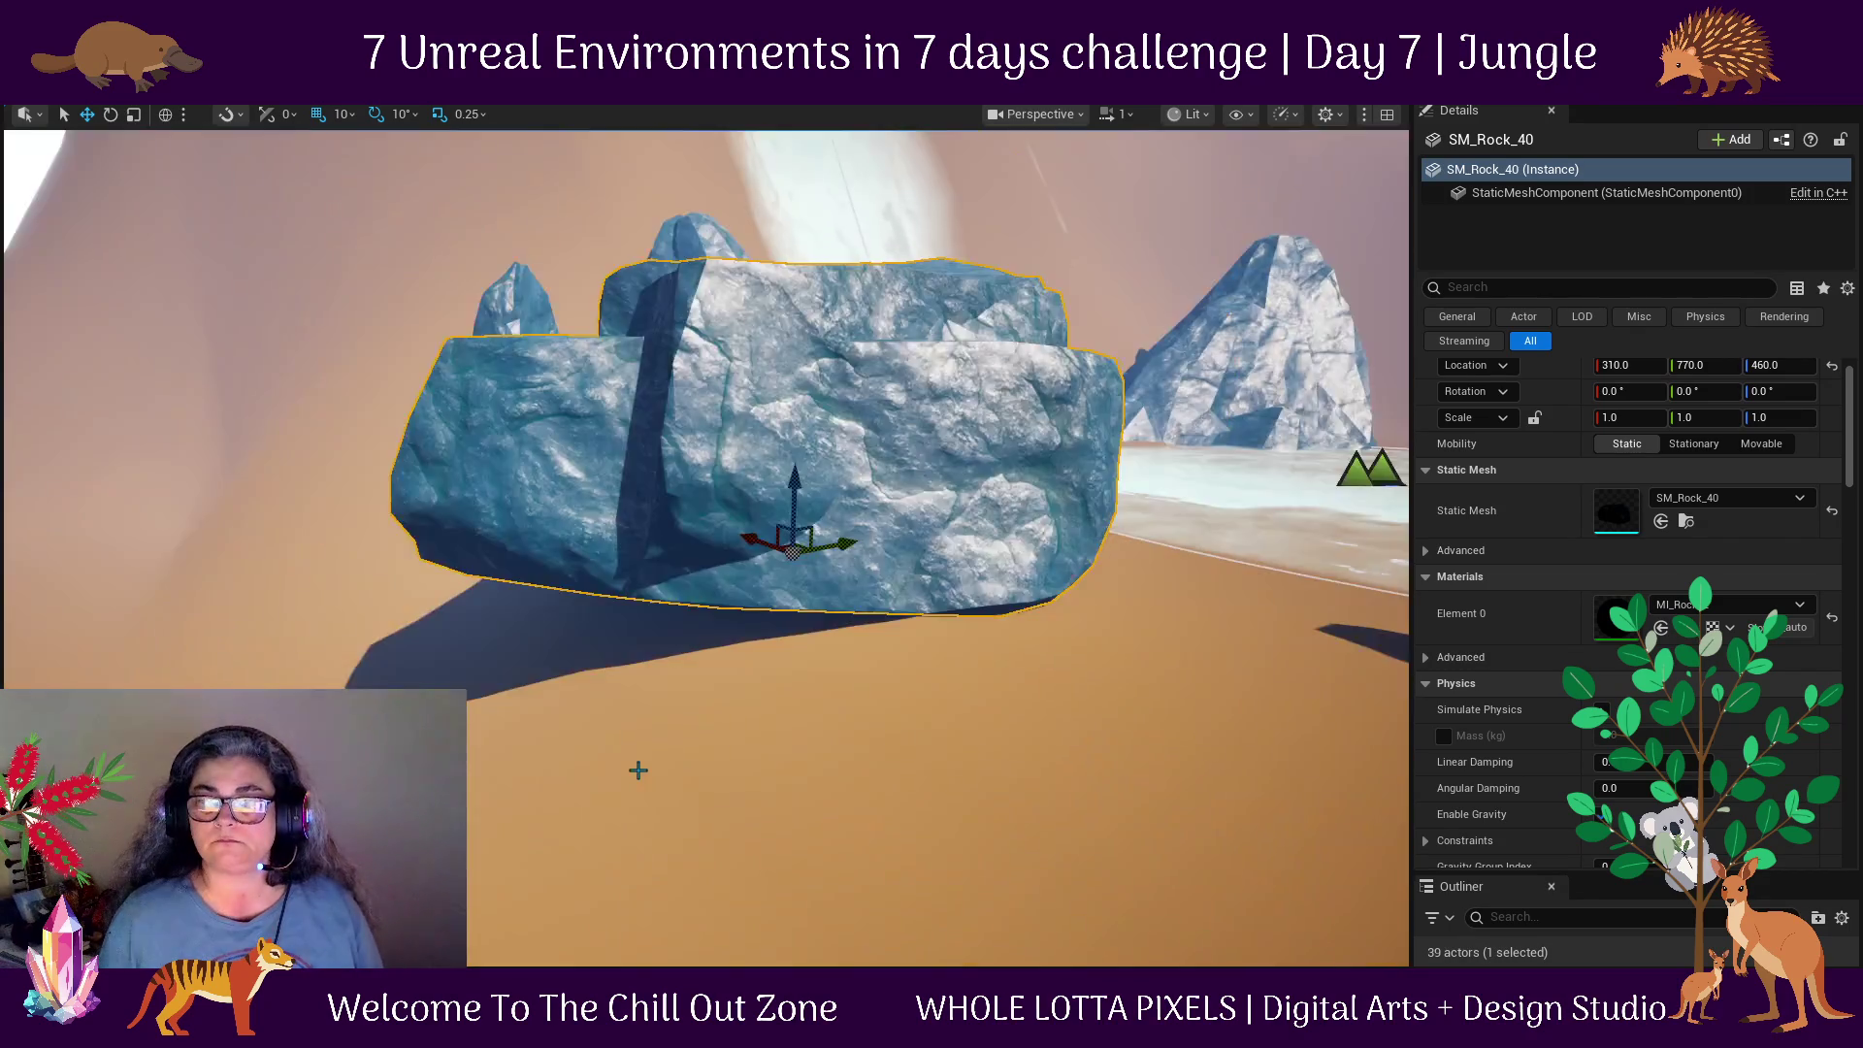
pyautogui.moveTo(677, 716)
pyautogui.mouseDown()
pyautogui.moveTo(680, 680)
pyautogui.moveTo(670, 738)
pyautogui.moveTo(680, 699)
pyautogui.moveTo(676, 715)
pyautogui.moveTo(784, 685)
pyautogui.mouseUp()
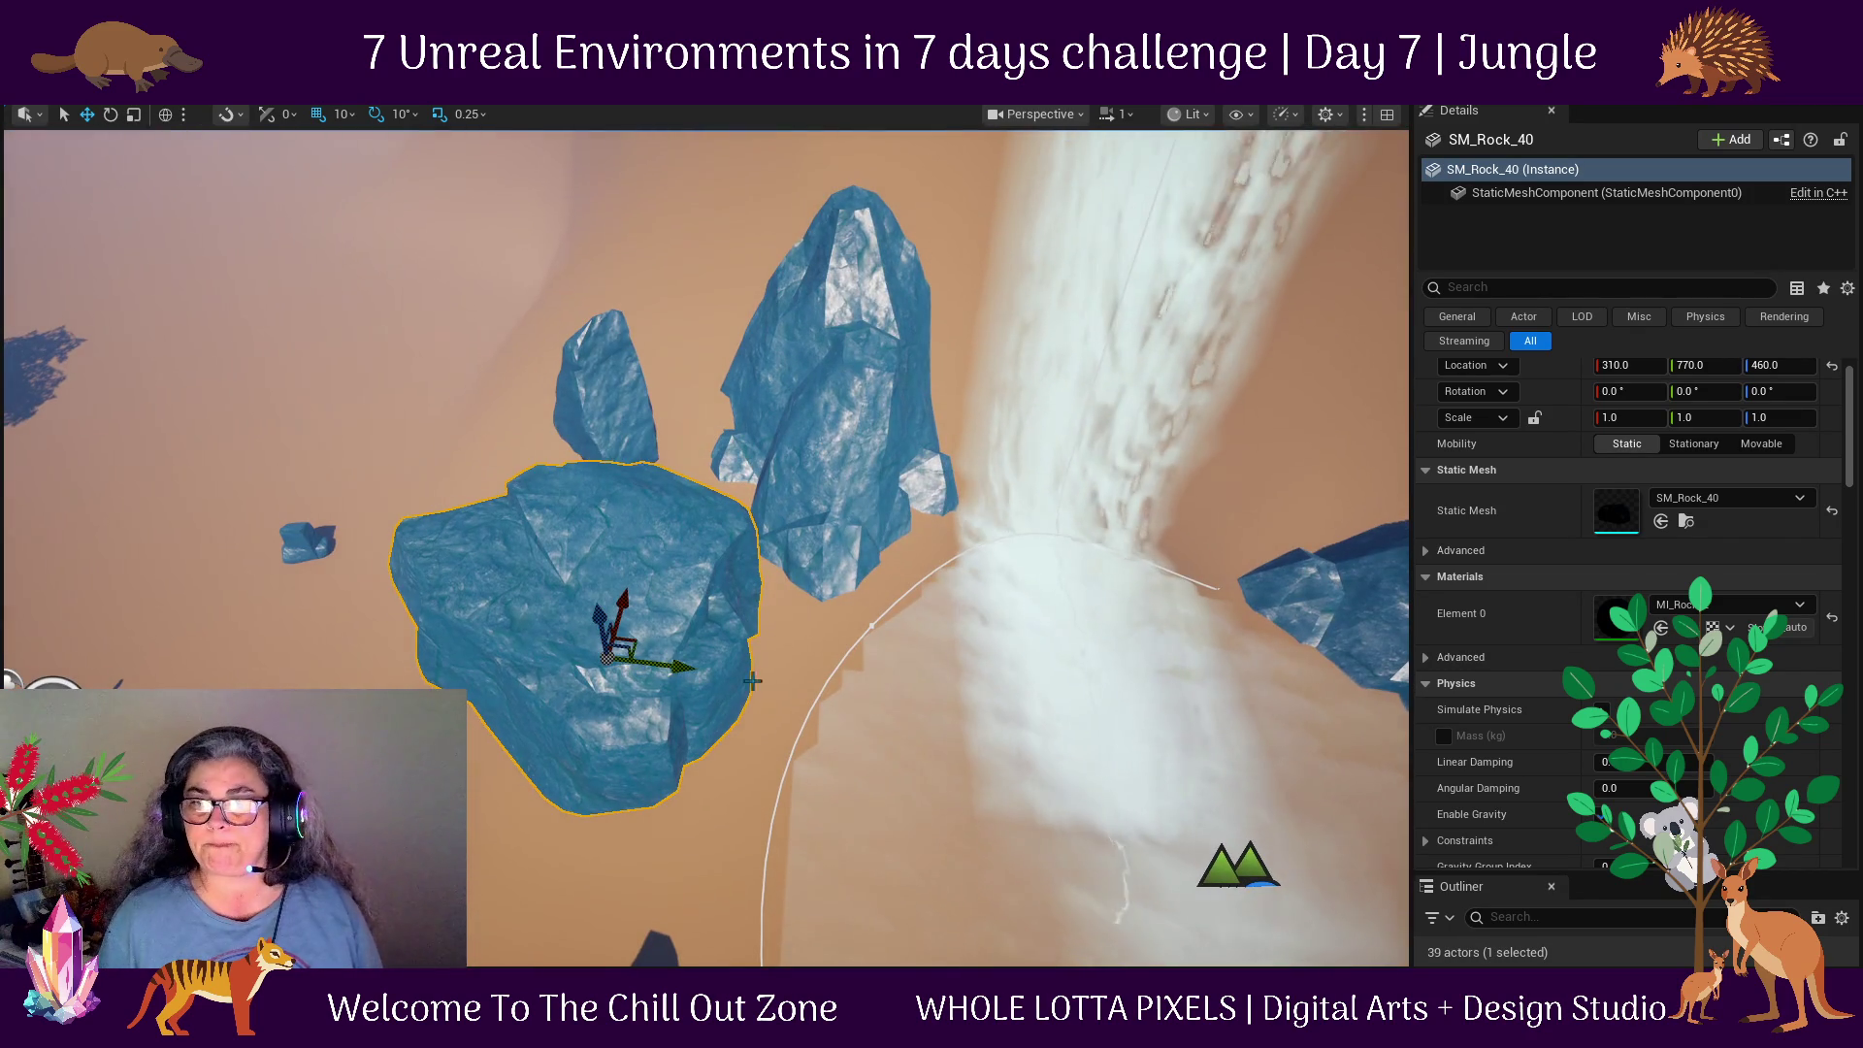
pyautogui.moveTo(613, 640); pyautogui.dragTo(594, 633)
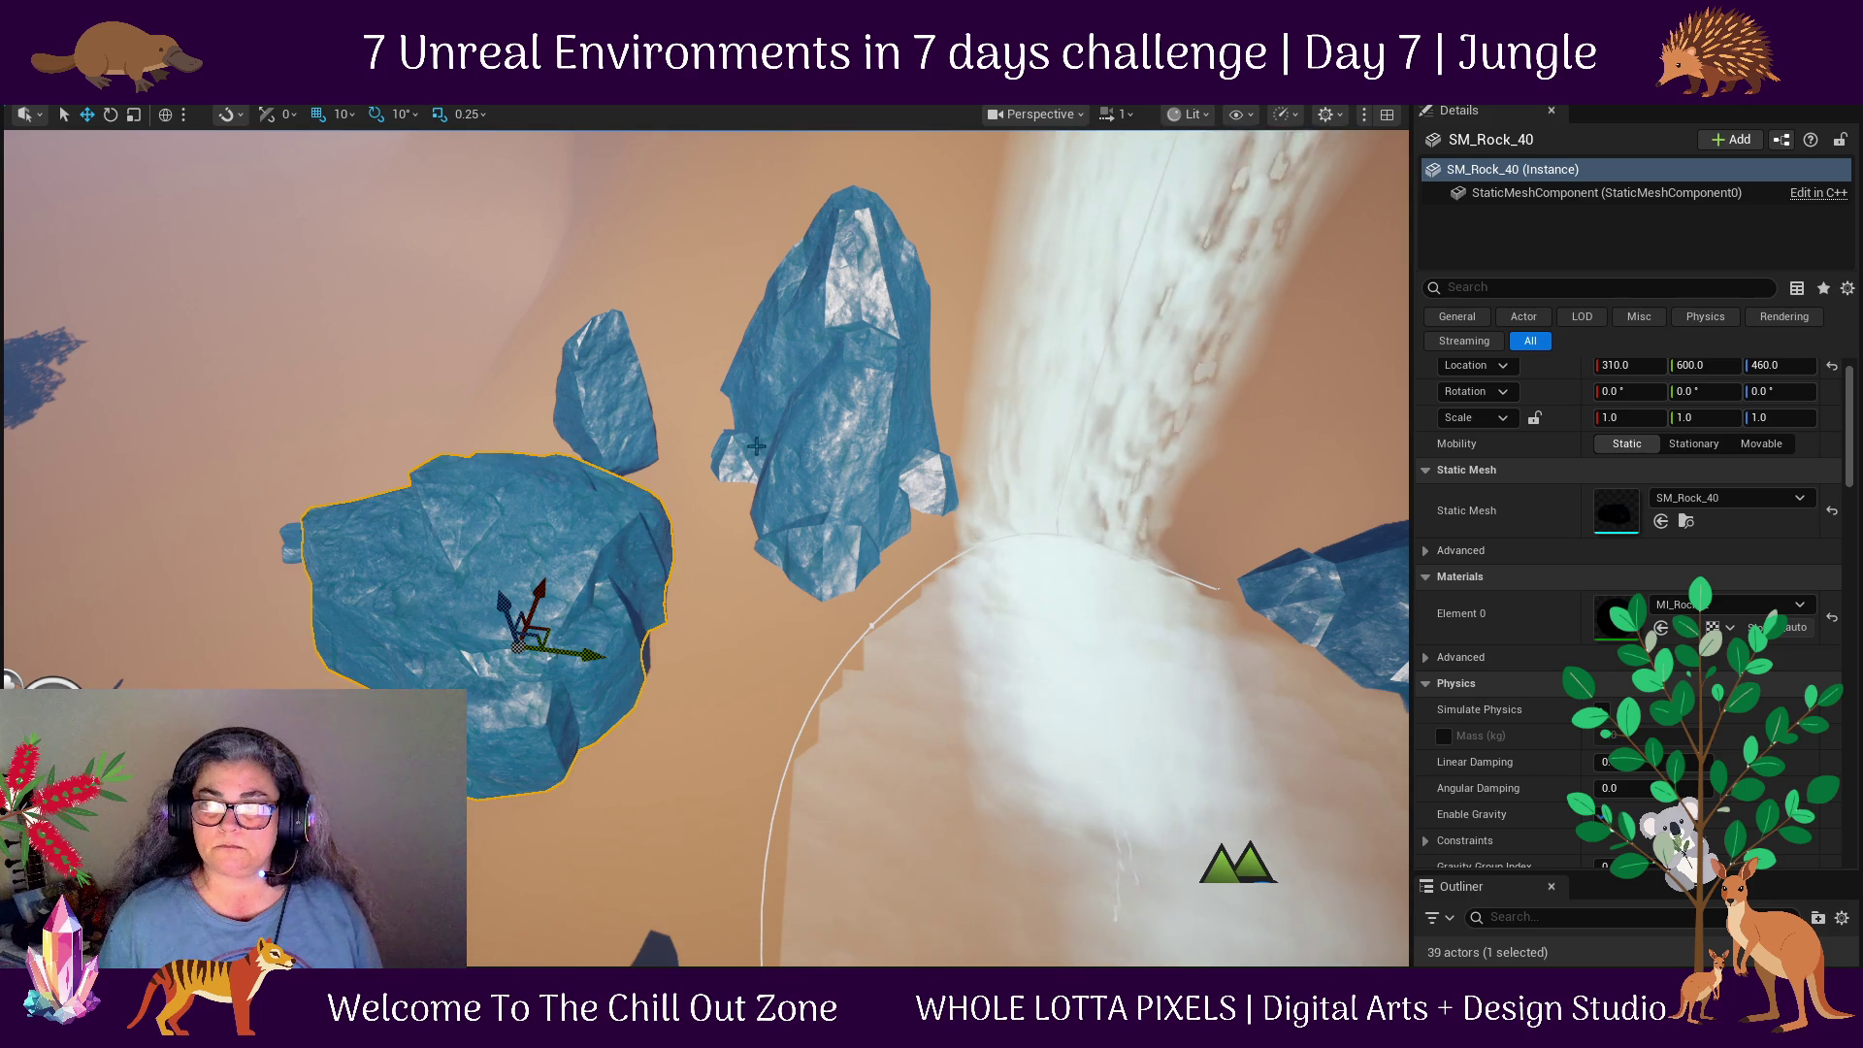
pyautogui.moveTo(531, 576)
pyautogui.mouseDown()
pyautogui.moveTo(647, 274)
pyautogui.moveTo(963, 321)
pyautogui.moveTo(966, 190)
pyautogui.mouseUp()
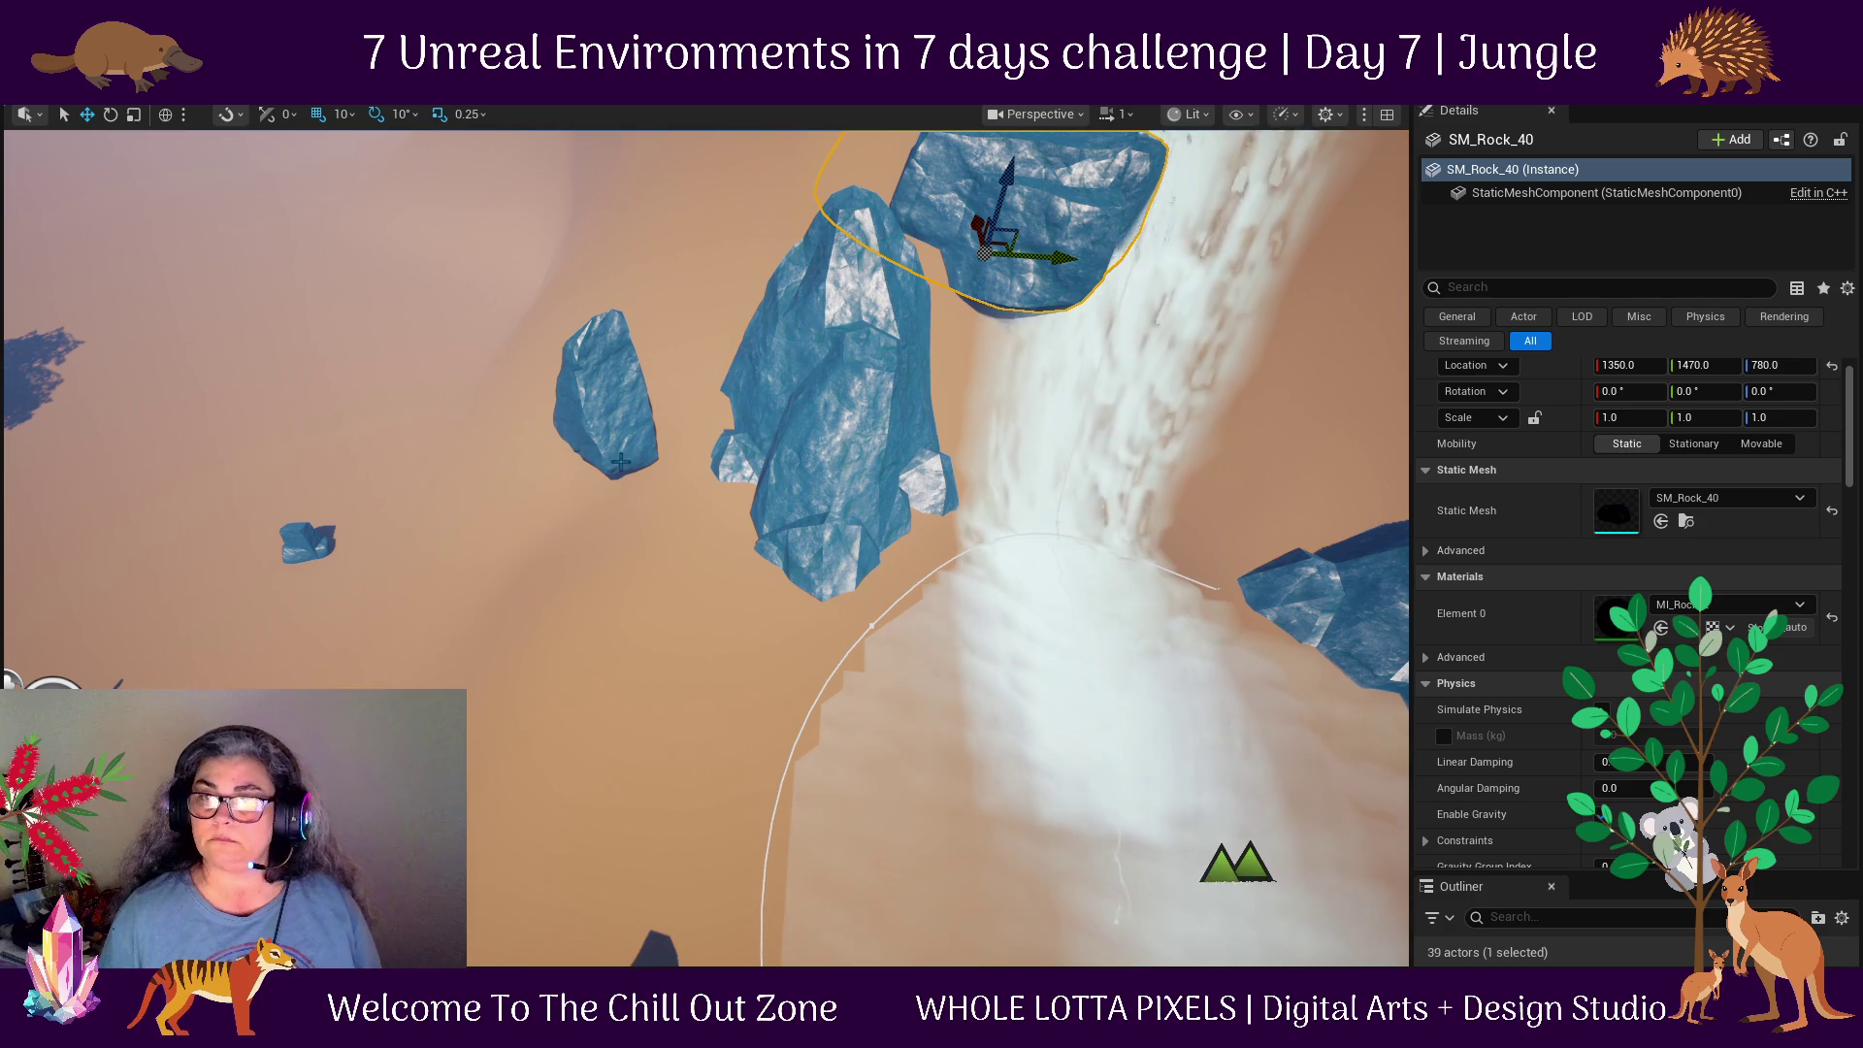
pyautogui.moveTo(682, 528)
pyautogui.mouseDown()
pyautogui.moveTo(660, 456)
pyautogui.moveTo(368, 266)
pyautogui.moveTo(361, 296)
pyautogui.mouseUp()
pyautogui.moveTo(981, 449)
pyautogui.mouseDown()
pyautogui.moveTo(1000, 481)
pyautogui.moveTo(912, 404)
pyautogui.moveTo(825, 442)
pyautogui.moveTo(786, 495)
pyautogui.moveTo(869, 482)
pyautogui.moveTo(835, 416)
pyautogui.mouseUp()
# Lower SM_Cliff_Rock_2 slightly so it sits at 850, 1290, 460 at the pool's top edge.
pyautogui.click(814, 455)
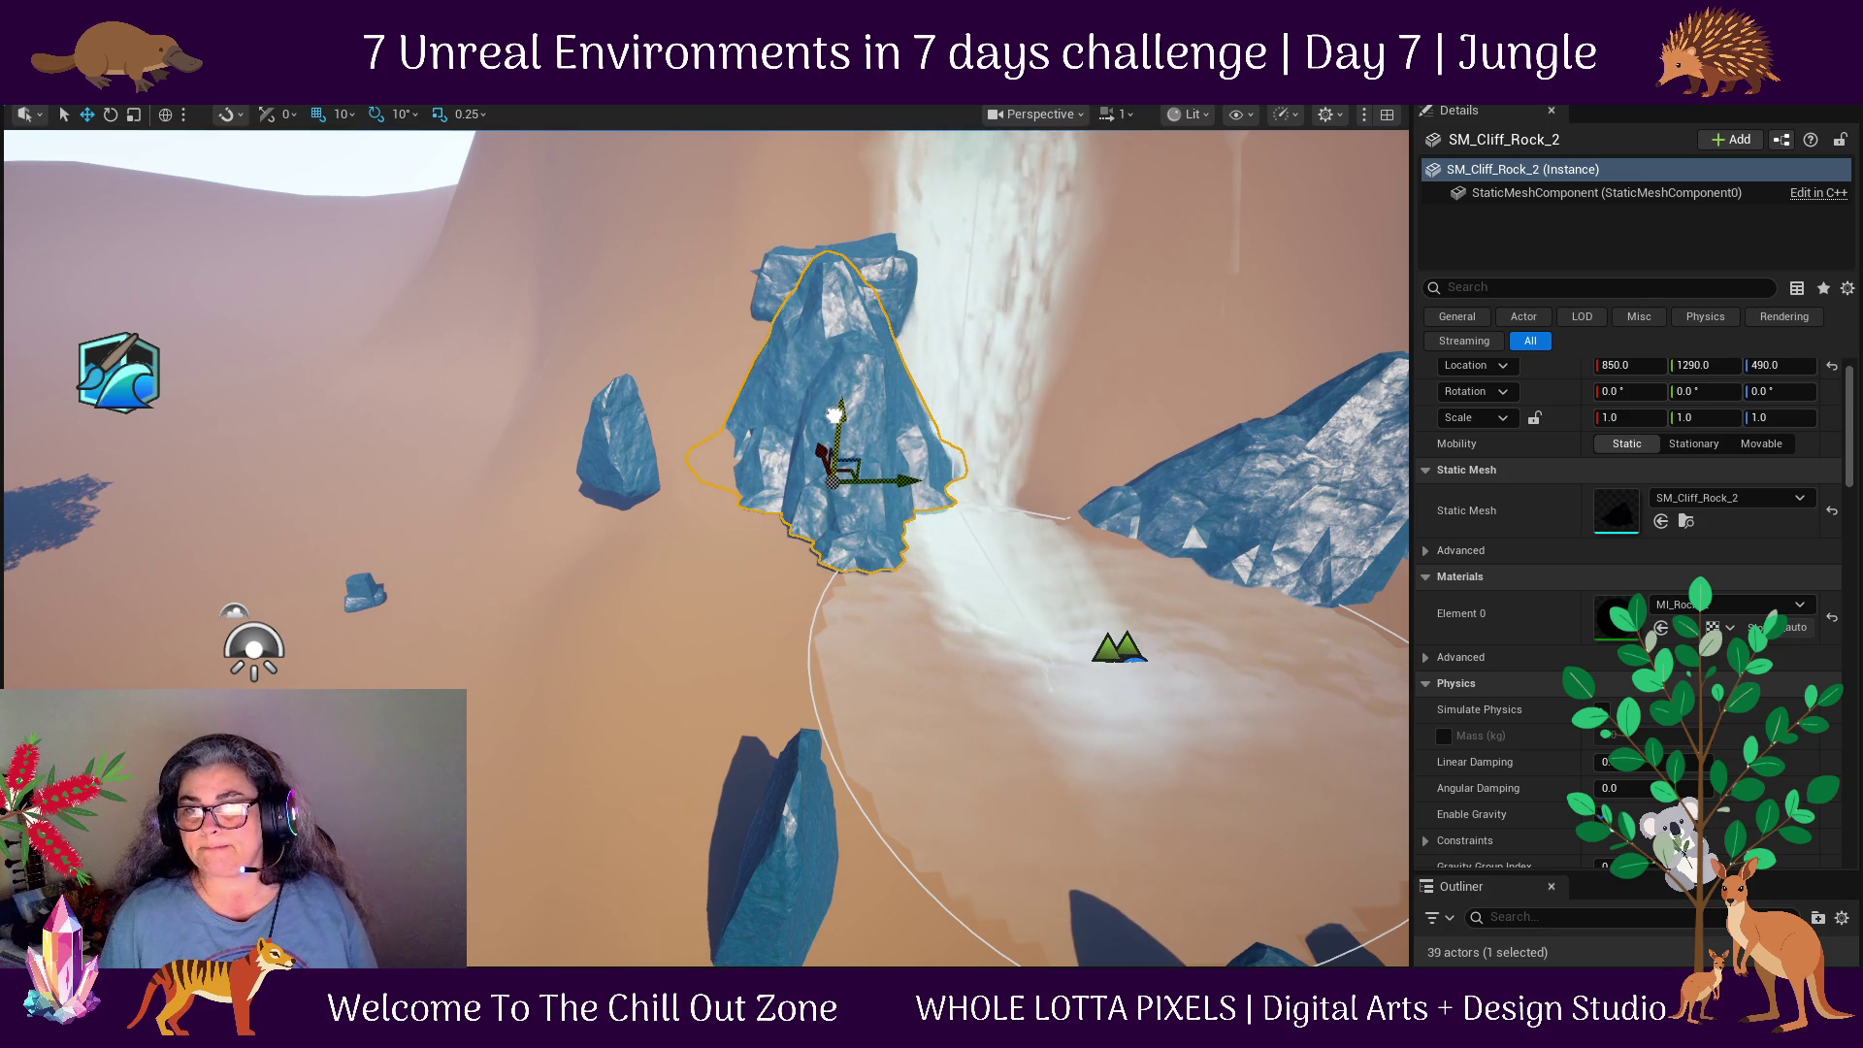
pyautogui.moveTo(833, 439); pyautogui.dragTo(832, 450)
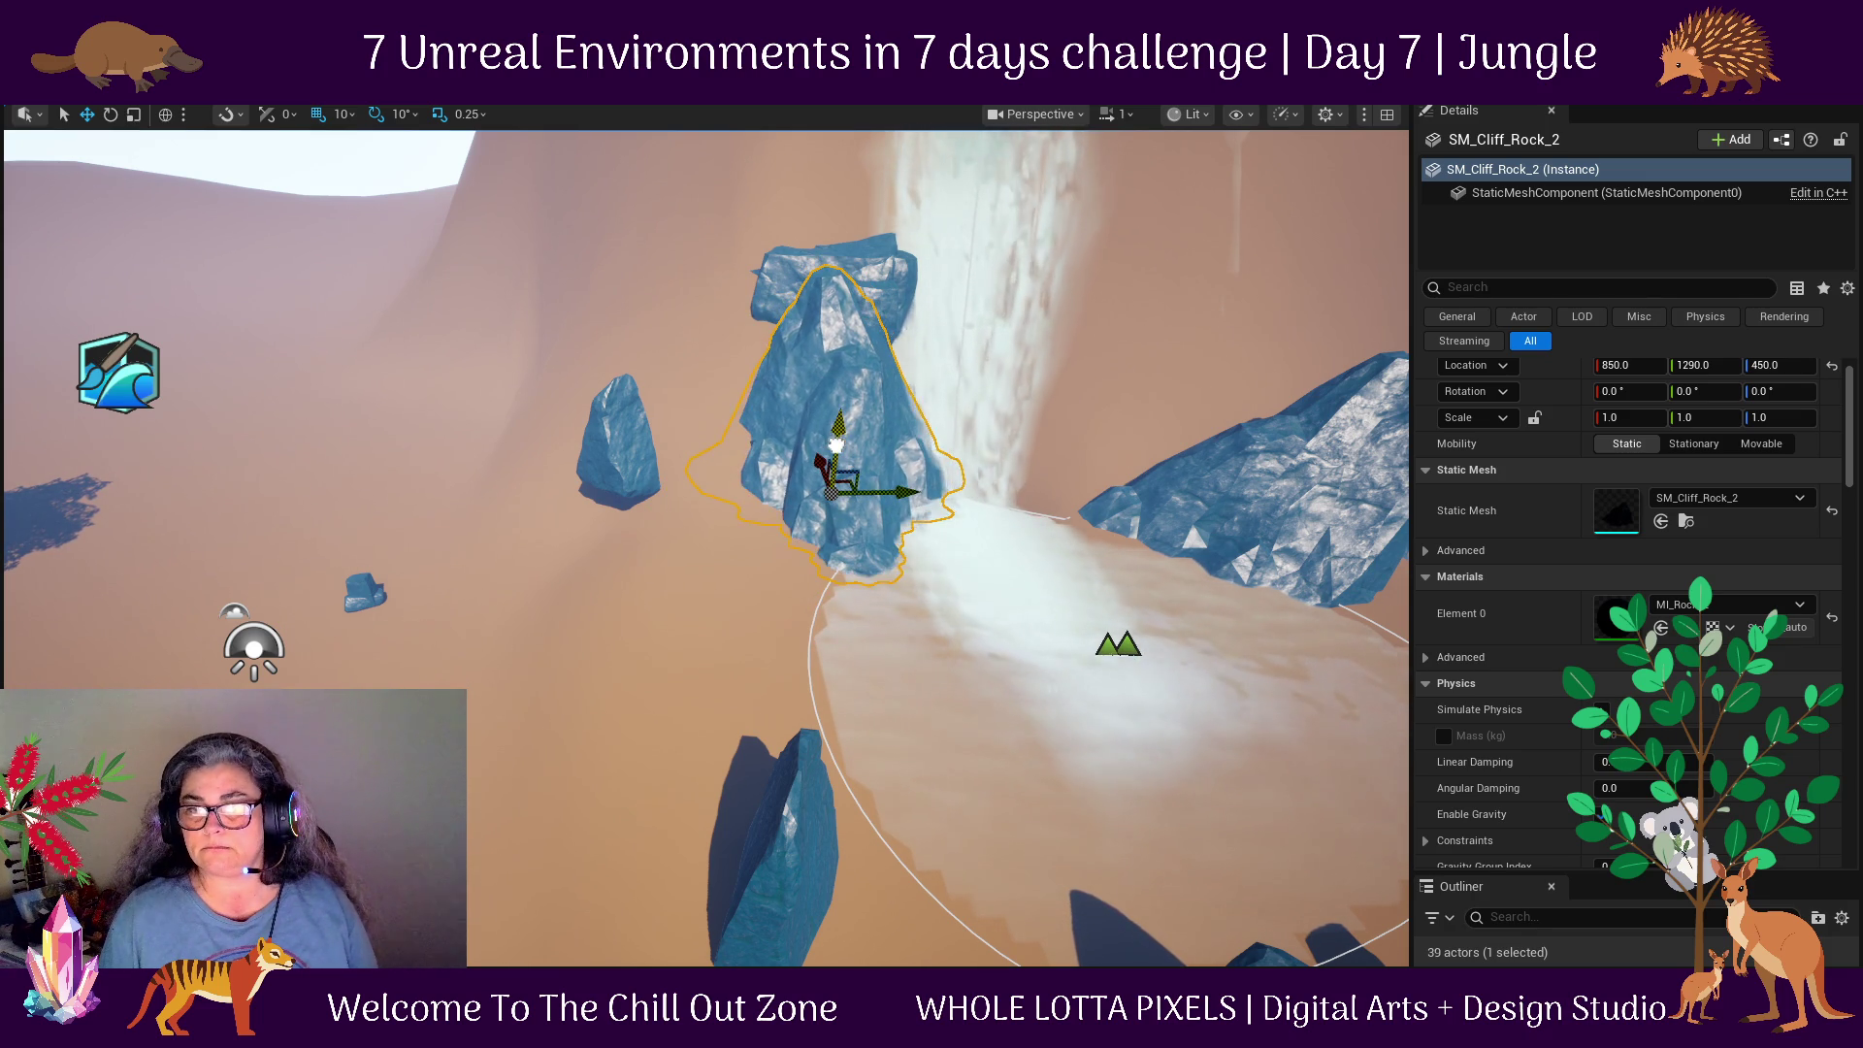
pyautogui.scroll(-2, 987, 438)
pyautogui.scroll(-1, 987, 438)
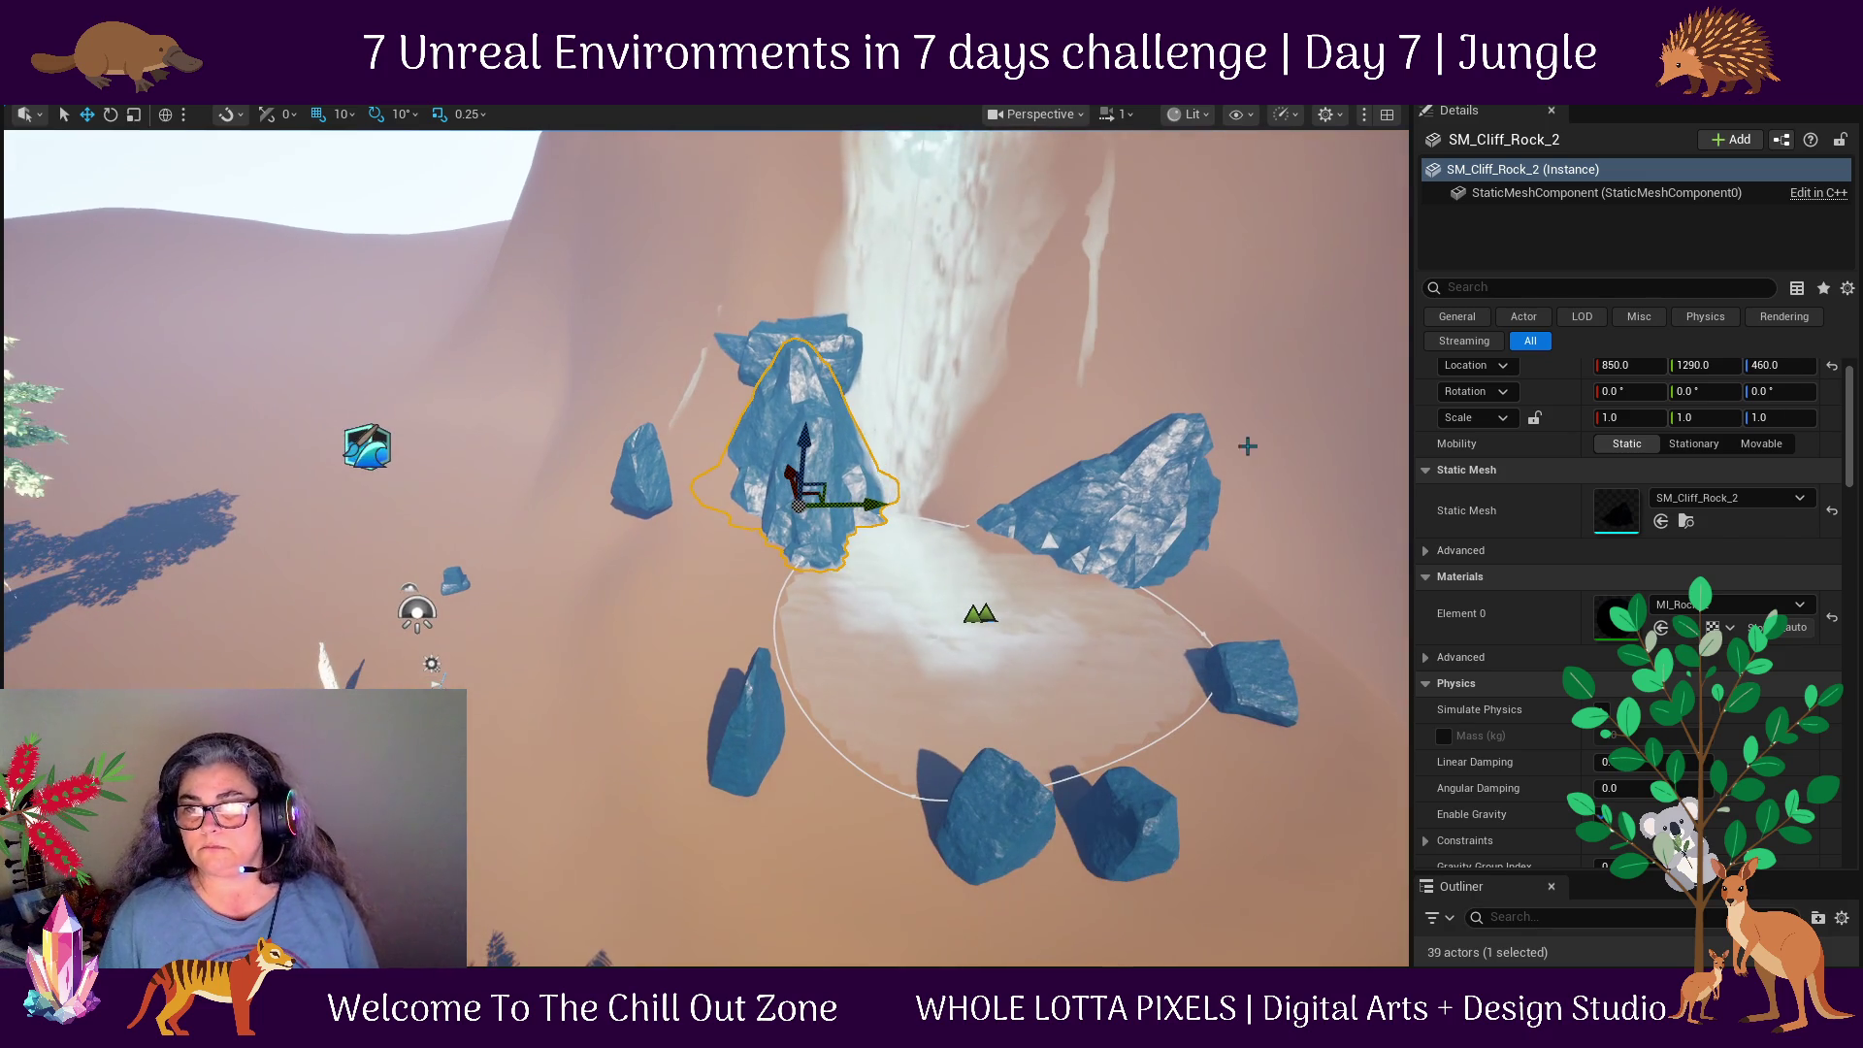
pyautogui.click(851, 349)
# Duplicate SM_Rock_40 as SM_Rock_41 at 970, 2150, 780, tilted 80° on X beside the waterfall.
pyautogui.moveTo(848, 386); pyautogui.dragTo(1084, 386)
pyautogui.moveTo(1200, 386)
pyautogui.mouseDown()
pyautogui.moveTo(1235, 358)
pyautogui.moveTo(1219, 441)
pyautogui.moveTo(1161, 476)
pyautogui.mouseUp()
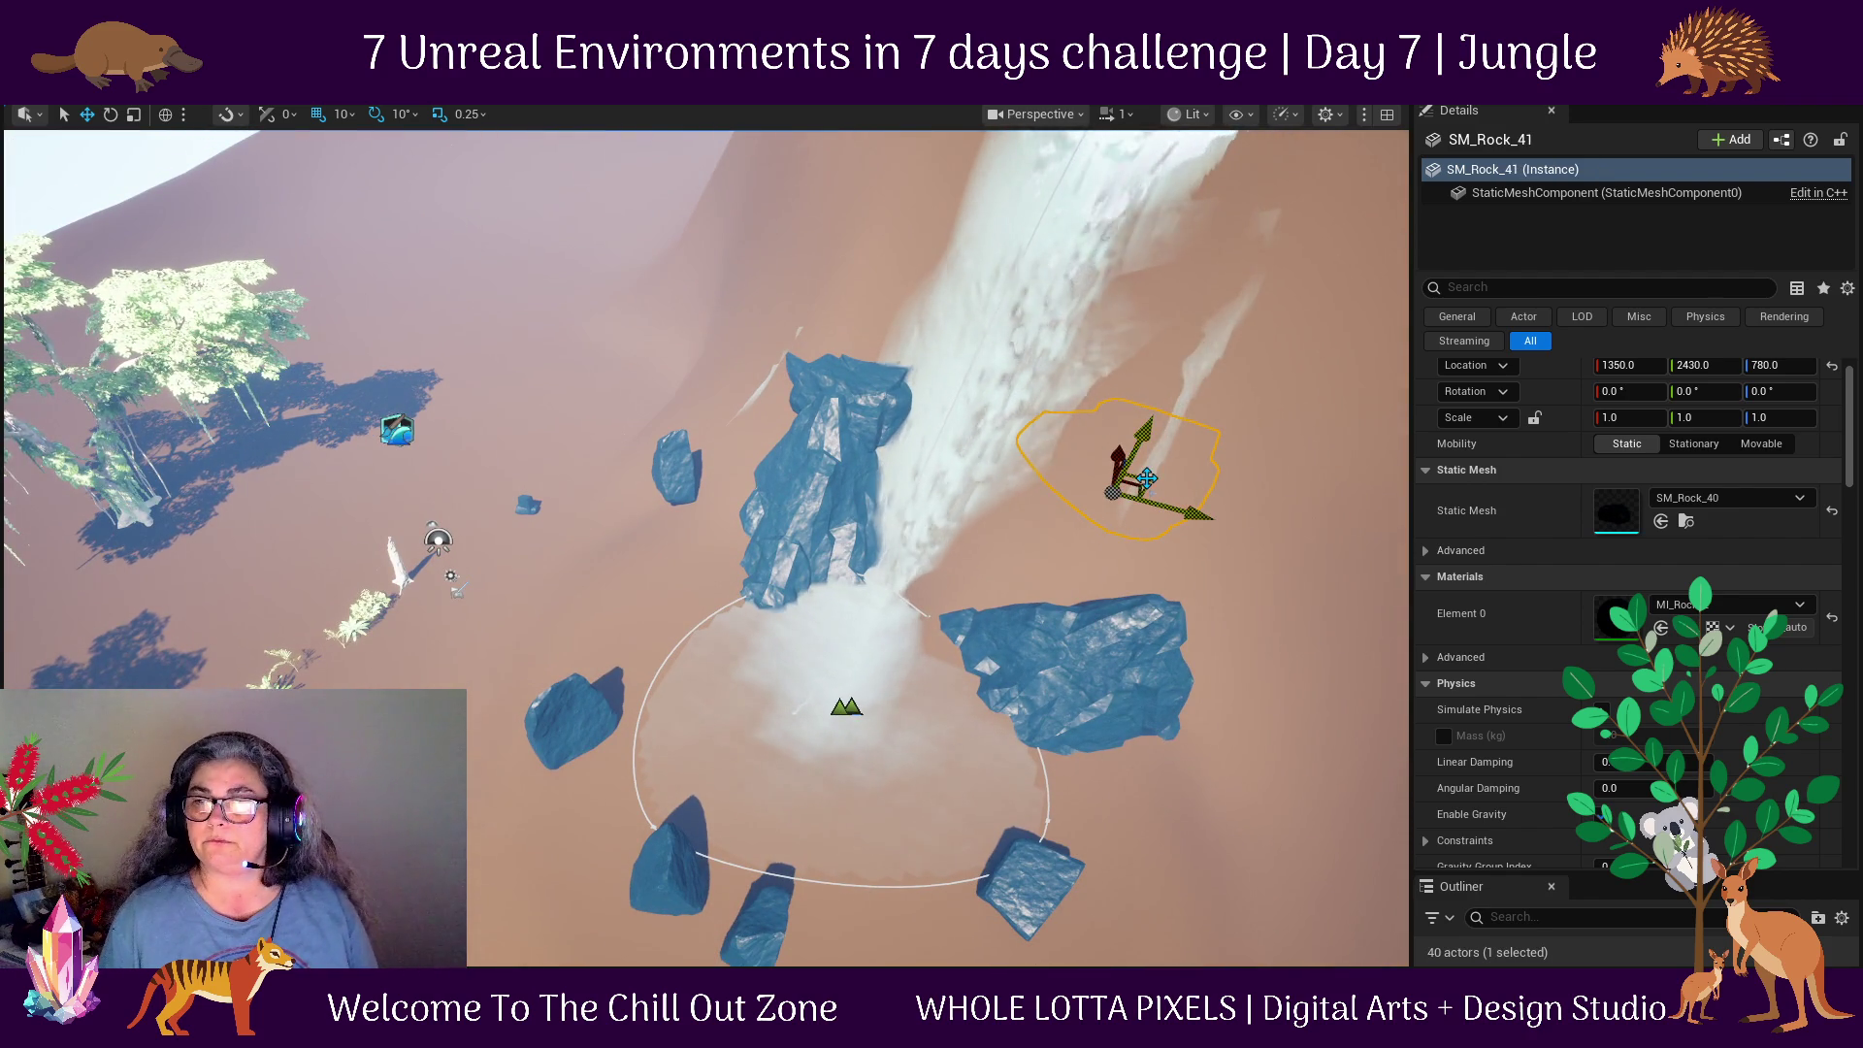
pyautogui.moveTo(1282, 416)
pyautogui.mouseDown()
pyautogui.moveTo(1204, 320)
pyautogui.moveTo(1193, 262)
pyautogui.mouseUp()
pyautogui.moveTo(1169, 604)
pyautogui.mouseDown()
pyautogui.moveTo(936, 664)
pyautogui.moveTo(1014, 582)
pyautogui.moveTo(1082, 607)
pyautogui.moveTo(1089, 631)
pyautogui.mouseUp()
pyautogui.press('e')
pyautogui.press('w')
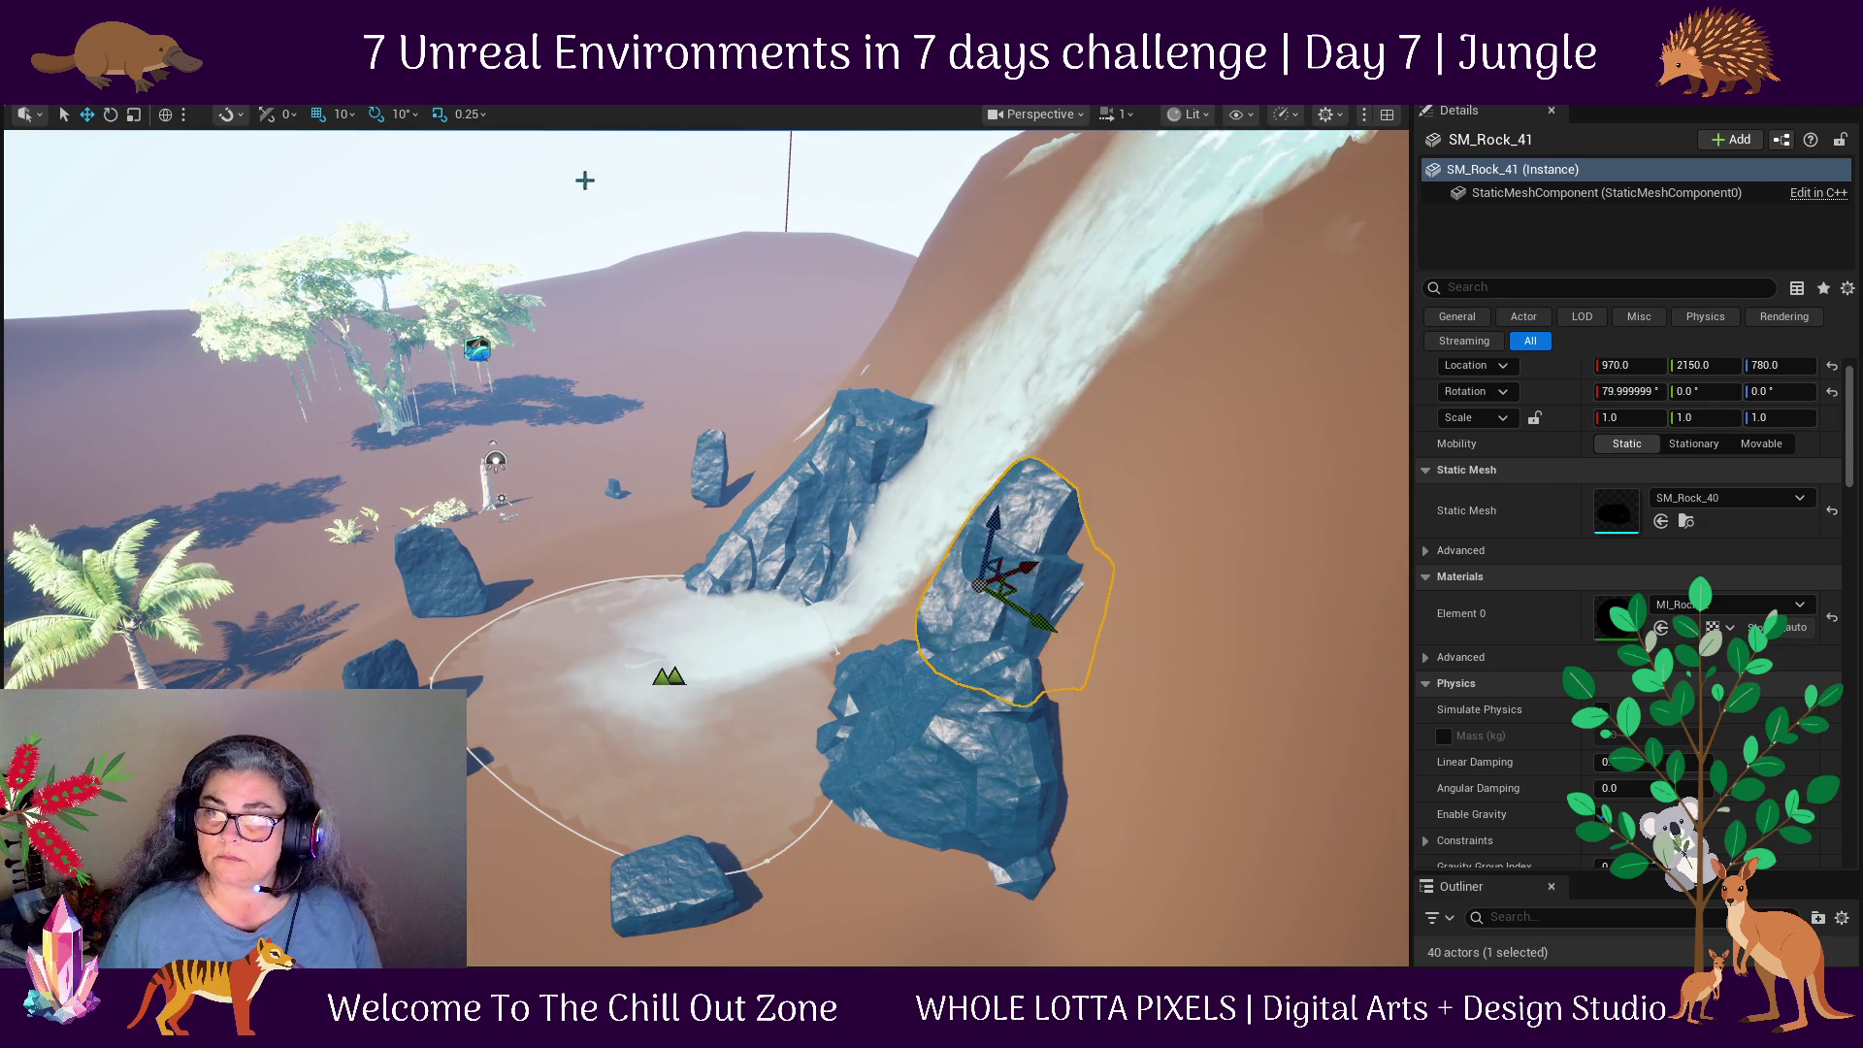
pyautogui.moveTo(837, 543)
pyautogui.mouseDown()
pyautogui.moveTo(836, 456)
pyautogui.moveTo(836, 496)
pyautogui.mouseUp()
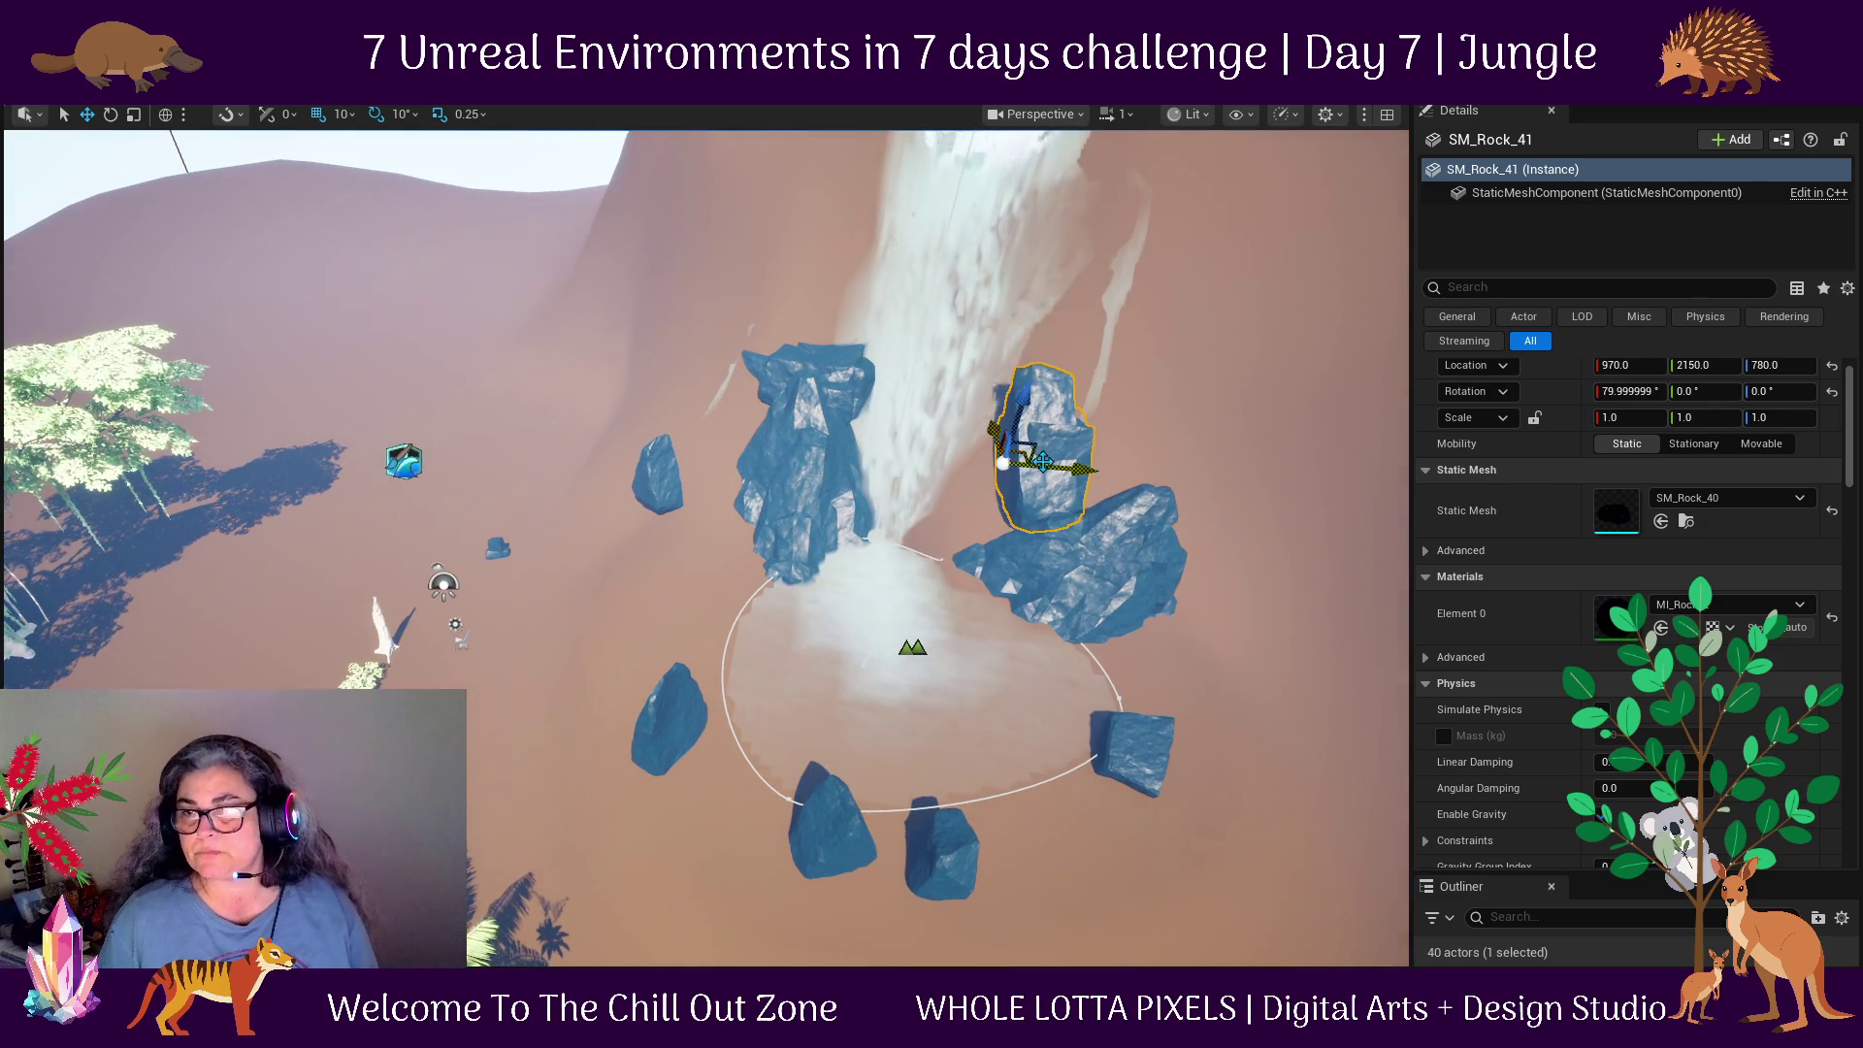
# Set WaterBodyRiver spline point 2, where it enters the pool, to depth 500.
pyautogui.click(915, 395)
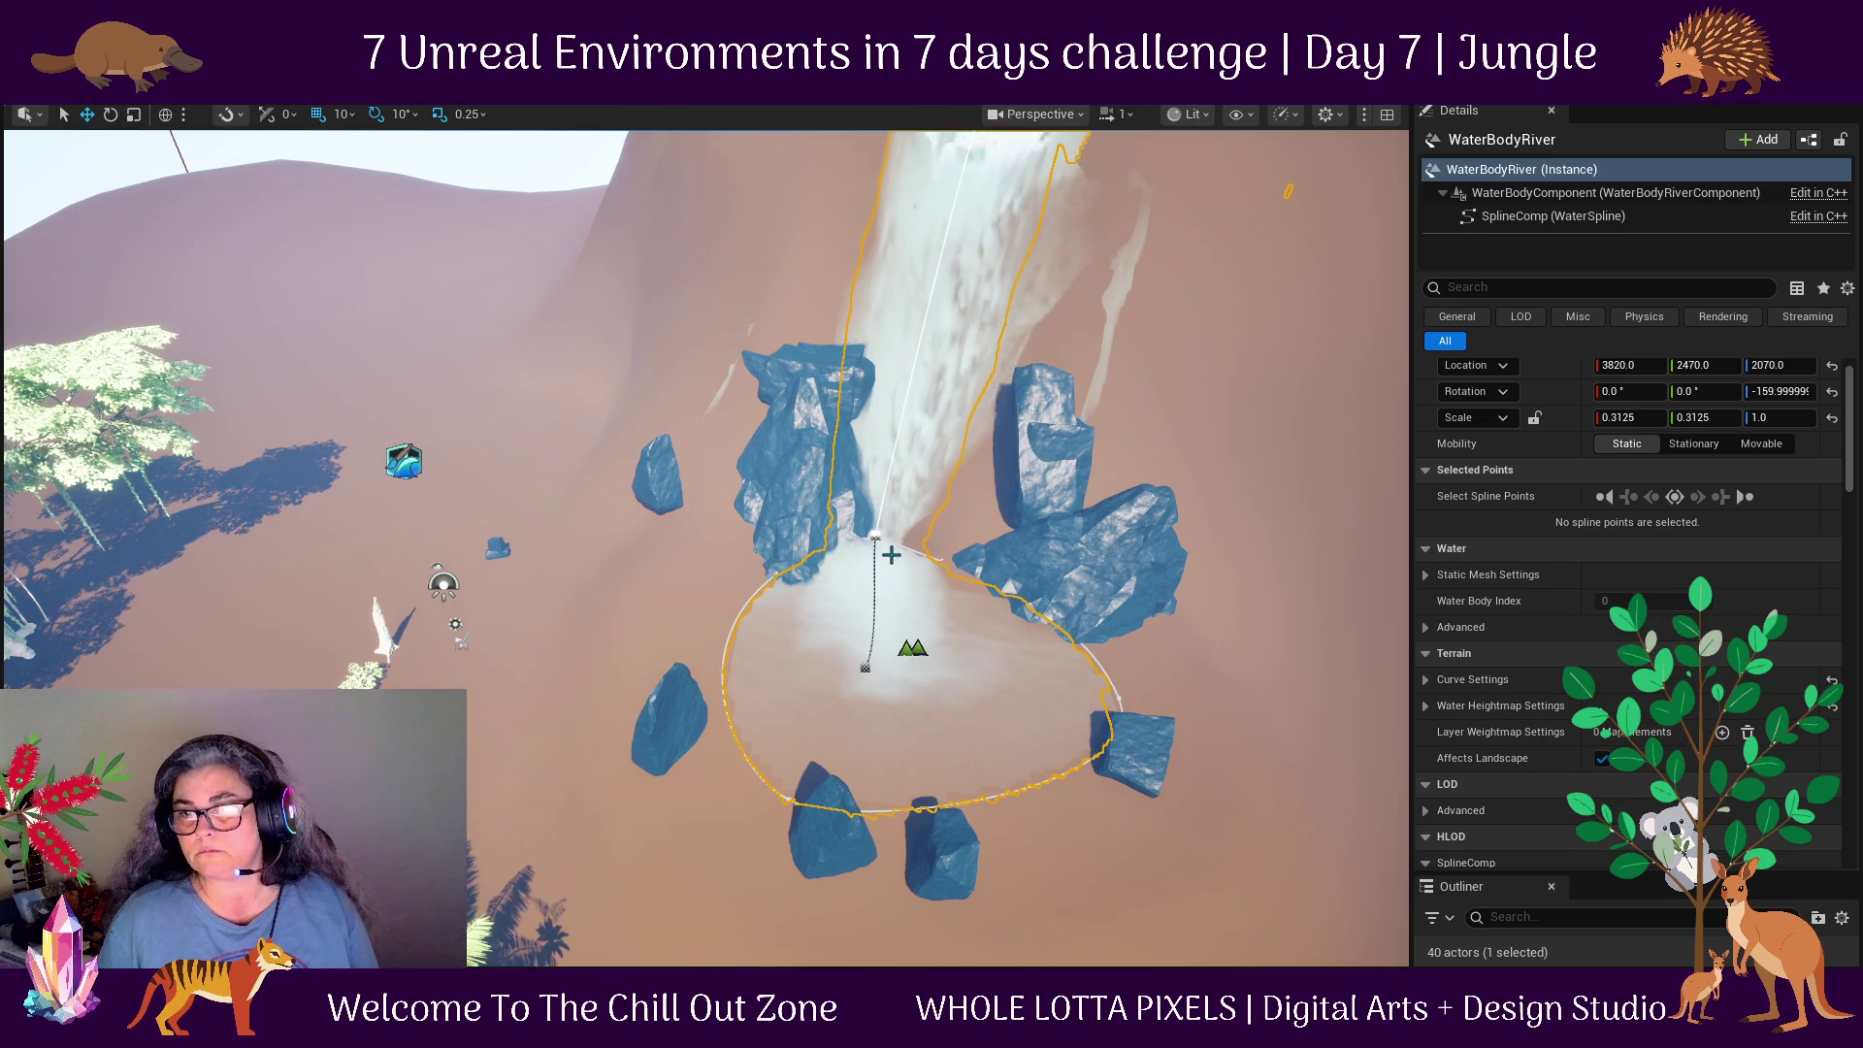
pyautogui.click(870, 535)
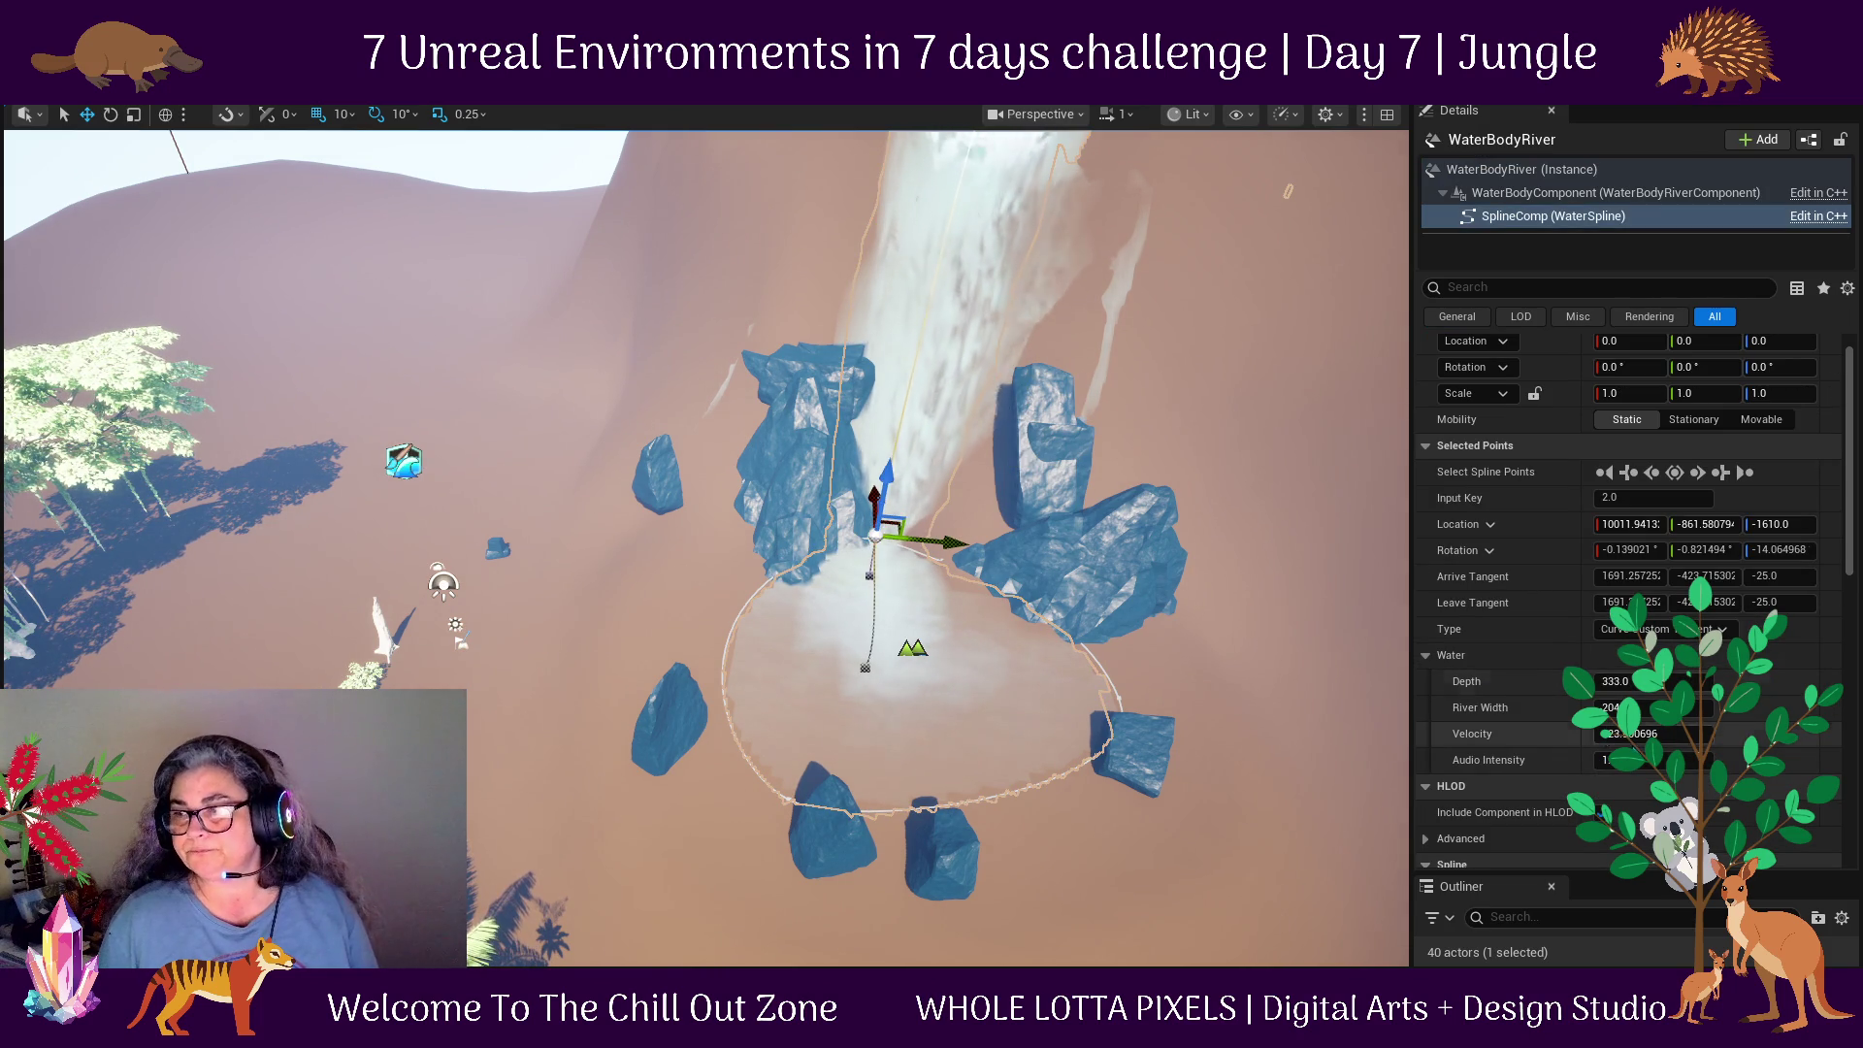
pyautogui.click(1650, 707)
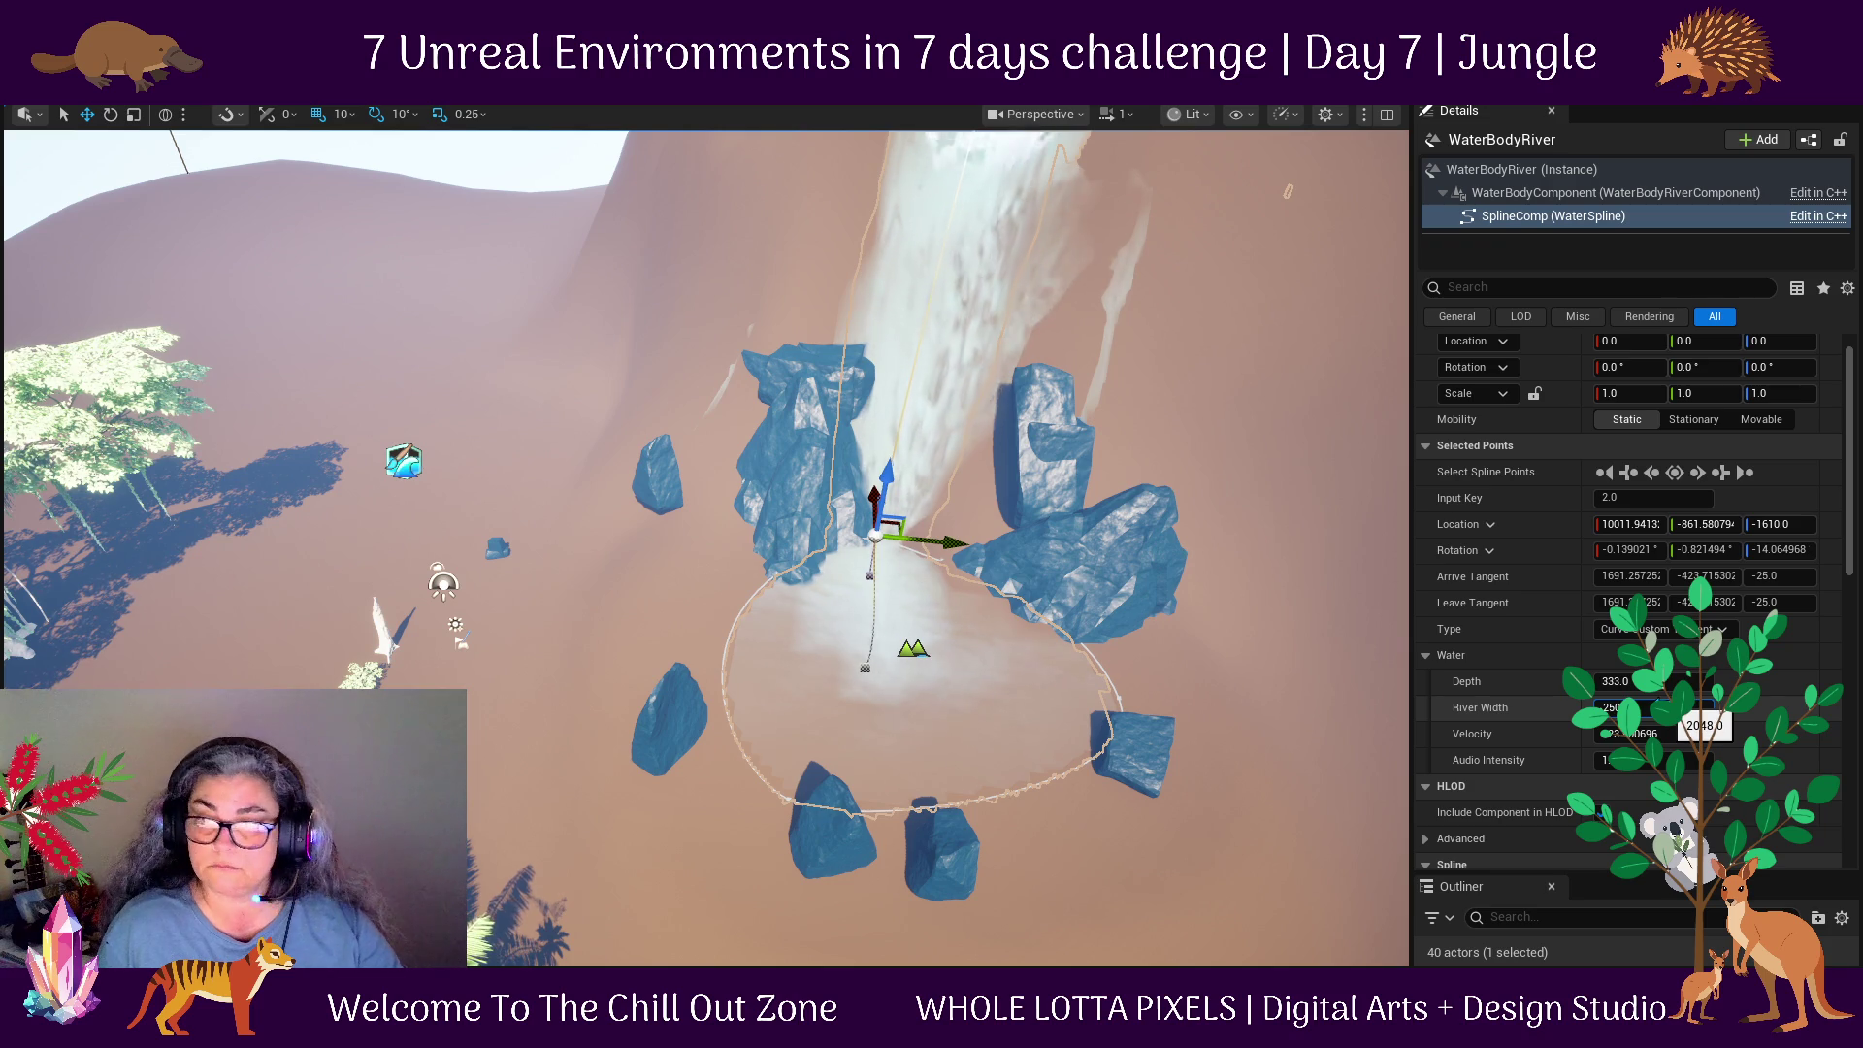
pyautogui.click(1694, 682)
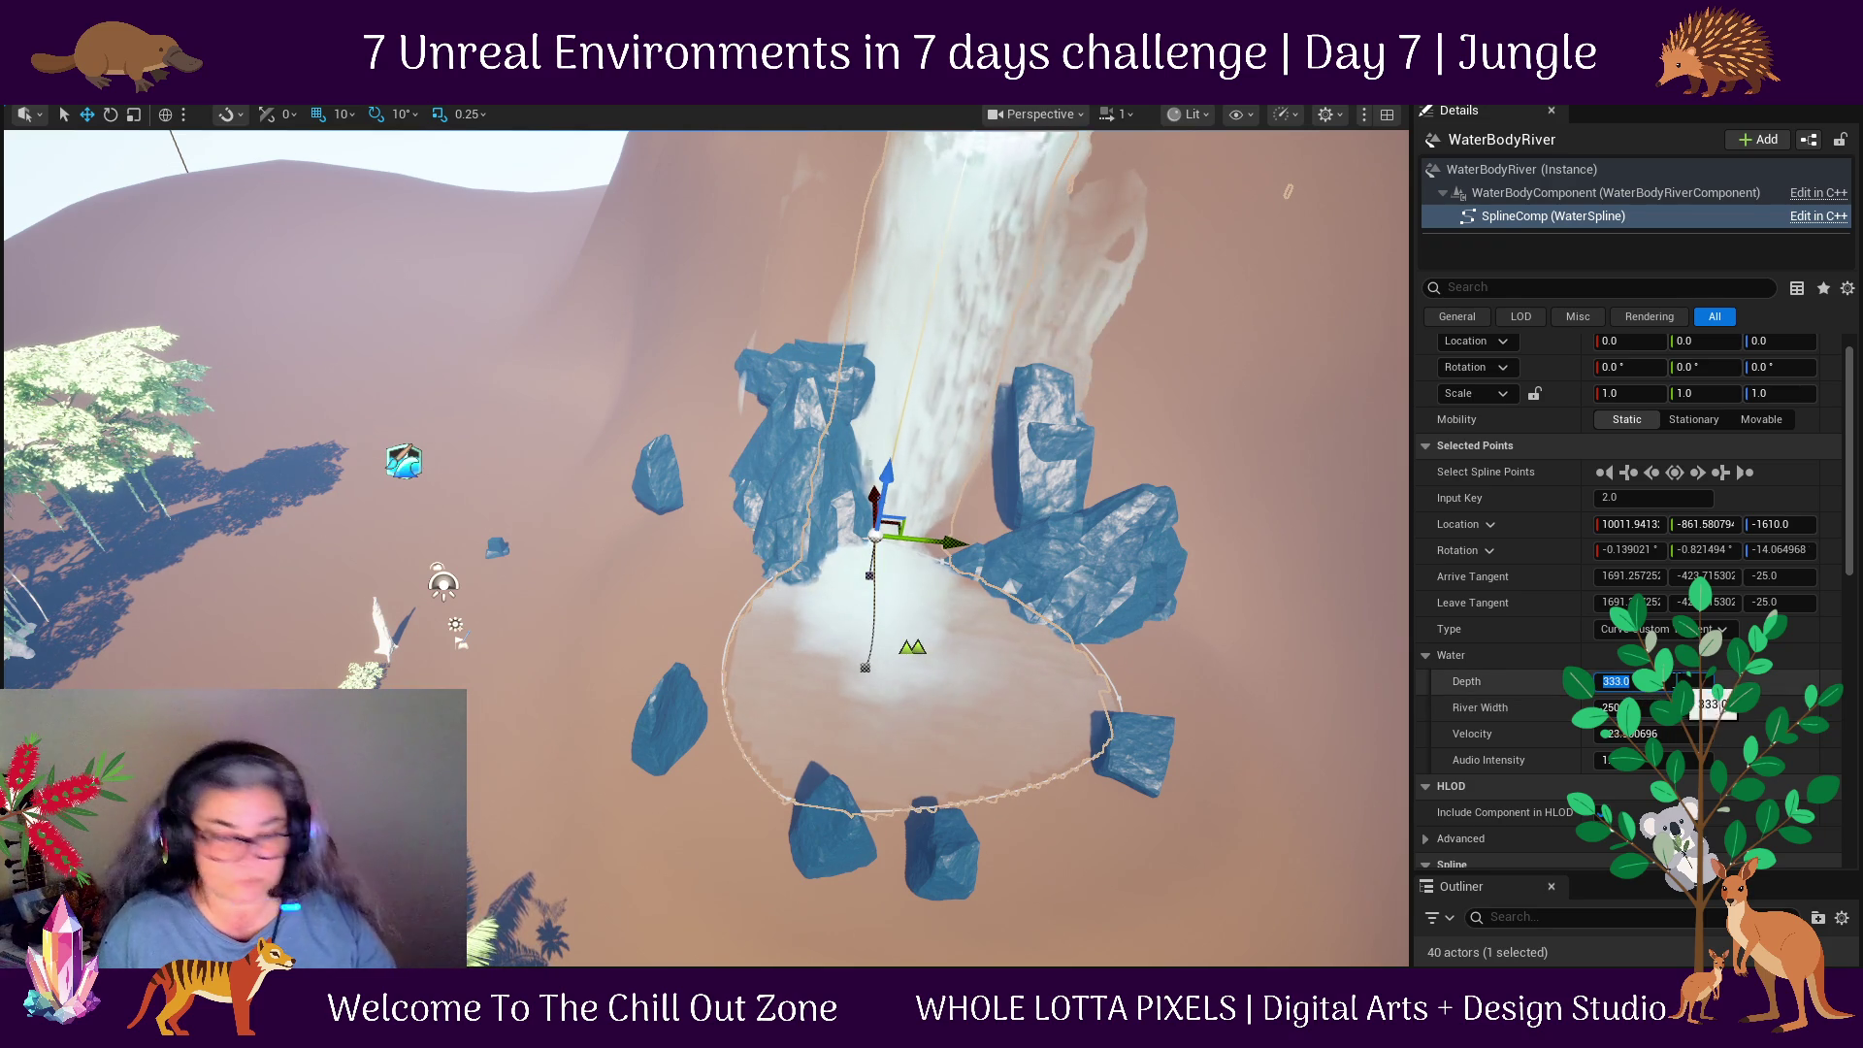
pyautogui.write('50')
pyautogui.press('Return')
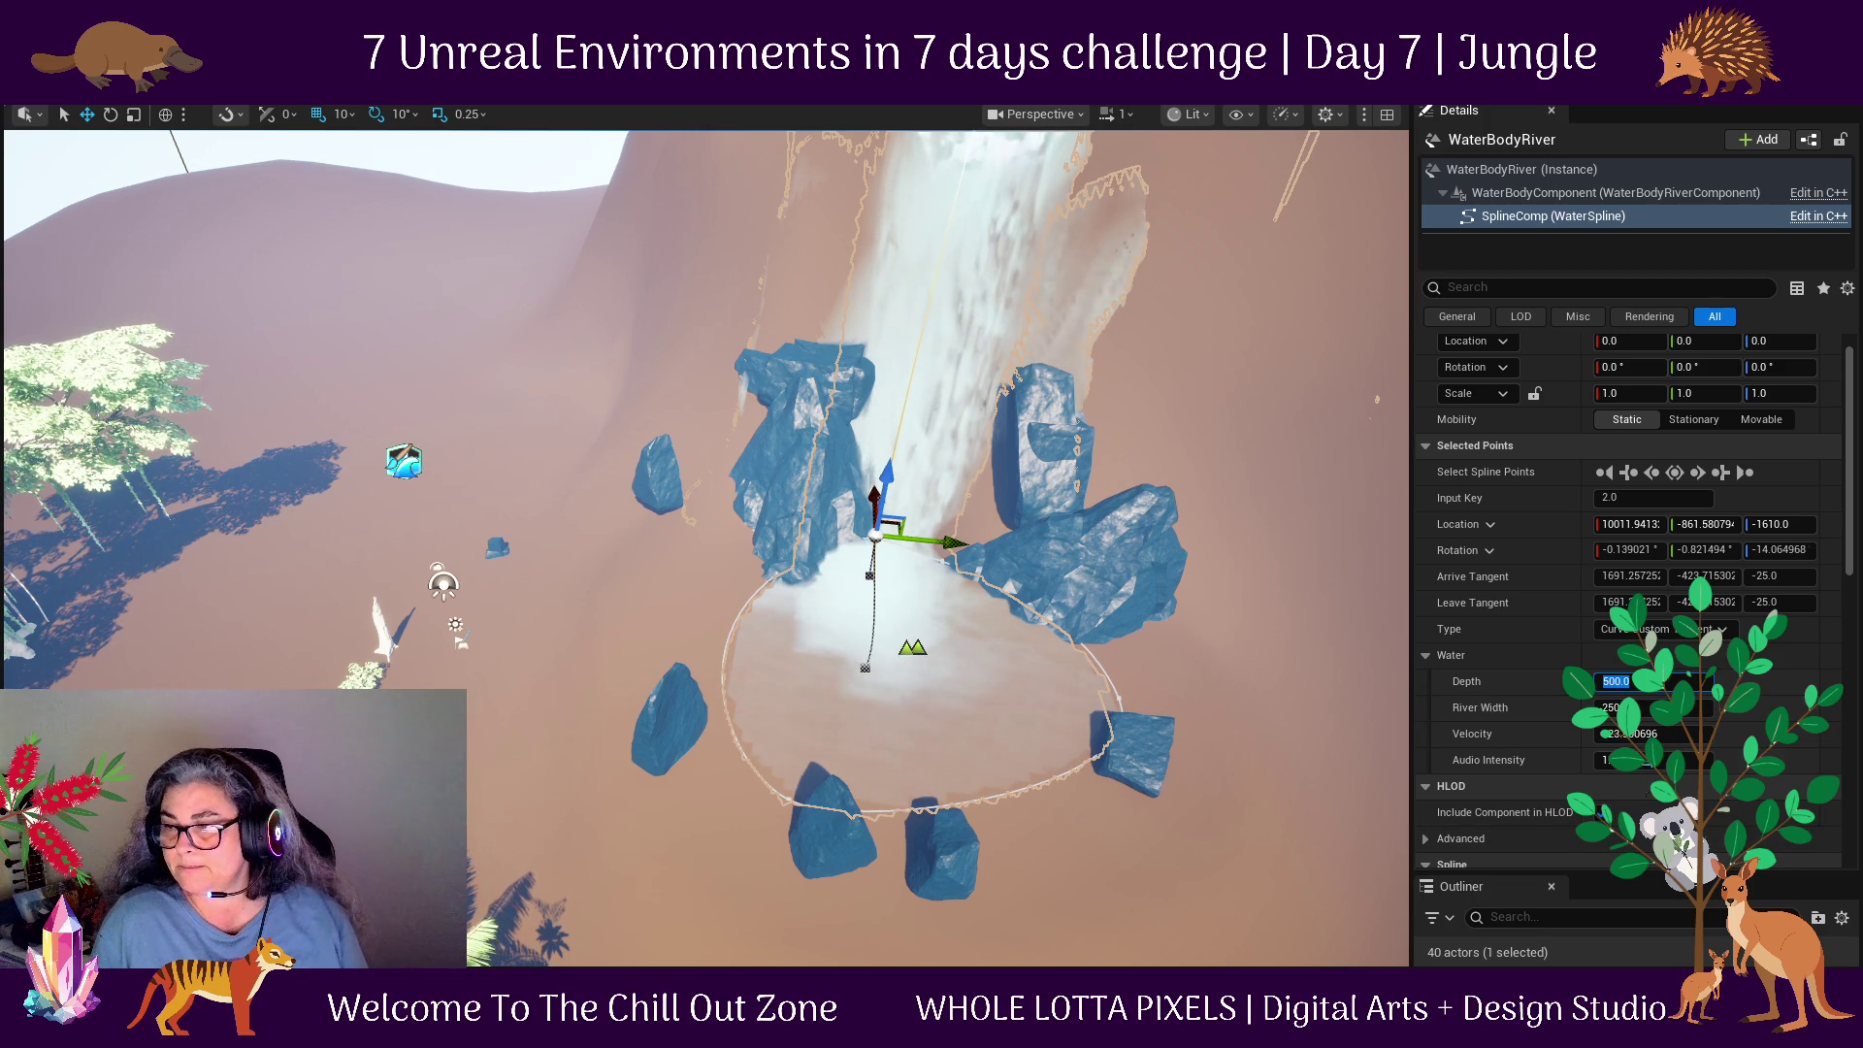
# Lower the river velocity at spline point 3 inside the pool, then deselect the point.
pyautogui.click(1630, 708)
pyautogui.click(1650, 734)
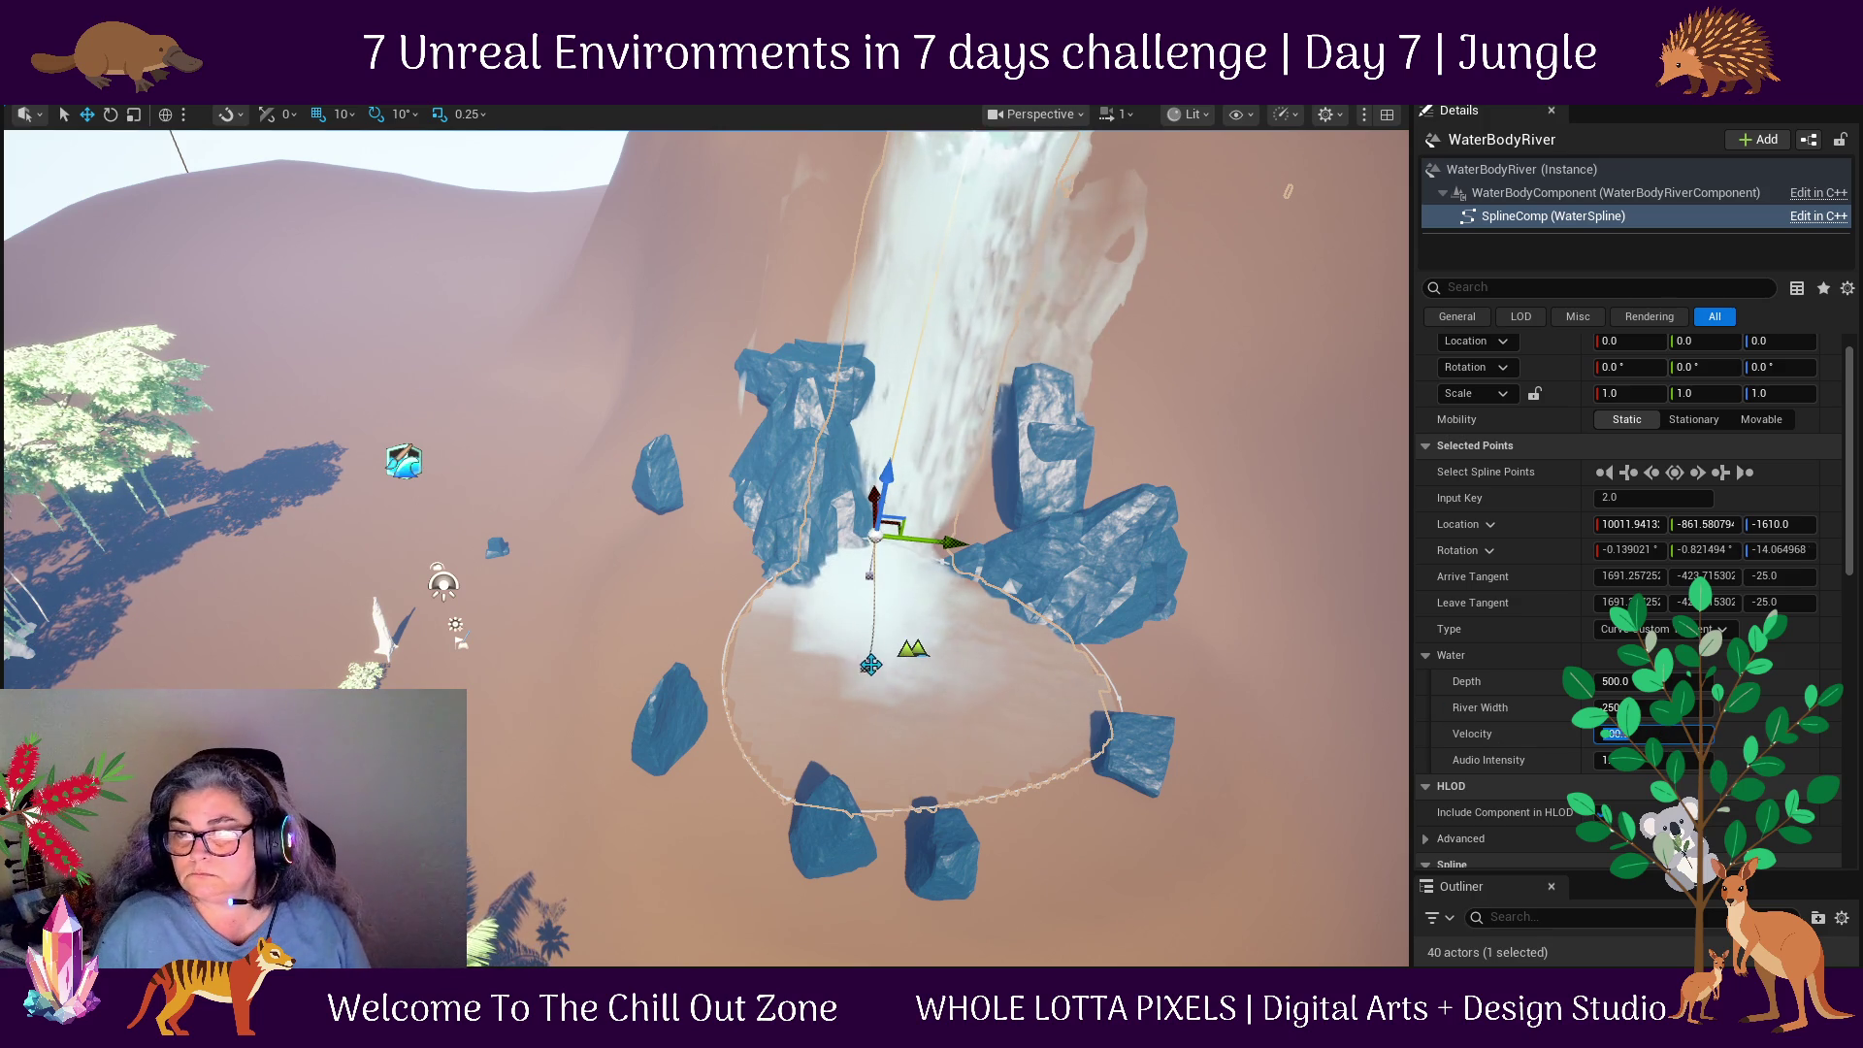
pyautogui.click(870, 665)
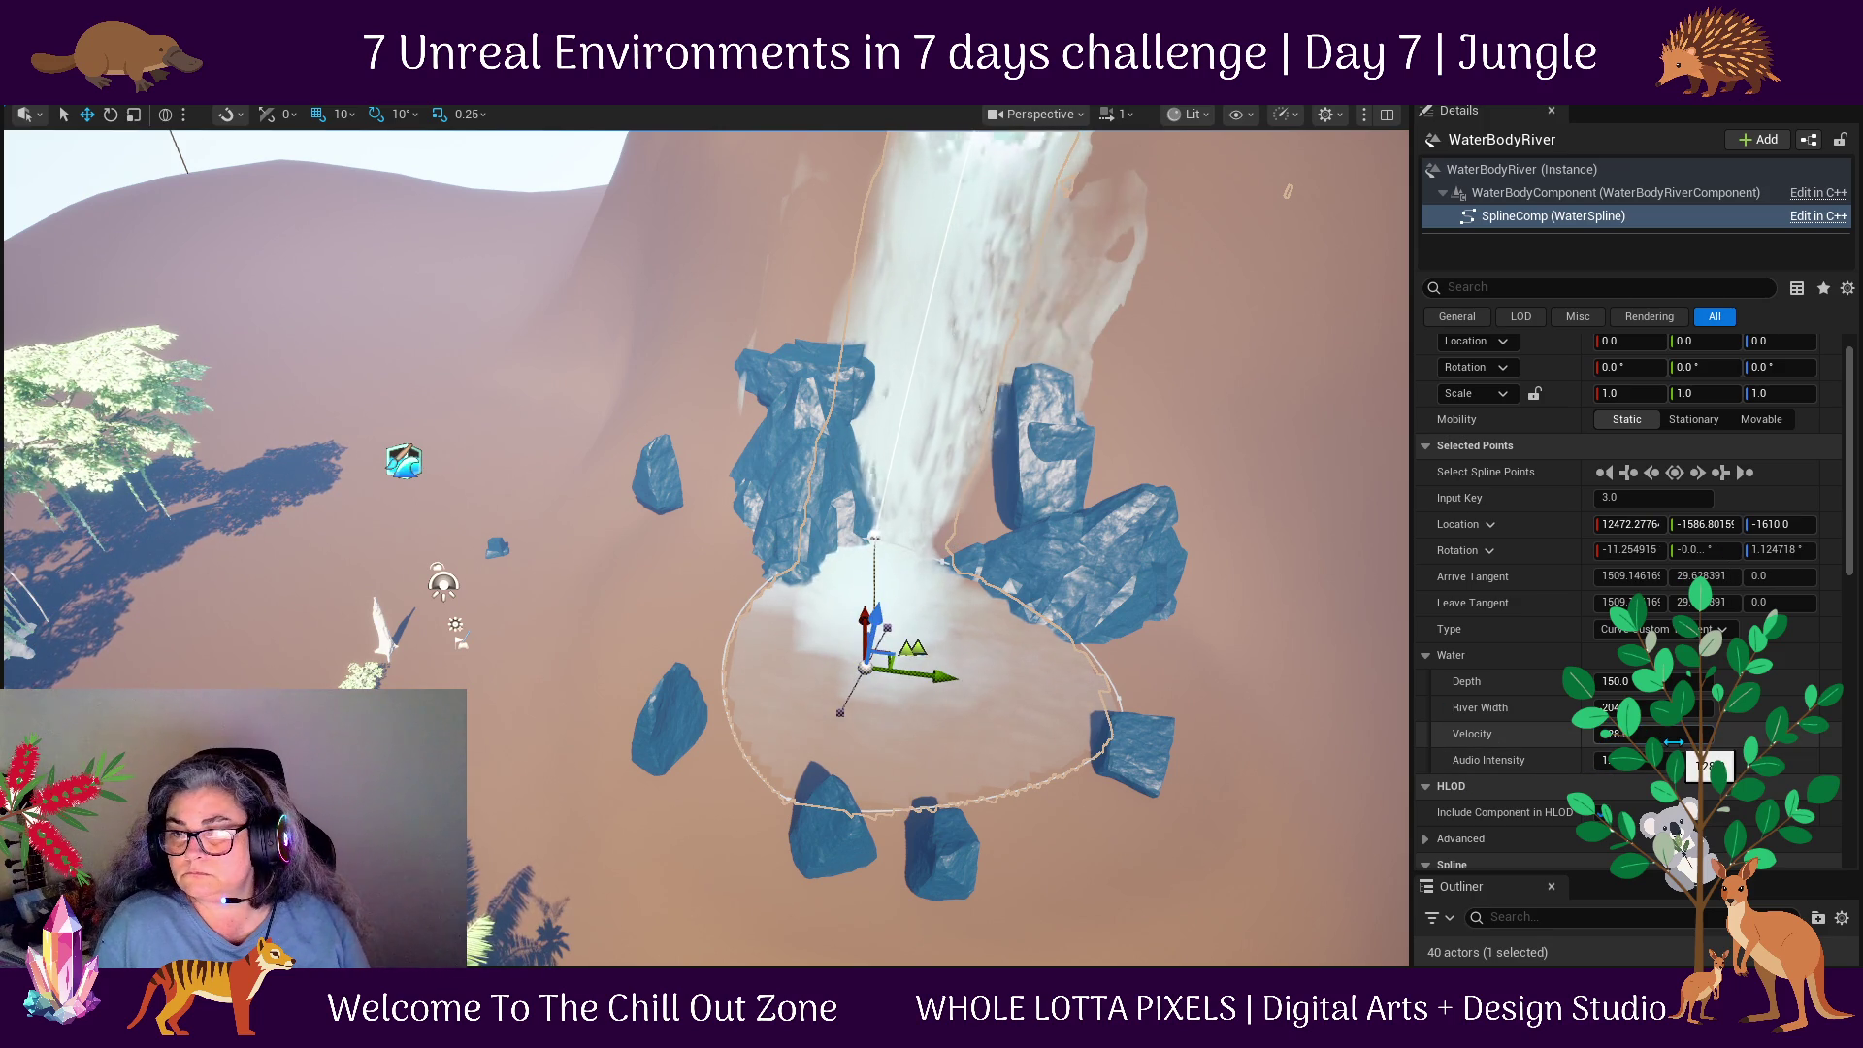
pyautogui.moveTo(1674, 743); pyautogui.dragTo(1640, 743)
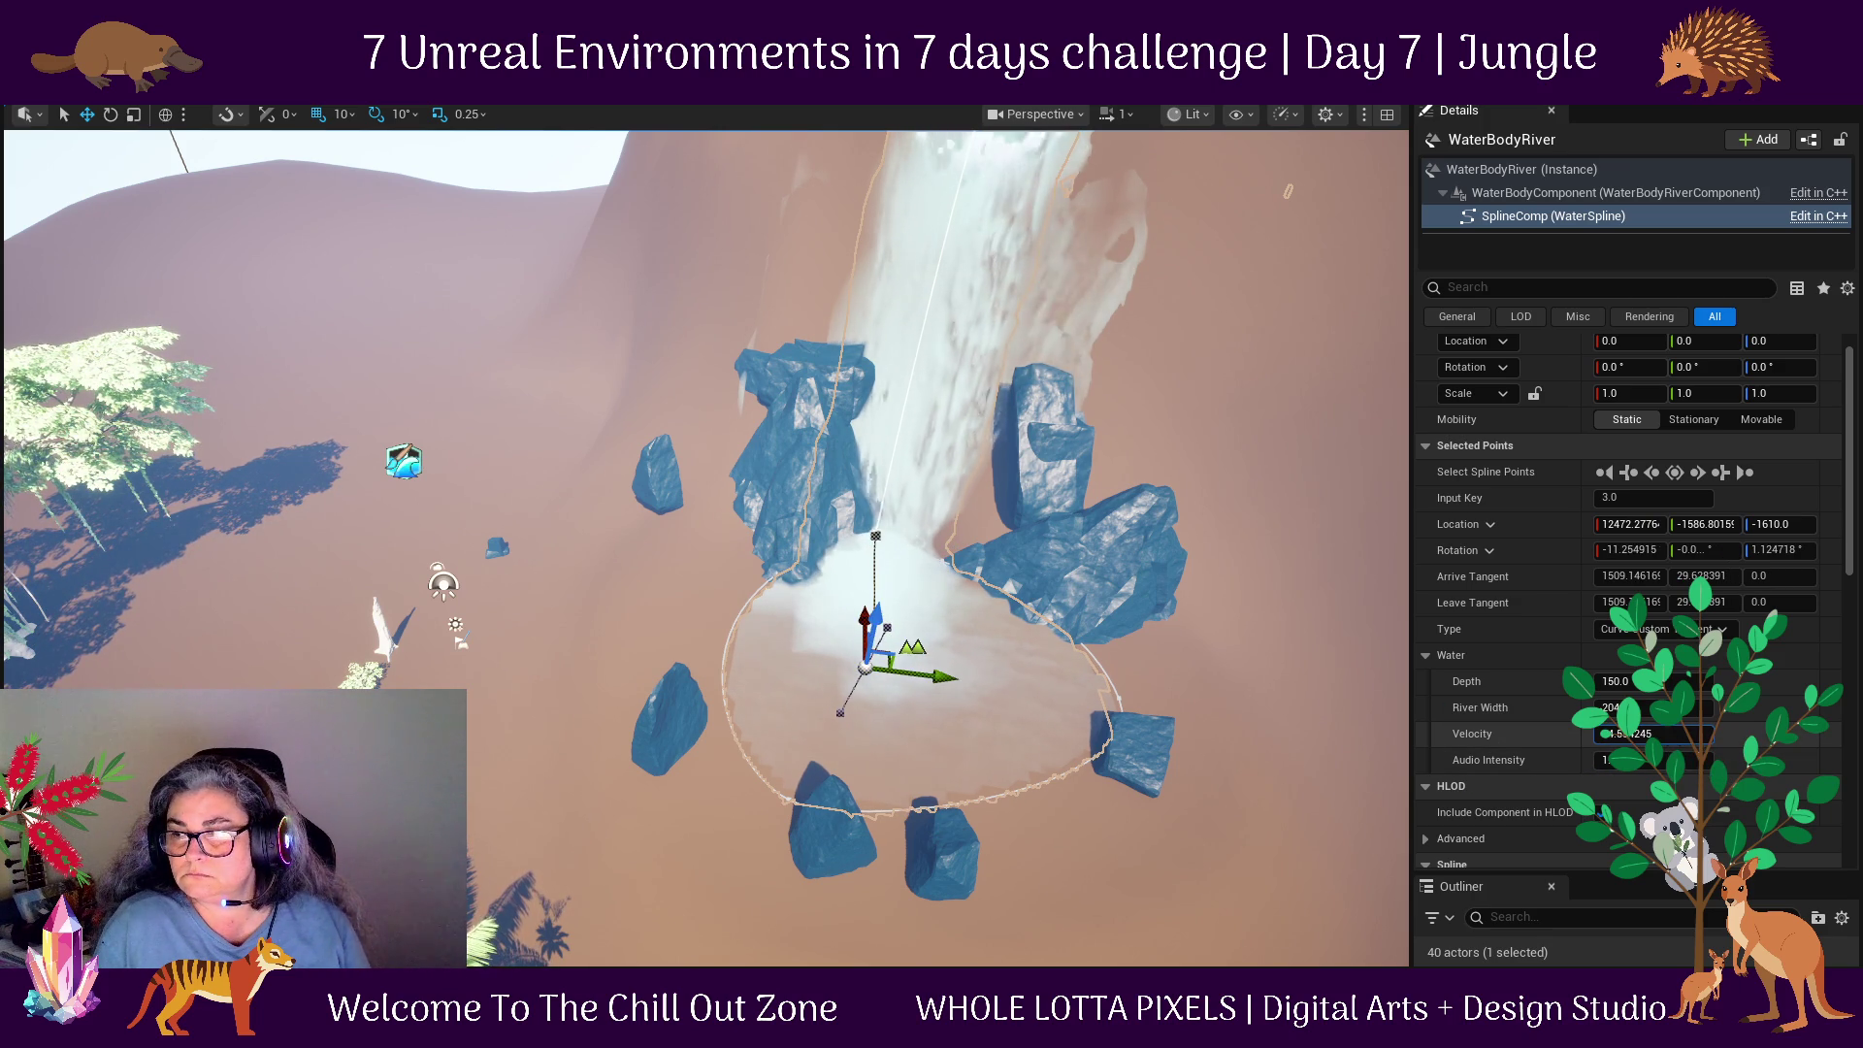
pyautogui.click(1021, 695)
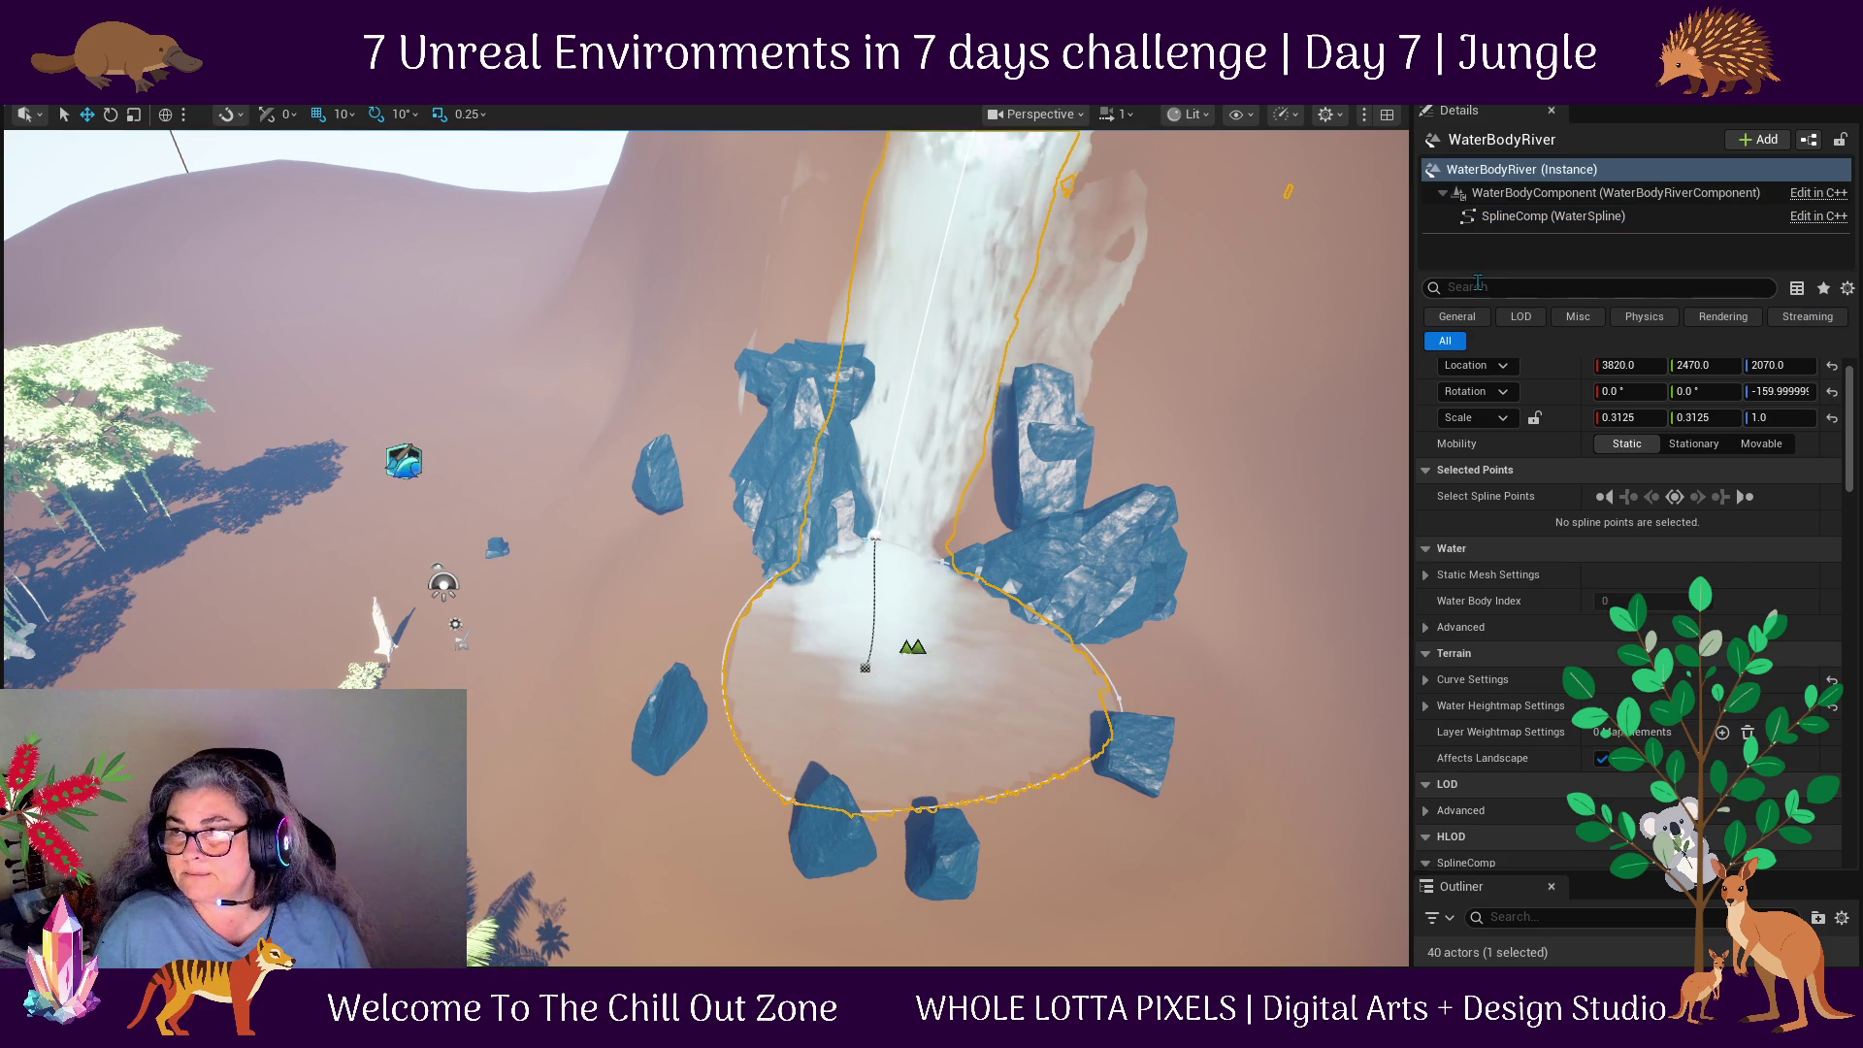
pyautogui.scroll(-5, 1630, 583)
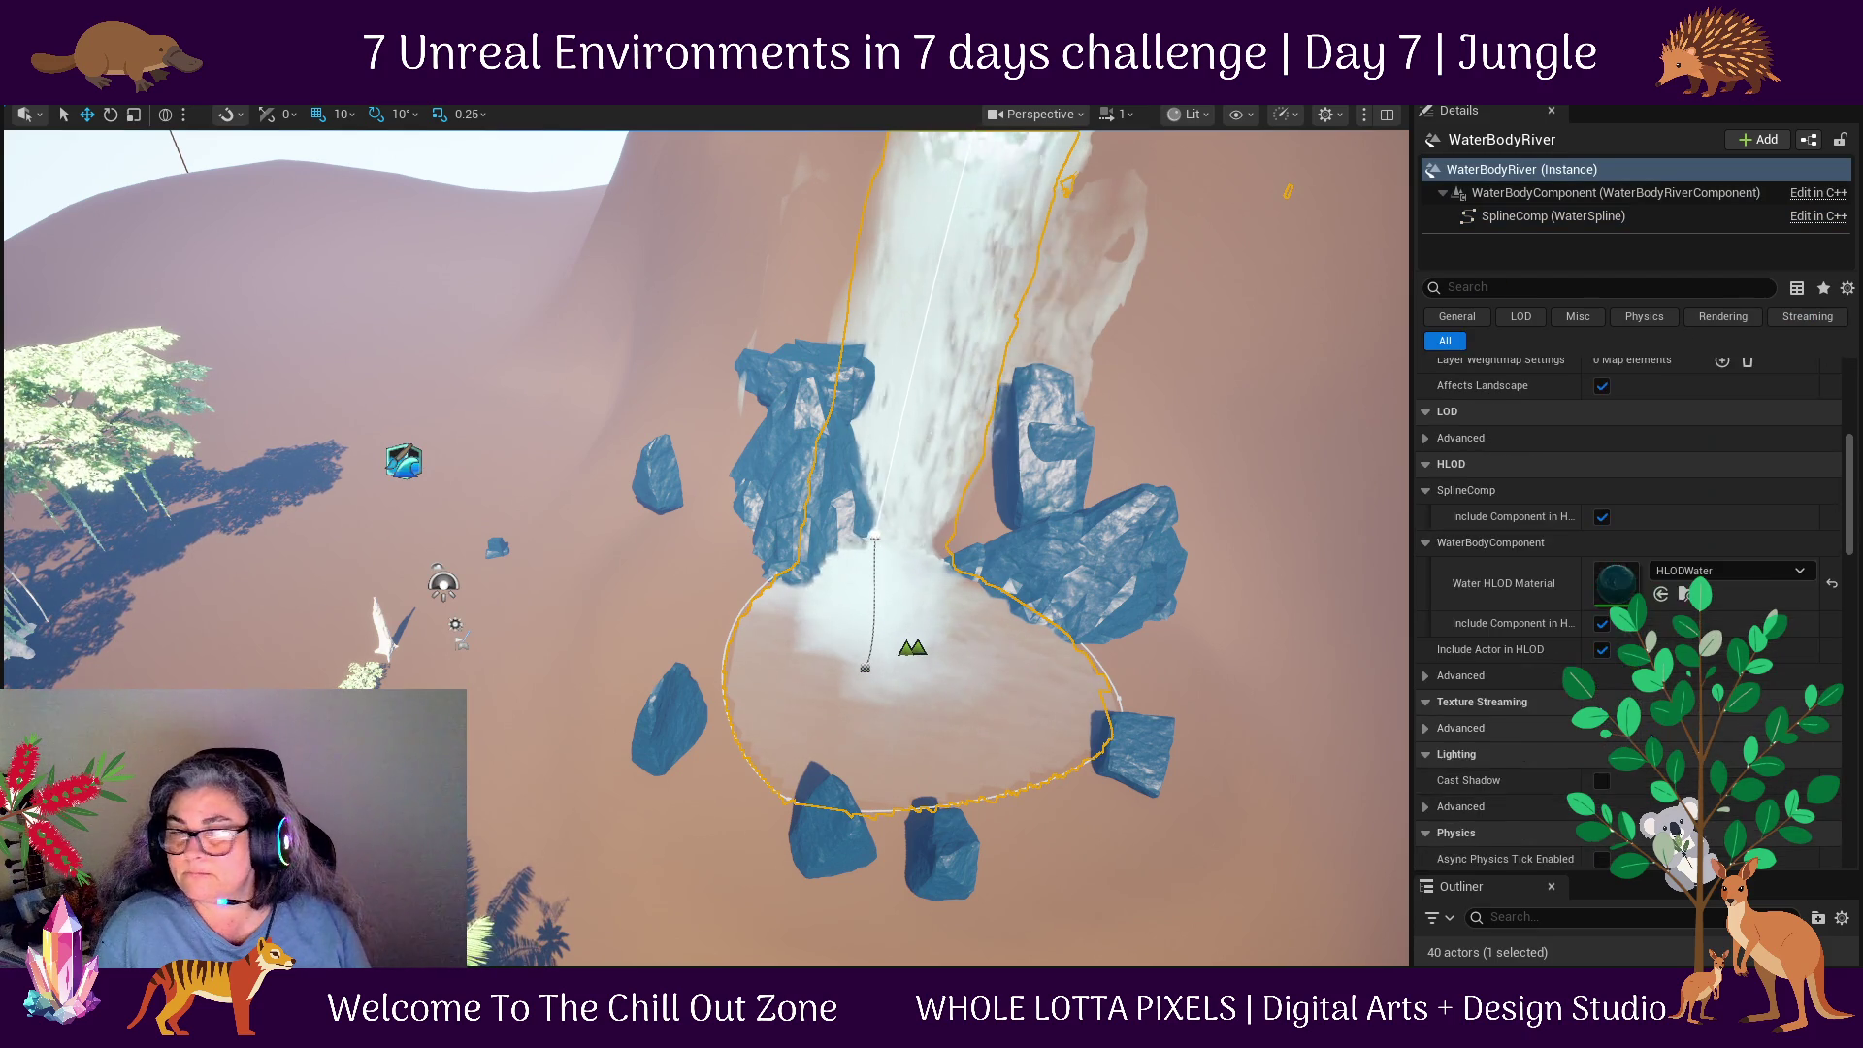
pyautogui.scroll(-2, 1631, 582)
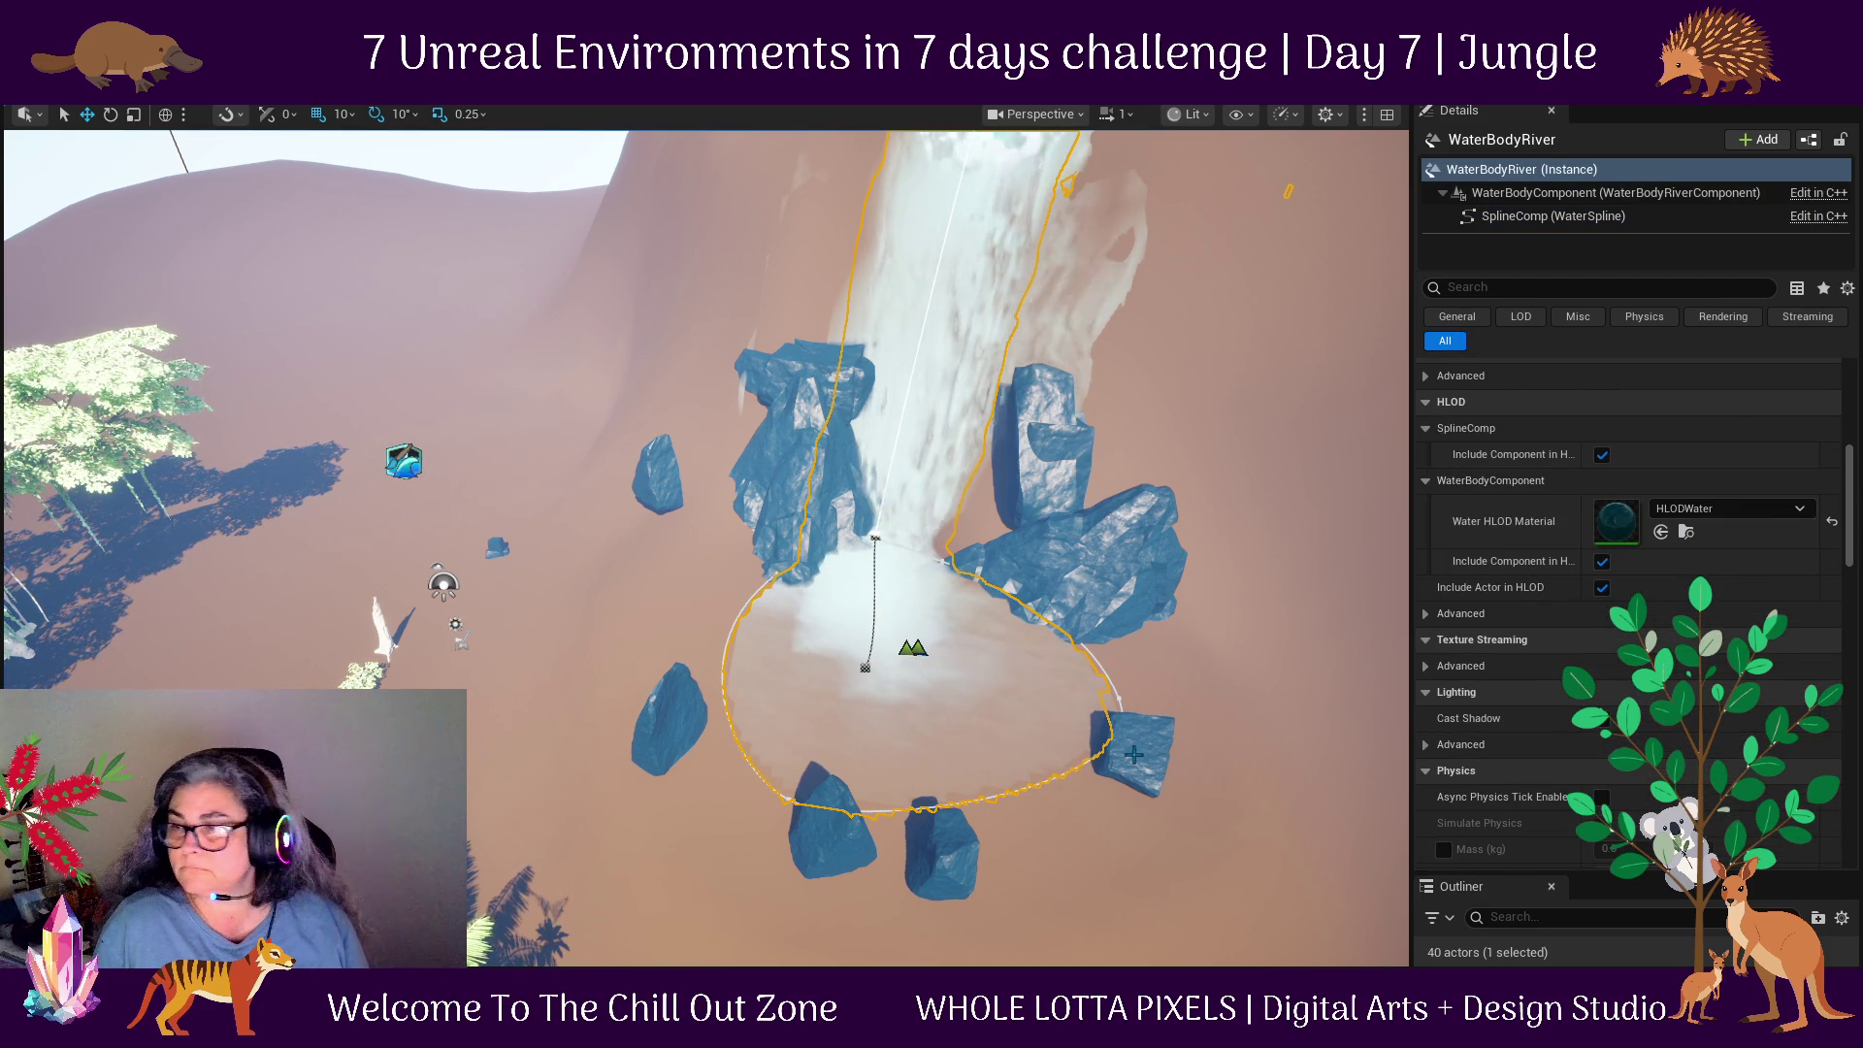
pyautogui.scroll(-1, 1595, 572)
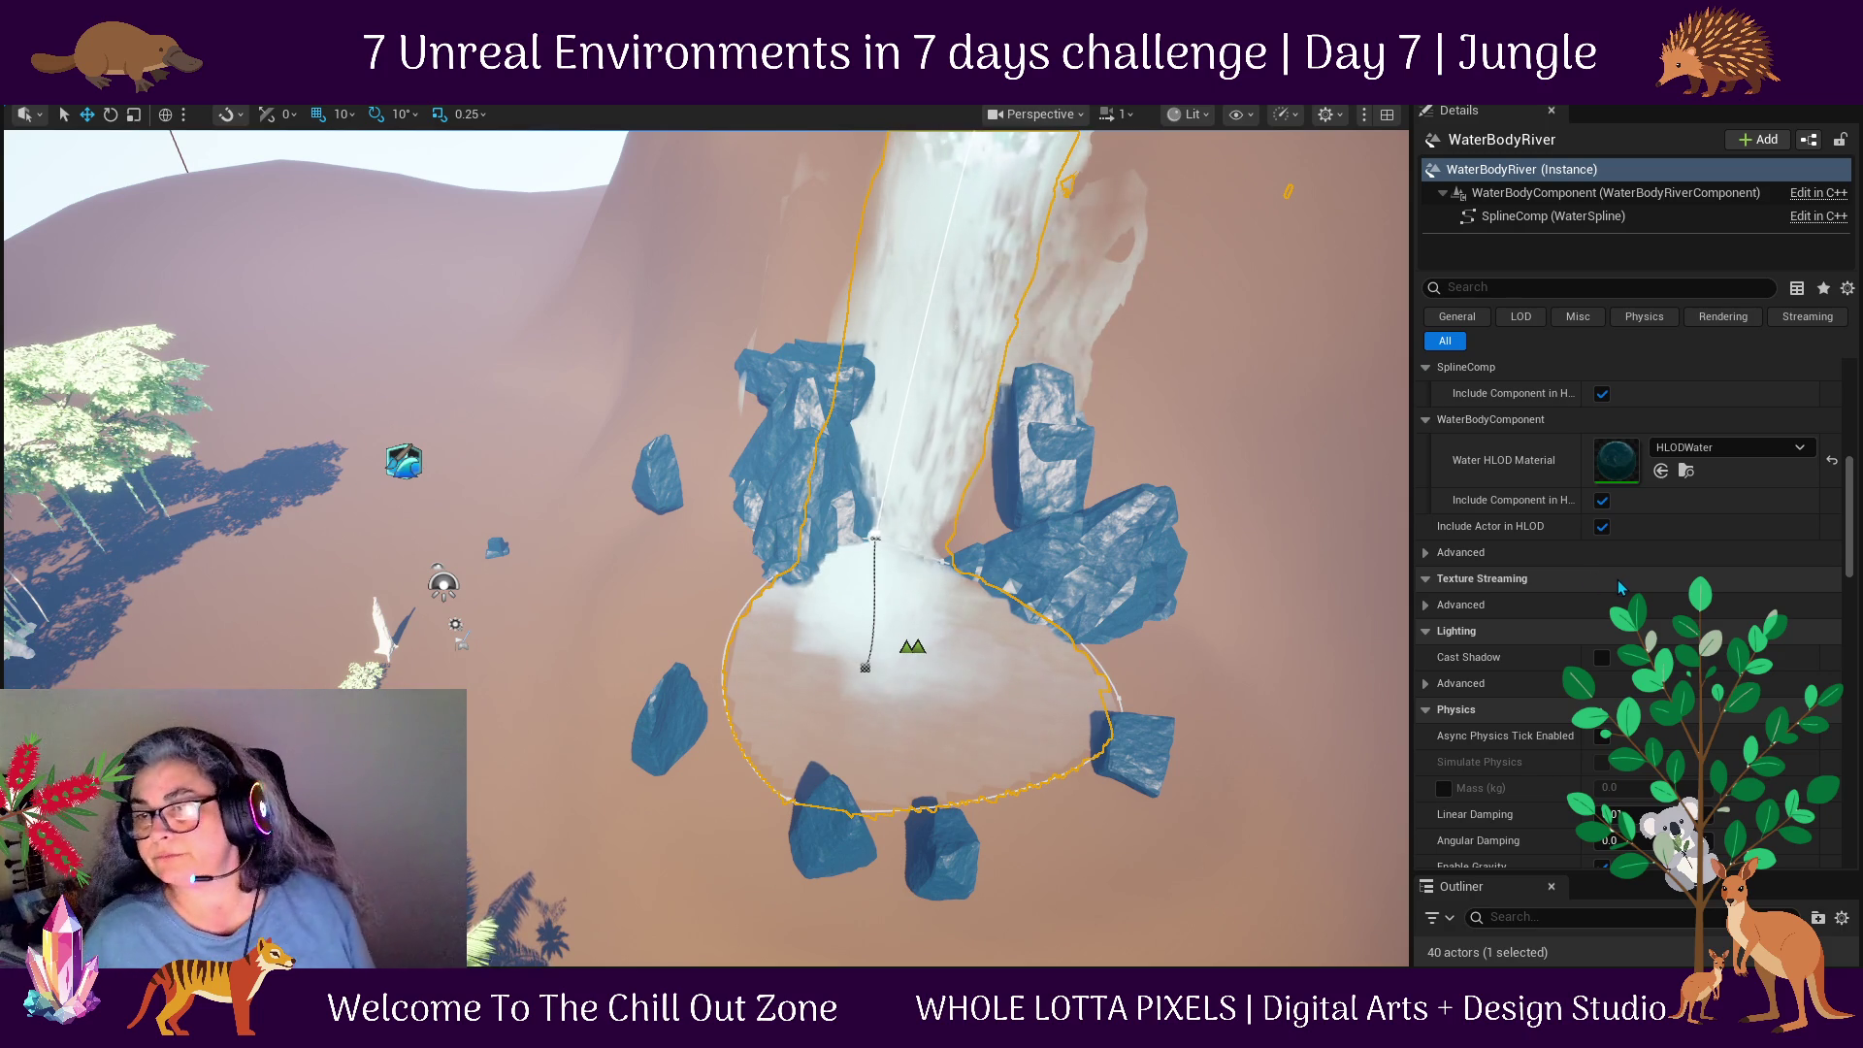
pyautogui.scroll(-4, 1628, 574)
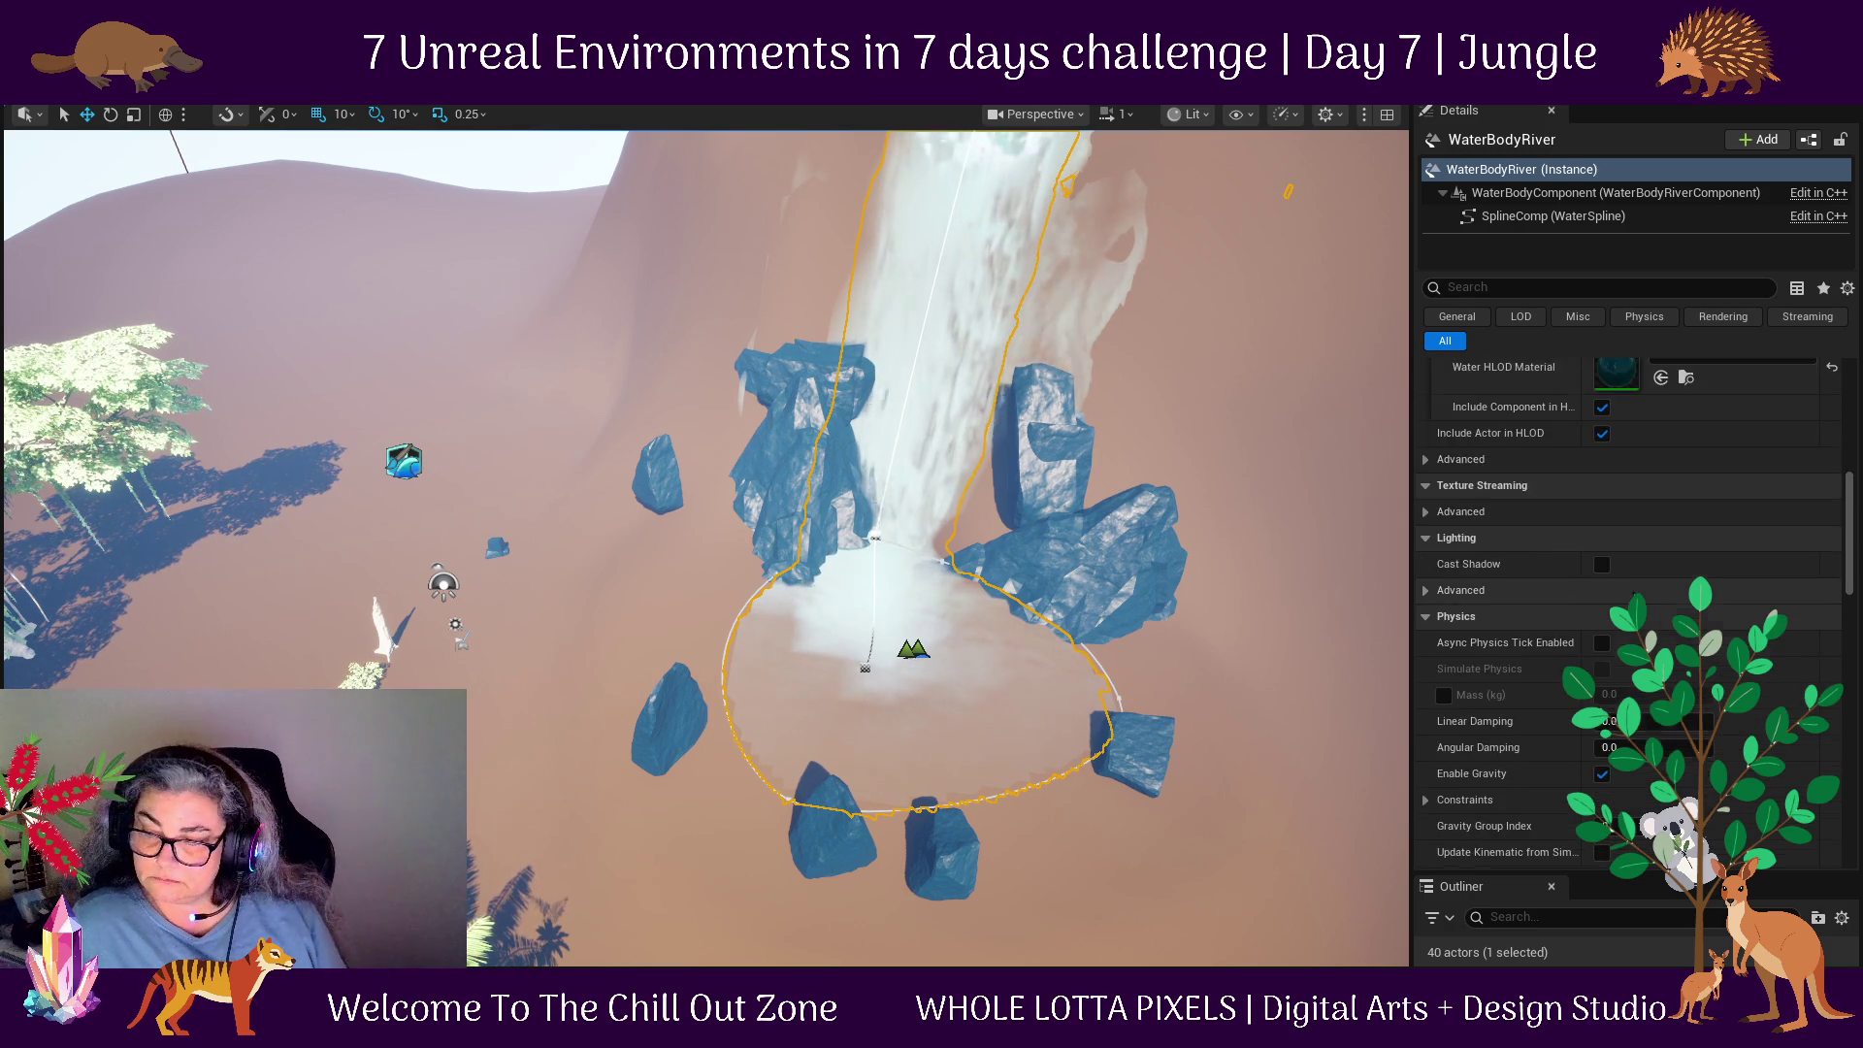
pyautogui.scroll(-3, 1645, 624)
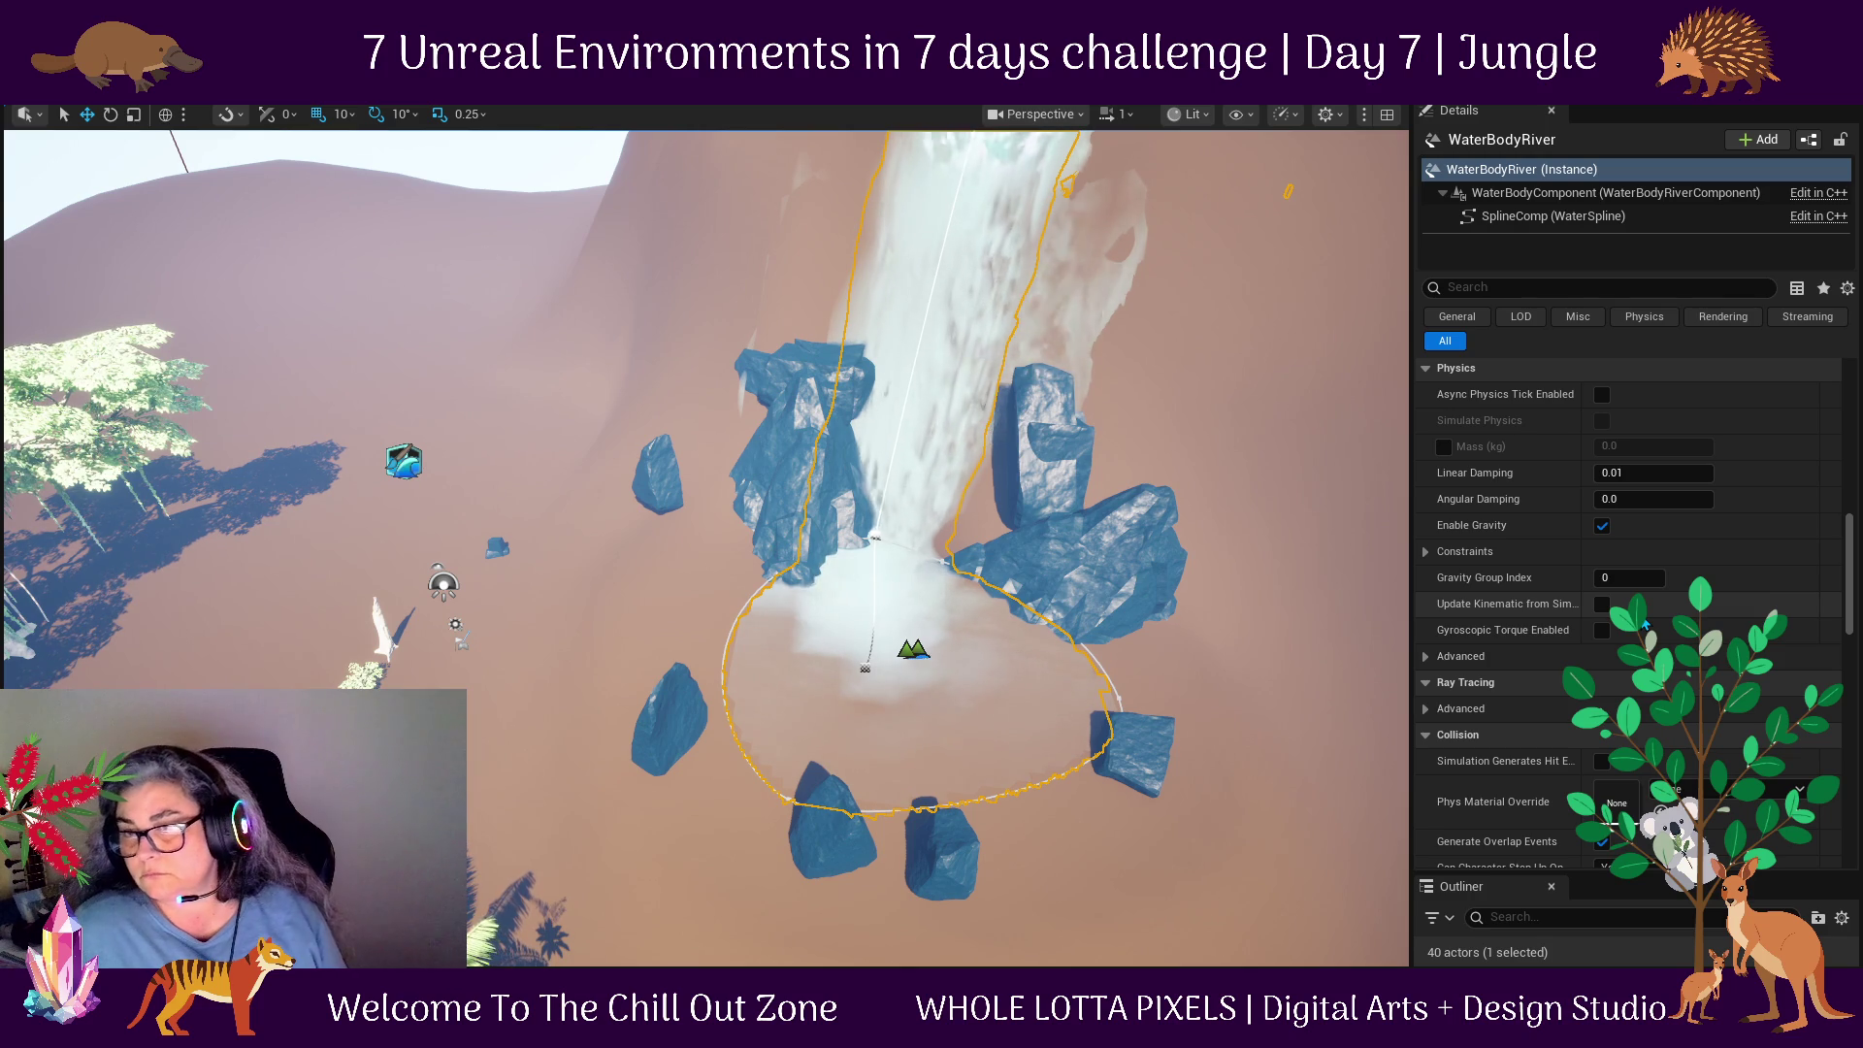
pyautogui.scroll(-5, 1645, 624)
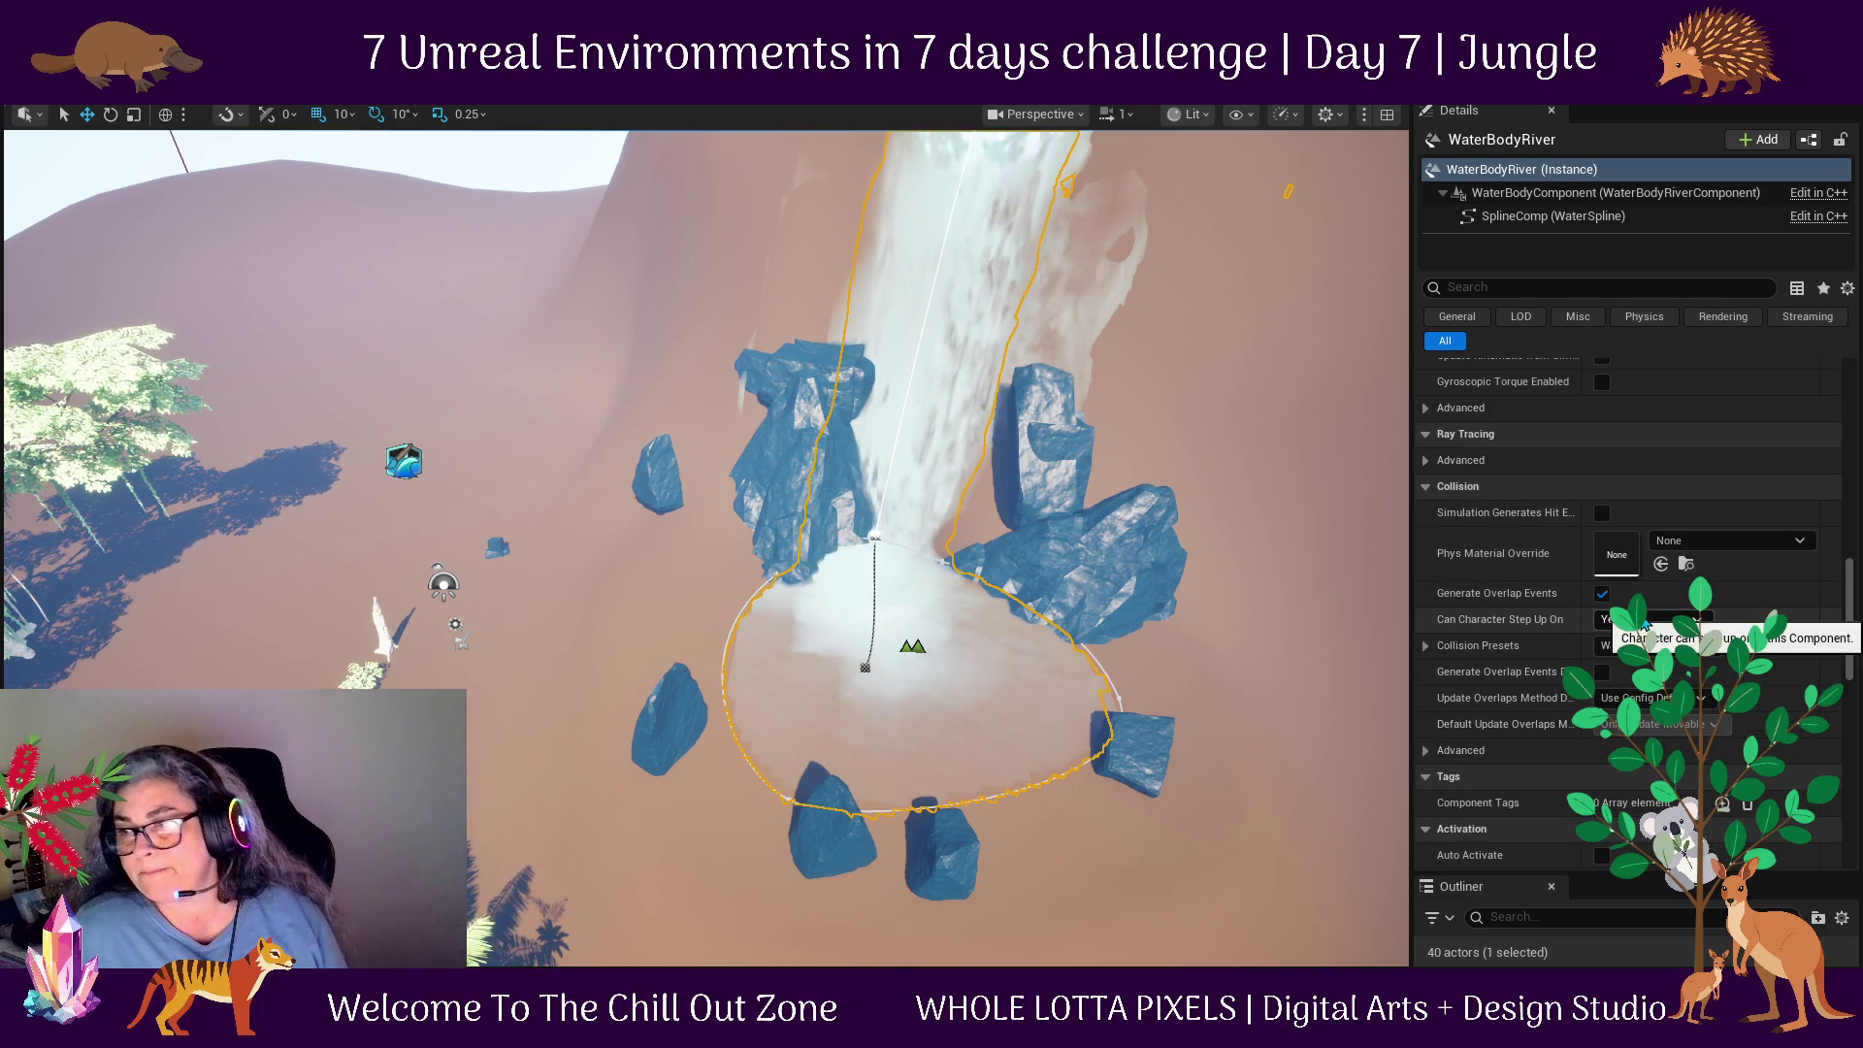
pyautogui.scroll(-2, 1796, 640)
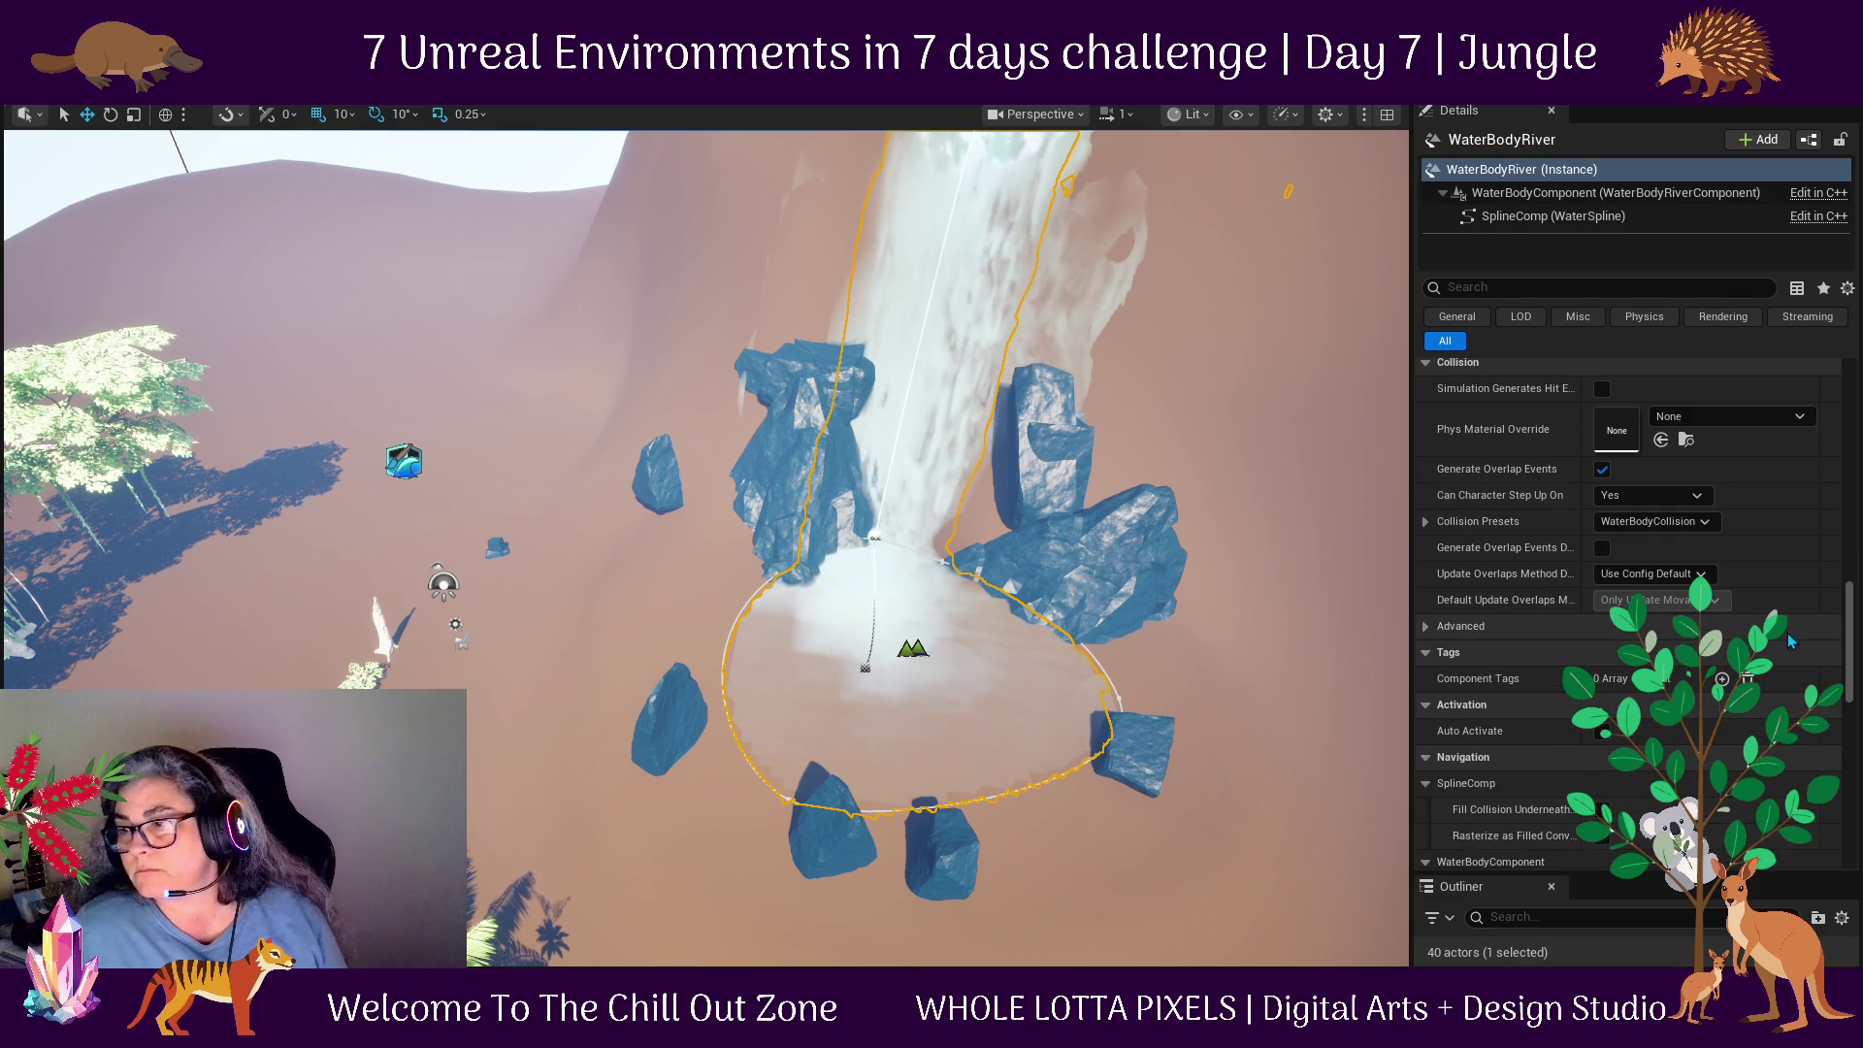
pyautogui.scroll(-2, 1631, 612)
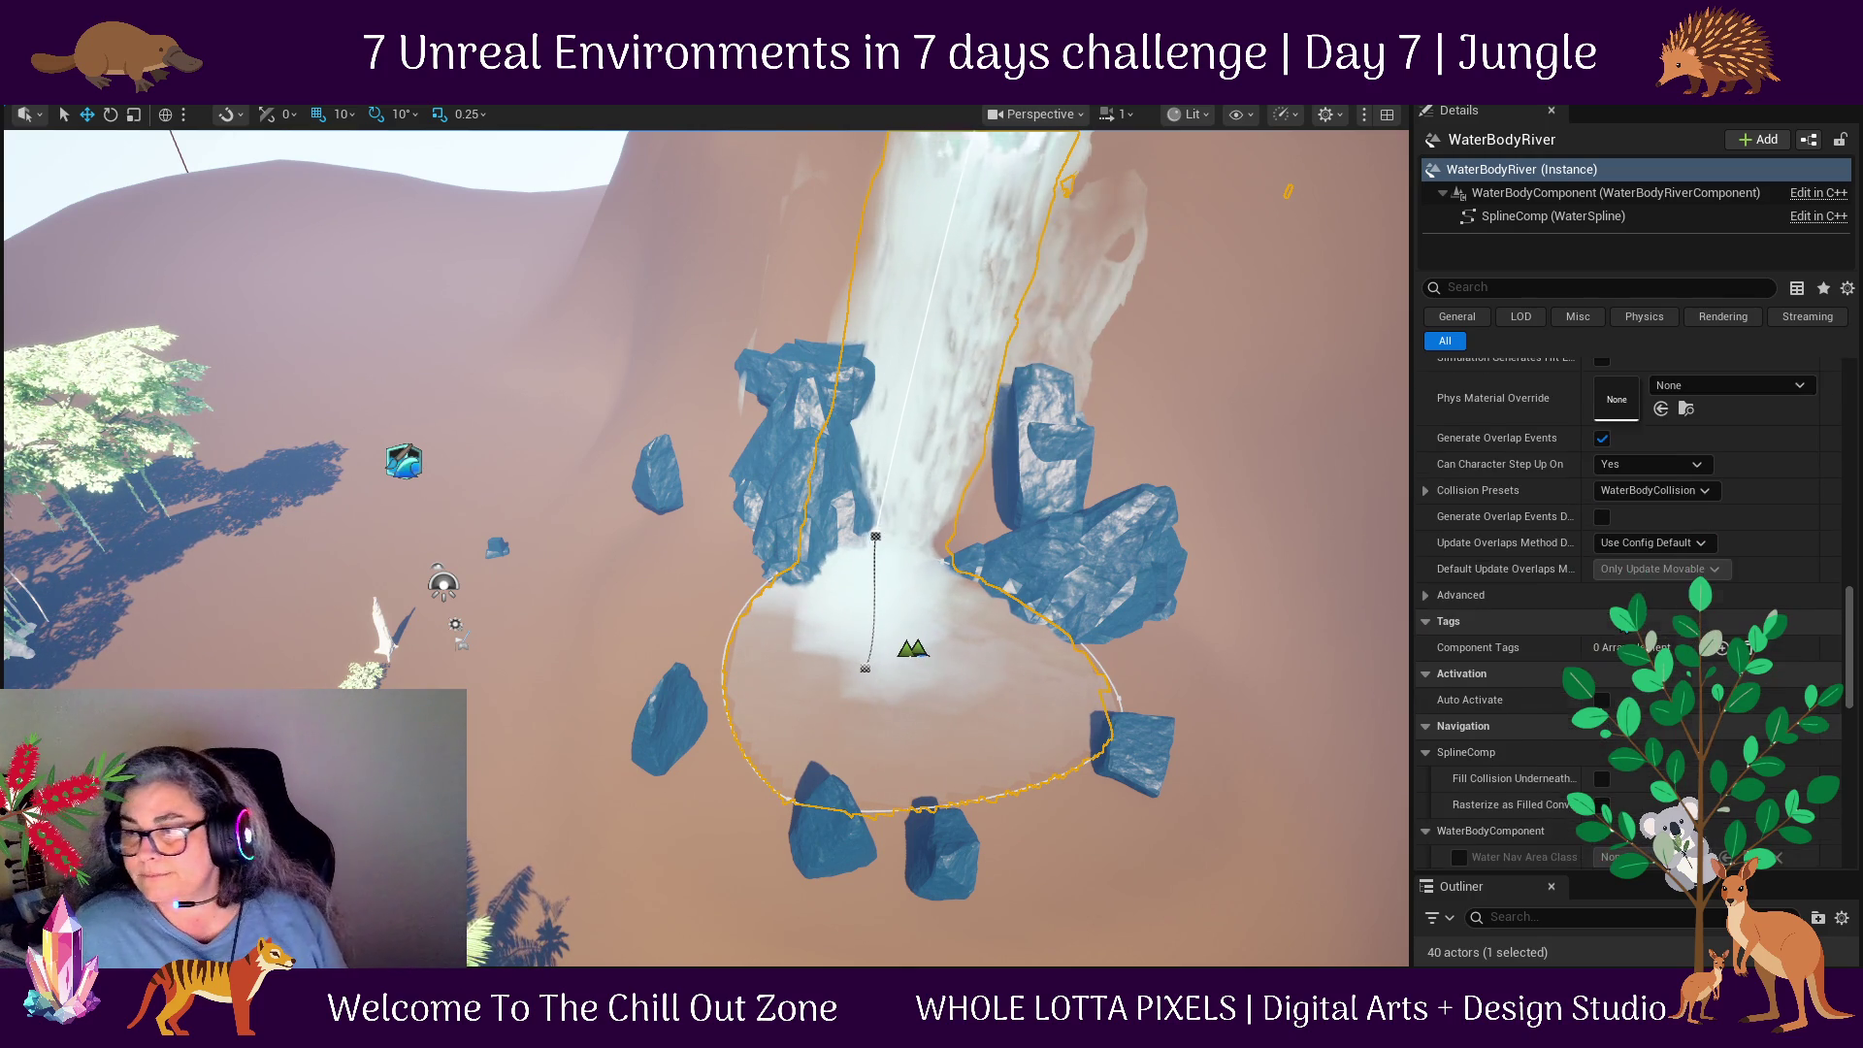
pyautogui.click(1650, 372)
pyautogui.click(1608, 390)
pyautogui.scroll(3, 1673, 458)
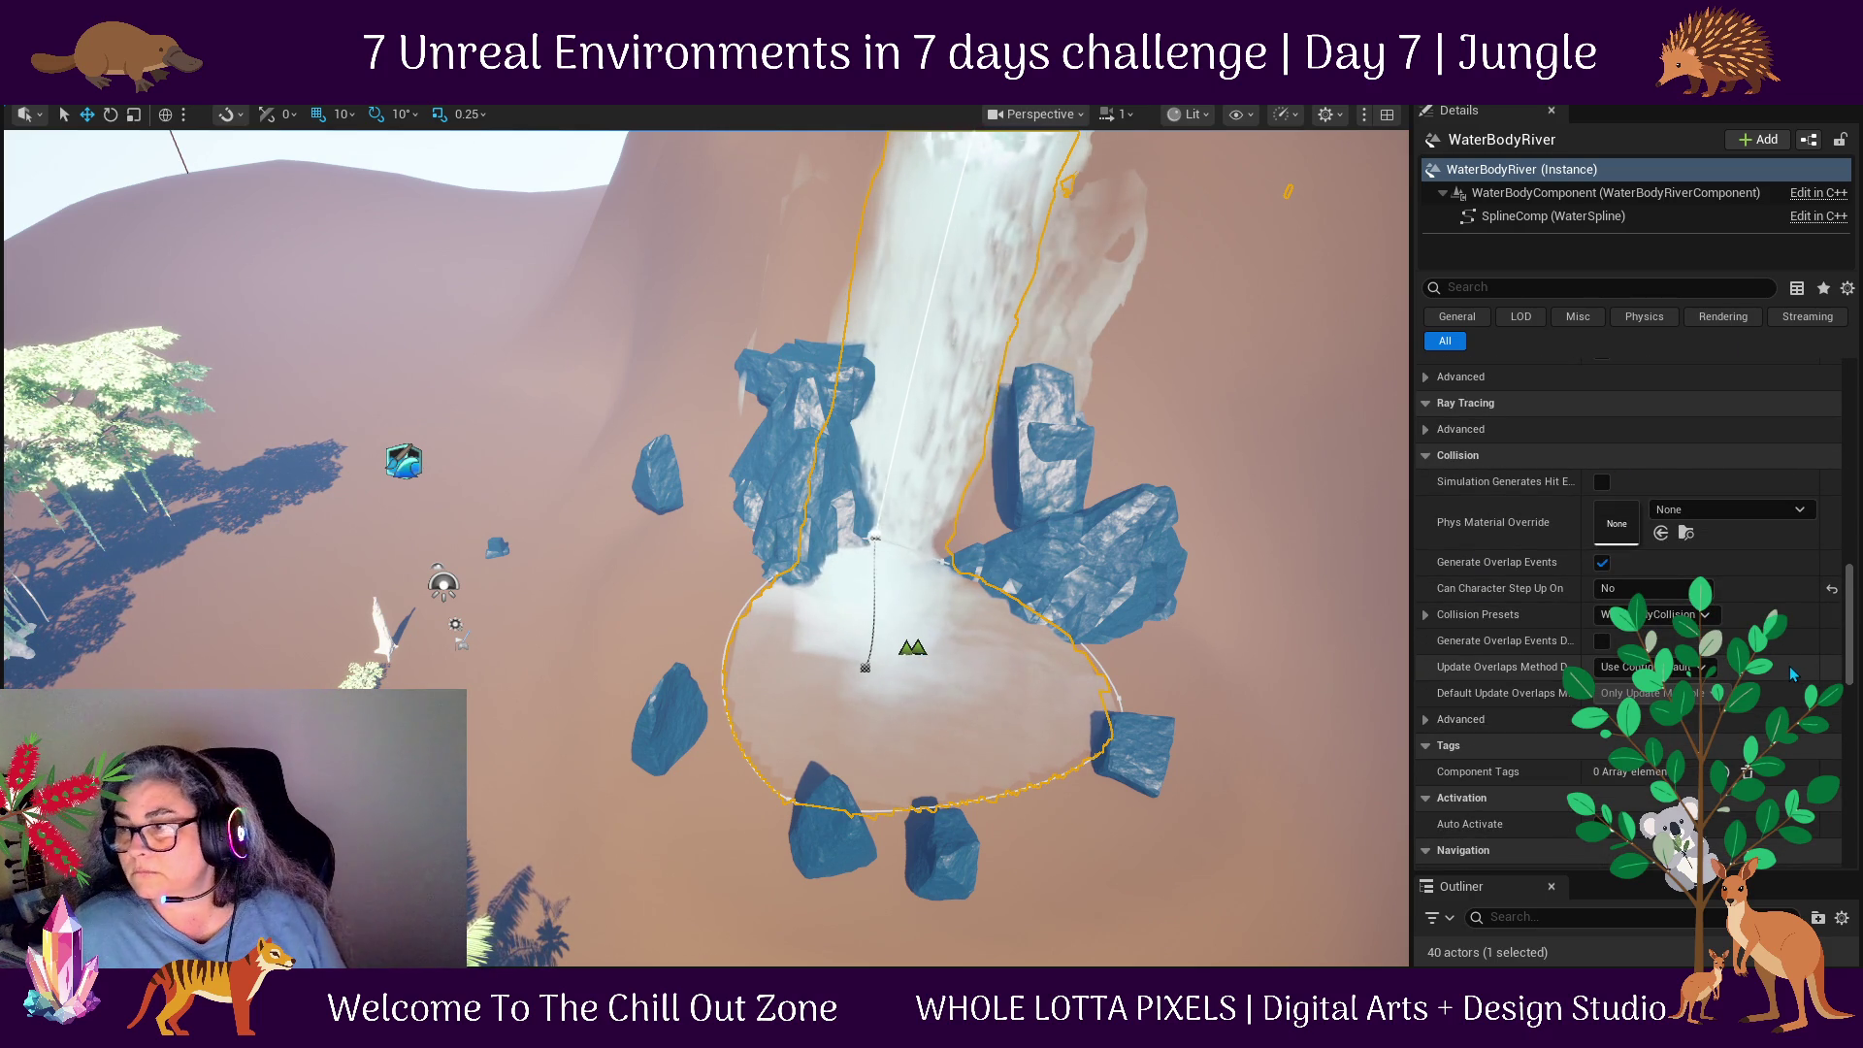
pyautogui.click(1708, 669)
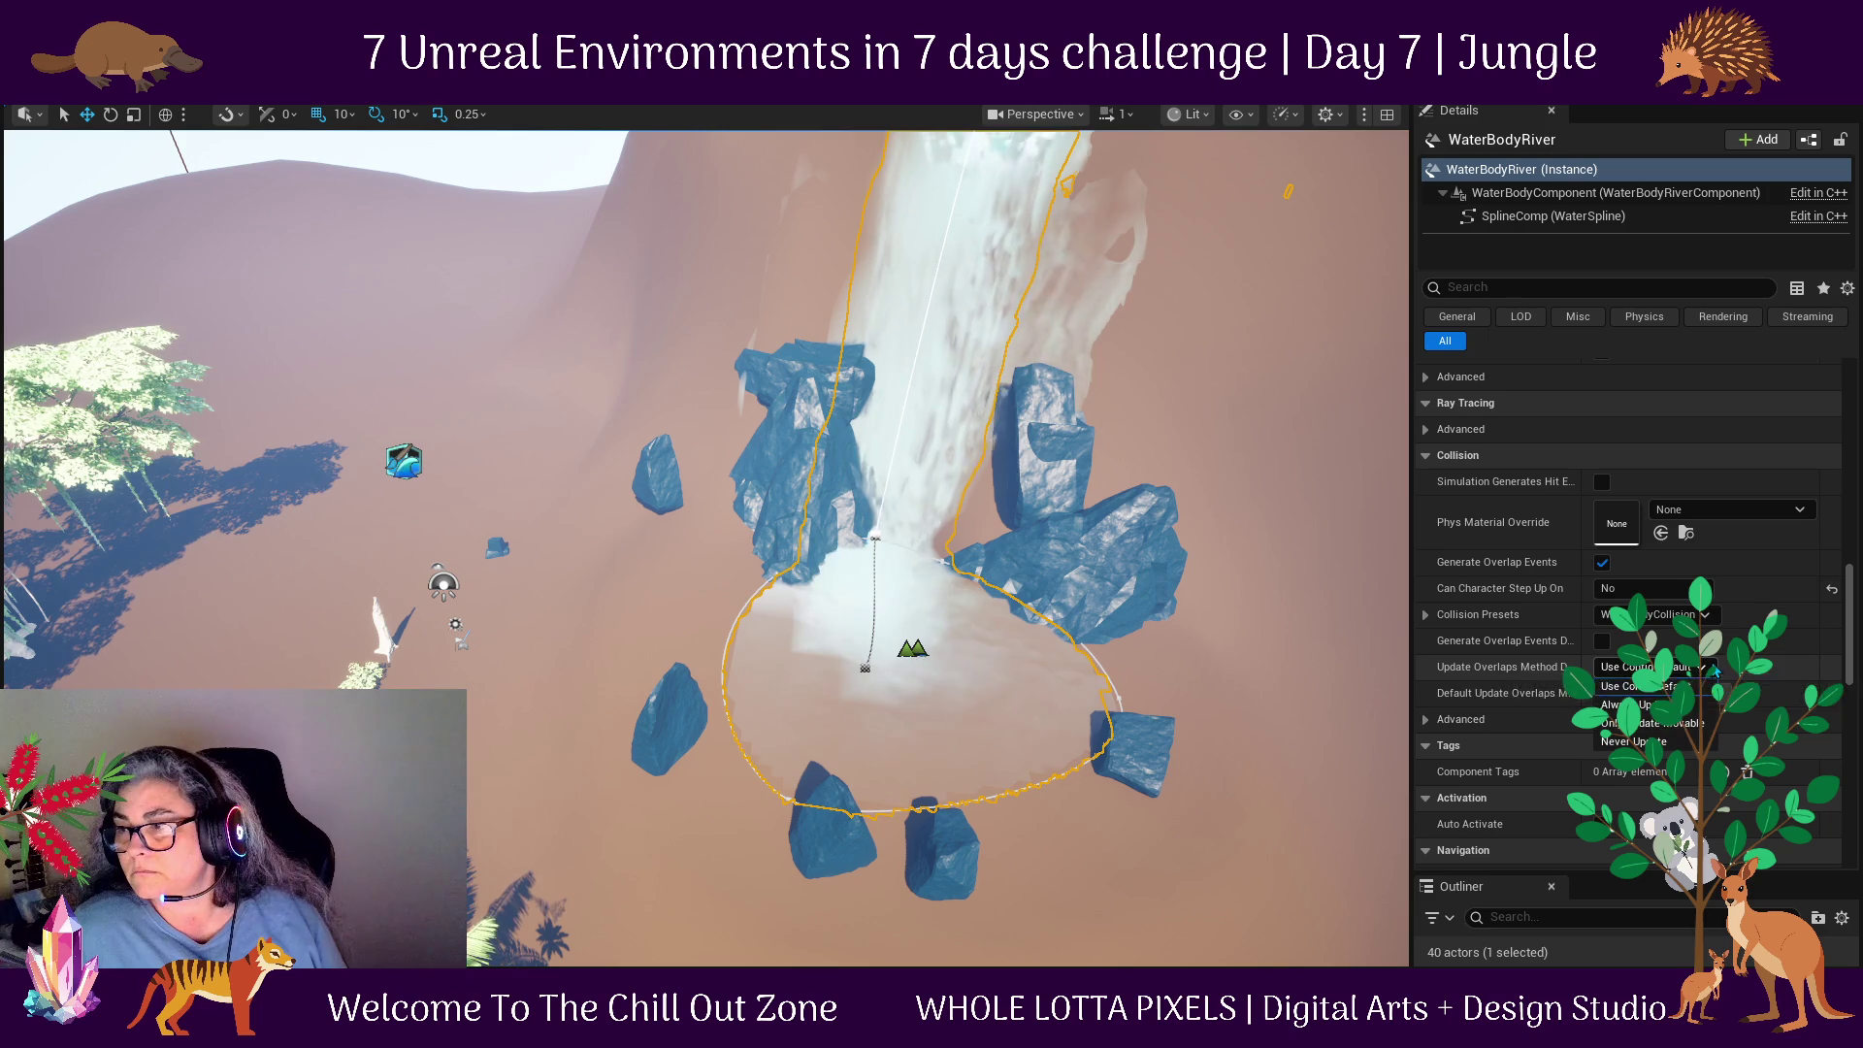
pyautogui.click(1641, 686)
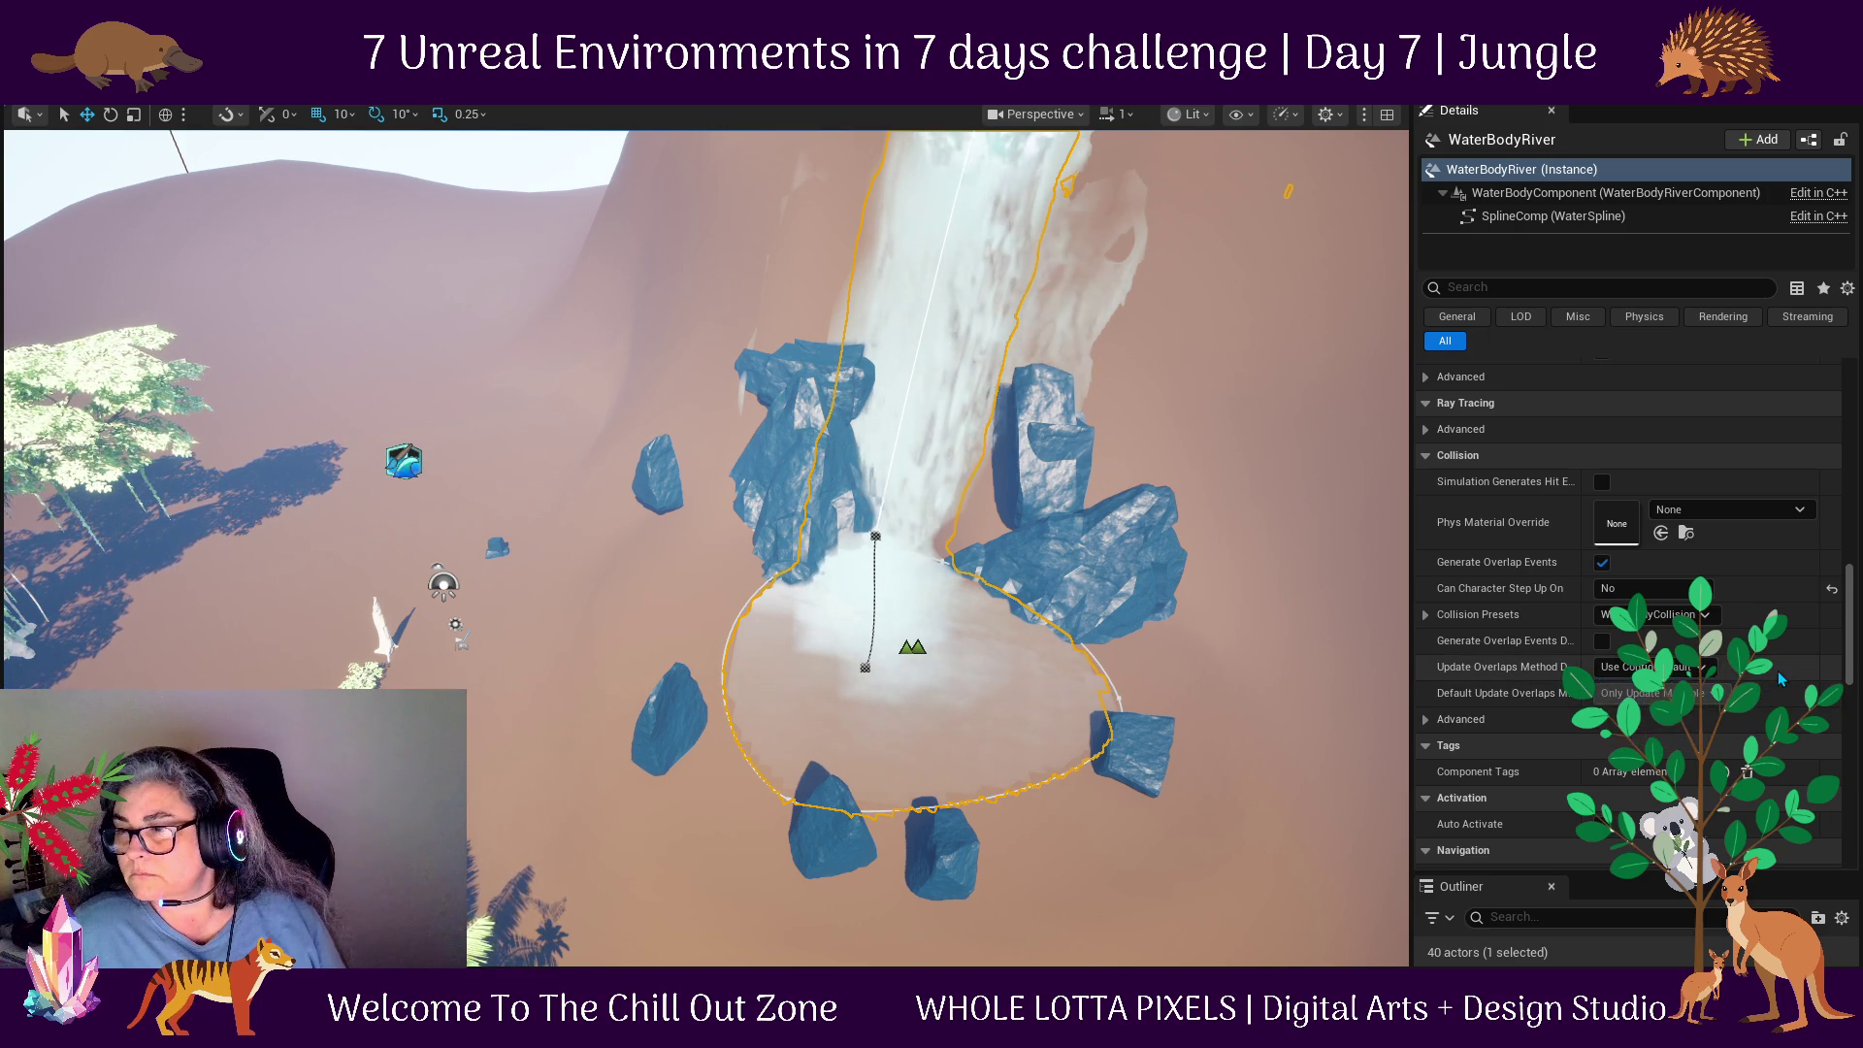
pyautogui.scroll(-1, 1650, 660)
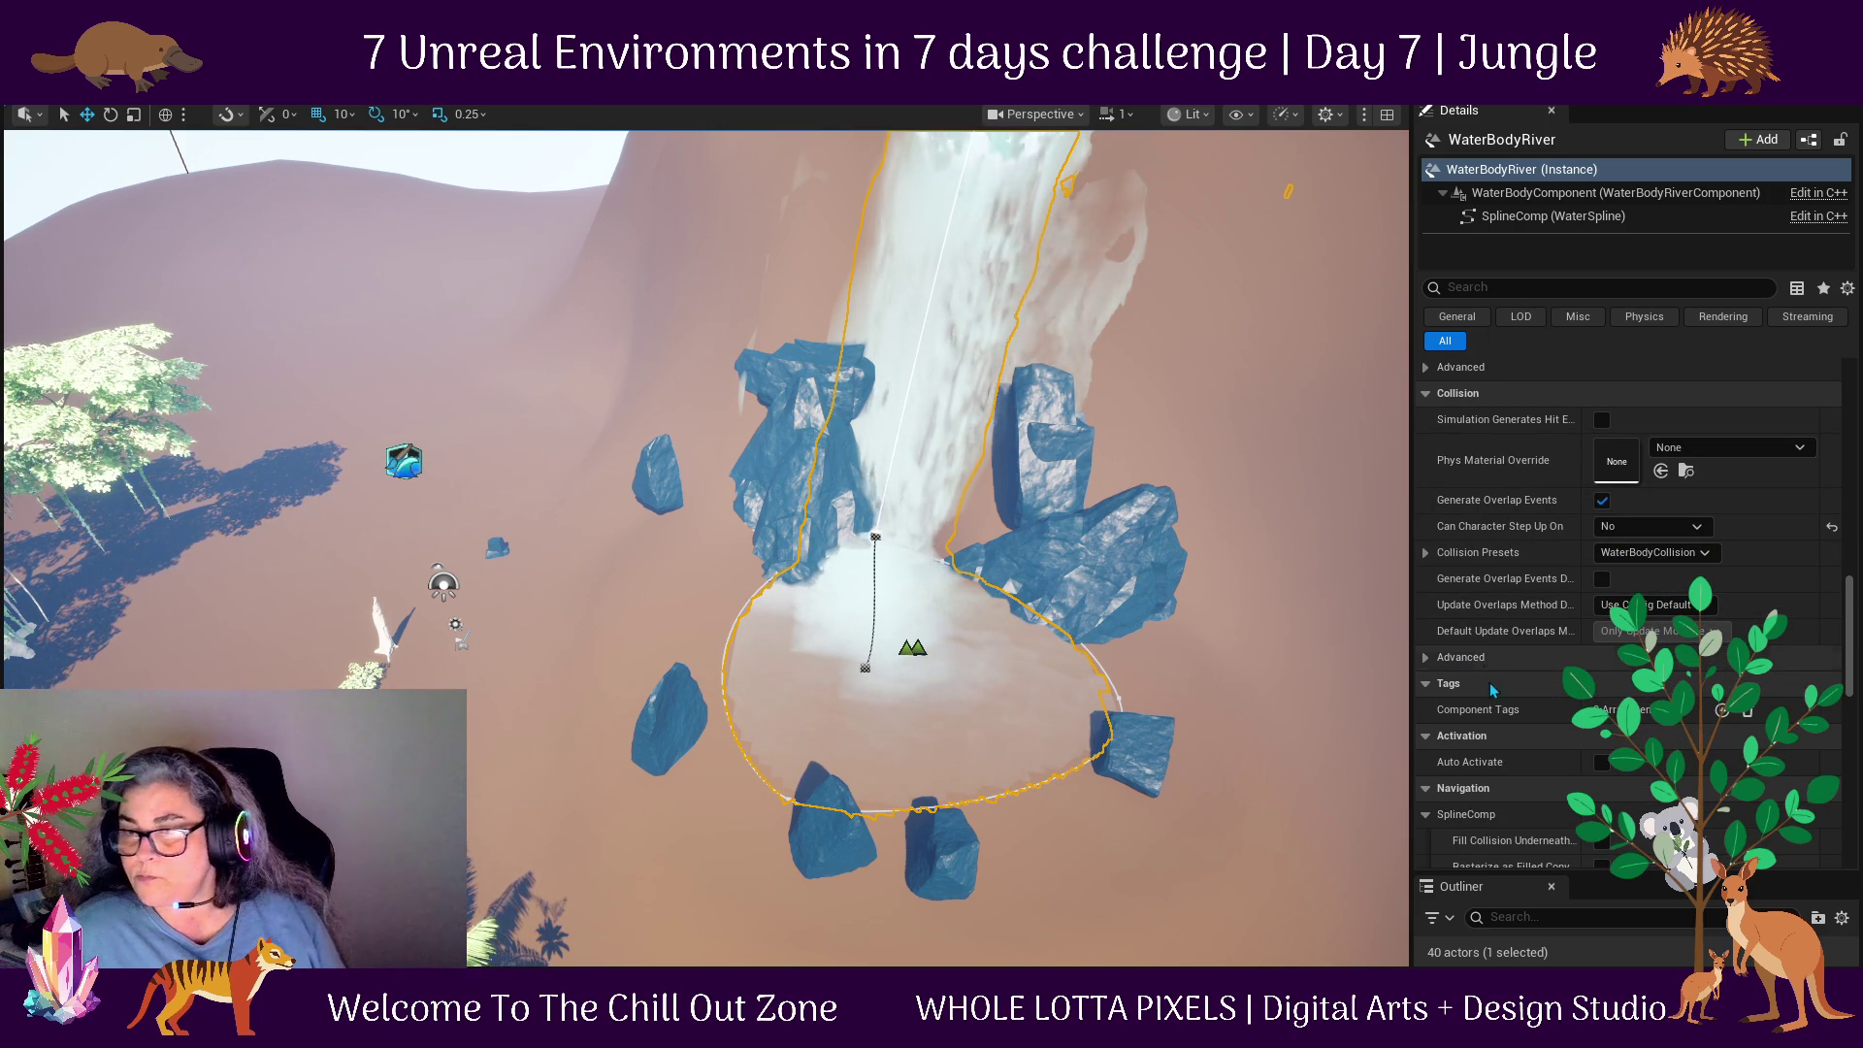
pyautogui.scroll(-3, 1630, 802)
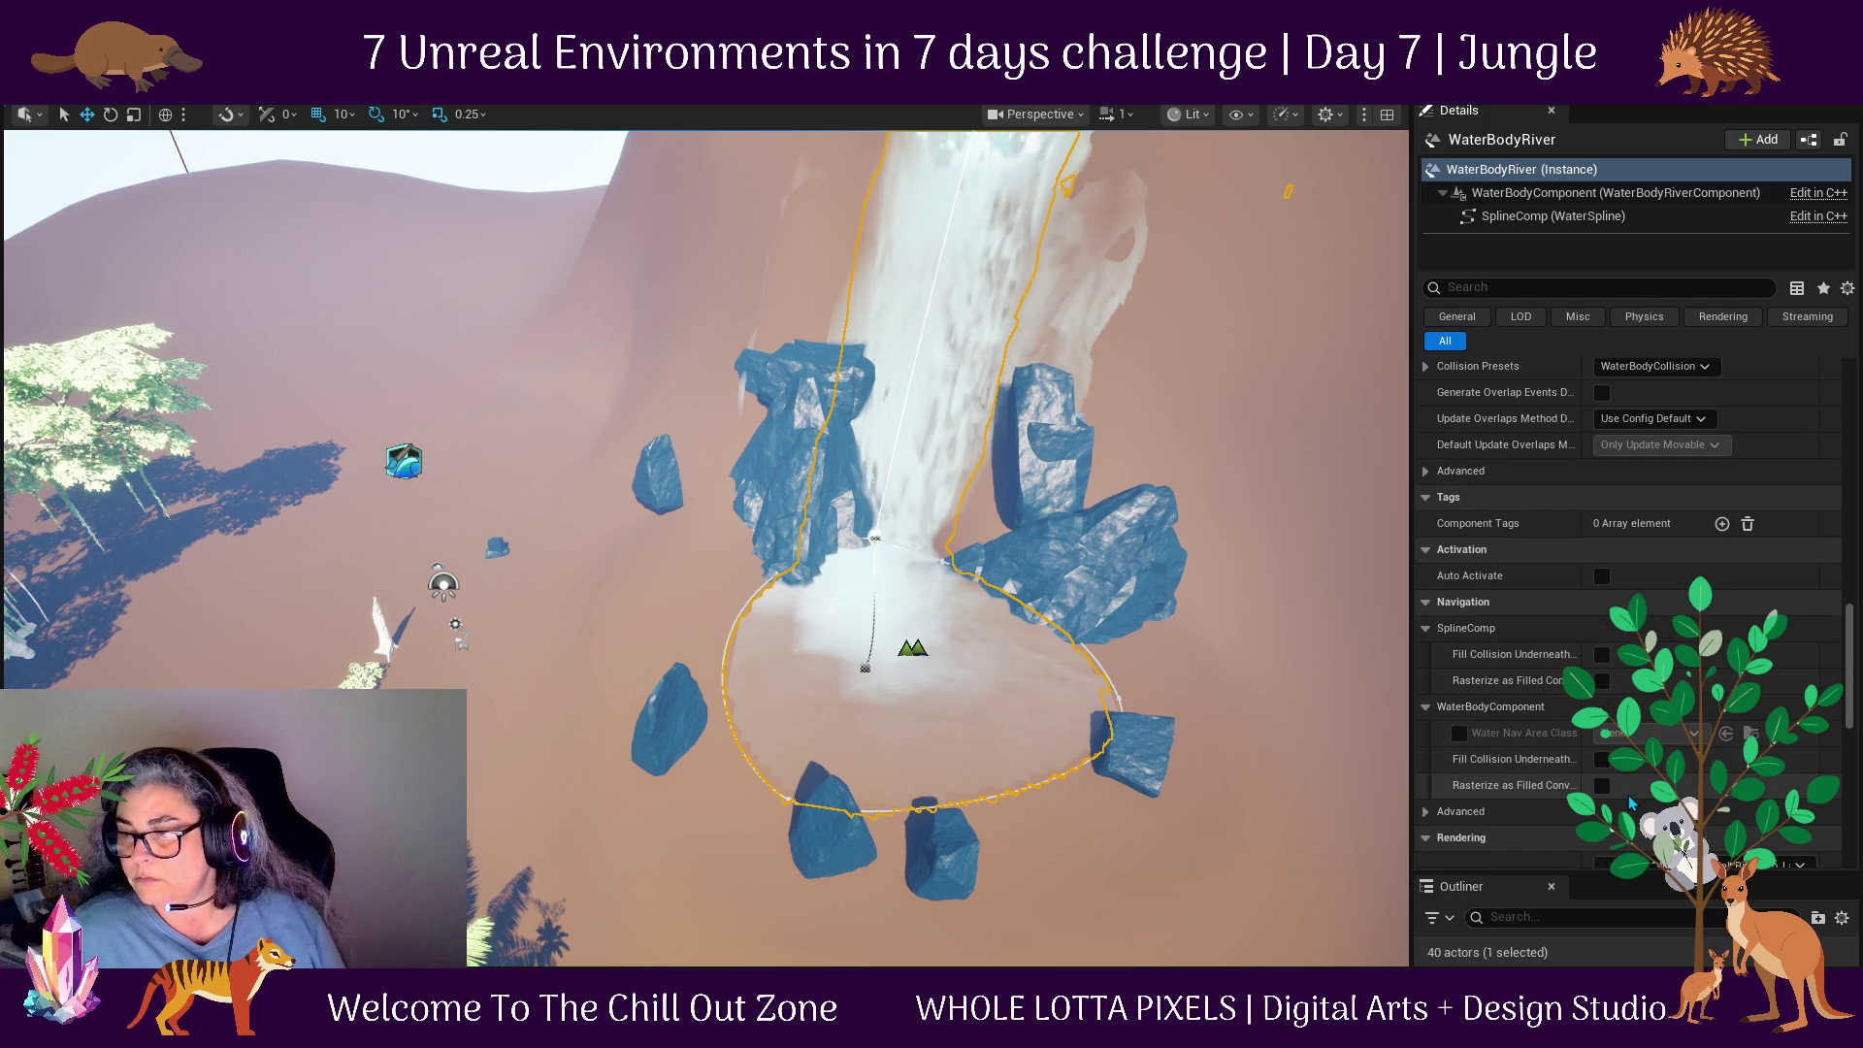
pyautogui.scroll(-6, 1631, 802)
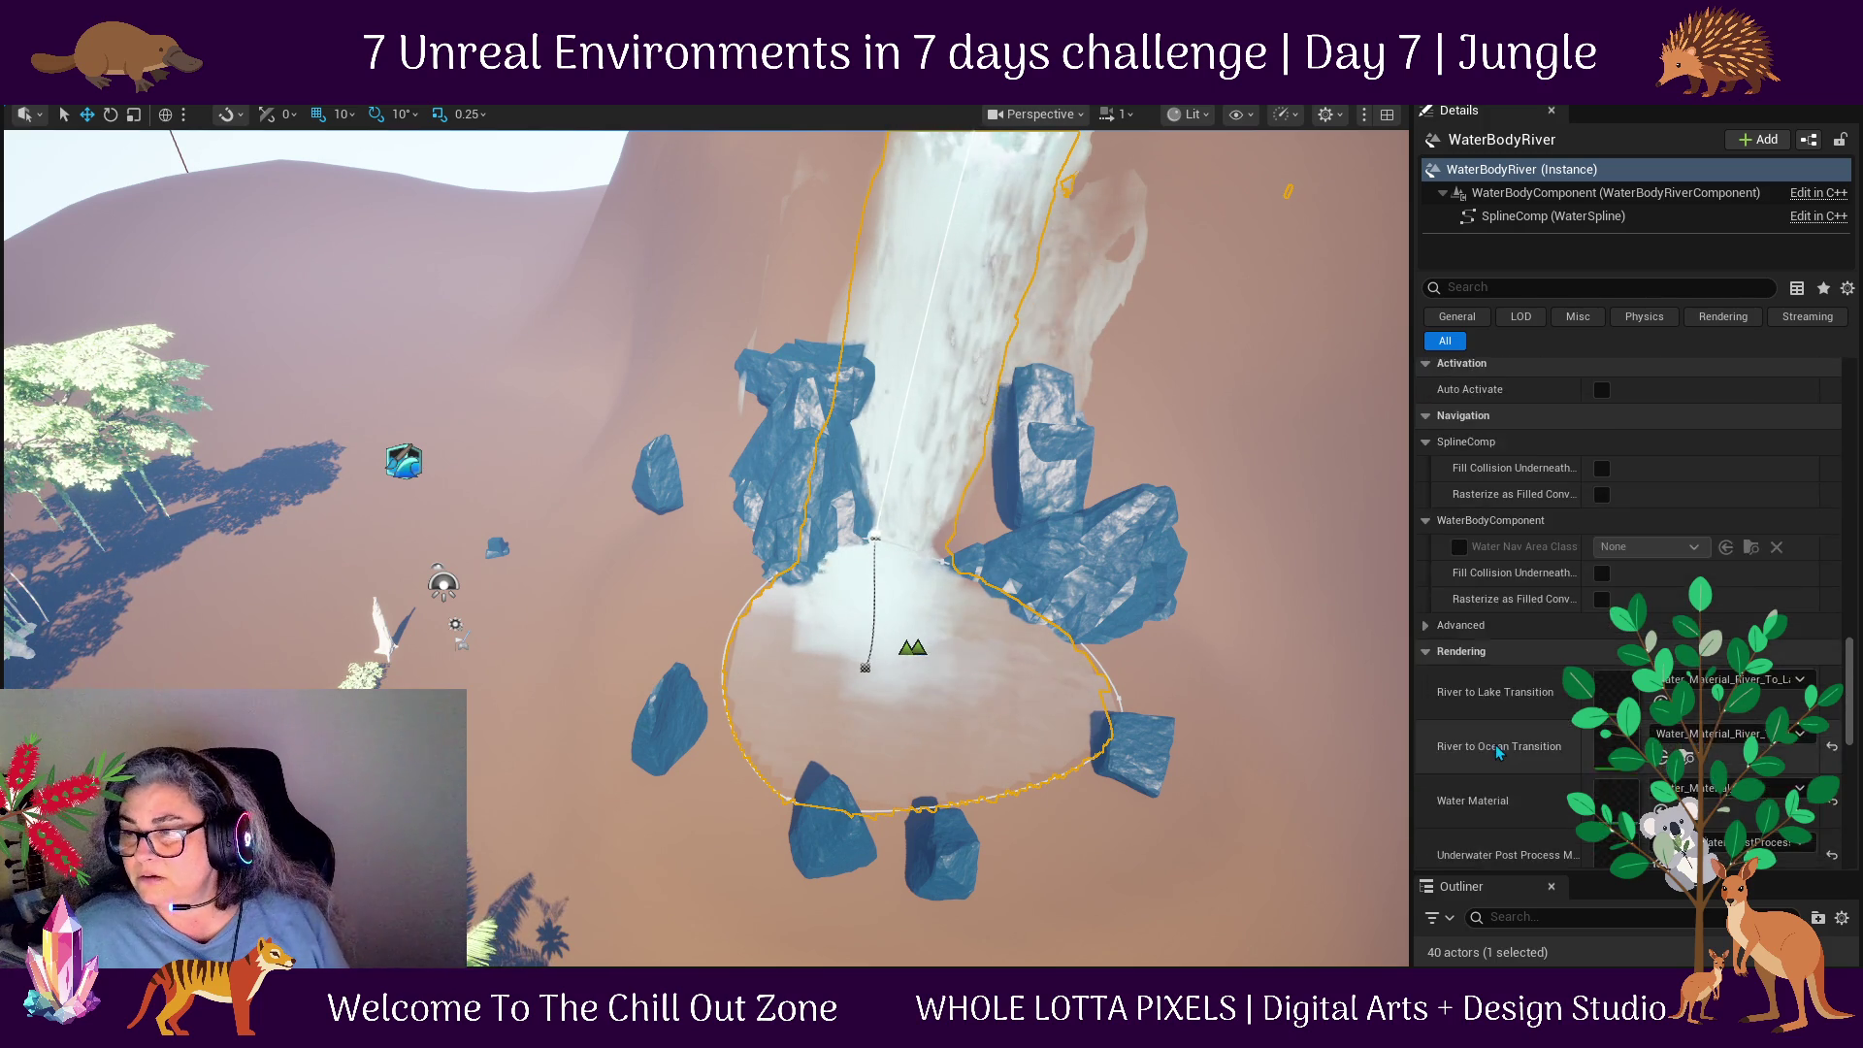
pyautogui.scroll(-10, 1492, 737)
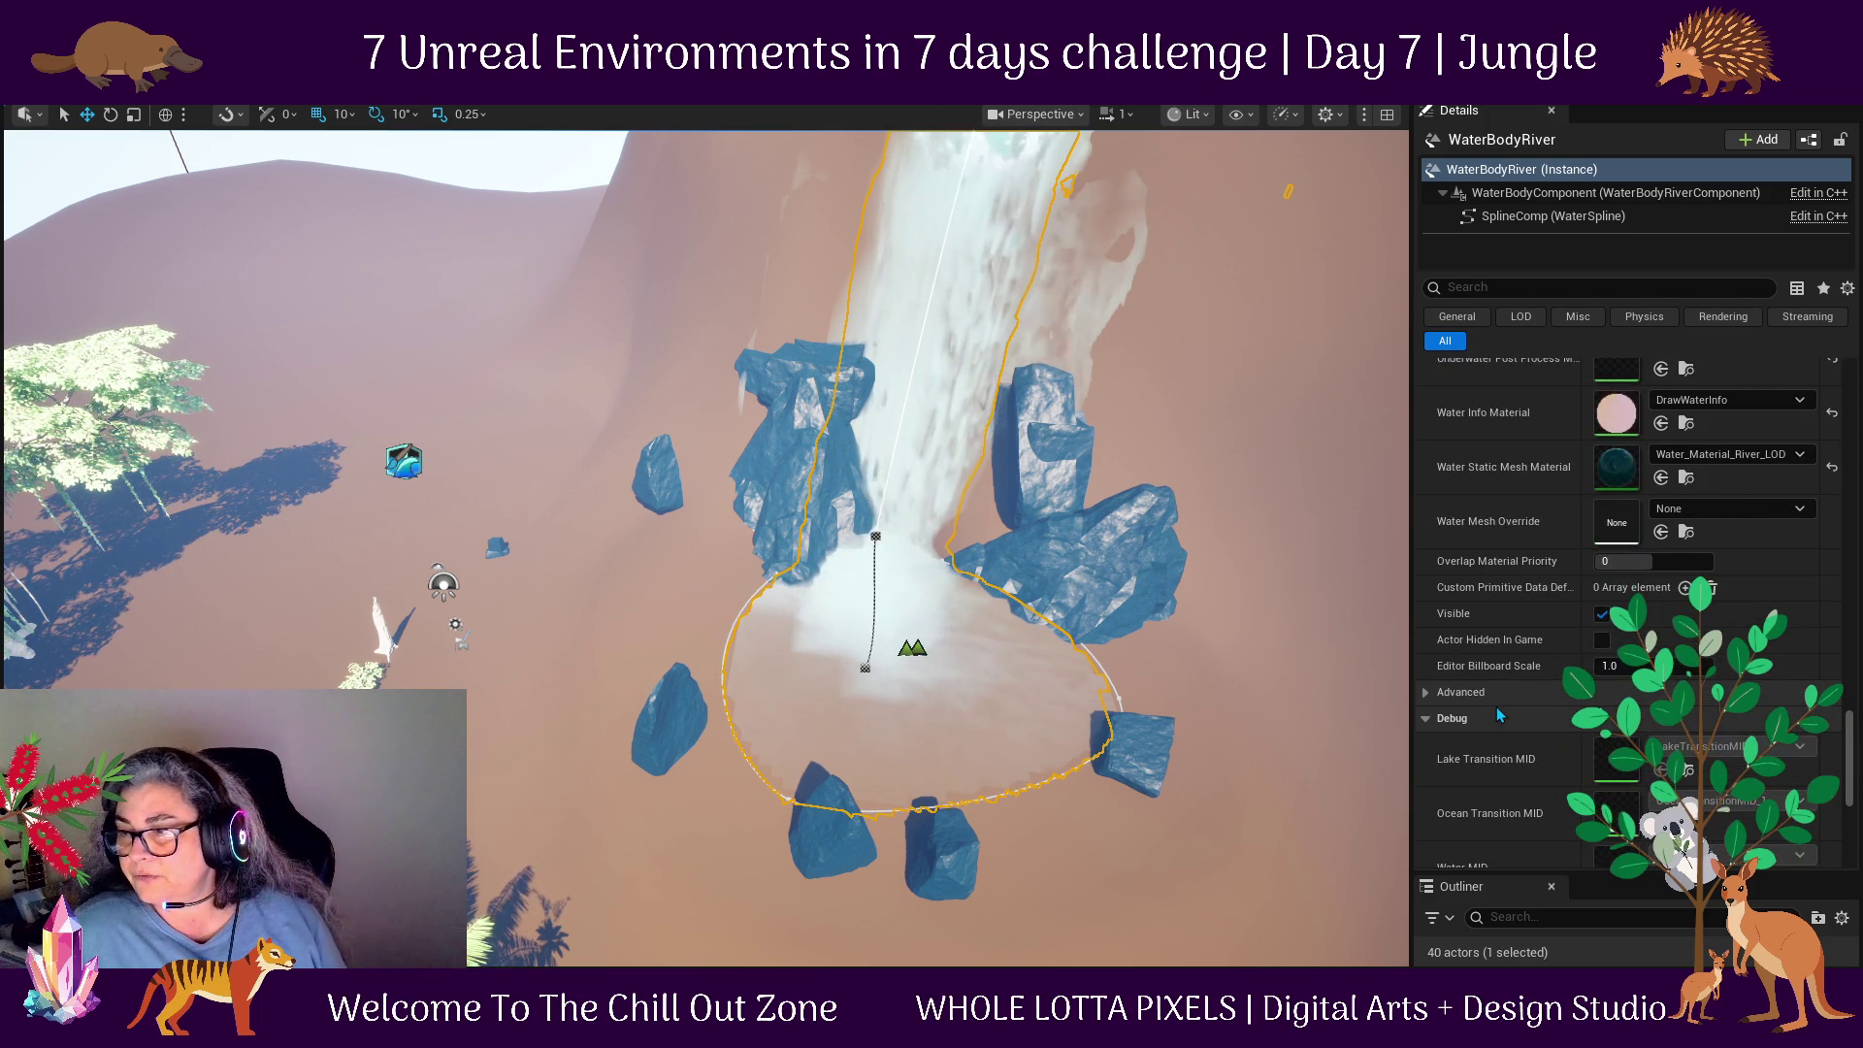
pyautogui.scroll(-3, 1499, 708)
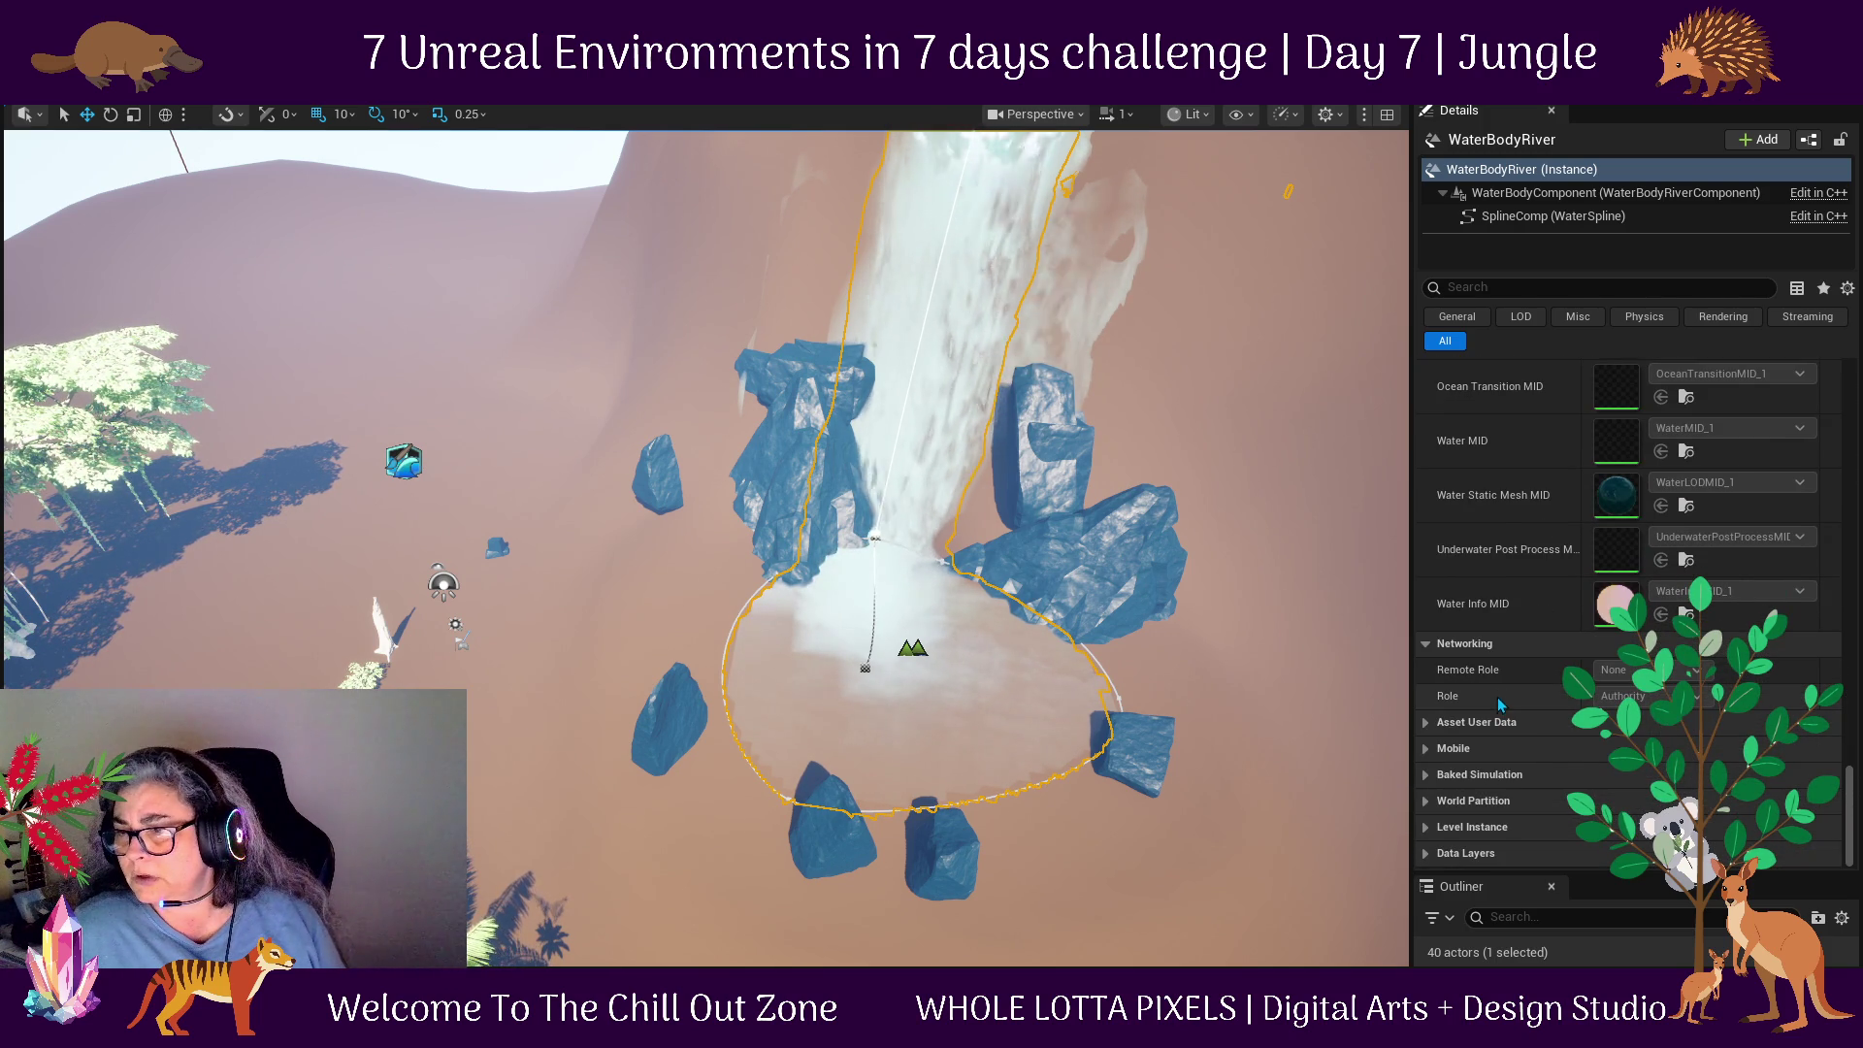
pyautogui.moveTo(1851, 817); pyautogui.dragTo(1854, 679)
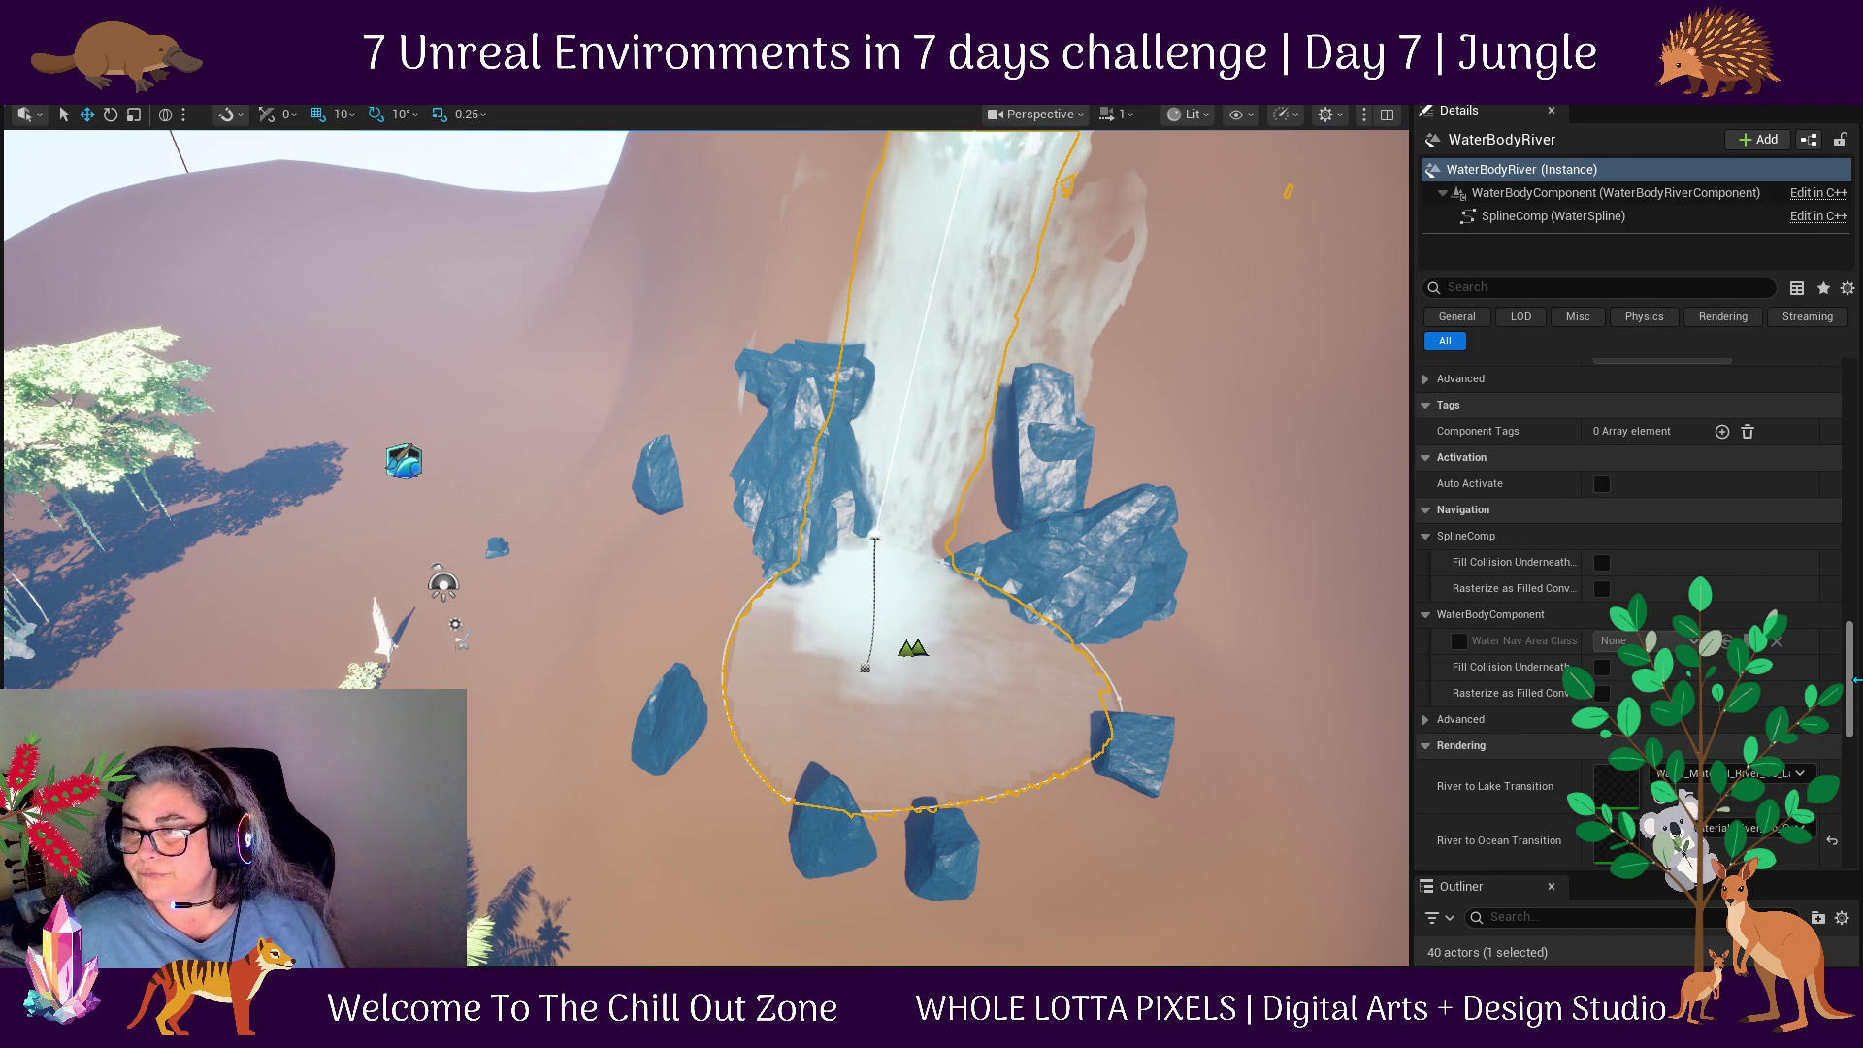
pyautogui.moveTo(1857, 679); pyautogui.dragTo(1860, 609)
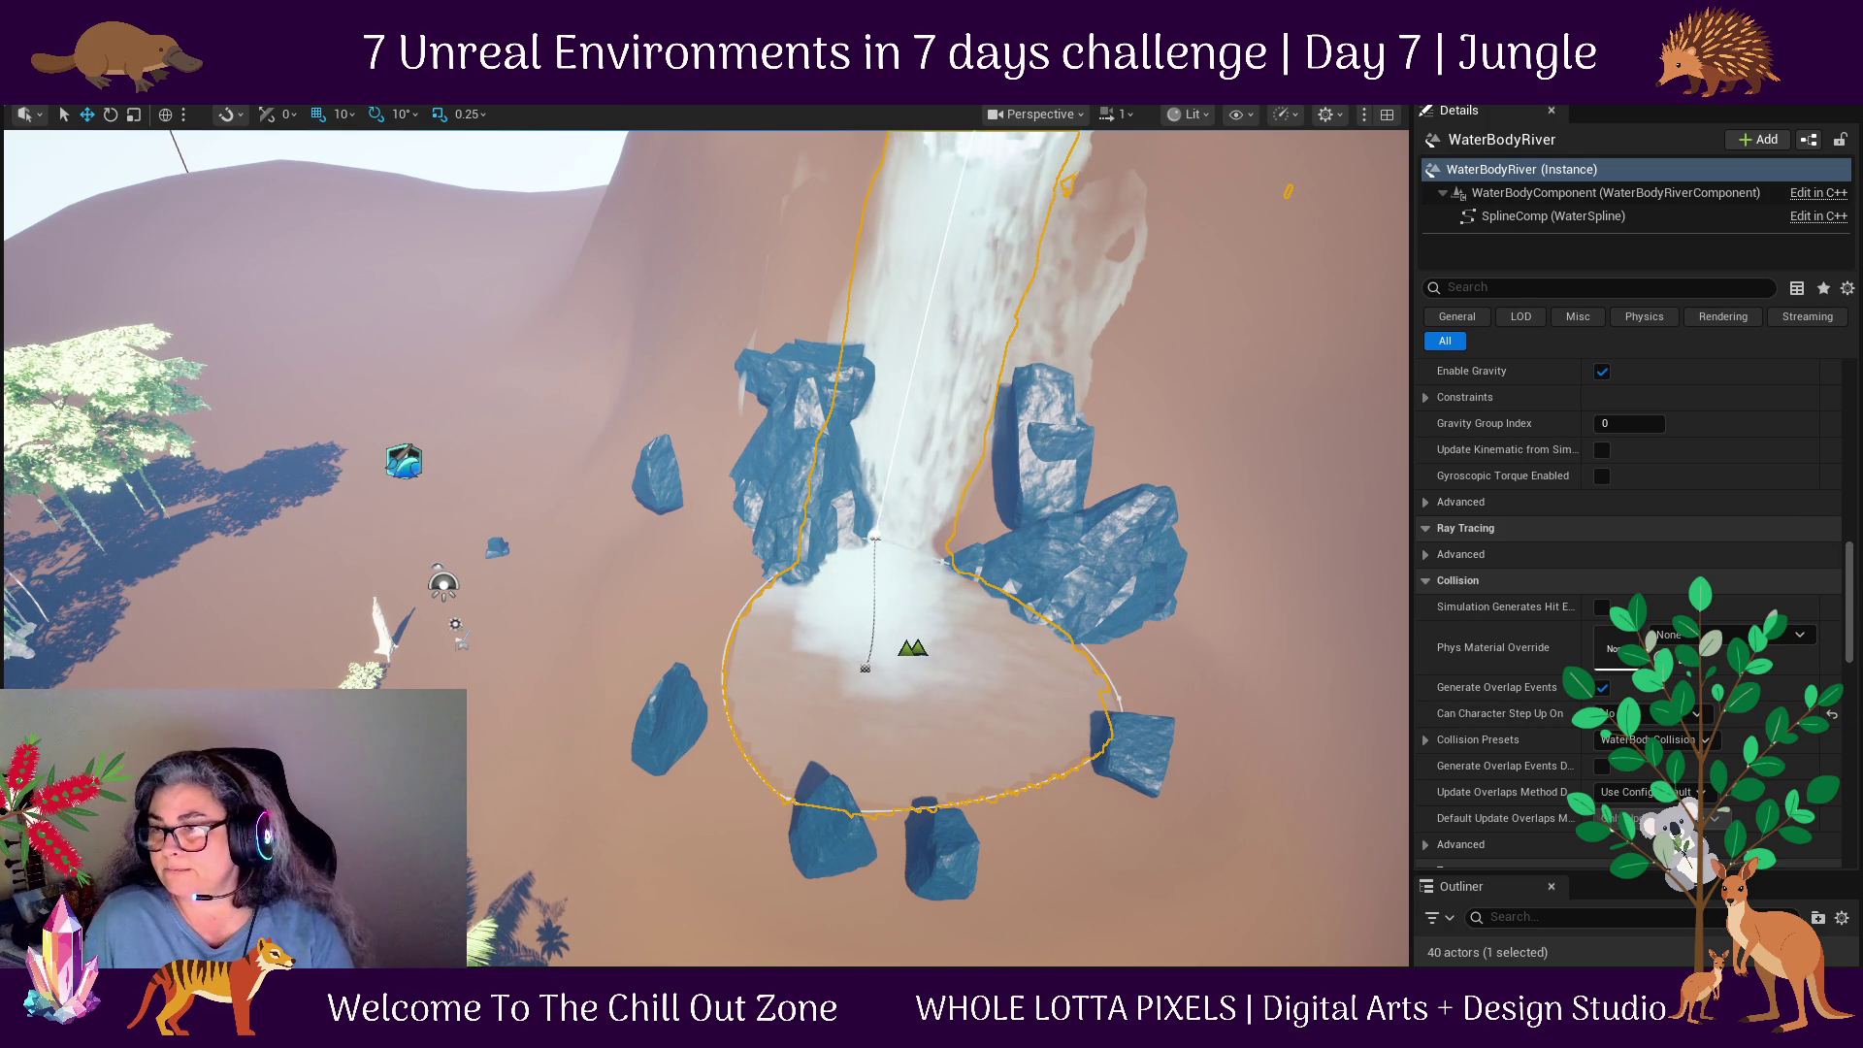
pyautogui.scroll(1, 1514, 427)
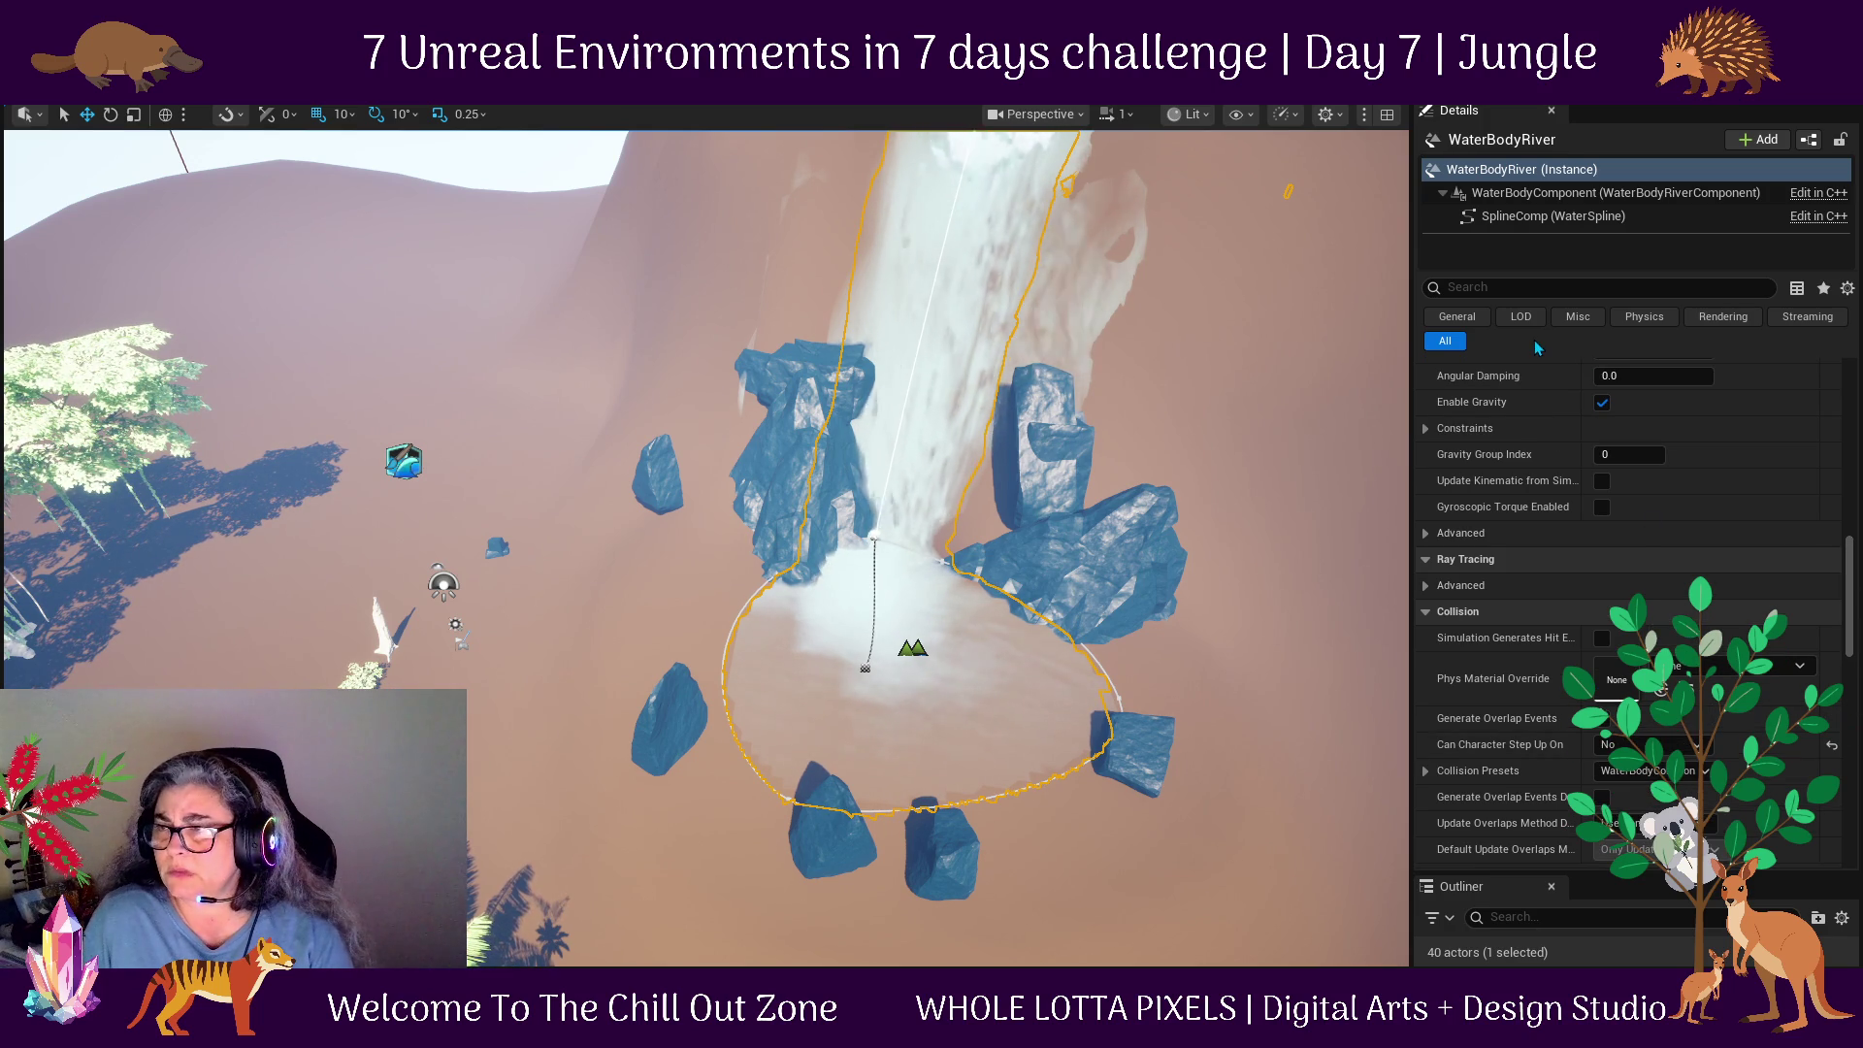
pyautogui.click(1514, 215)
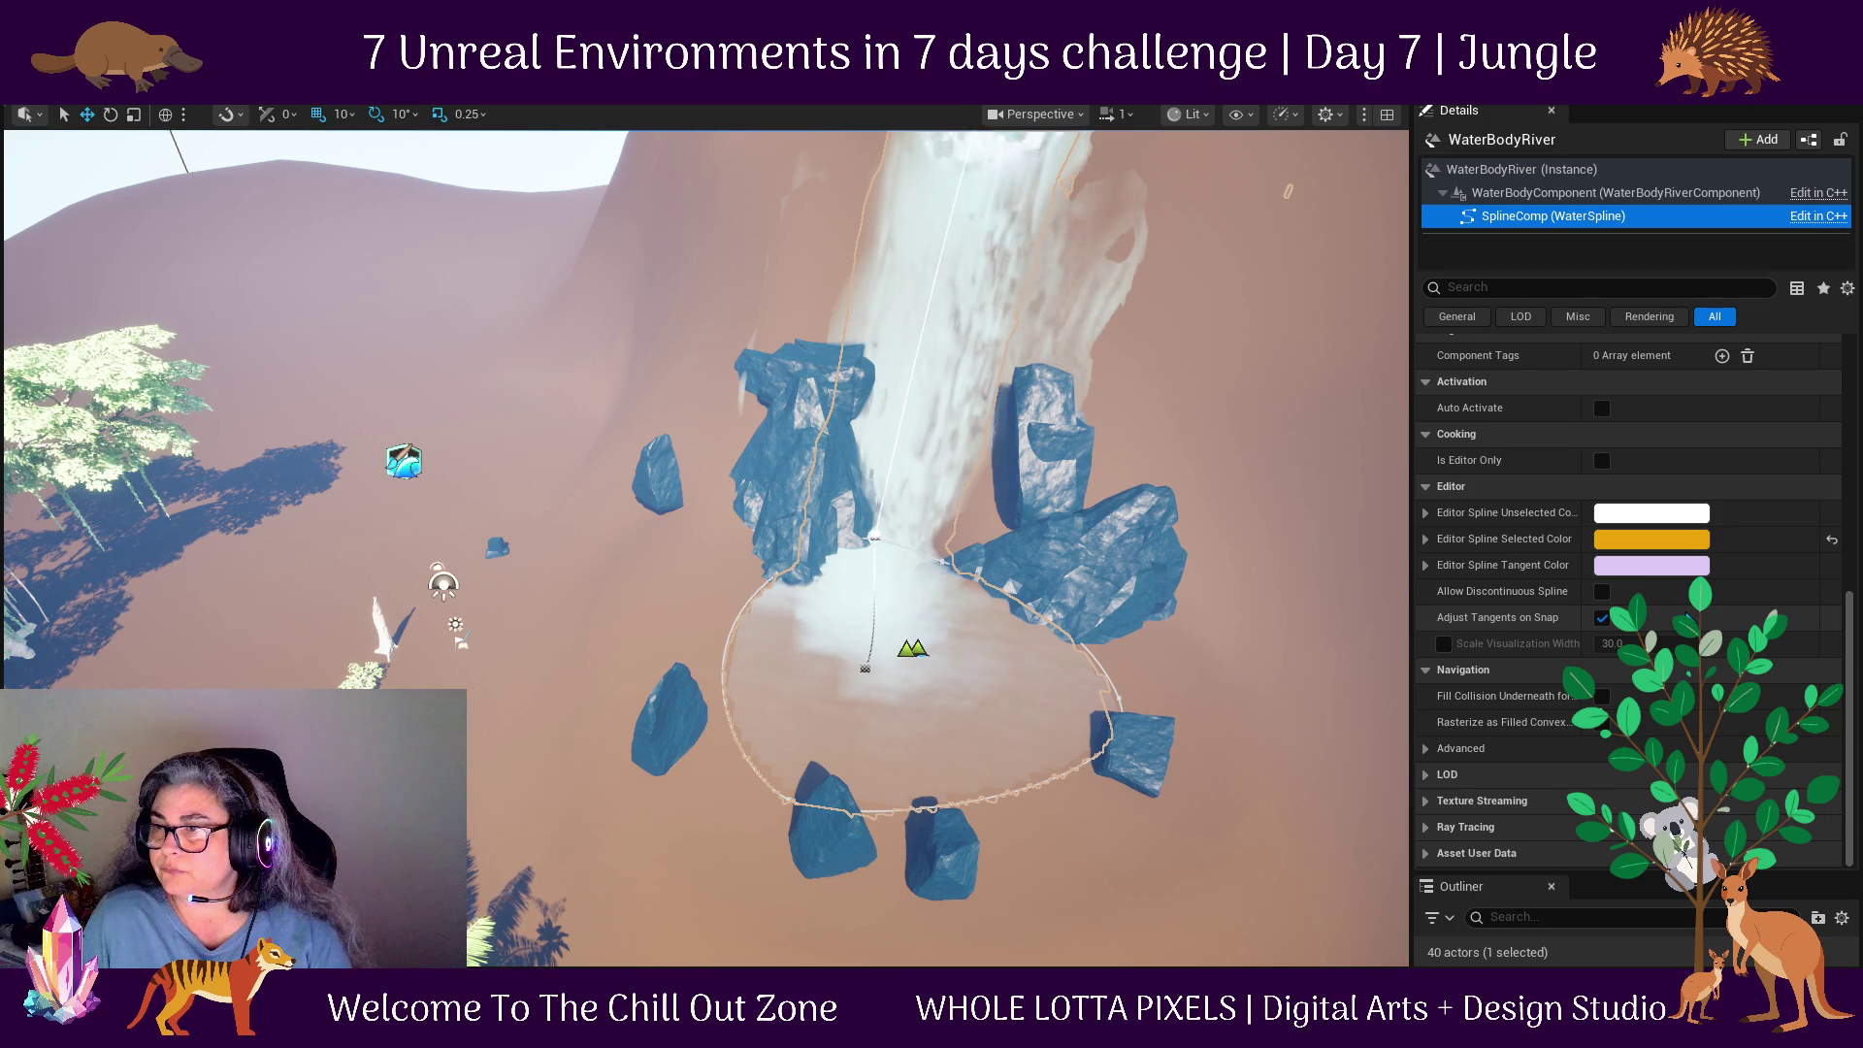
# Show the river's SplineComp (WaterSpline) settings and zoom out over the whole waterfall and pool.
pyautogui.scroll(8, 1689, 617)
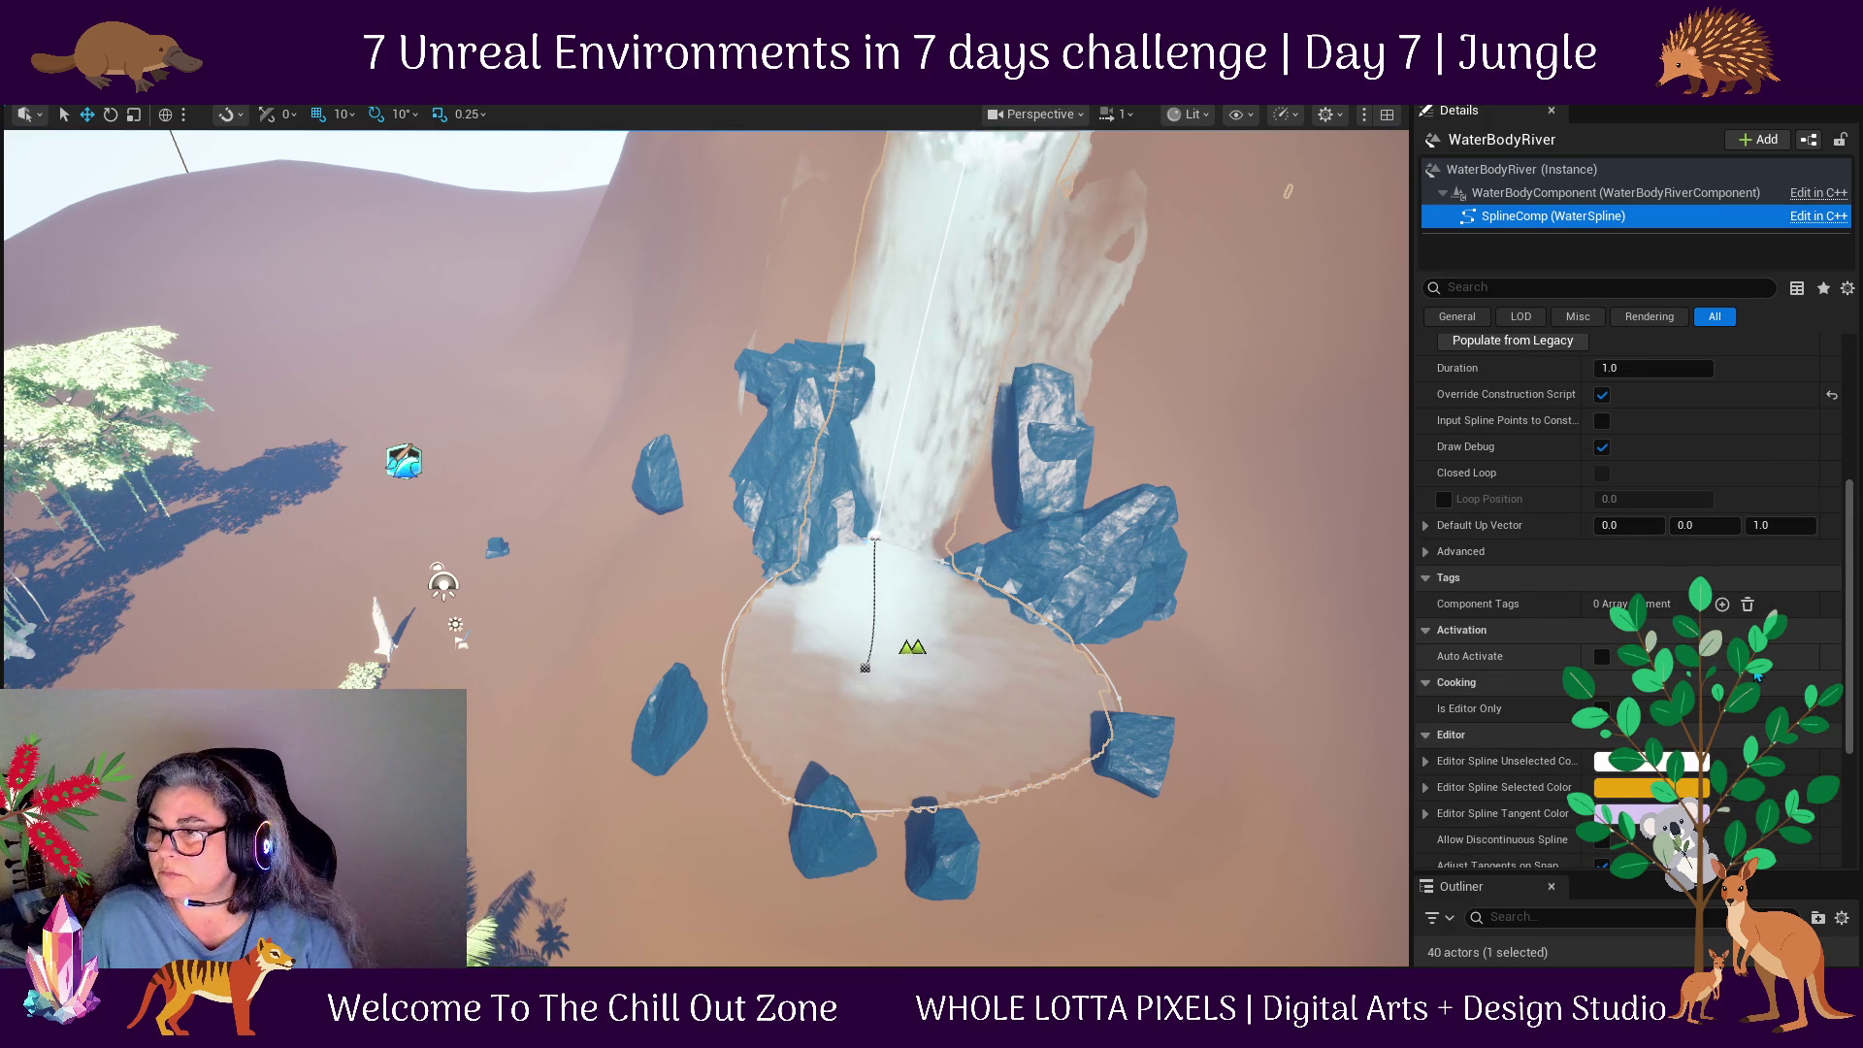
pyautogui.scroll(5, 1757, 677)
pyautogui.scroll(5, 1758, 678)
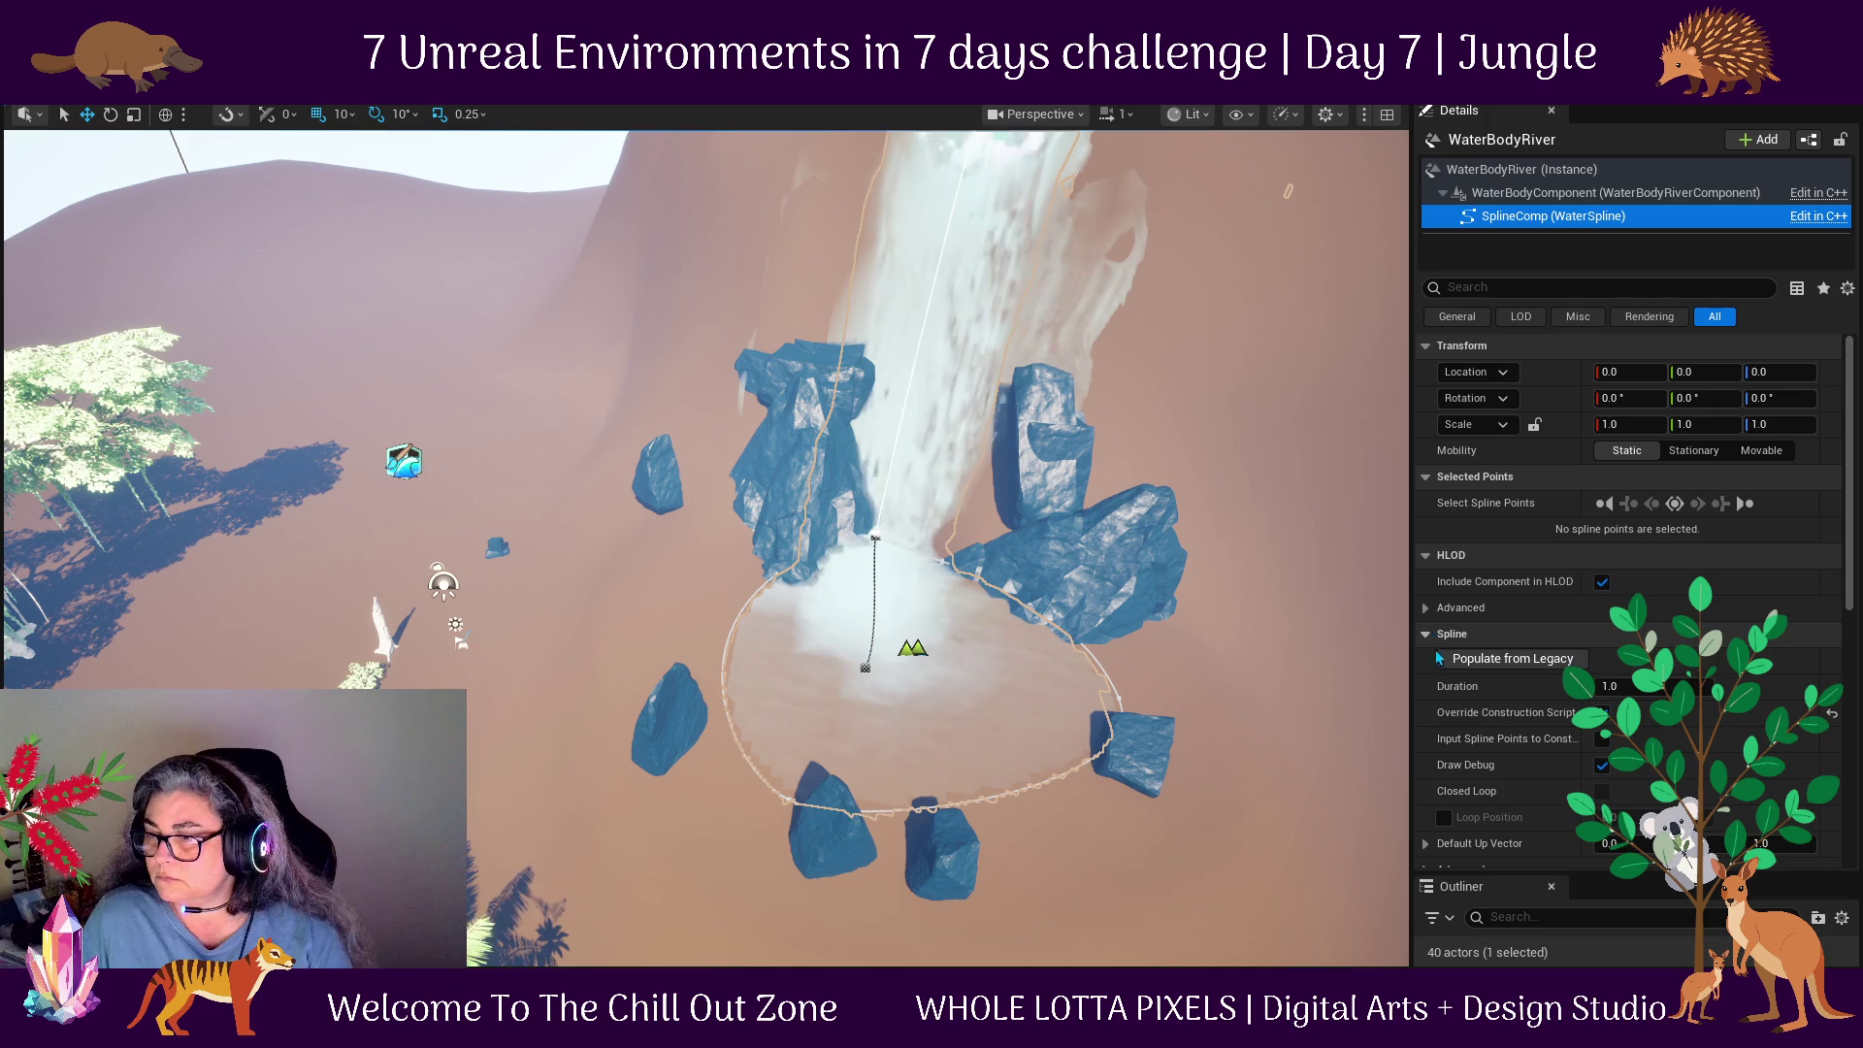
pyautogui.scroll(-6, 1427, 670)
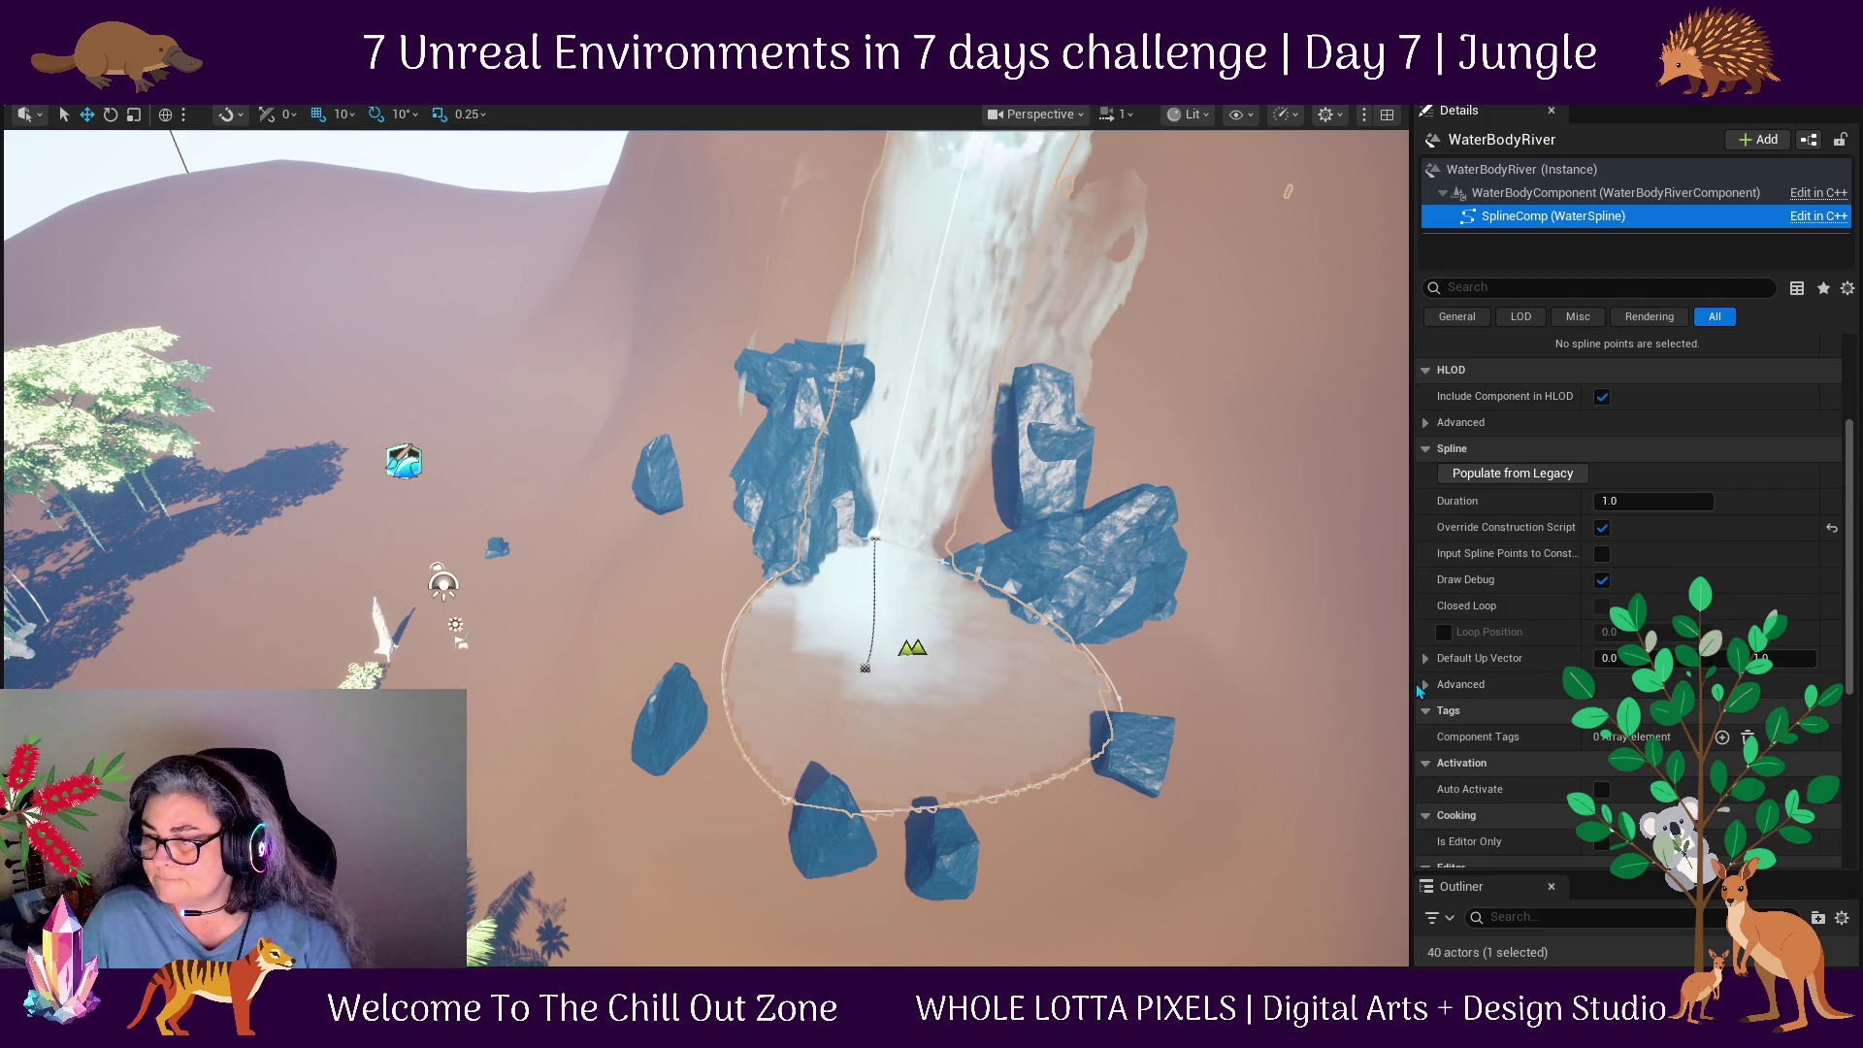
pyautogui.click(1419, 697)
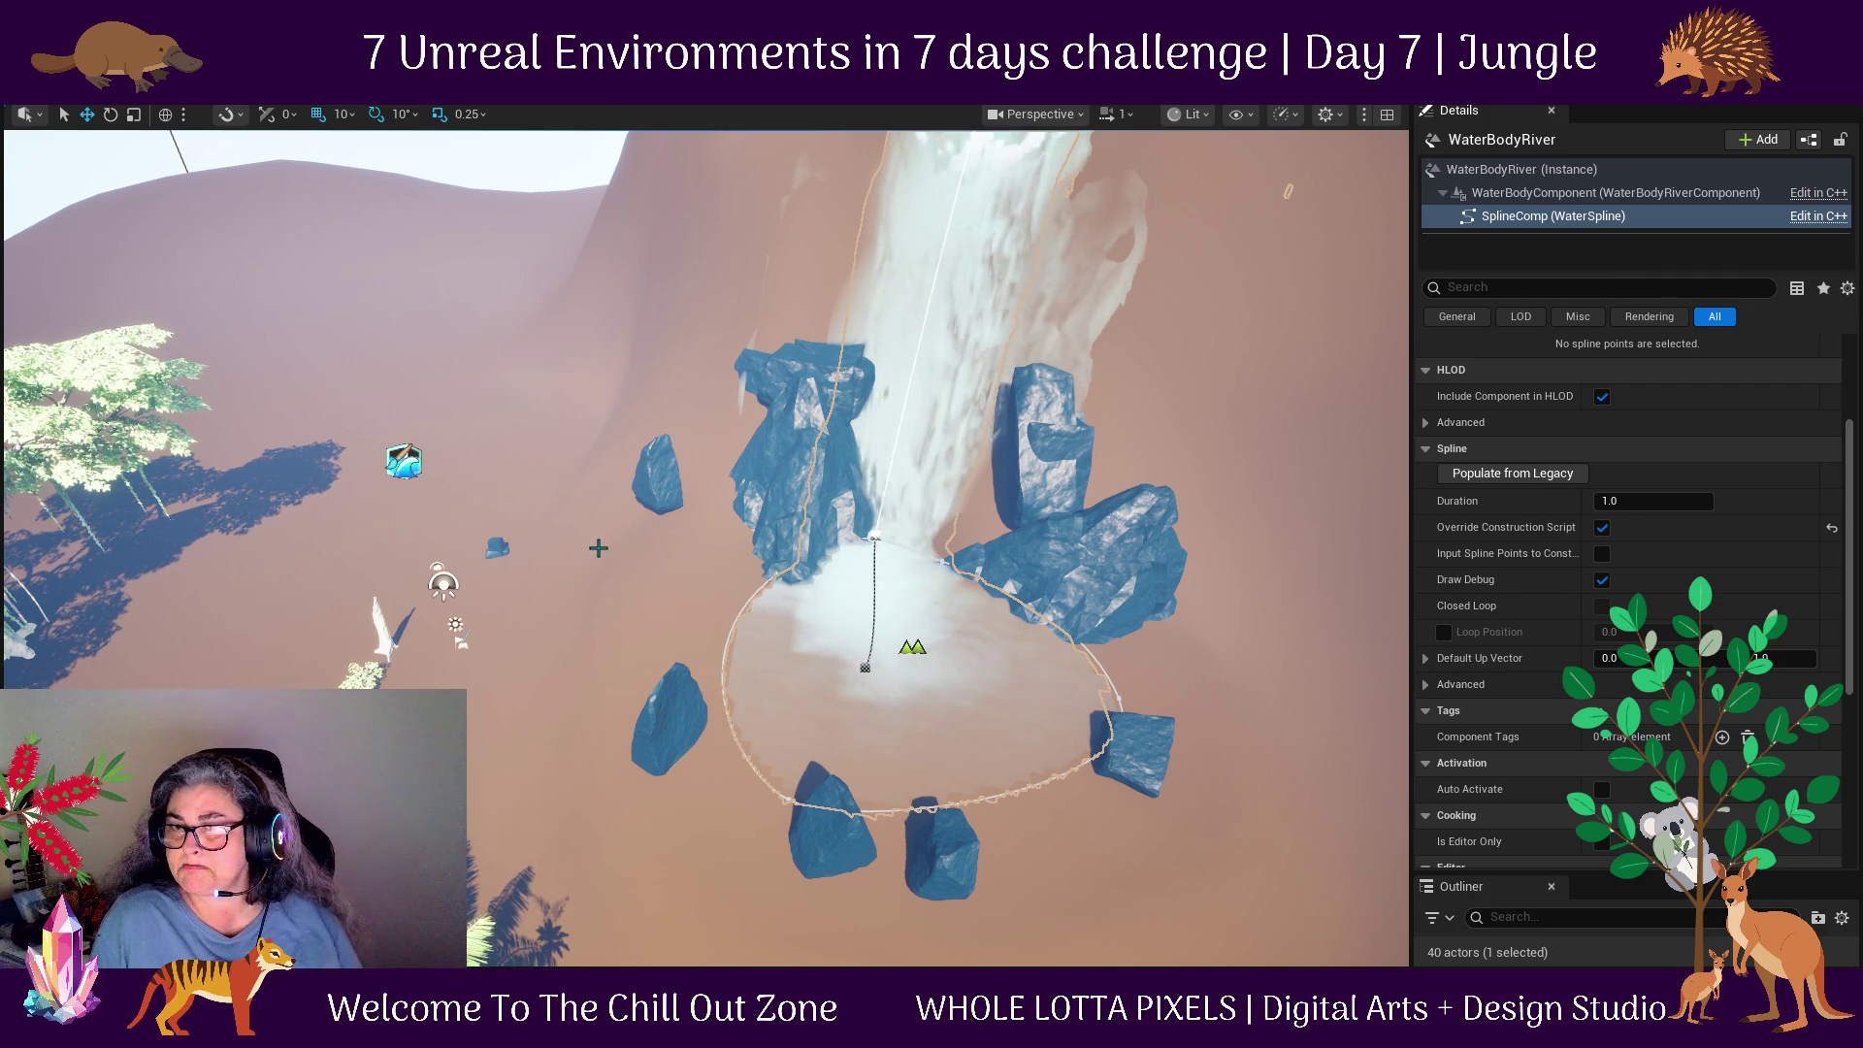
pyautogui.scroll(-5, 584, 553)
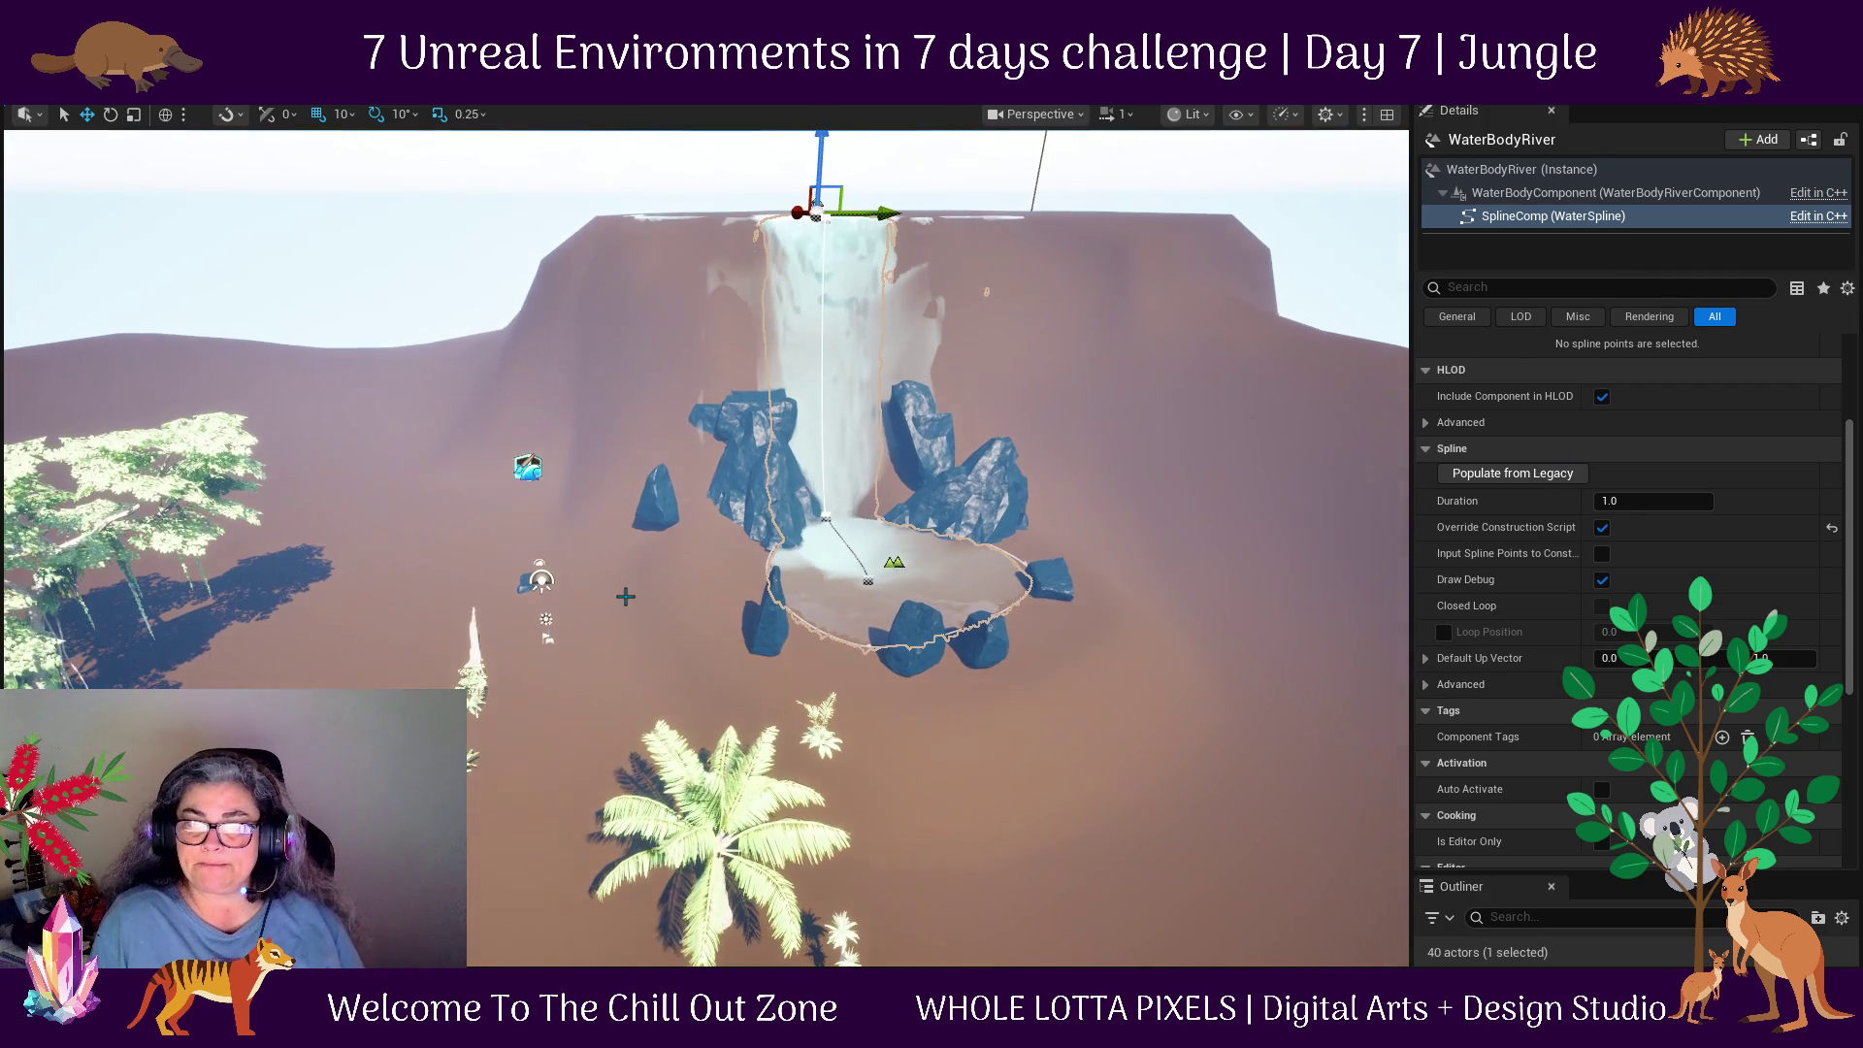
# Enlarge the Outliner and scroll it to the top to reveal the Lighting folder's sun, fog and sky actors.
pyautogui.scroll(3, 1210, 761)
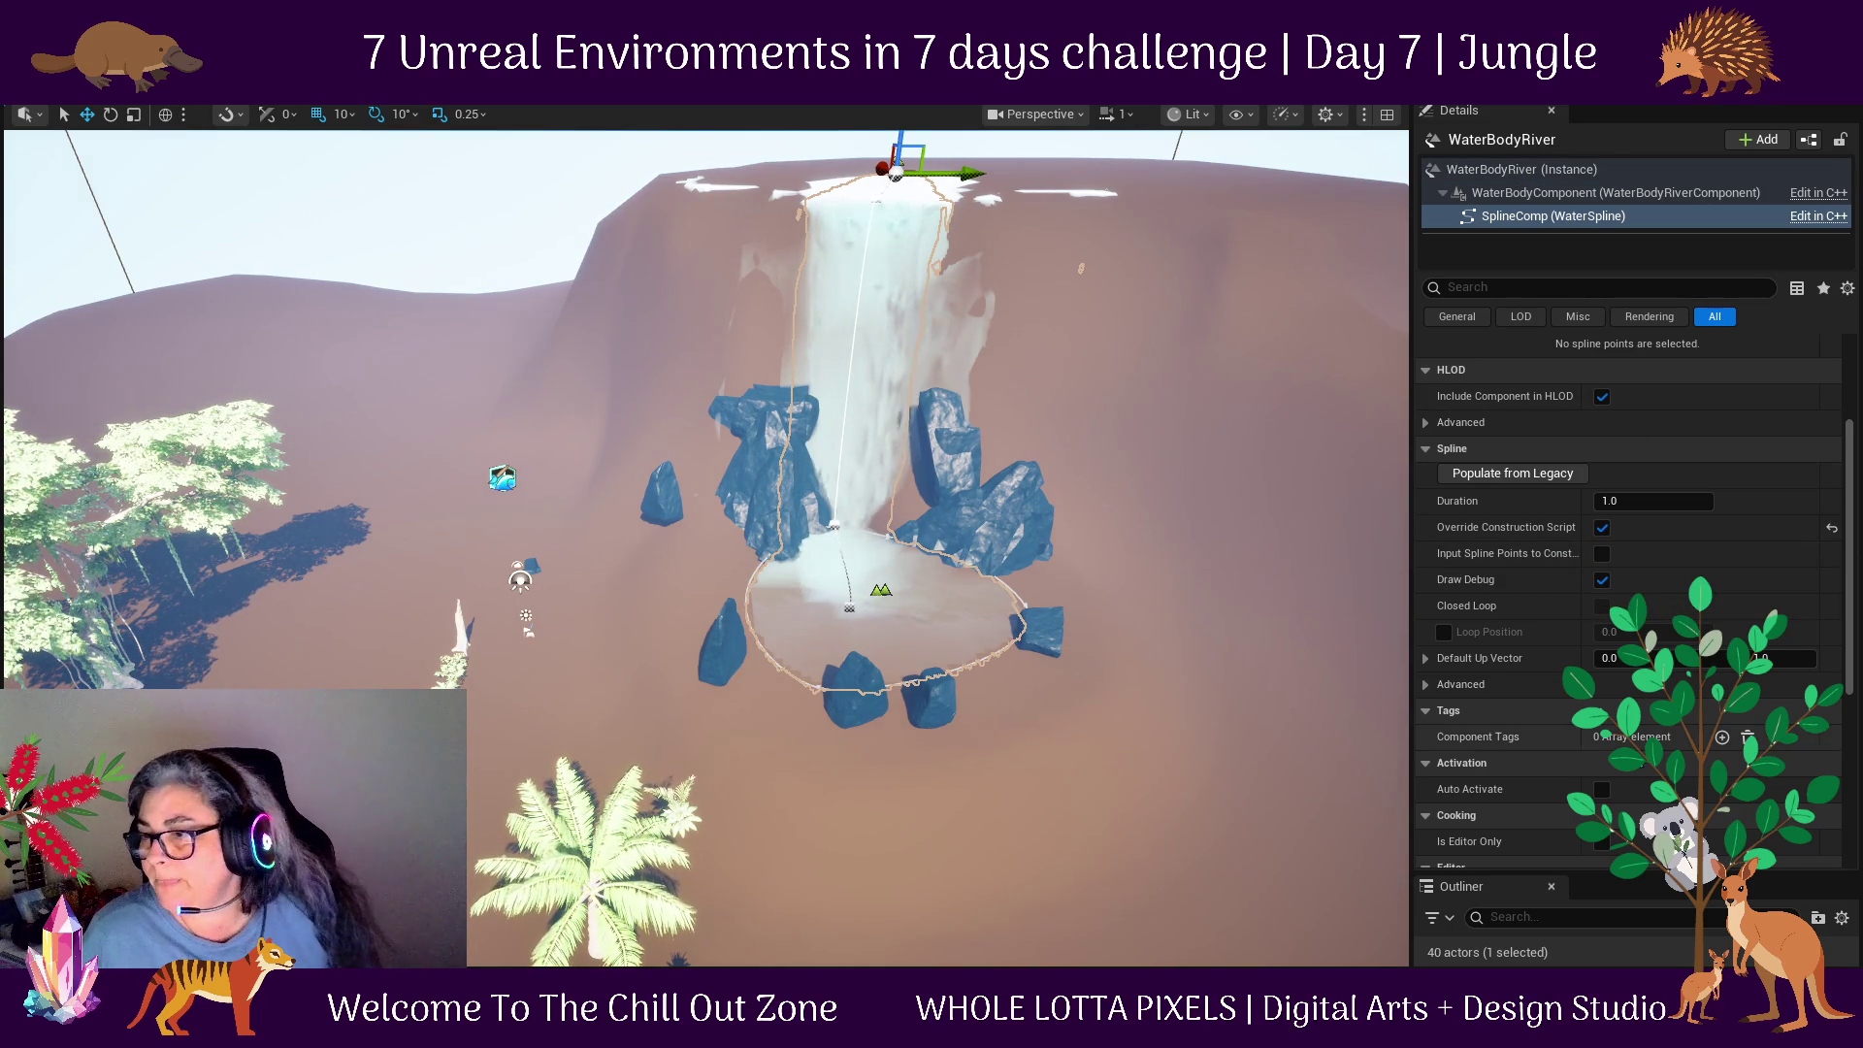
pyautogui.moveTo(1609, 876); pyautogui.dragTo(1640, 355)
pyautogui.moveTo(1854, 757); pyautogui.dragTo(1853, 472)
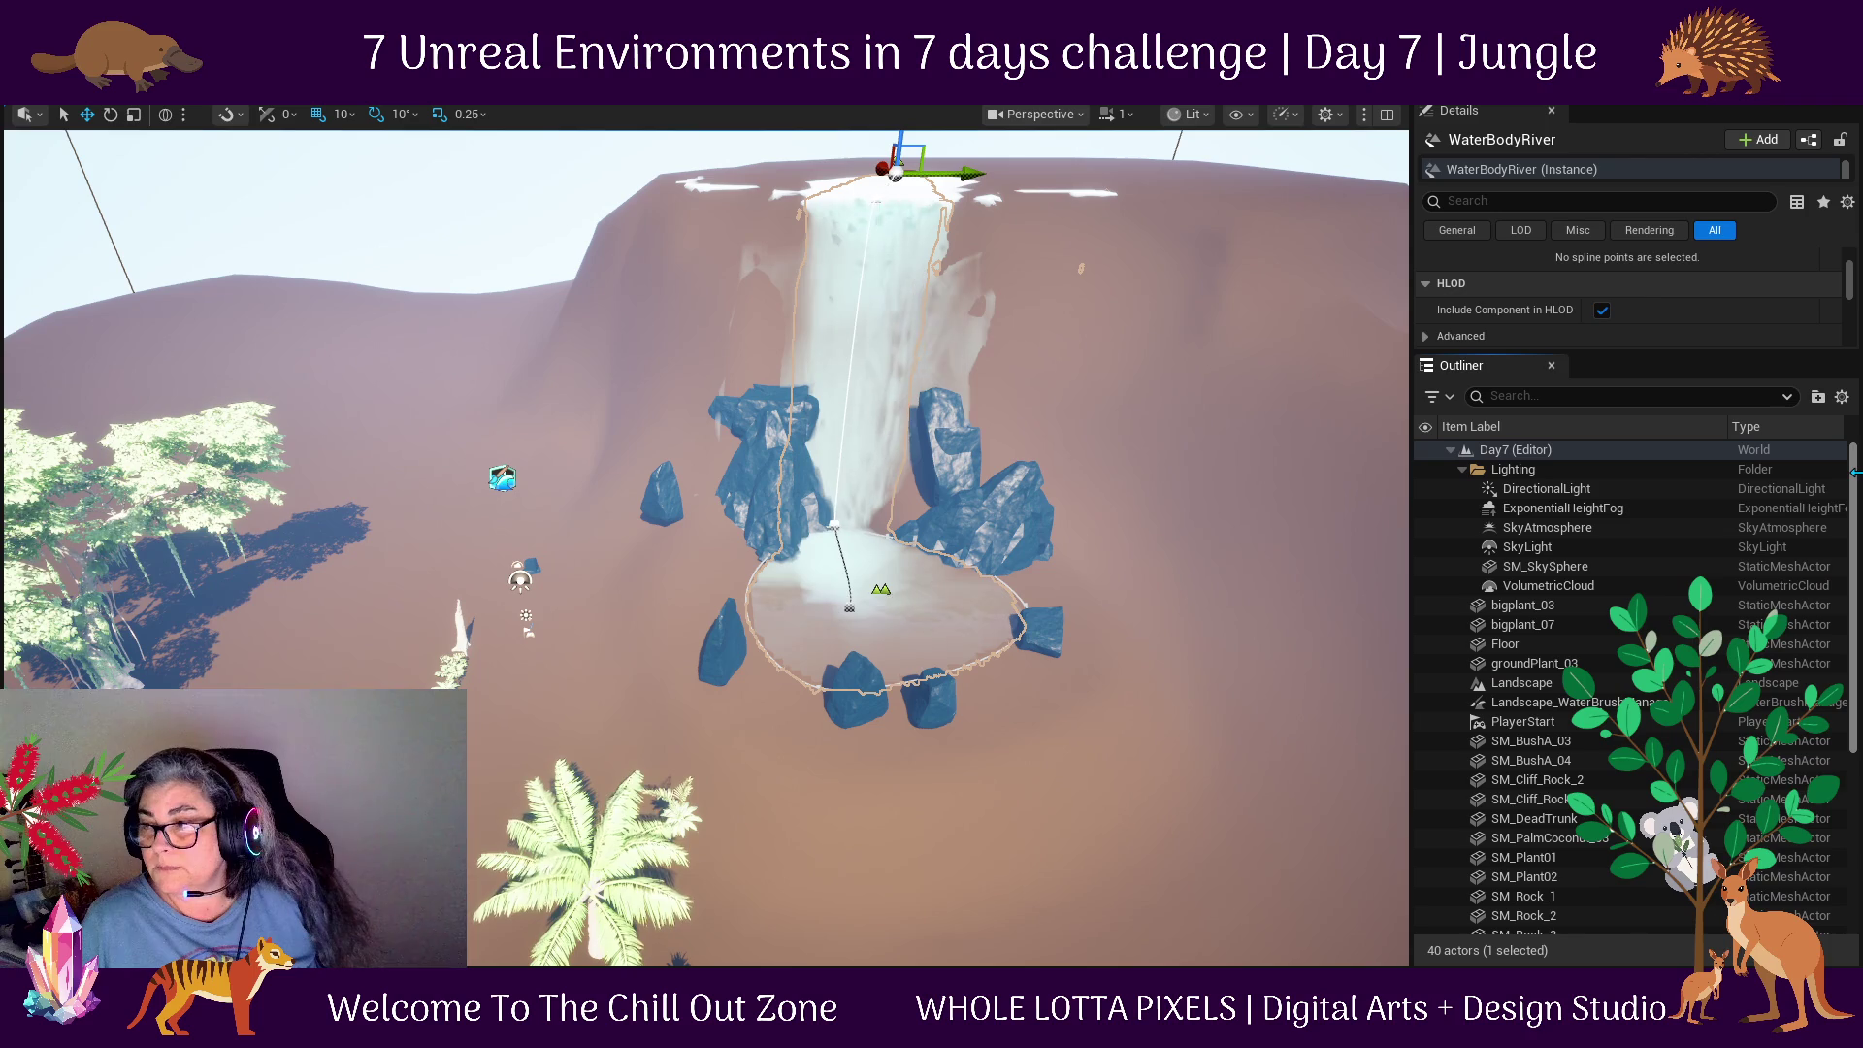
# Select the SkyLight and change its Intensity Scale from 1.0 to 0.5, committing by selecting the Landscape.
pyautogui.click(1569, 515)
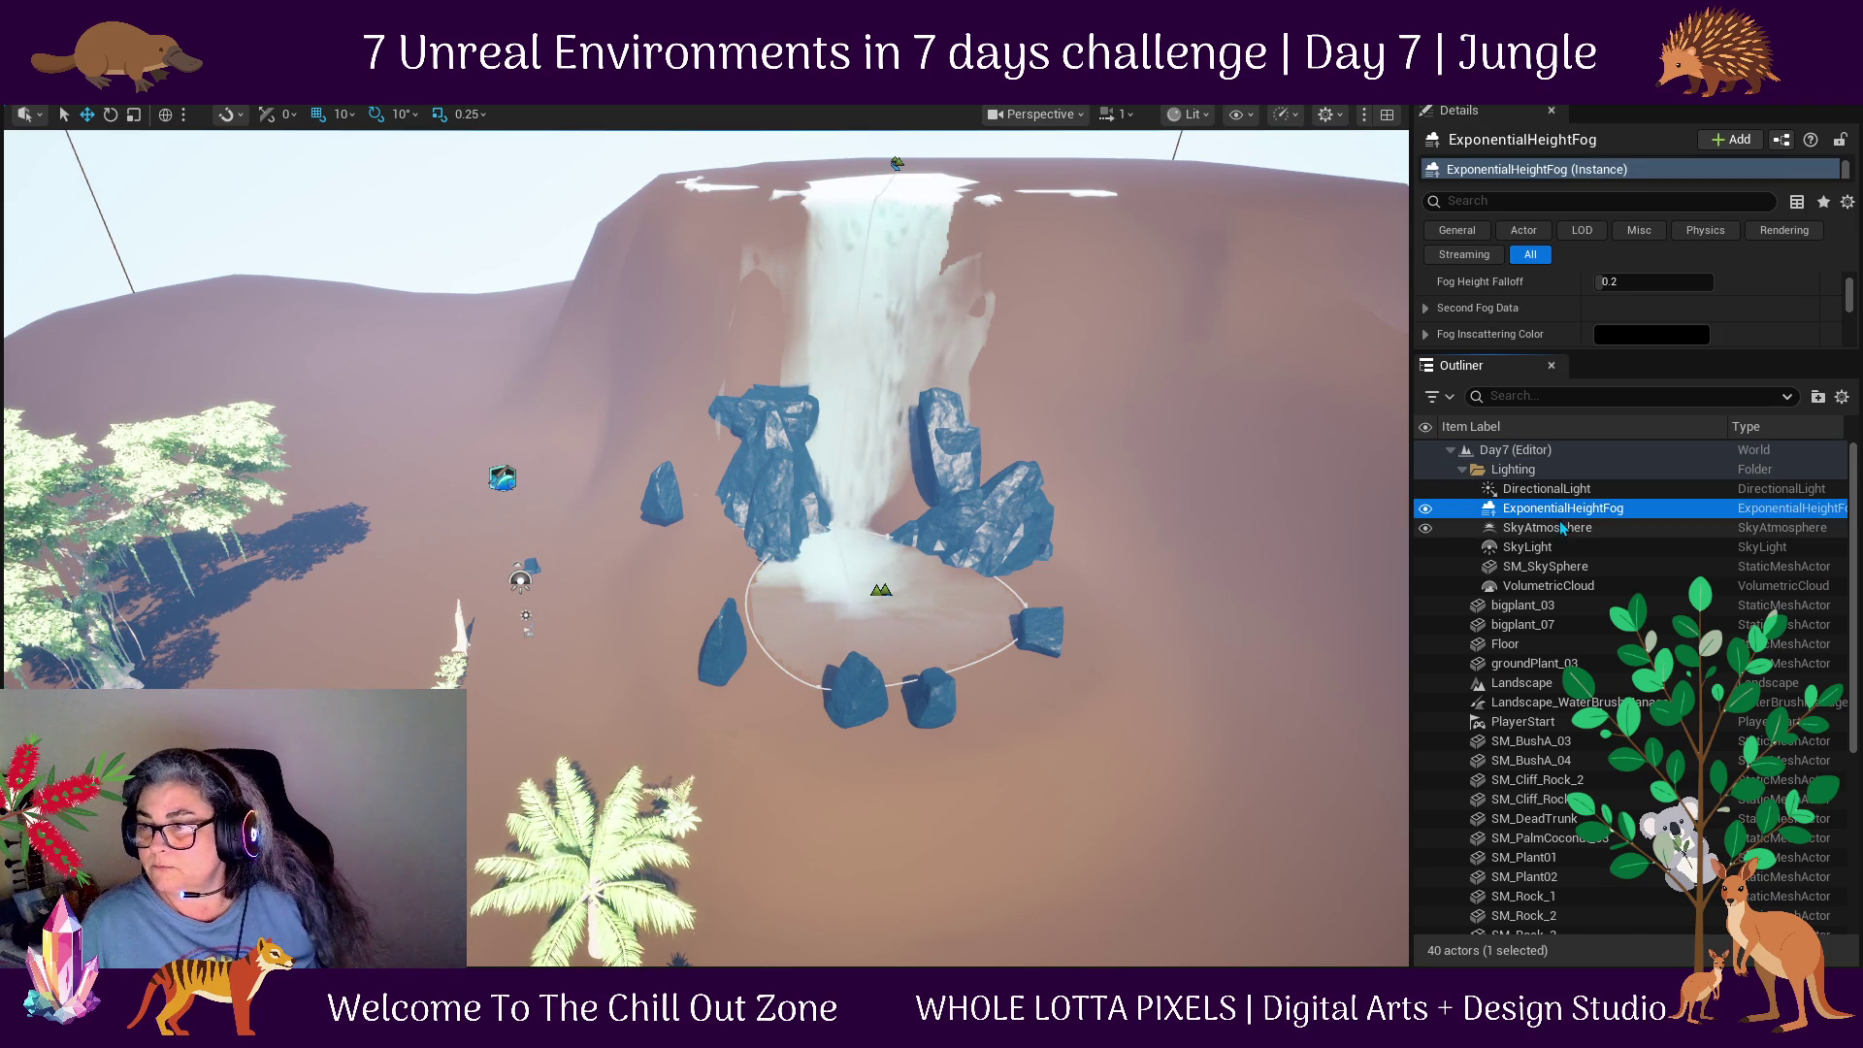
pyautogui.click(1553, 547)
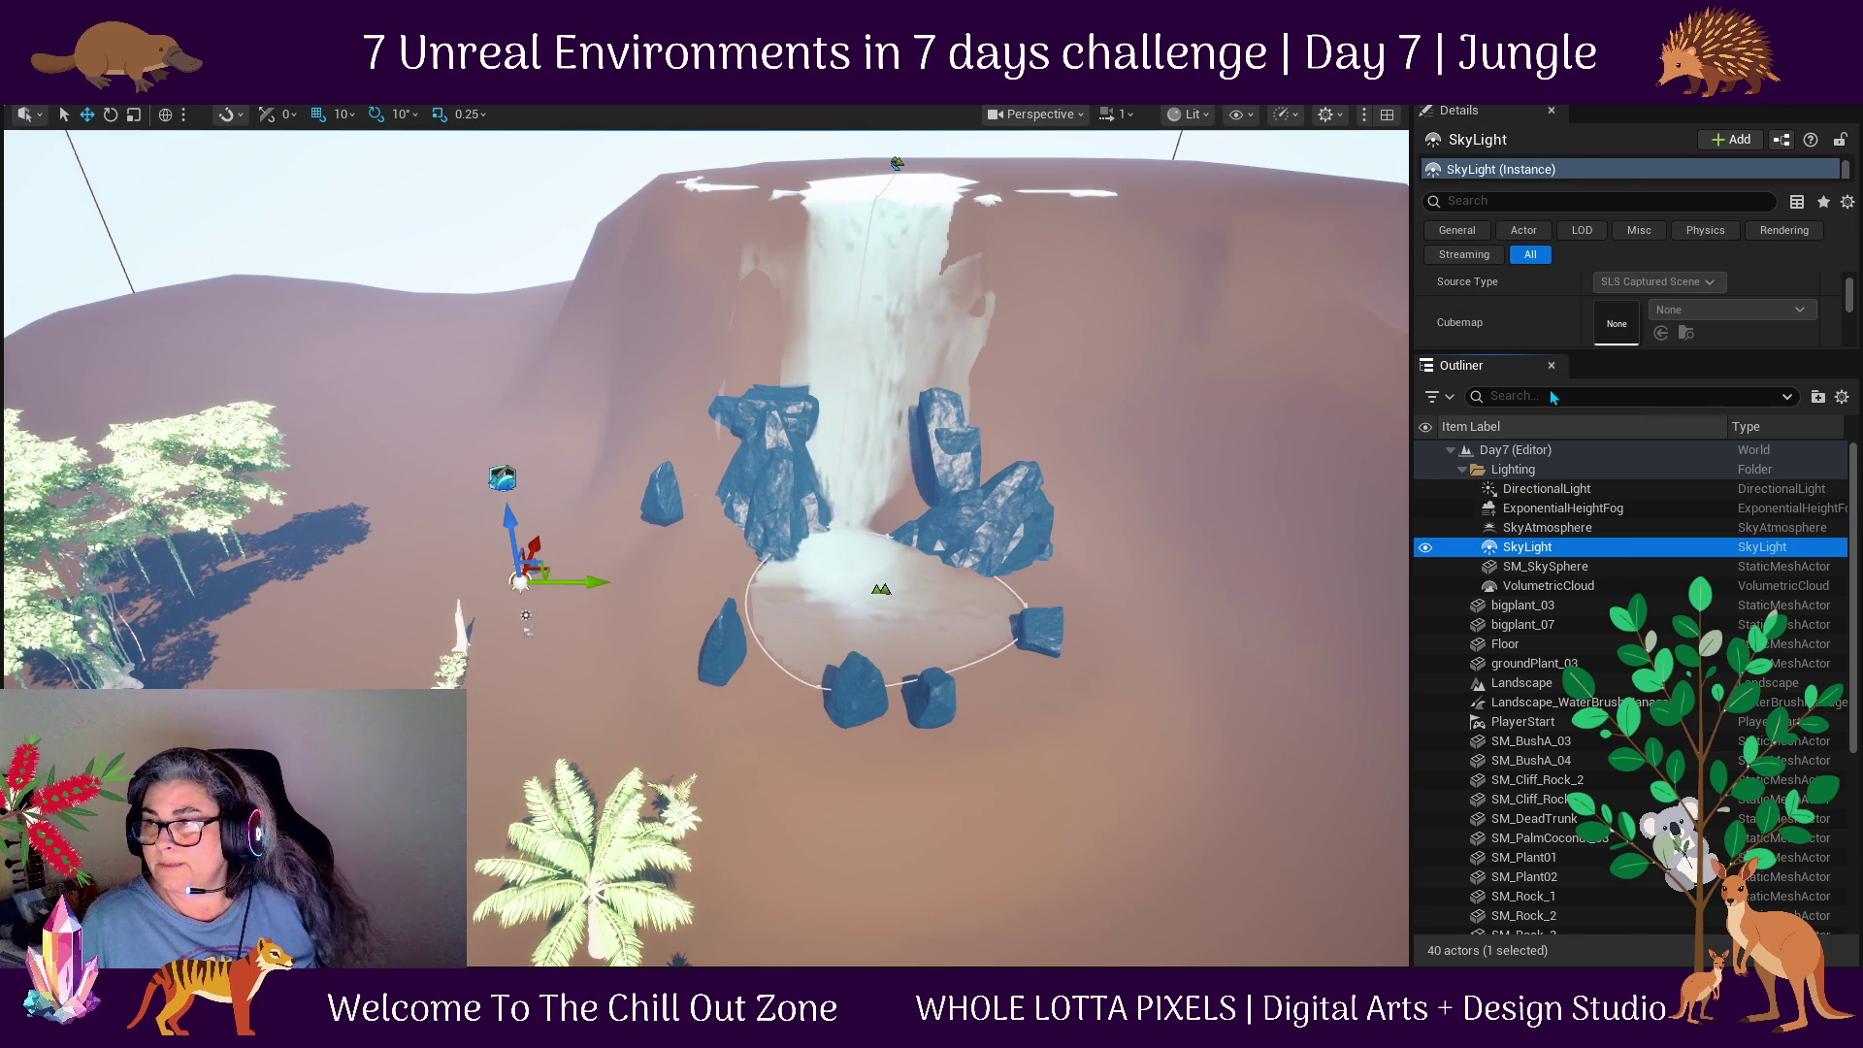
pyautogui.scroll(-2, 1535, 322)
pyautogui.scroll(-2, 1536, 321)
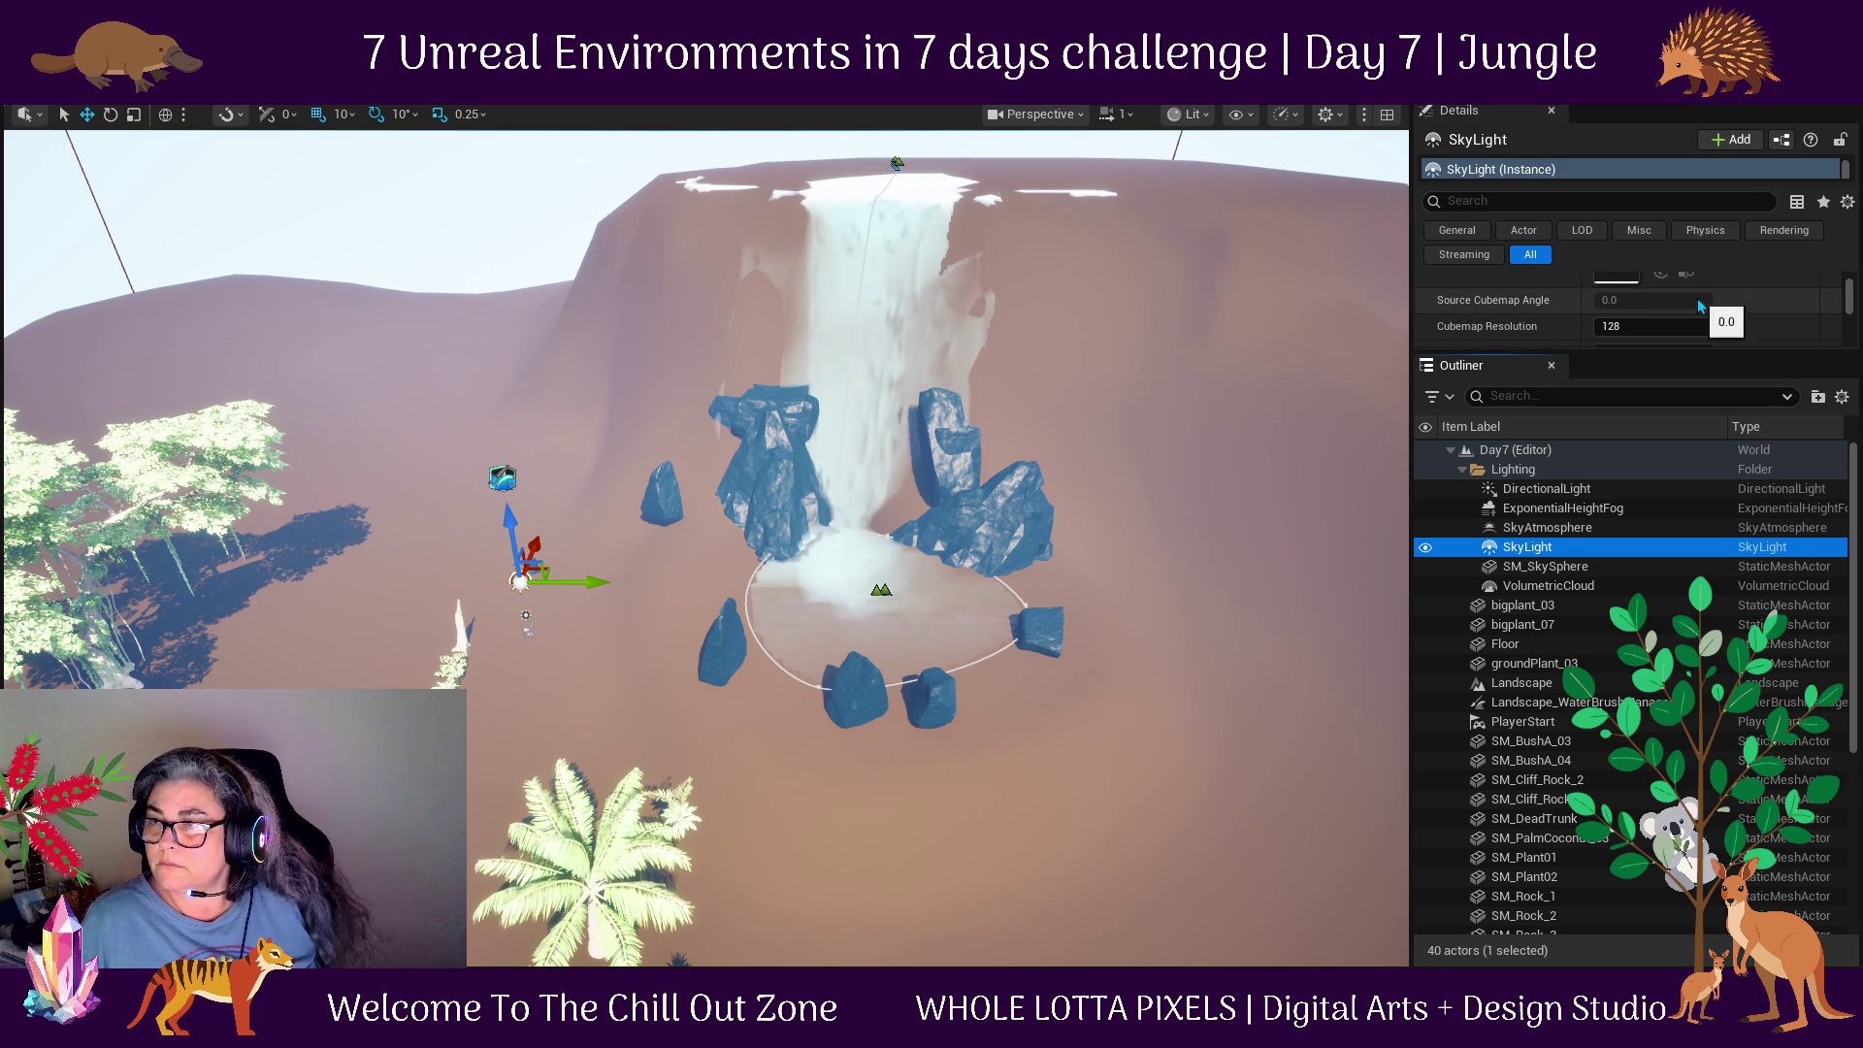
pyautogui.moveTo(1703, 355); pyautogui.dragTo(1697, 592)
pyautogui.click(1658, 353)
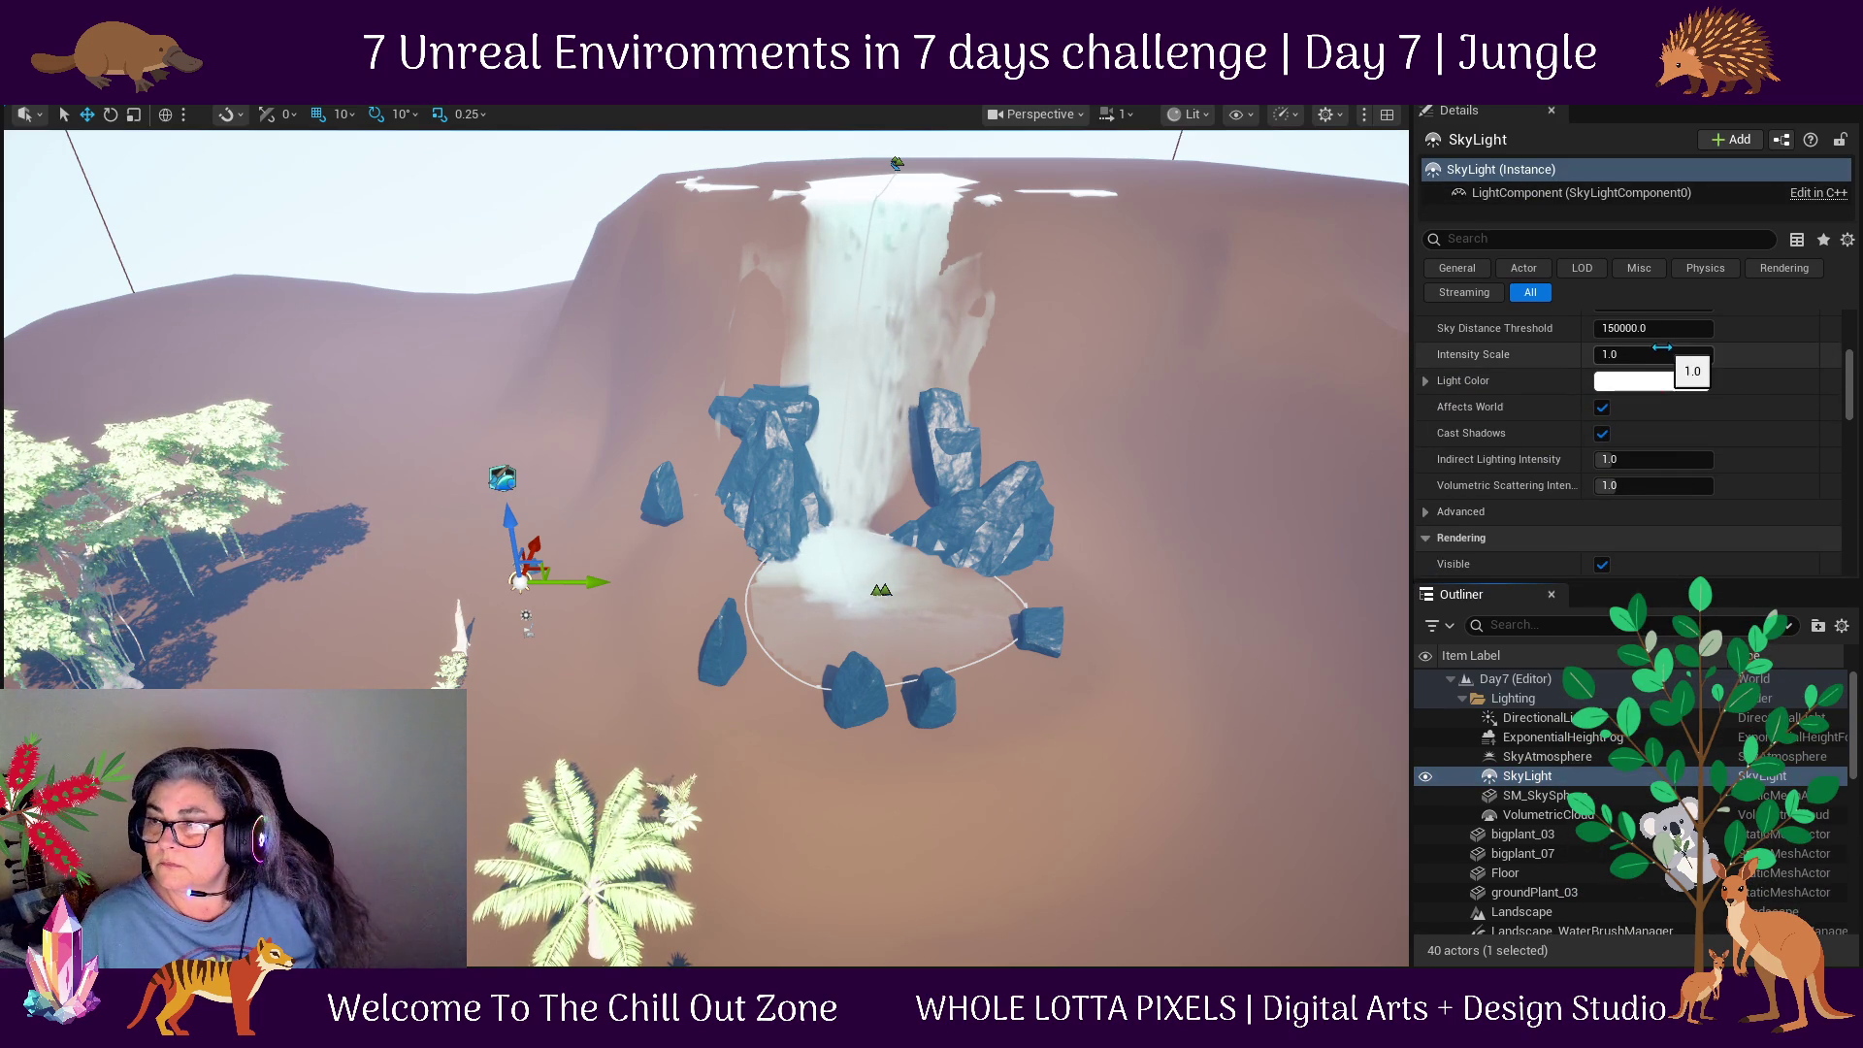
pyautogui.write('.5')
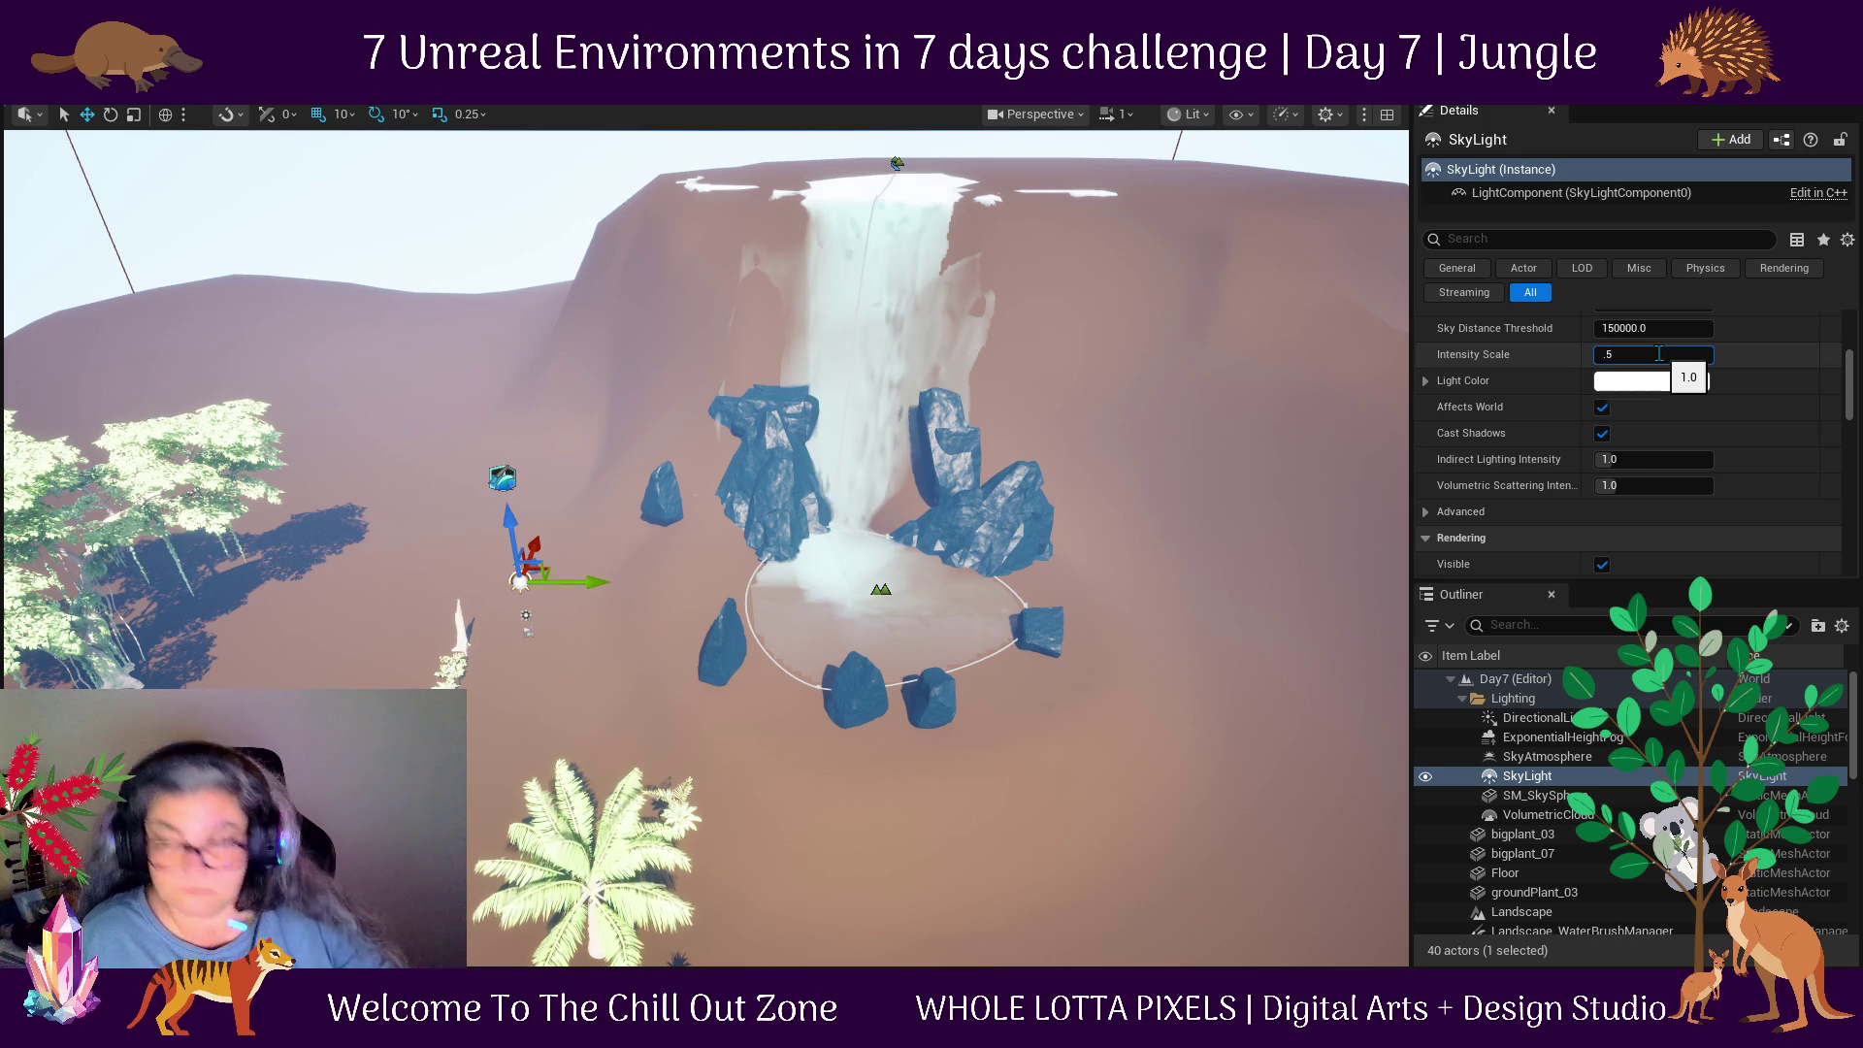
pyautogui.click(1107, 477)
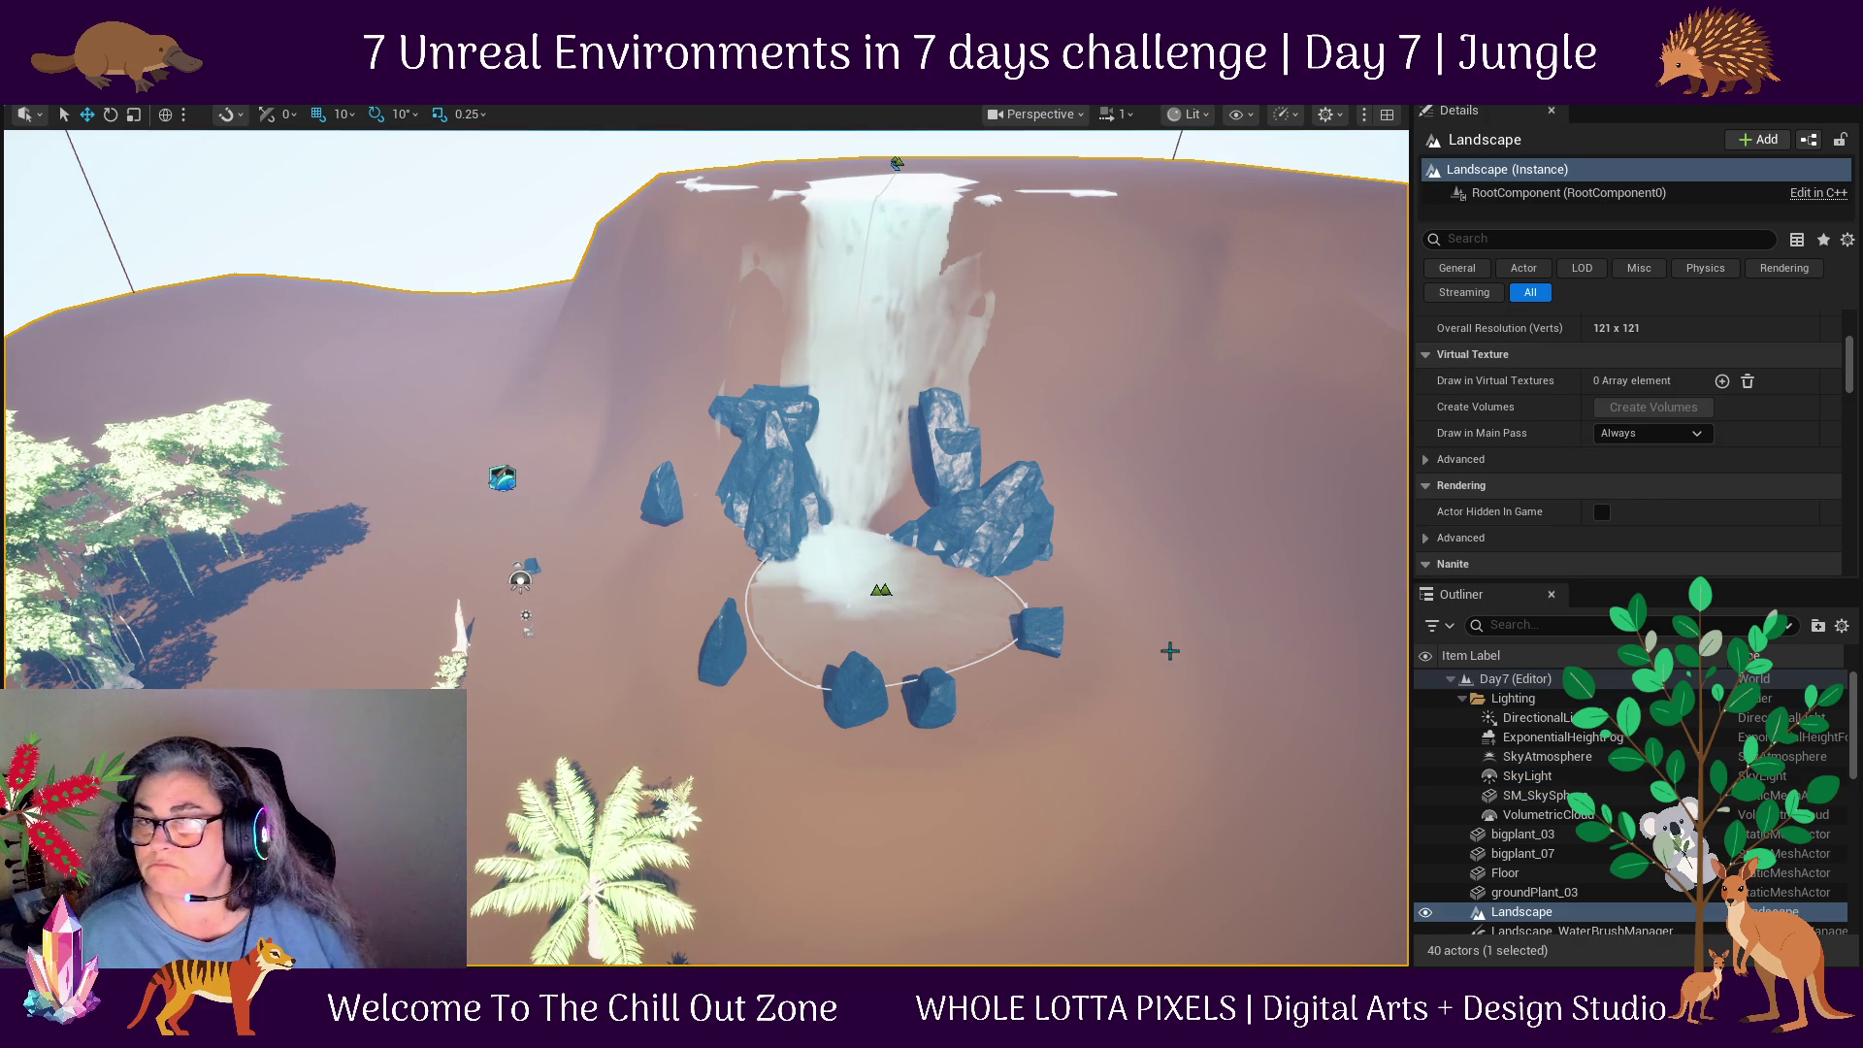
# Orbit to a top-down view of the waterfall pool and select its WaterBodyLake.
pyautogui.moveTo(1146, 746); pyautogui.dragTo(785, 755)
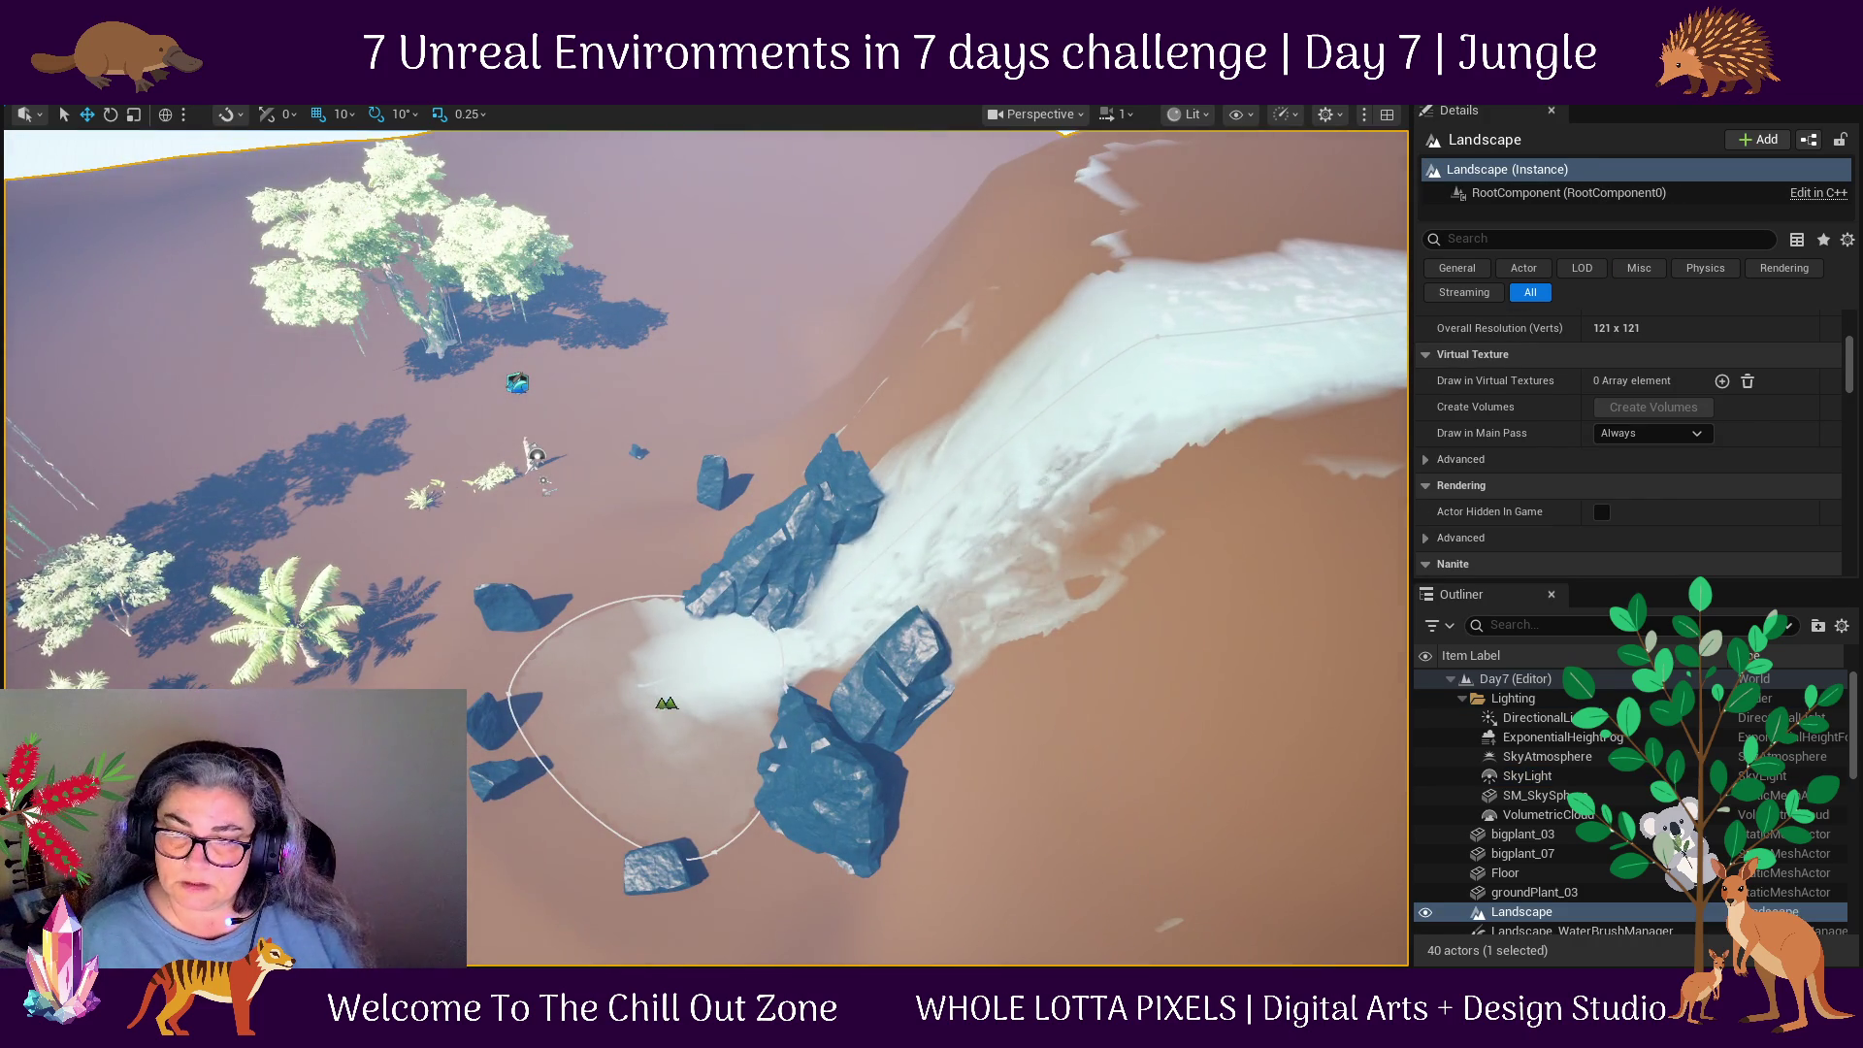
pyautogui.click(666, 703)
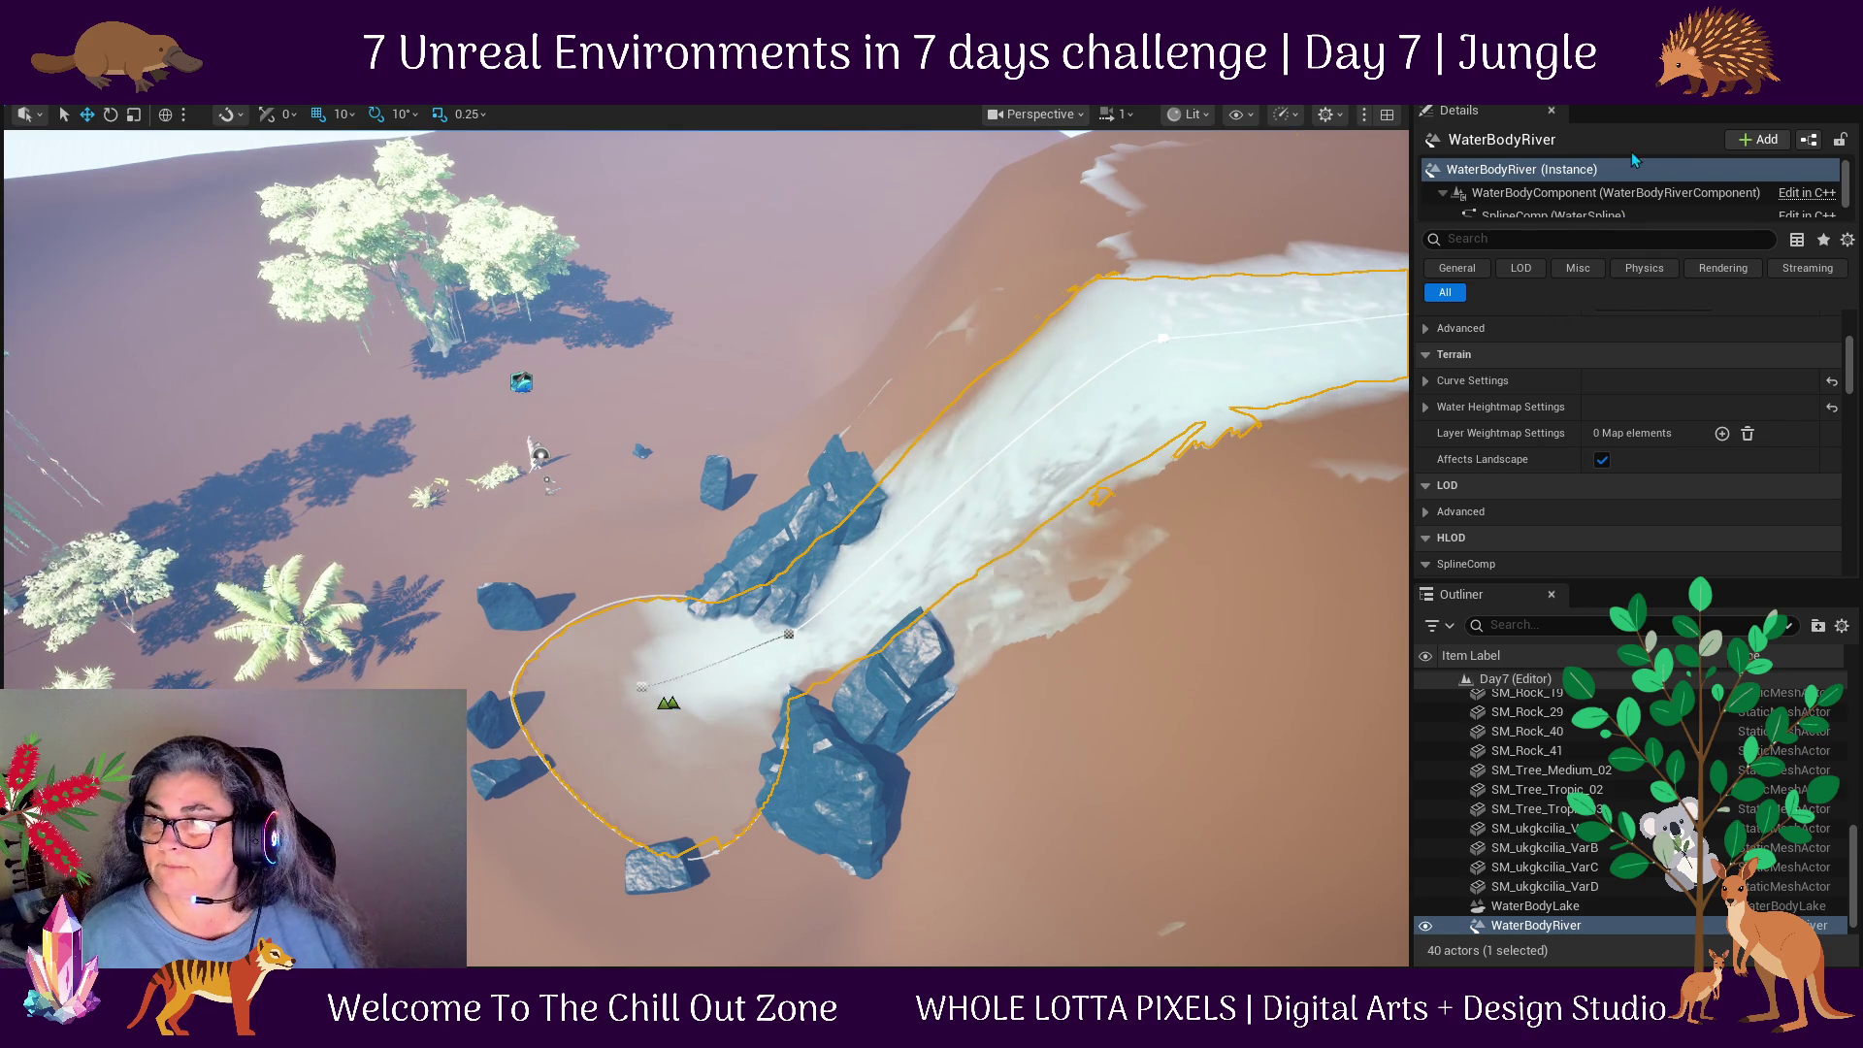
pyautogui.click(975, 906)
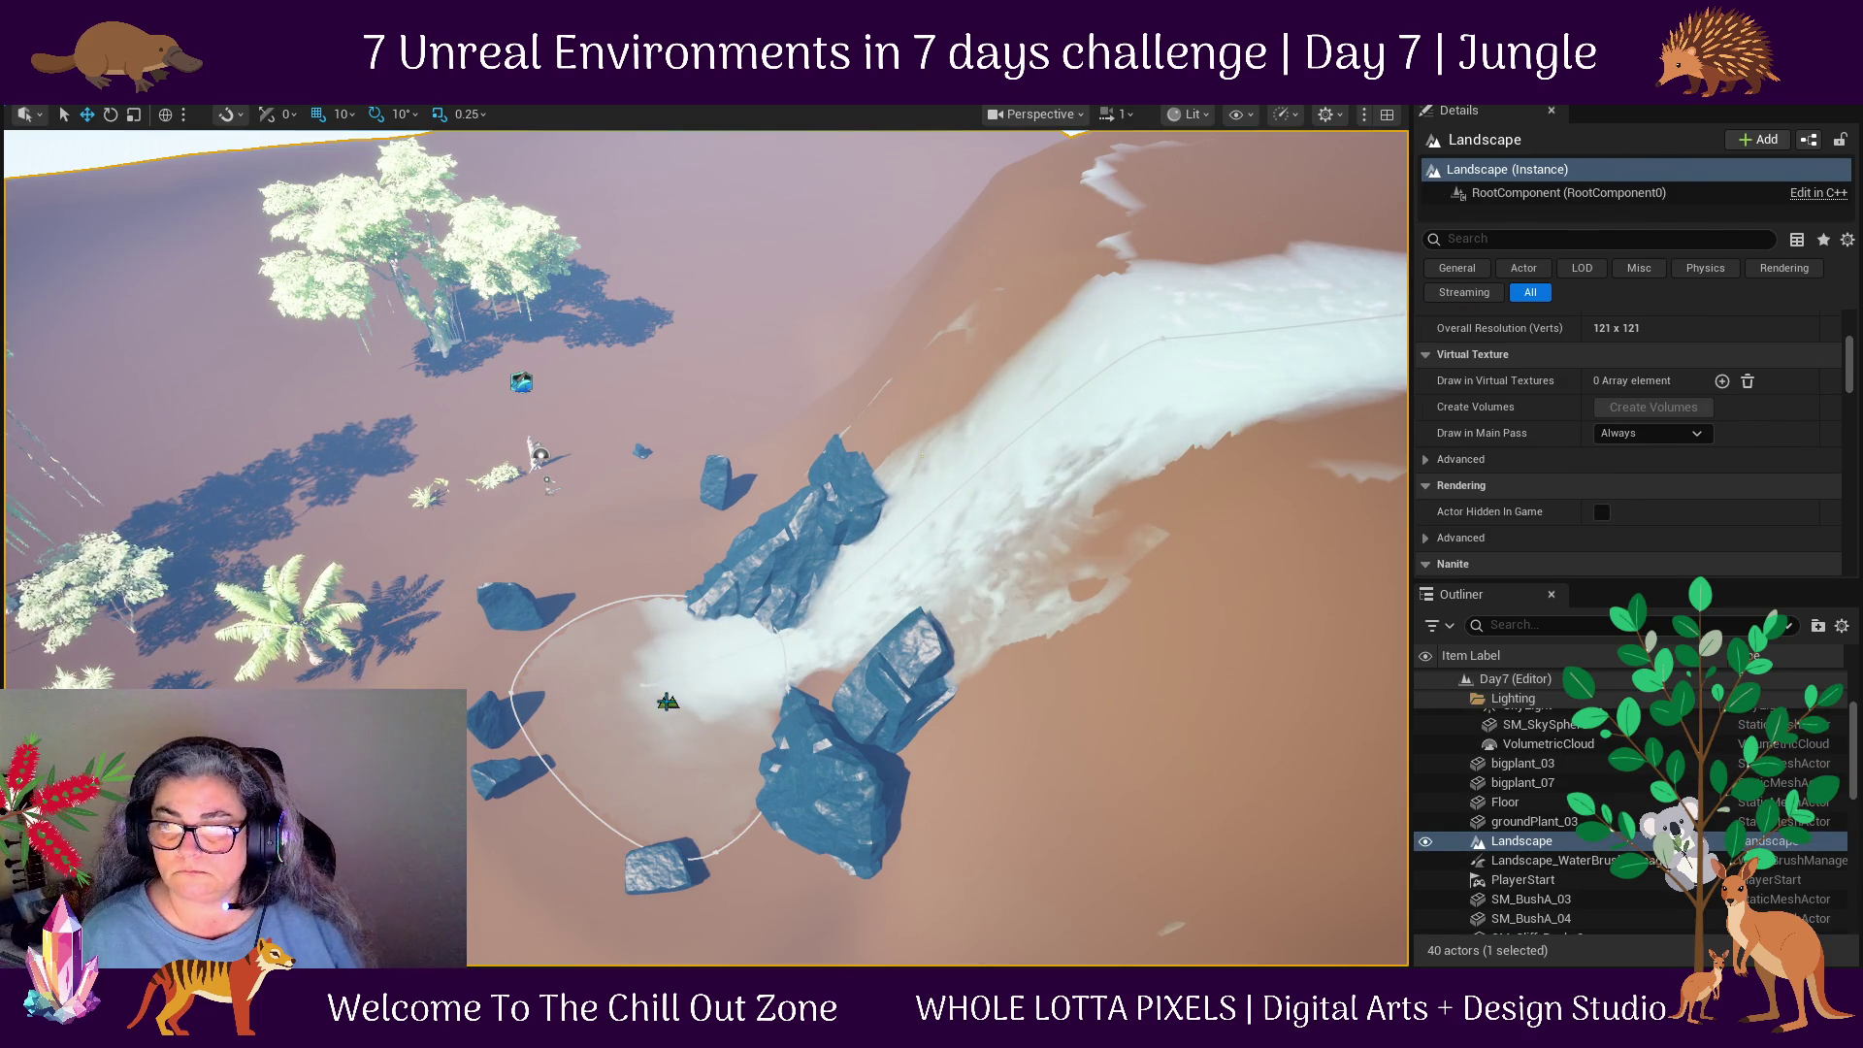
pyautogui.click(668, 702)
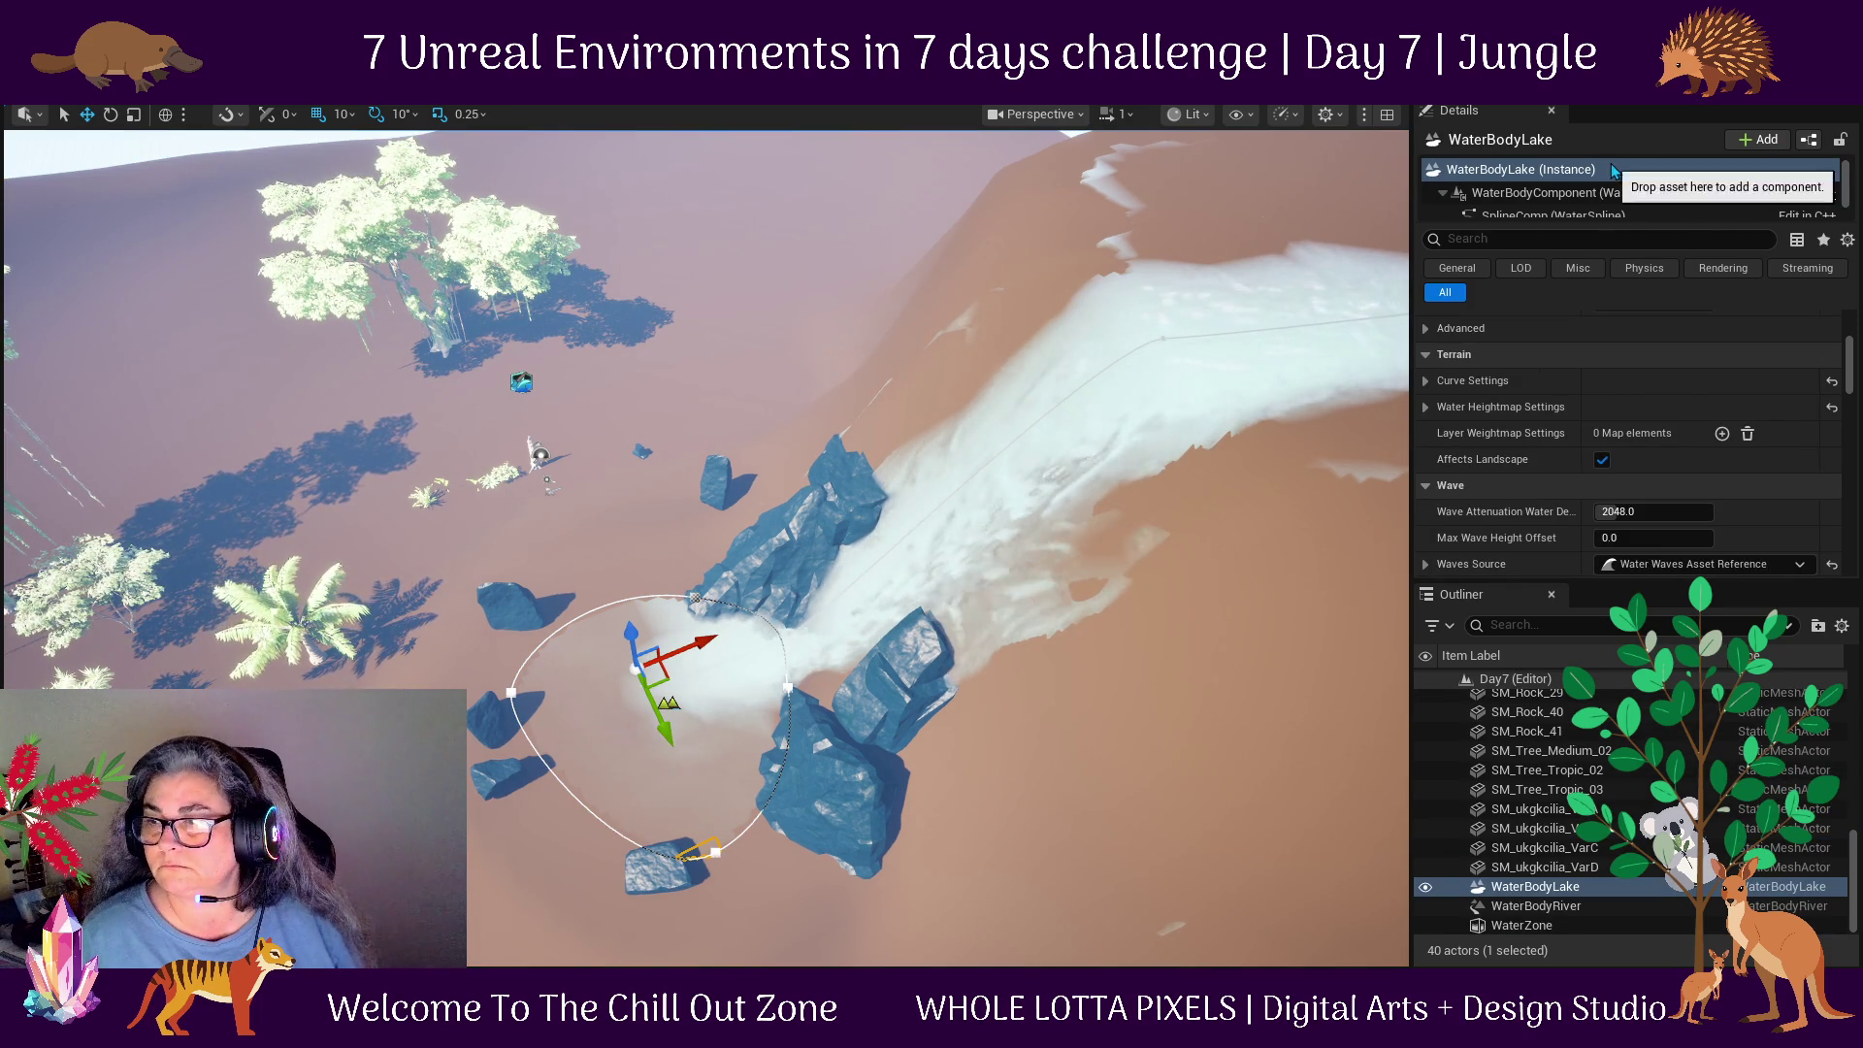
# Set the lake's Wave Attenuation Water Depth to 10000.
pyautogui.click(1657, 510)
pyautogui.write('10000')
pyautogui.press('Return')
pyautogui.moveTo(1515, 580)
pyautogui.mouseDown()
pyautogui.moveTo(1512, 873)
pyautogui.moveTo(1510, 822)
pyautogui.mouseUp()
# Look over the lake's static mesh and water heightmap settings without changing them.
pyautogui.scroll(2, 1535, 631)
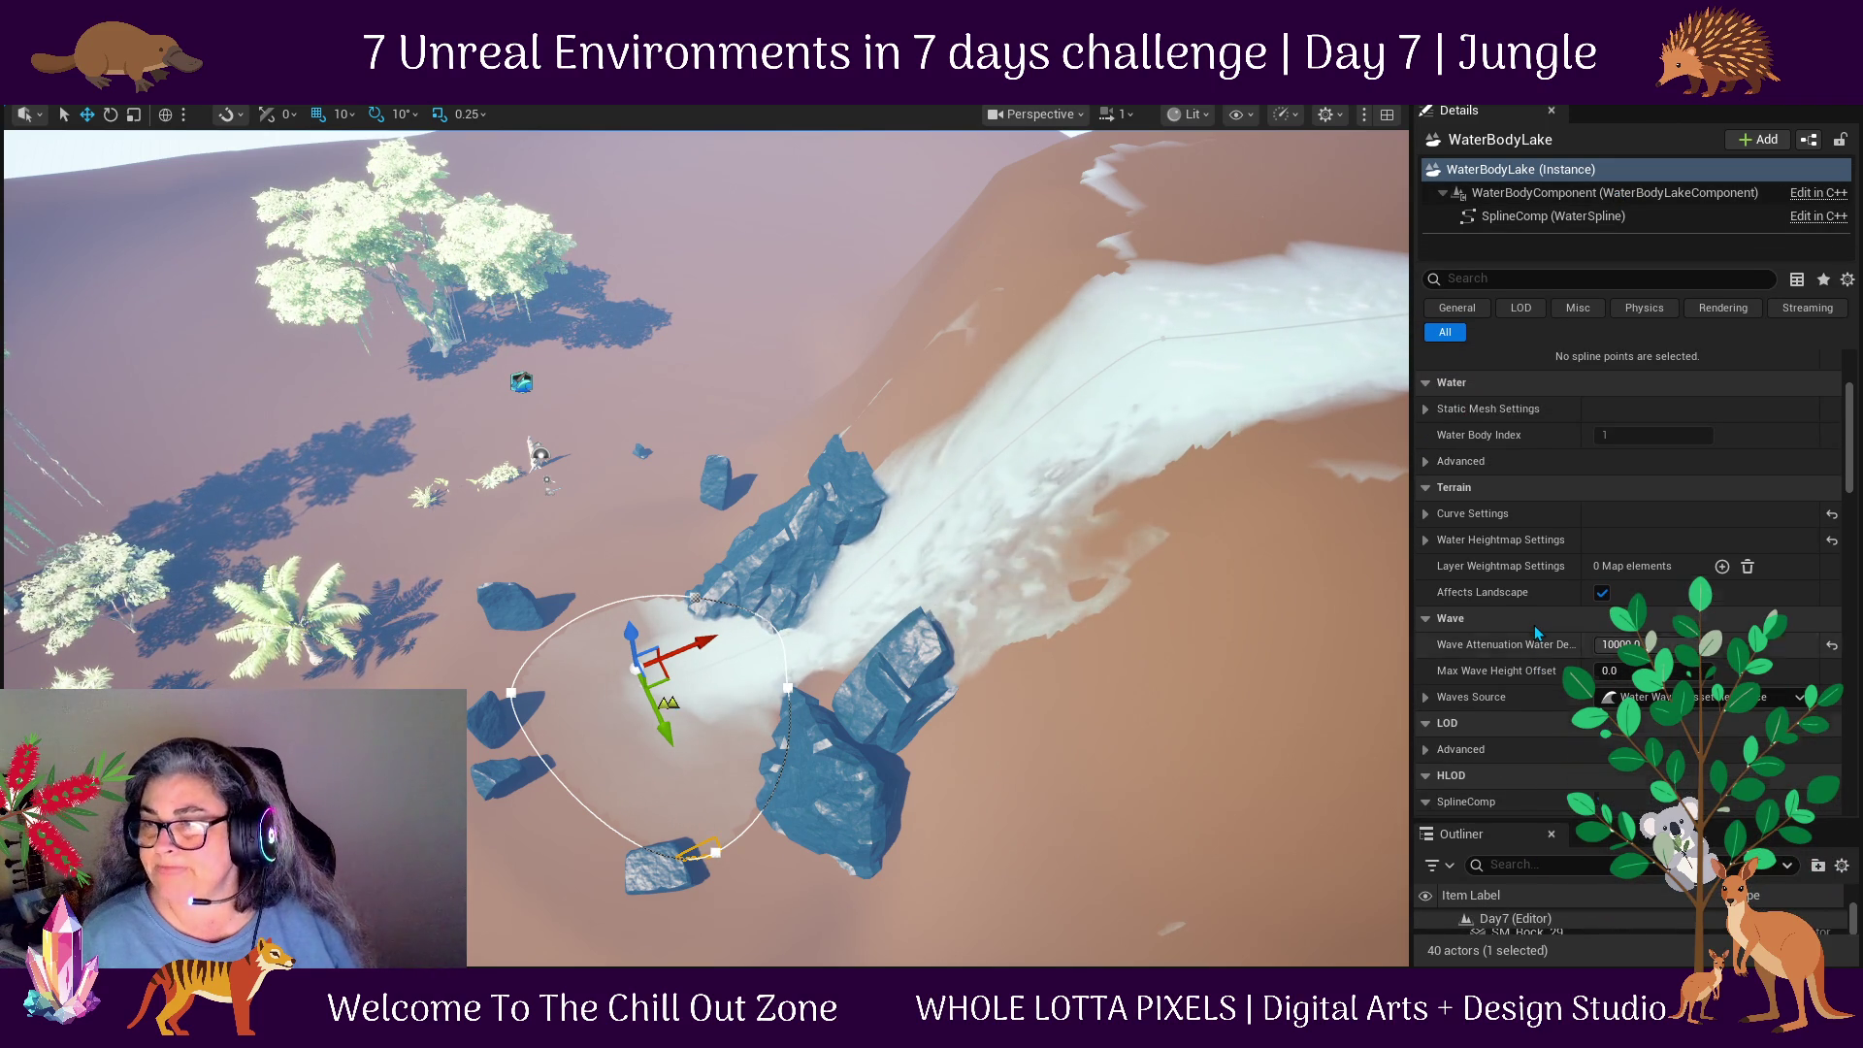
pyautogui.scroll(2, 1535, 625)
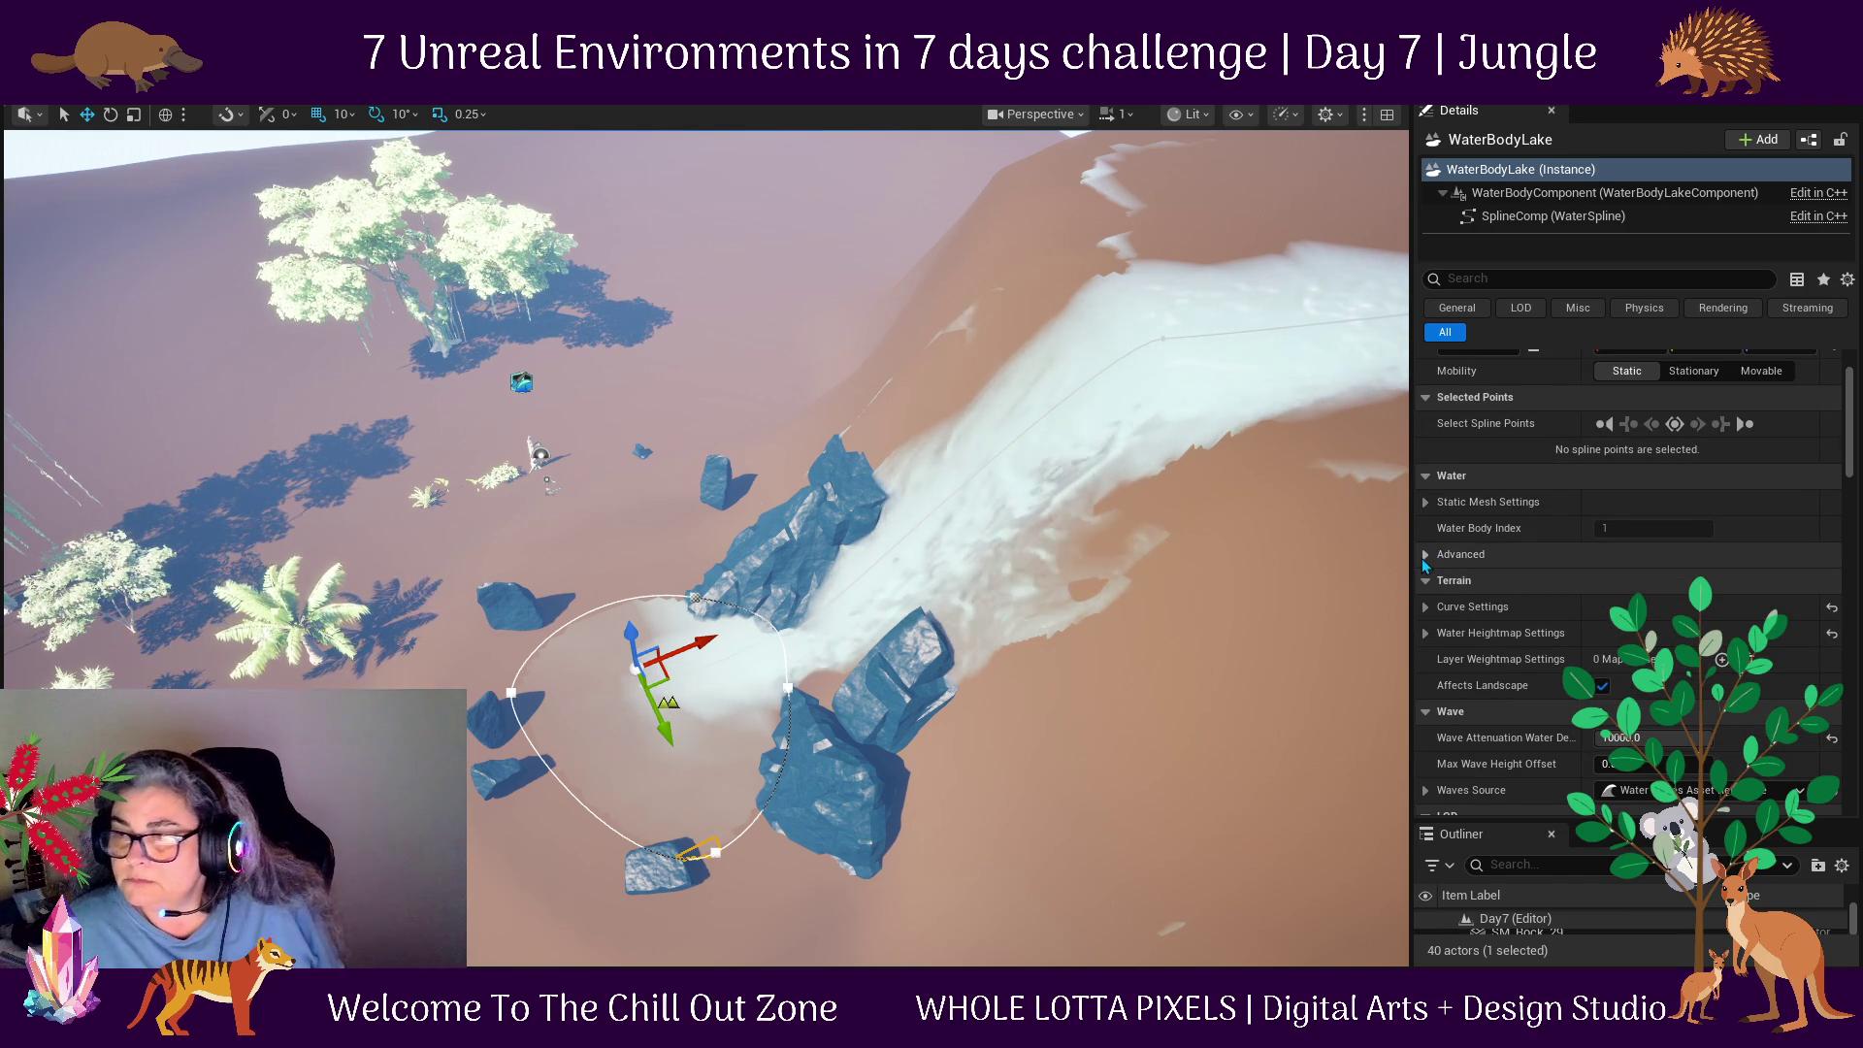
pyautogui.click(1425, 503)
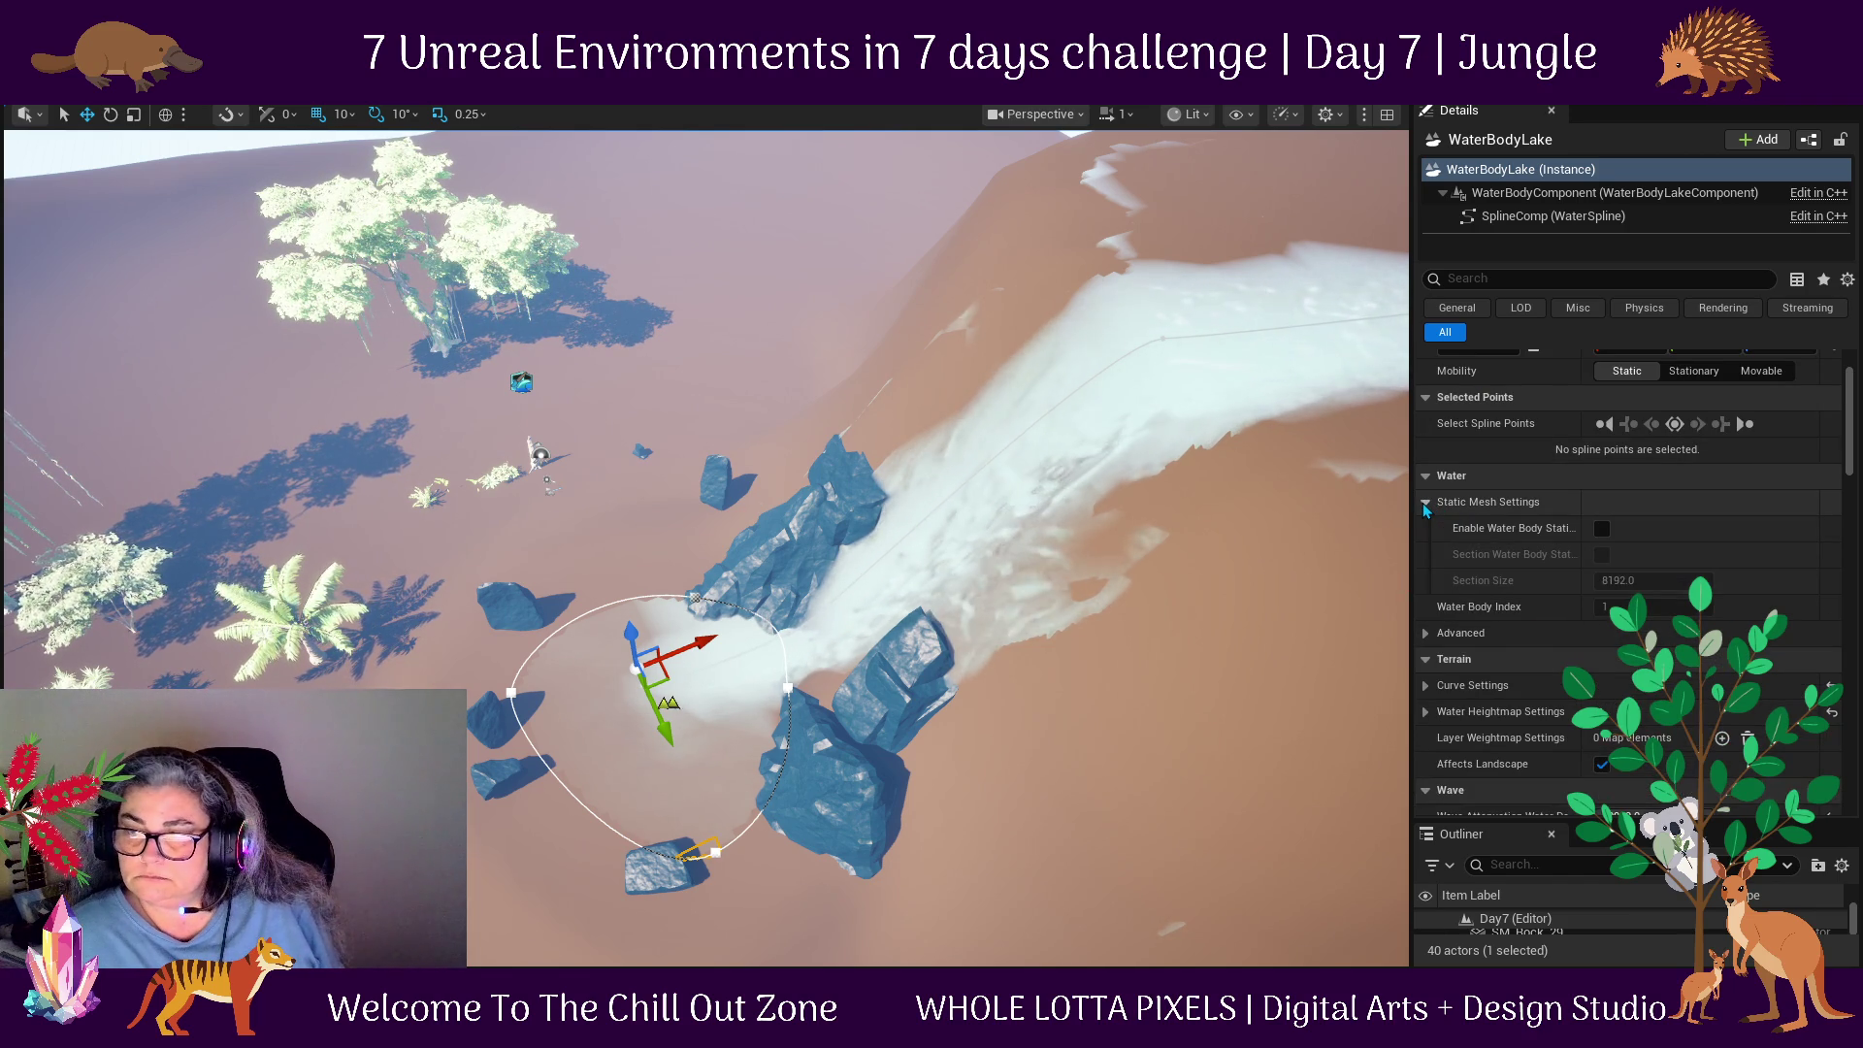
pyautogui.click(1426, 503)
pyautogui.scroll(2, 1473, 560)
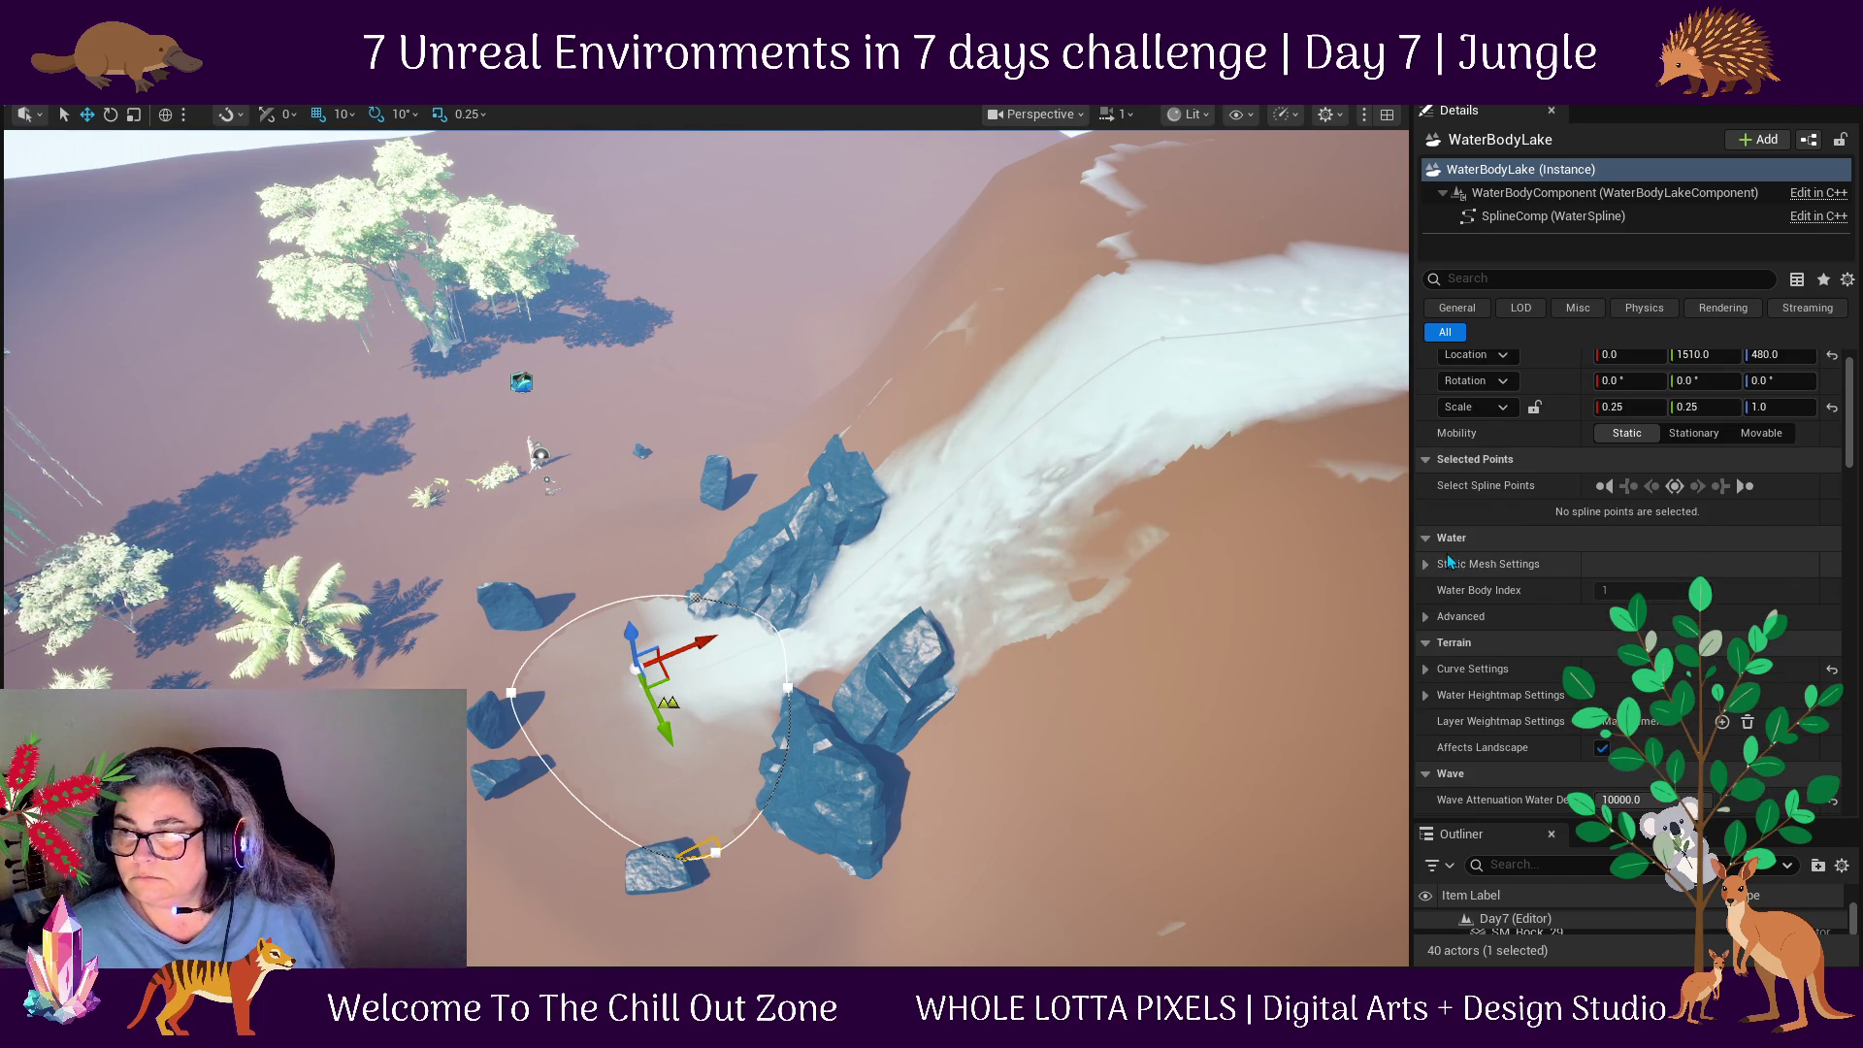
pyautogui.scroll(-1, 1473, 561)
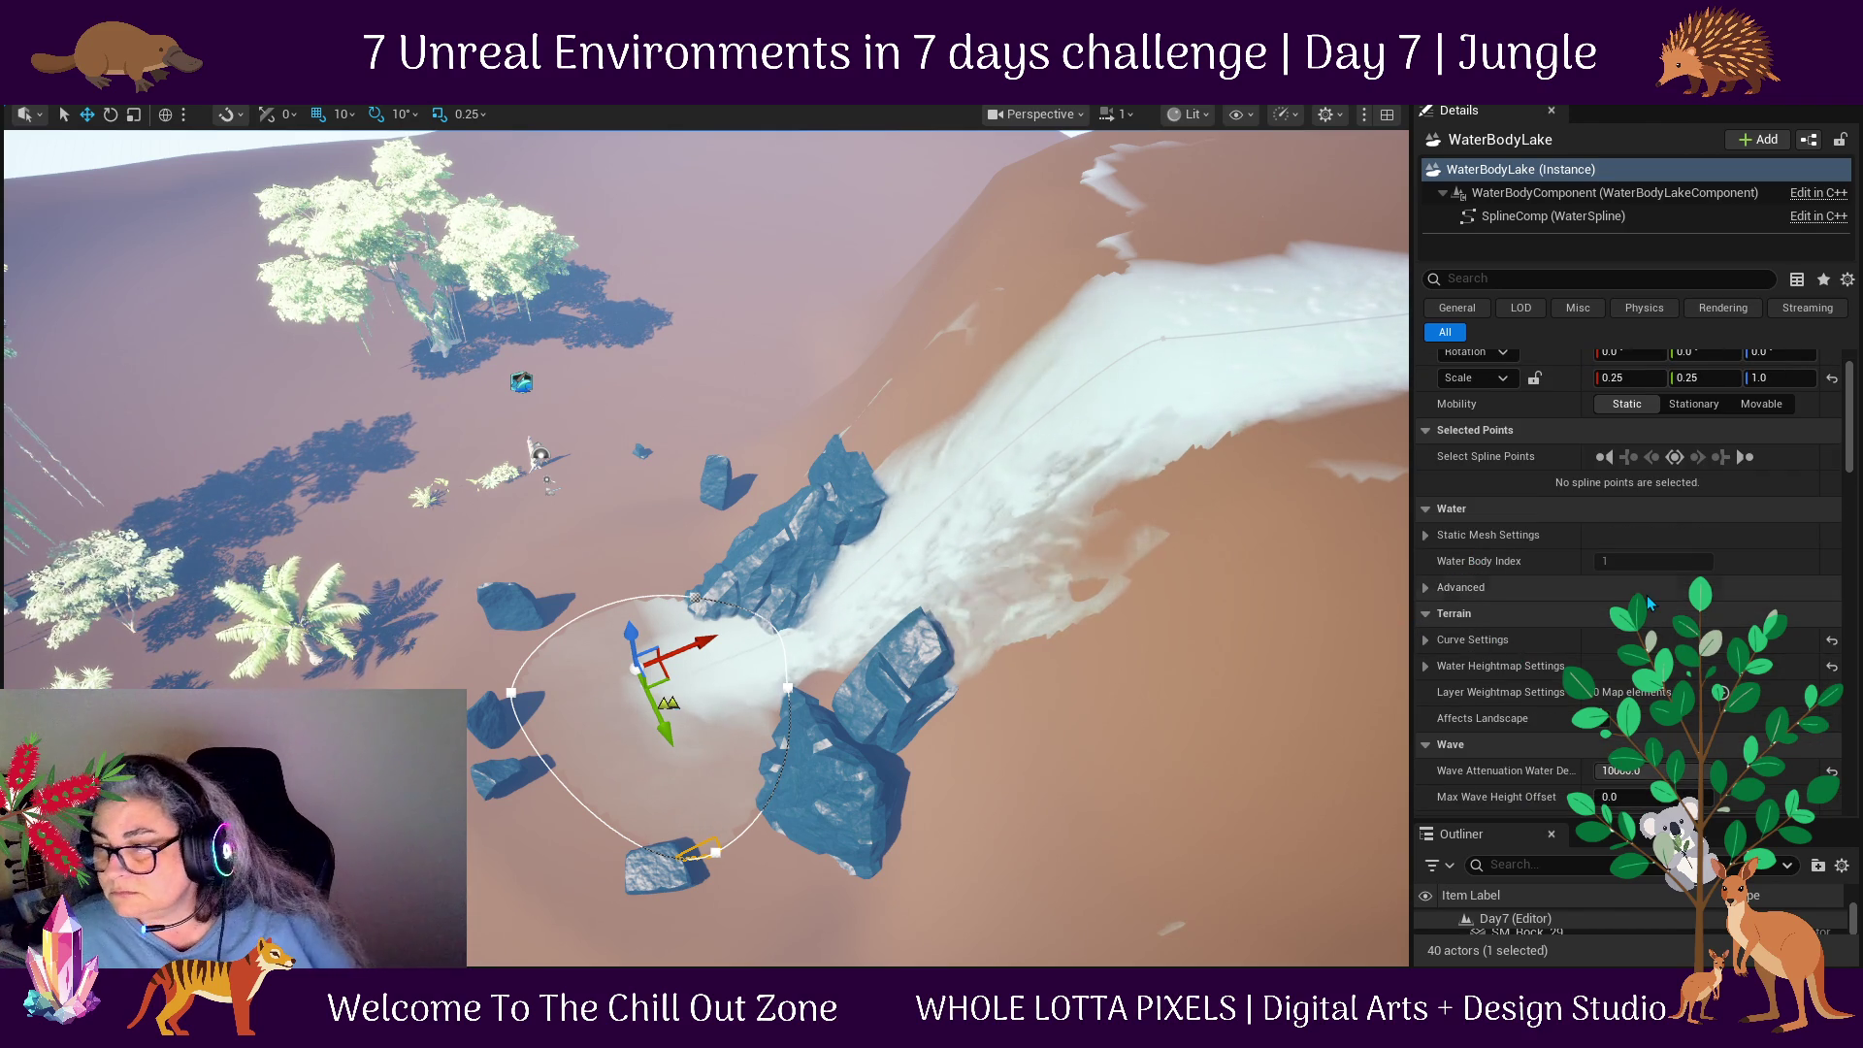
pyautogui.click(1425, 667)
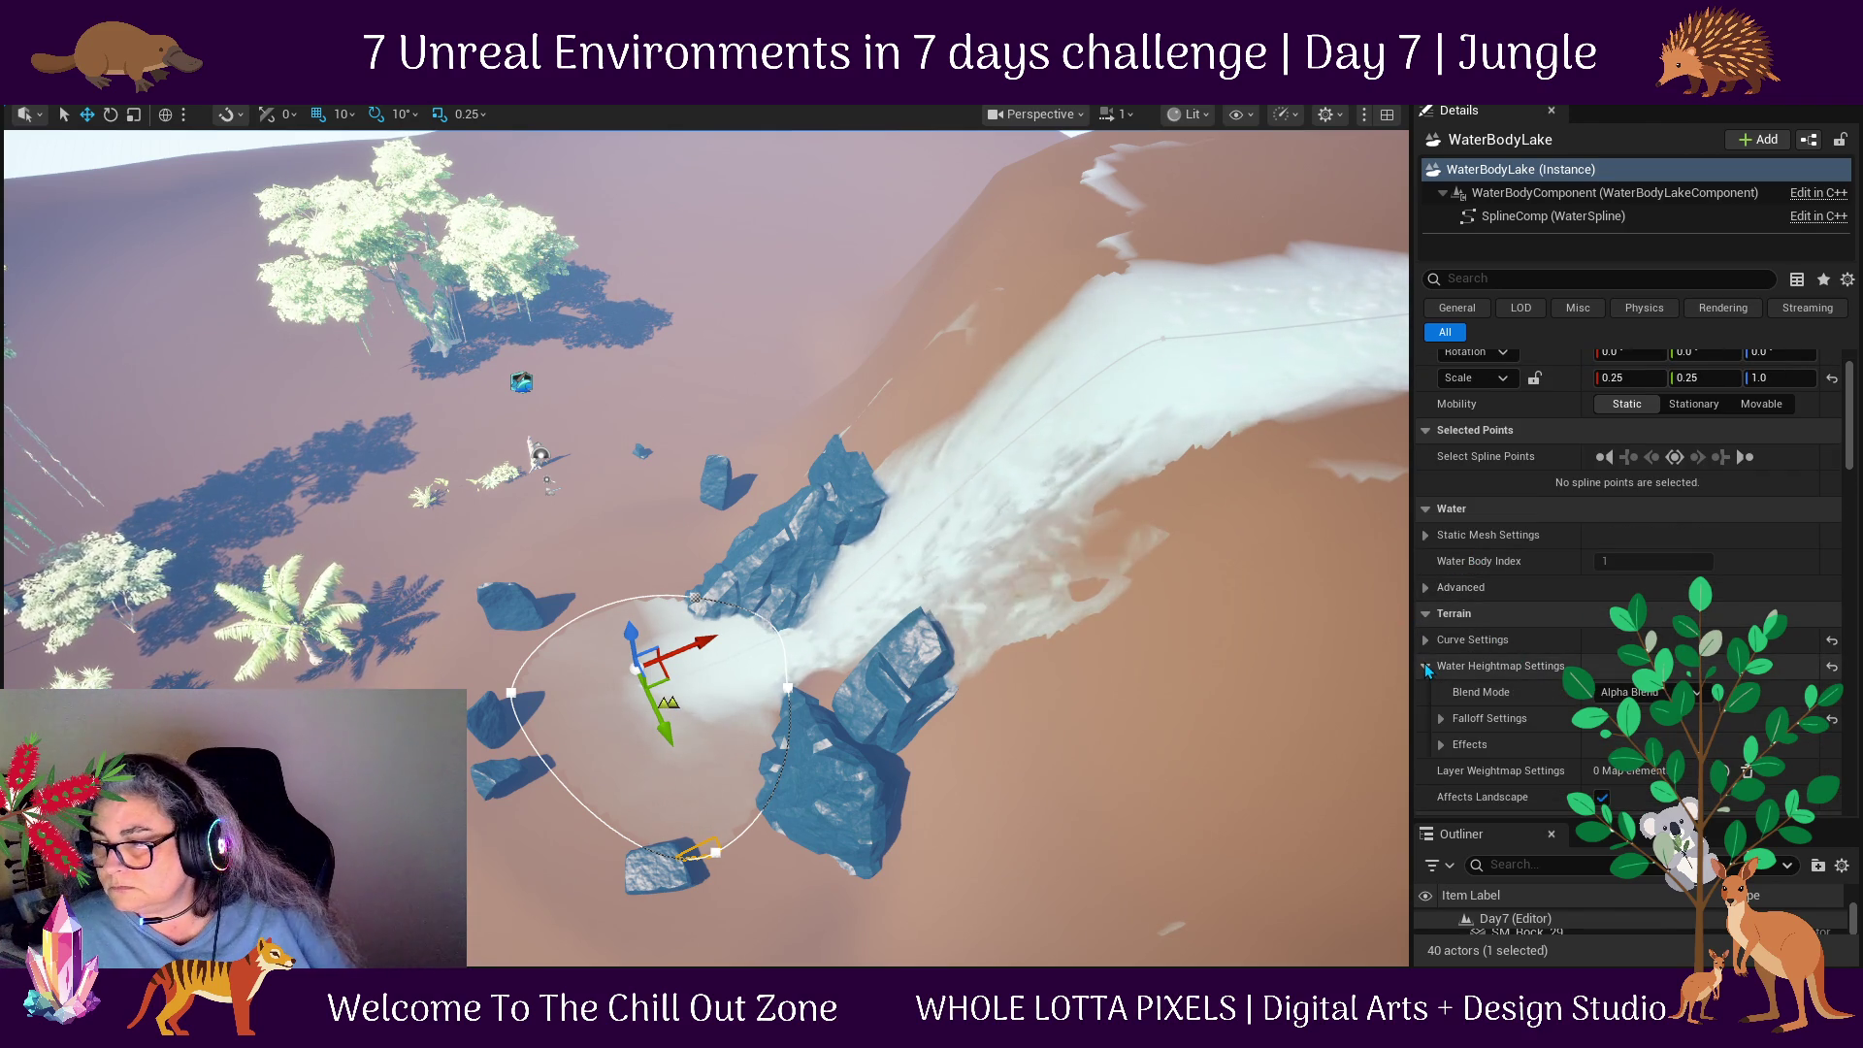
pyautogui.click(1426, 666)
# Scroll through the remaining lake properties and bring up its spline component settings.
pyautogui.scroll(-2, 1436, 670)
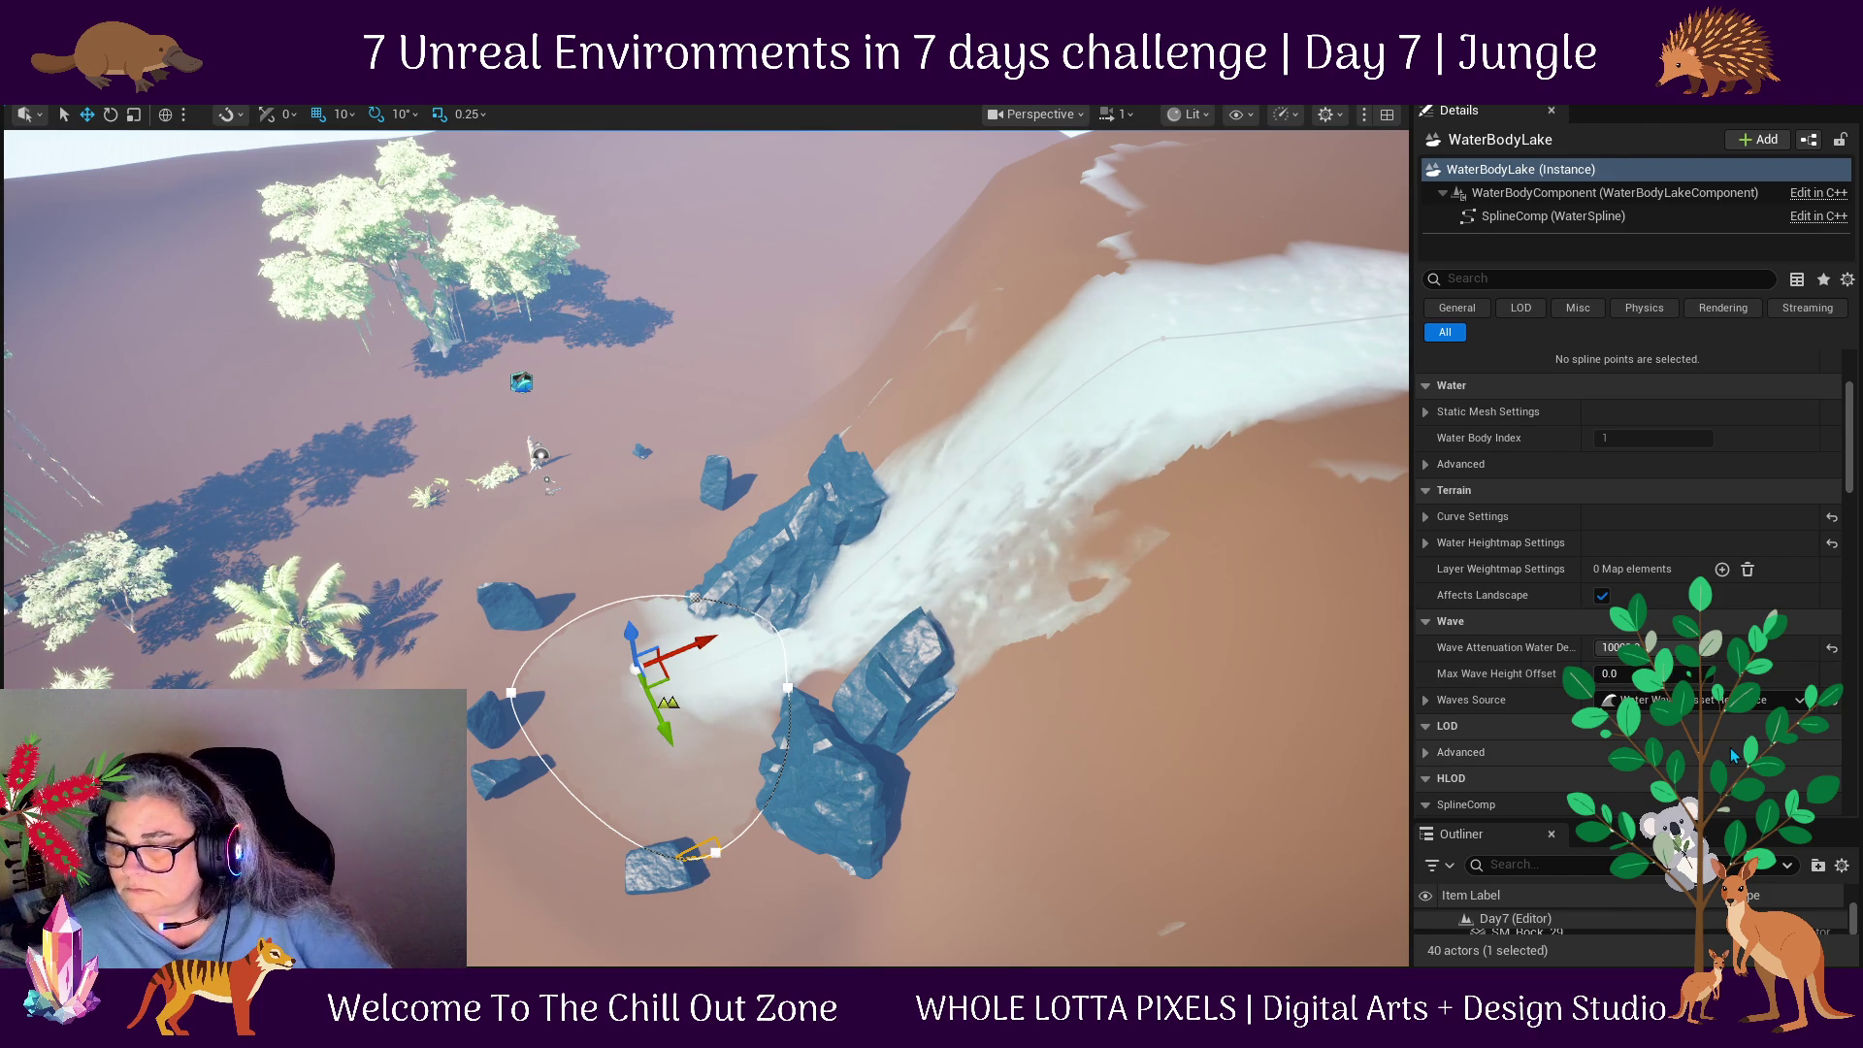
pyautogui.scroll(-2, 1734, 756)
pyautogui.scroll(-1, 1734, 756)
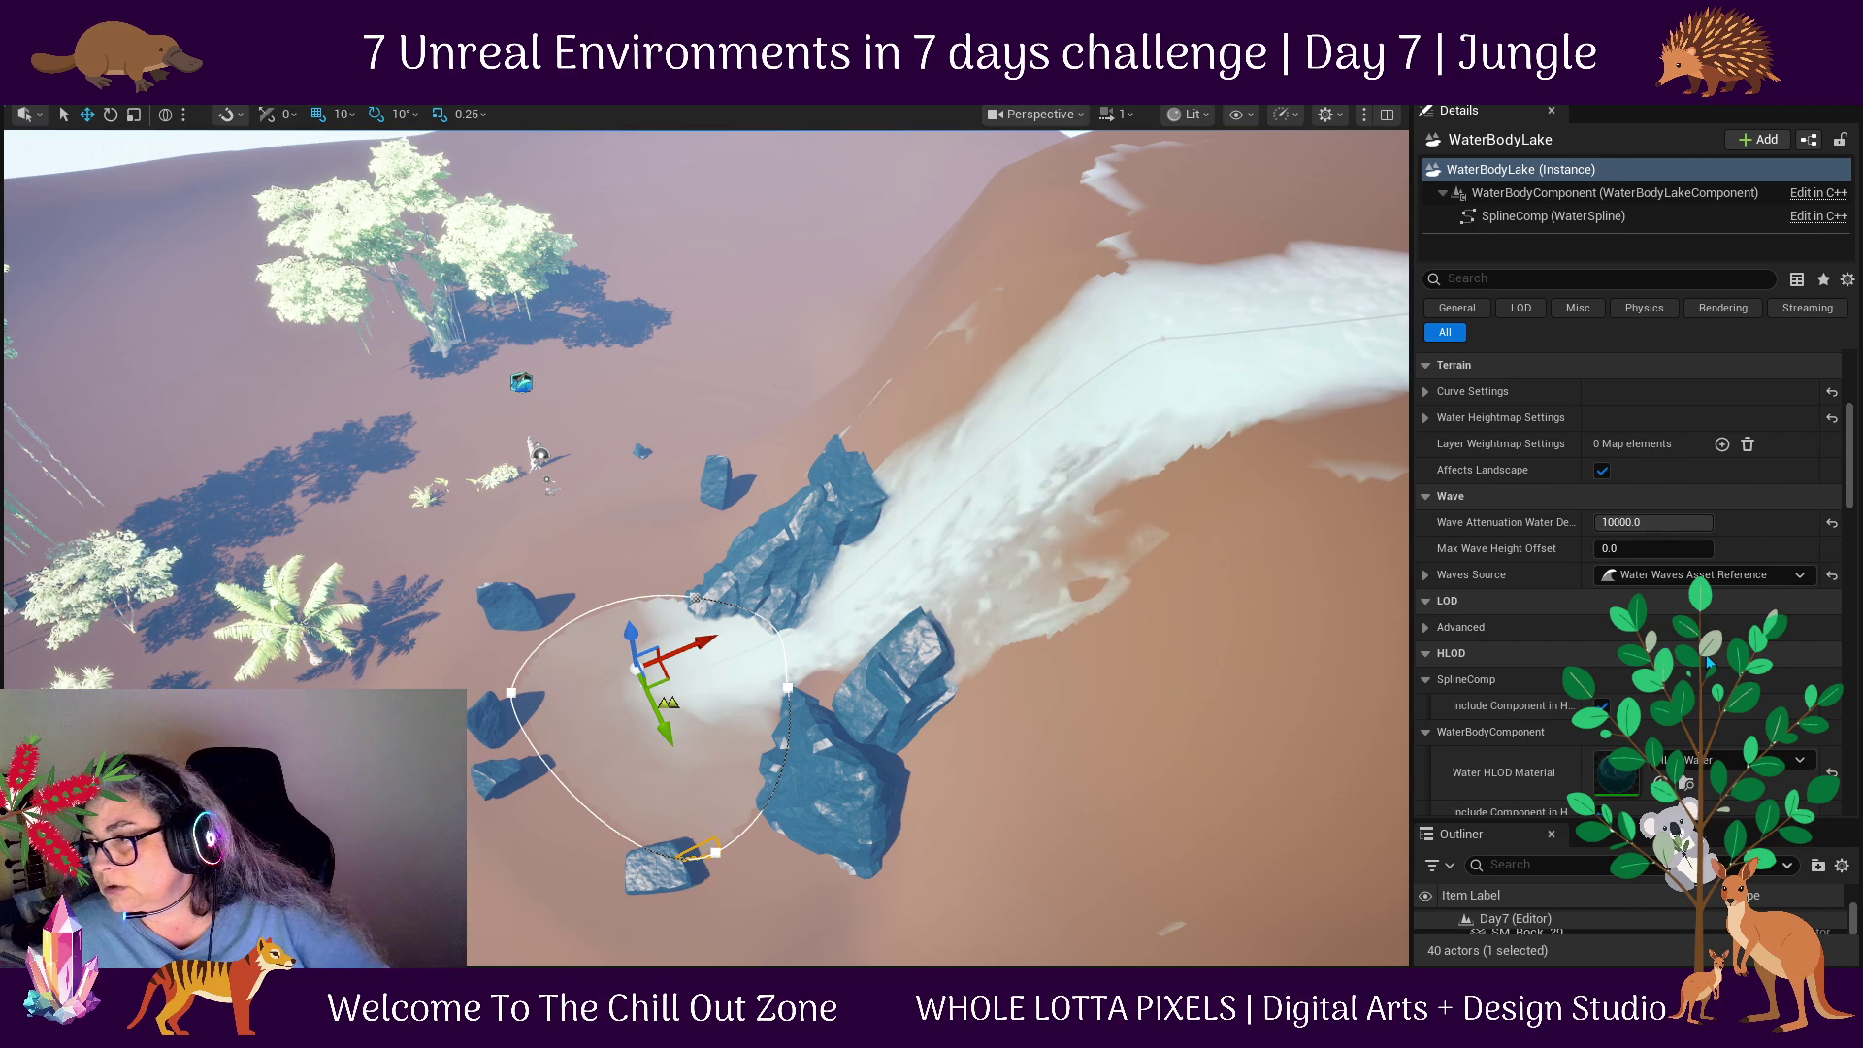
pyautogui.scroll(-7, 1708, 660)
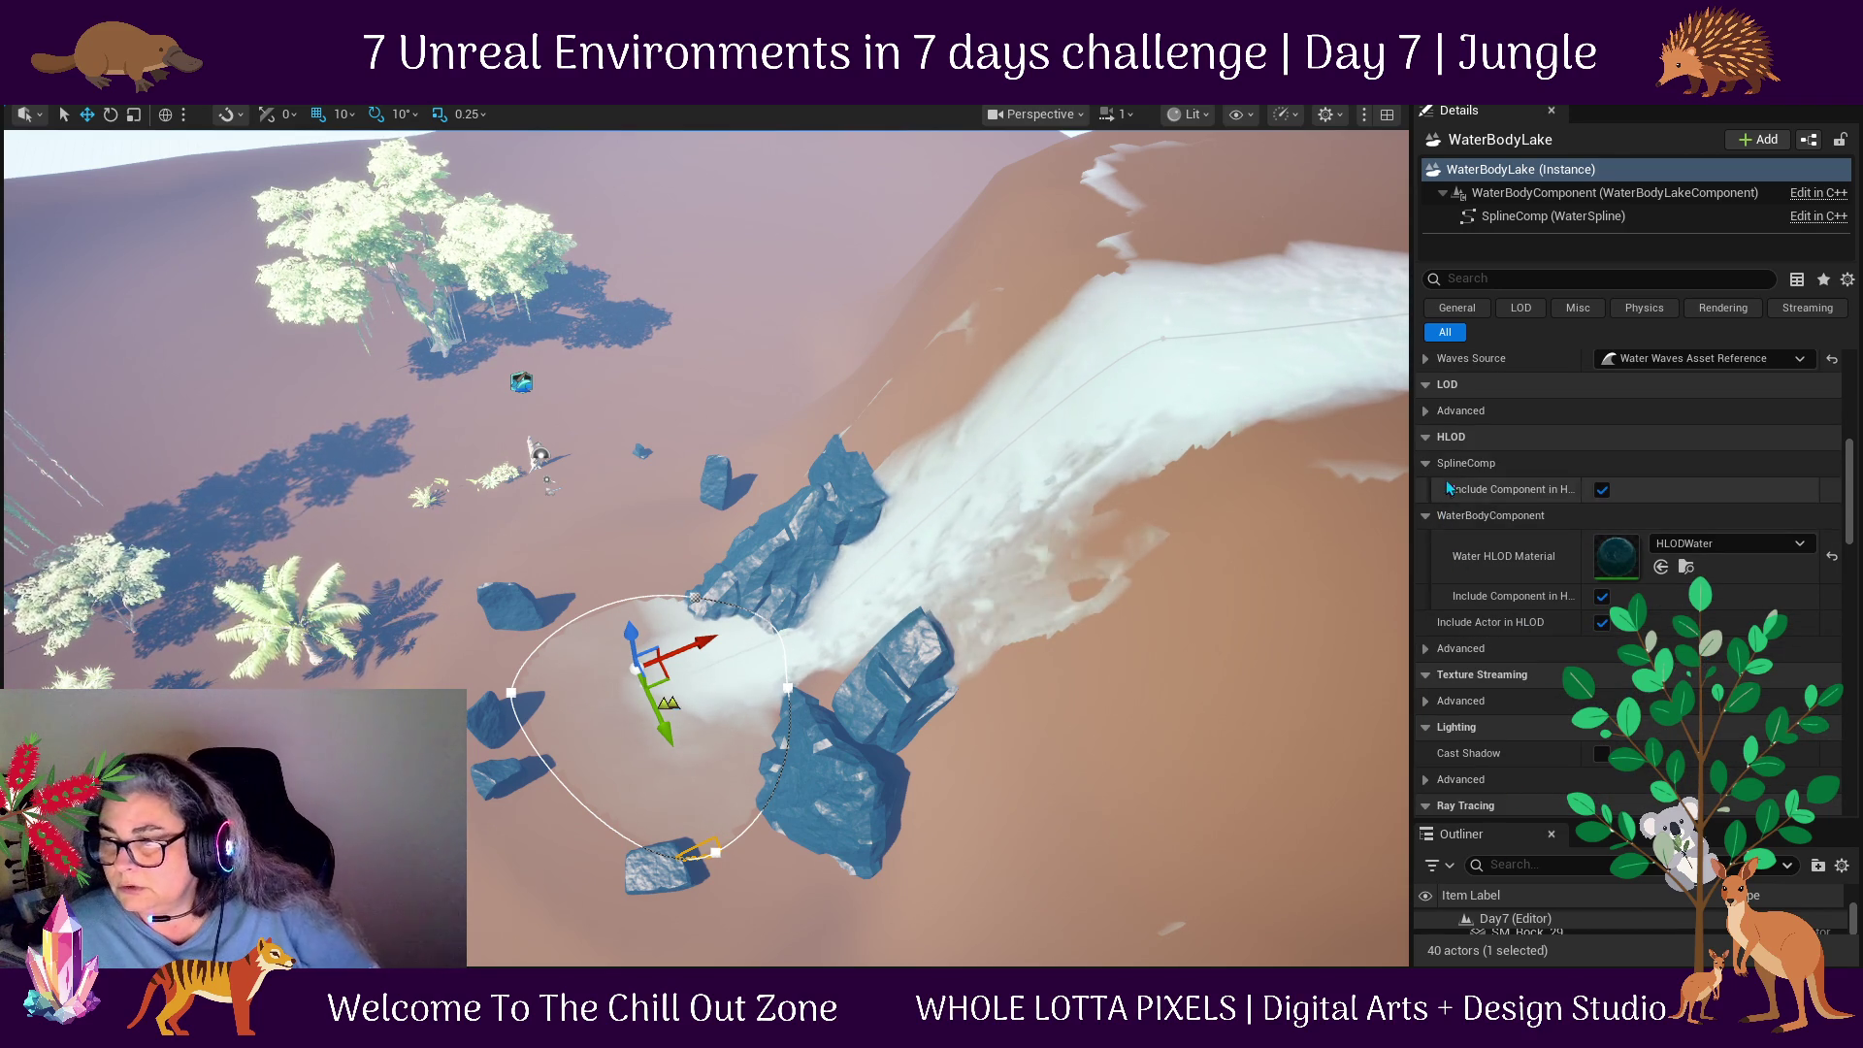
pyautogui.scroll(8, 1459, 499)
pyautogui.click(1527, 214)
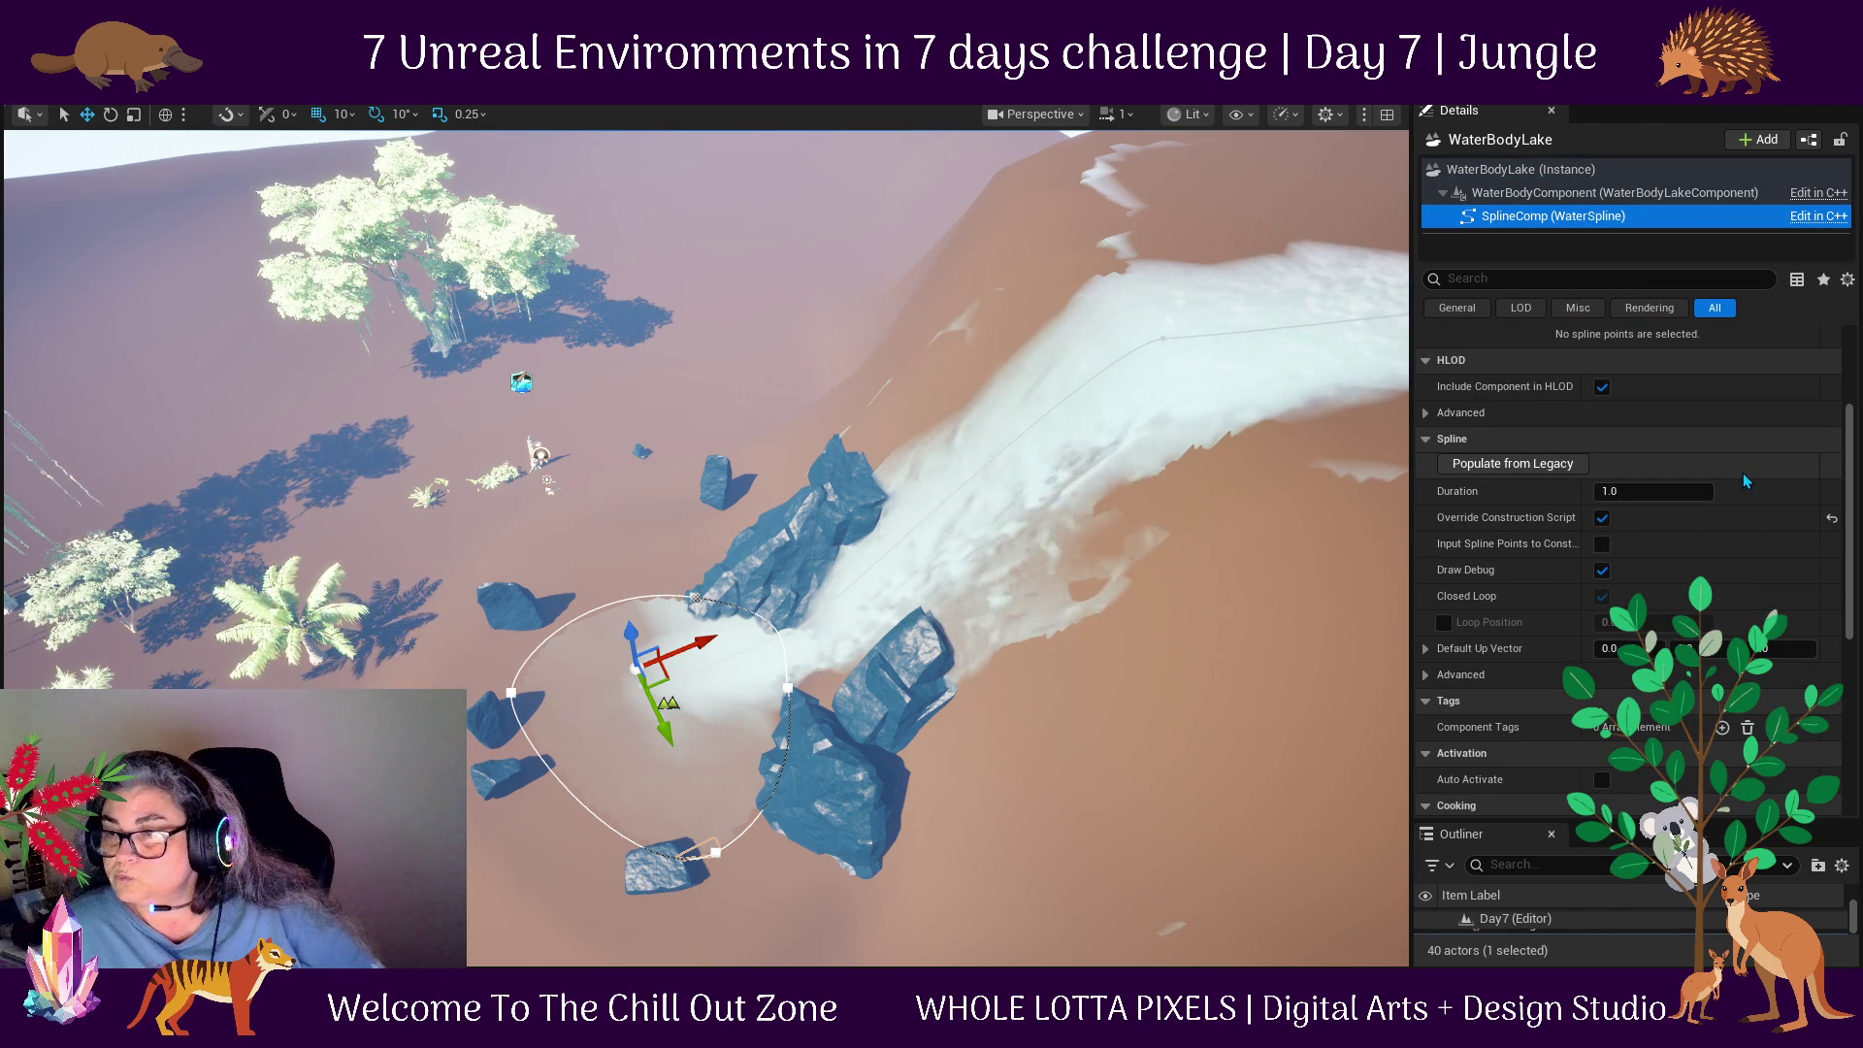
# Review the SplineComp settings, then return to the WaterBodyLake (Instance) properties.
pyautogui.scroll(4, 1716, 504)
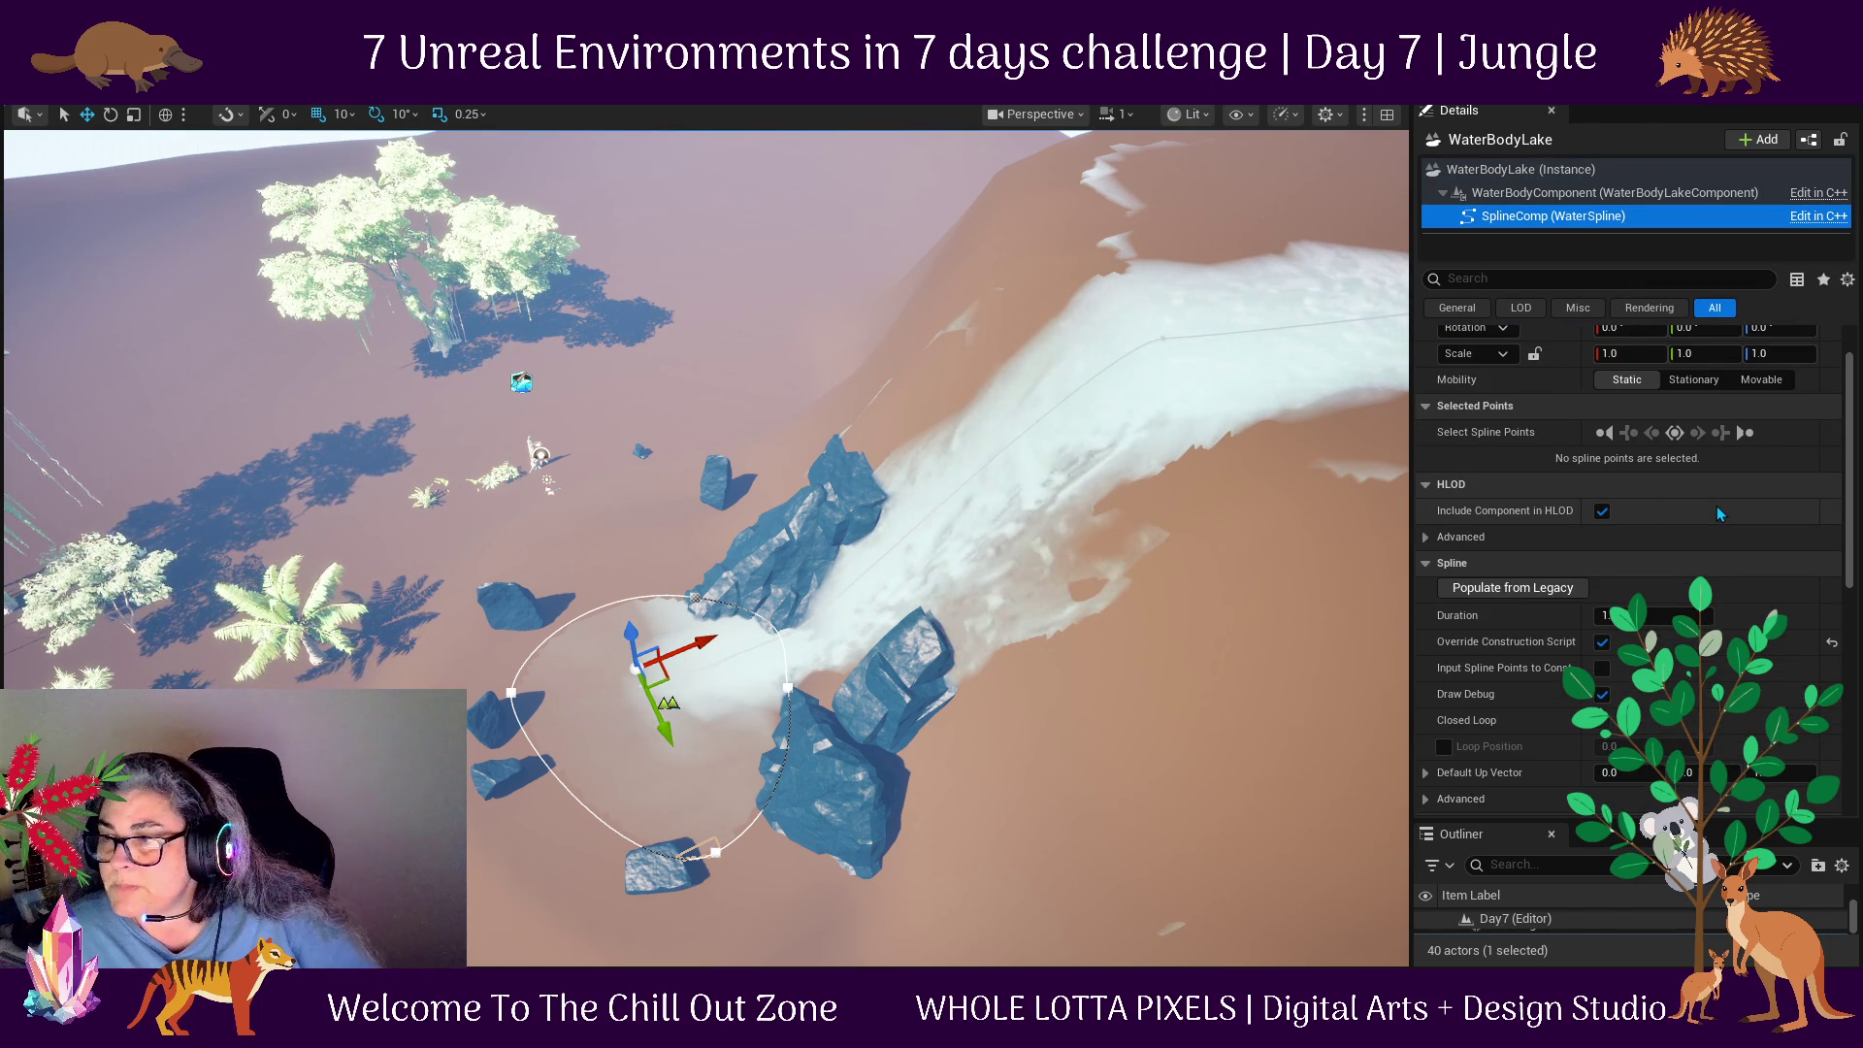
pyautogui.scroll(2, 1720, 515)
pyautogui.scroll(-4, 1720, 514)
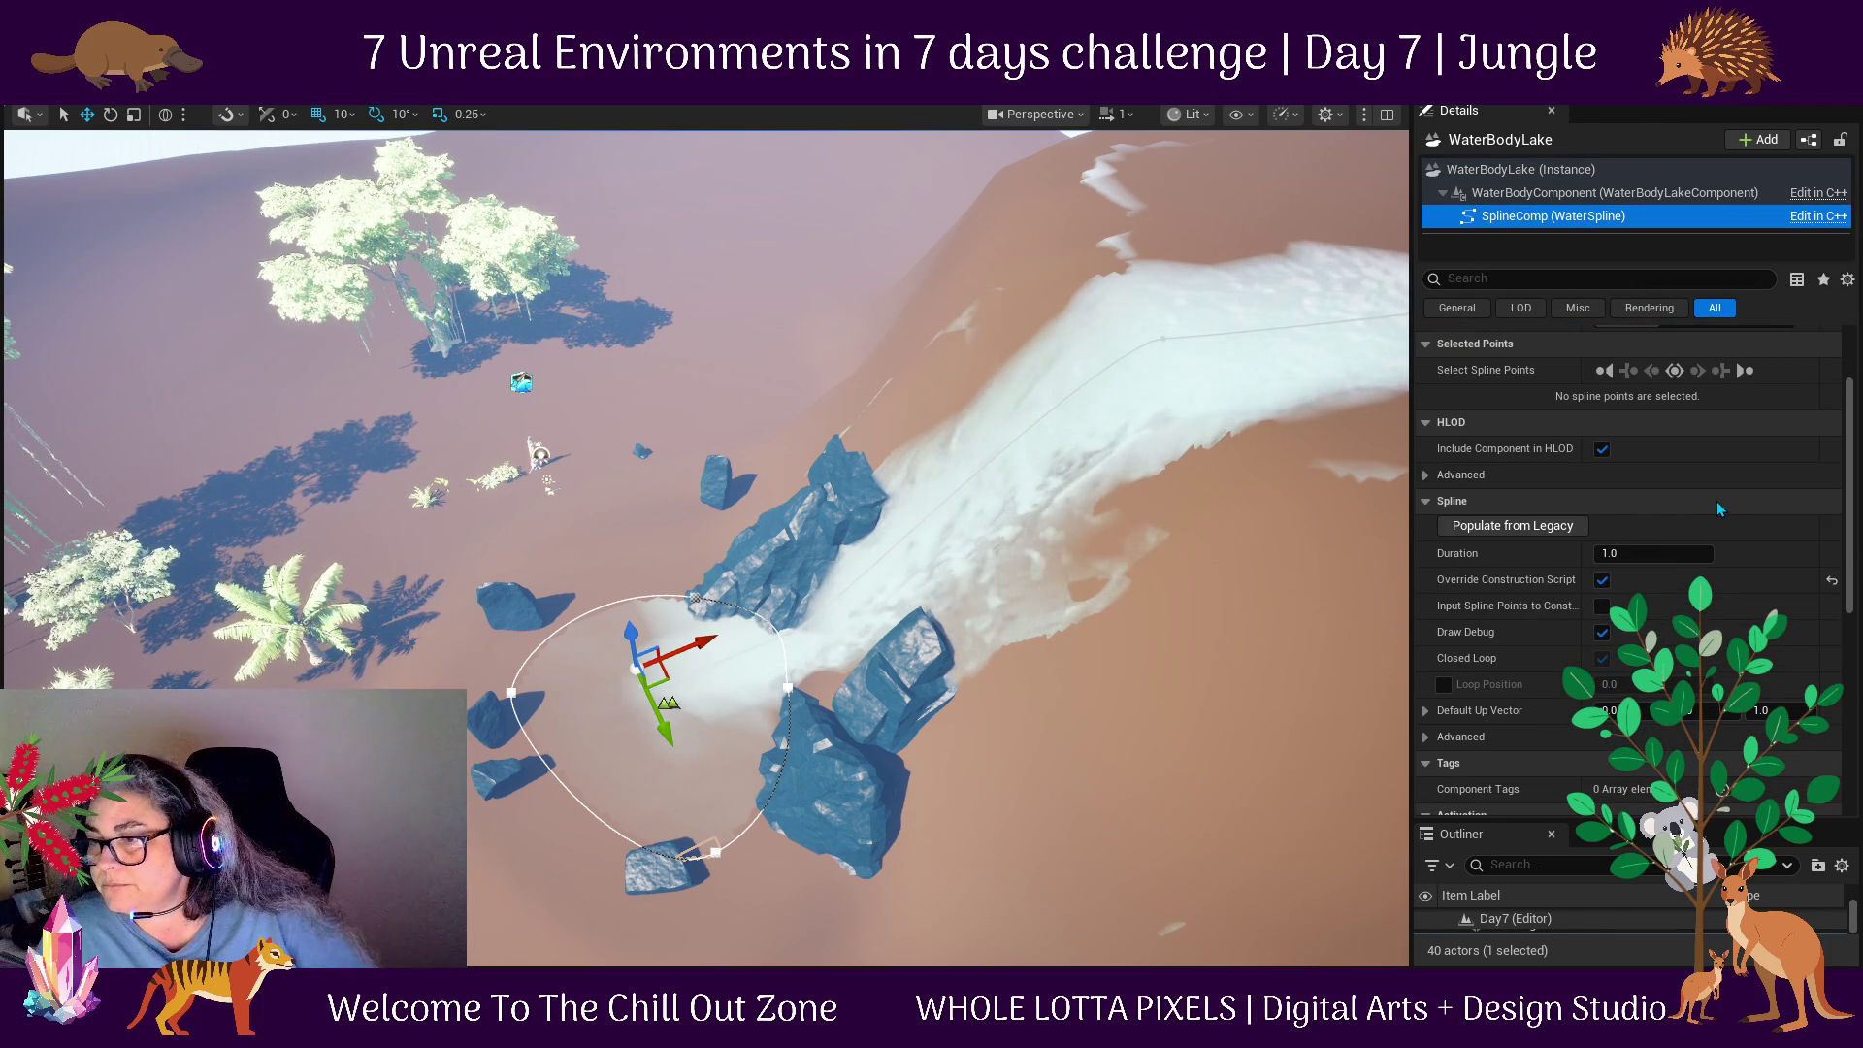
pyautogui.scroll(-8, 1716, 501)
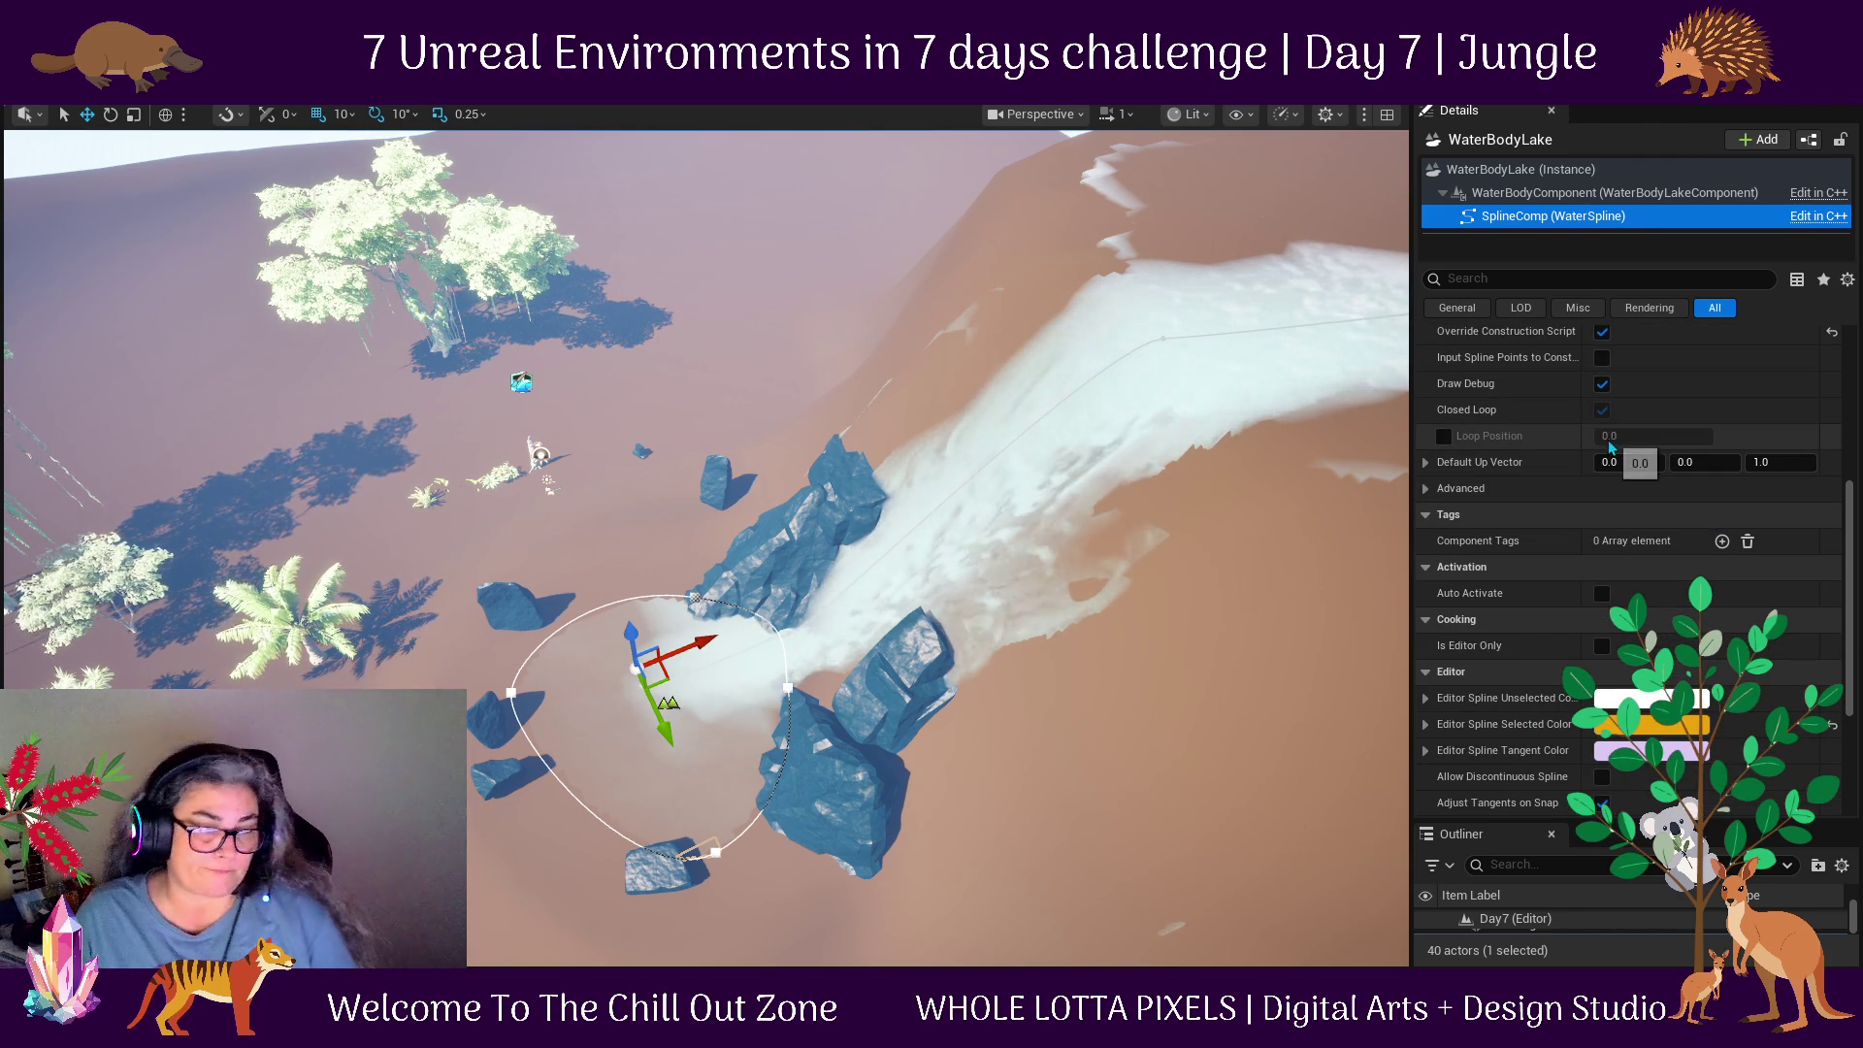
pyautogui.scroll(-2, 1708, 549)
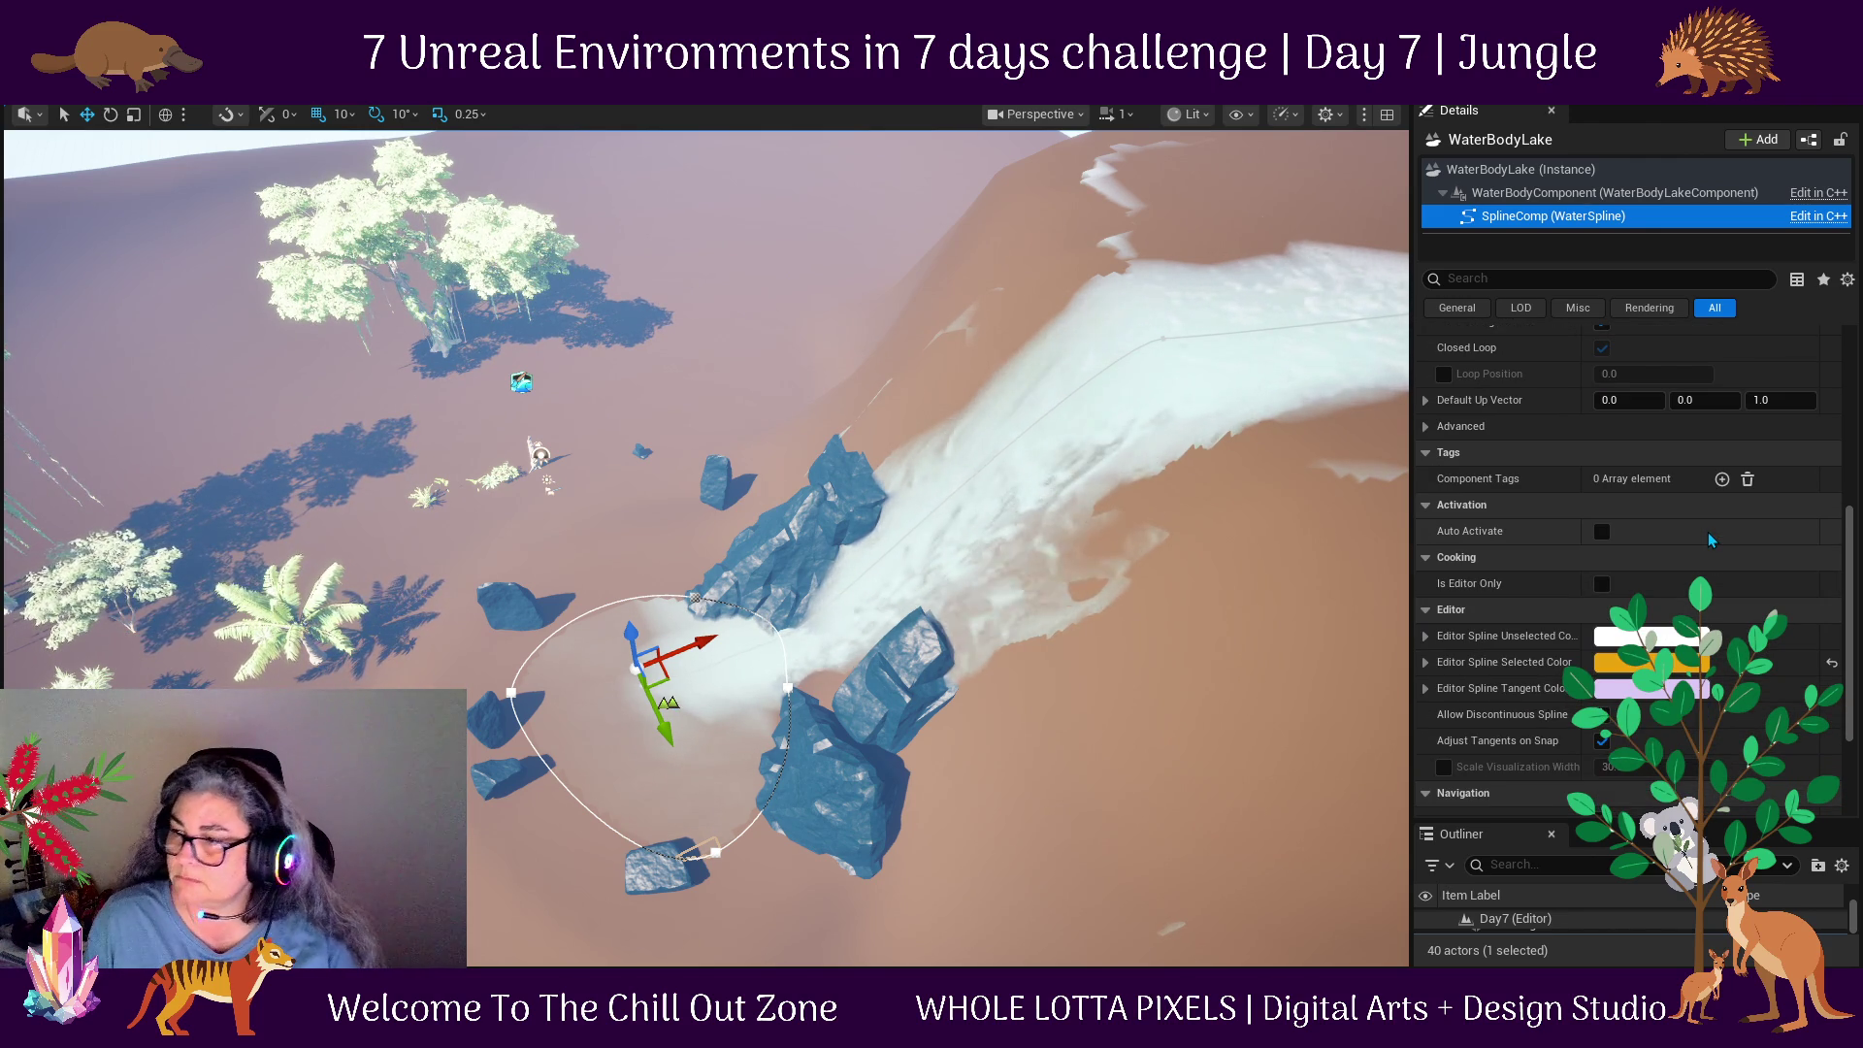
pyautogui.scroll(-6, 1705, 529)
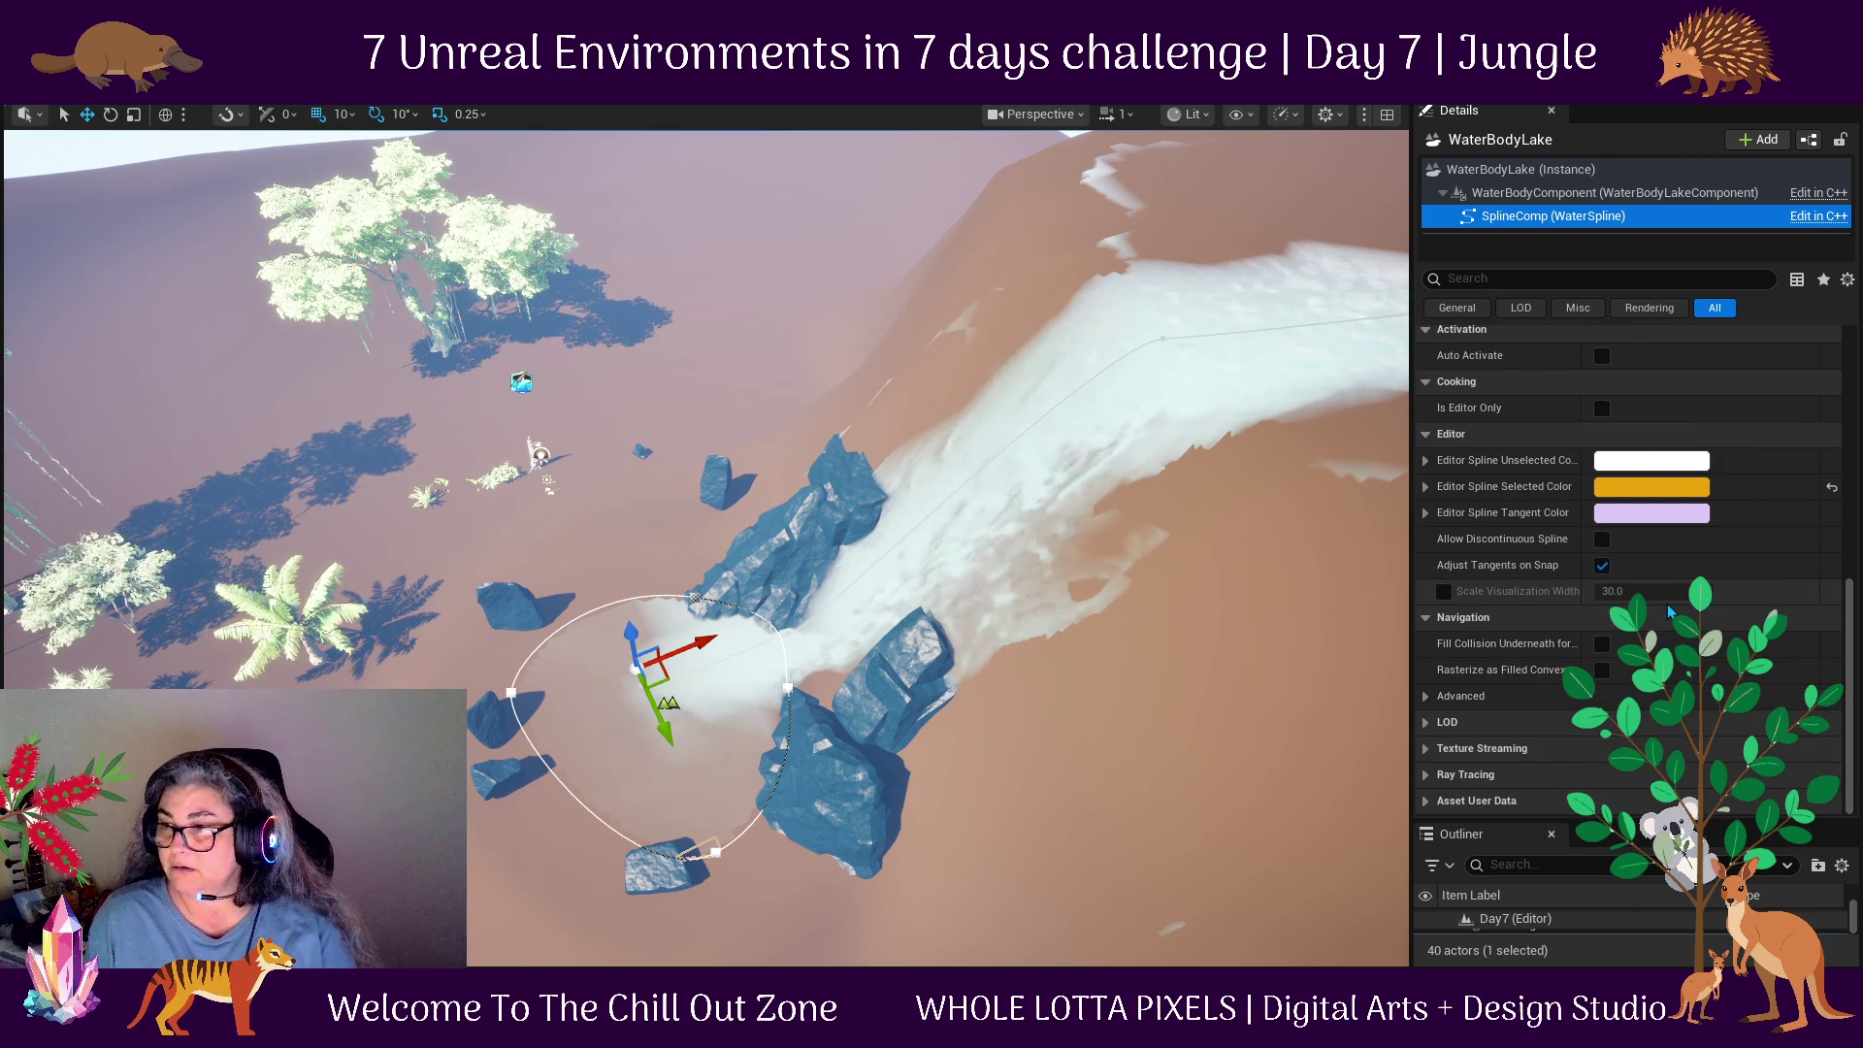
pyautogui.scroll(15, 1669, 612)
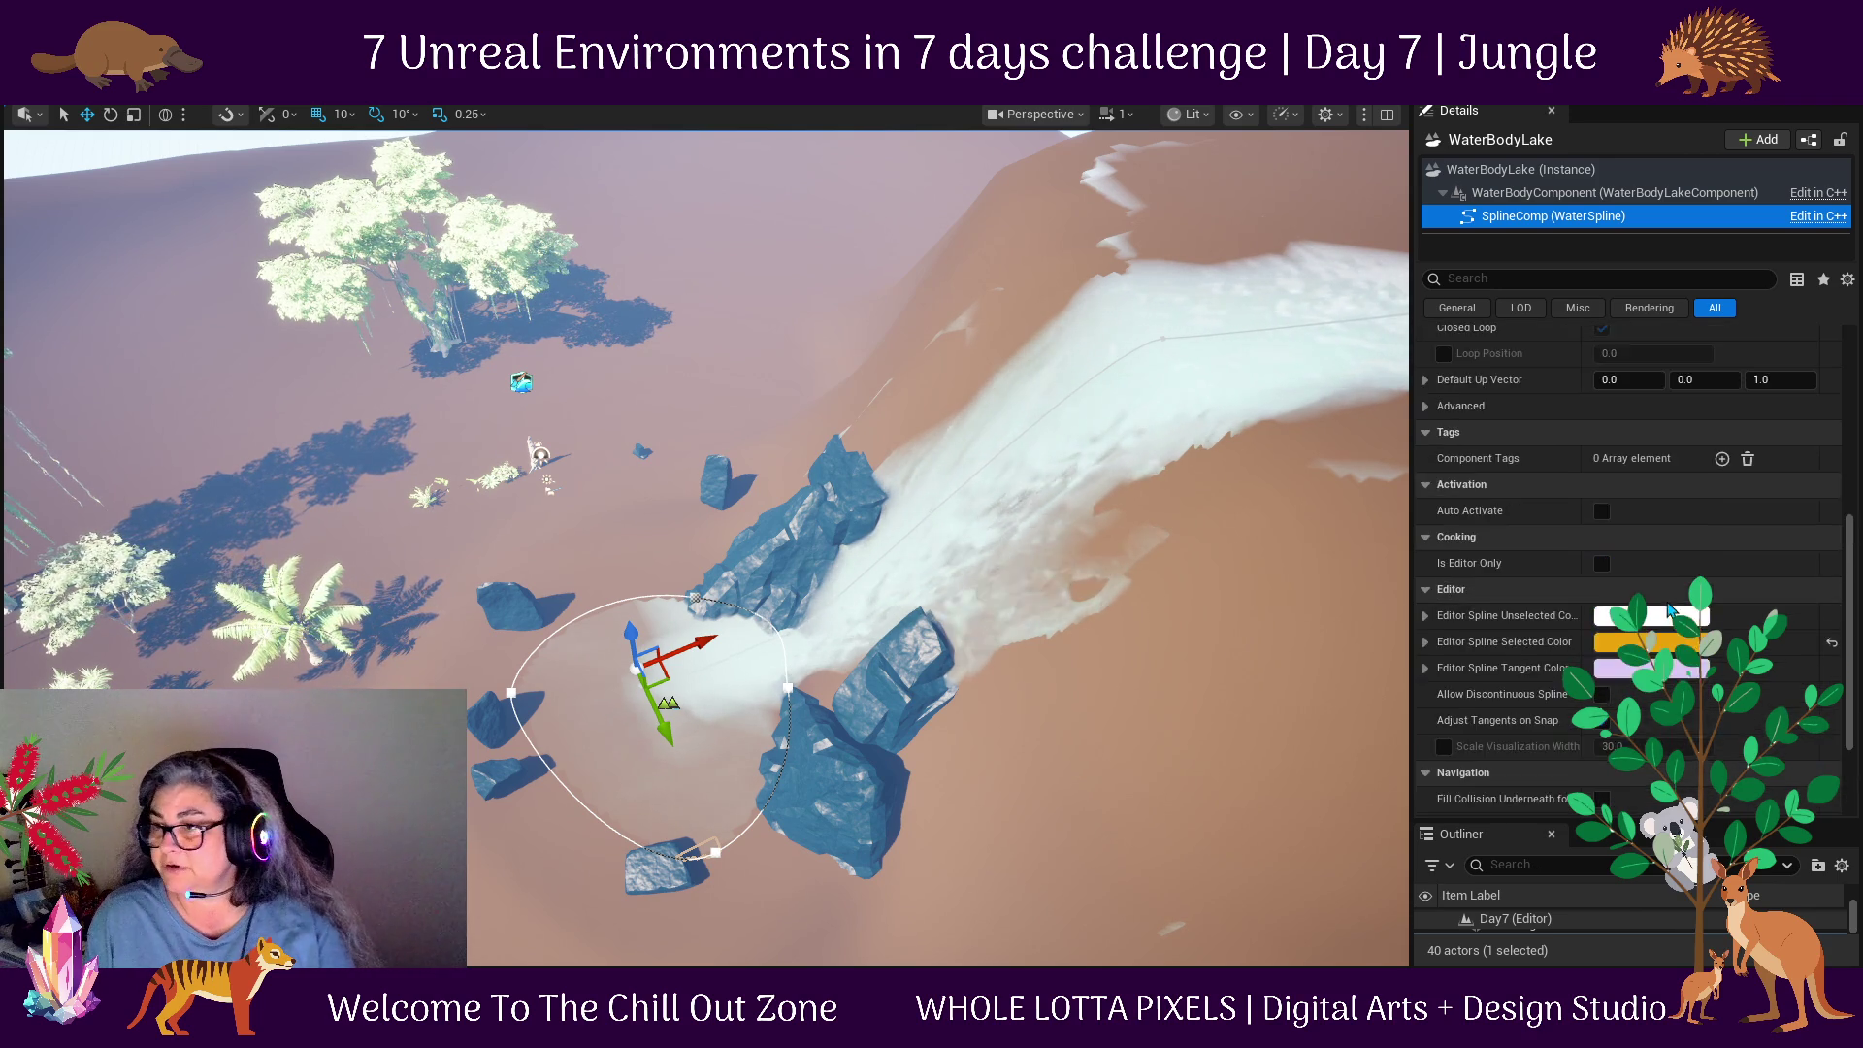
pyautogui.click(1514, 170)
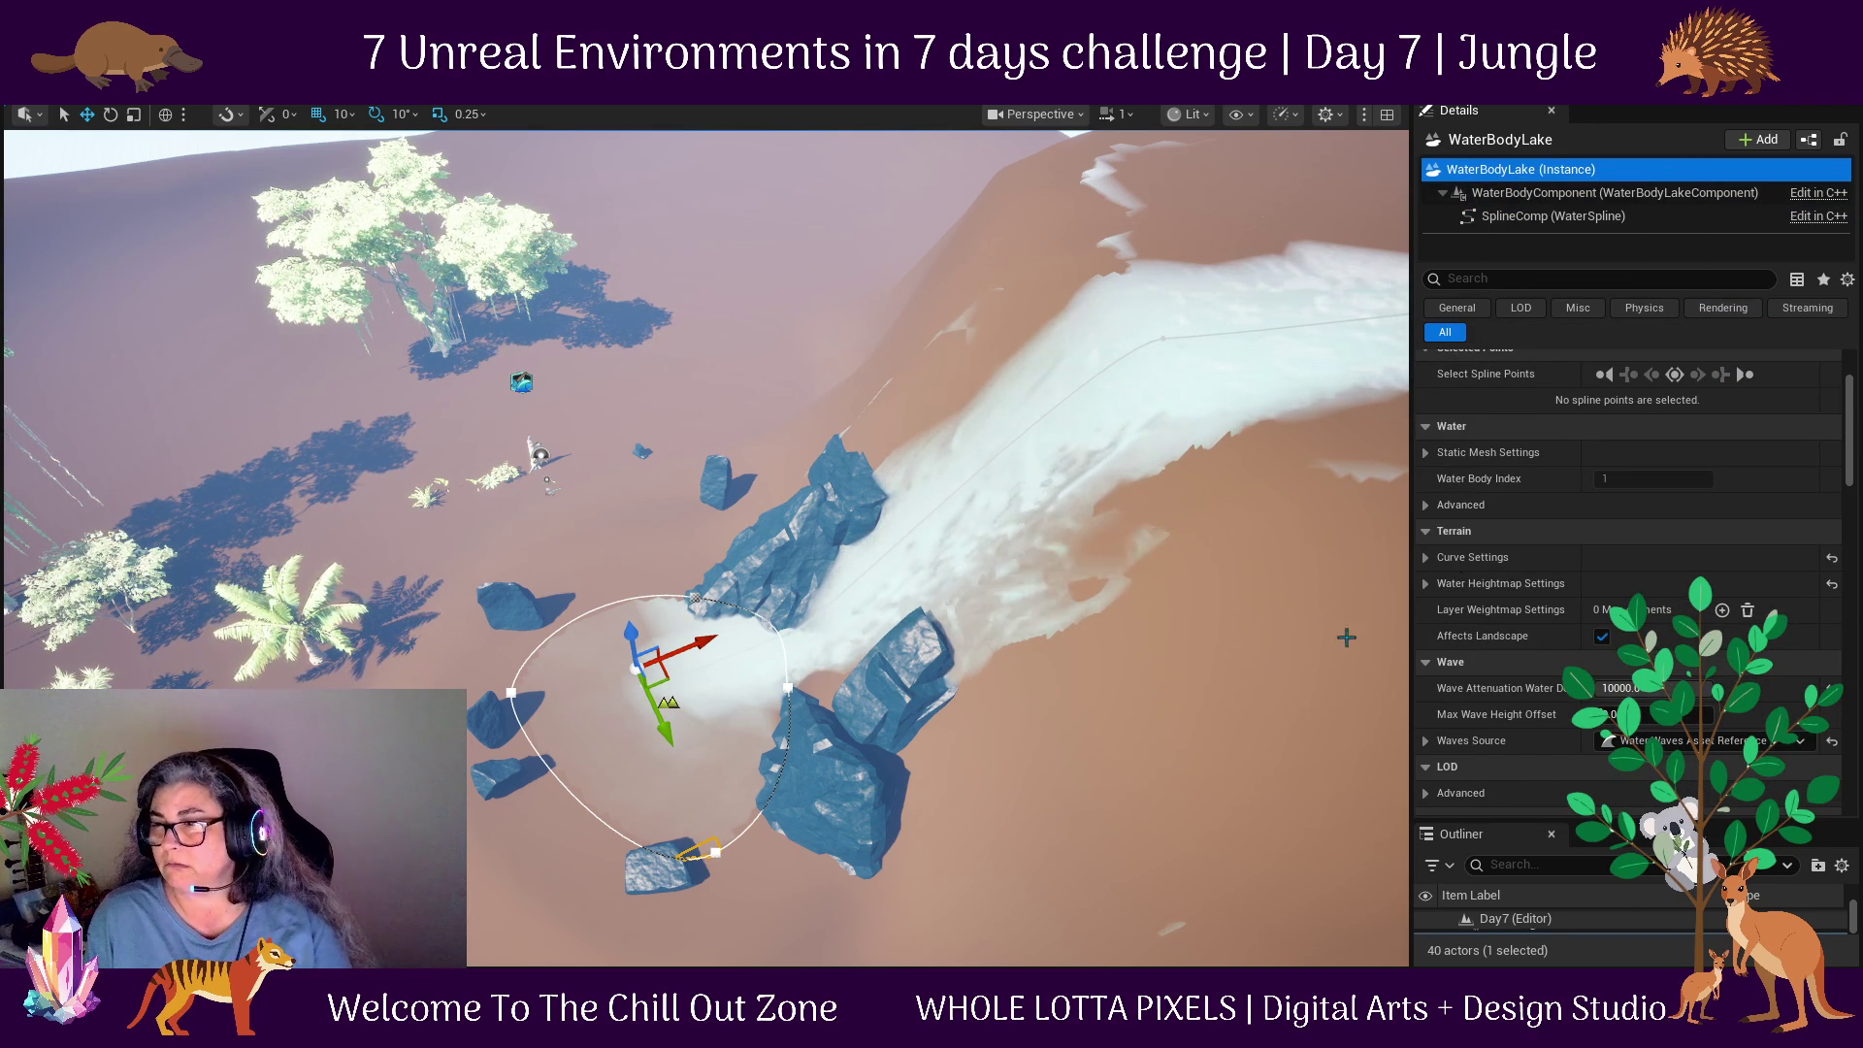
# Filter the lake's Details for 'dep' and set Fixed Water Depth to 1000.
pyautogui.click(1425, 452)
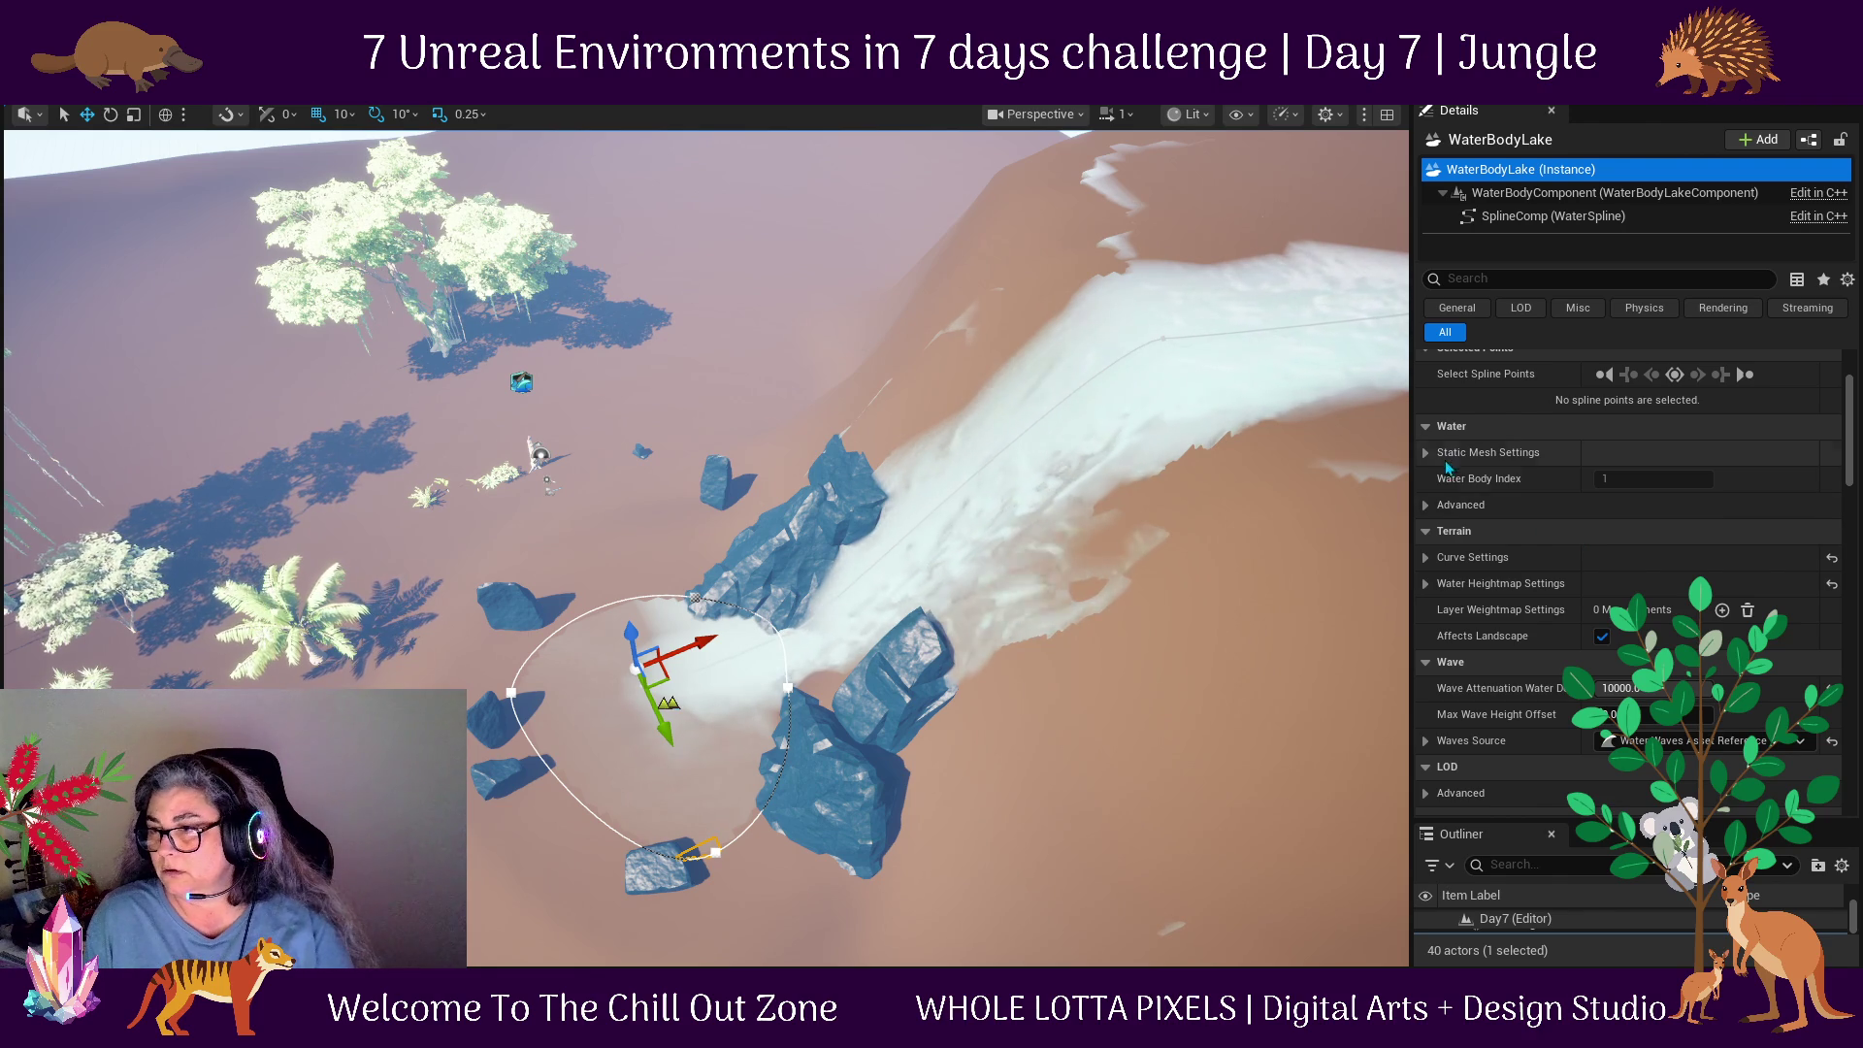
pyautogui.click(1426, 453)
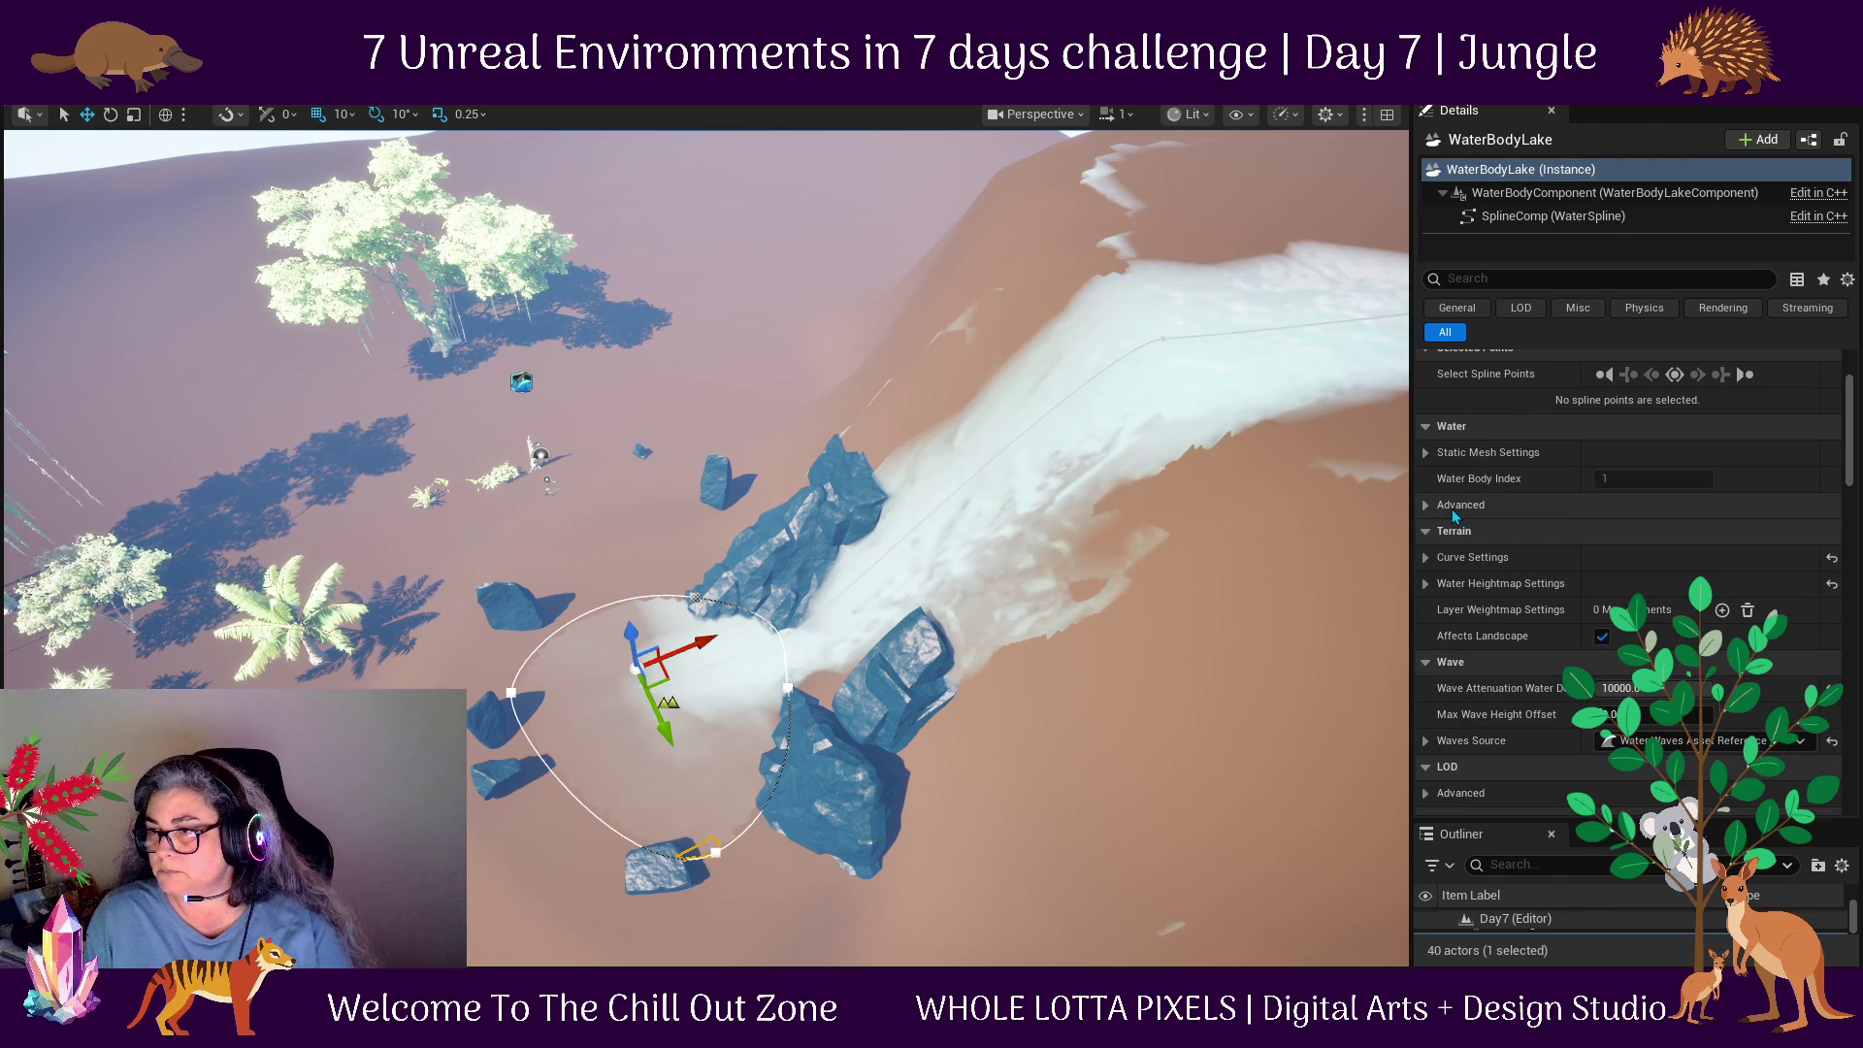
pyautogui.scroll(1, 1544, 605)
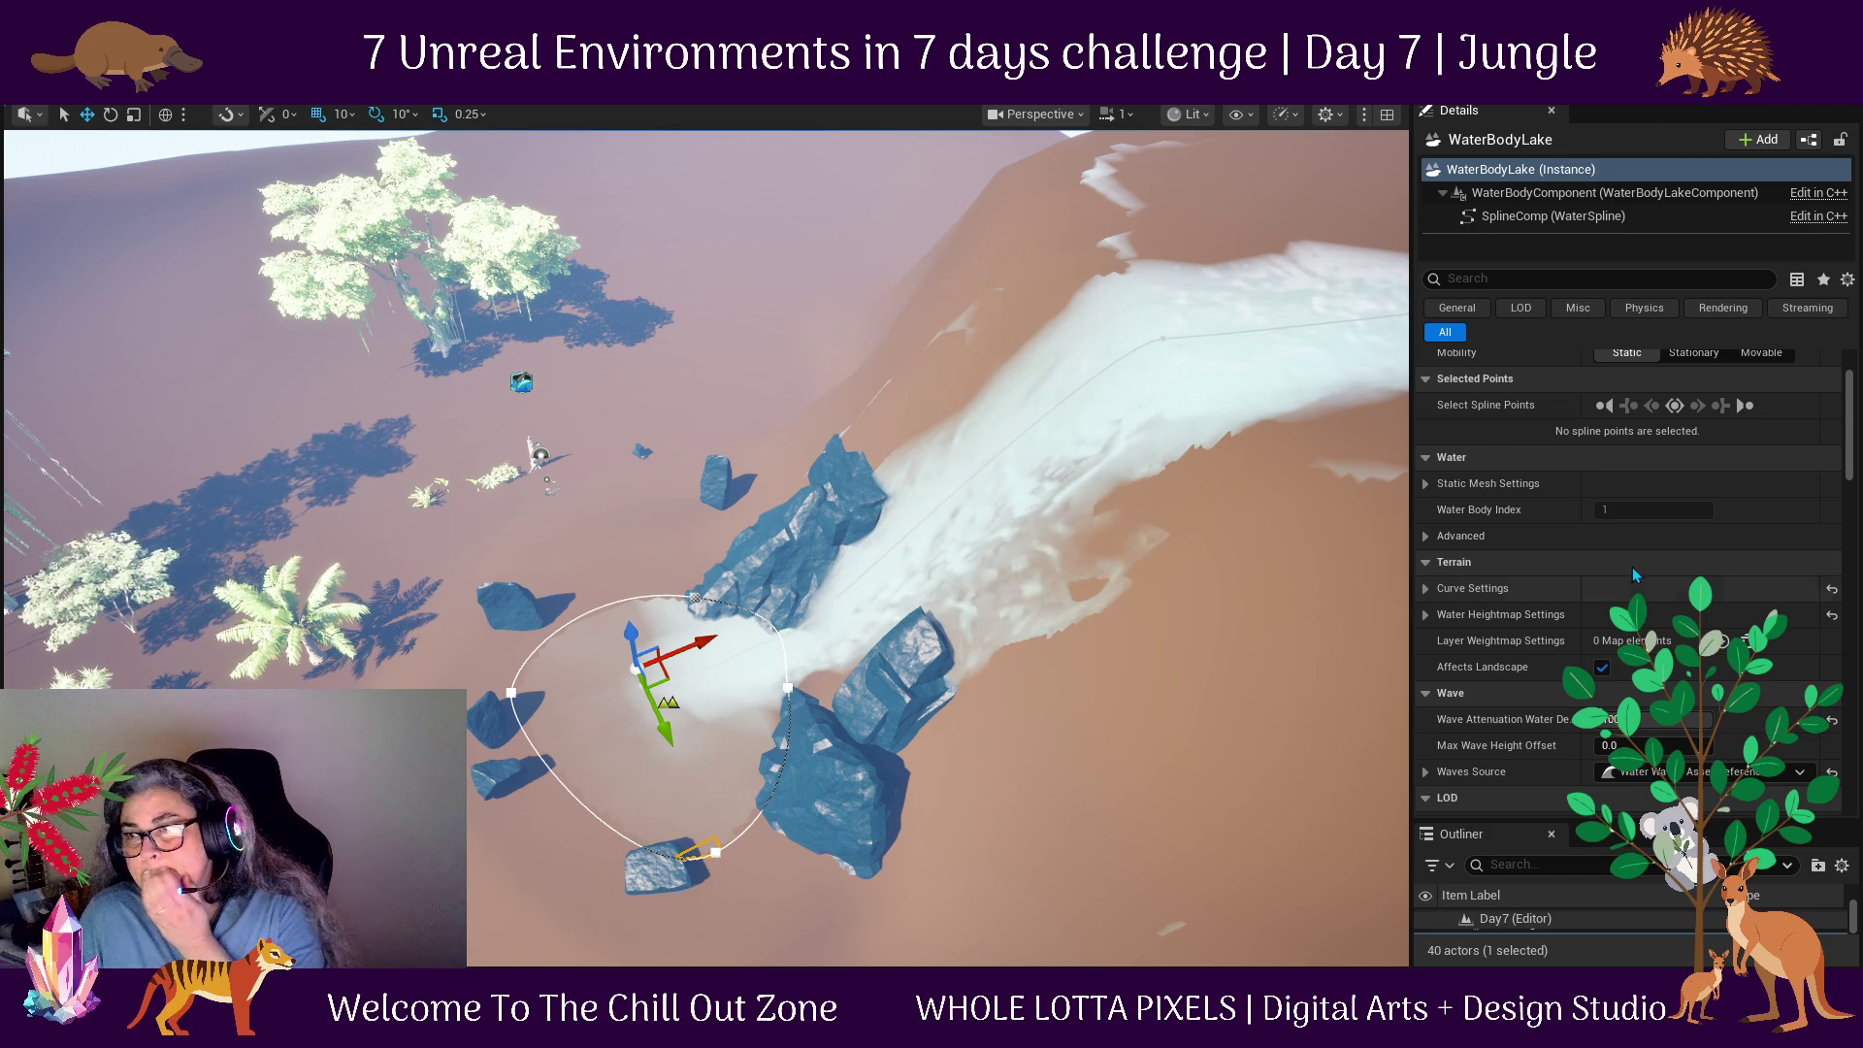
pyautogui.scroll(3, 1632, 563)
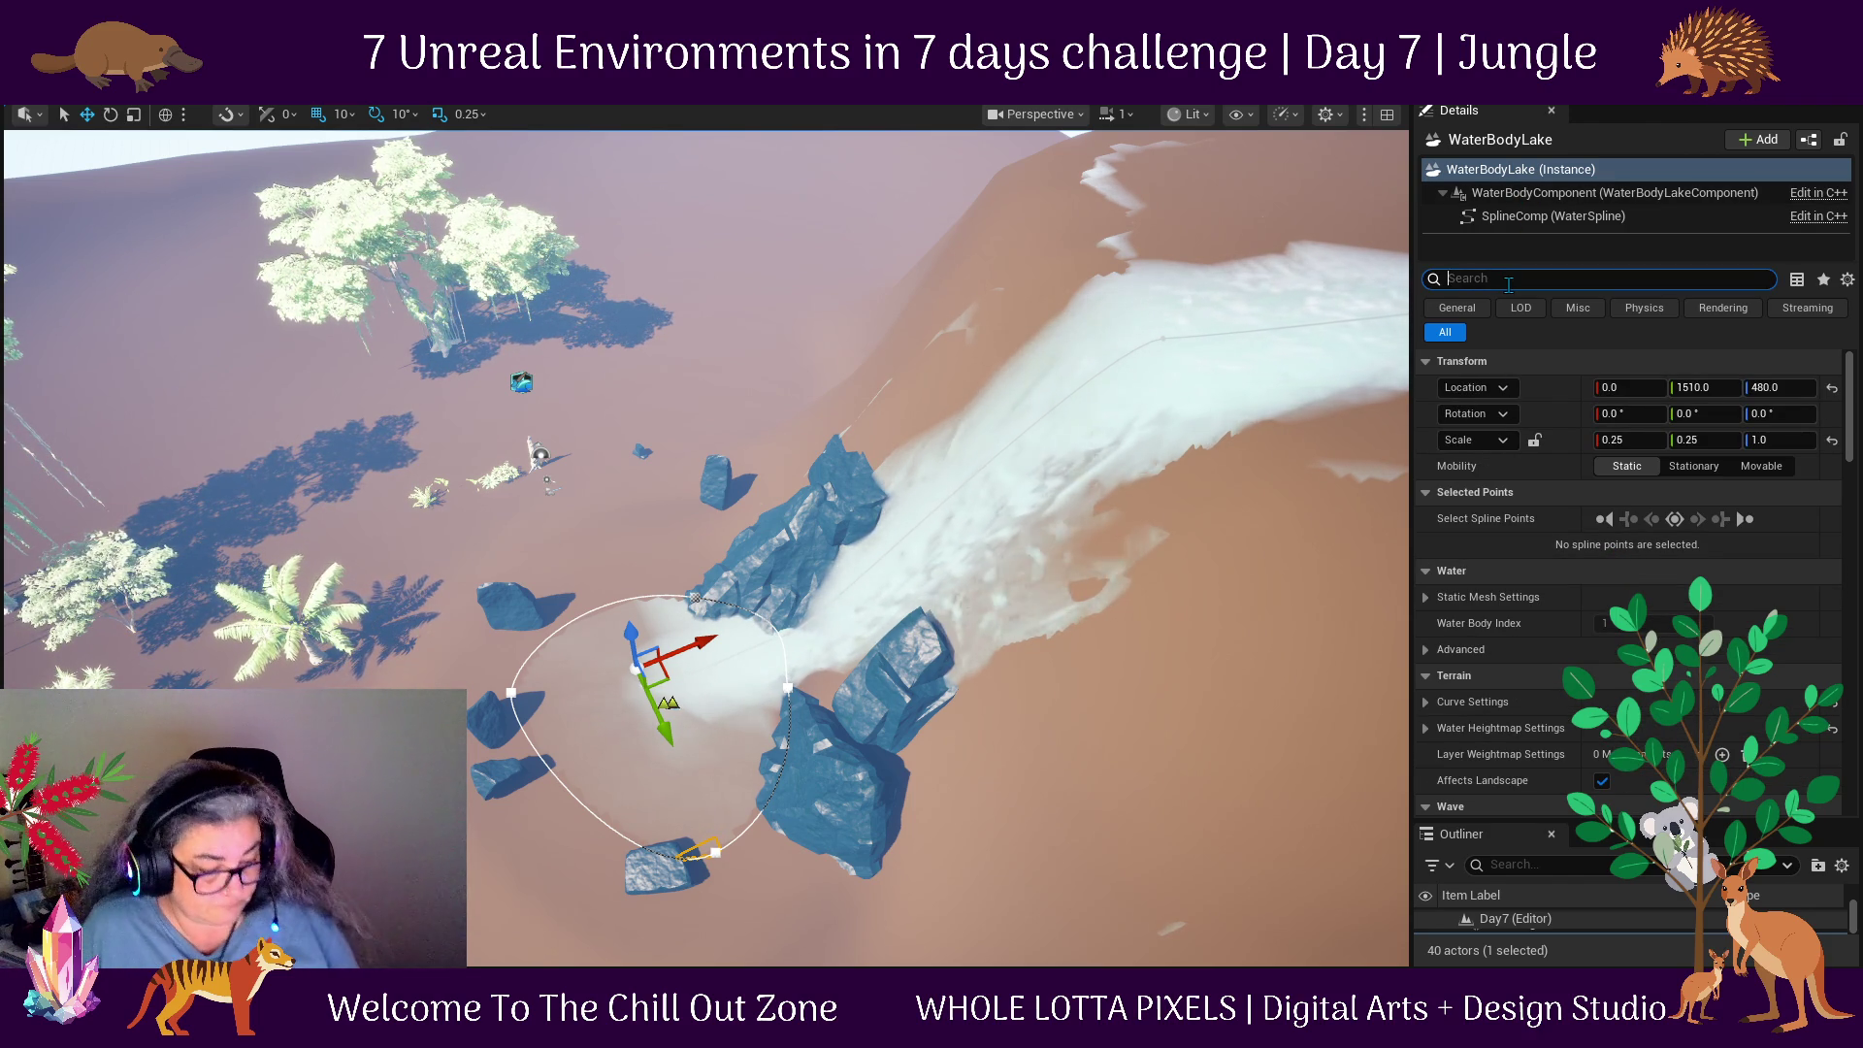
pyautogui.write('dep')
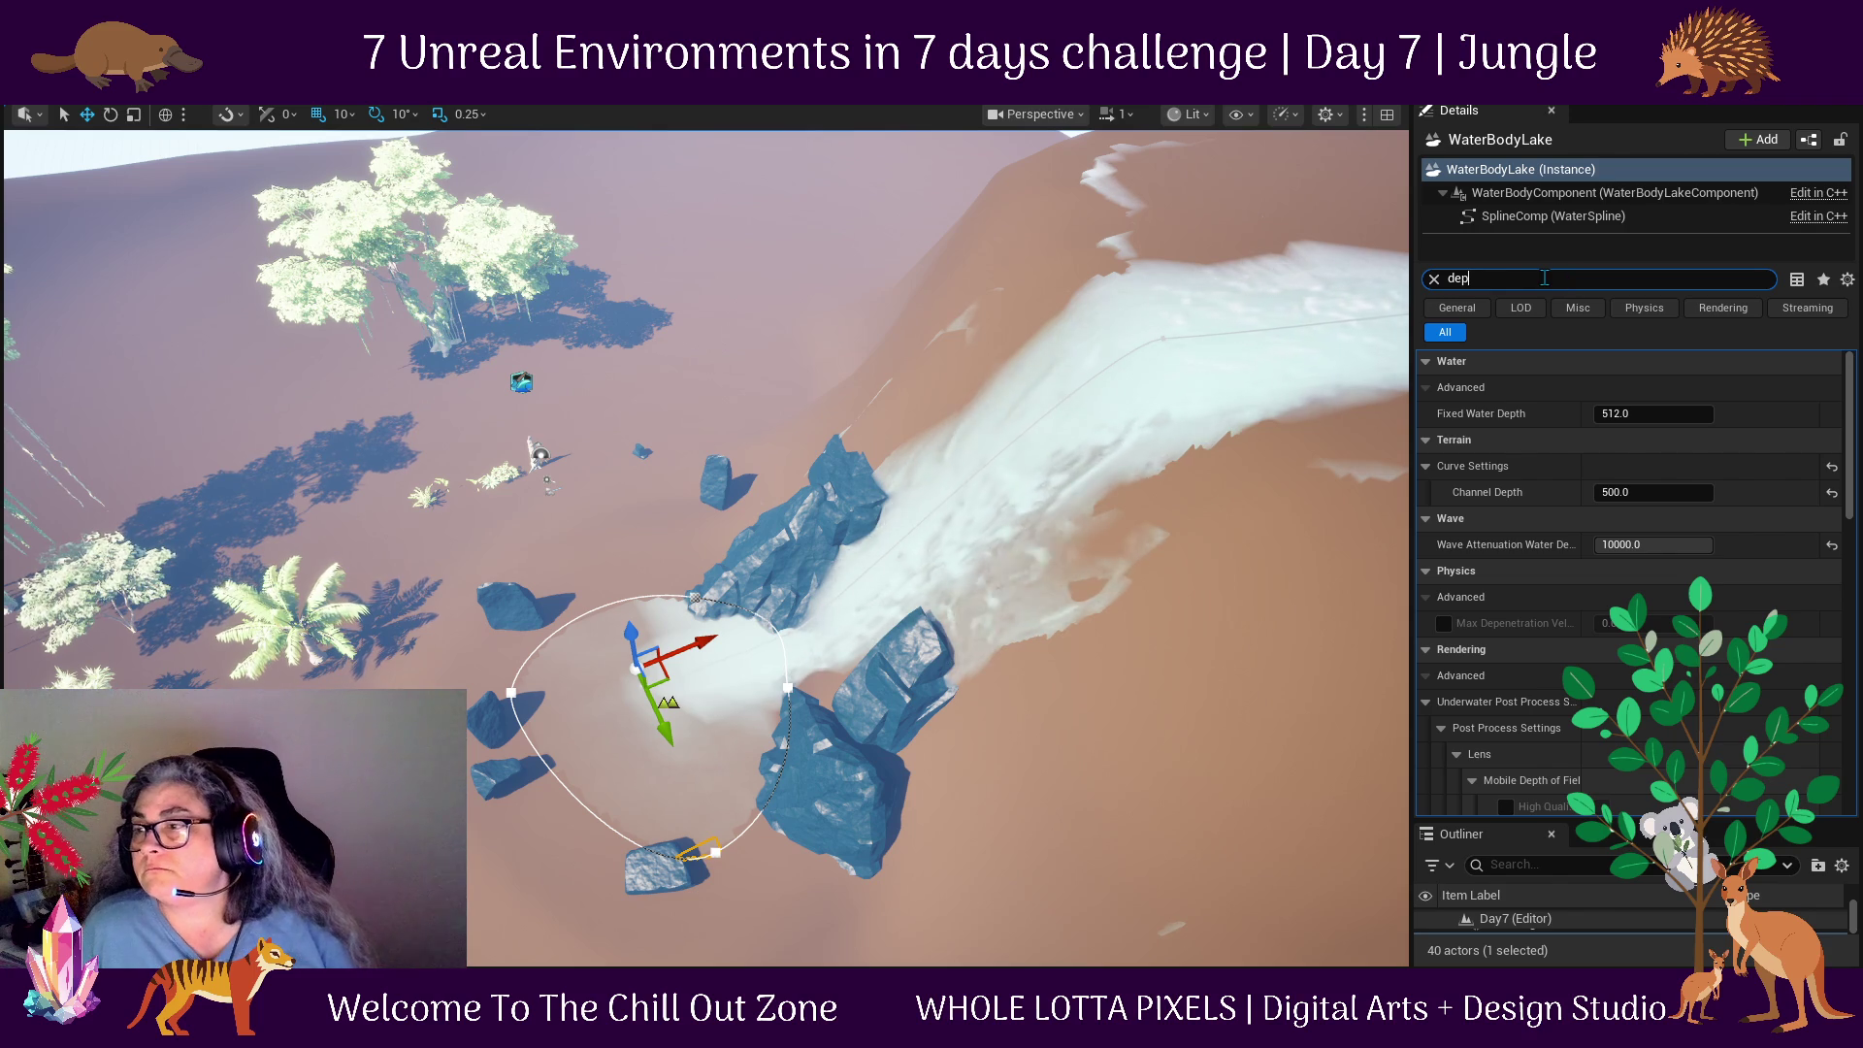
pyautogui.click(1648, 410)
pyautogui.write('10')
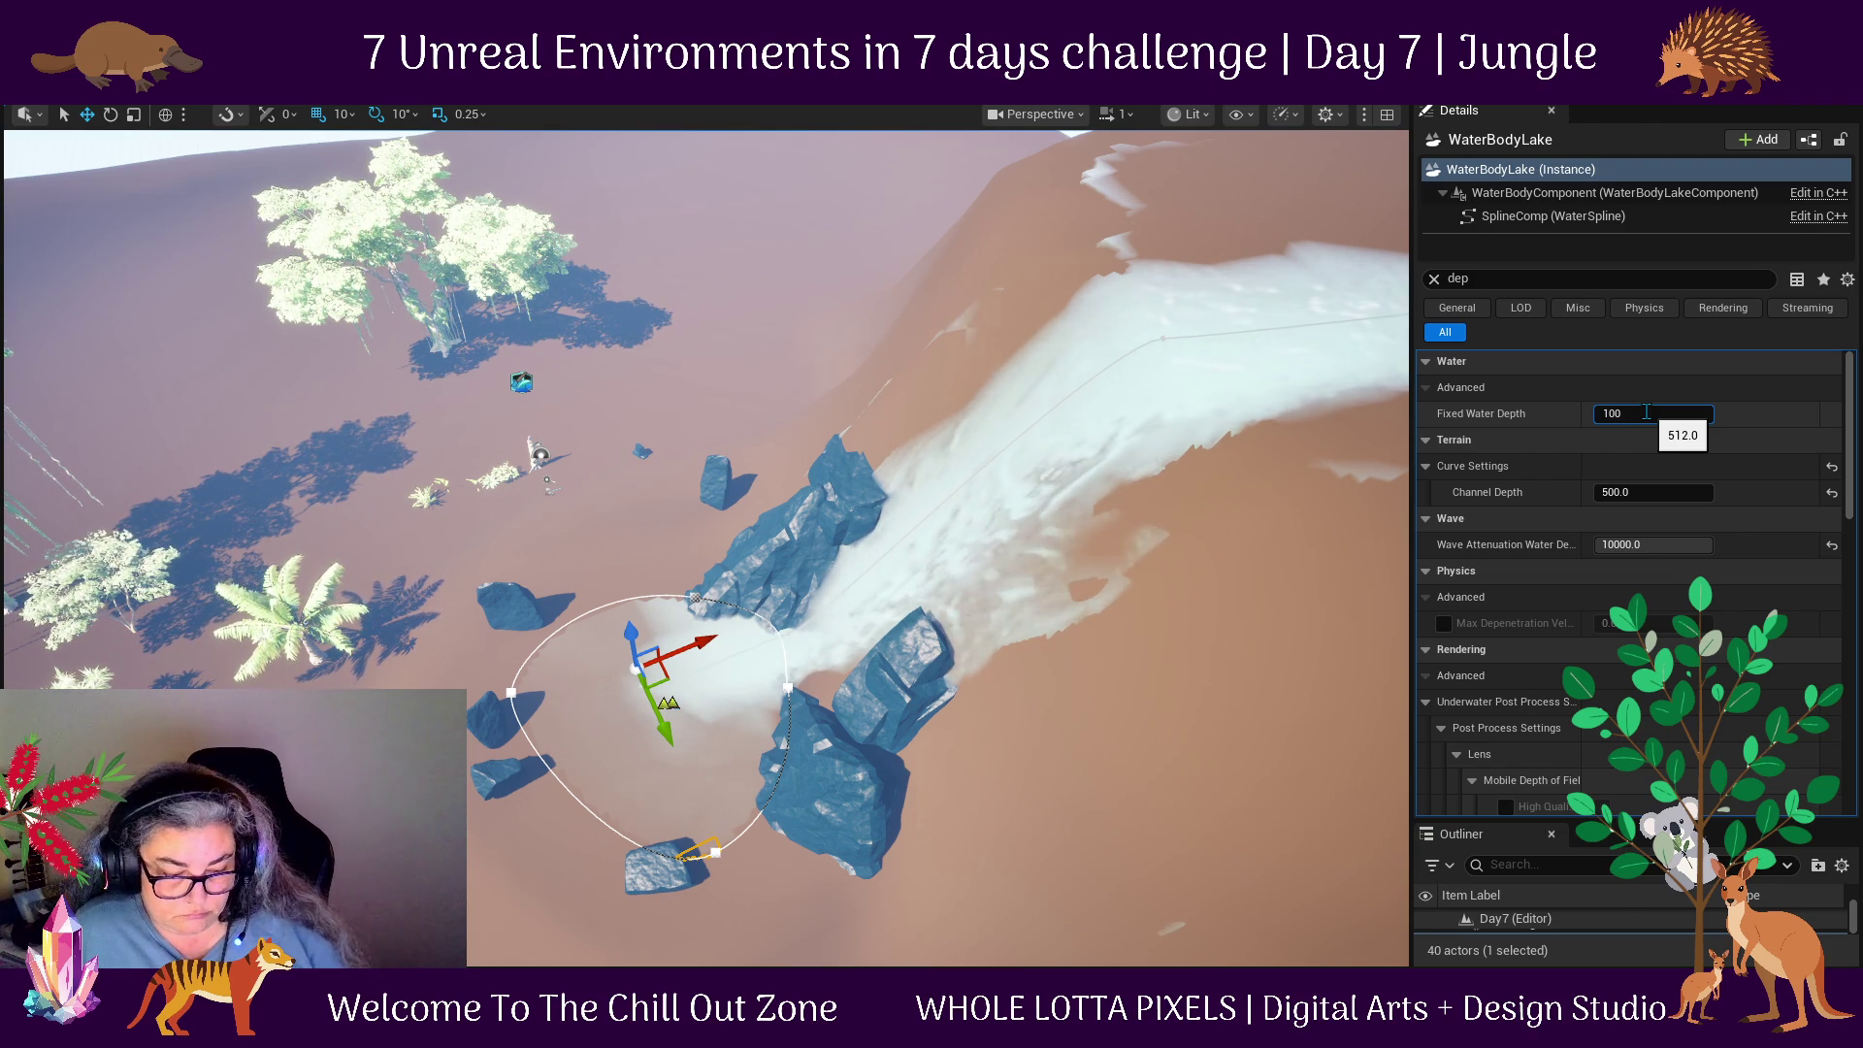
pyautogui.write('0')
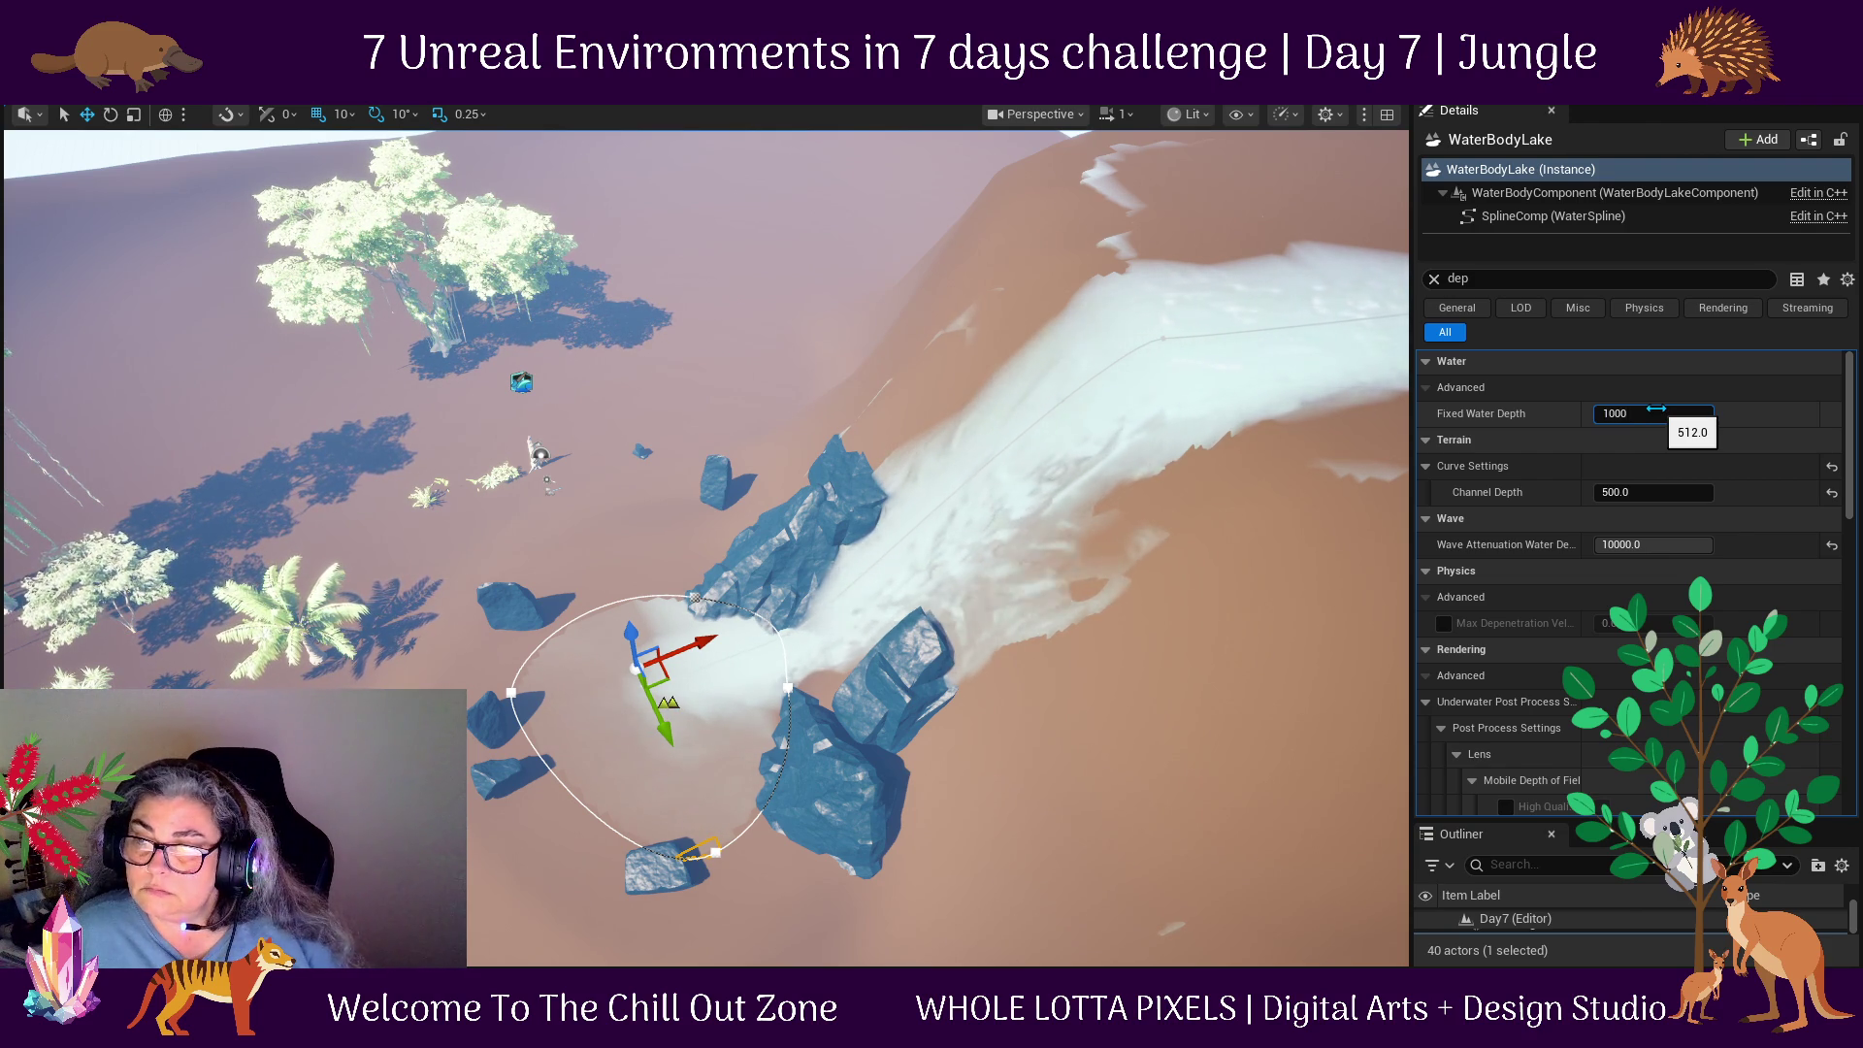
pyautogui.press('Return')
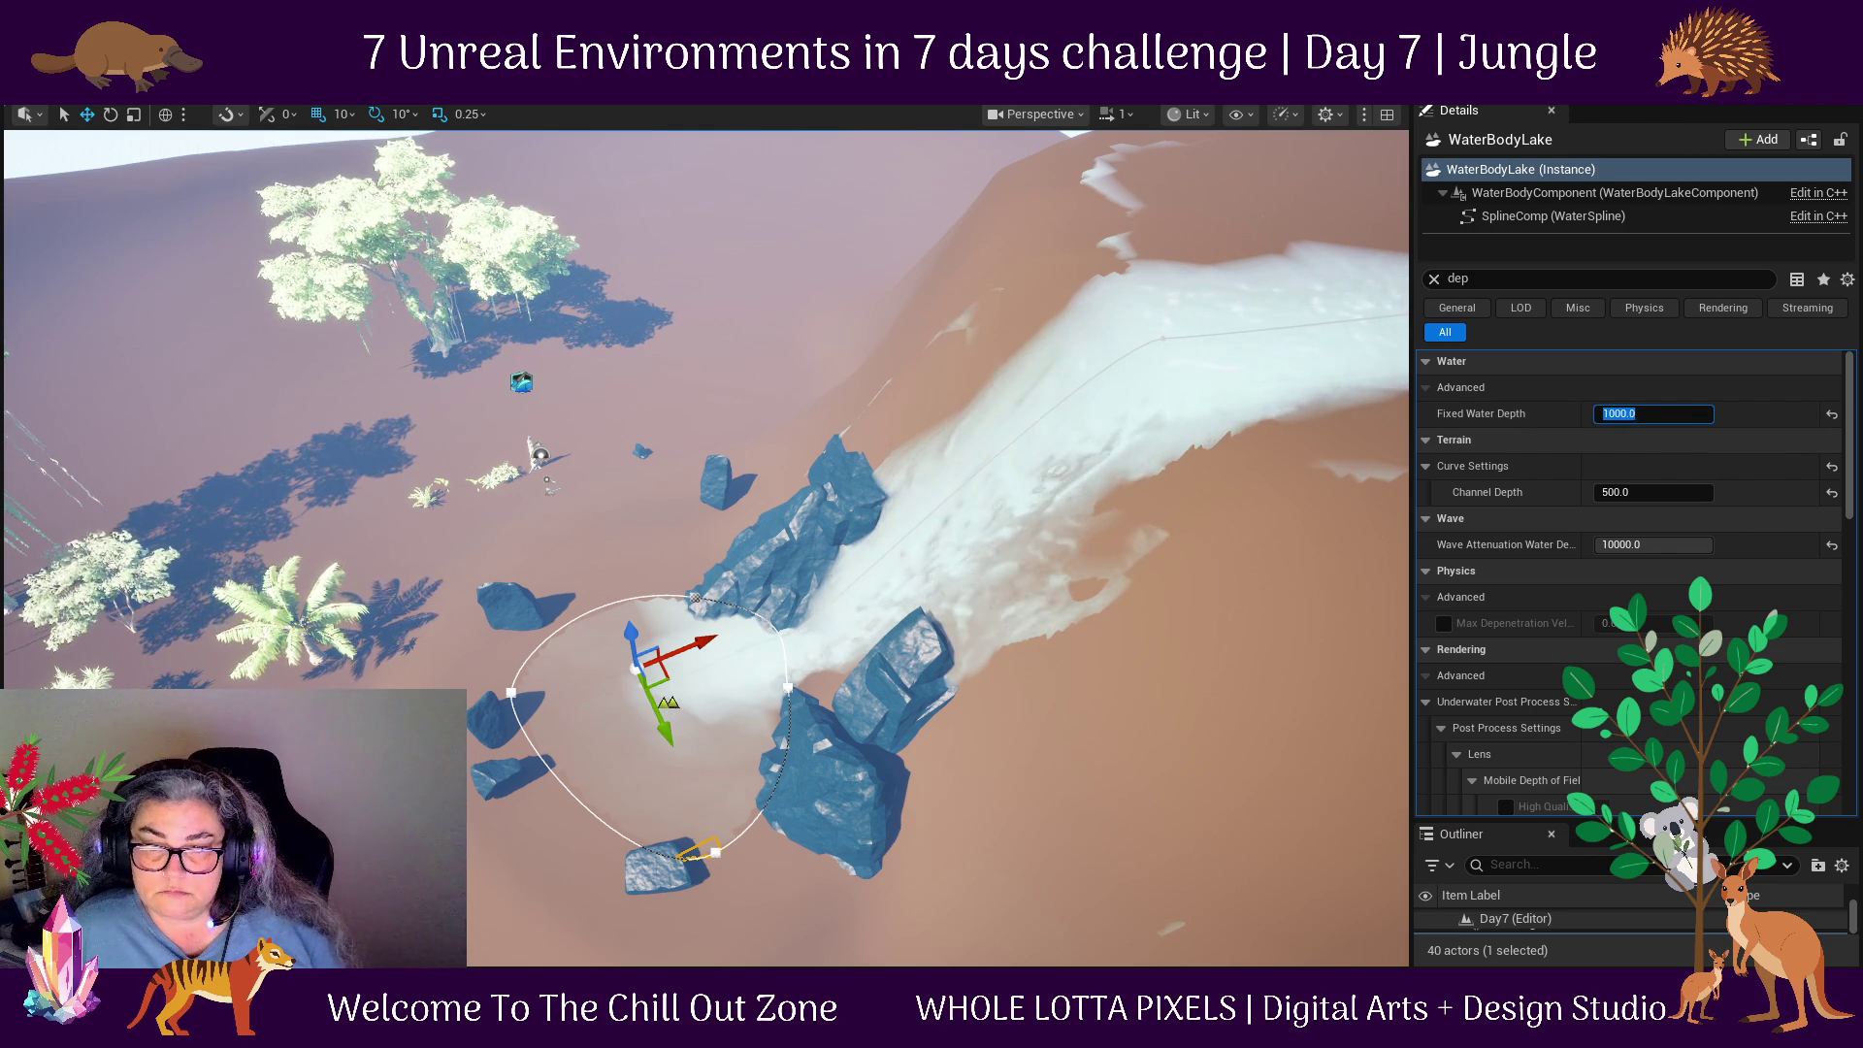
# Frame the river and lake from front and overhead angles, ending with the lake selected.
pyautogui.click(666, 724)
pyautogui.press('f')
pyautogui.moveTo(757, 771); pyautogui.dragTo(757, 597)
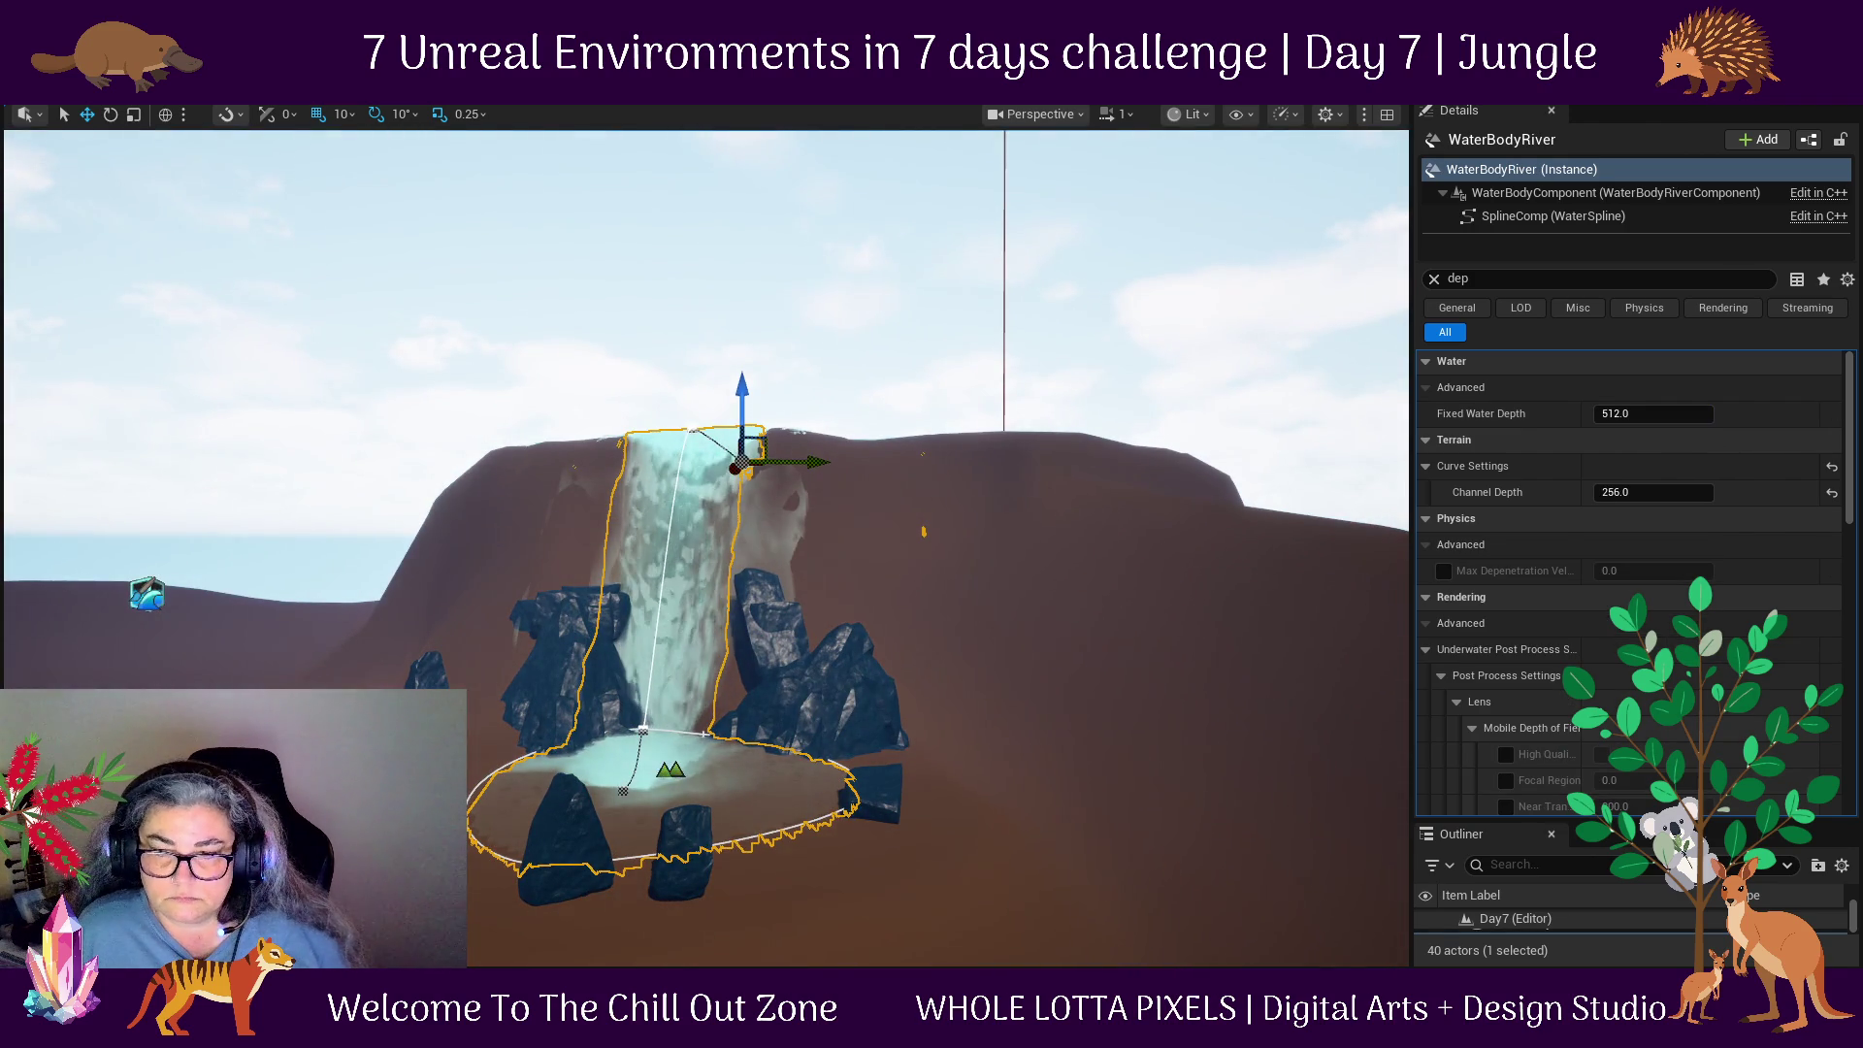
pyautogui.click(733, 784)
pyautogui.moveTo(733, 784); pyautogui.dragTo(733, 680)
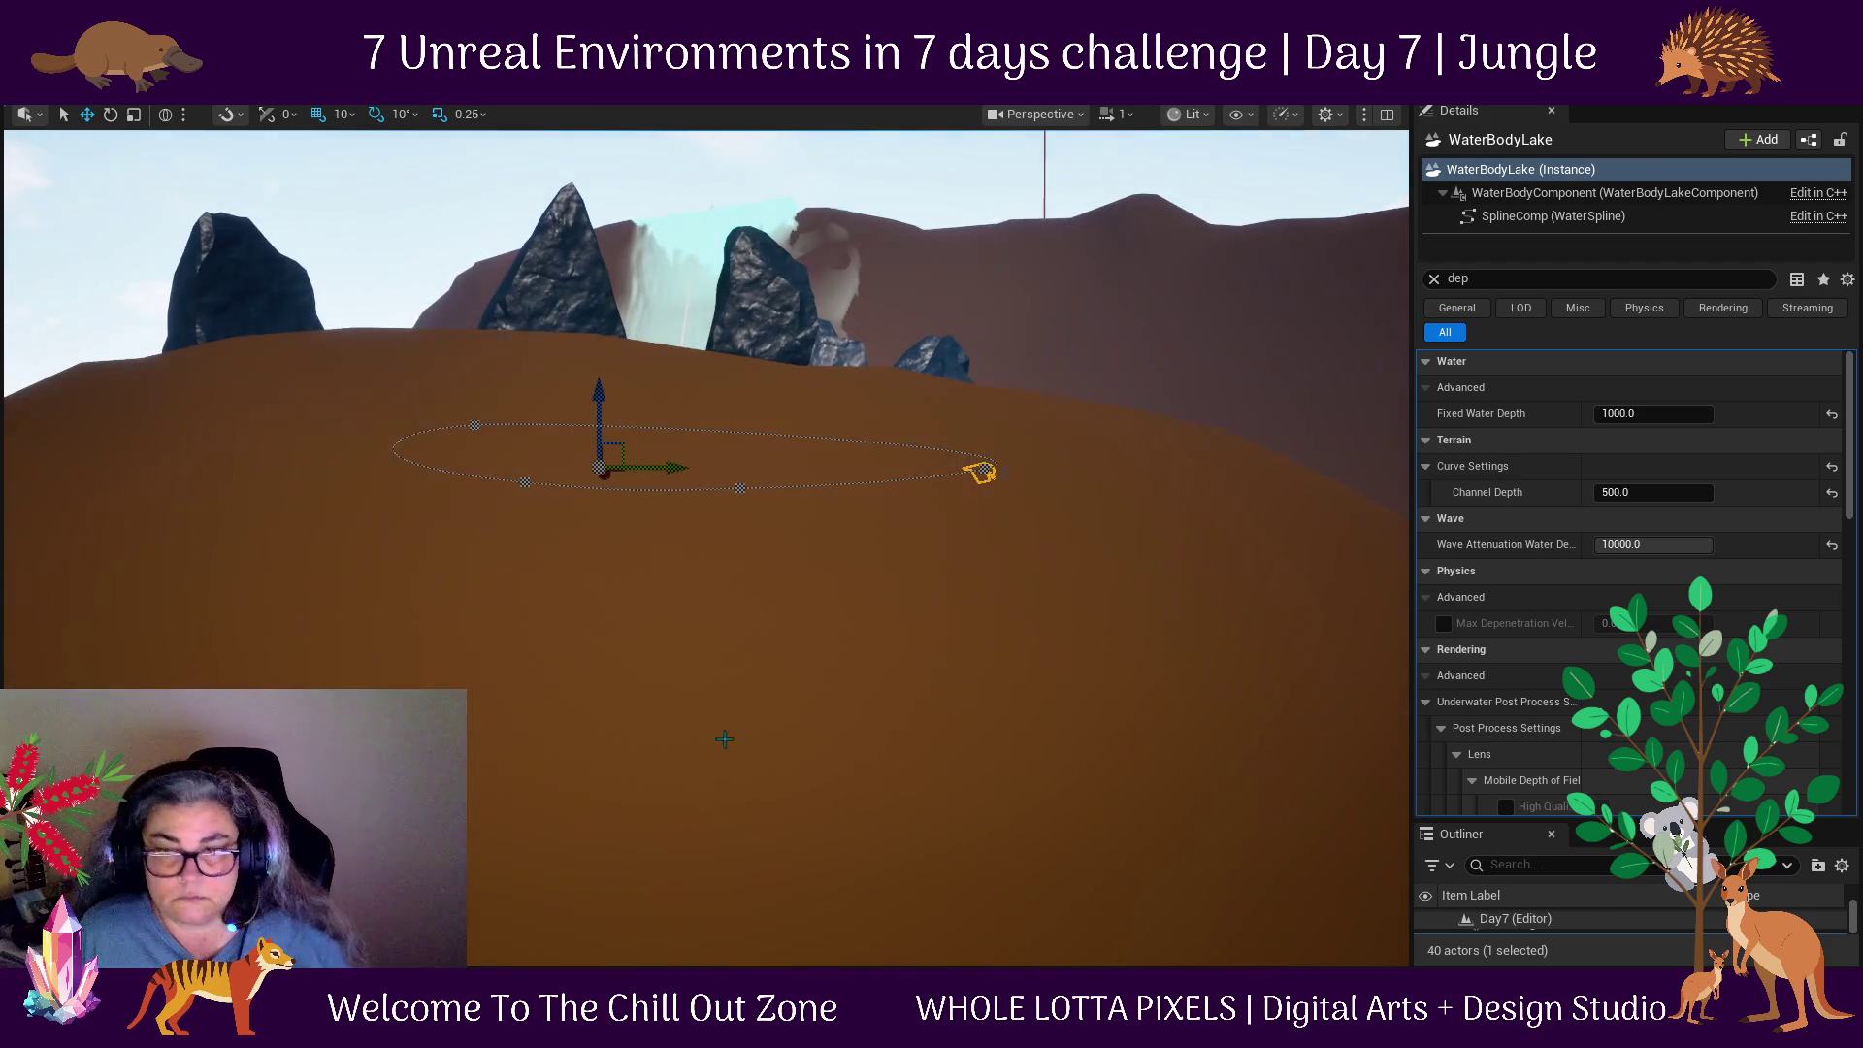
pyautogui.press('f')
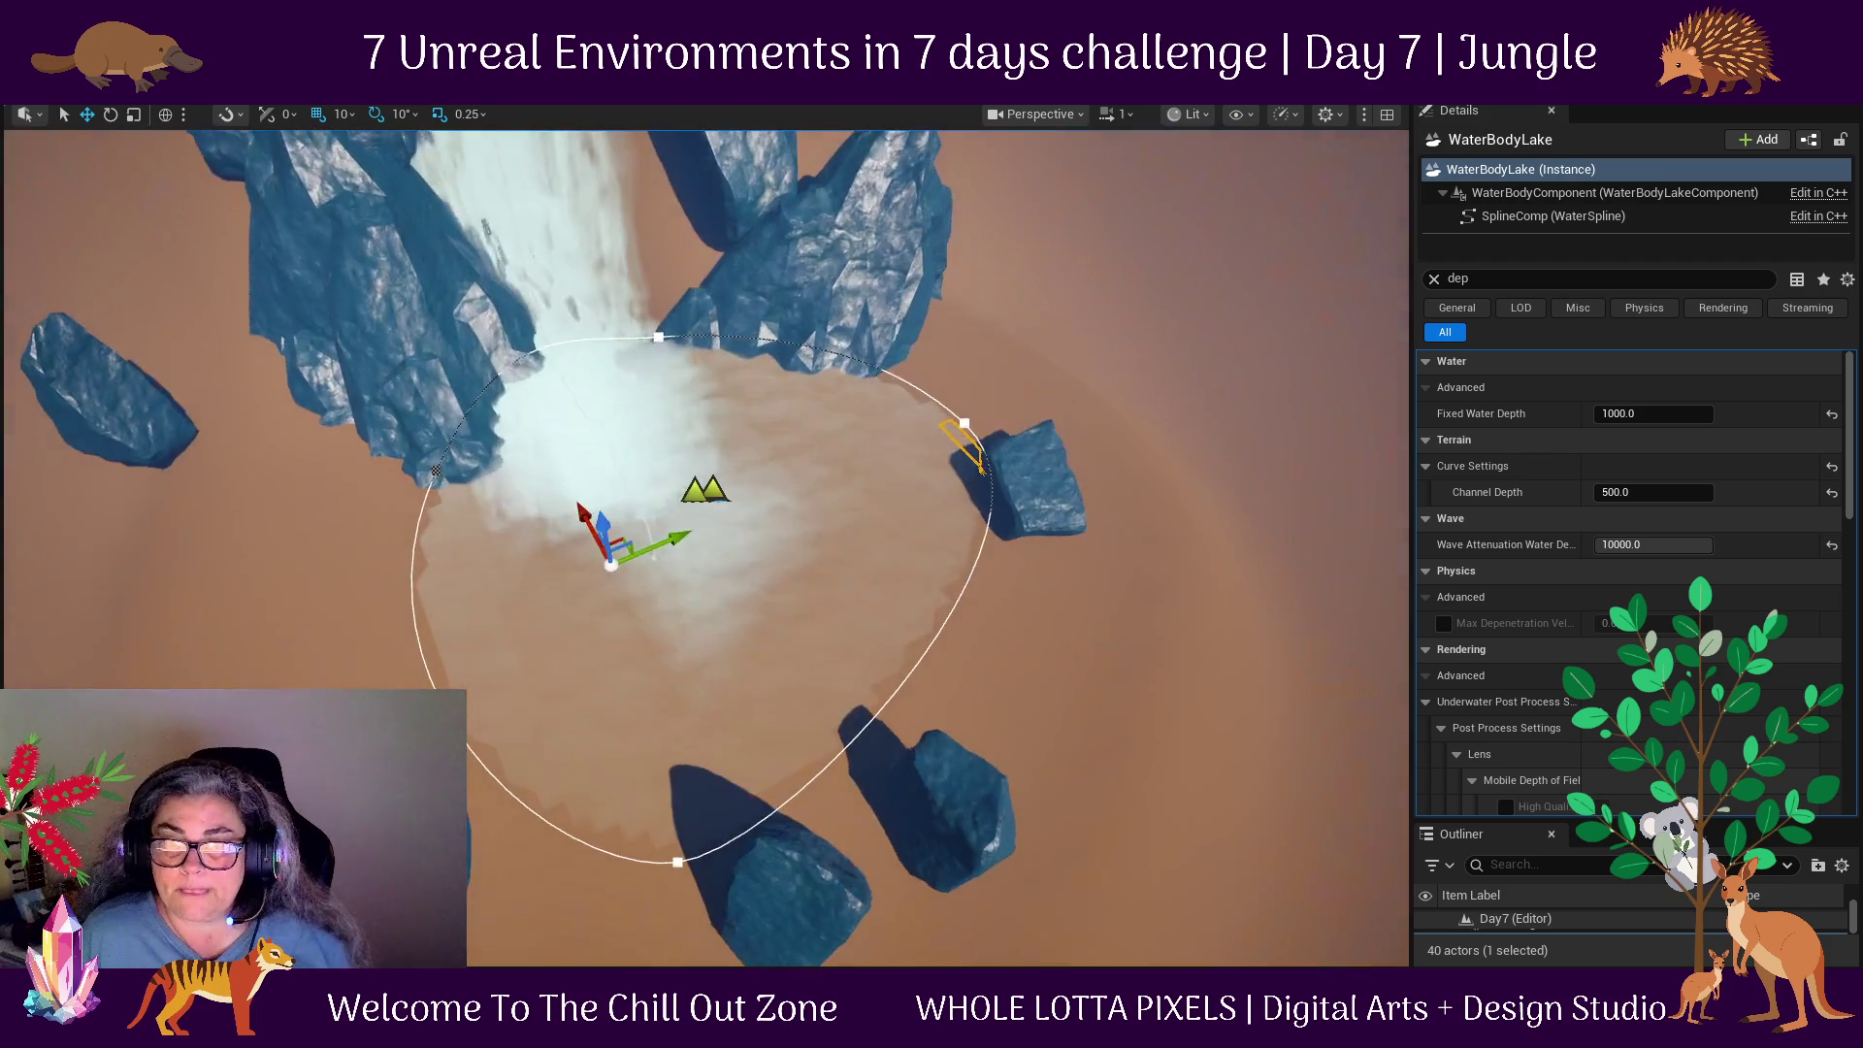
pyautogui.click(793, 540)
pyautogui.scroll(5, 792, 541)
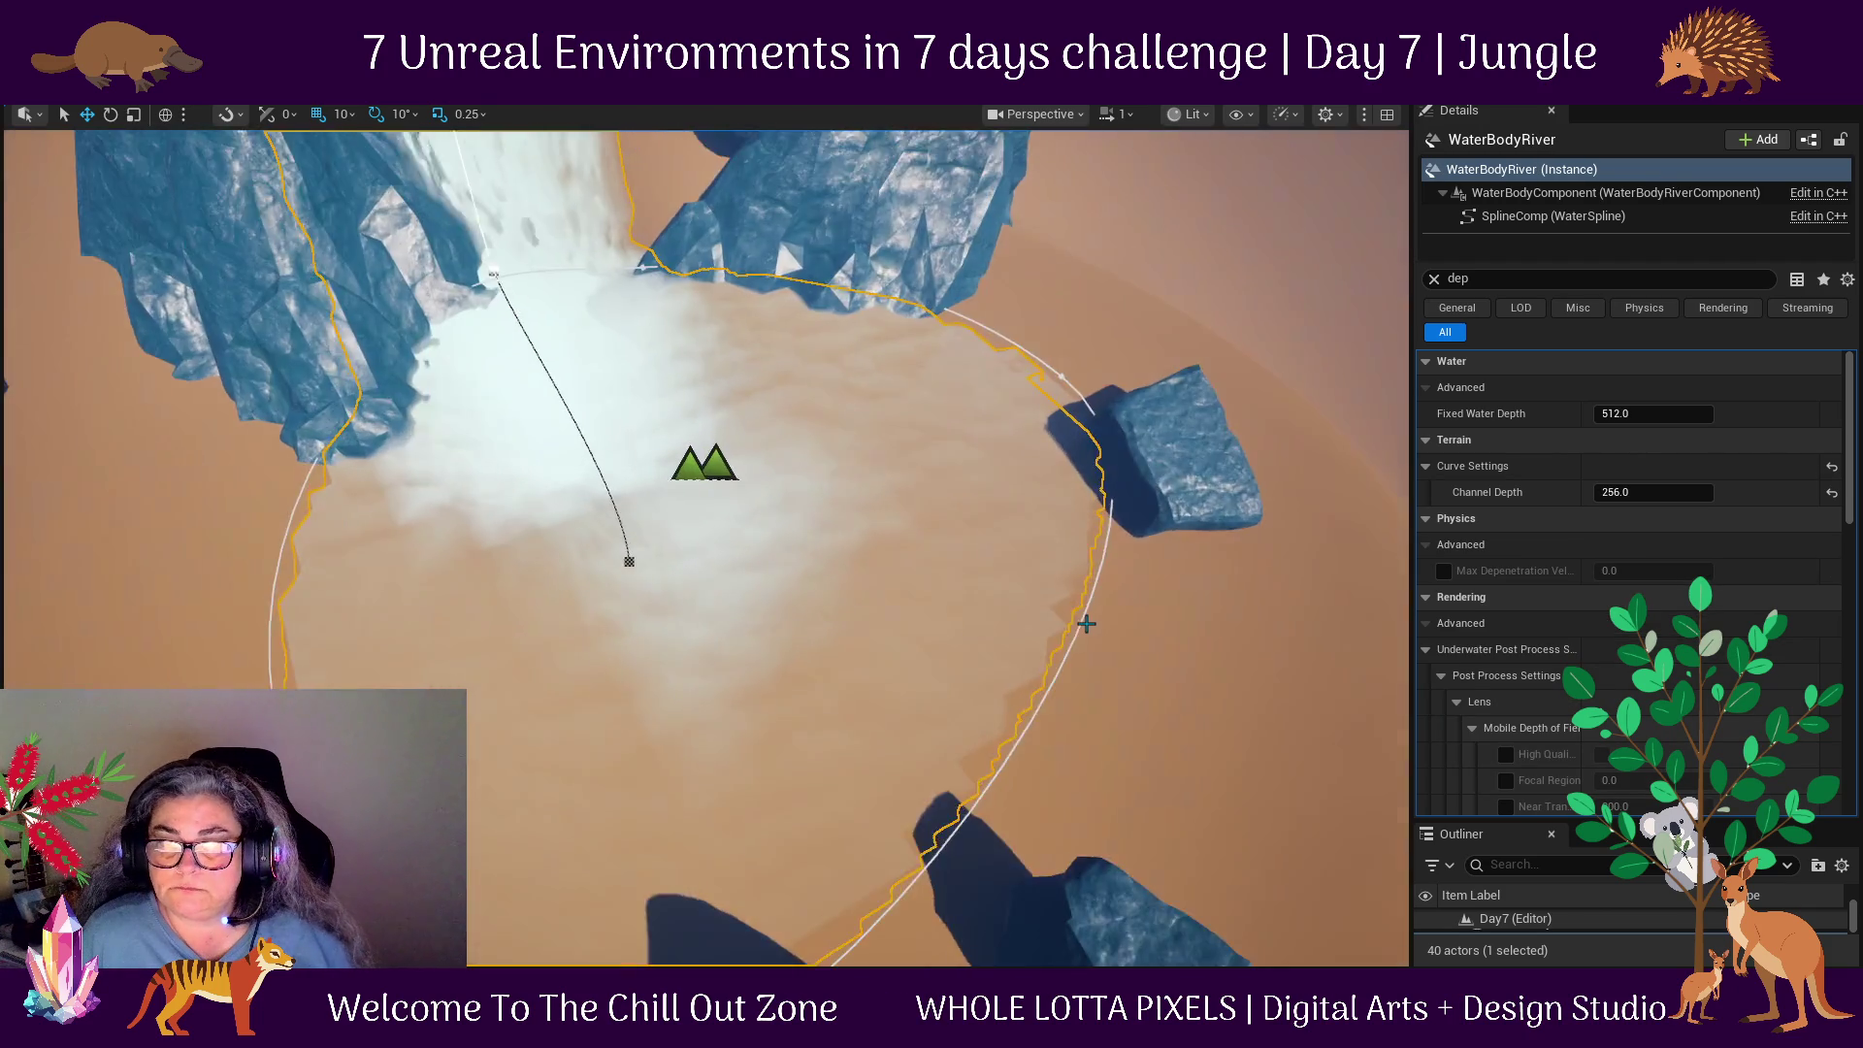
pyautogui.click(728, 426)
pyautogui.moveTo(728, 426)
pyautogui.mouseDown()
pyautogui.moveTo(728, 301)
pyautogui.moveTo(704, 284)
pyautogui.mouseUp()
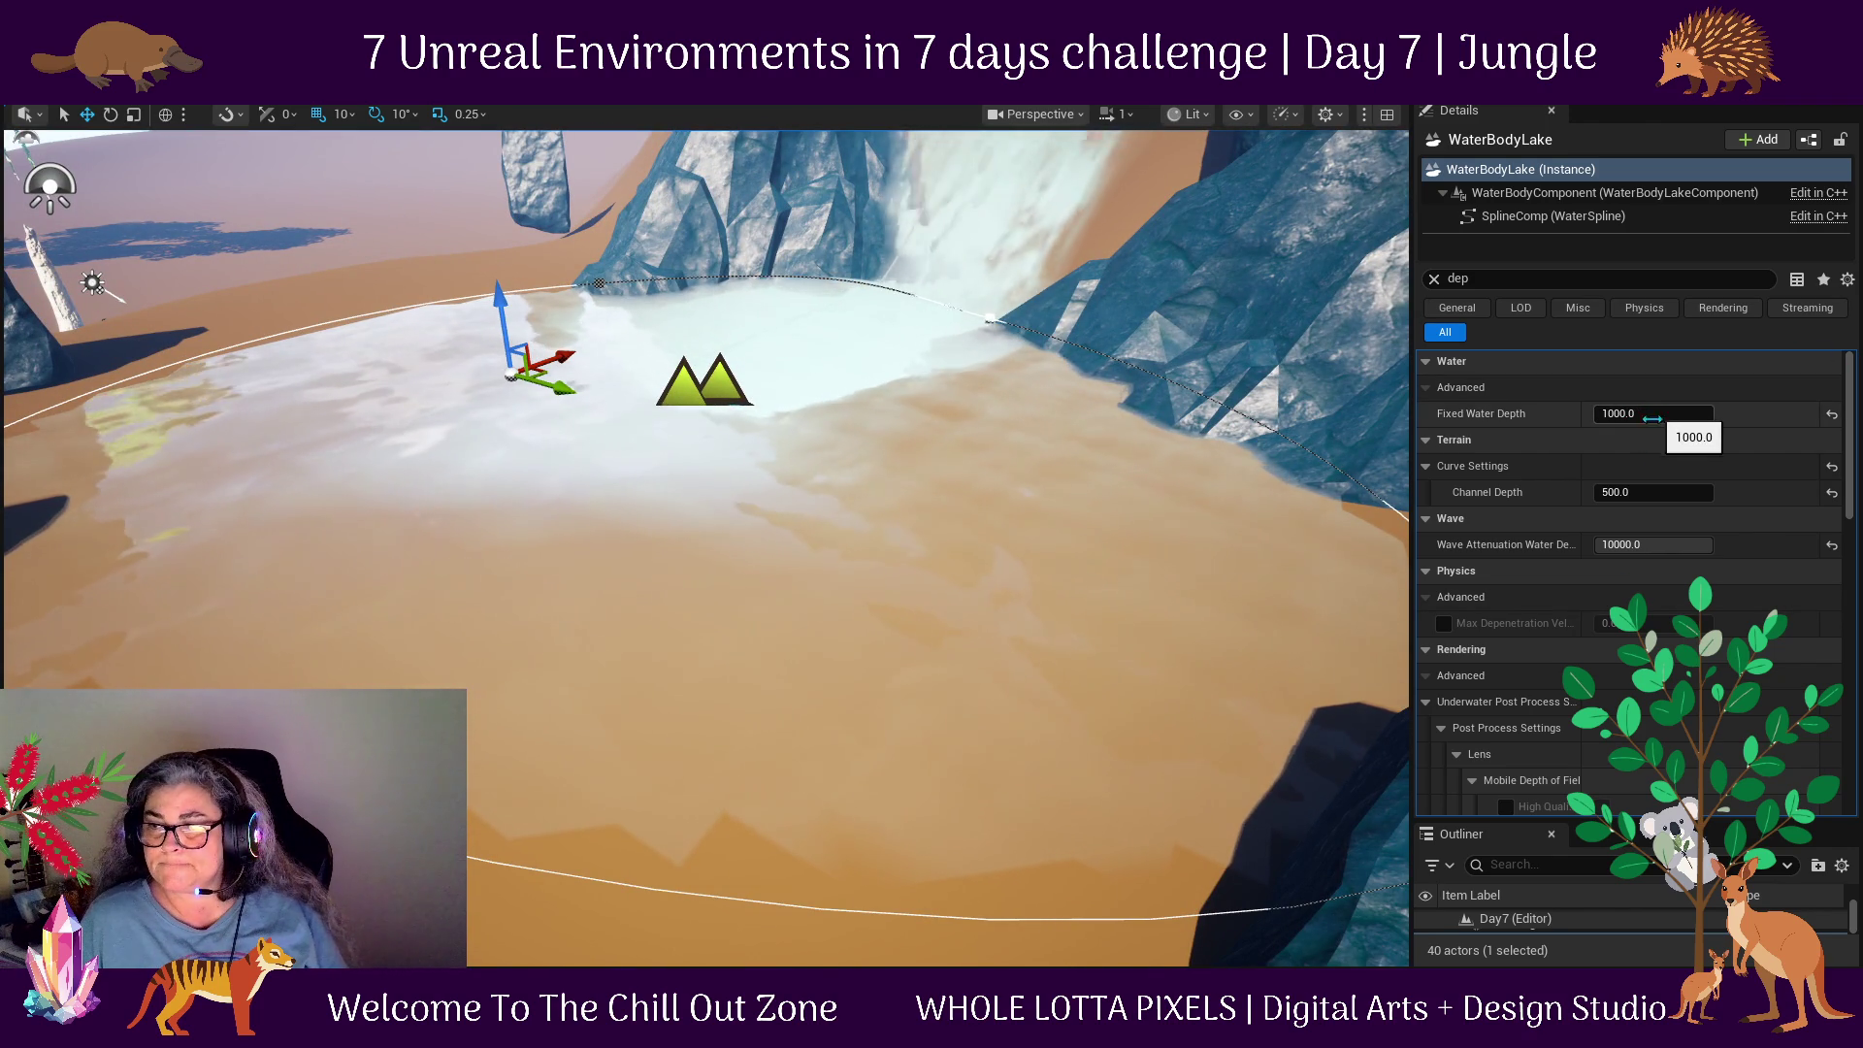
# Raise the lake's Channel Depth to about 1073.76.
pyautogui.moveTo(1652, 493)
pyautogui.mouseDown()
pyautogui.moveTo(1684, 493)
pyautogui.moveTo(1652, 491)
pyautogui.mouseUp()
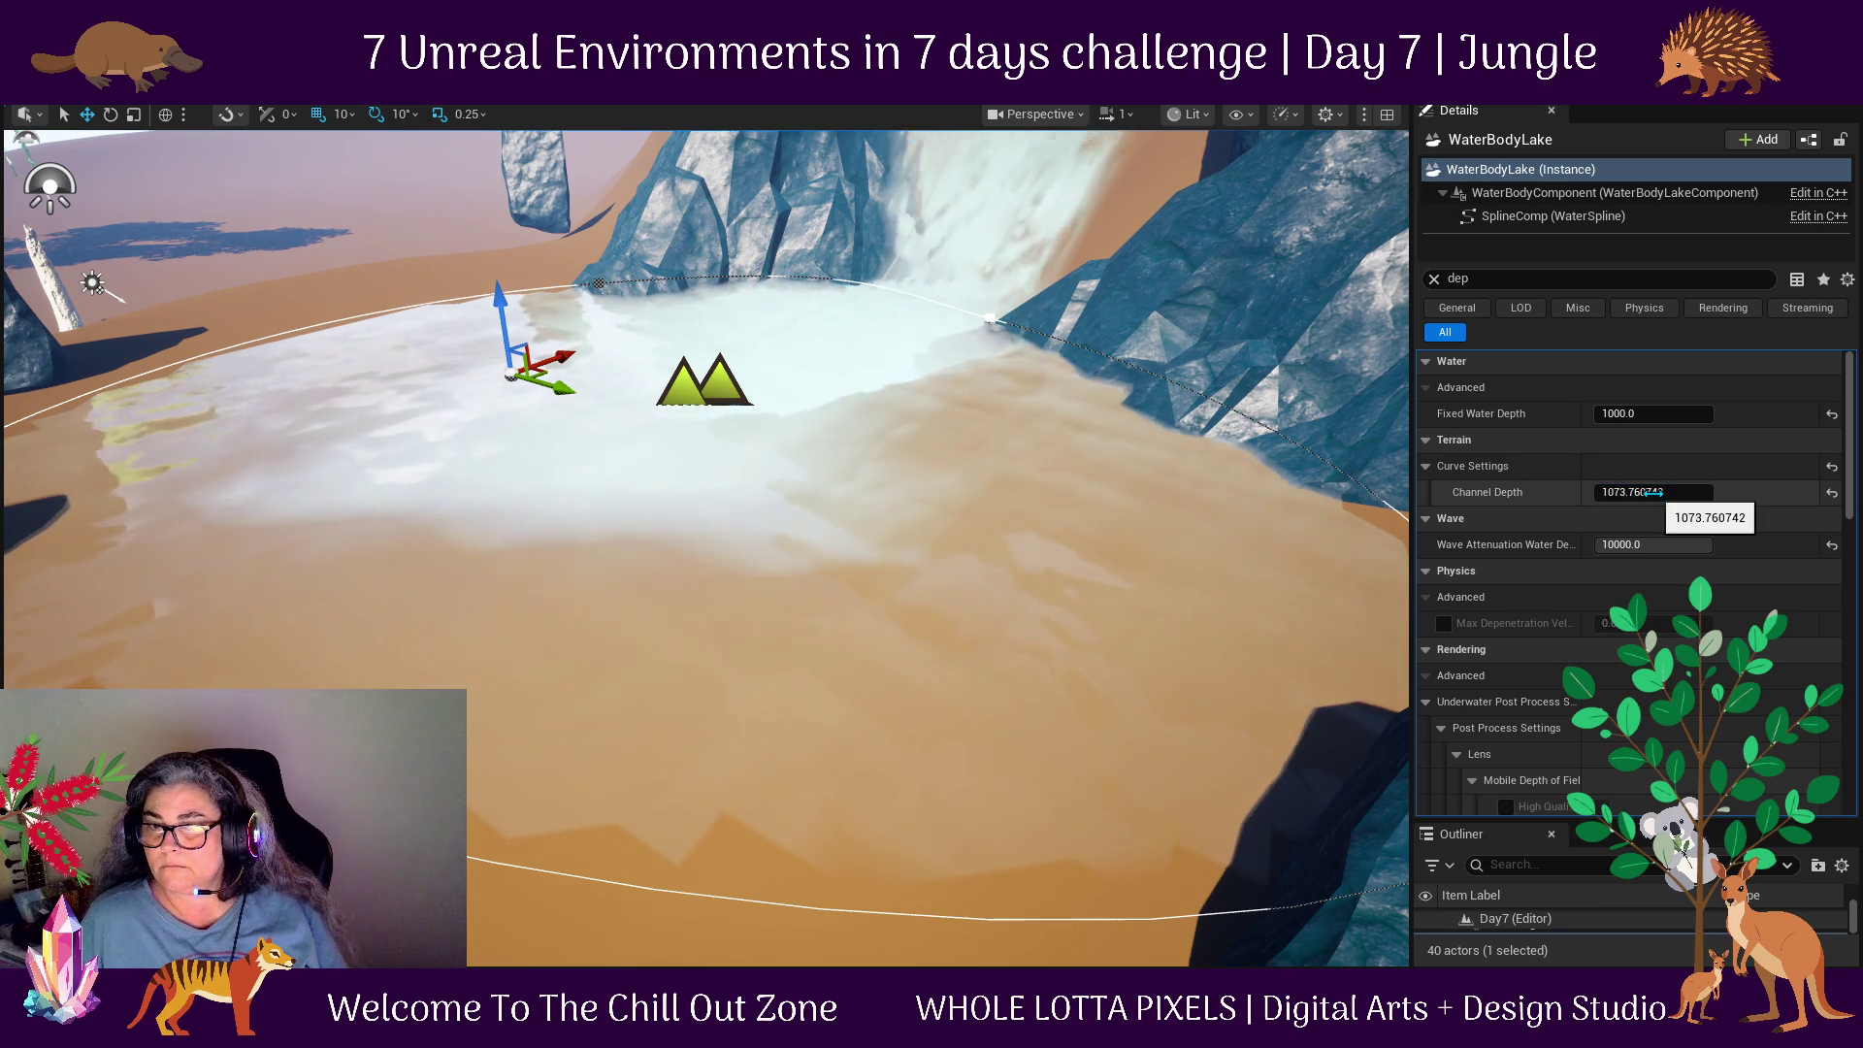
pyautogui.moveTo(878, 469); pyautogui.dragTo(819, 482)
pyautogui.rightClick(770, 864)
pyautogui.press('Escape')
pyautogui.hotkey('alt', 'p')
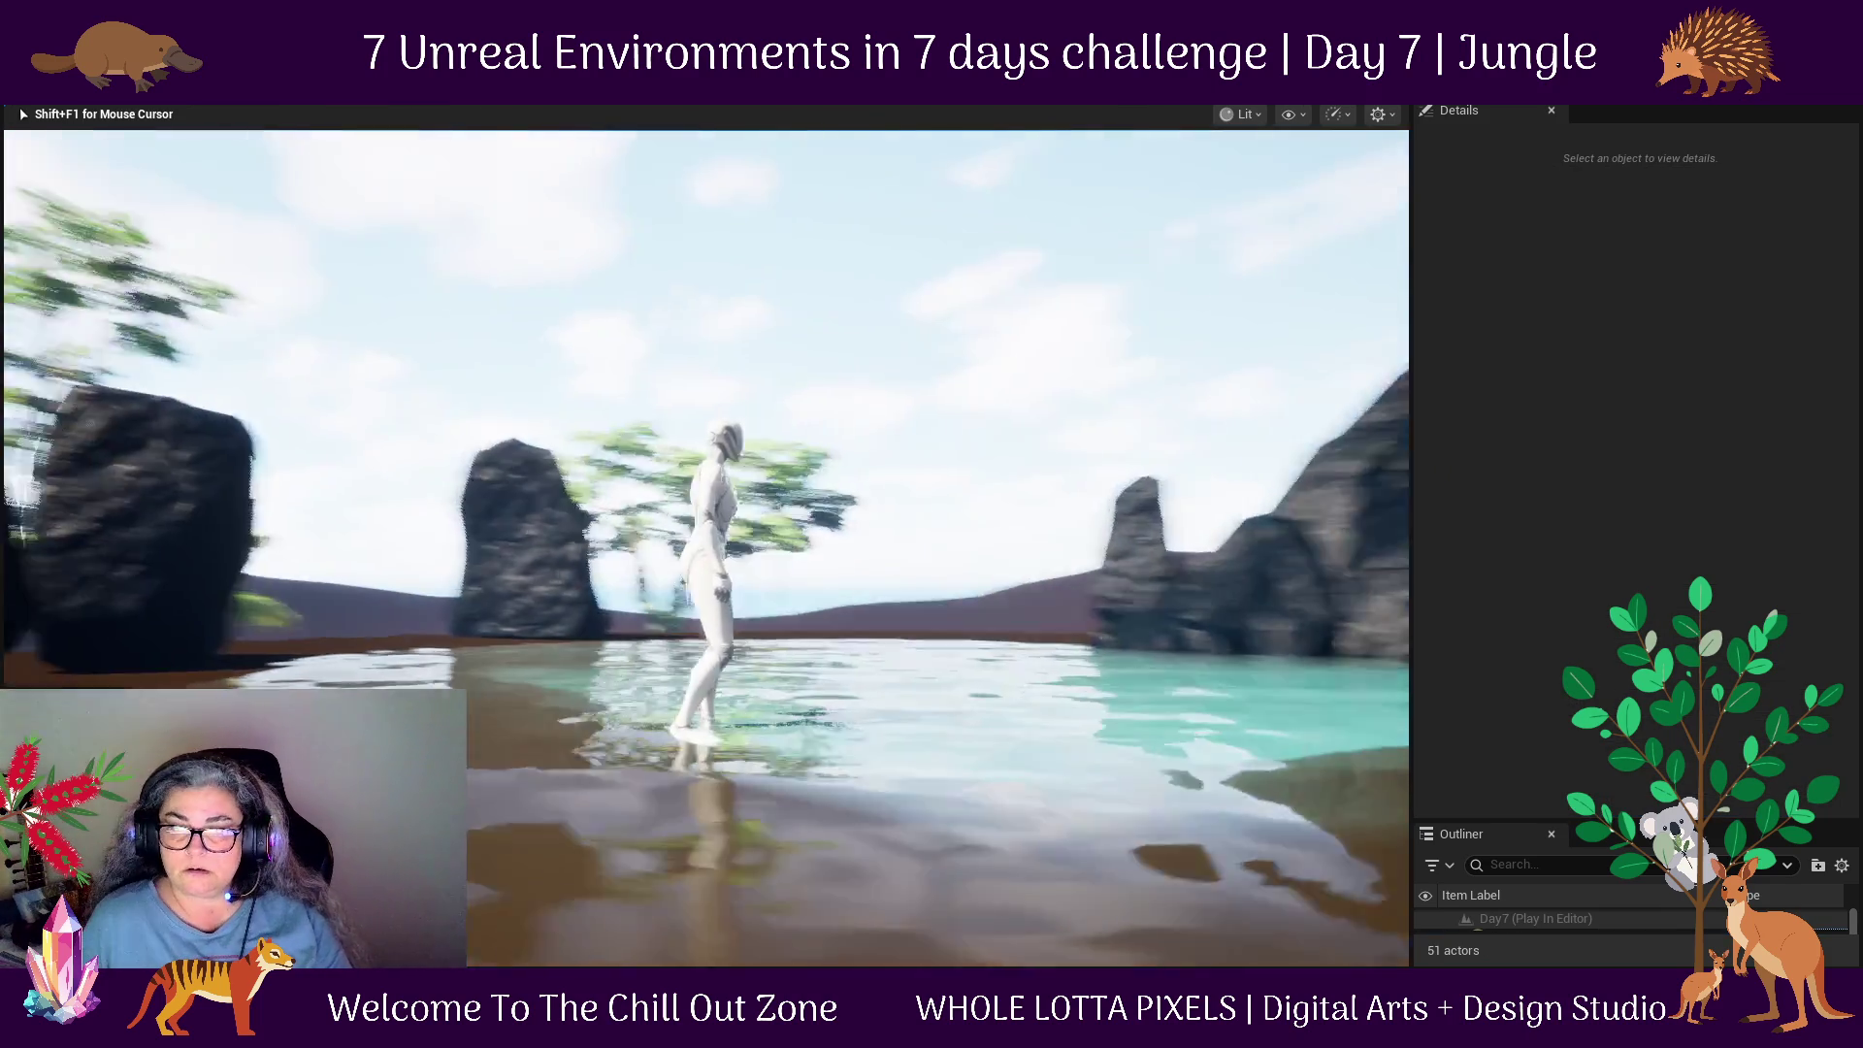
pyautogui.press('w')
pyautogui.press('w')
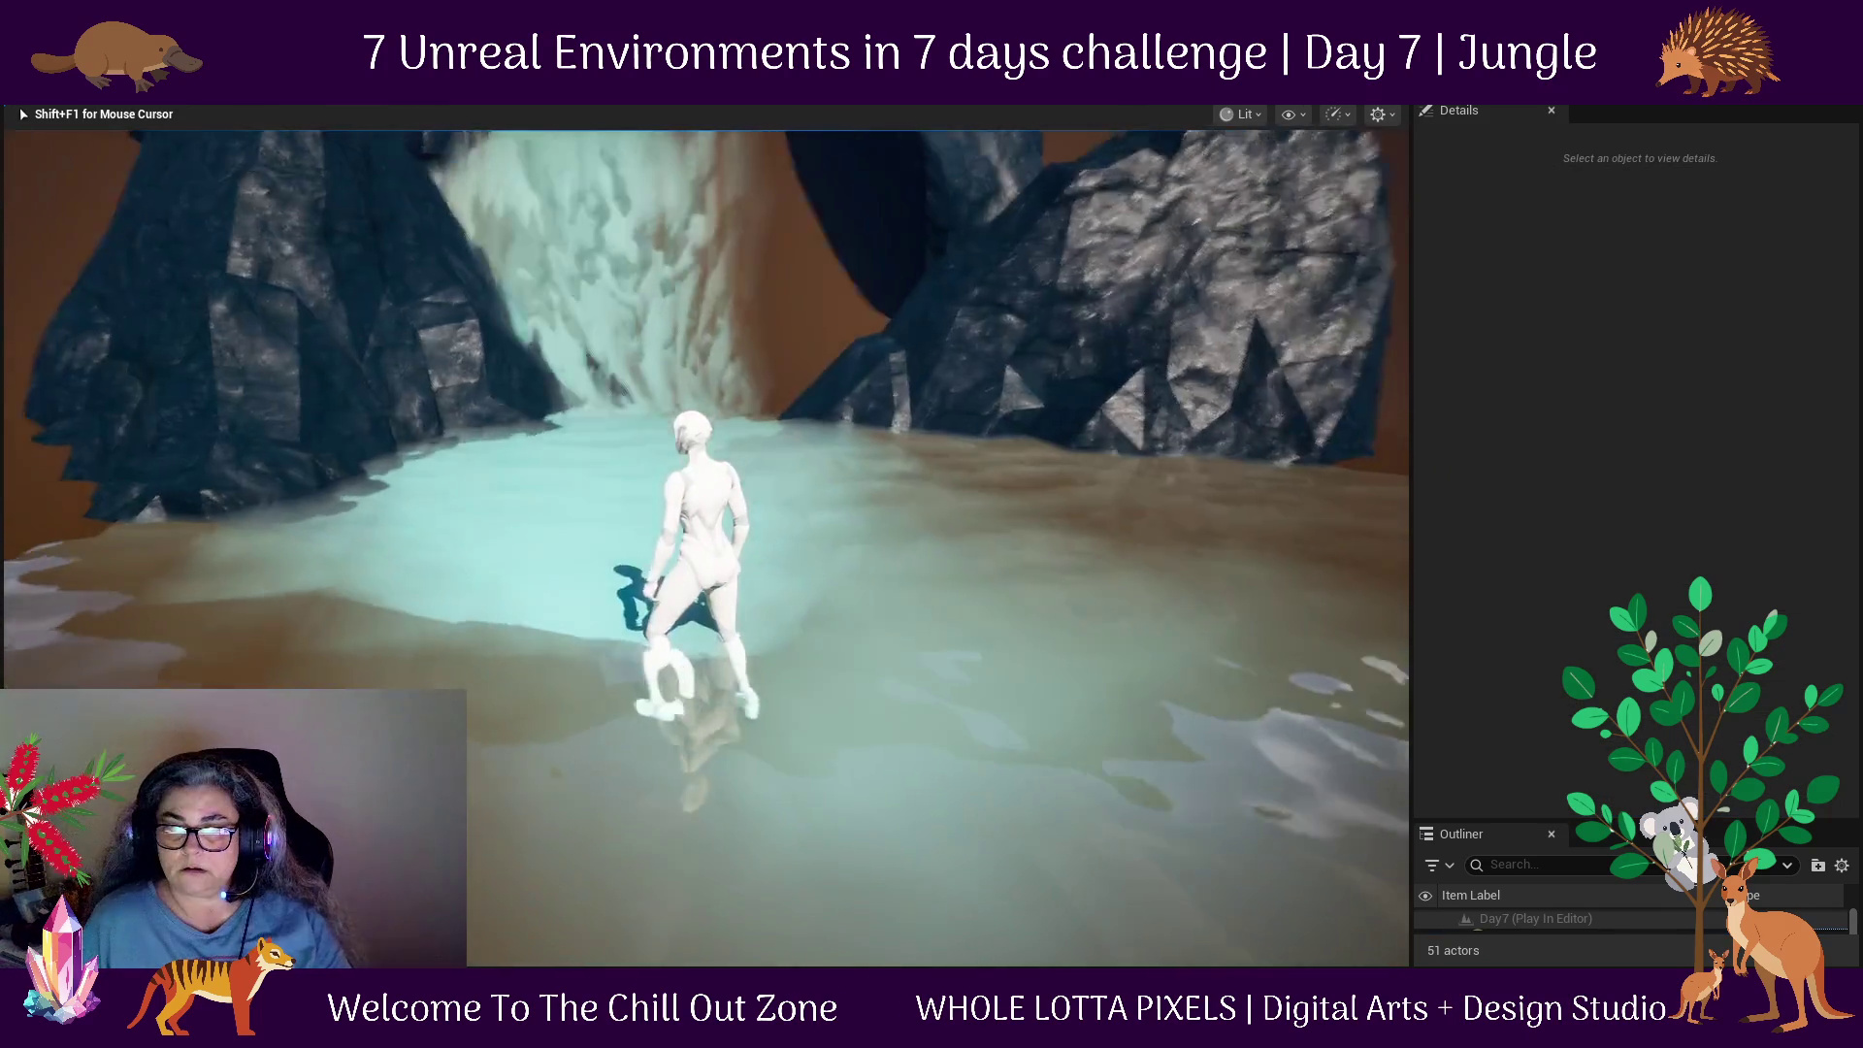
pyautogui.press('w')
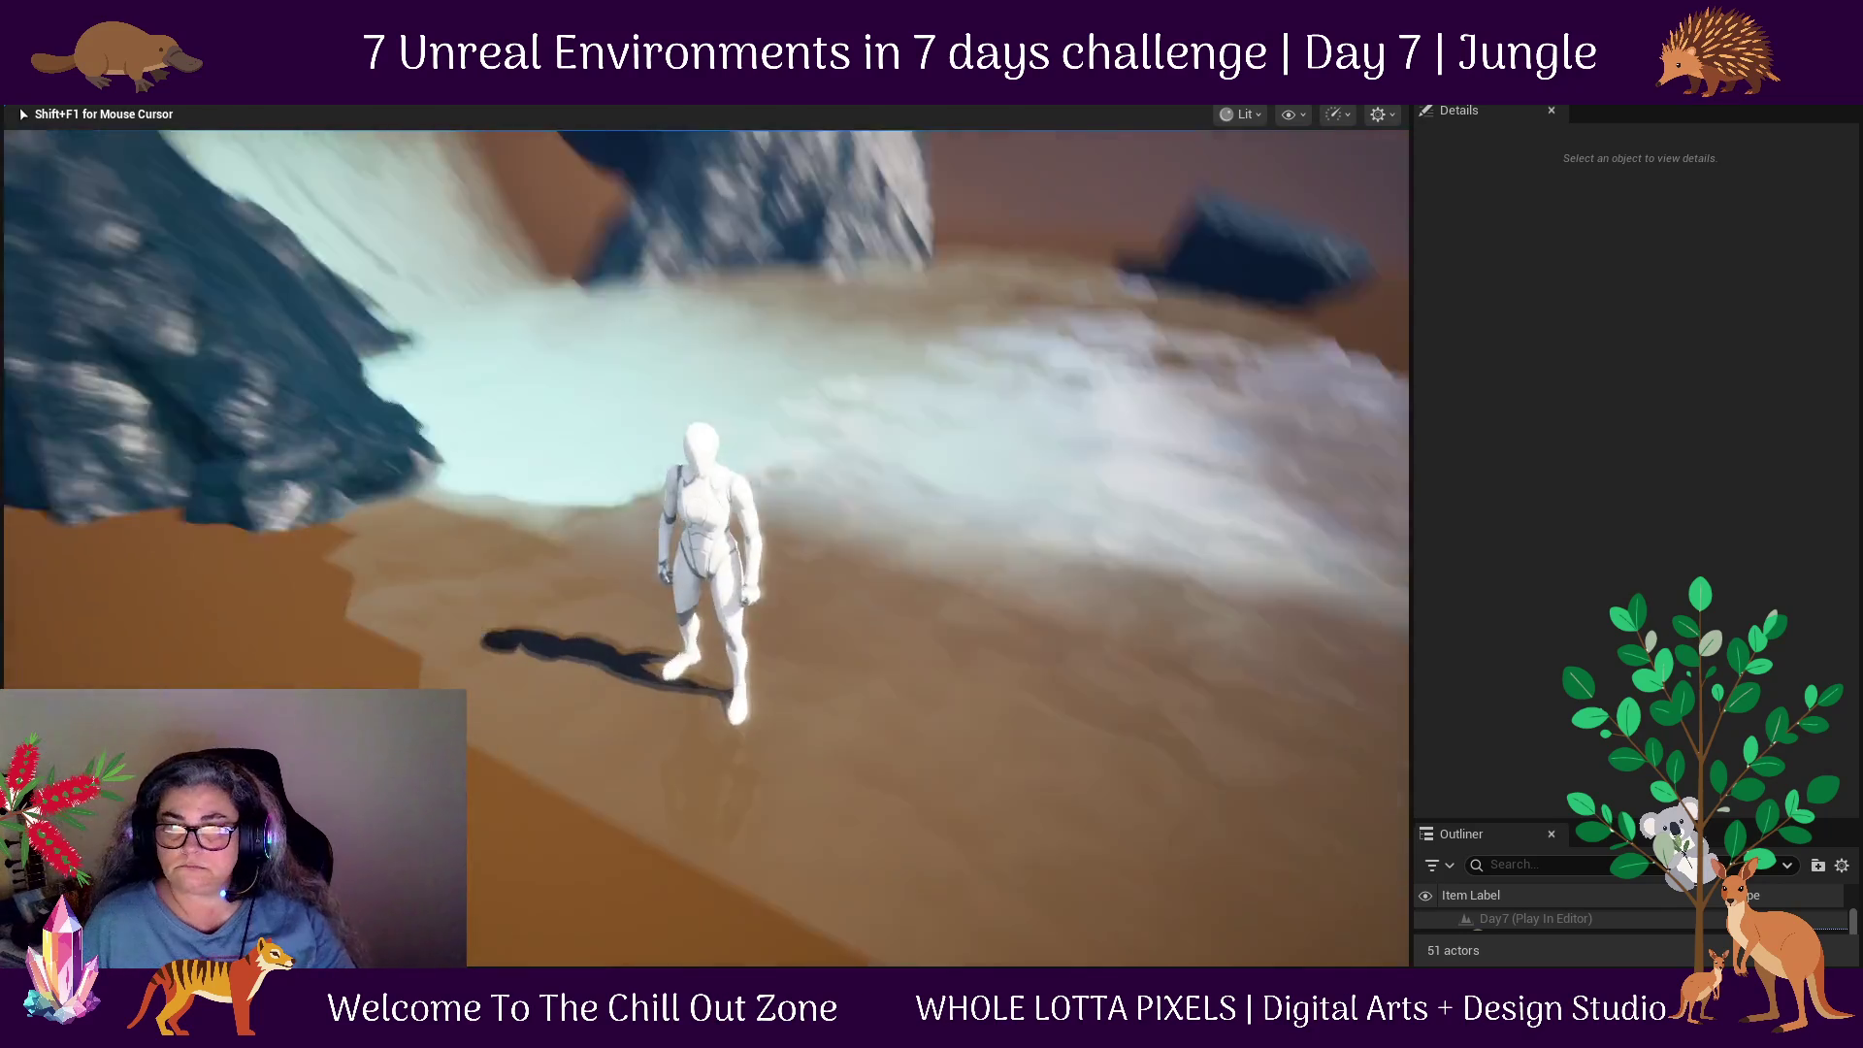
pyautogui.press('Escape')
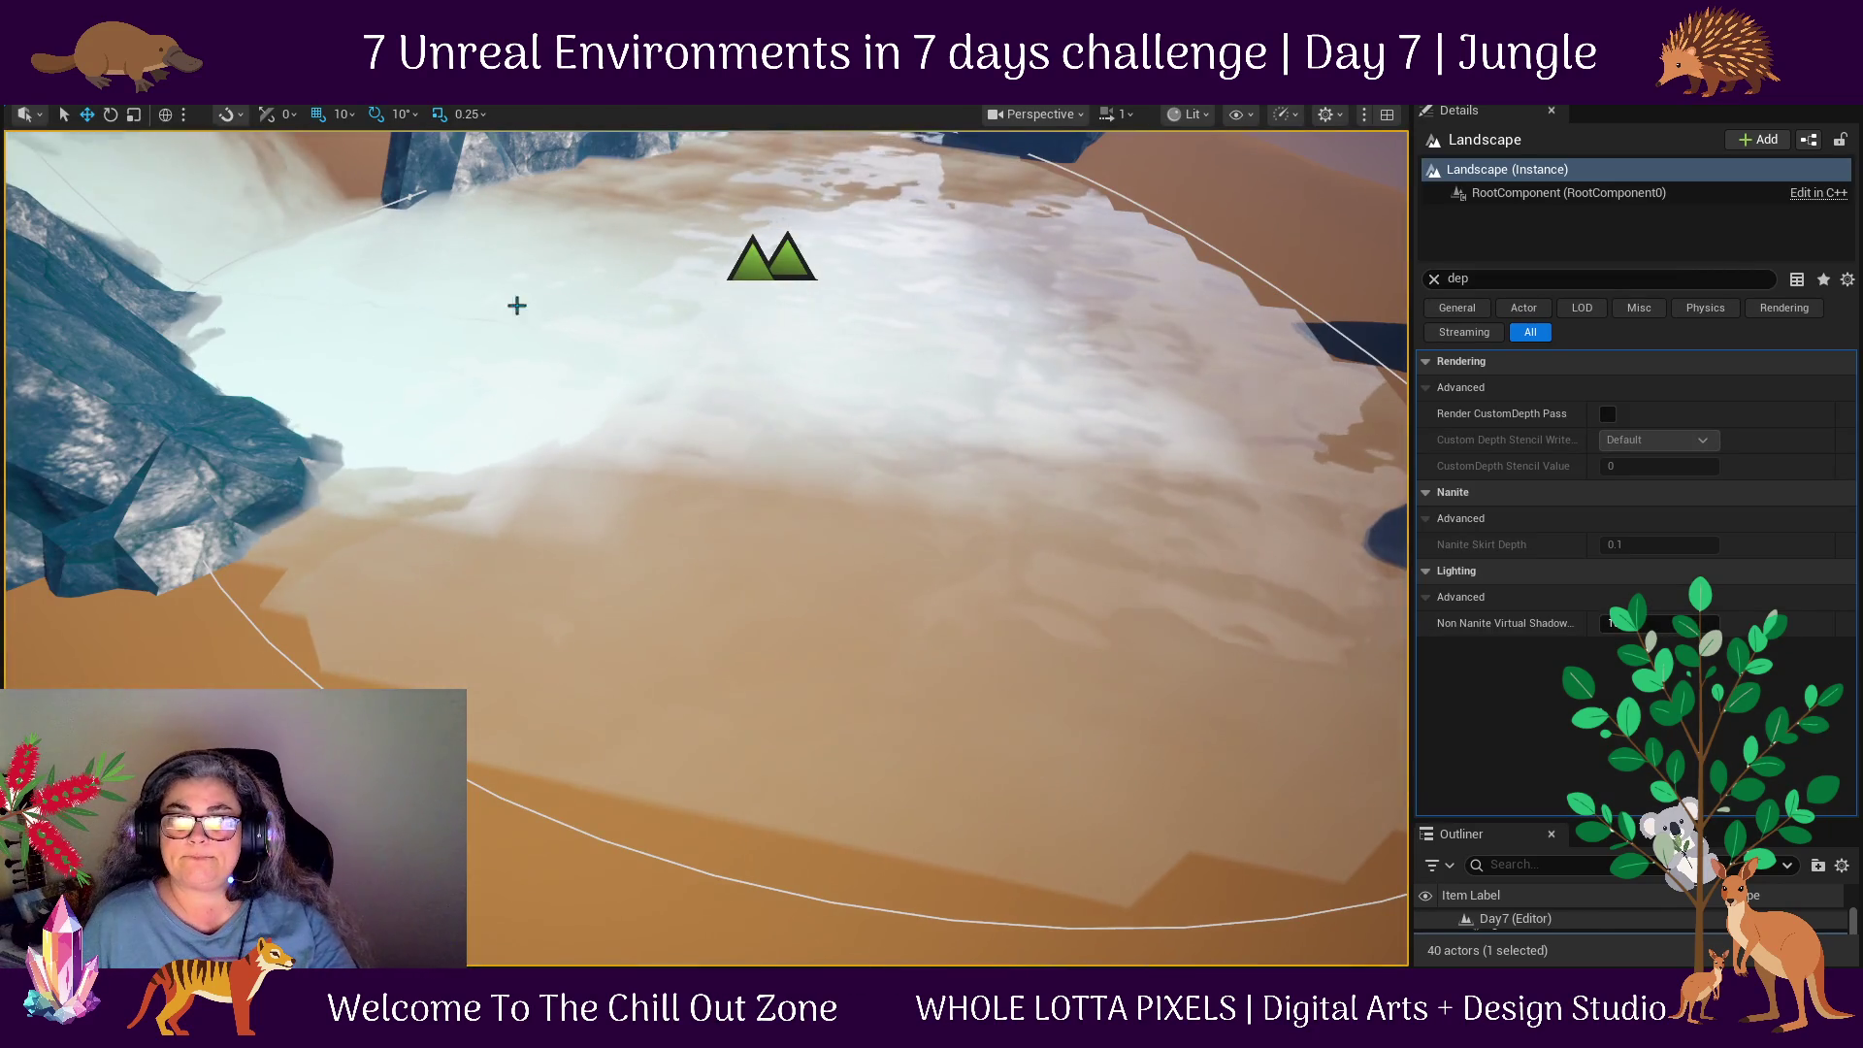
# Pull the WaterBodyRiver's end point back from the pool toward the waterfall.
pyautogui.click(372, 302)
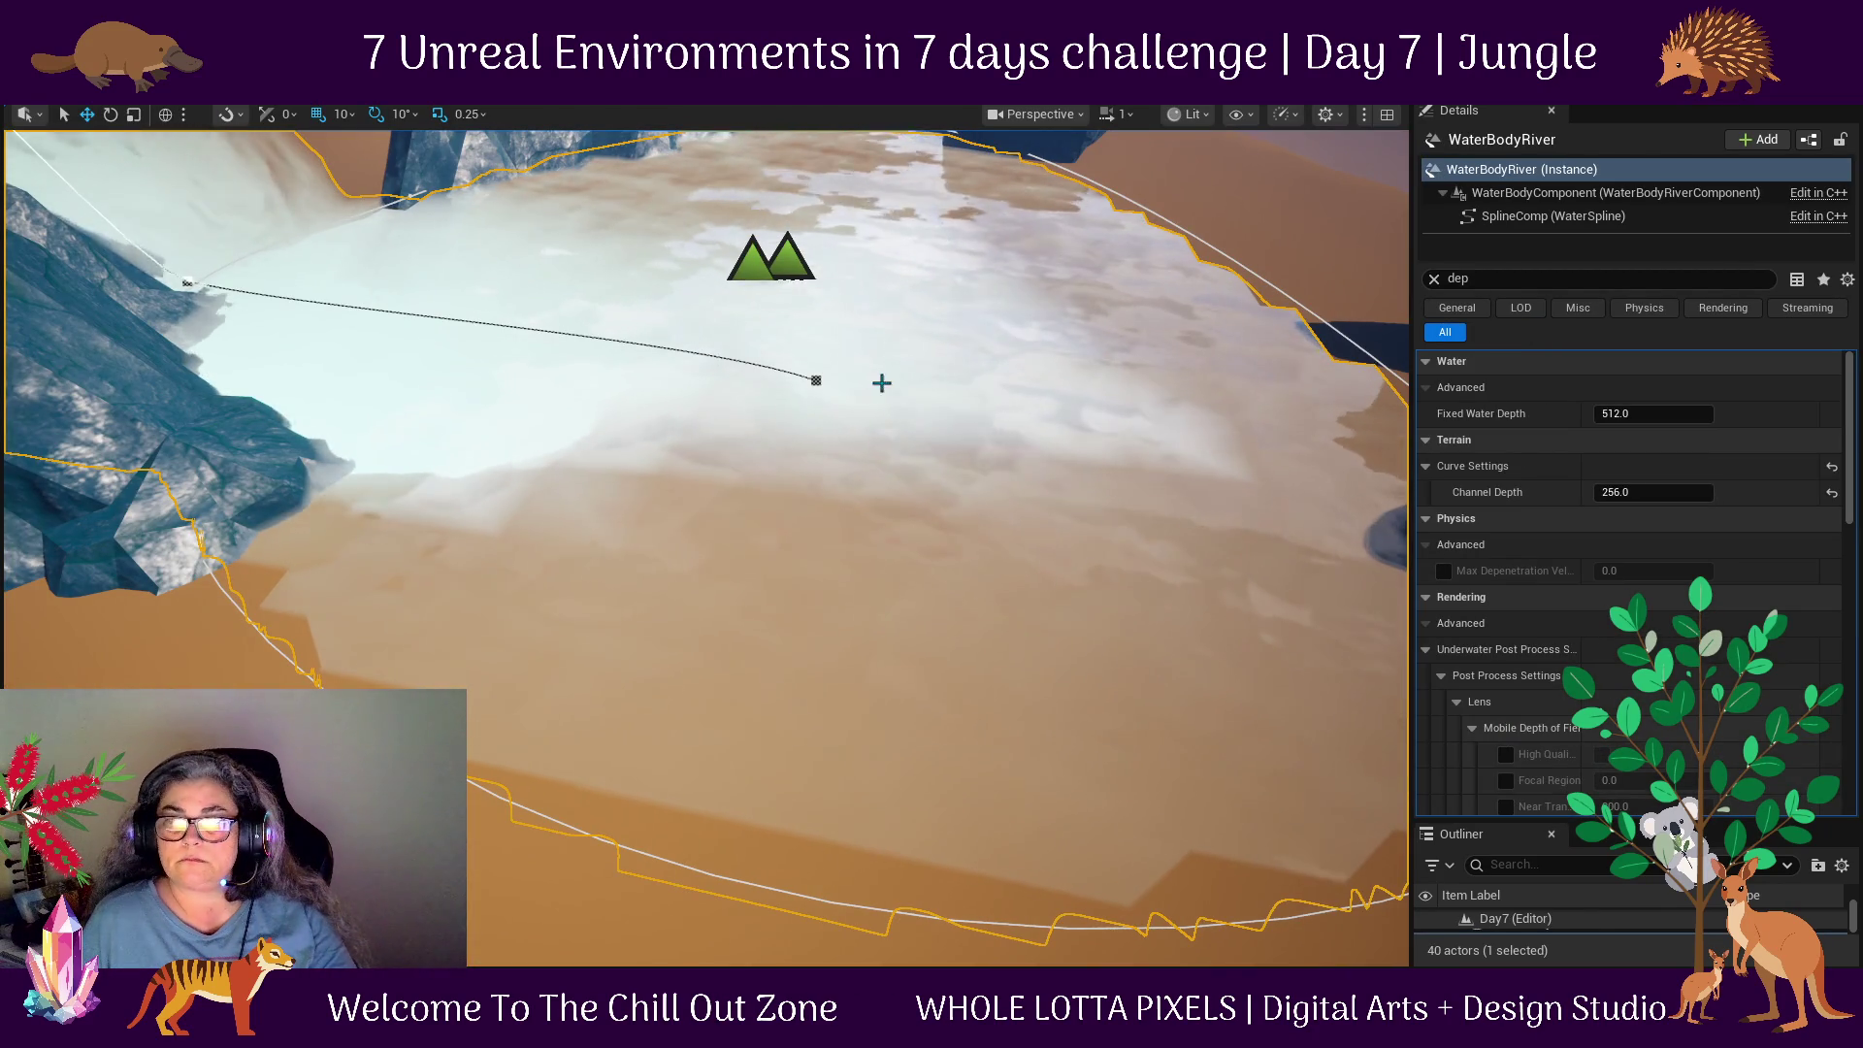
pyautogui.click(816, 381)
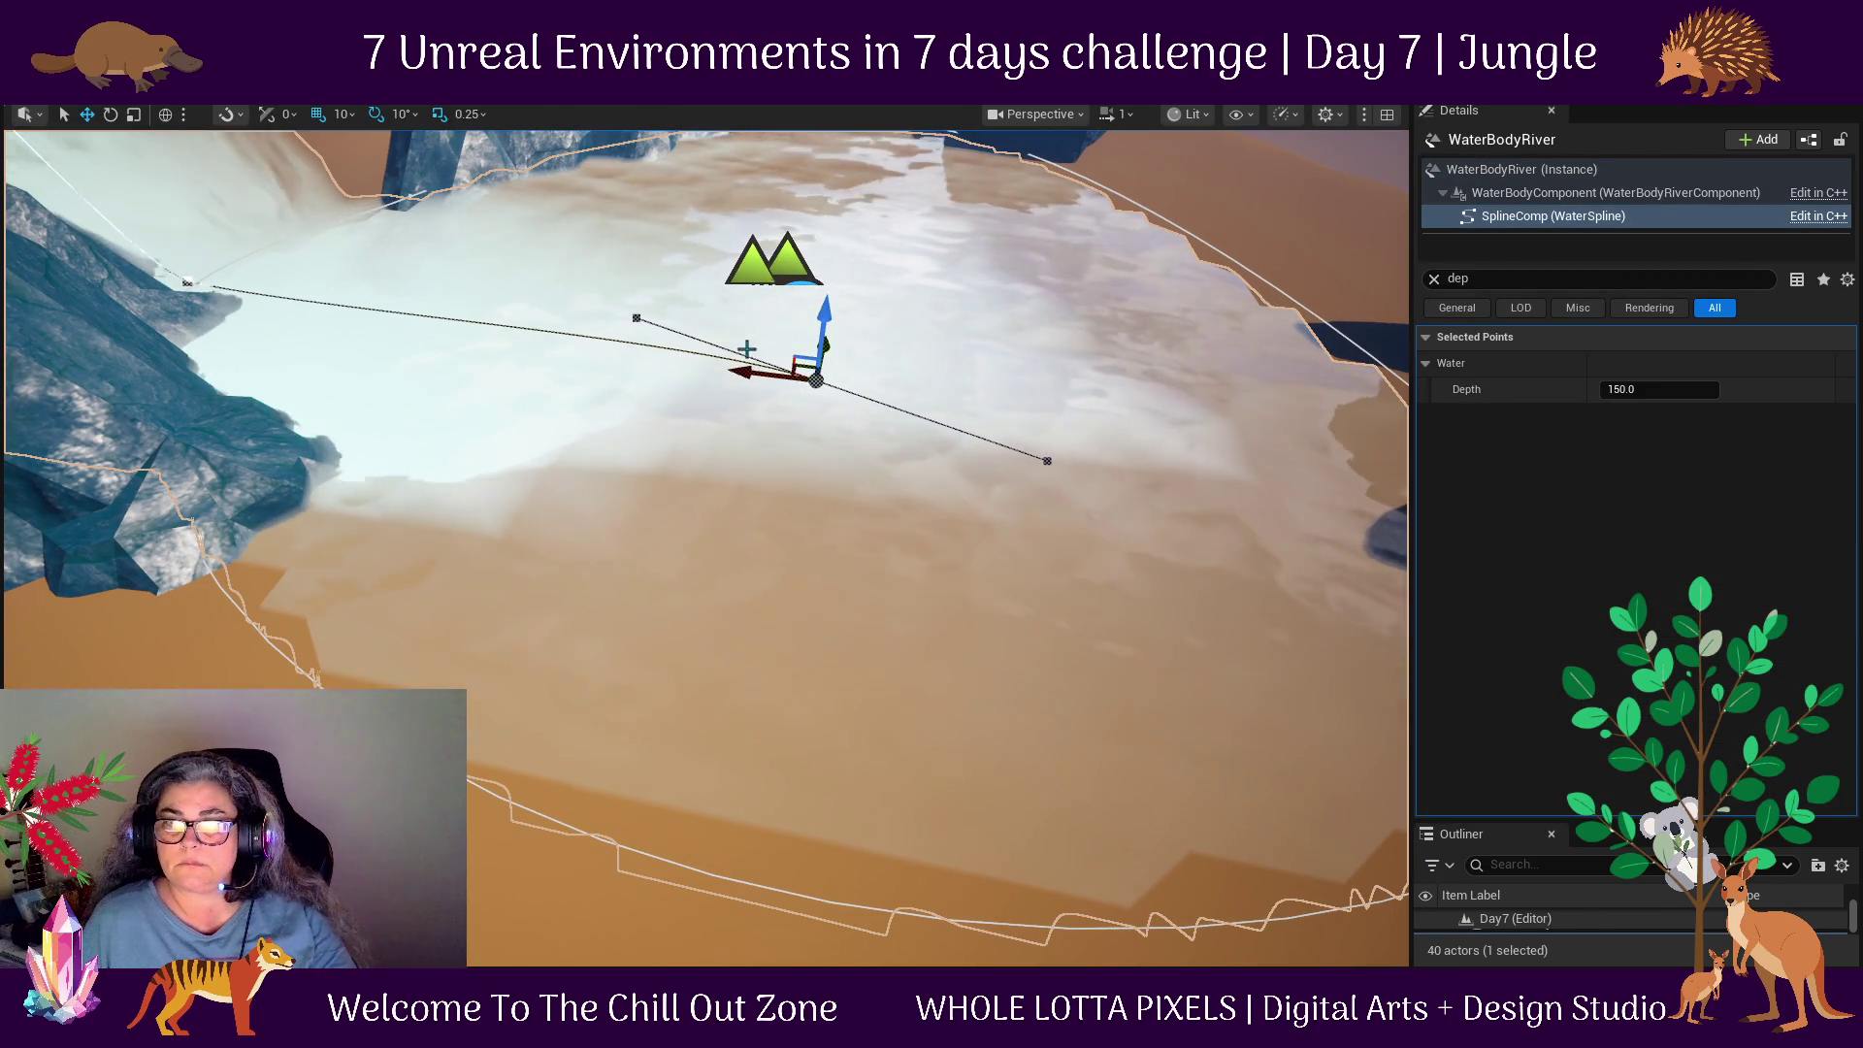
pyautogui.moveTo(747, 370); pyautogui.dragTo(375, 321)
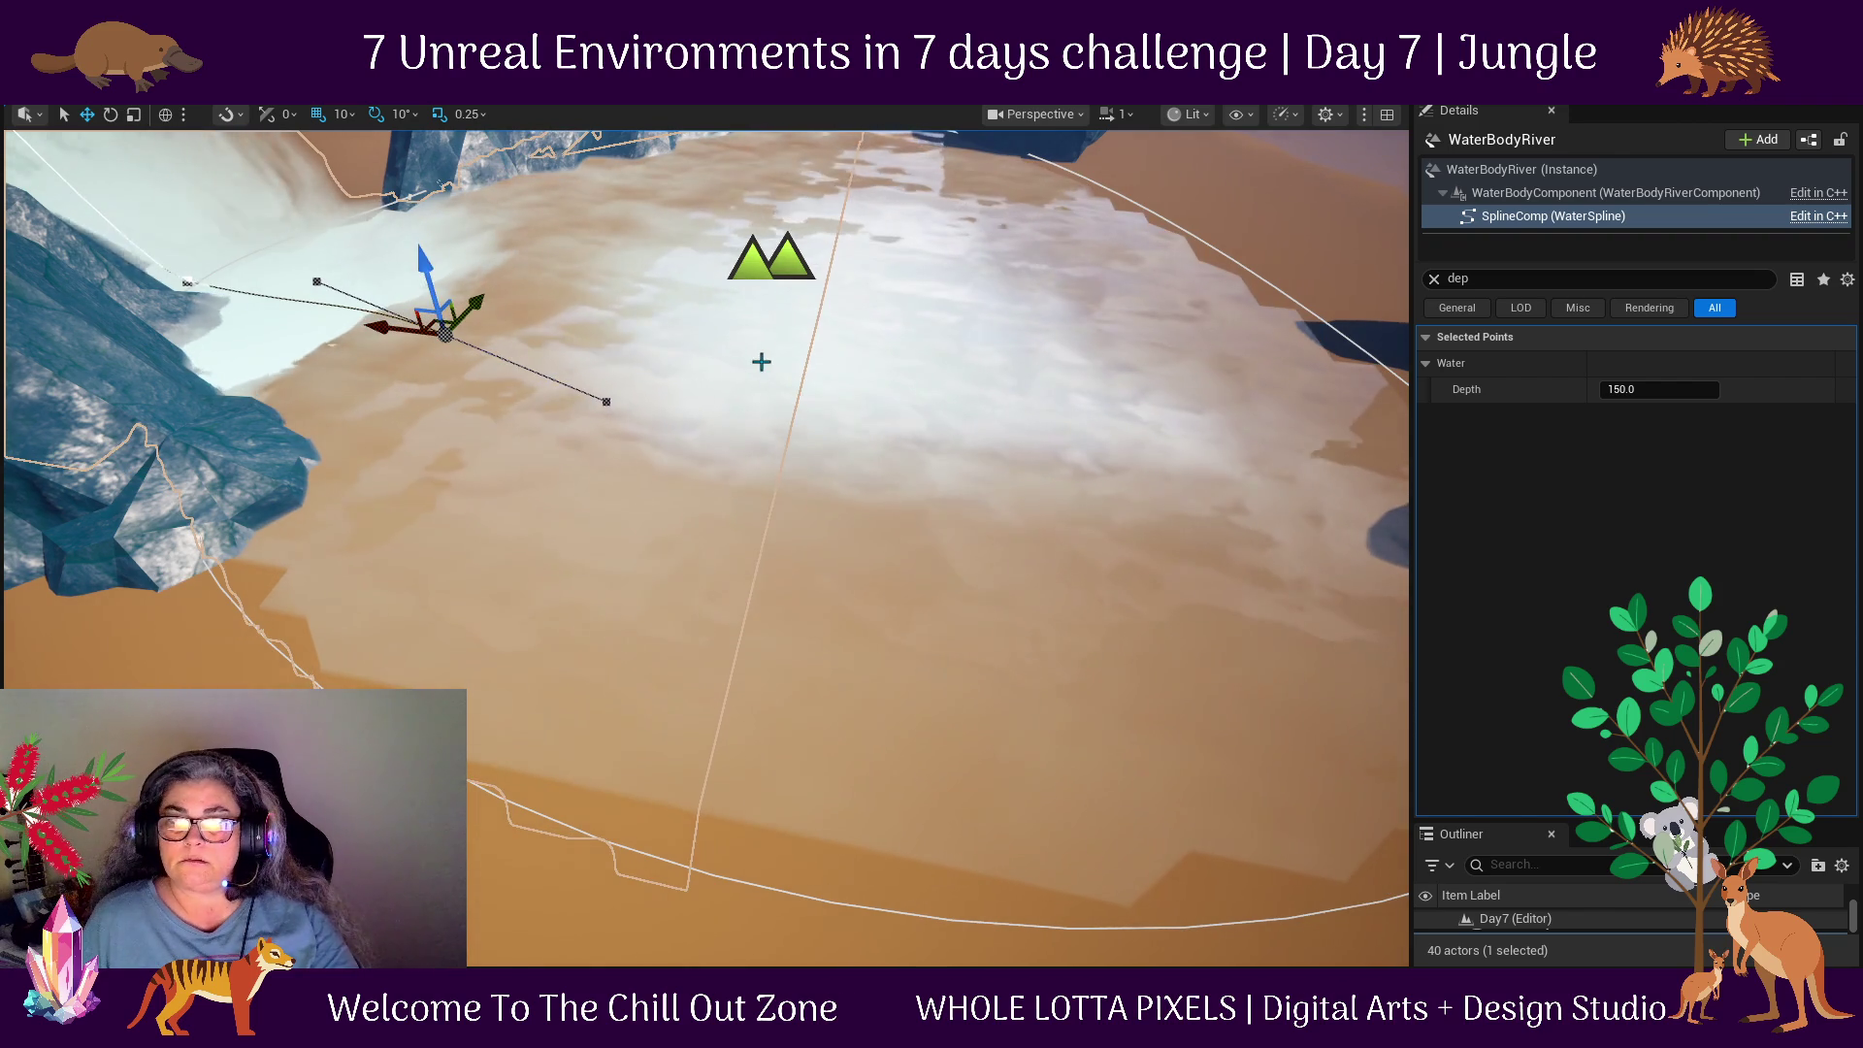
pyautogui.scroll(-5, 760, 362)
pyautogui.moveTo(712, 469)
pyautogui.mouseDown()
pyautogui.moveTo(711, 369)
pyautogui.moveTo(688, 529)
pyautogui.mouseUp()
pyautogui.scroll(3, 712, 369)
pyautogui.moveTo(960, 543); pyautogui.dragTo(951, 388)
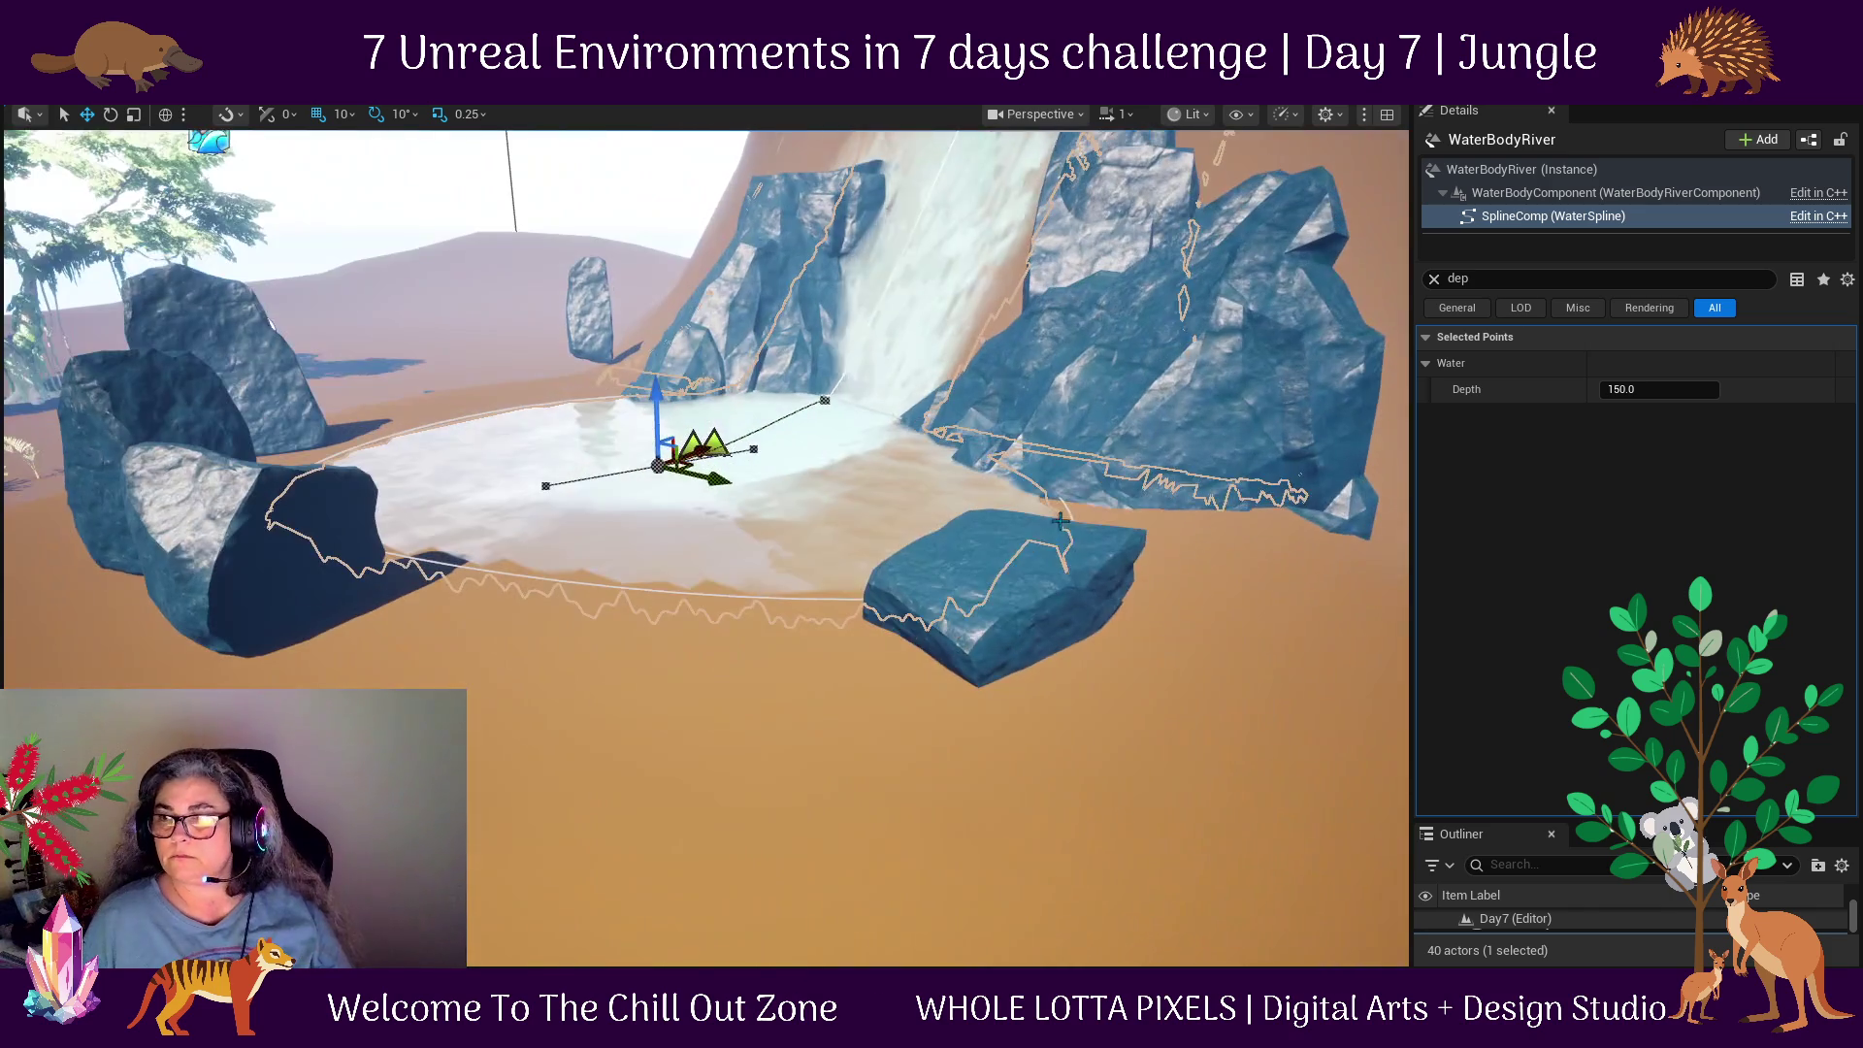
# Raise the river's Fixed Water Depth from 512 to 1000.
pyautogui.click(1591, 194)
pyautogui.moveTo(1592, 194); pyautogui.dragTo(1601, 172)
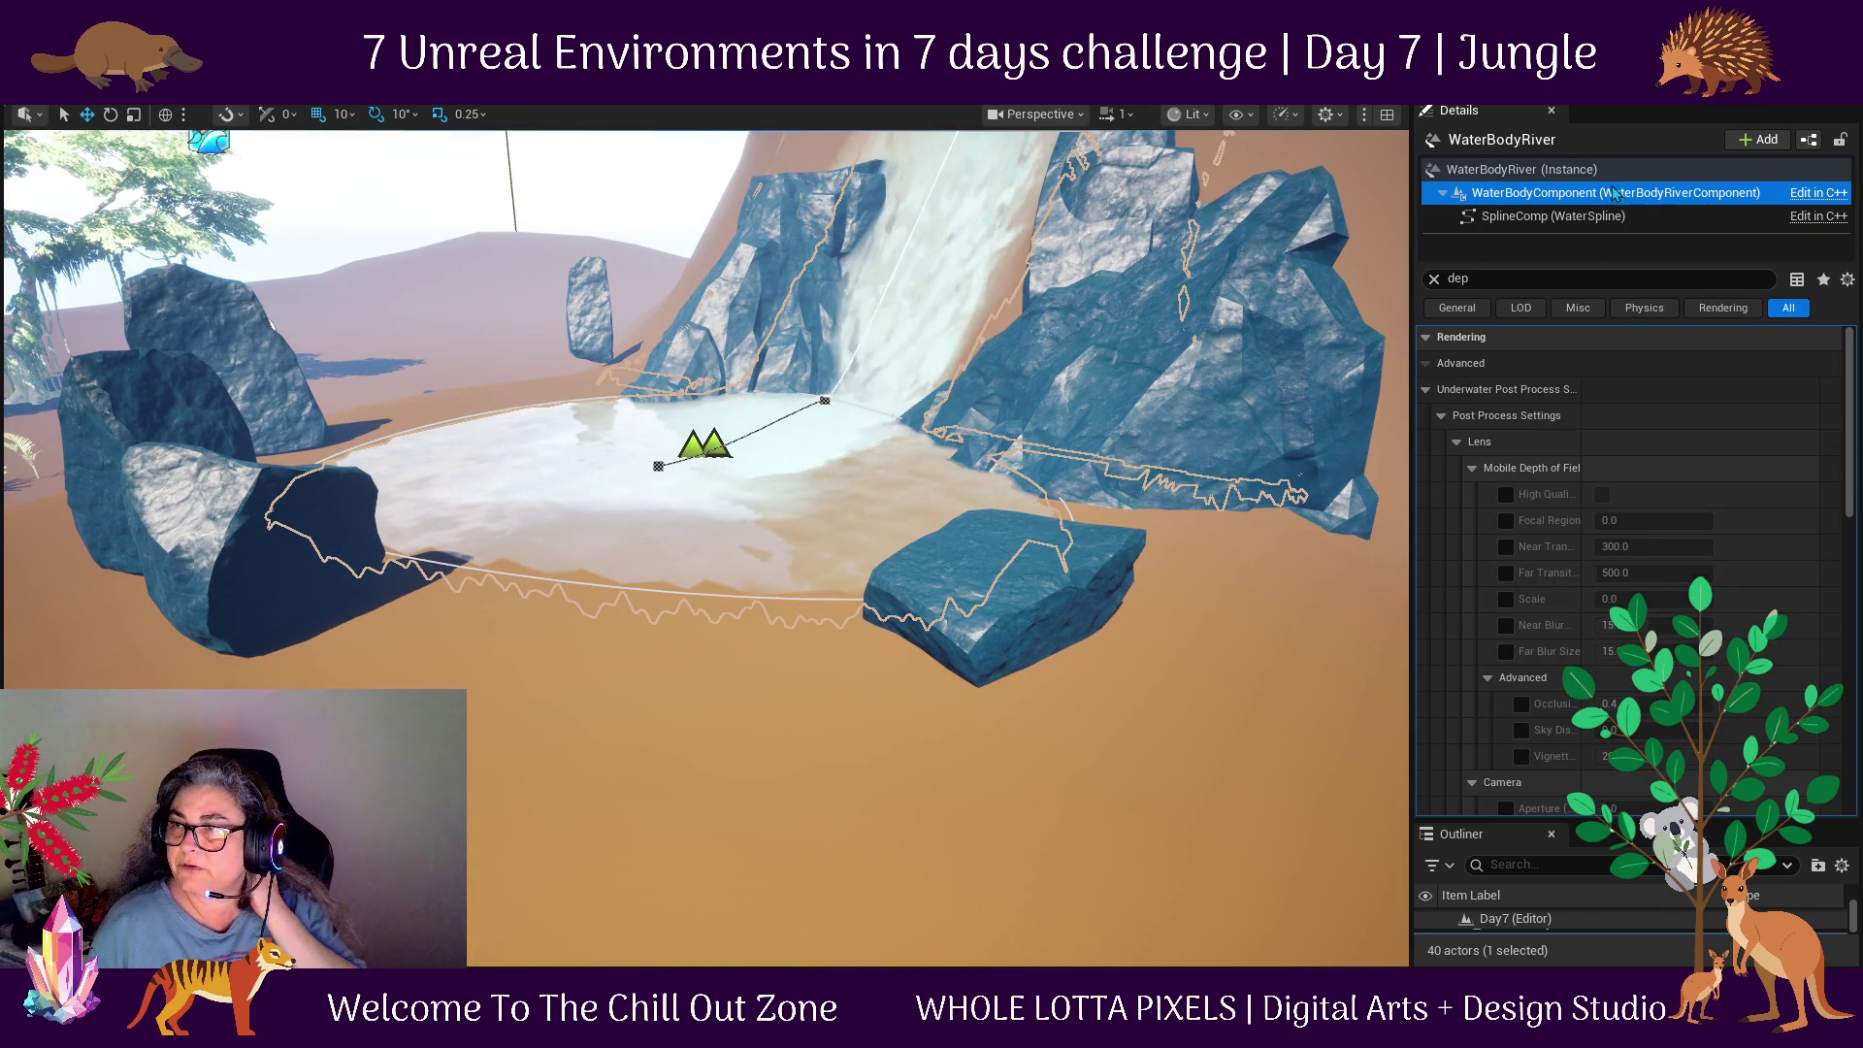
pyautogui.click(1601, 167)
pyautogui.click(1657, 415)
pyautogui.write('1000')
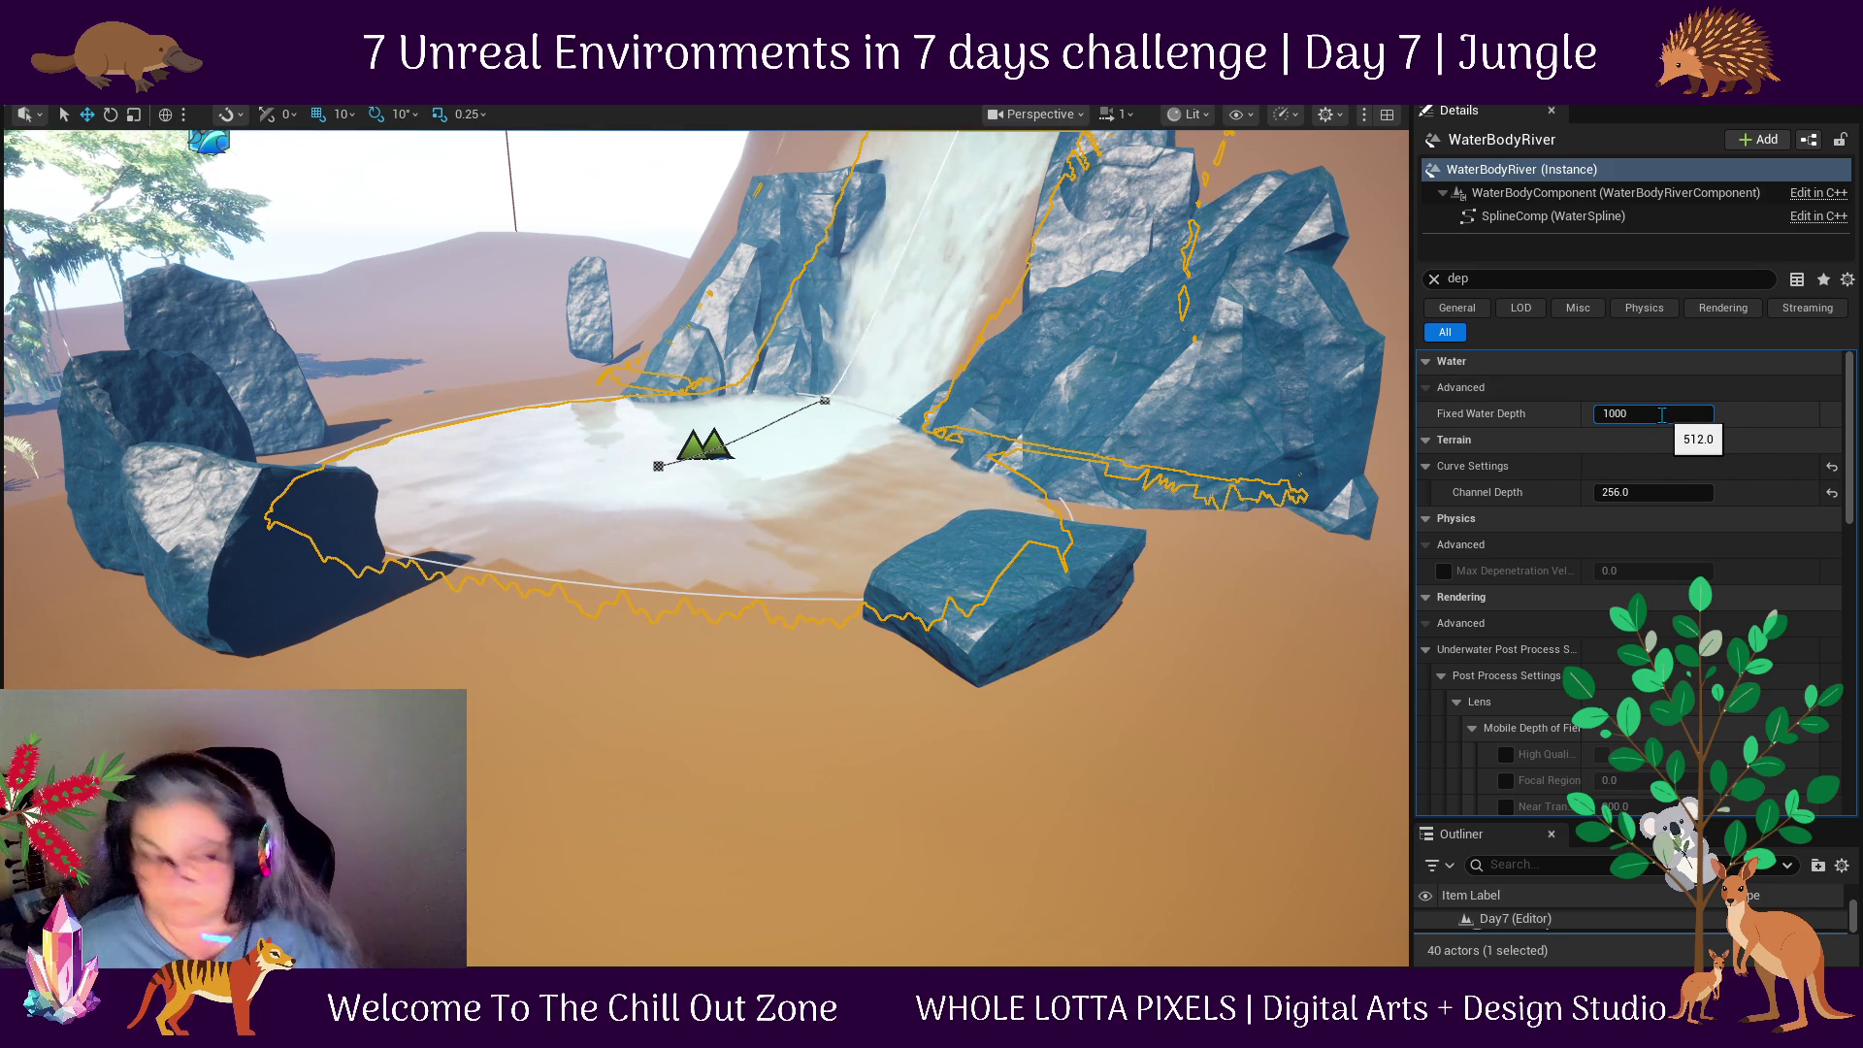
pyautogui.press('Return')
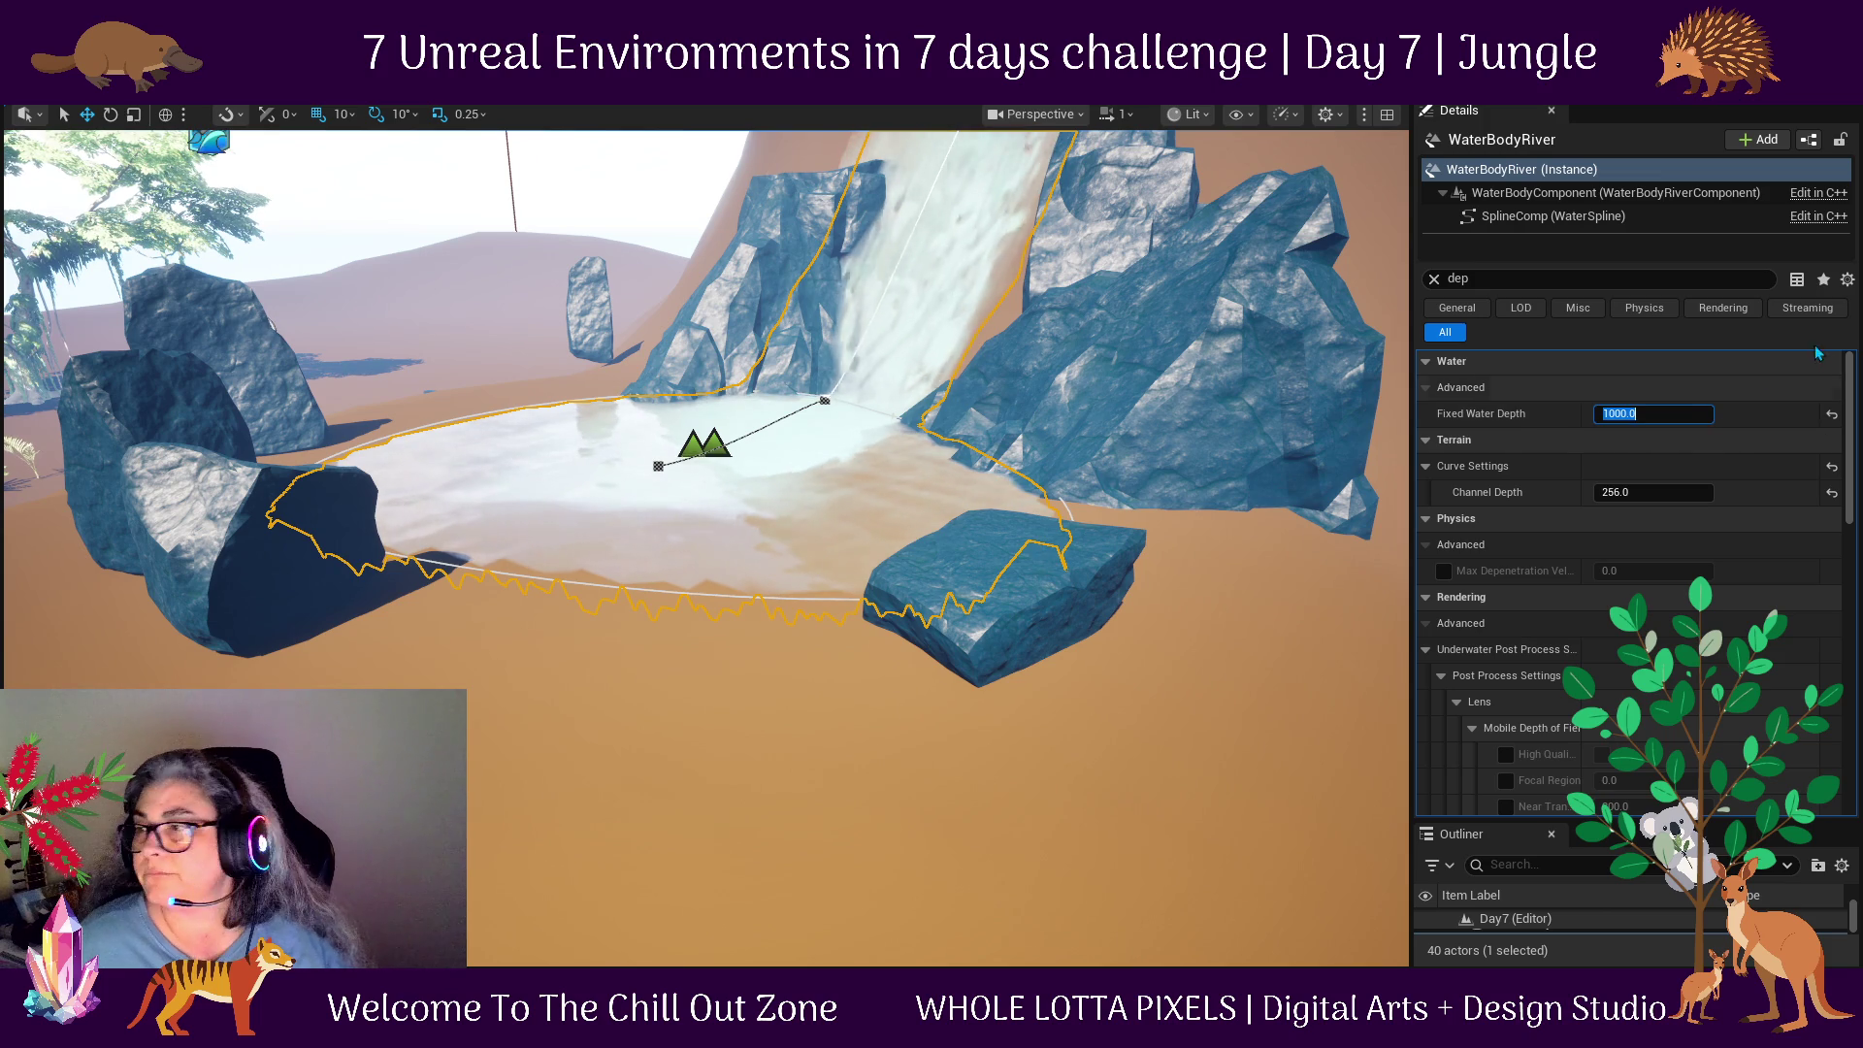
pyautogui.click(764, 753)
pyautogui.moveTo(733, 636); pyautogui.dragTo(715, 459)
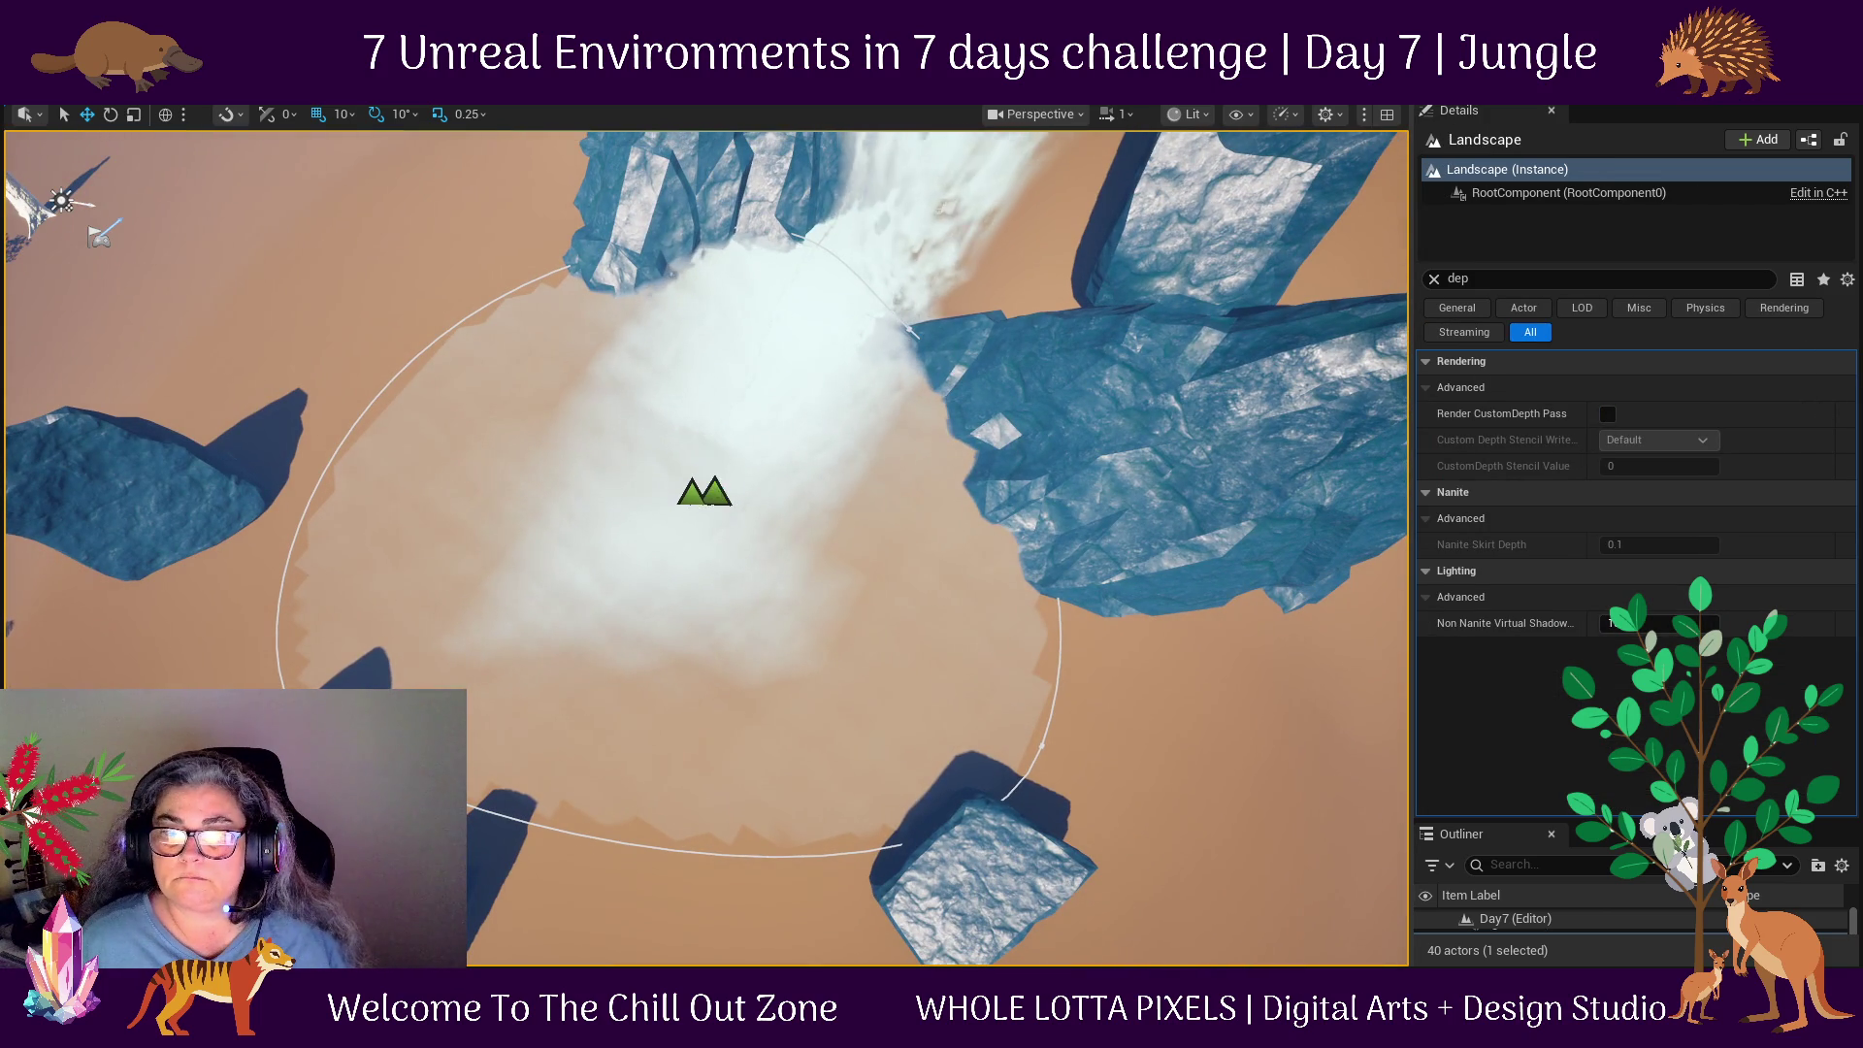
# Scale the WaterBodyLake up to a larger size.
pyautogui.click(719, 488)
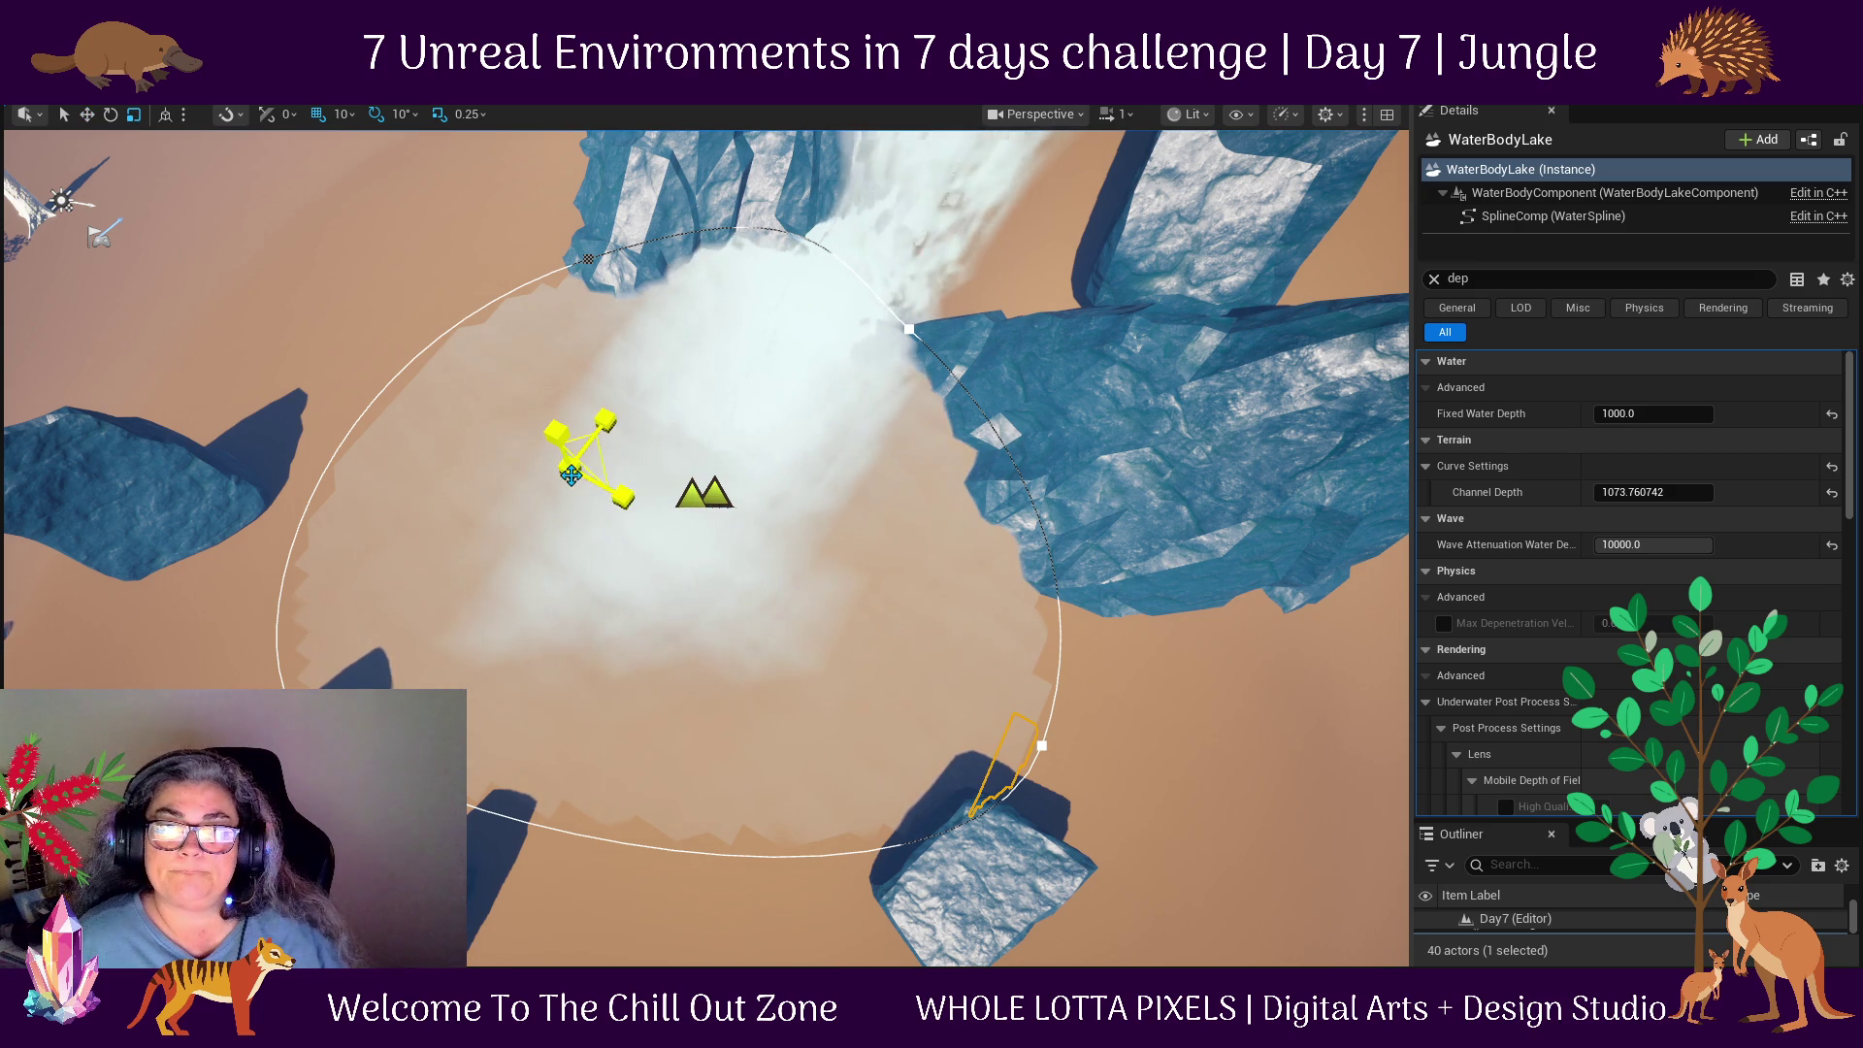
pyautogui.moveTo(571, 473); pyautogui.dragTo(577, 469)
pyautogui.scroll(-3, 674, 374)
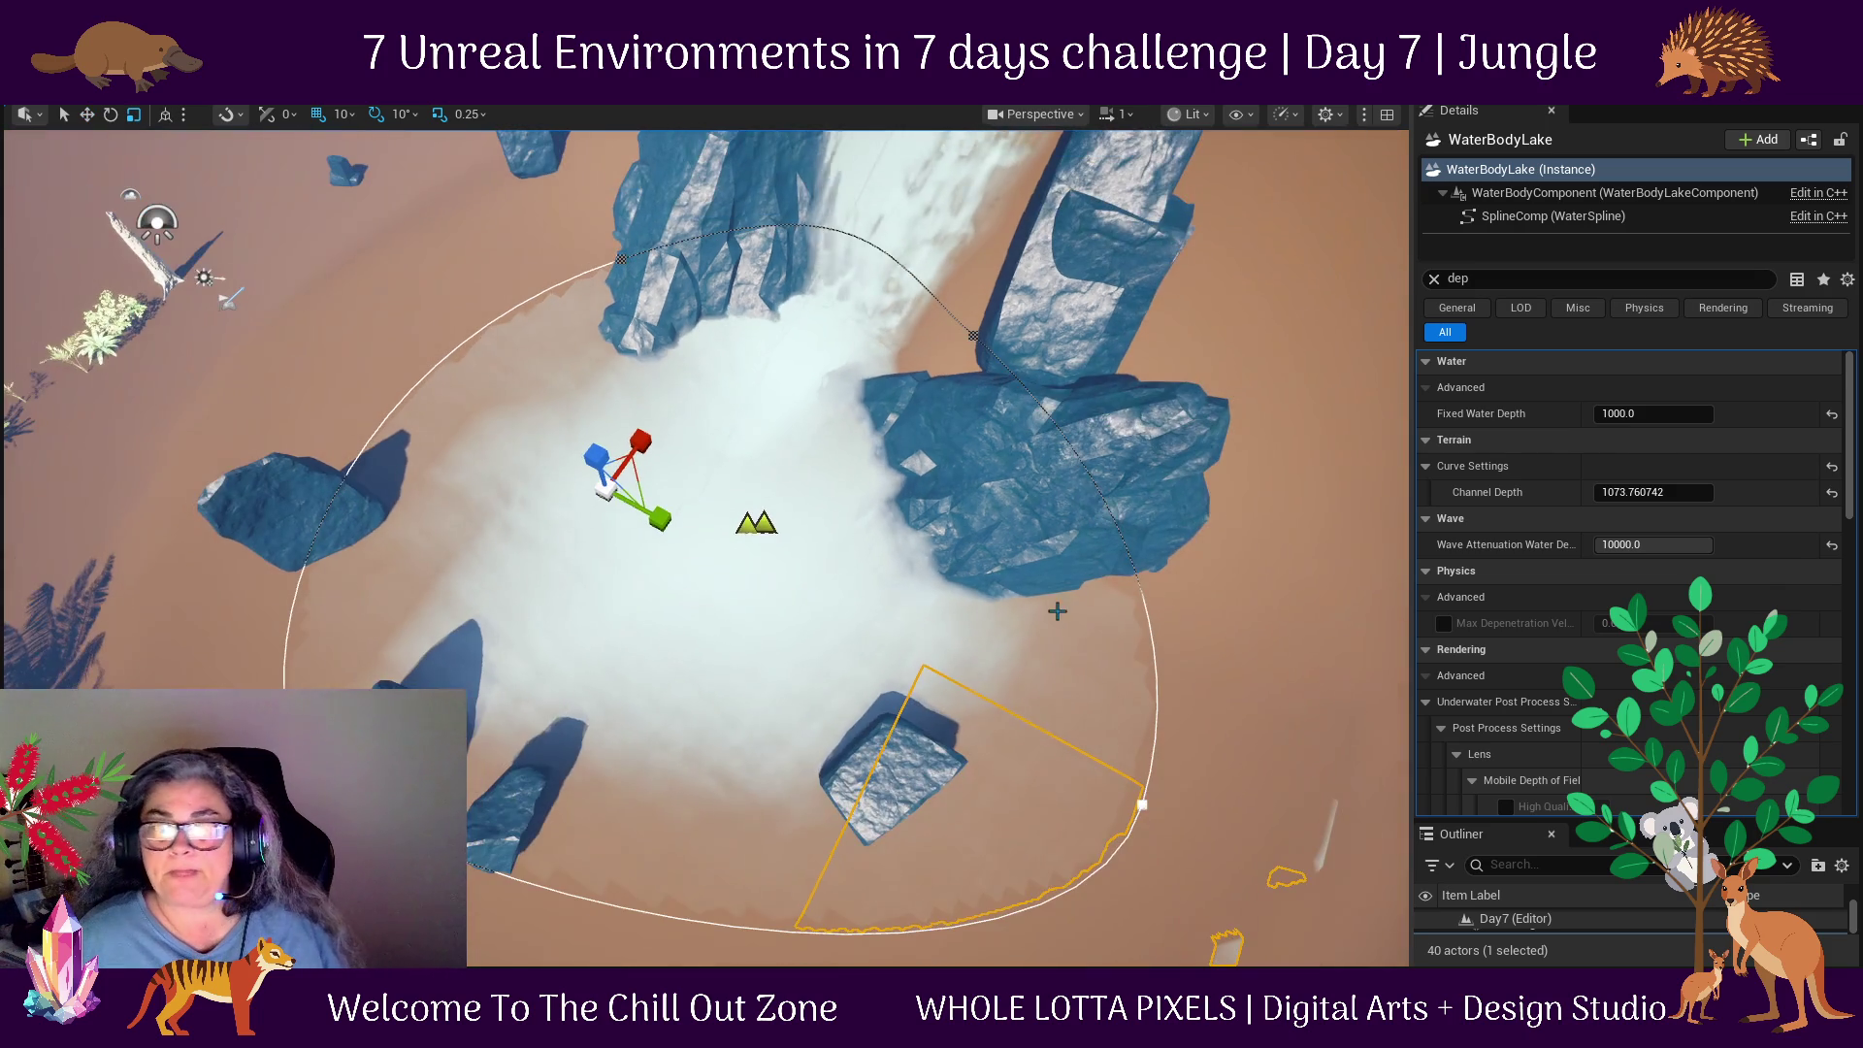
pyautogui.scroll(3, 1201, 628)
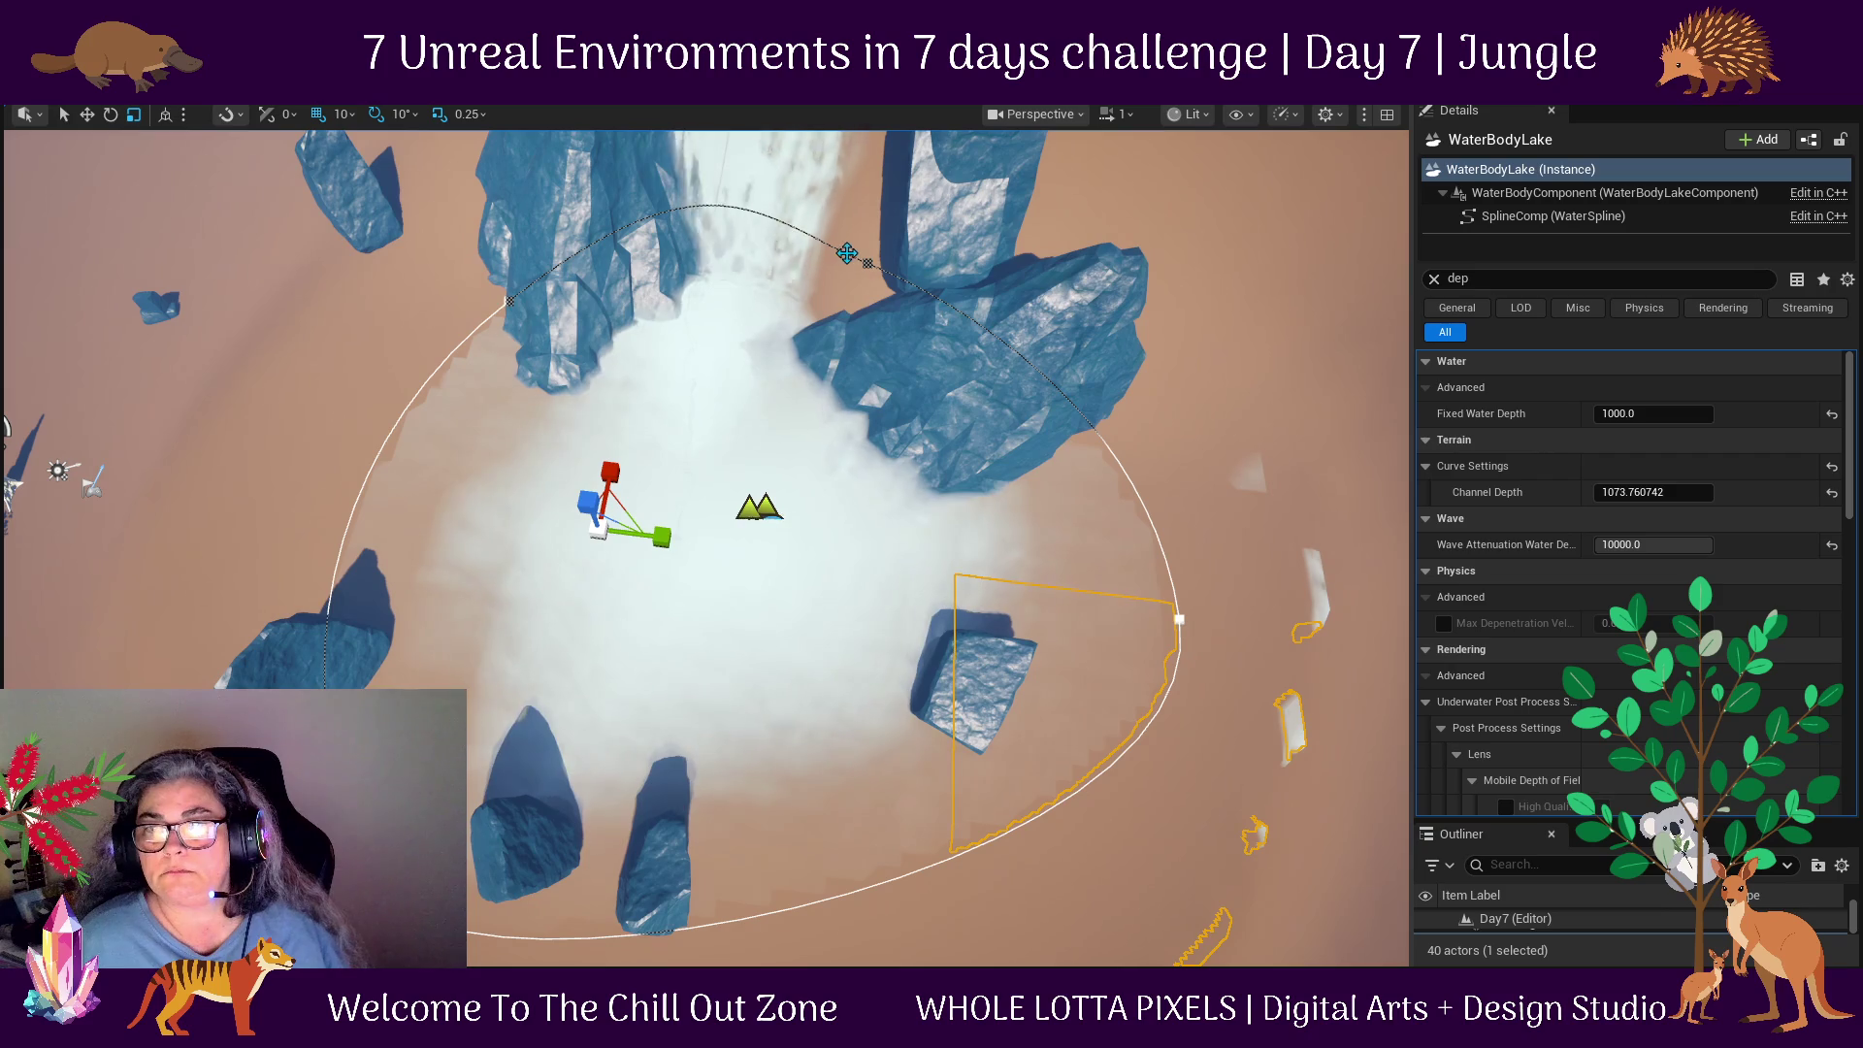
# Reshape the lake outline by pulling its top spline point down-left, undoing a misplaced move.
pyautogui.click(509, 301)
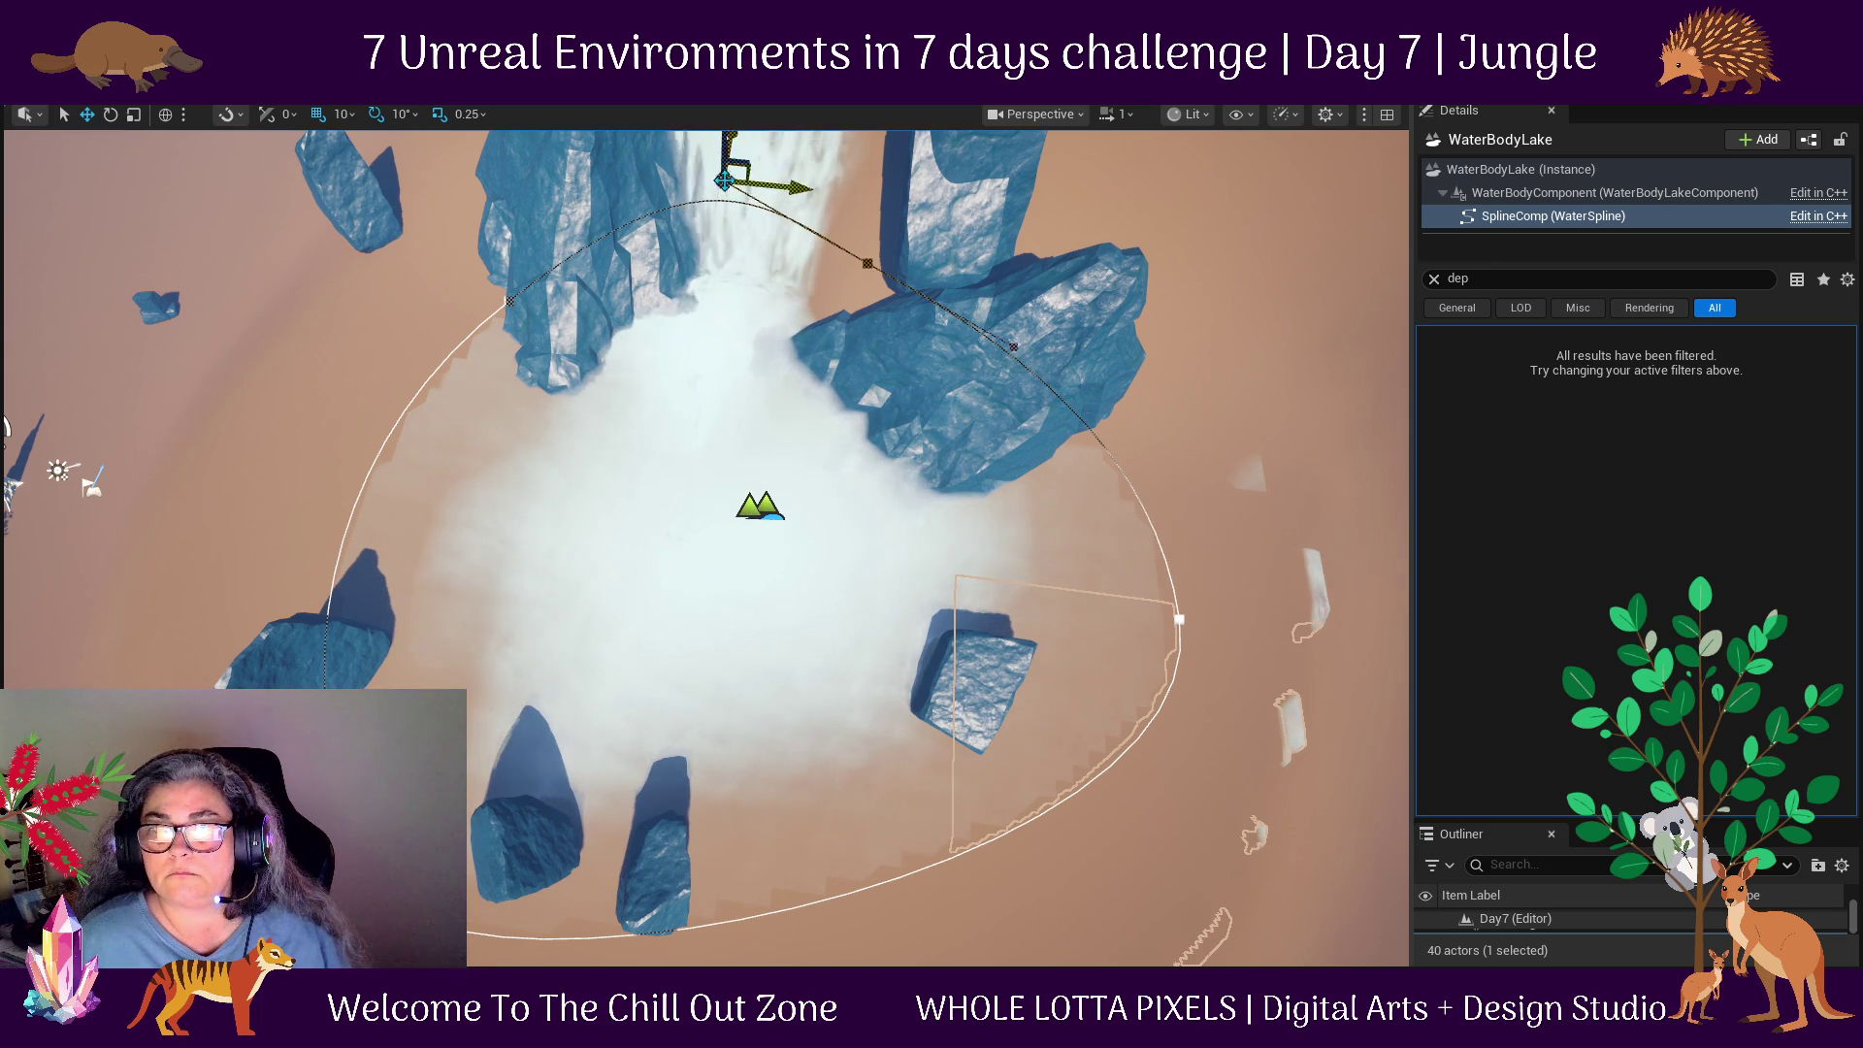
pyautogui.moveTo(719, 181); pyautogui.dragTo(914, 260)
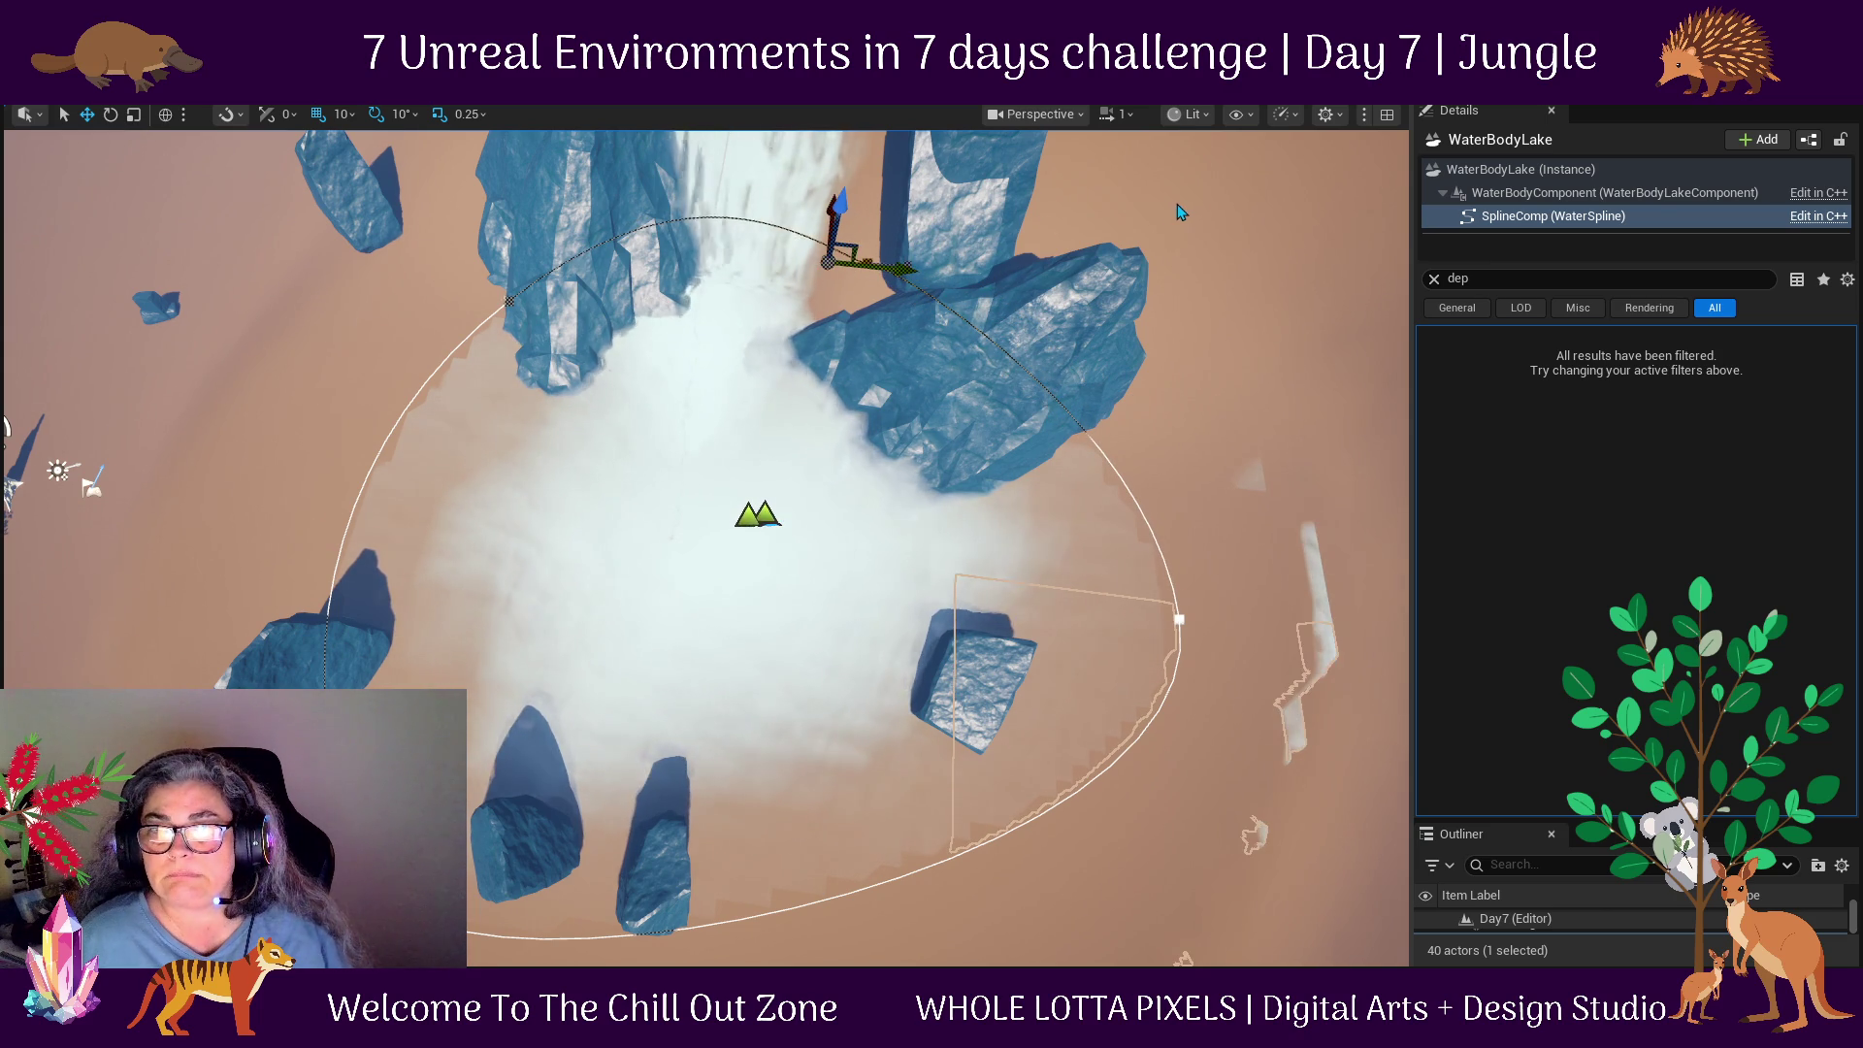
pyautogui.hotkey('ctrl', 'z')
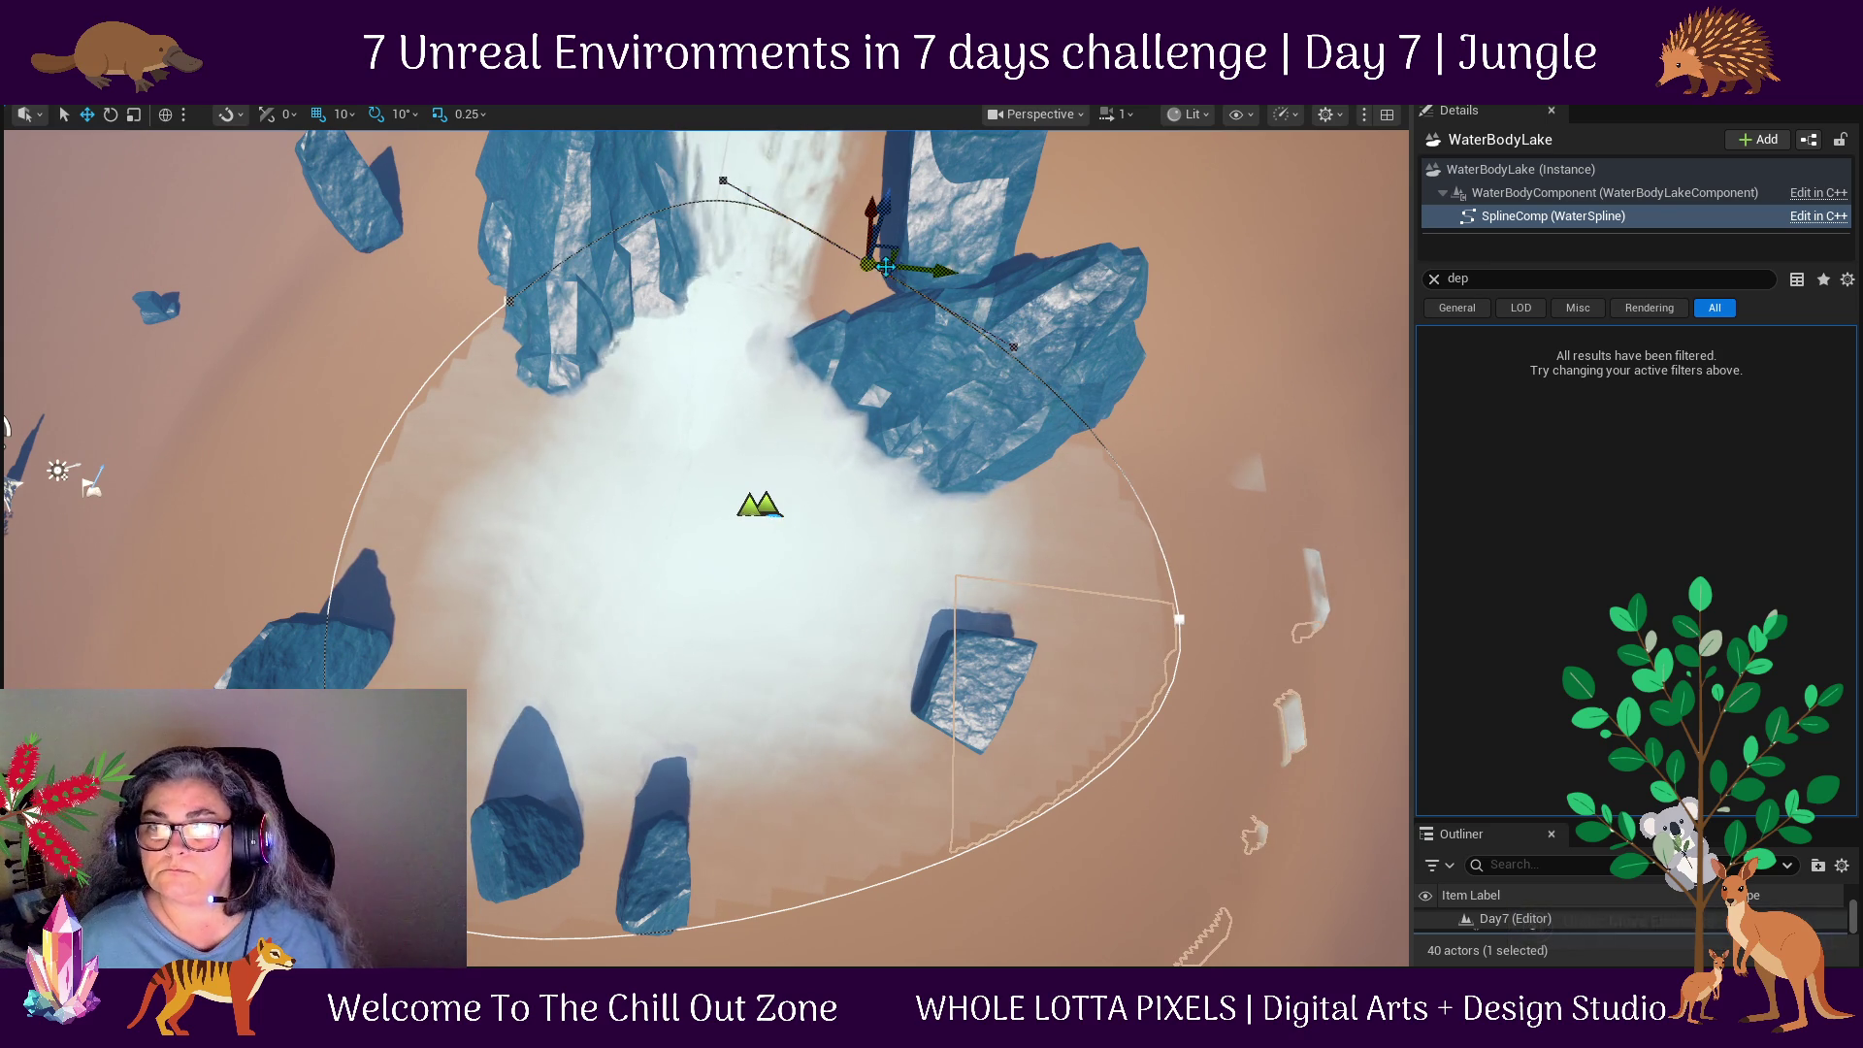
pyautogui.click(1094, 251)
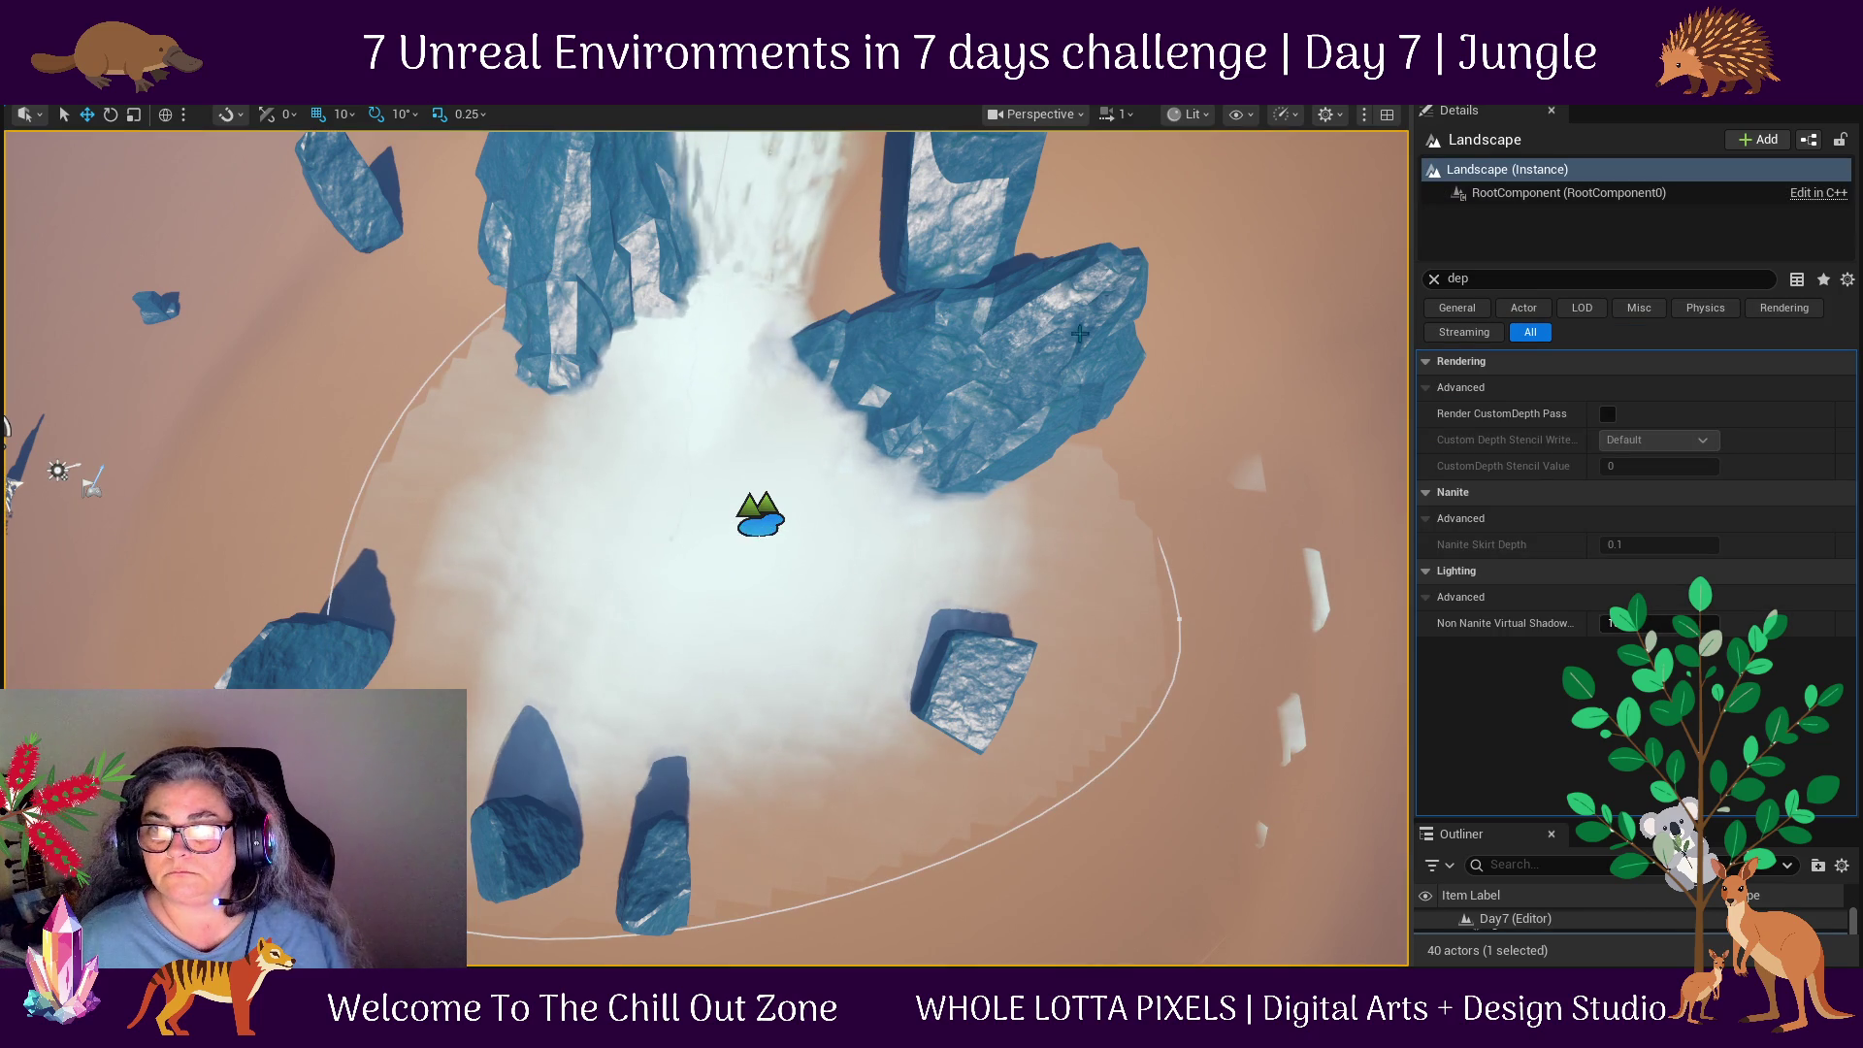
pyautogui.click(1165, 597)
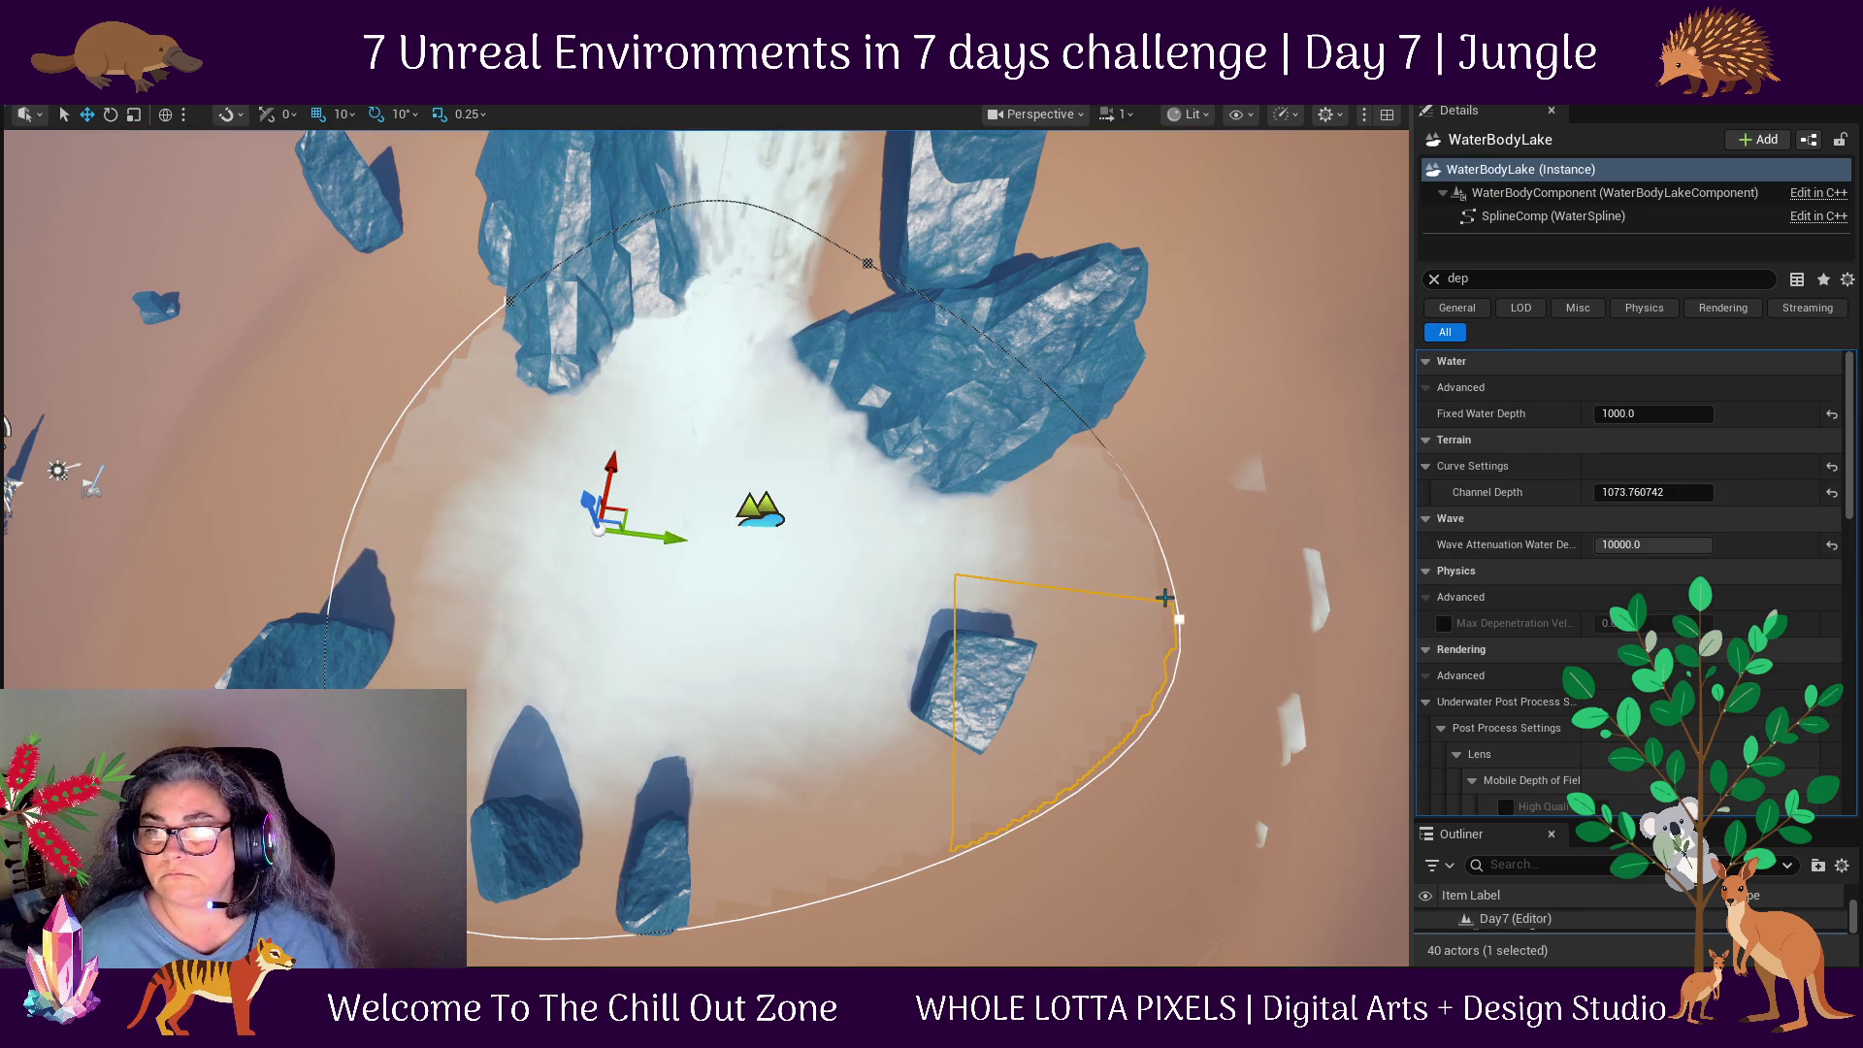
pyautogui.click(1179, 618)
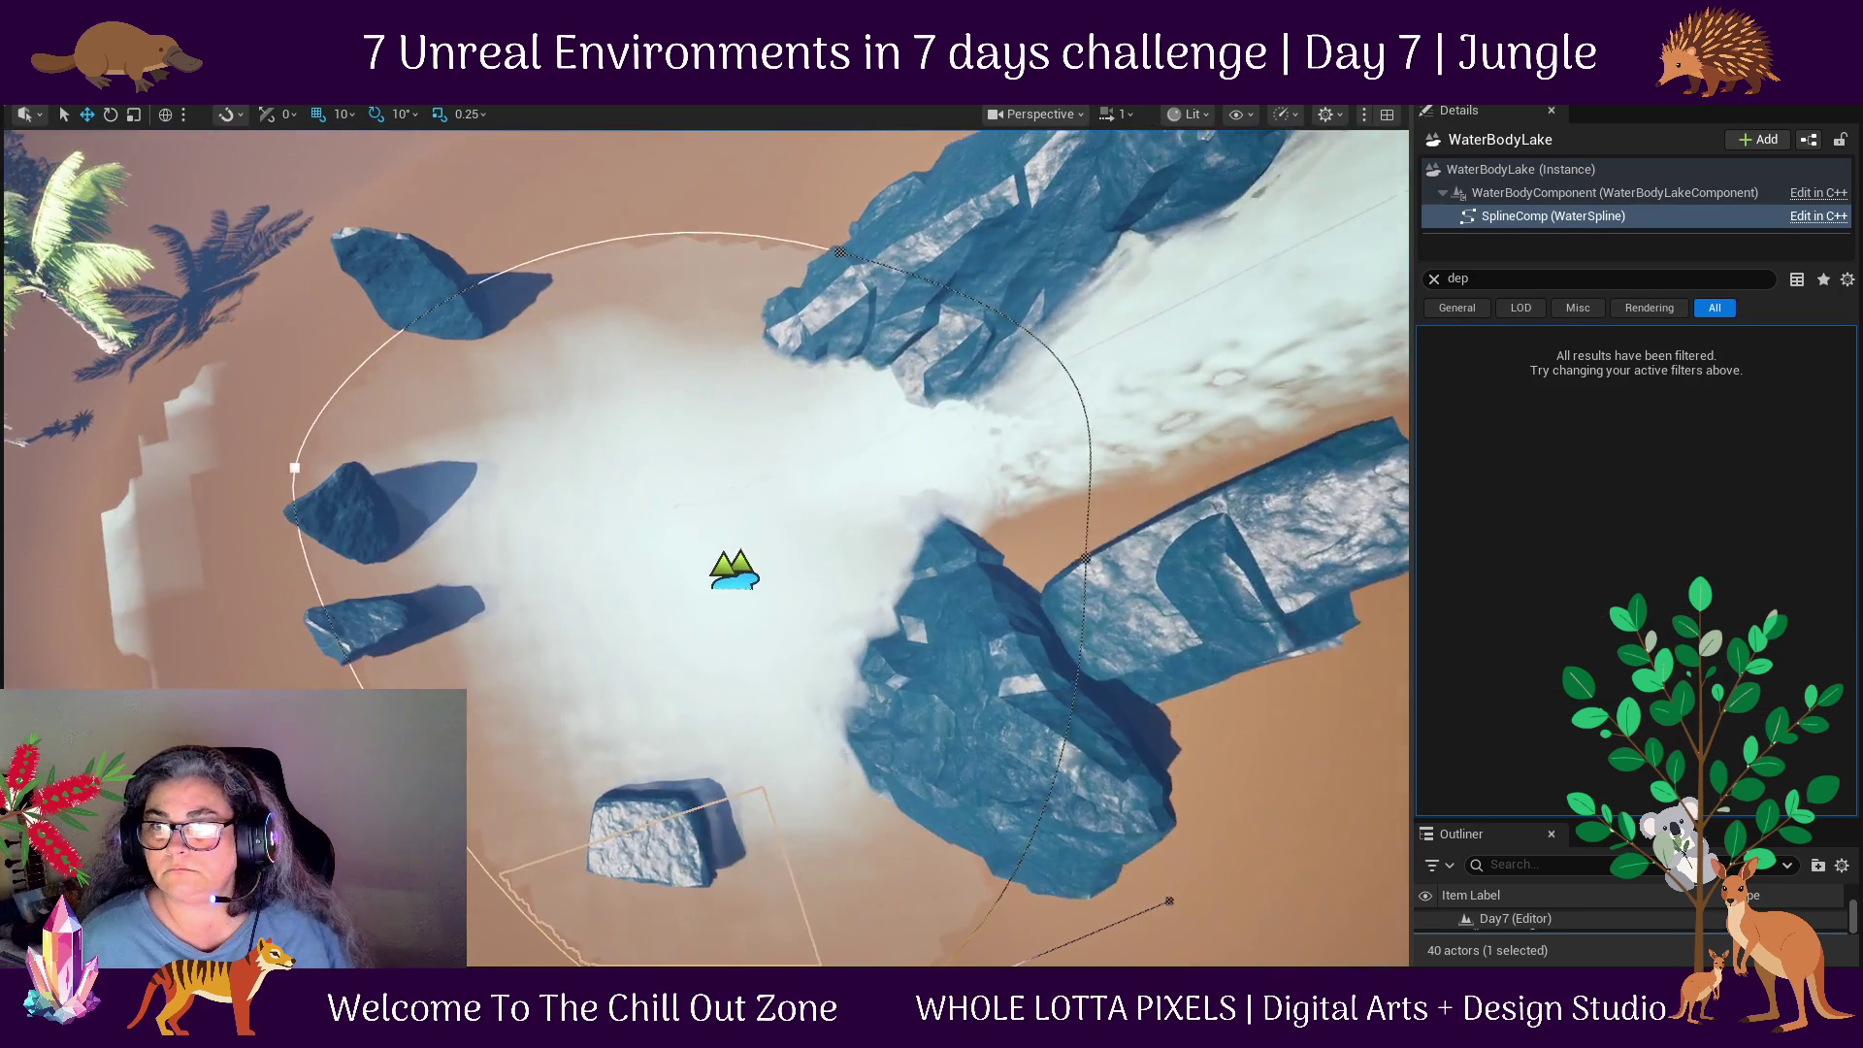
pyautogui.click(800, 266)
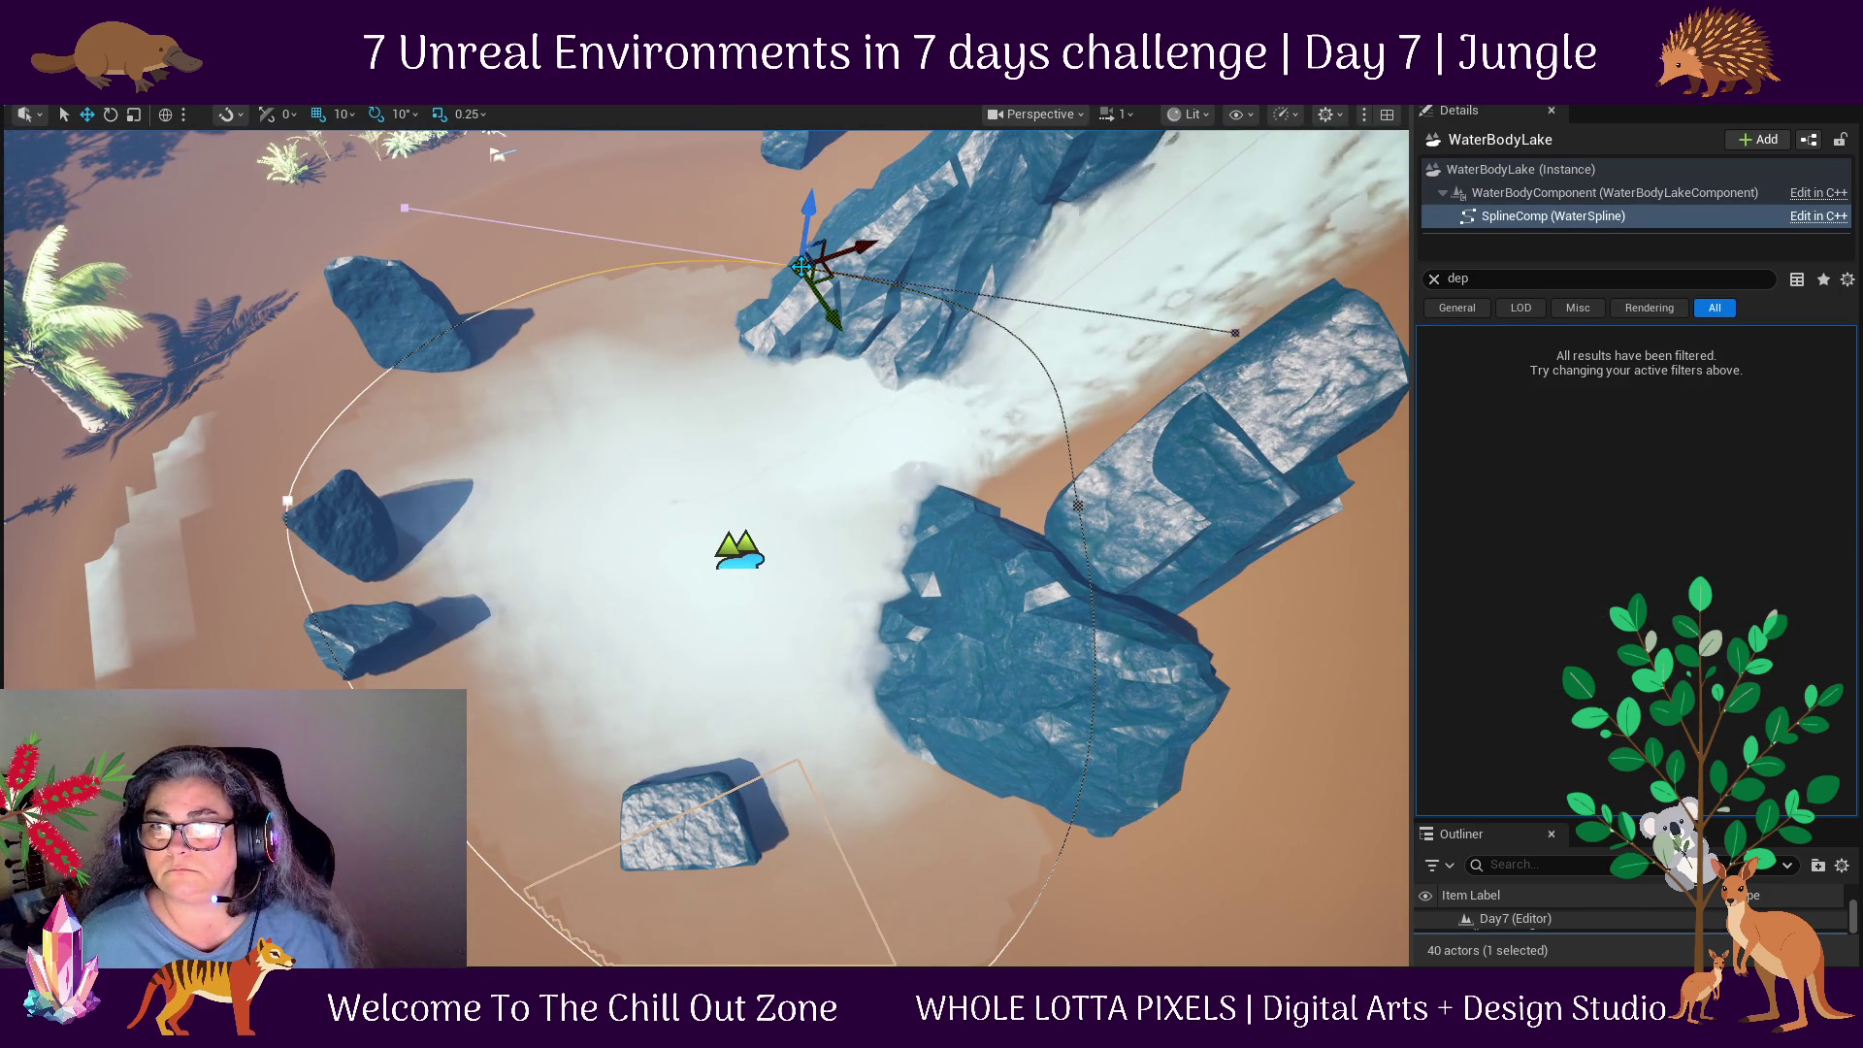
pyautogui.moveTo(823, 268)
pyautogui.mouseDown()
pyautogui.moveTo(713, 306)
pyautogui.moveTo(732, 229)
pyautogui.mouseUp()
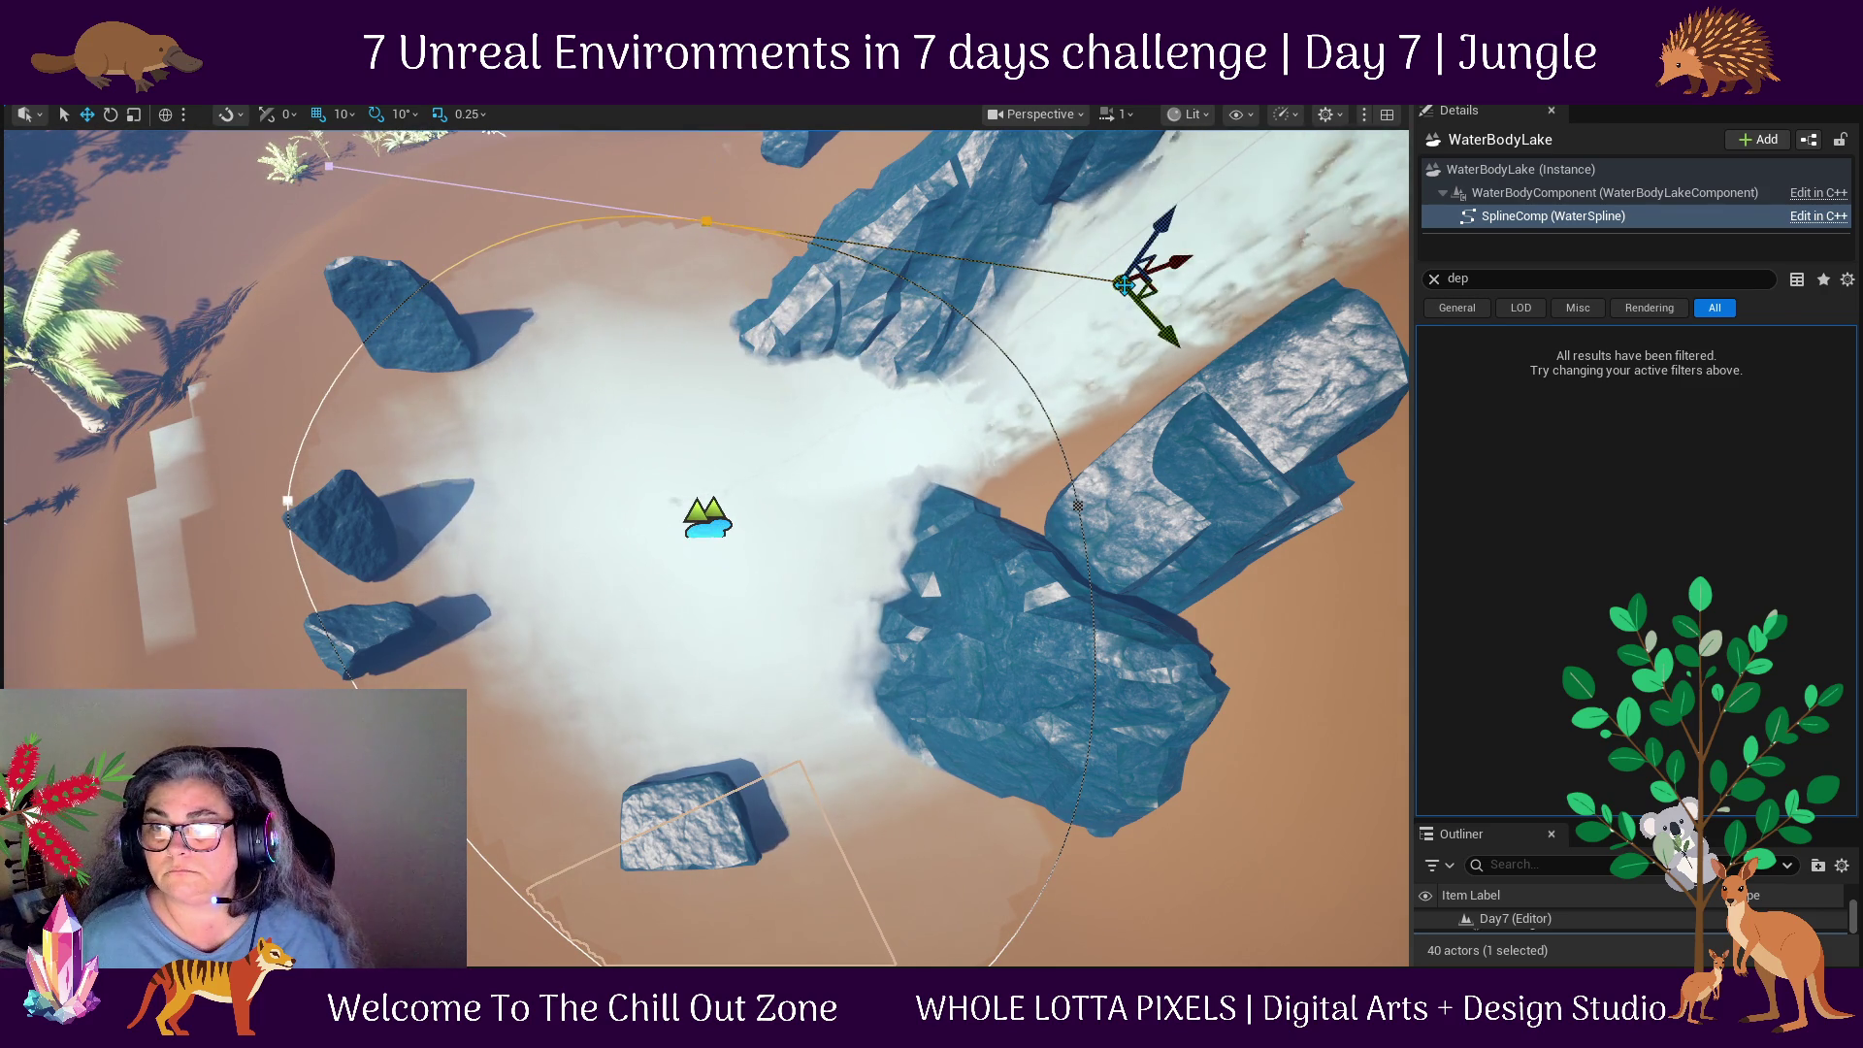
pyautogui.moveTo(1252, 539)
pyautogui.mouseDown()
pyautogui.moveTo(793, 509)
pyautogui.moveTo(852, 274)
pyautogui.mouseUp()
# Frame the WaterBodyRiver and select a spline point at the waterfall base, showing depth 500.
pyautogui.click(853, 275)
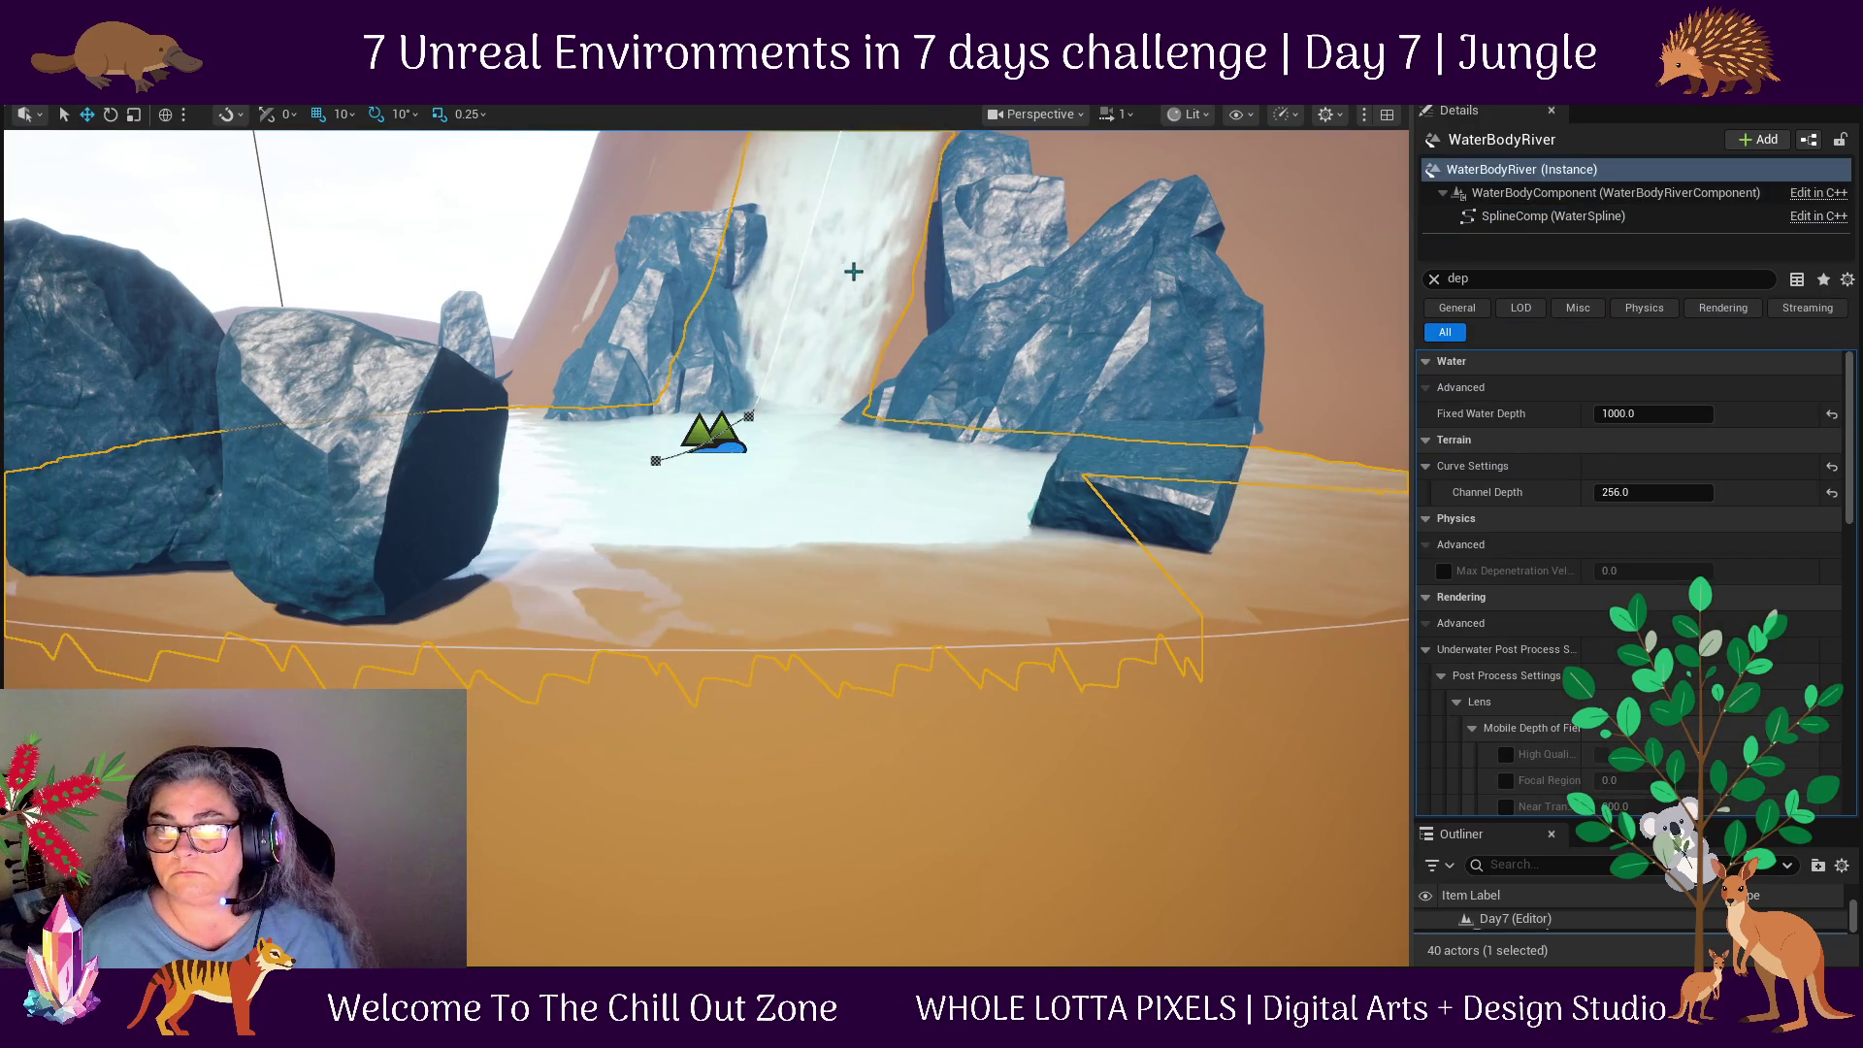
pyautogui.press('f')
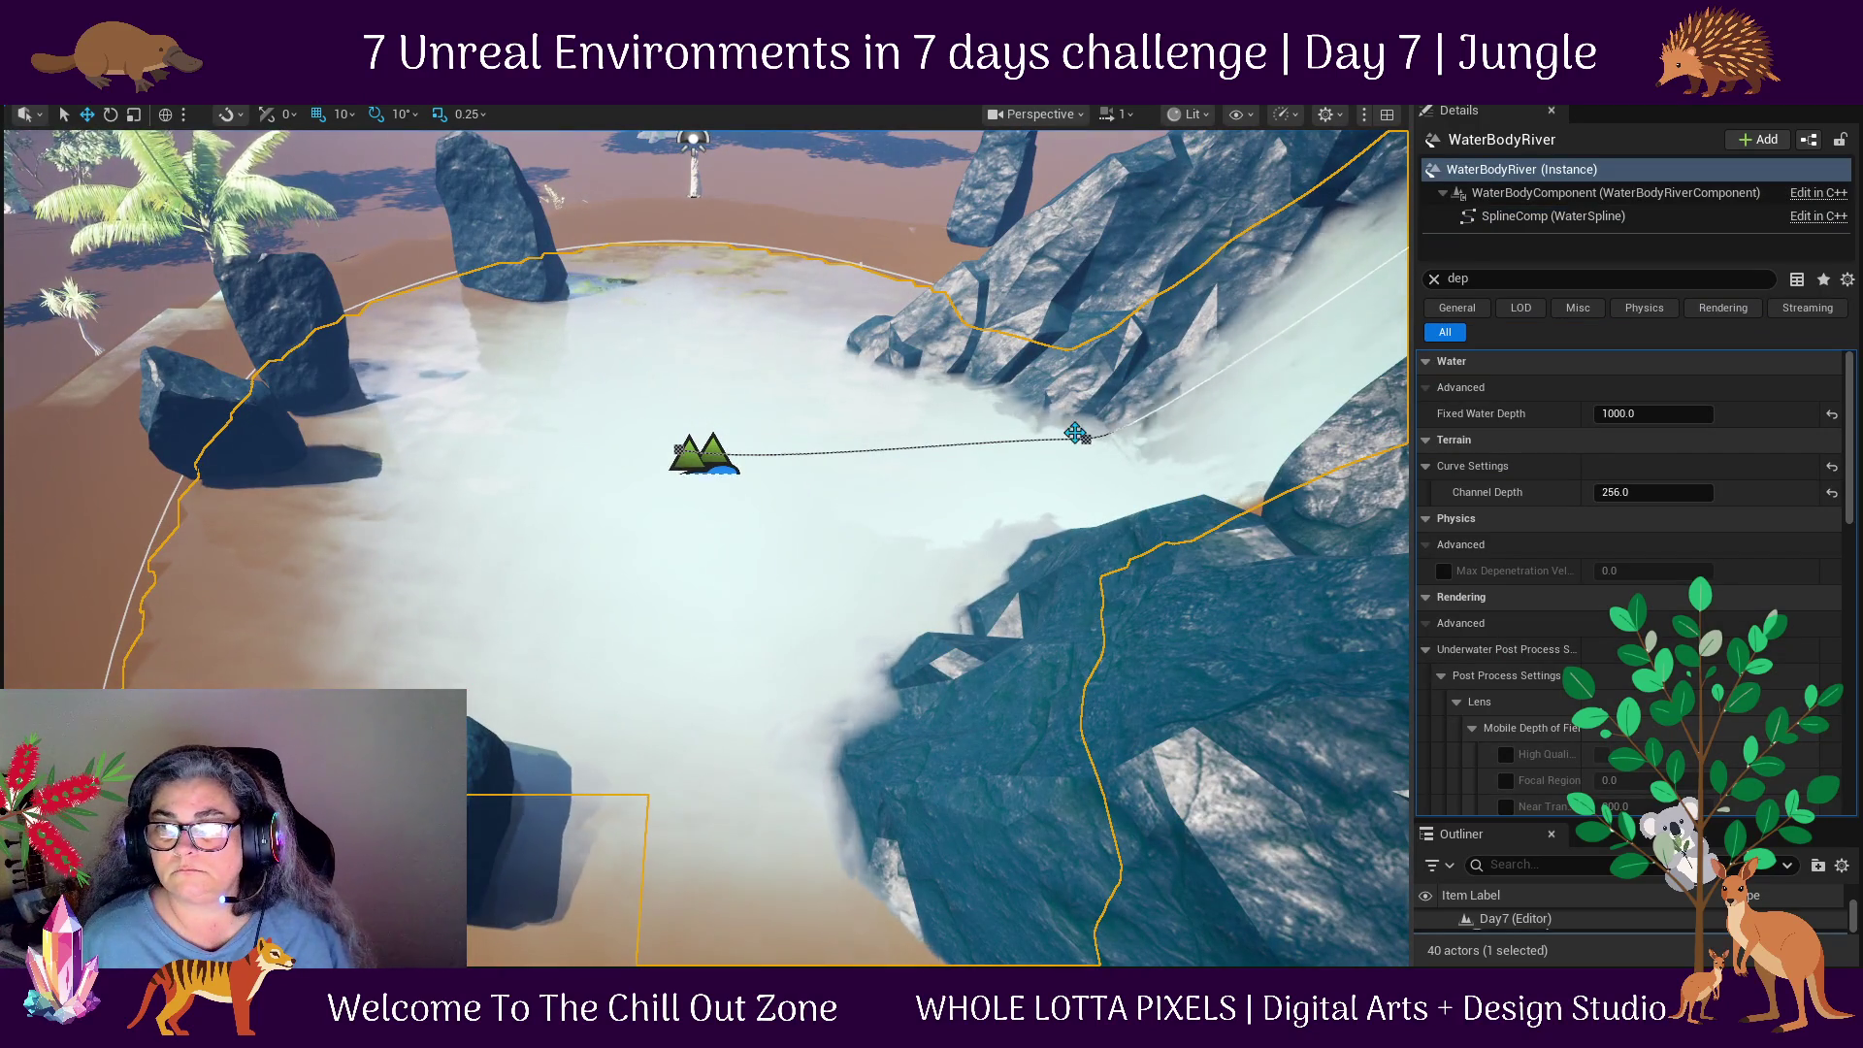
pyautogui.click(1086, 438)
pyautogui.moveTo(1086, 439); pyautogui.dragTo(971, 307)
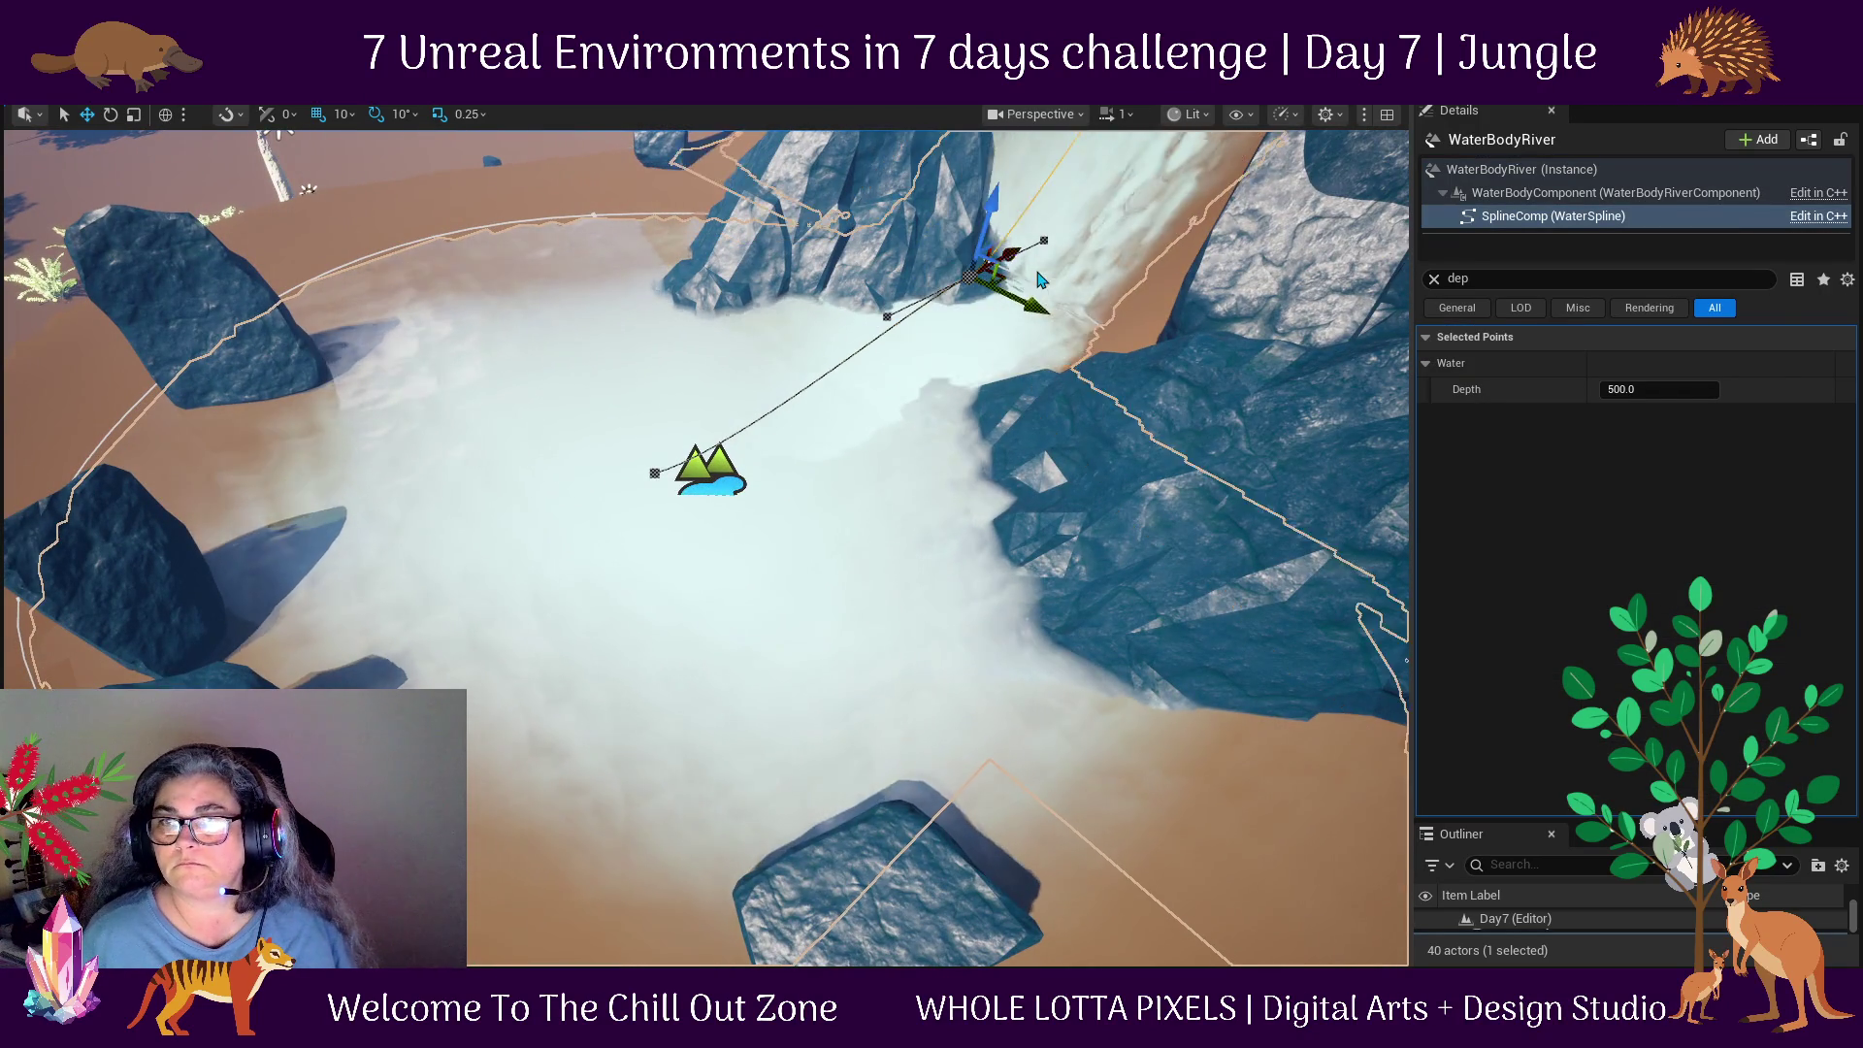
pyautogui.scroll(-2, 1133, 293)
pyautogui.scroll(-3, 1133, 293)
pyautogui.moveTo(1202, 362)
pyautogui.mouseDown()
pyautogui.moveTo(1312, 320)
pyautogui.moveTo(1214, 557)
pyautogui.moveTo(1195, 411)
pyautogui.moveTo(1155, 432)
pyautogui.moveTo(1126, 486)
pyautogui.moveTo(931, 408)
pyautogui.mouseUp()
pyautogui.moveTo(864, 184)
pyautogui.mouseDown()
pyautogui.moveTo(966, 238)
pyautogui.moveTo(674, 309)
pyautogui.mouseUp()
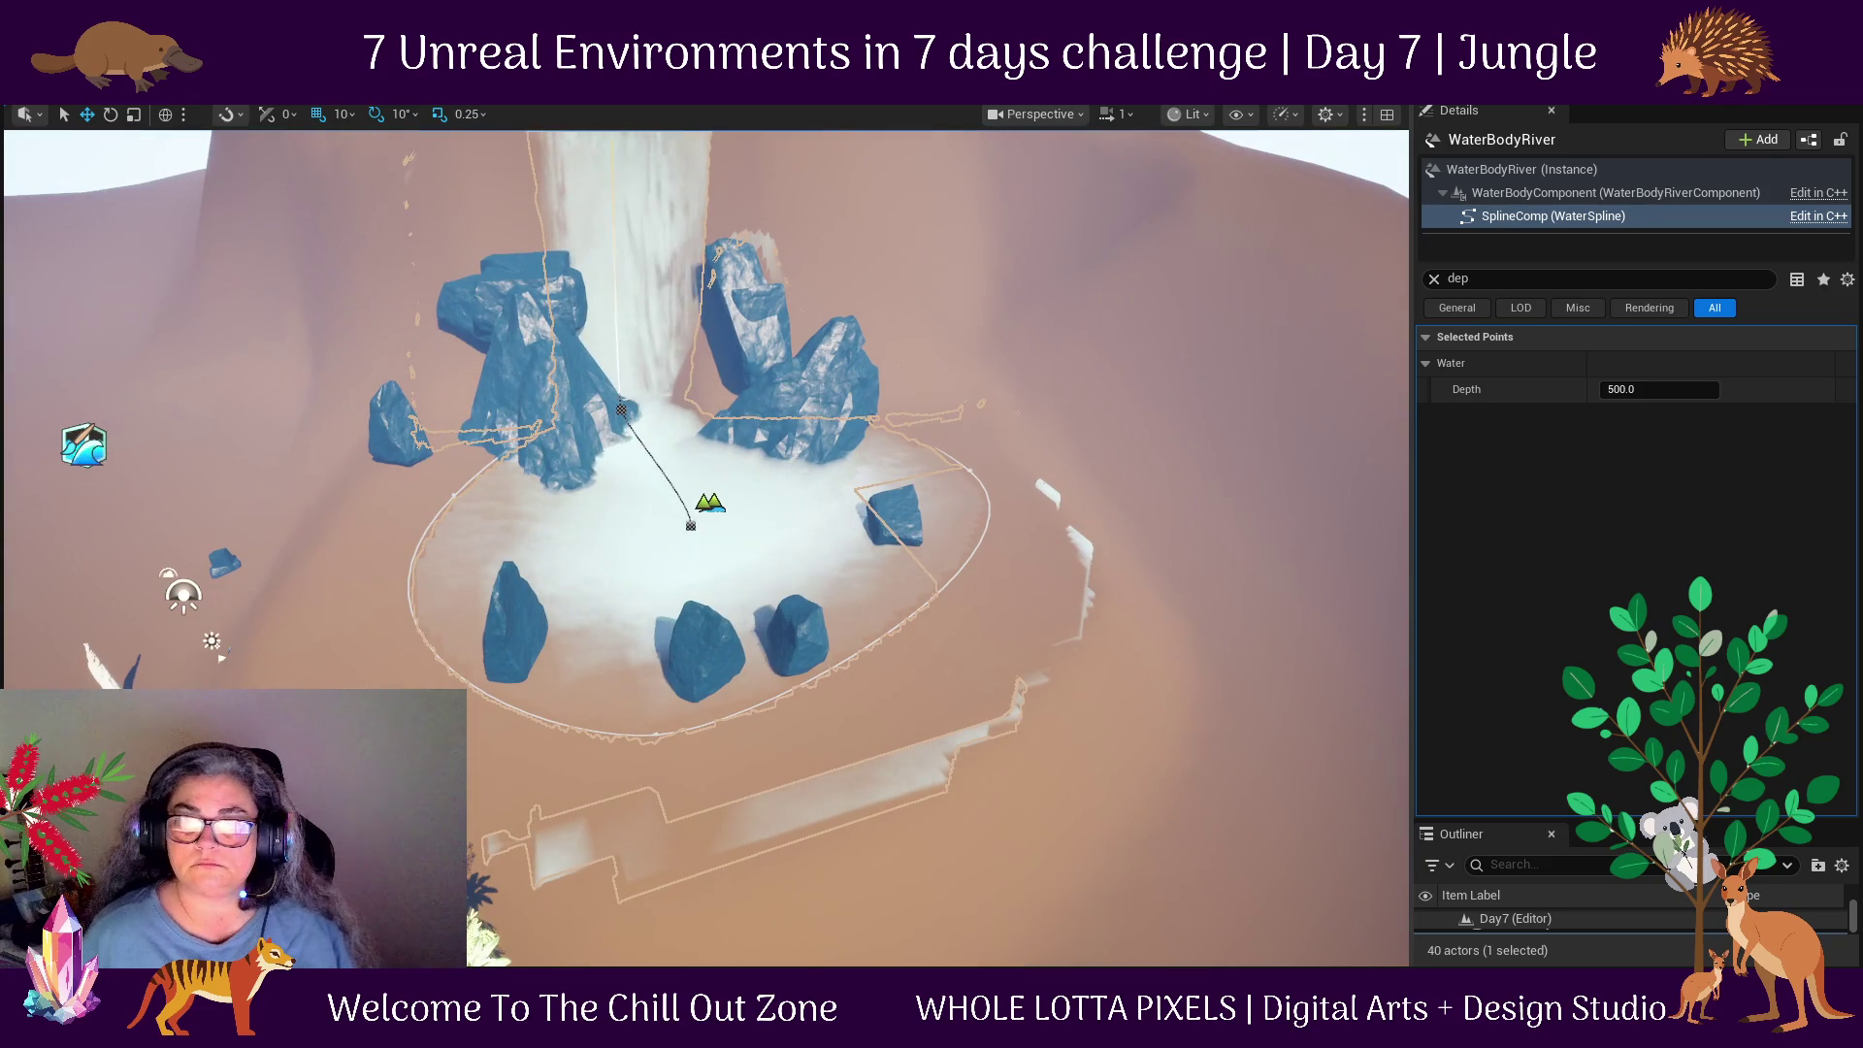
# Slide SM_Cliff_Rock_2 and SM_Cliff_Rock_3 to the left around the waterfall.
pyautogui.click(552, 403)
pyautogui.moveTo(552, 403); pyautogui.dragTo(680, 417)
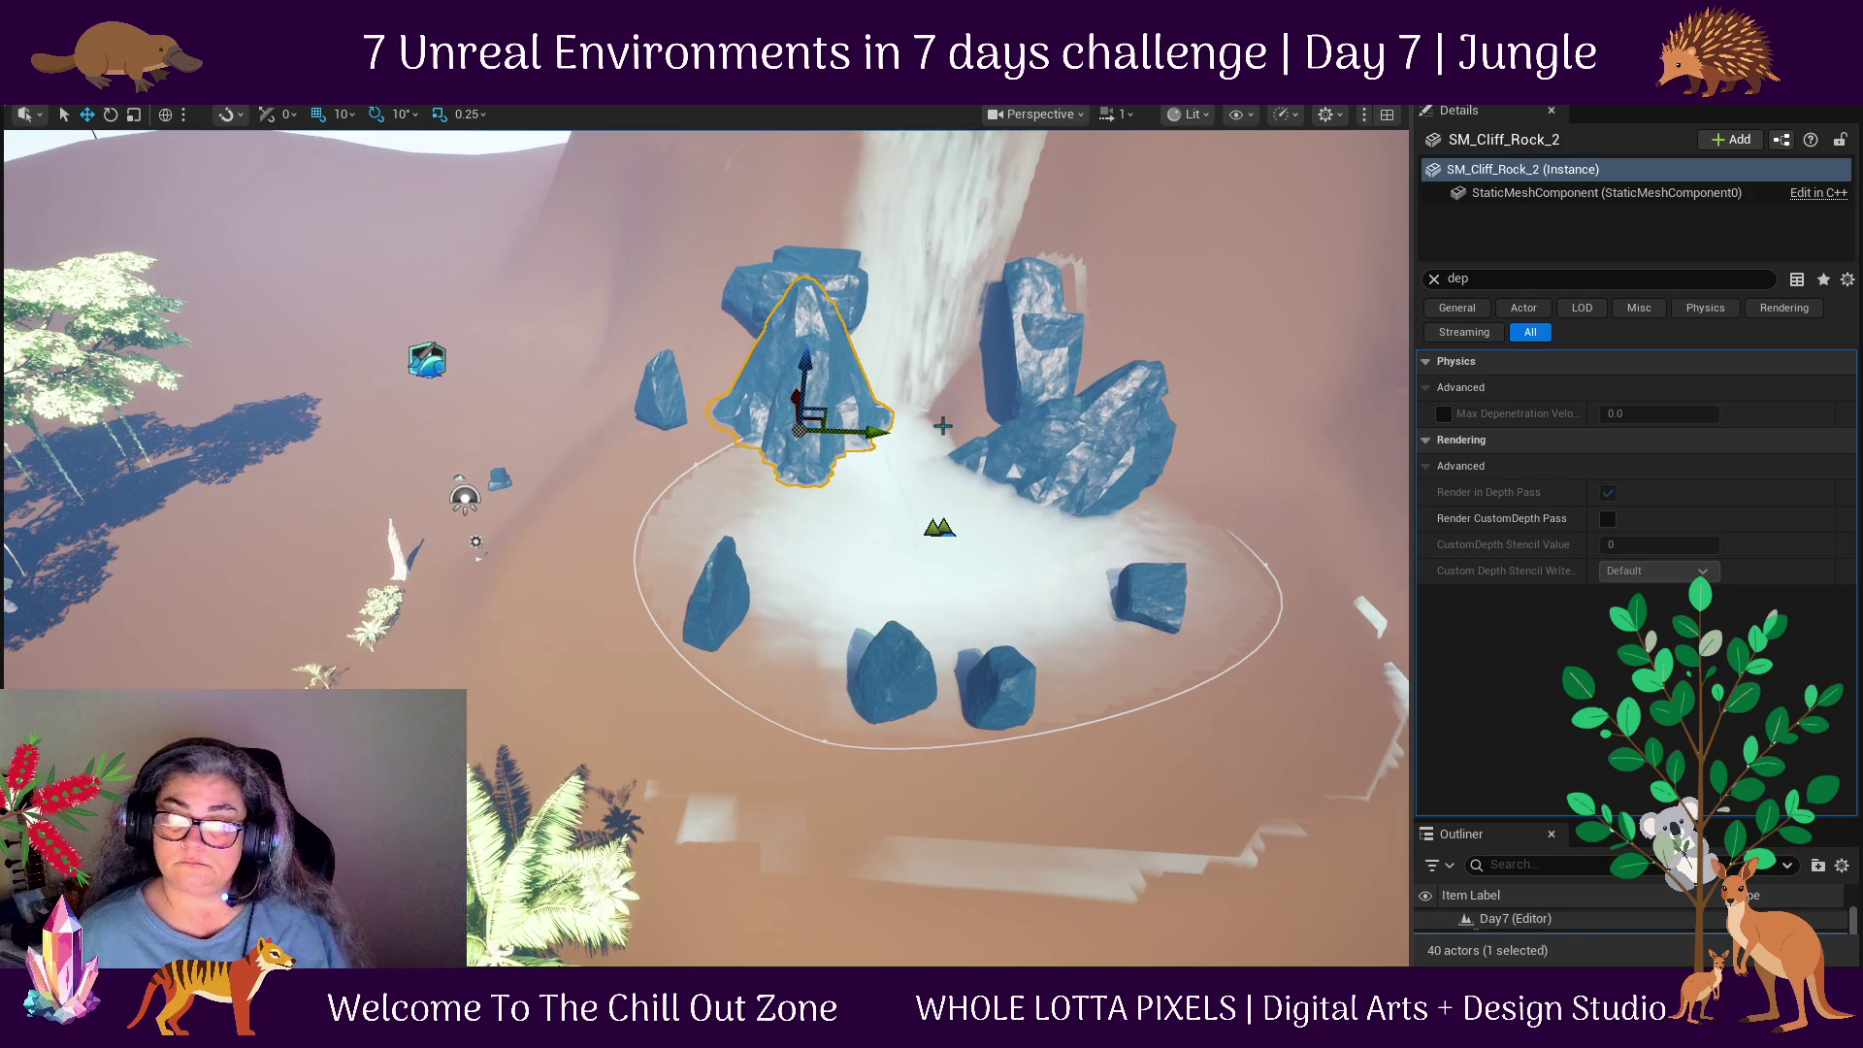
pyautogui.moveTo(869, 441)
pyautogui.mouseDown()
pyautogui.moveTo(774, 441)
pyautogui.moveTo(892, 442)
pyautogui.mouseUp()
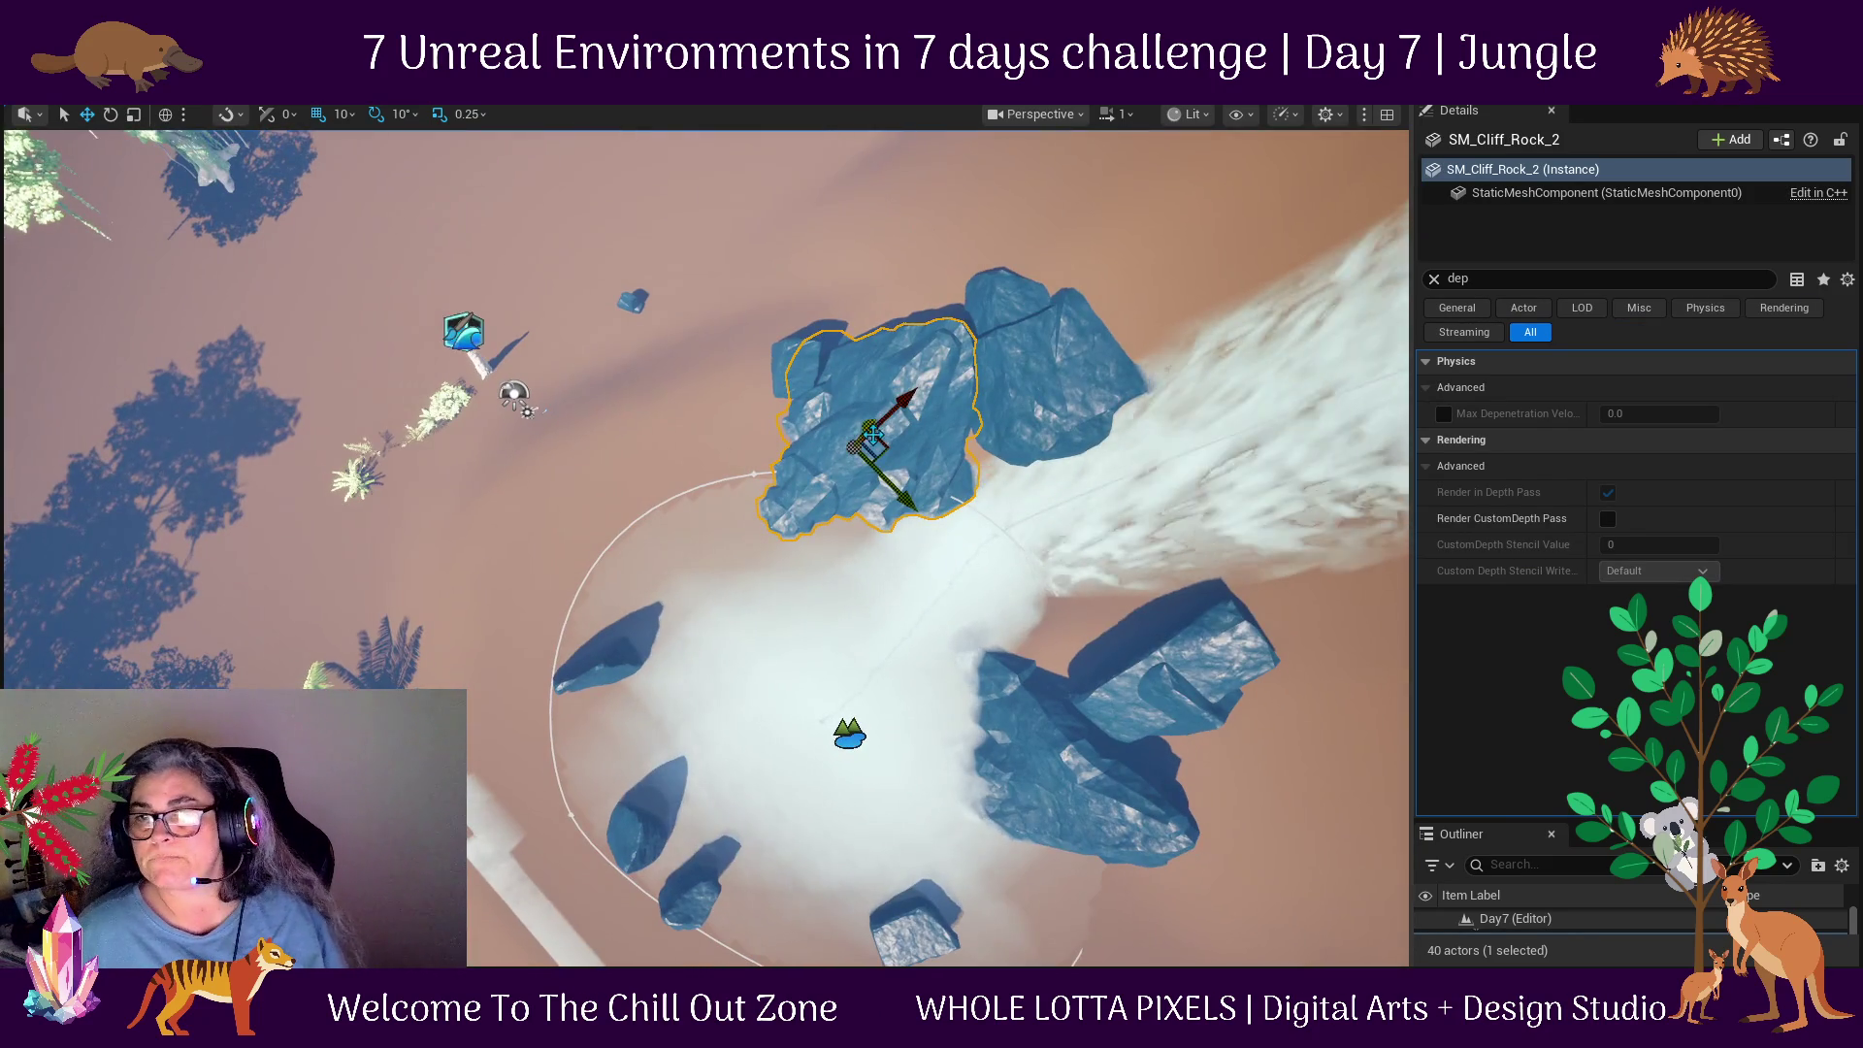
pyautogui.moveTo(828, 250)
pyautogui.mouseDown()
pyautogui.moveTo(900, 382)
pyautogui.moveTo(1262, 419)
pyautogui.mouseUp()
pyautogui.click(1025, 417)
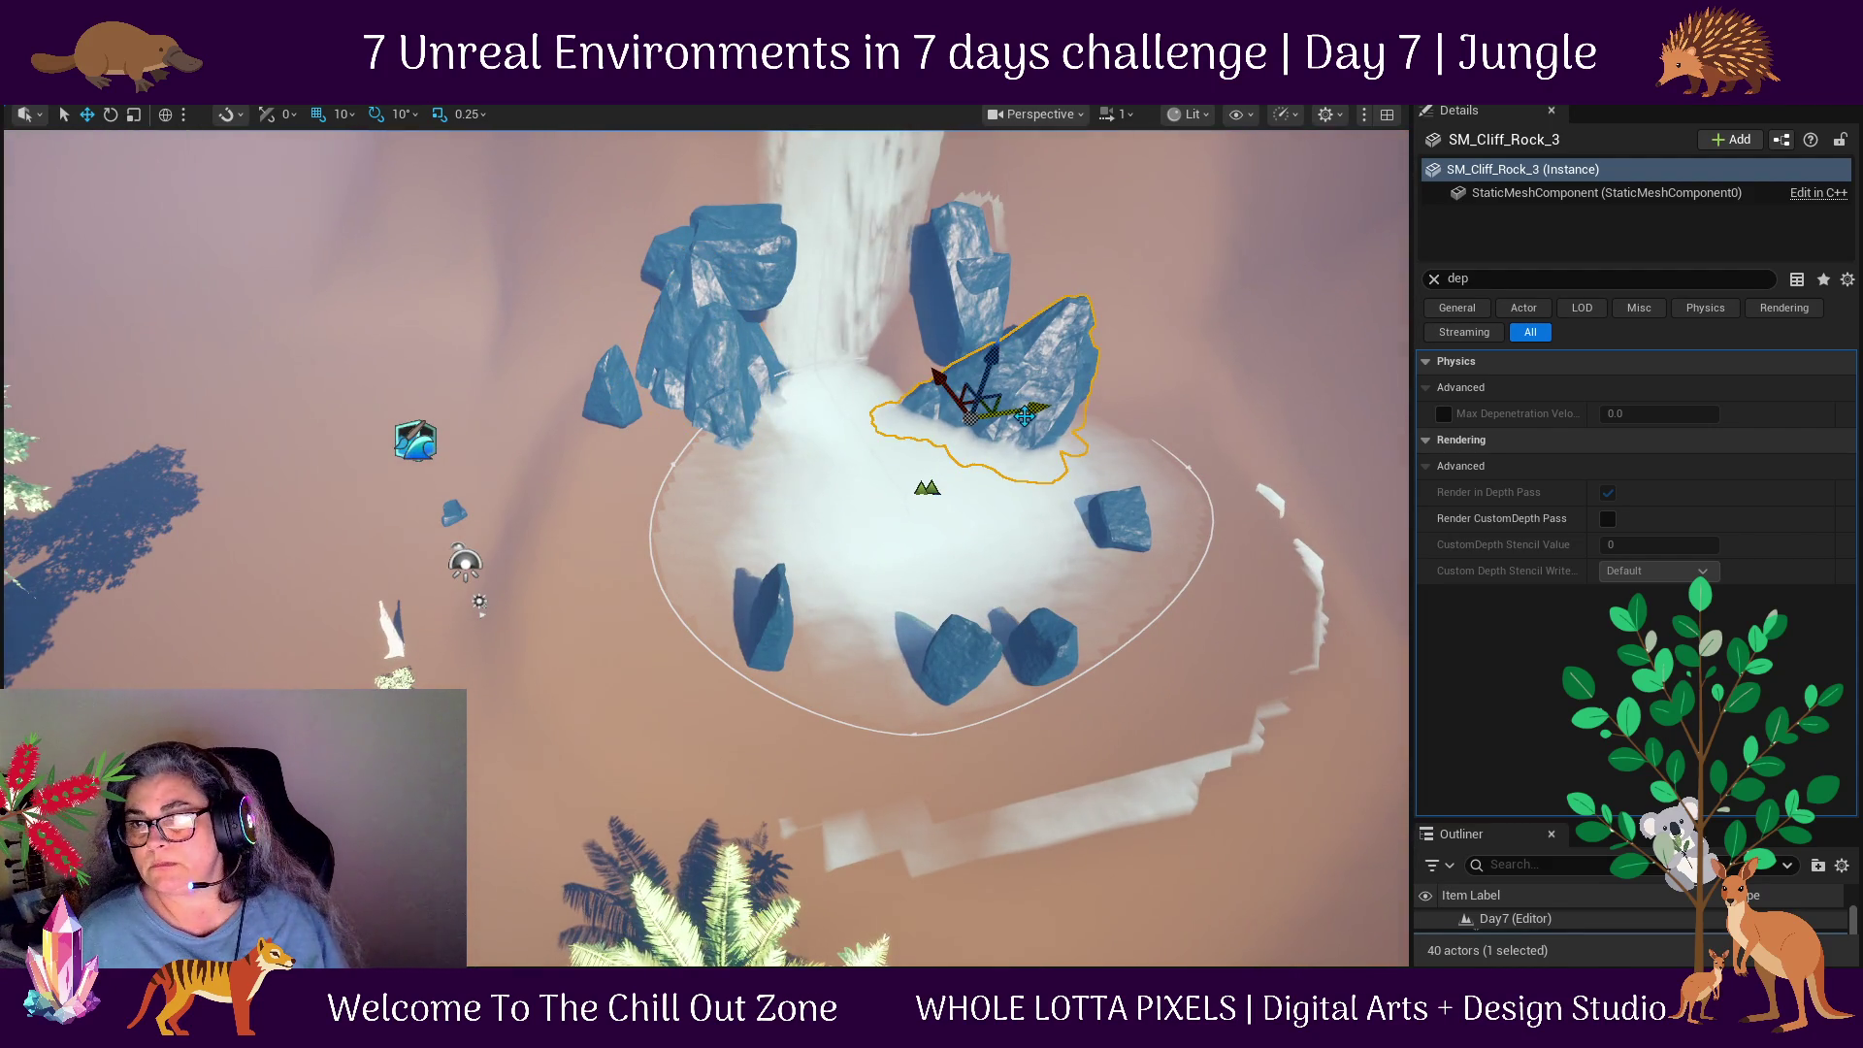
pyautogui.moveTo(1117, 394); pyautogui.dragTo(1077, 406)
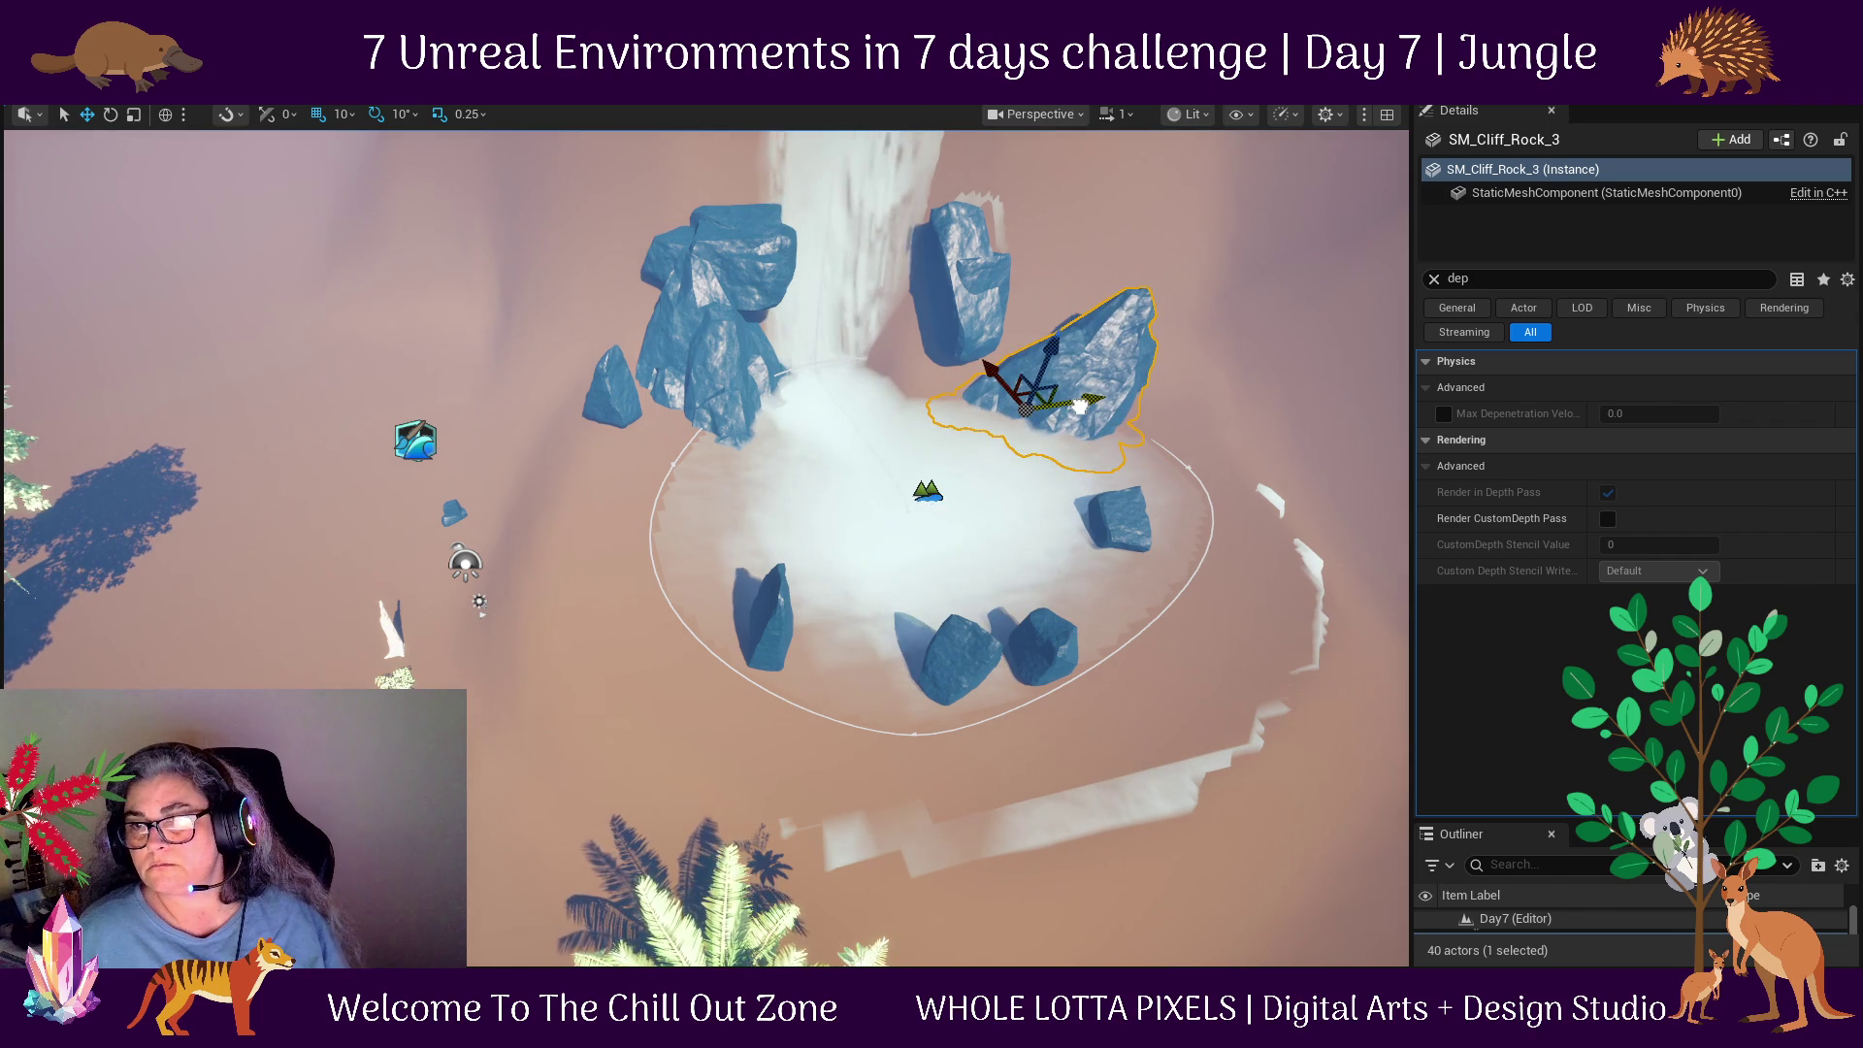
# Shift SM_Rock_41 left, rotate it about its vertical axis and push it into the slope.
pyautogui.click(957, 276)
pyautogui.scroll(3, 1065, 378)
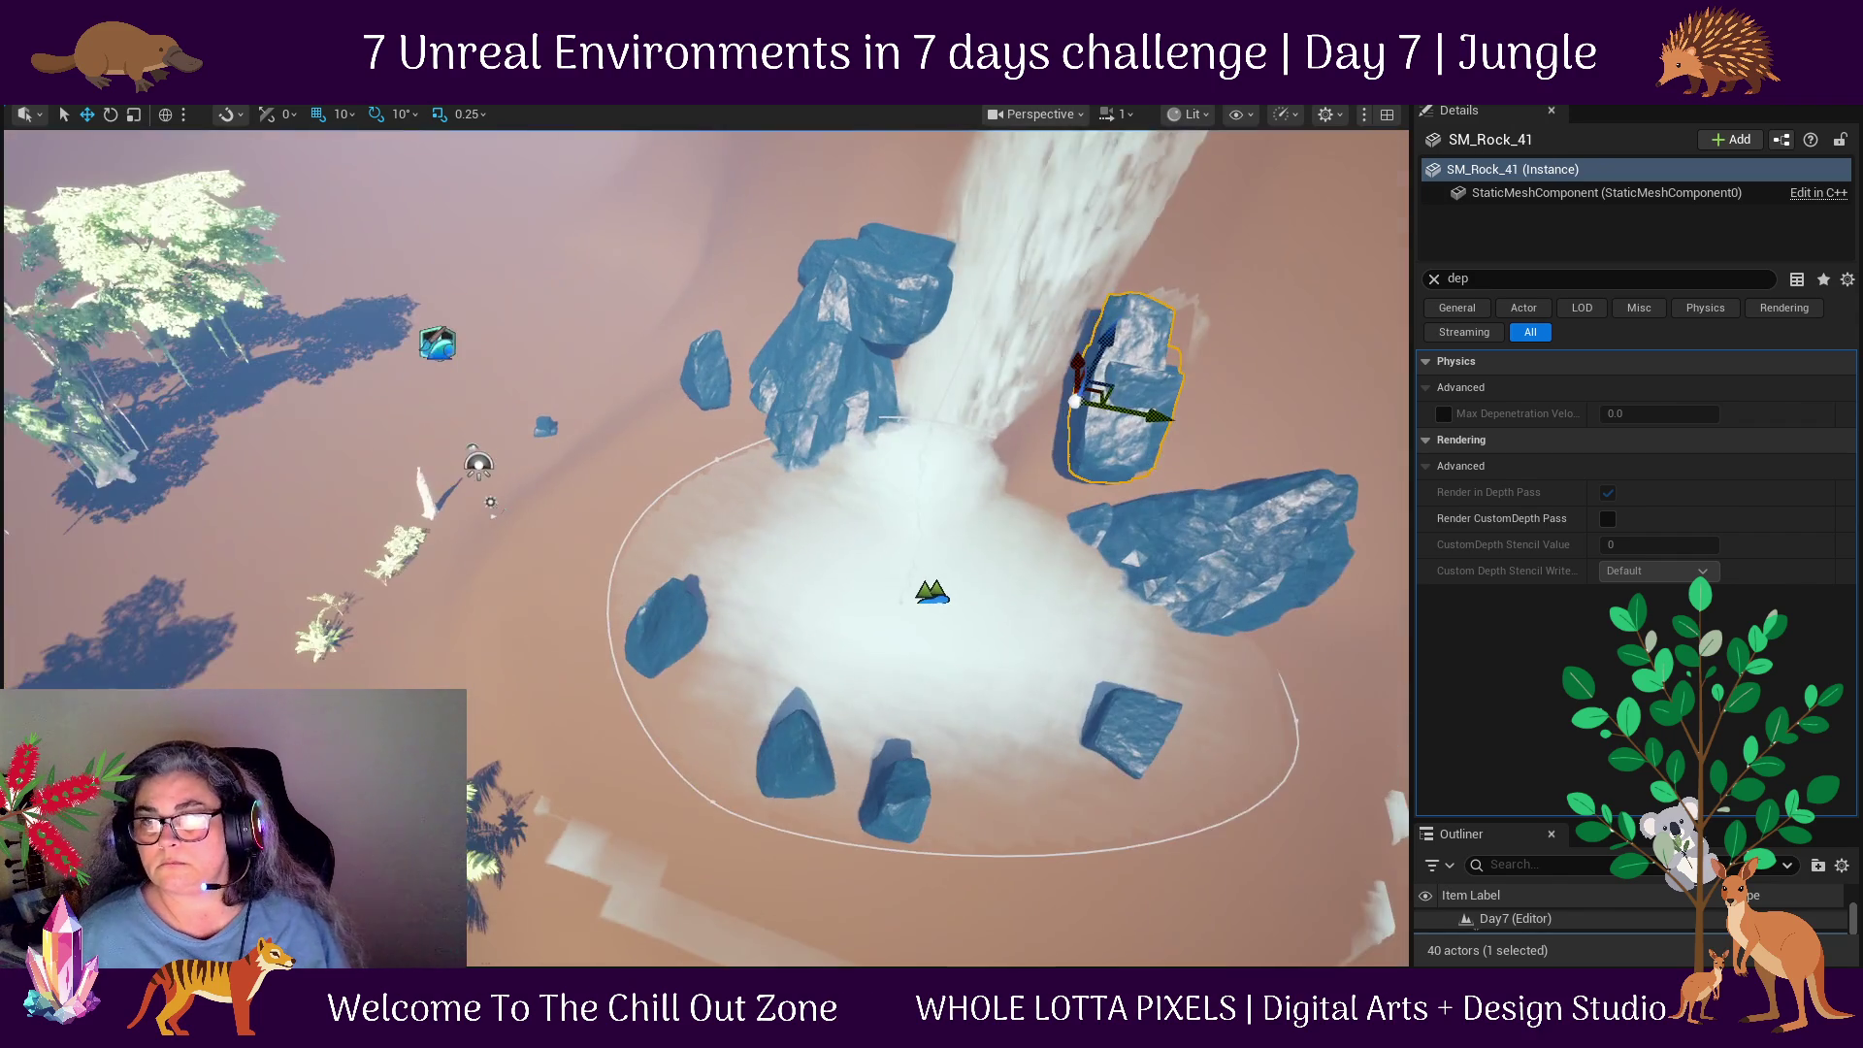
pyautogui.moveTo(1138, 390); pyautogui.dragTo(1064, 393)
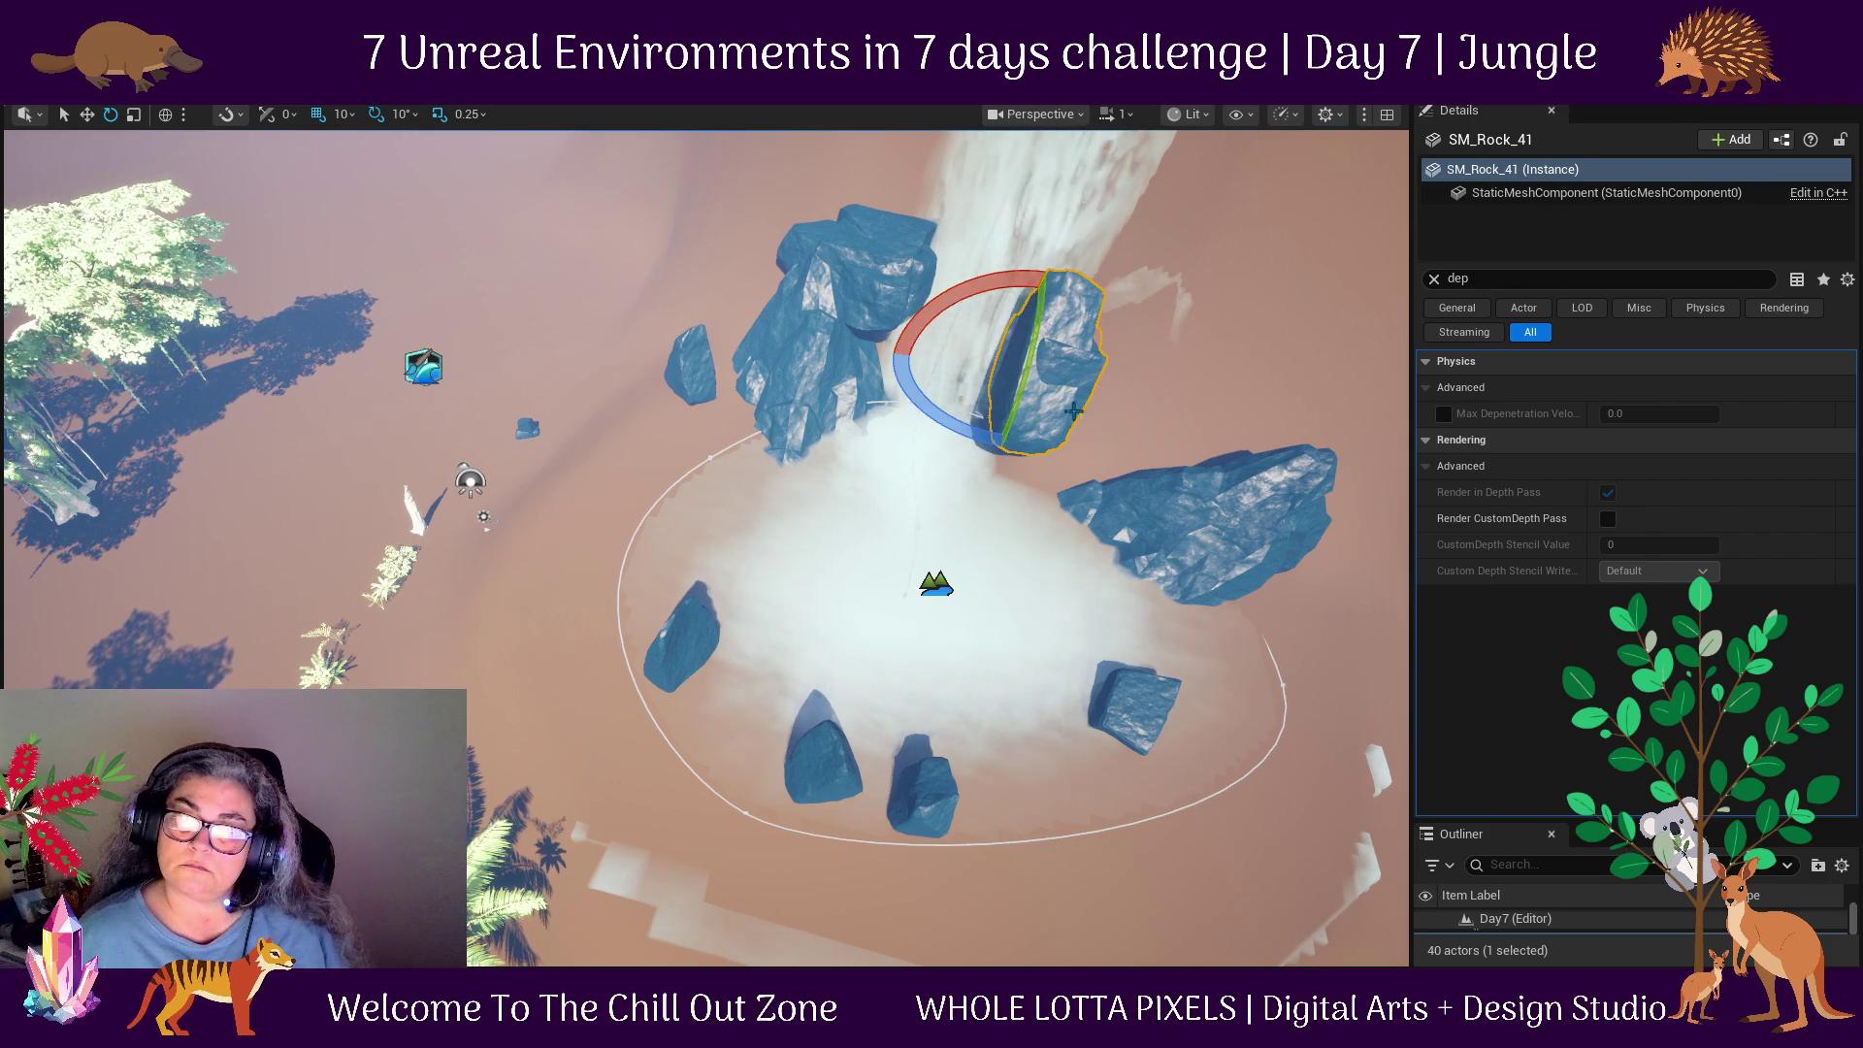
pyautogui.press('e')
pyautogui.press('w')
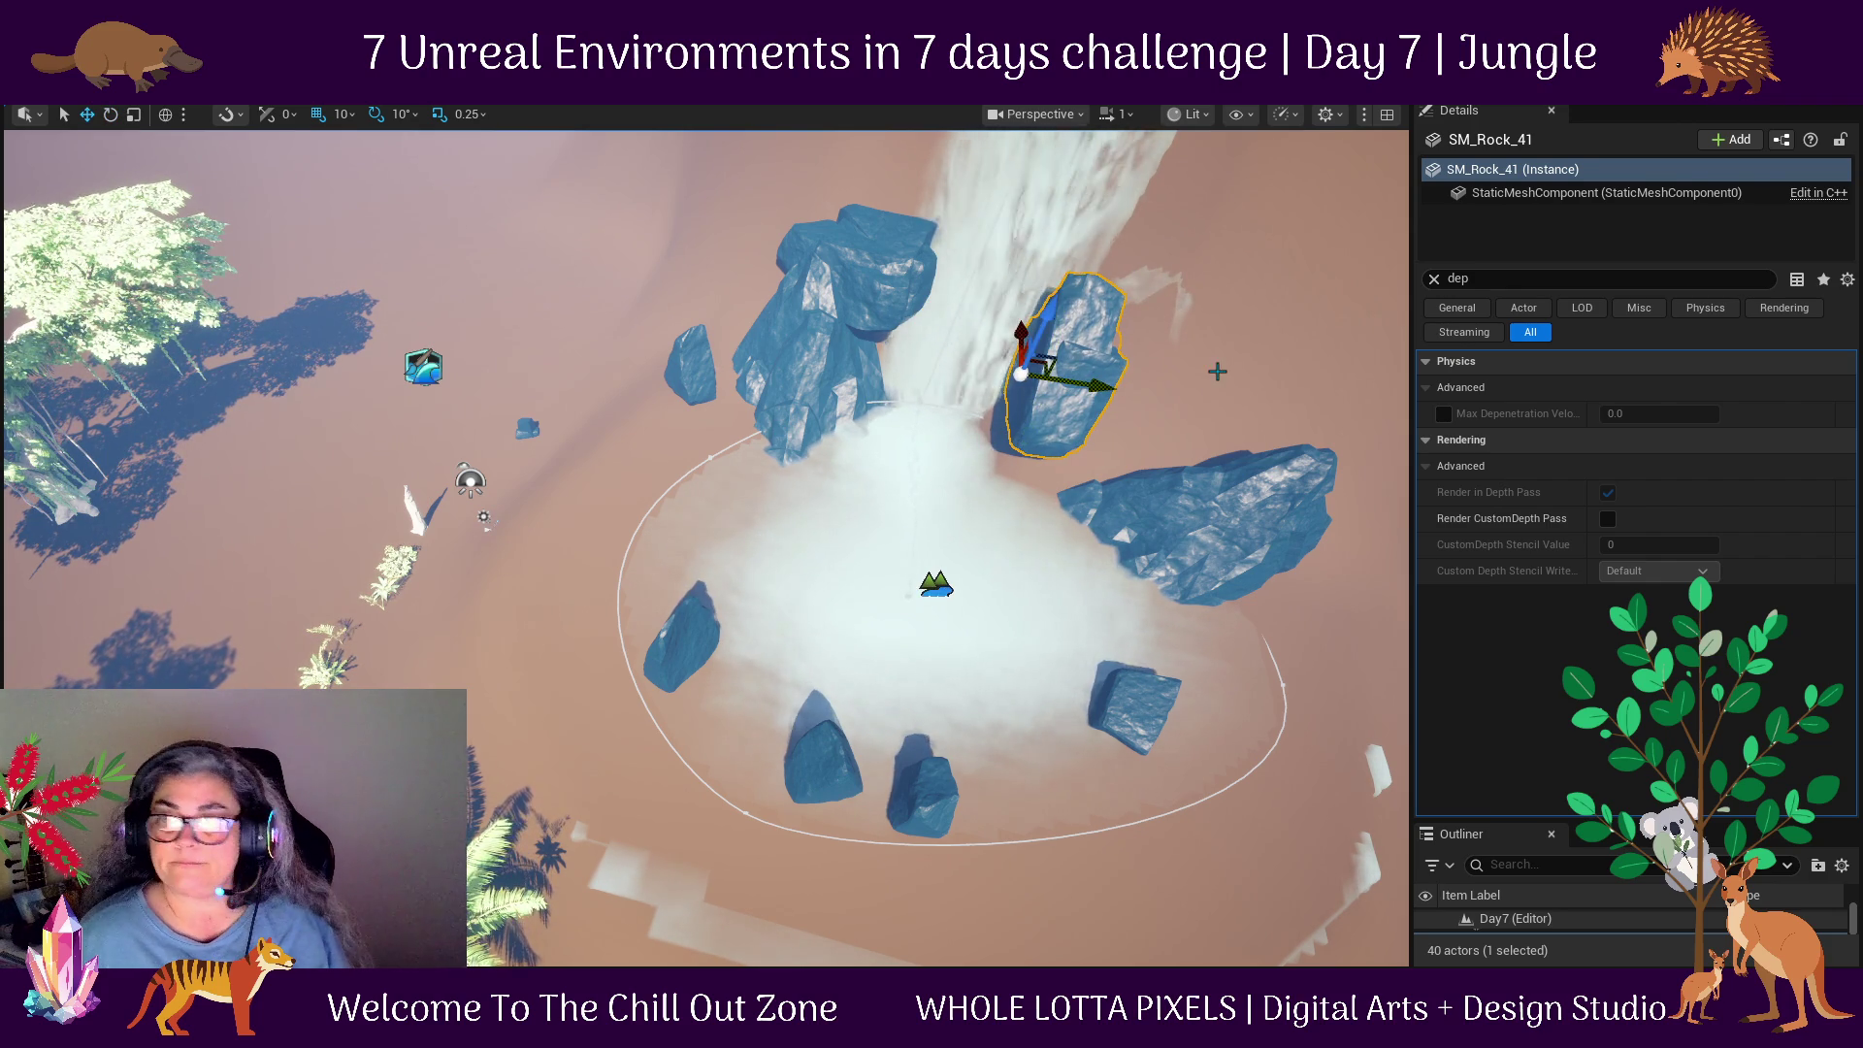
pyautogui.press('f')
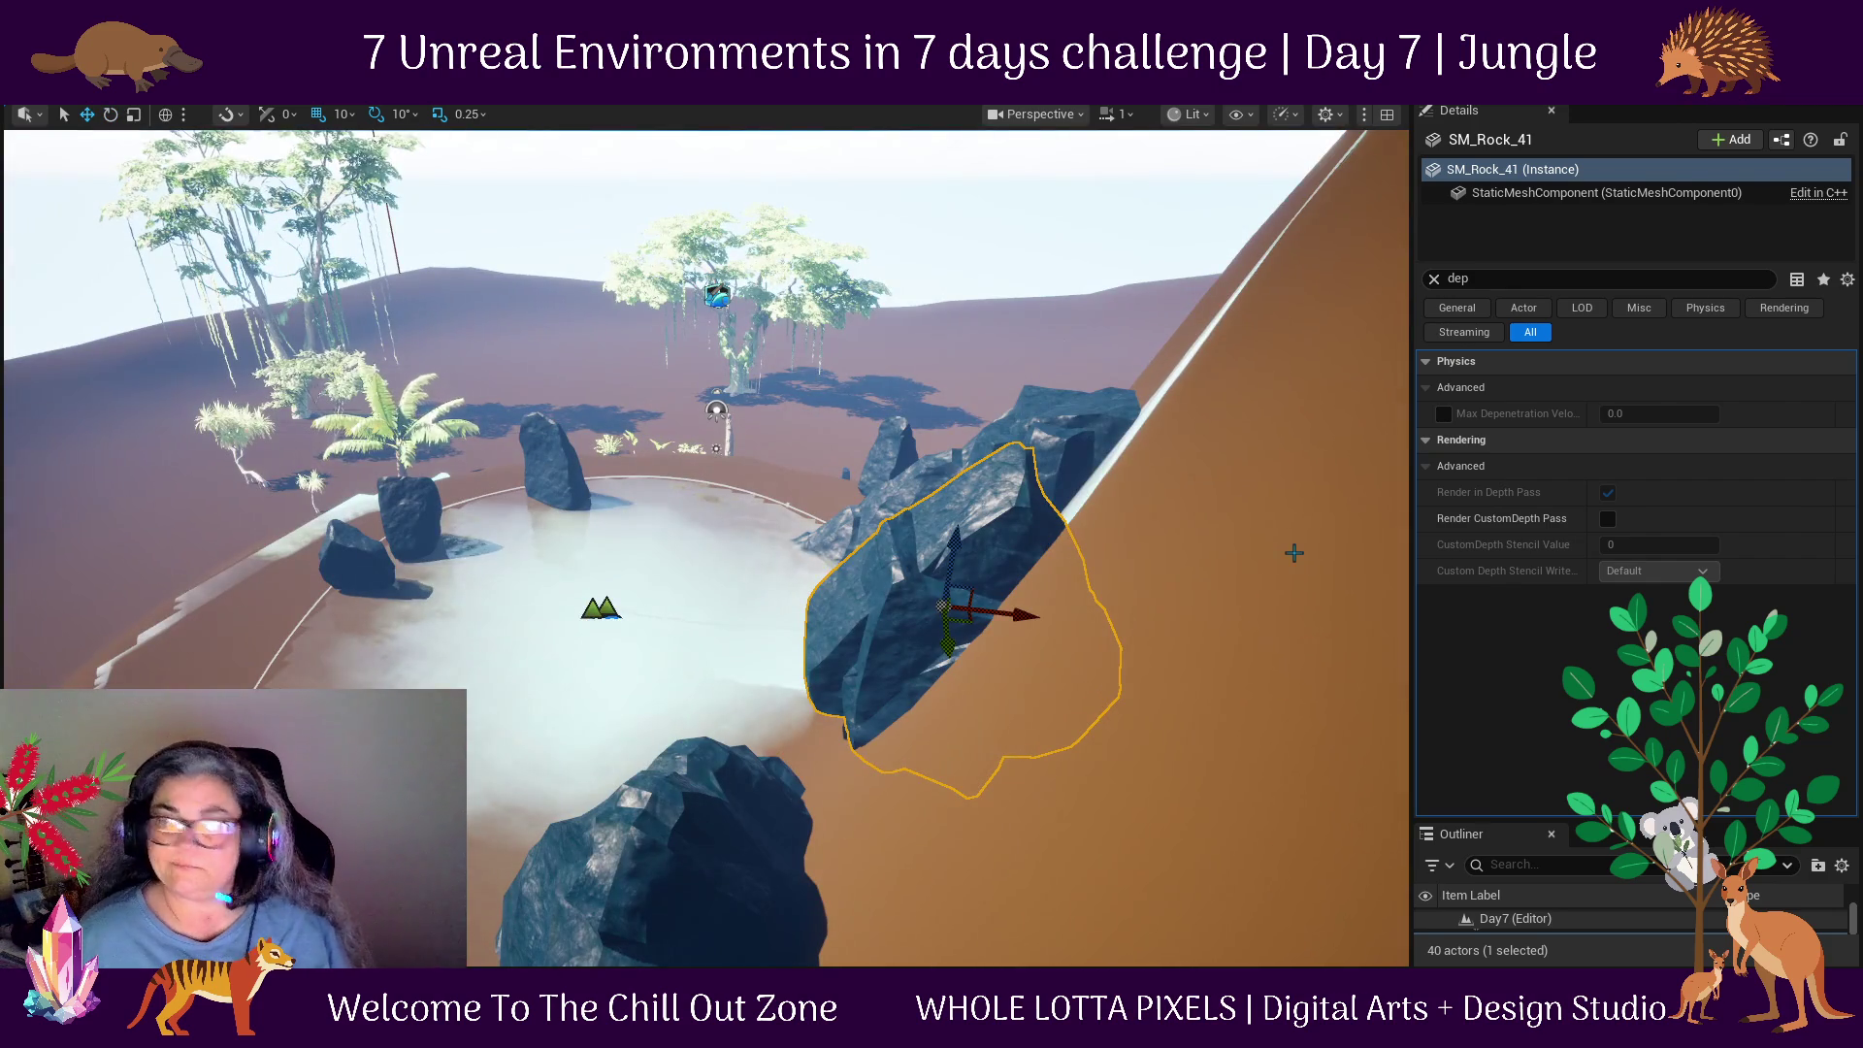
pyautogui.press('e')
pyautogui.moveTo(828, 601); pyautogui.dragTo(765, 459)
pyautogui.moveTo(873, 520)
pyautogui.mouseDown()
pyautogui.moveTo(839, 587)
pyautogui.moveTo(880, 650)
pyautogui.moveTo(1052, 631)
pyautogui.moveTo(1078, 674)
pyautogui.moveTo(1048, 631)
pyautogui.mouseUp()
pyautogui.press('w')
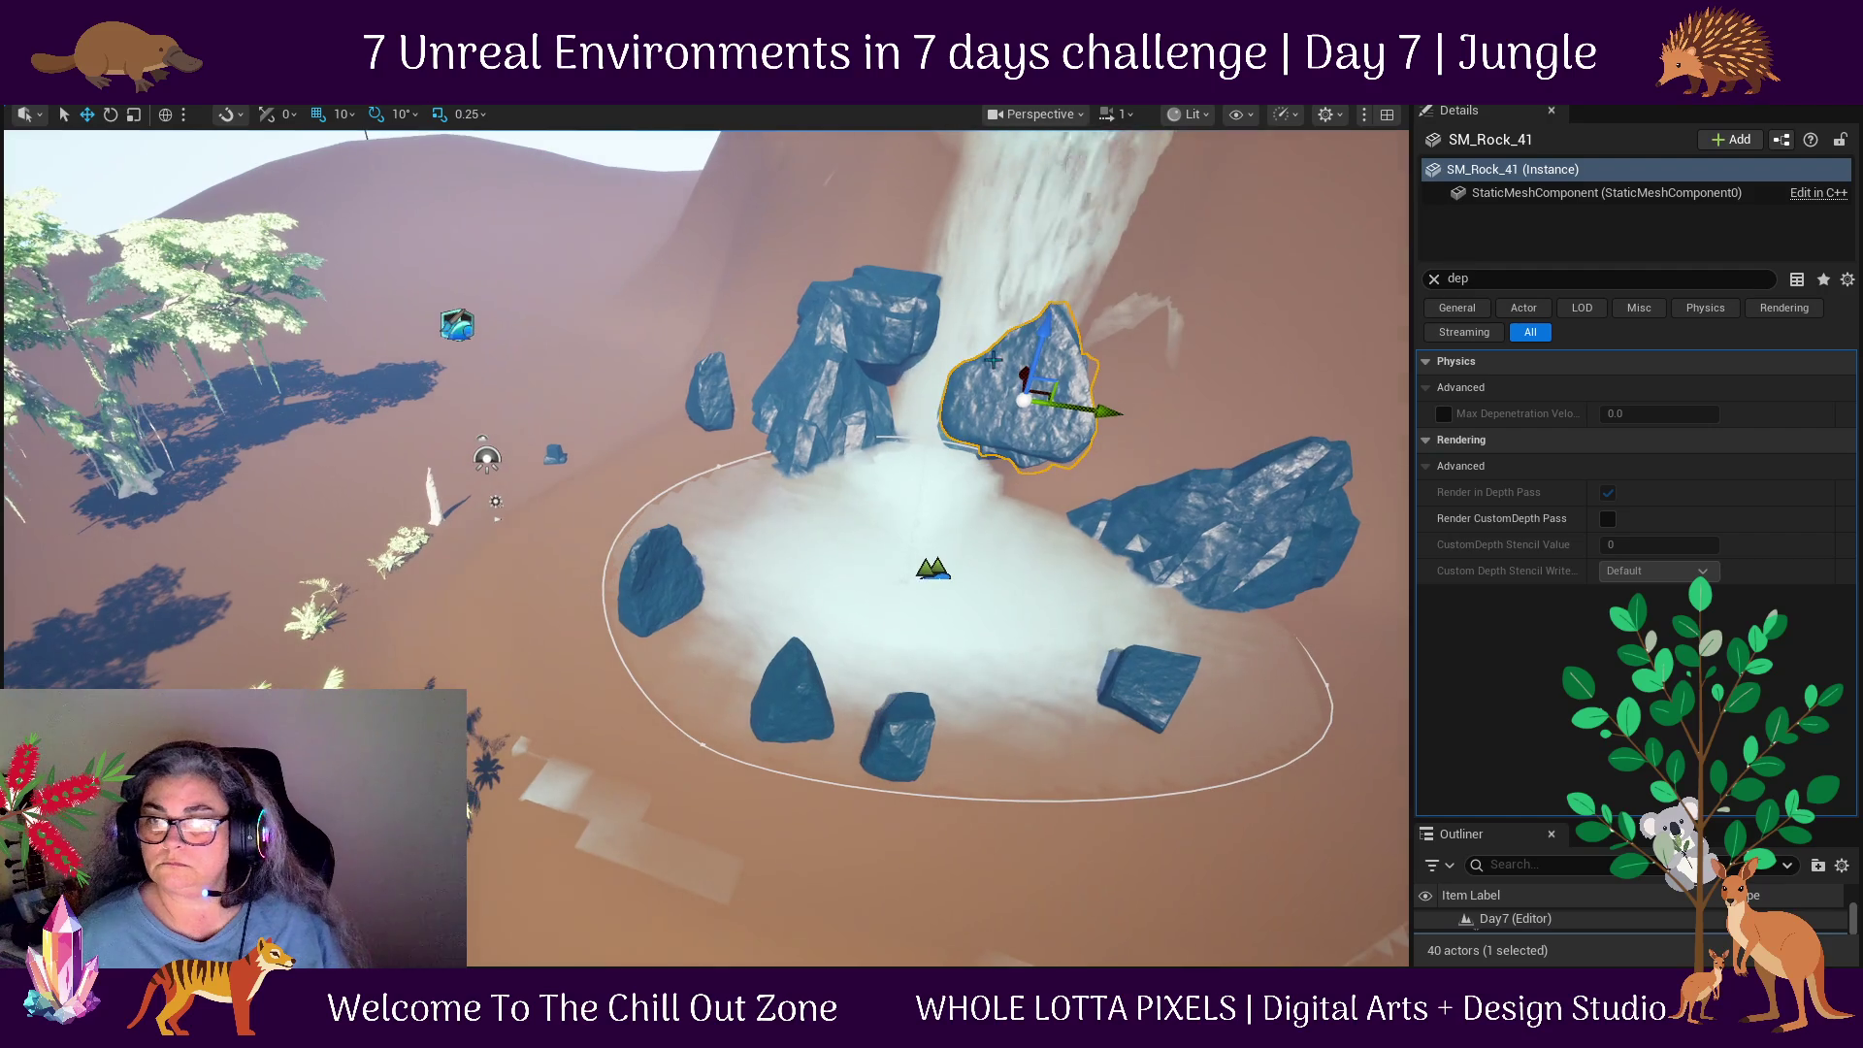
pyautogui.moveTo(1060, 393)
pyautogui.mouseDown()
pyautogui.moveTo(1094, 349)
pyautogui.moveTo(1136, 377)
pyautogui.moveTo(1116, 427)
pyautogui.mouseUp()
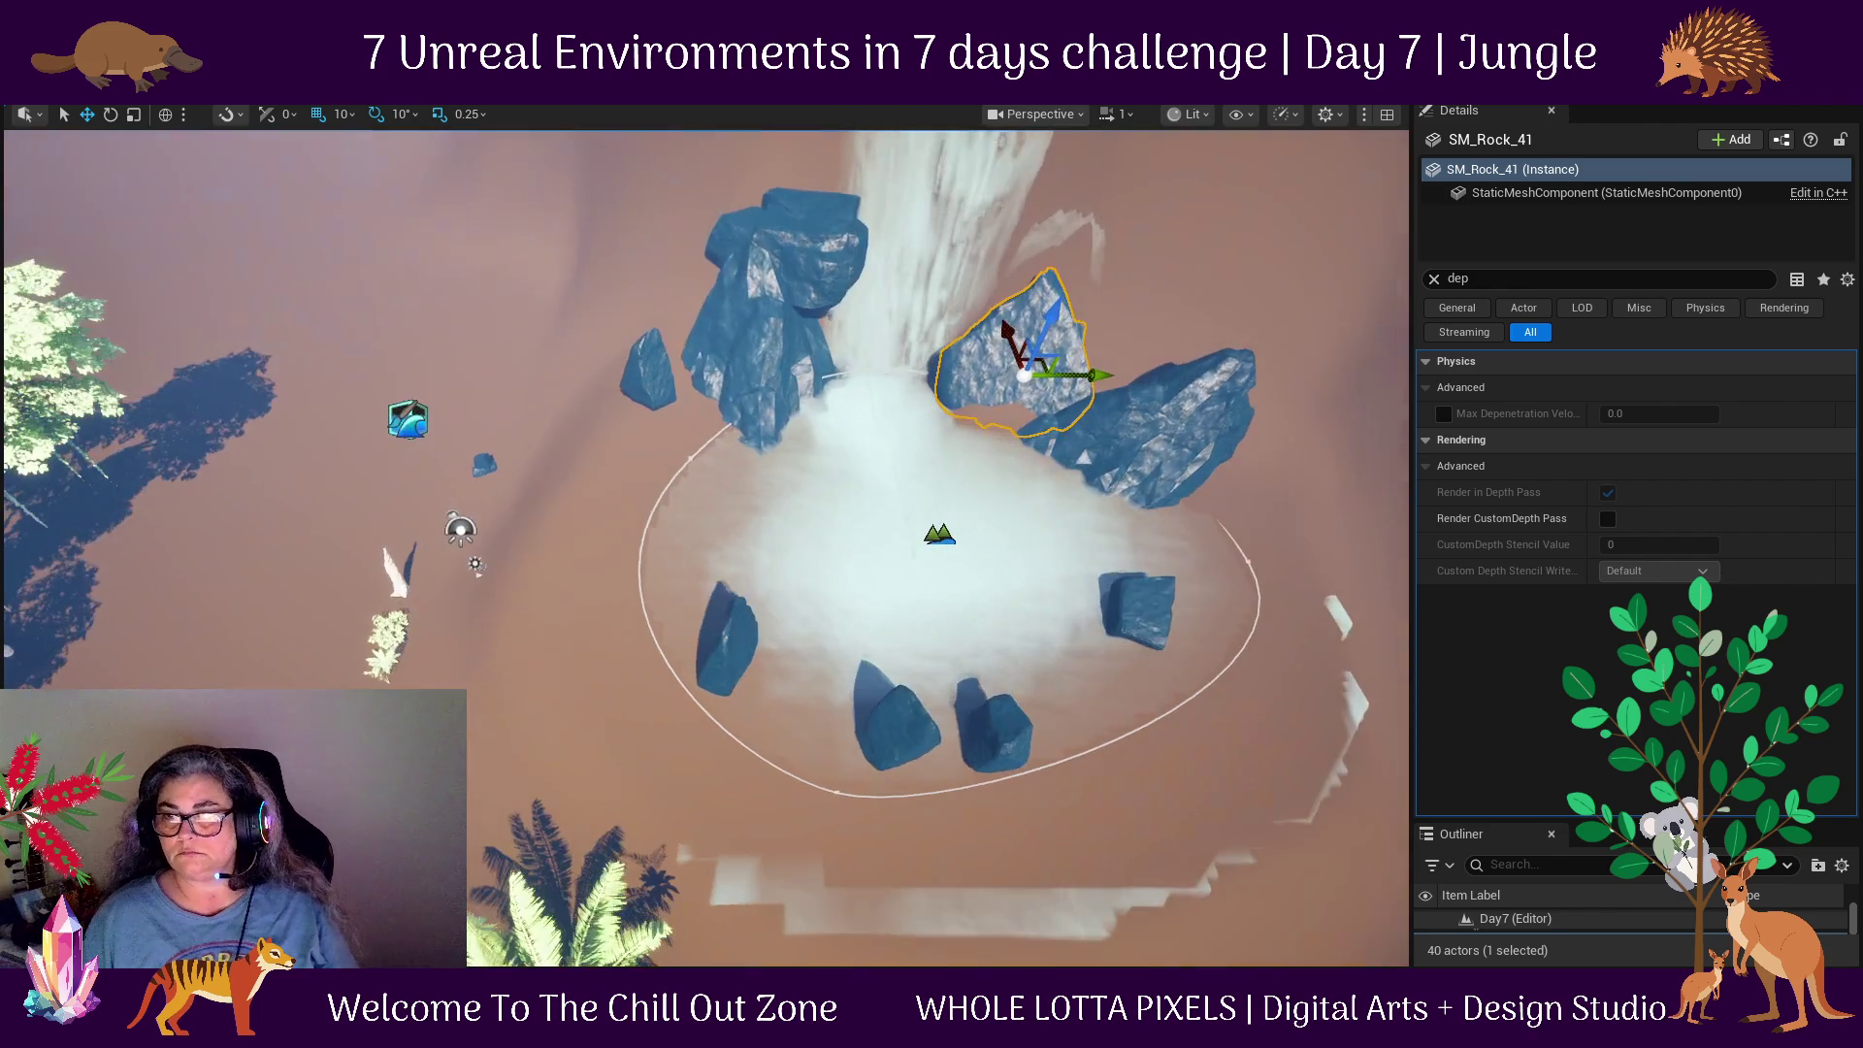
# Nudge SM_Rock_41 against the waterfall's right edge and open the Content Drawer with Ctrl+Space.
pyautogui.press('e')
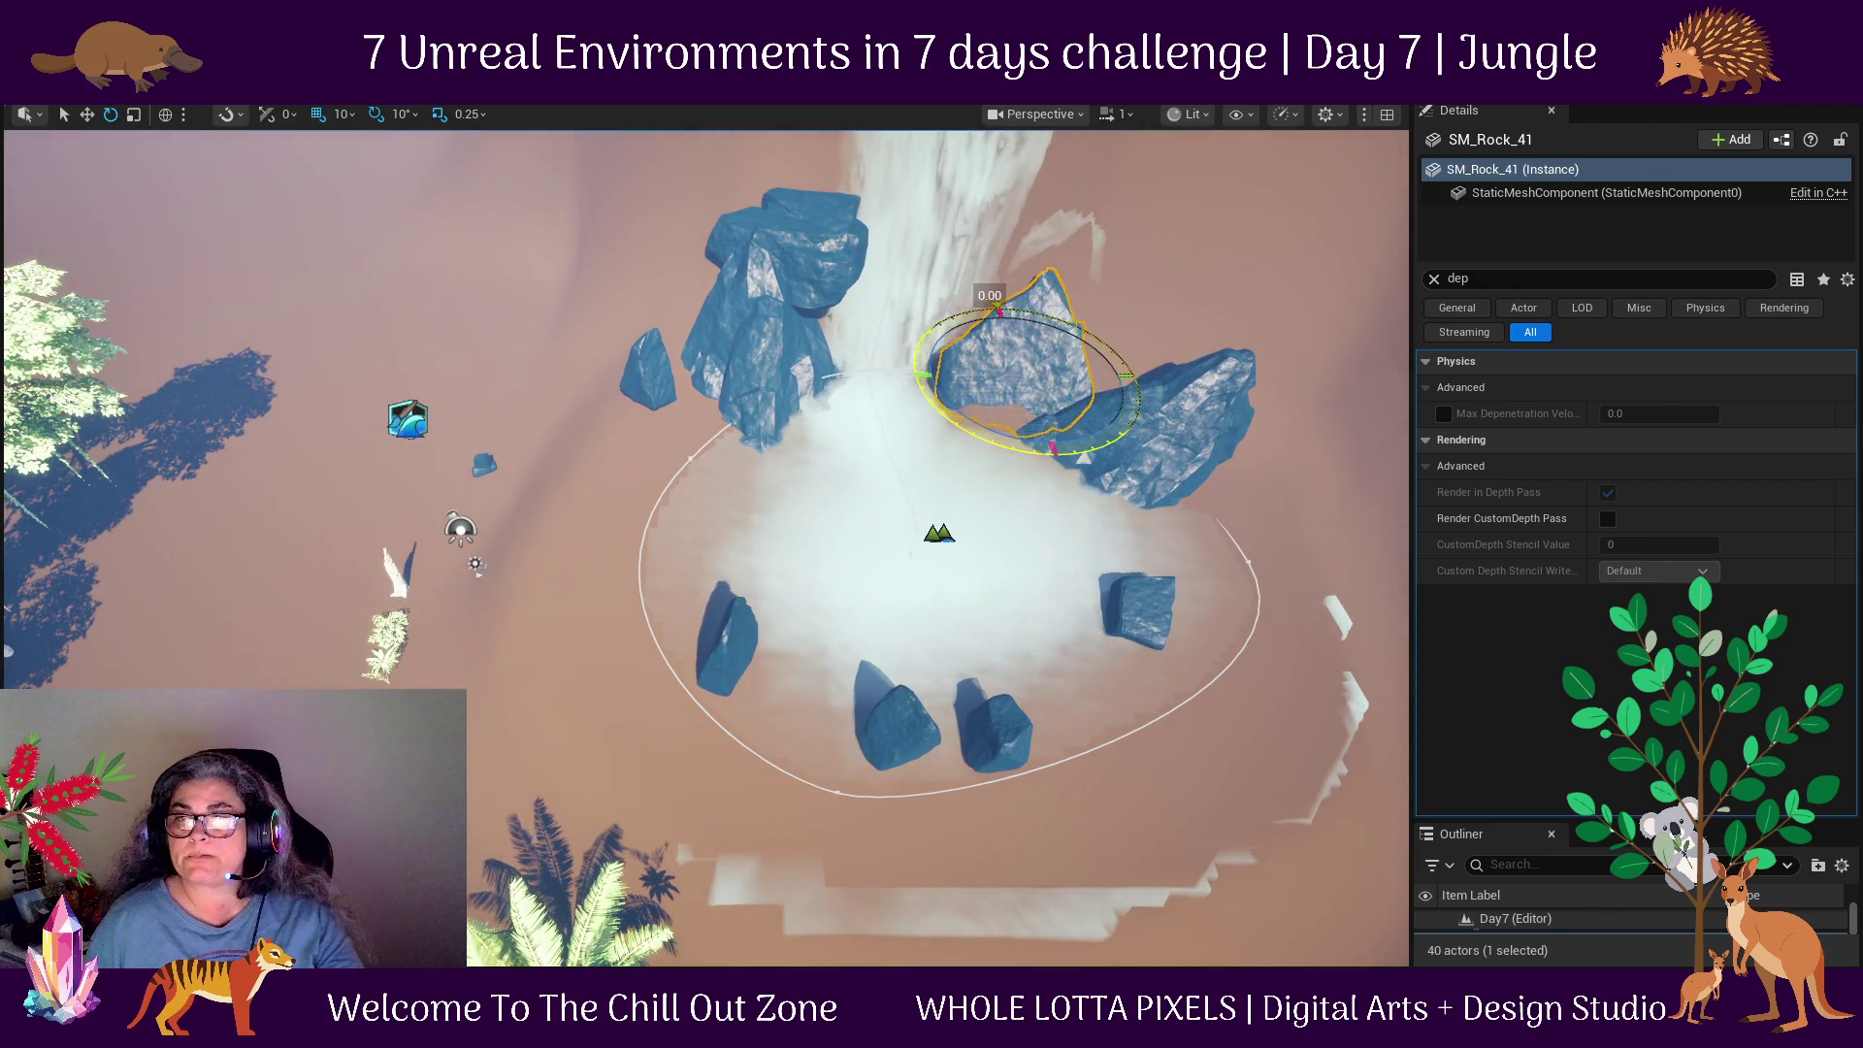
pyautogui.press('w')
pyautogui.moveTo(1106, 374); pyautogui.dragTo(1080, 378)
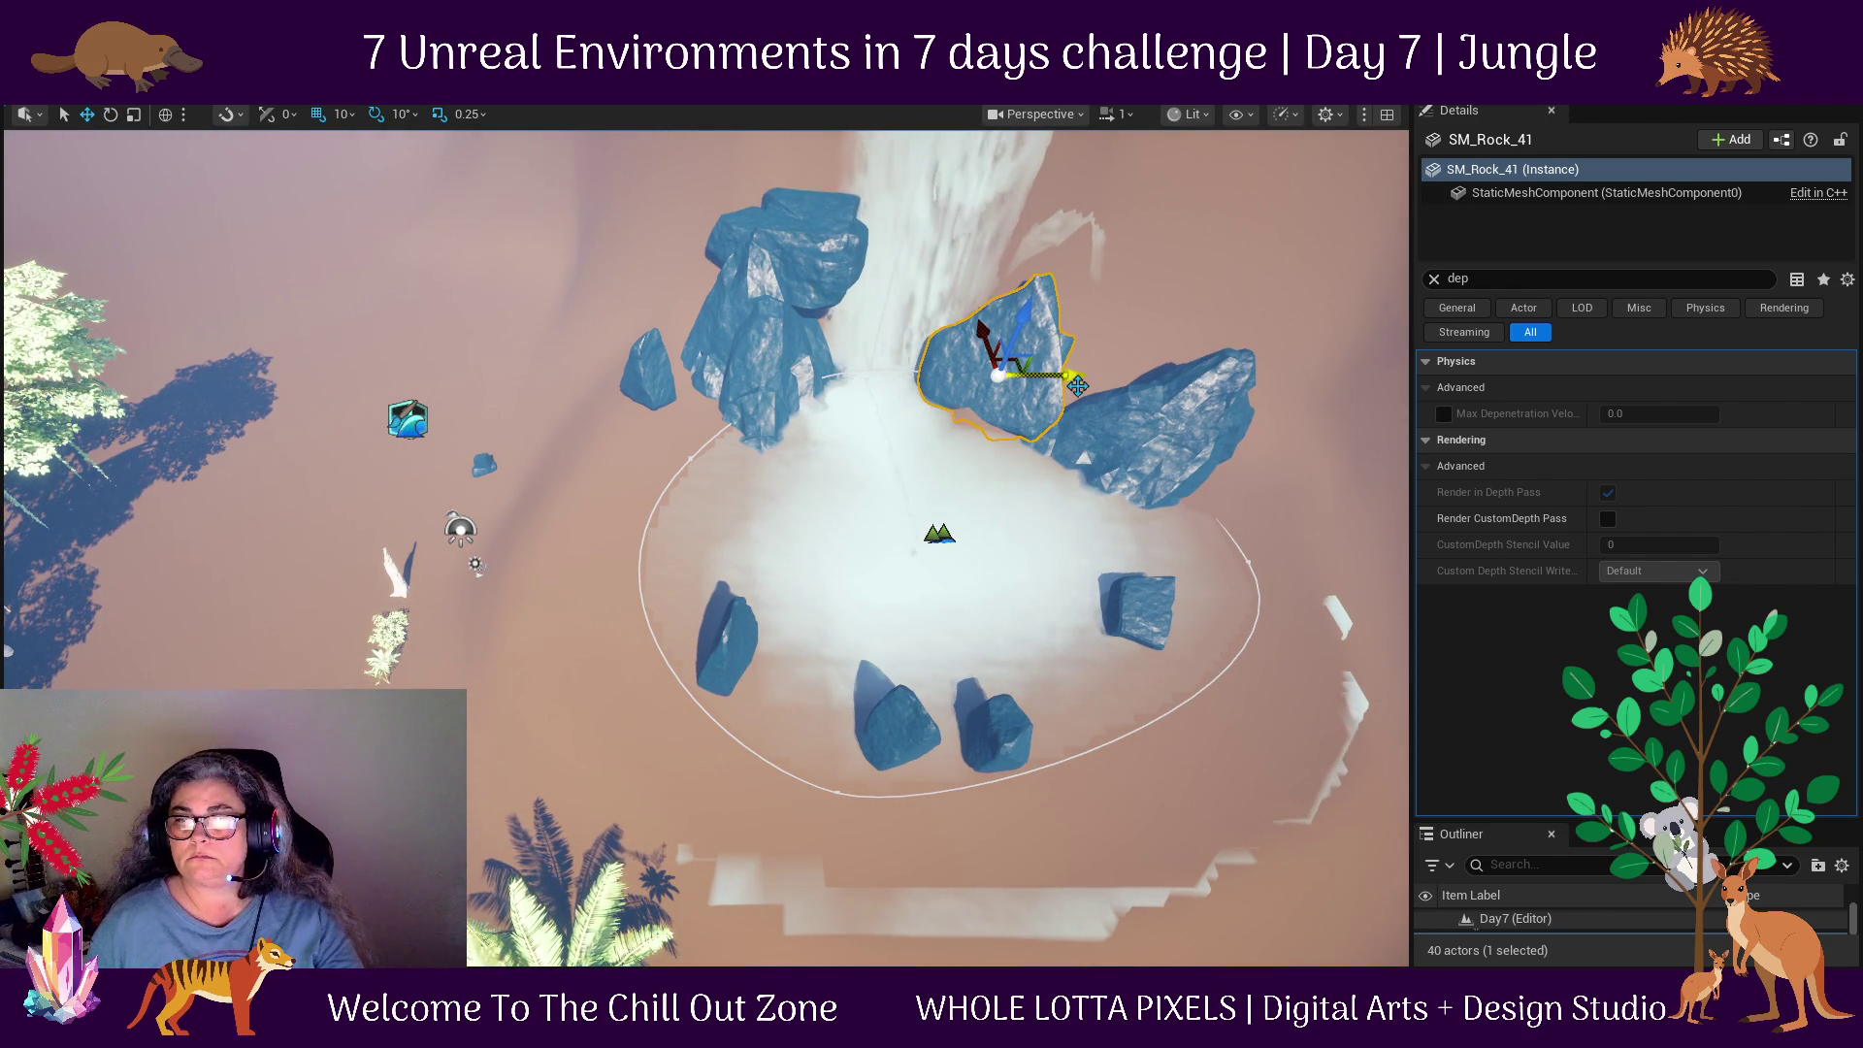
pyautogui.scroll(-3, 1040, 440)
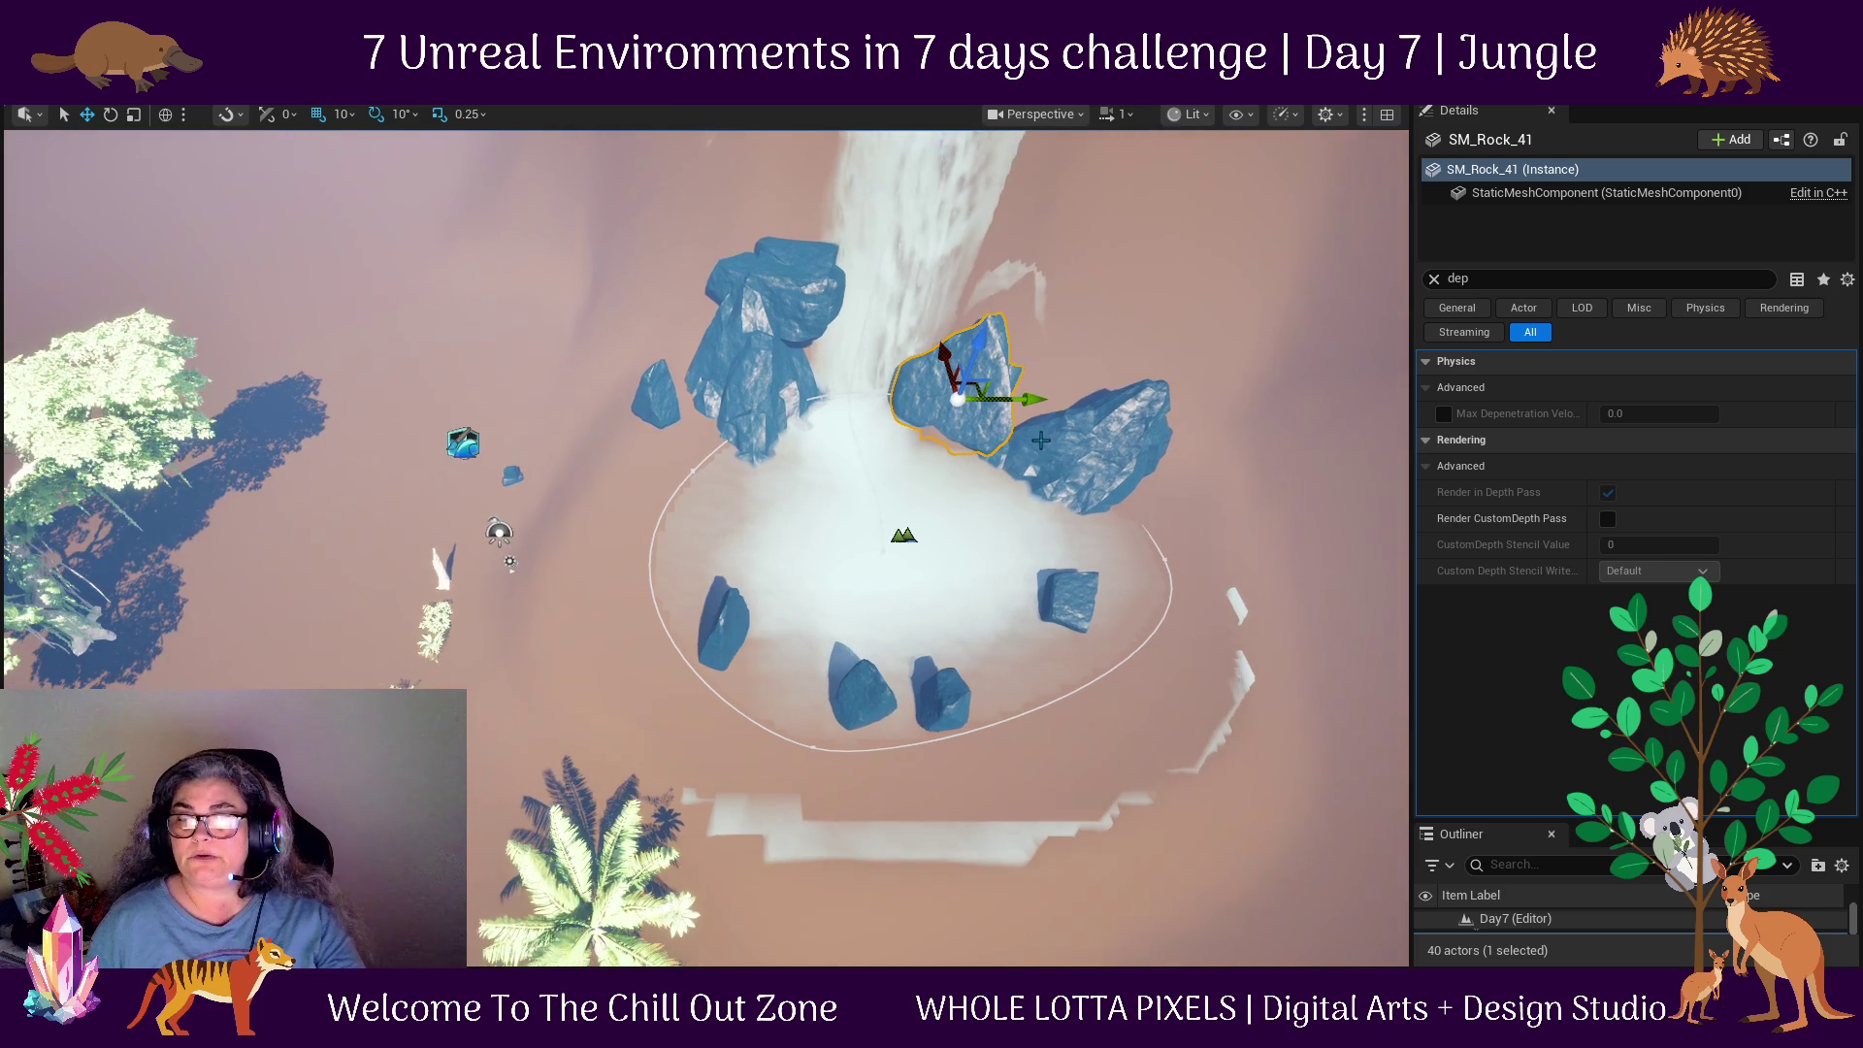
pyautogui.hotkey('ctrl', 'space')
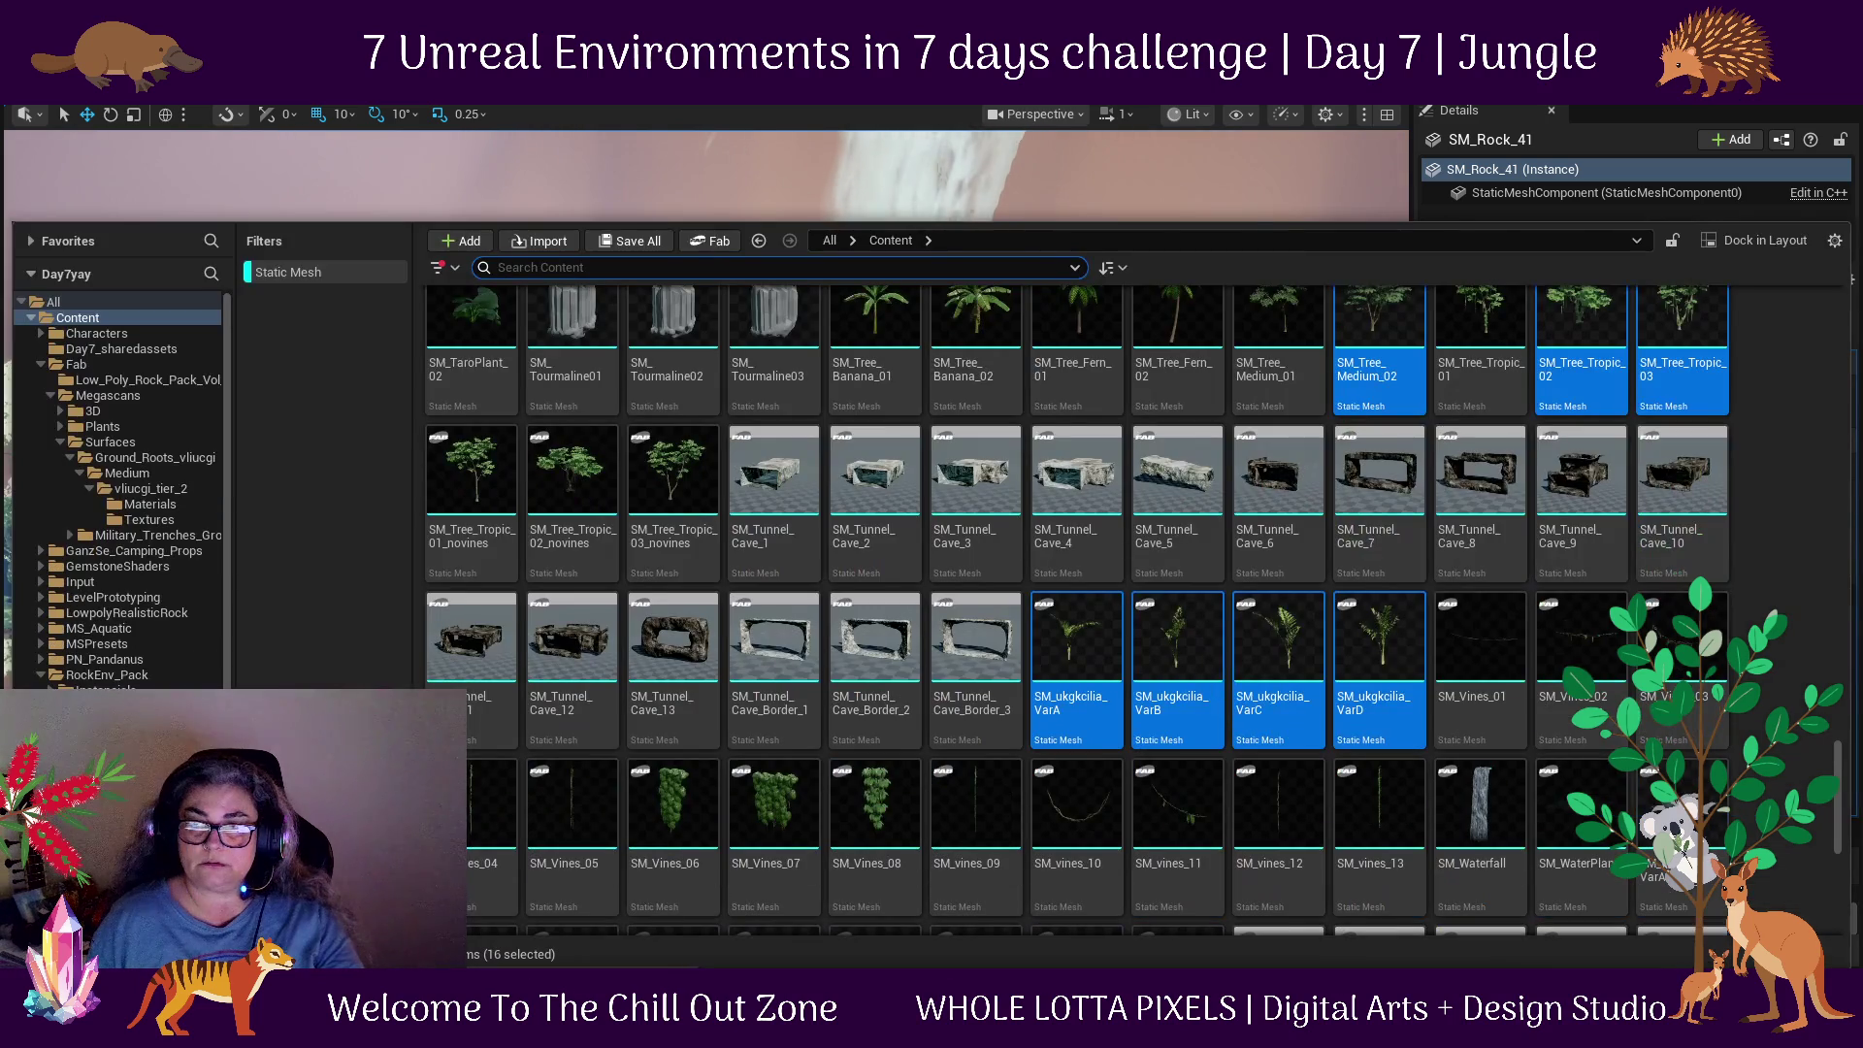
# Drop SM_Waterfall from the Content Drawer beside the pool and raise it along Z.
pyautogui.click(1488, 796)
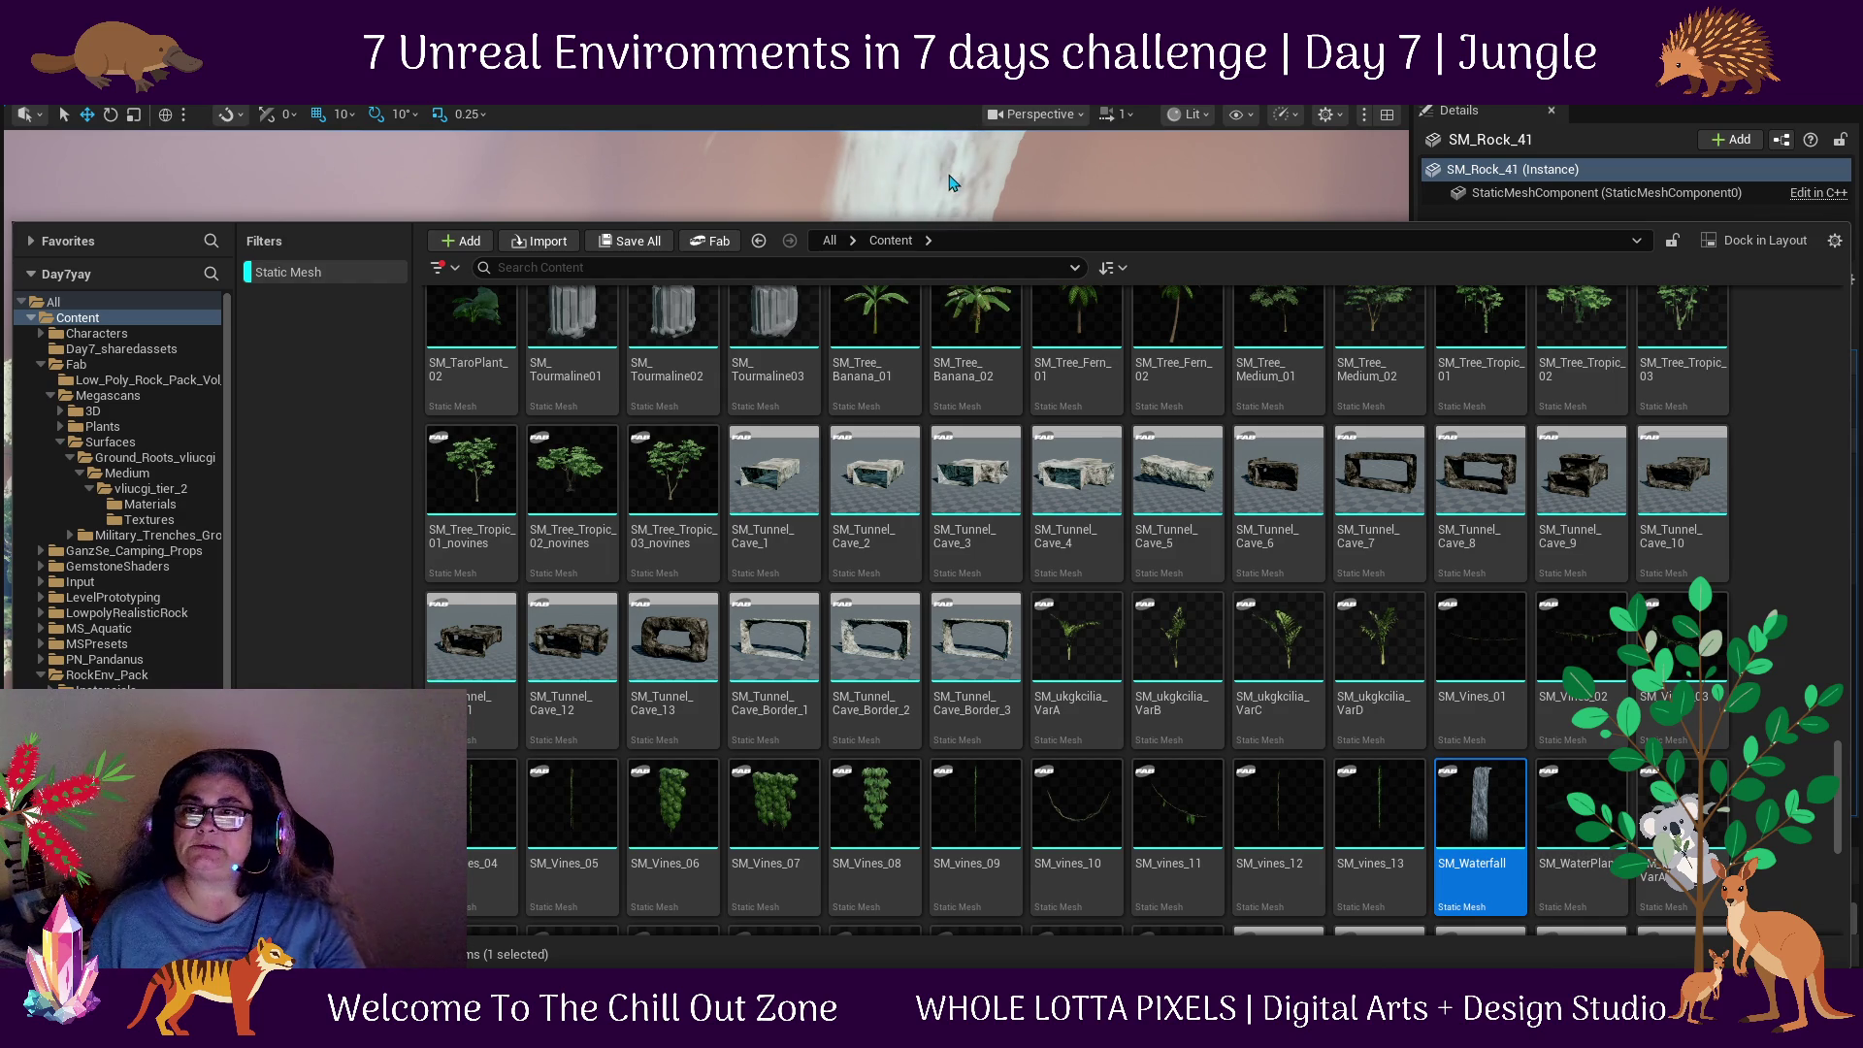
pyautogui.moveTo(1480, 820)
pyautogui.mouseDown()
pyautogui.moveTo(1121, 254)
pyautogui.moveTo(1019, 209)
pyautogui.mouseUp()
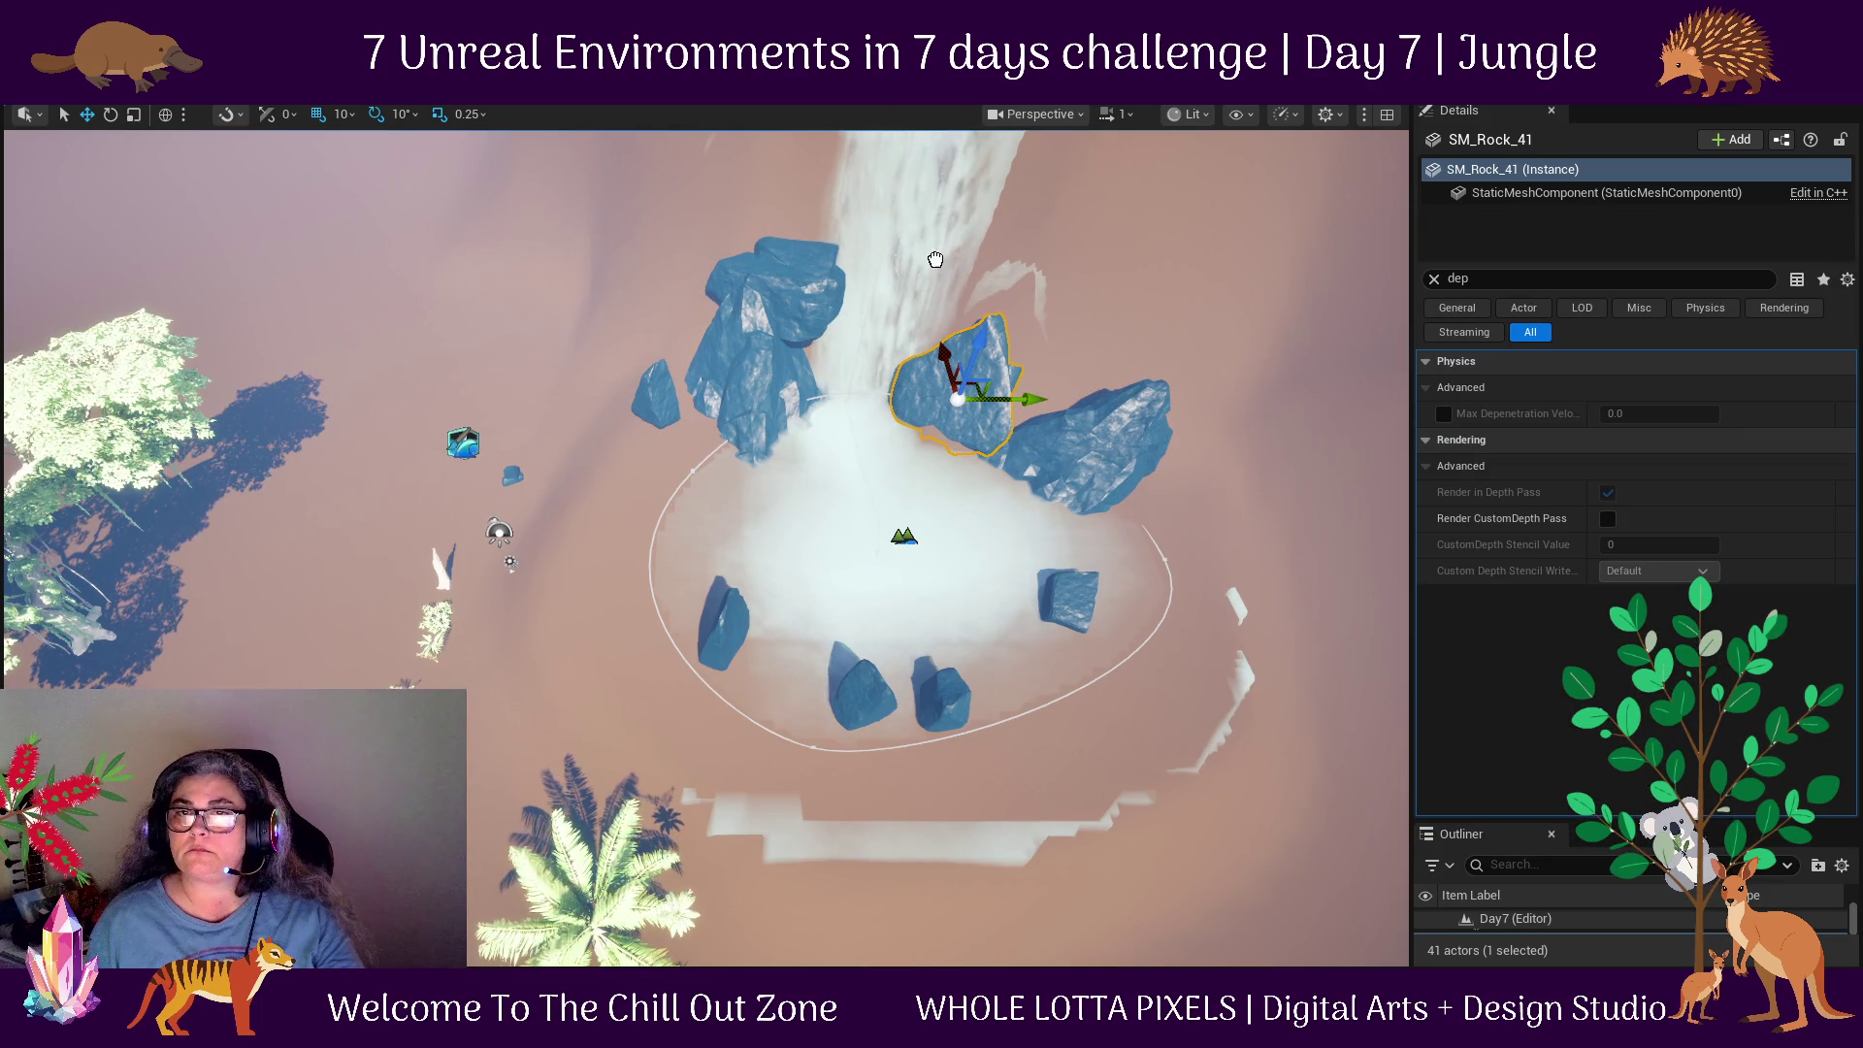
pyautogui.click(941, 592)
pyautogui.moveTo(970, 577)
pyautogui.mouseDown()
pyautogui.moveTo(1017, 410)
pyautogui.moveTo(1121, 216)
pyautogui.moveTo(1310, 624)
pyautogui.mouseUp()
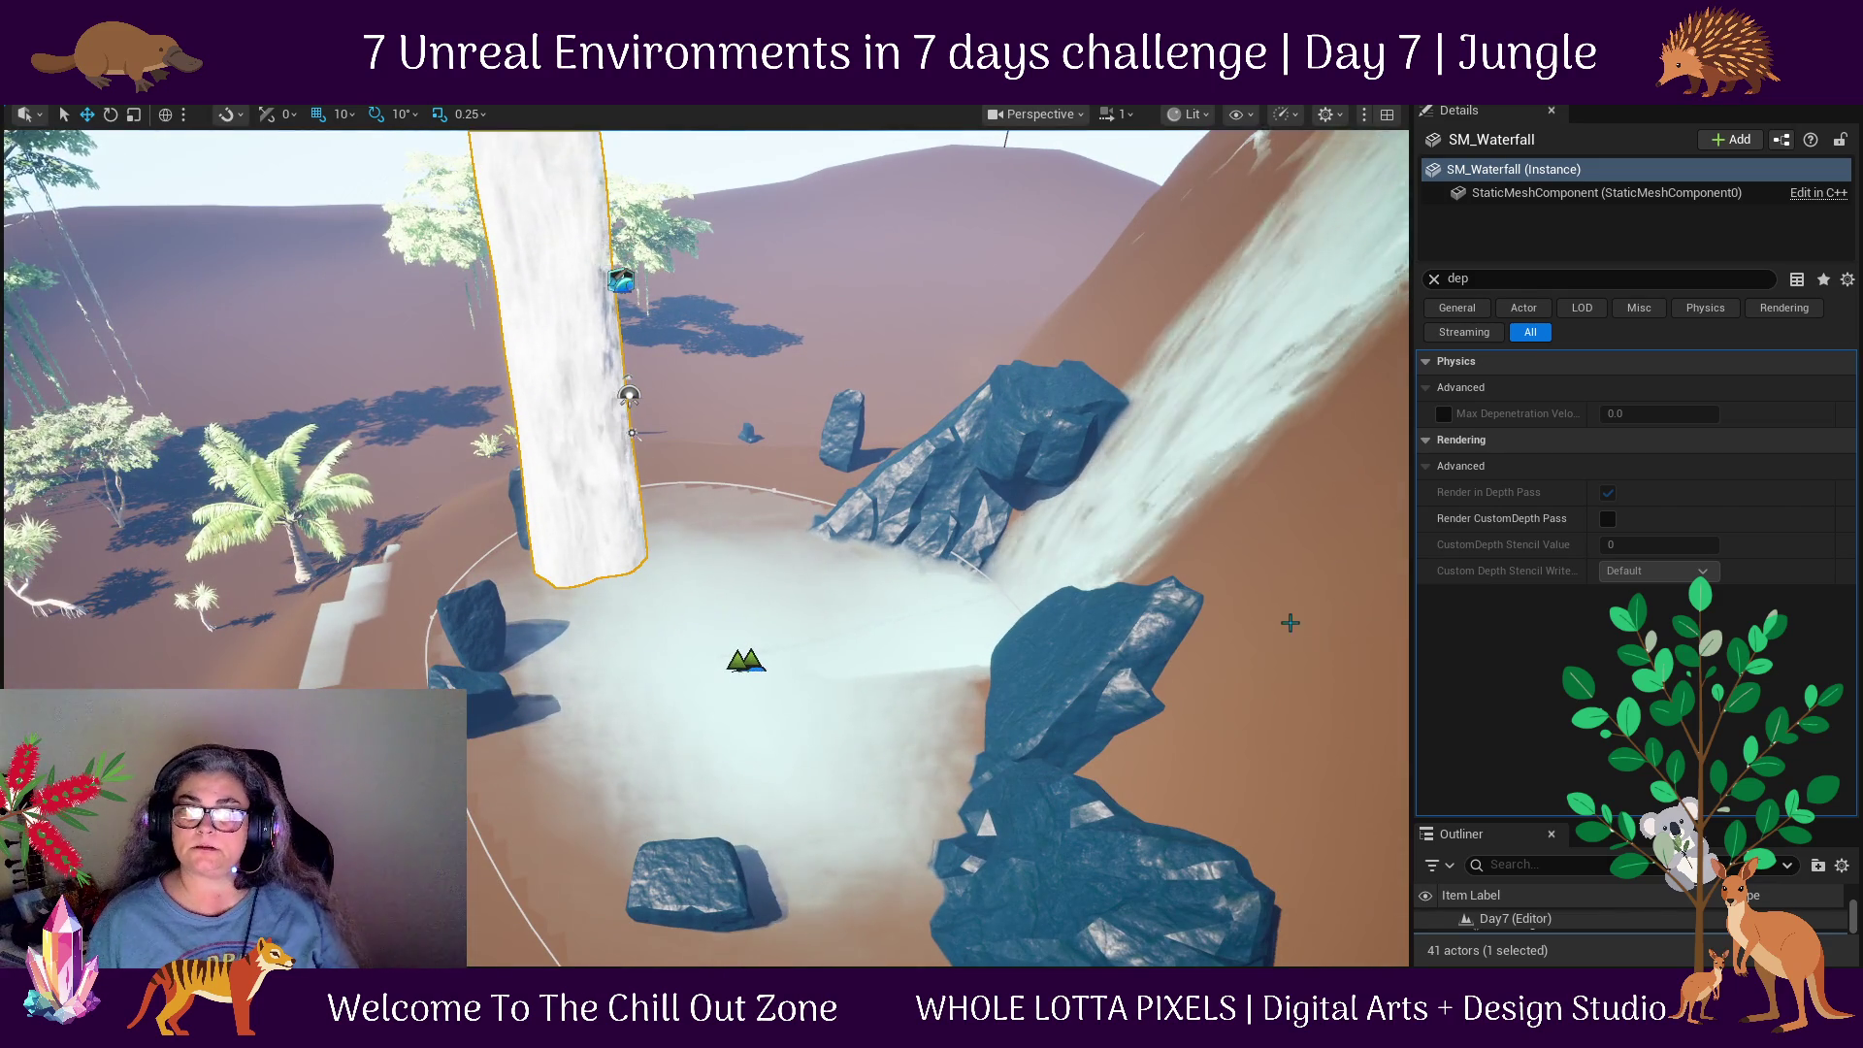
# Delete the WaterBodyRiver water body.
pyautogui.moveTo(803, 515)
pyautogui.mouseDown()
pyautogui.moveTo(777, 515)
pyautogui.moveTo(767, 582)
pyautogui.moveTo(738, 486)
pyautogui.moveTo(1201, 464)
pyautogui.moveTo(1048, 194)
pyautogui.mouseUp()
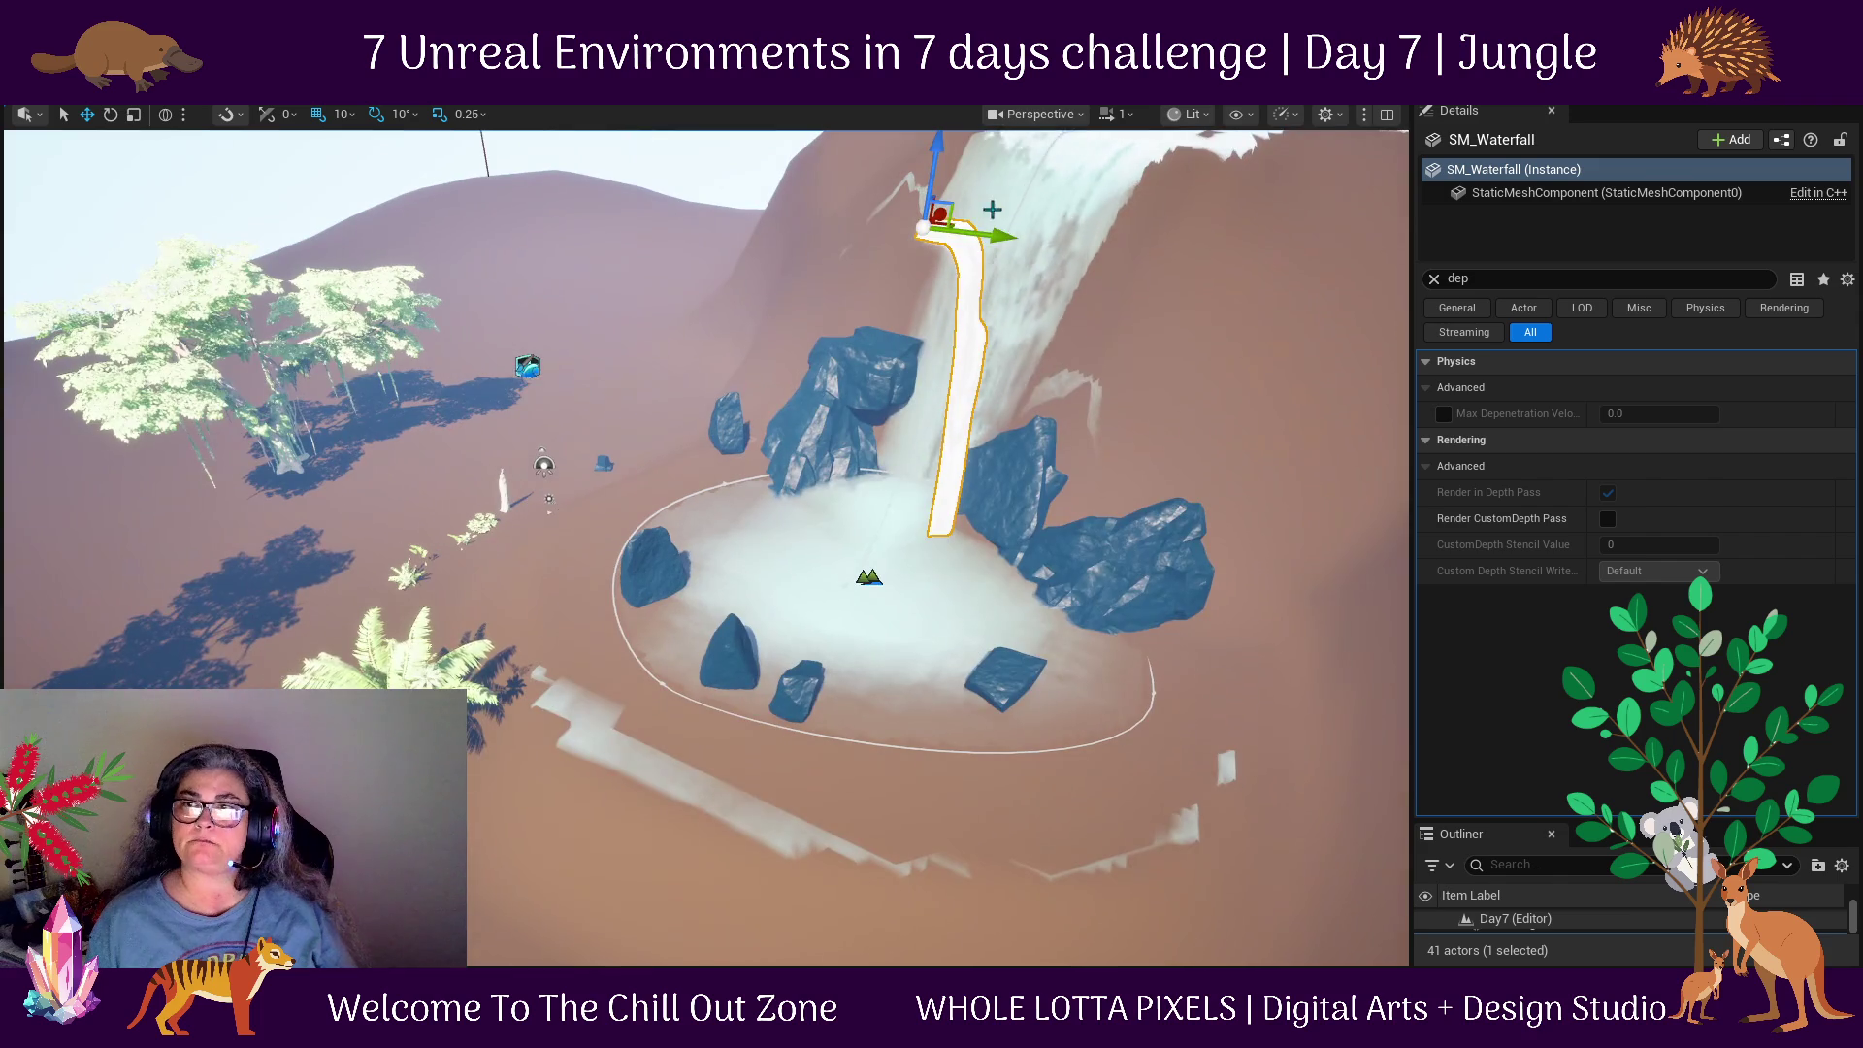
pyautogui.click(1042, 181)
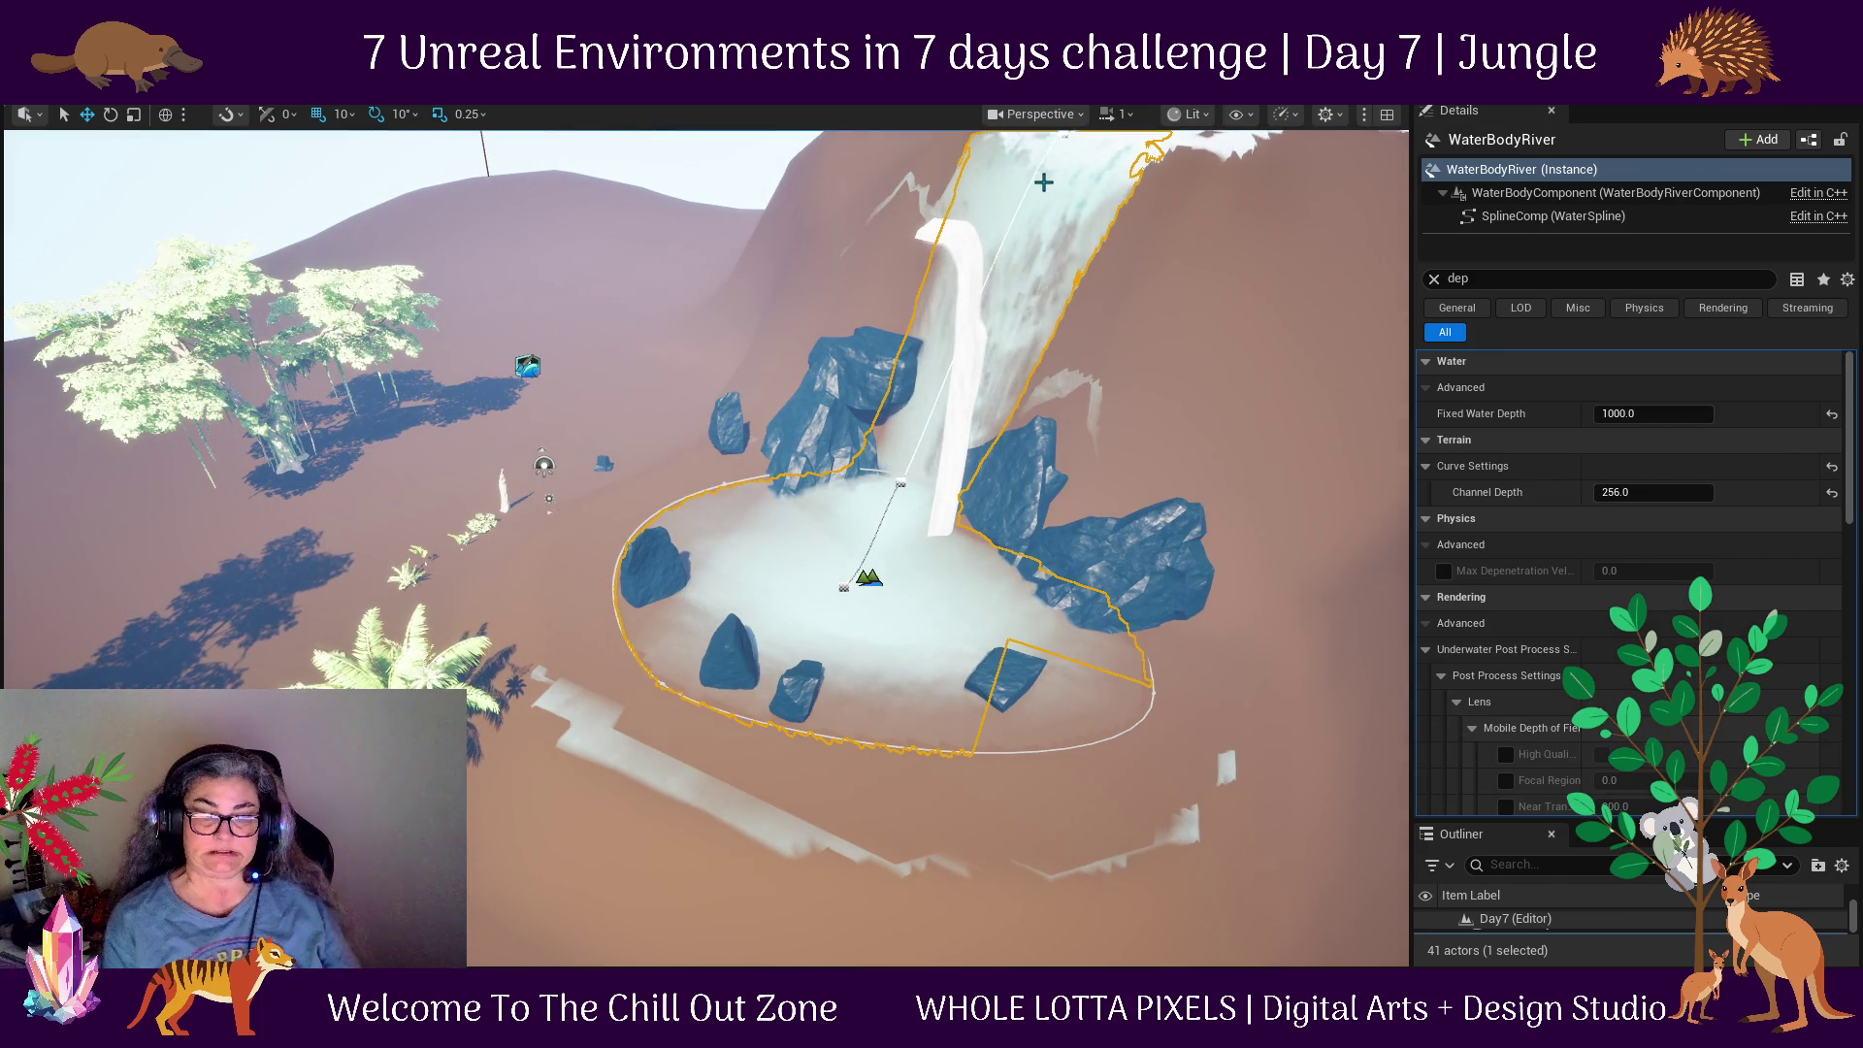
pyautogui.press('Delete')
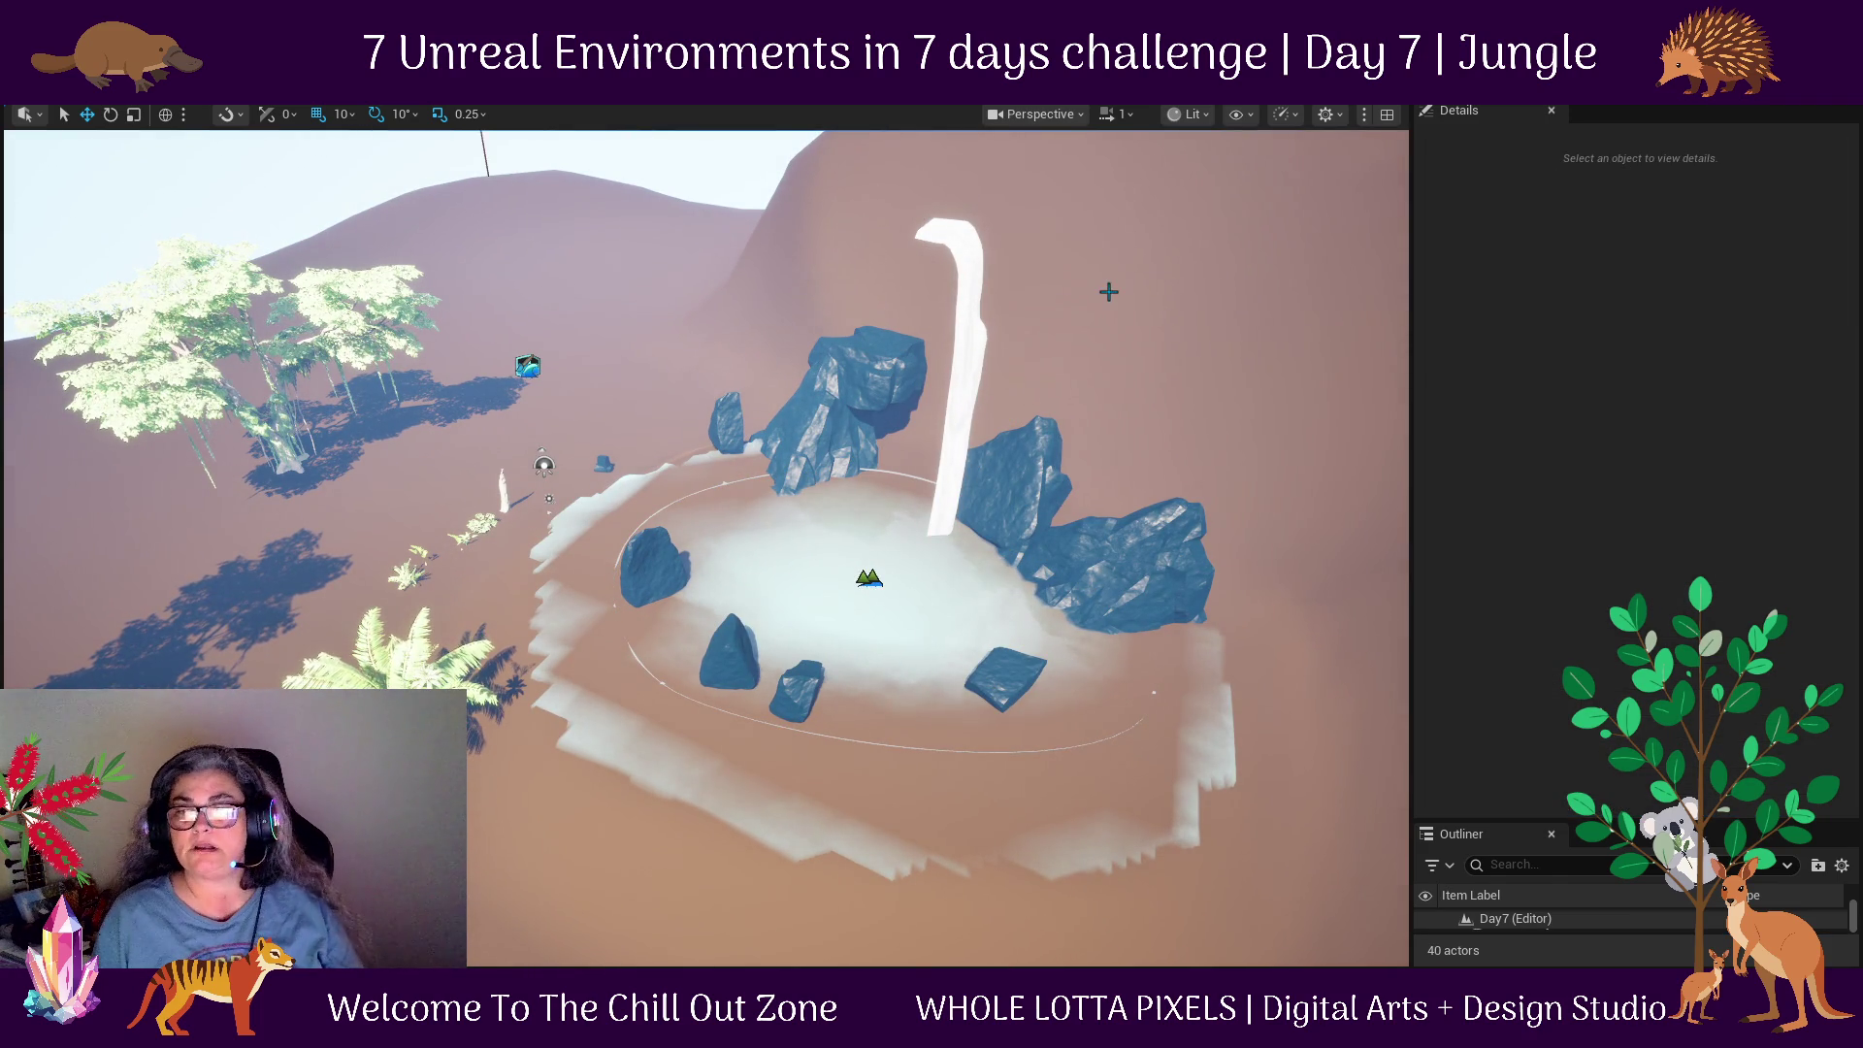
# Move the SM_Waterfall mesh up to the cliff top and switch to rotating it.
pyautogui.moveTo(1134, 382)
pyautogui.mouseDown()
pyautogui.moveTo(1206, 358)
pyautogui.moveTo(745, 416)
pyautogui.mouseUp()
pyautogui.click(652, 466)
pyautogui.moveTo(699, 345); pyautogui.dragTo(1255, 282)
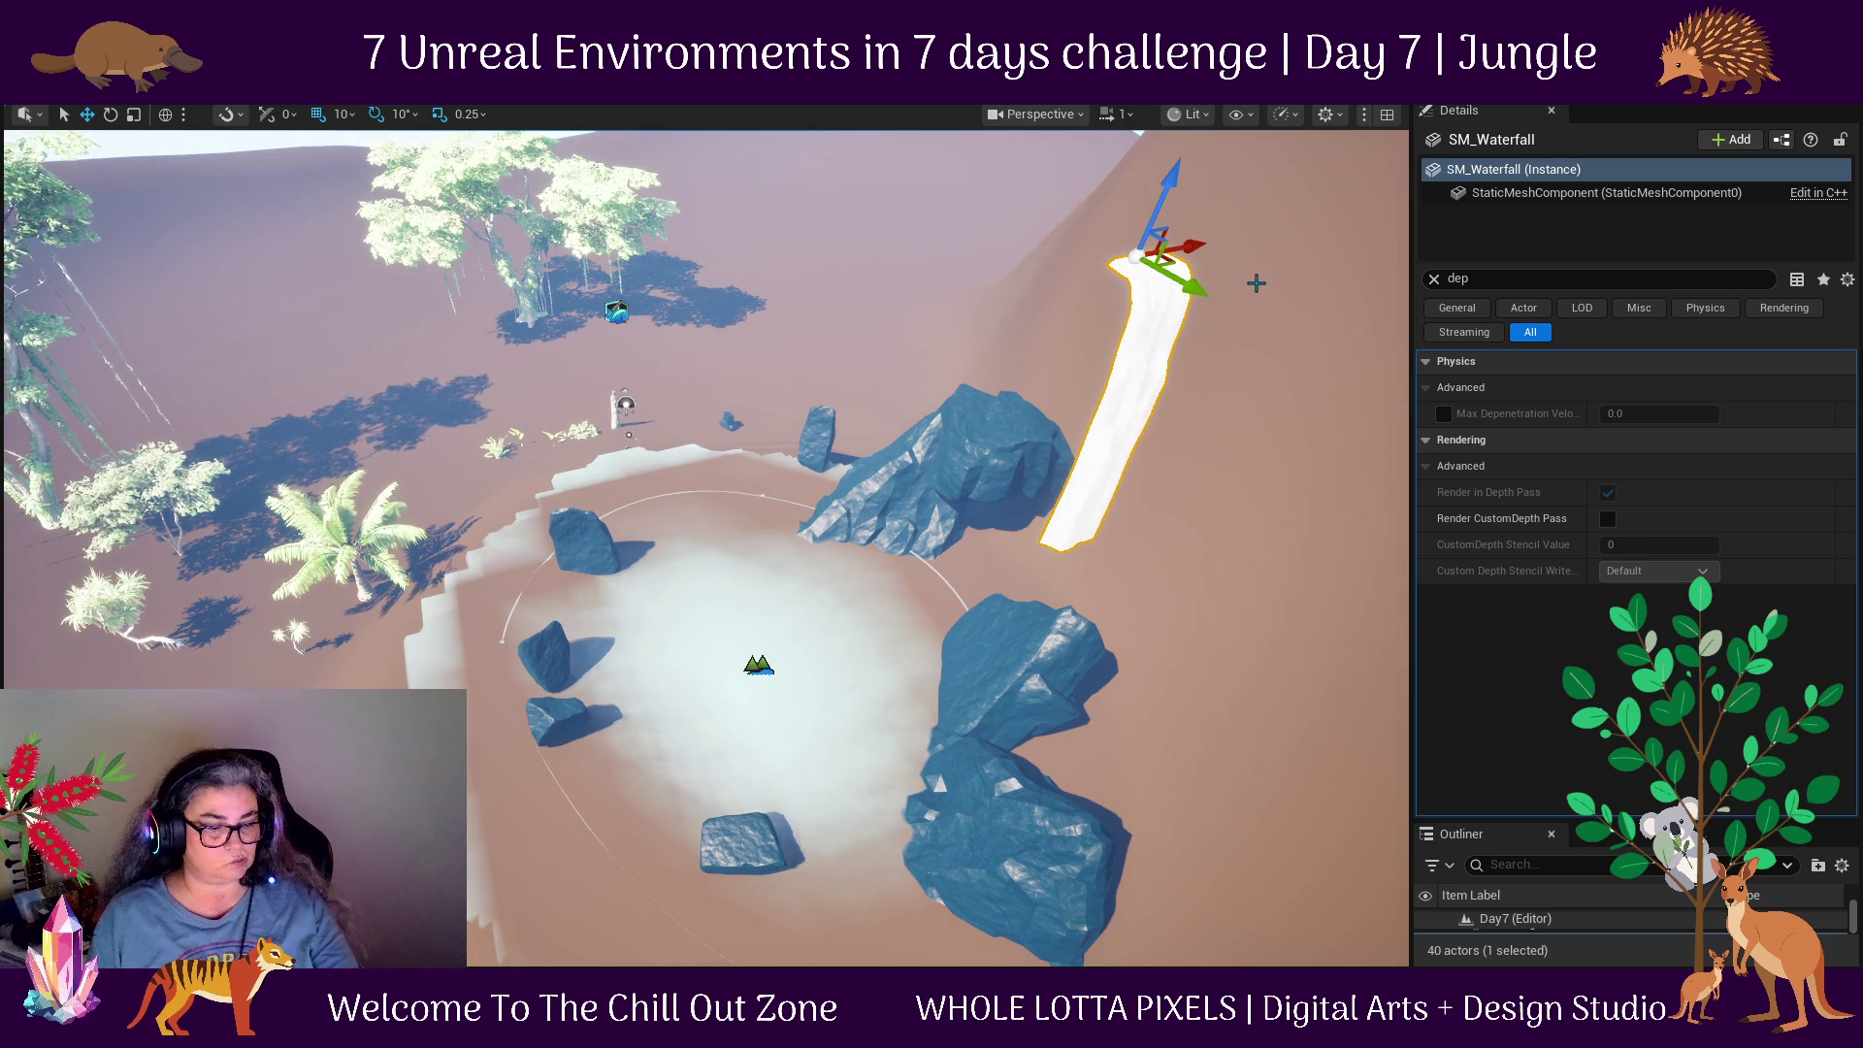
pyautogui.press('e')
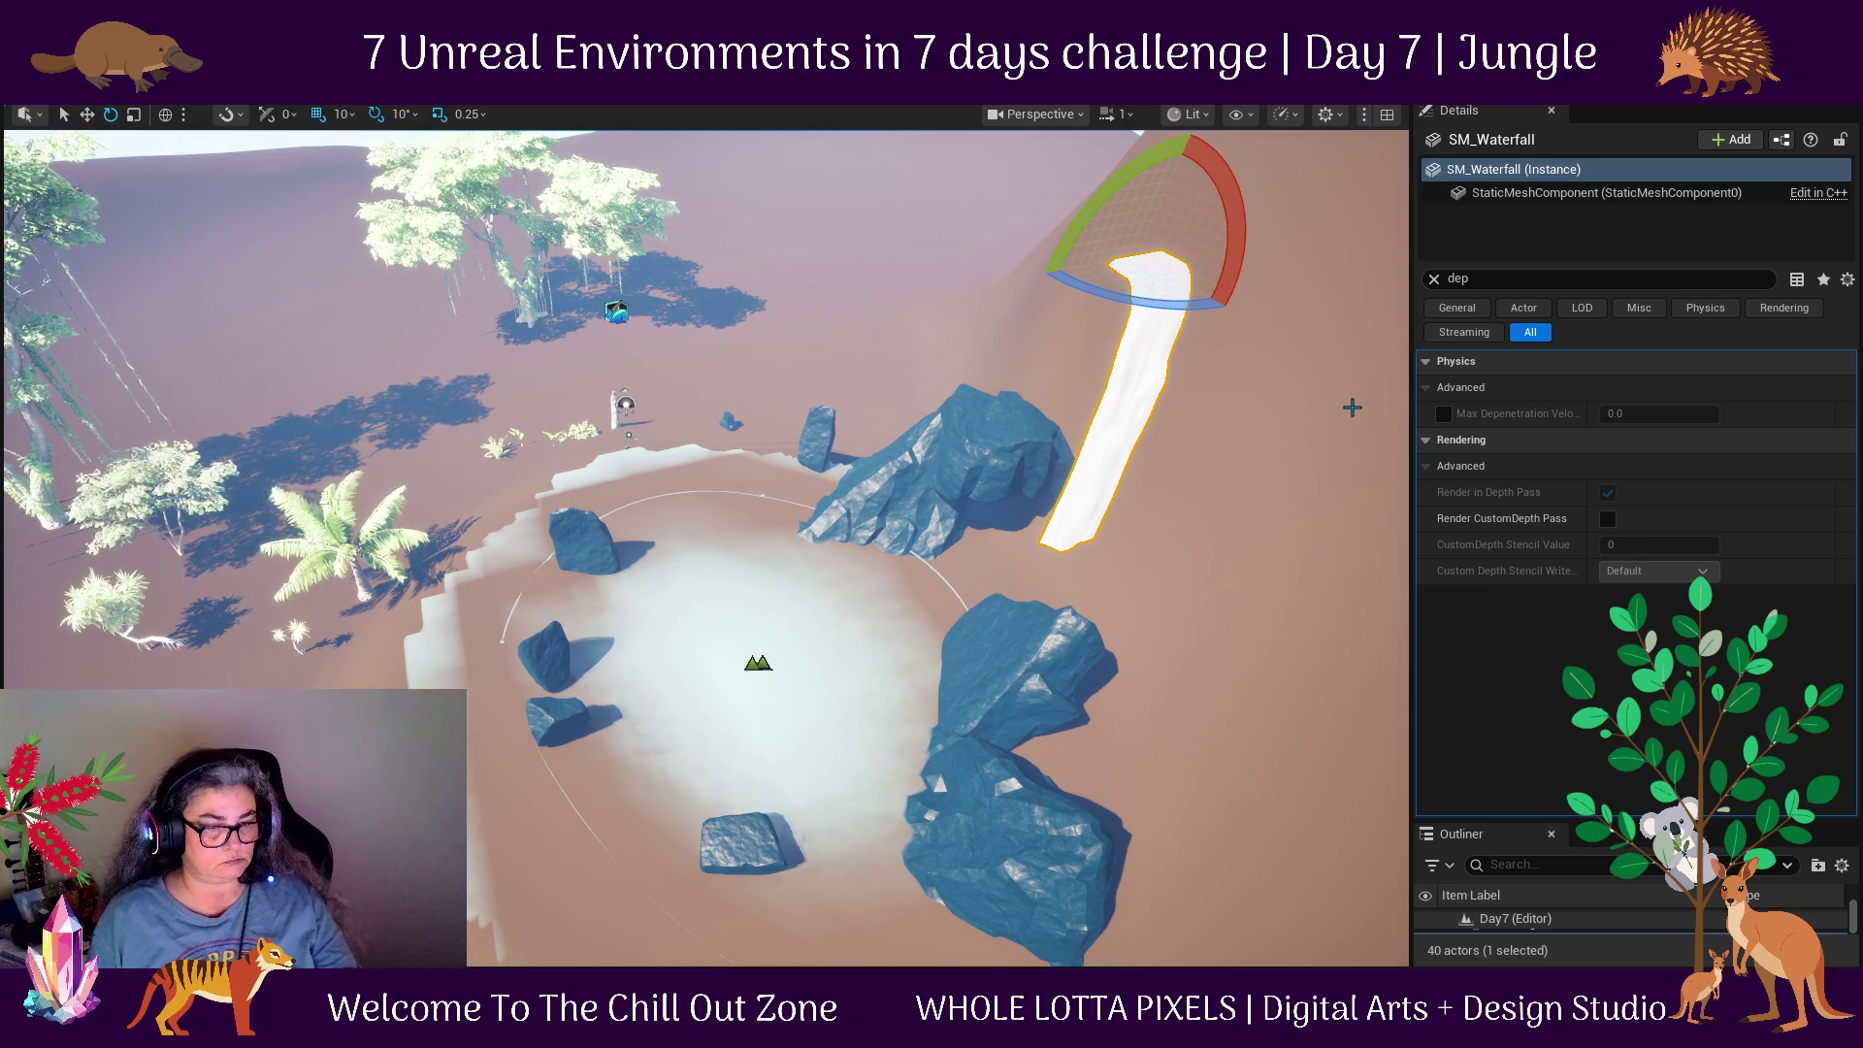
pyautogui.moveTo(1222, 332)
pyautogui.mouseDown()
pyautogui.moveTo(1145, 271)
pyautogui.moveTo(1077, 291)
pyautogui.moveTo(1090, 316)
pyautogui.moveTo(1076, 190)
pyautogui.moveTo(1195, 353)
pyautogui.moveTo(1283, 373)
pyautogui.mouseUp()
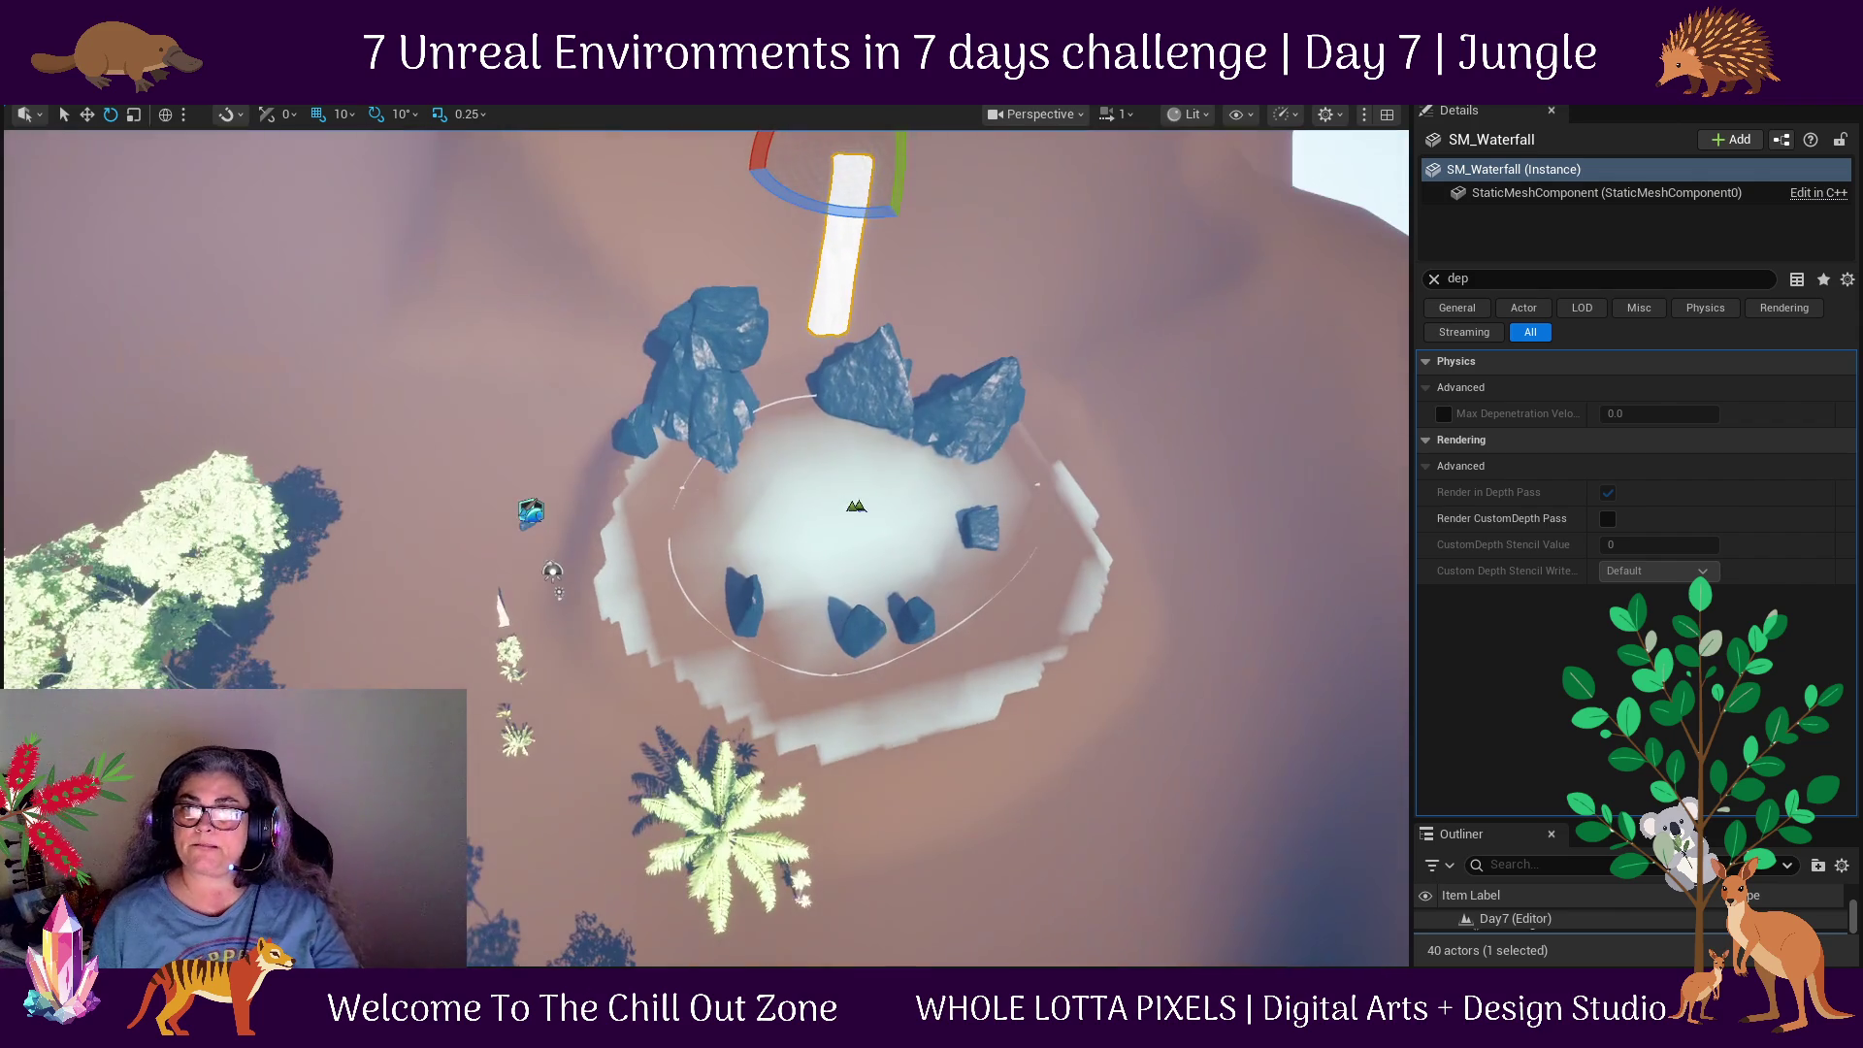
# Undo the river deletion, waterfall move and waterfall placement with Ctrl+Z.
pyautogui.hotkey('ctrl', 'z')
pyautogui.hotkey('ctrl', 'z')
pyautogui.hotkey('ctrl', 'z')
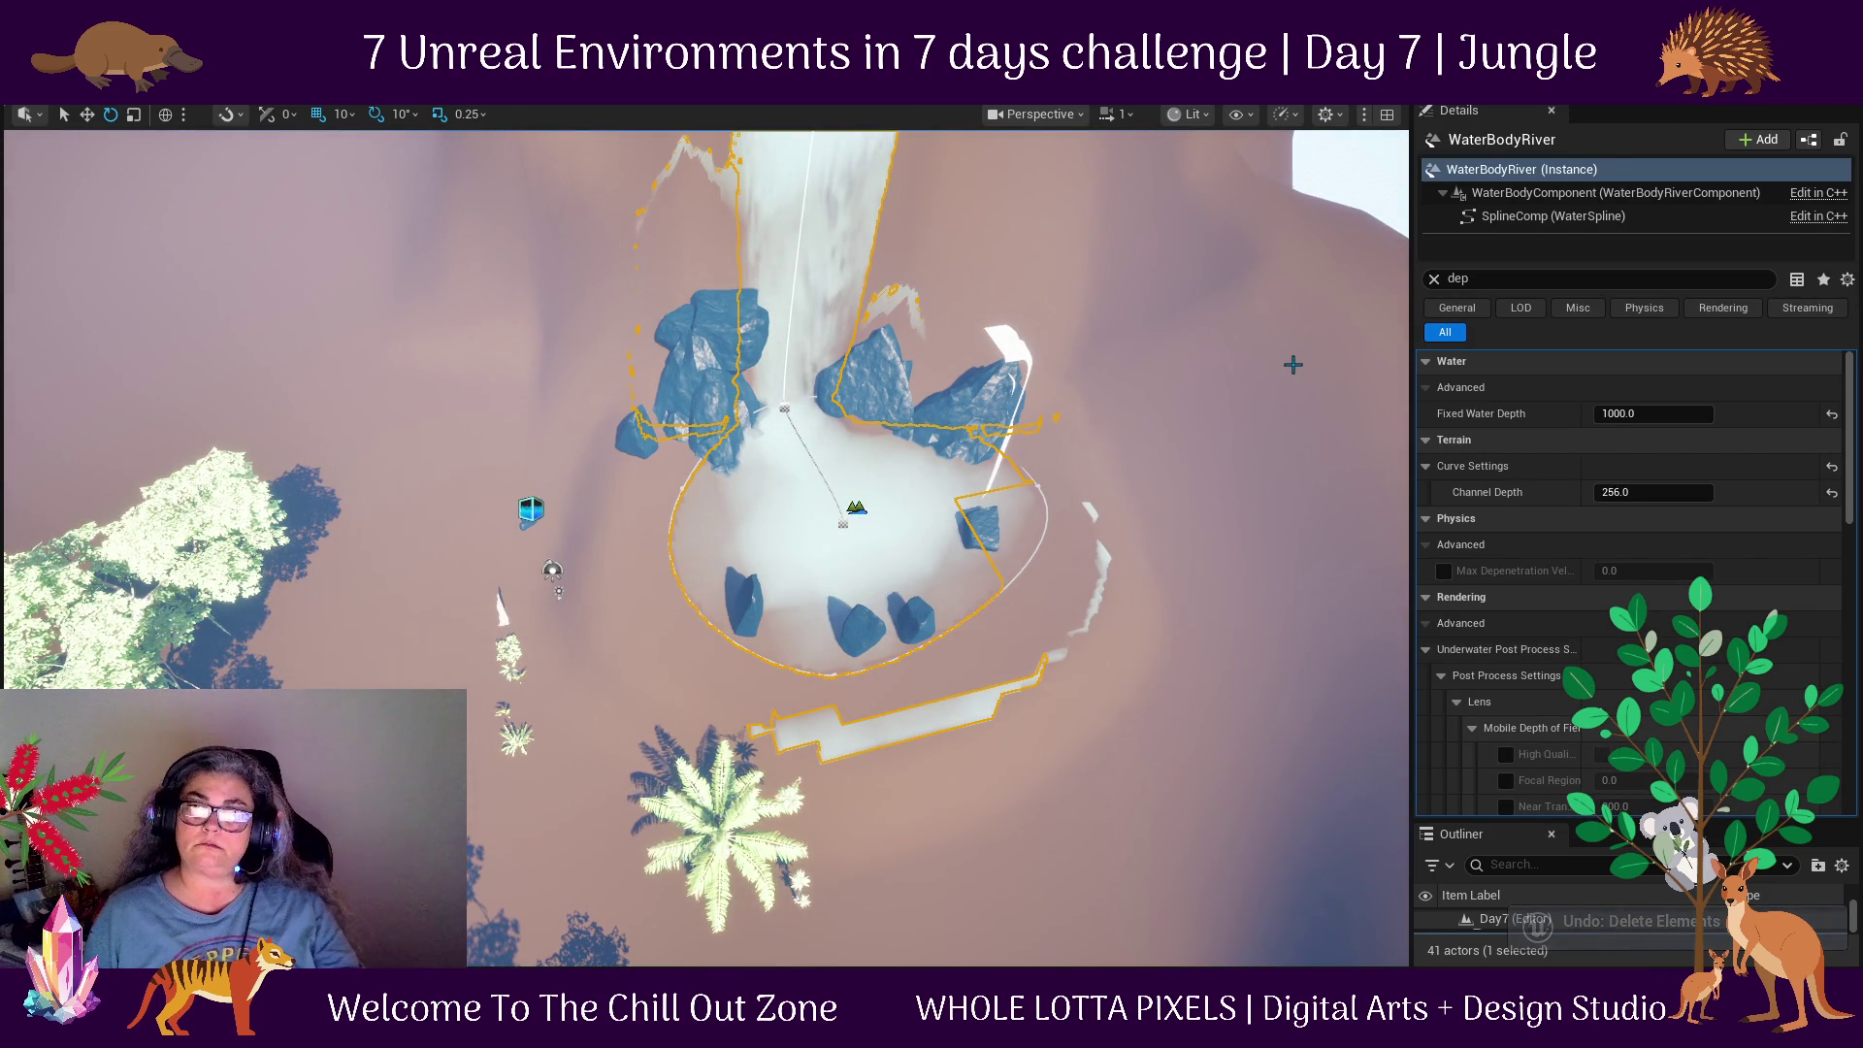
pyautogui.hotkey('ctrl', 'z')
pyautogui.hotkey('ctrl', 'z')
pyautogui.hotkey('ctrl', 'z')
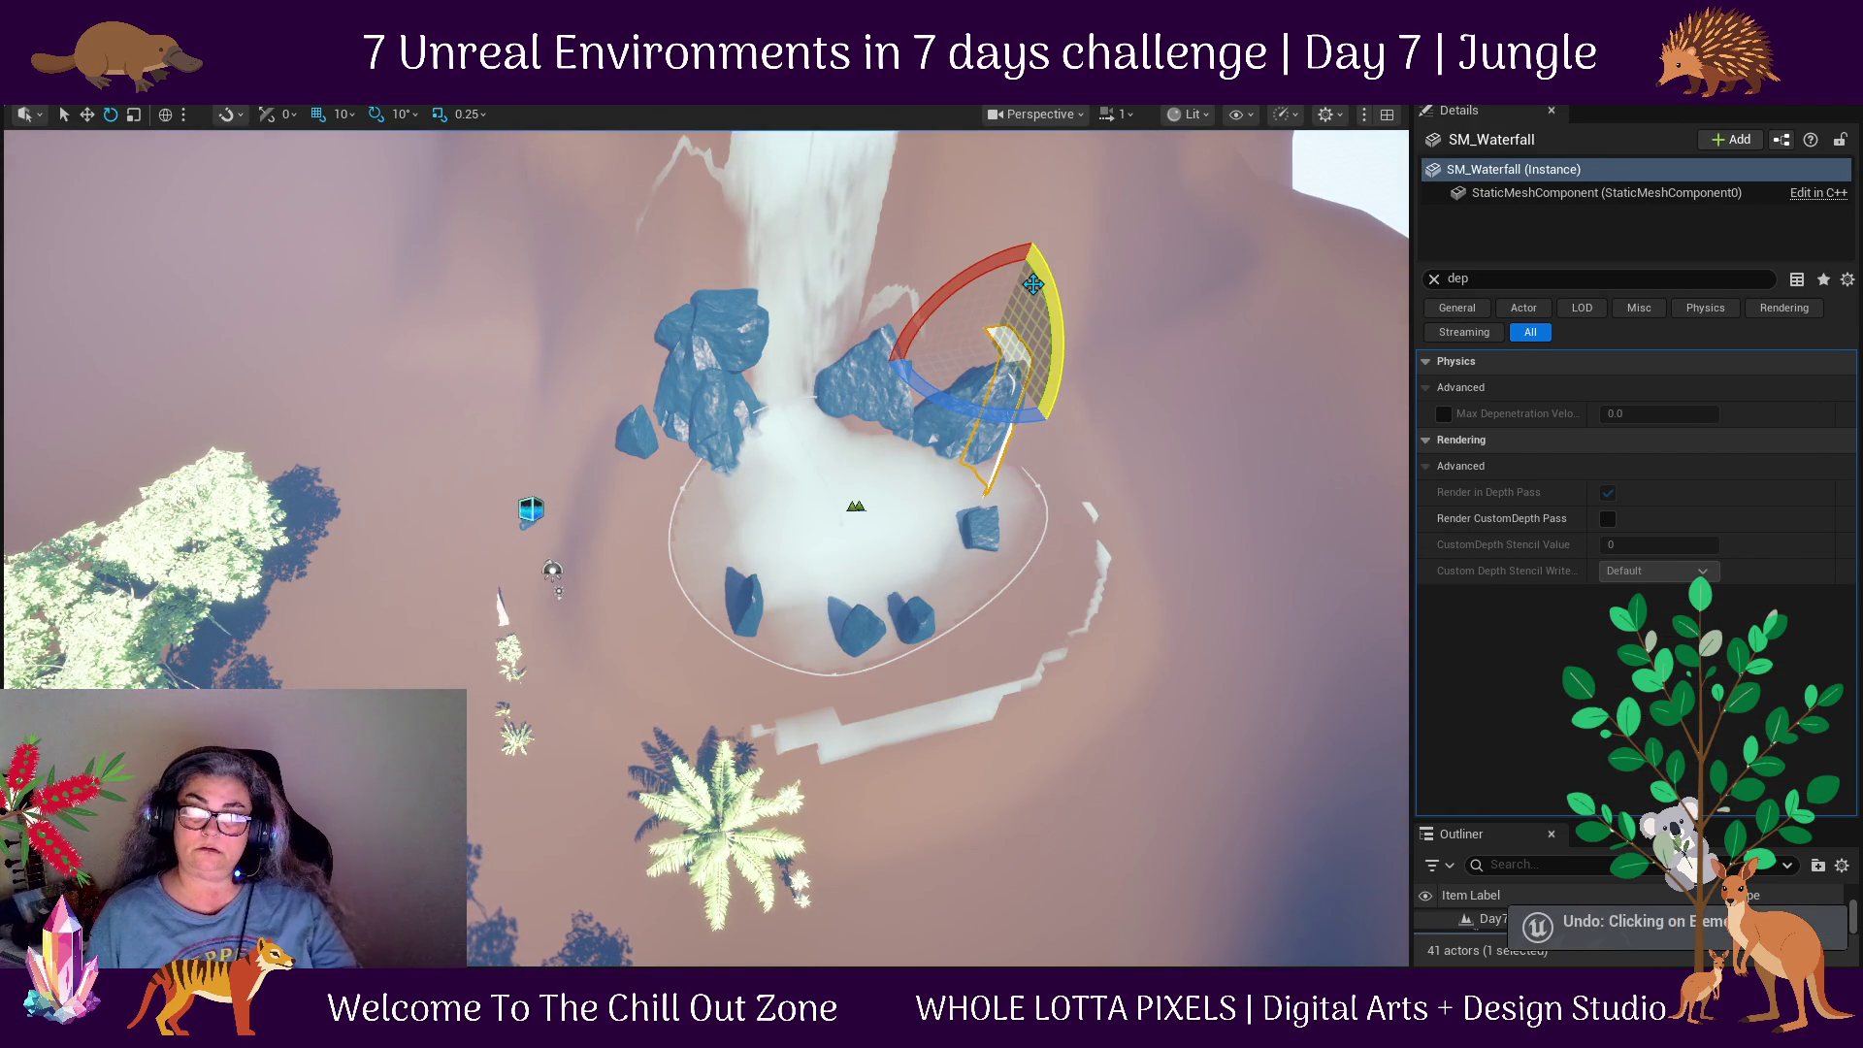
pyautogui.hotkey('ctrl', 'z')
pyautogui.hotkey('ctrl', 'z')
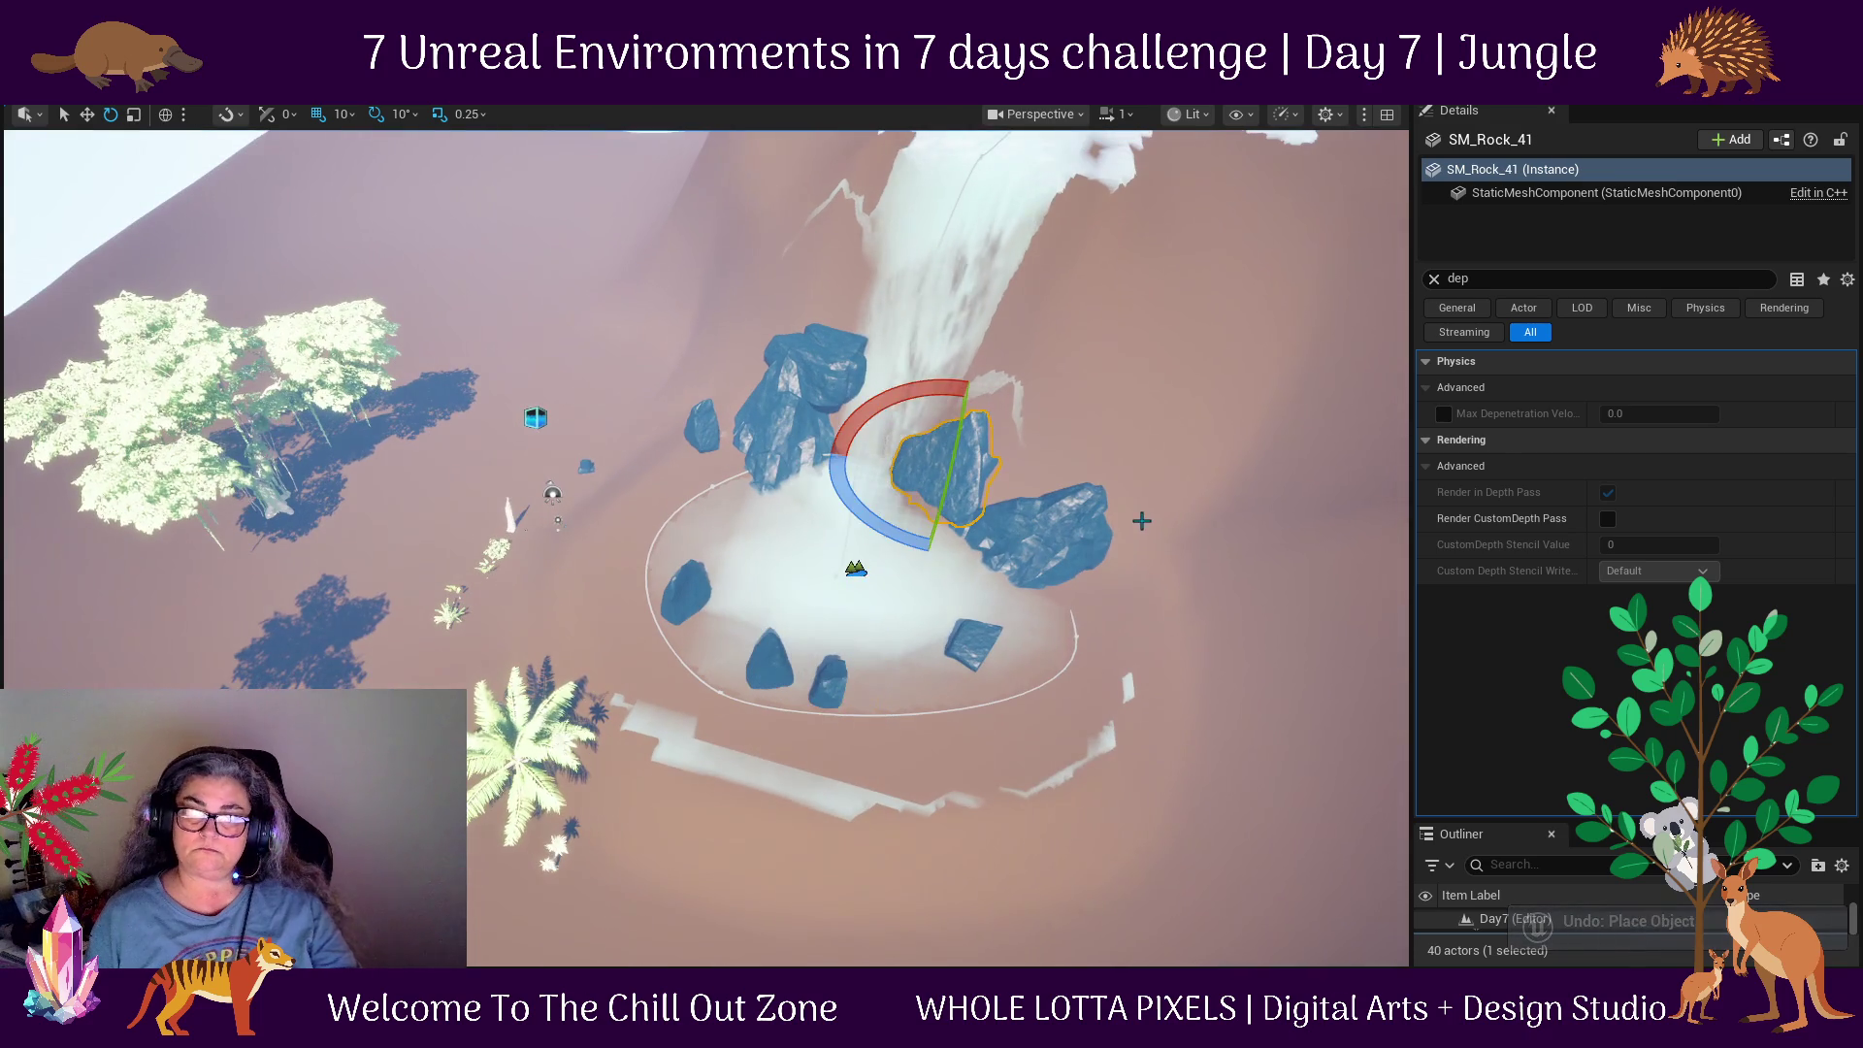
# Rotate SM_Rock_2 on the pool's left edge 80° around Z, then return to Move.
pyautogui.moveTo(1156, 403); pyautogui.dragTo(762, 345)
pyautogui.moveTo(1185, 460); pyautogui.dragTo(1049, 307)
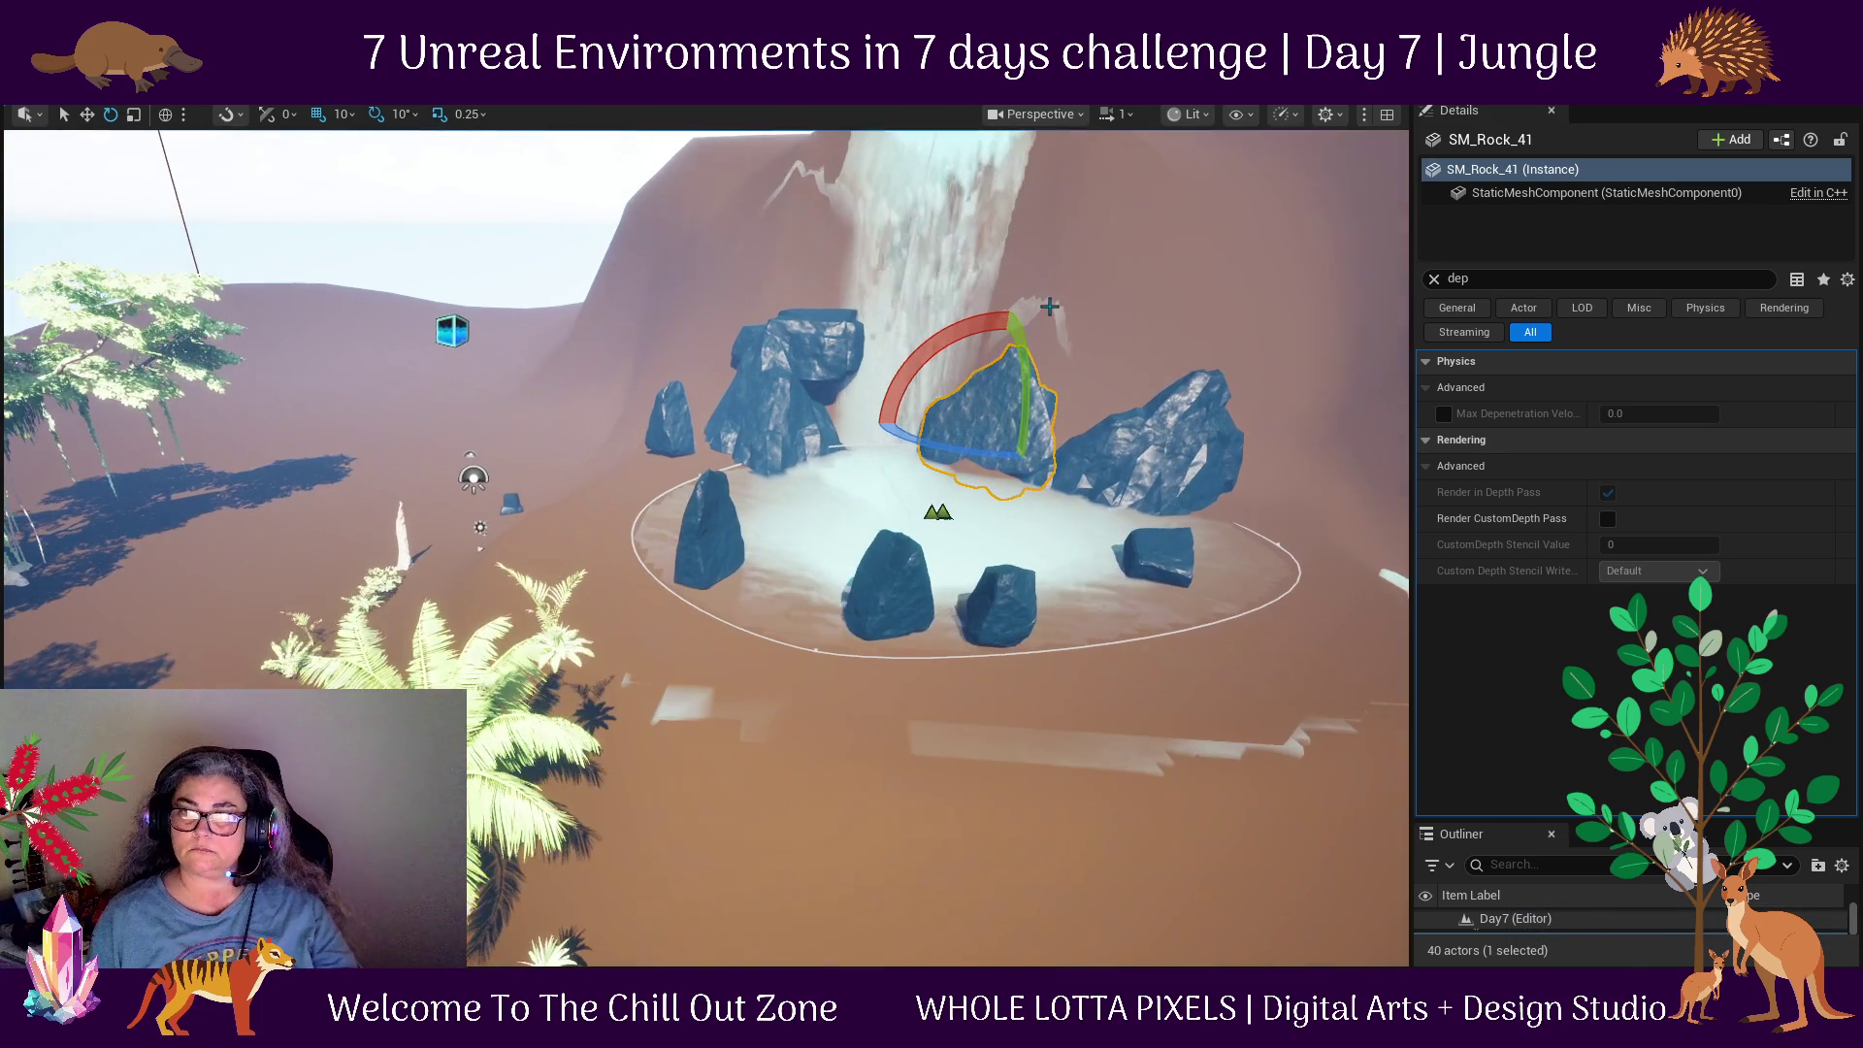
pyautogui.click(704, 555)
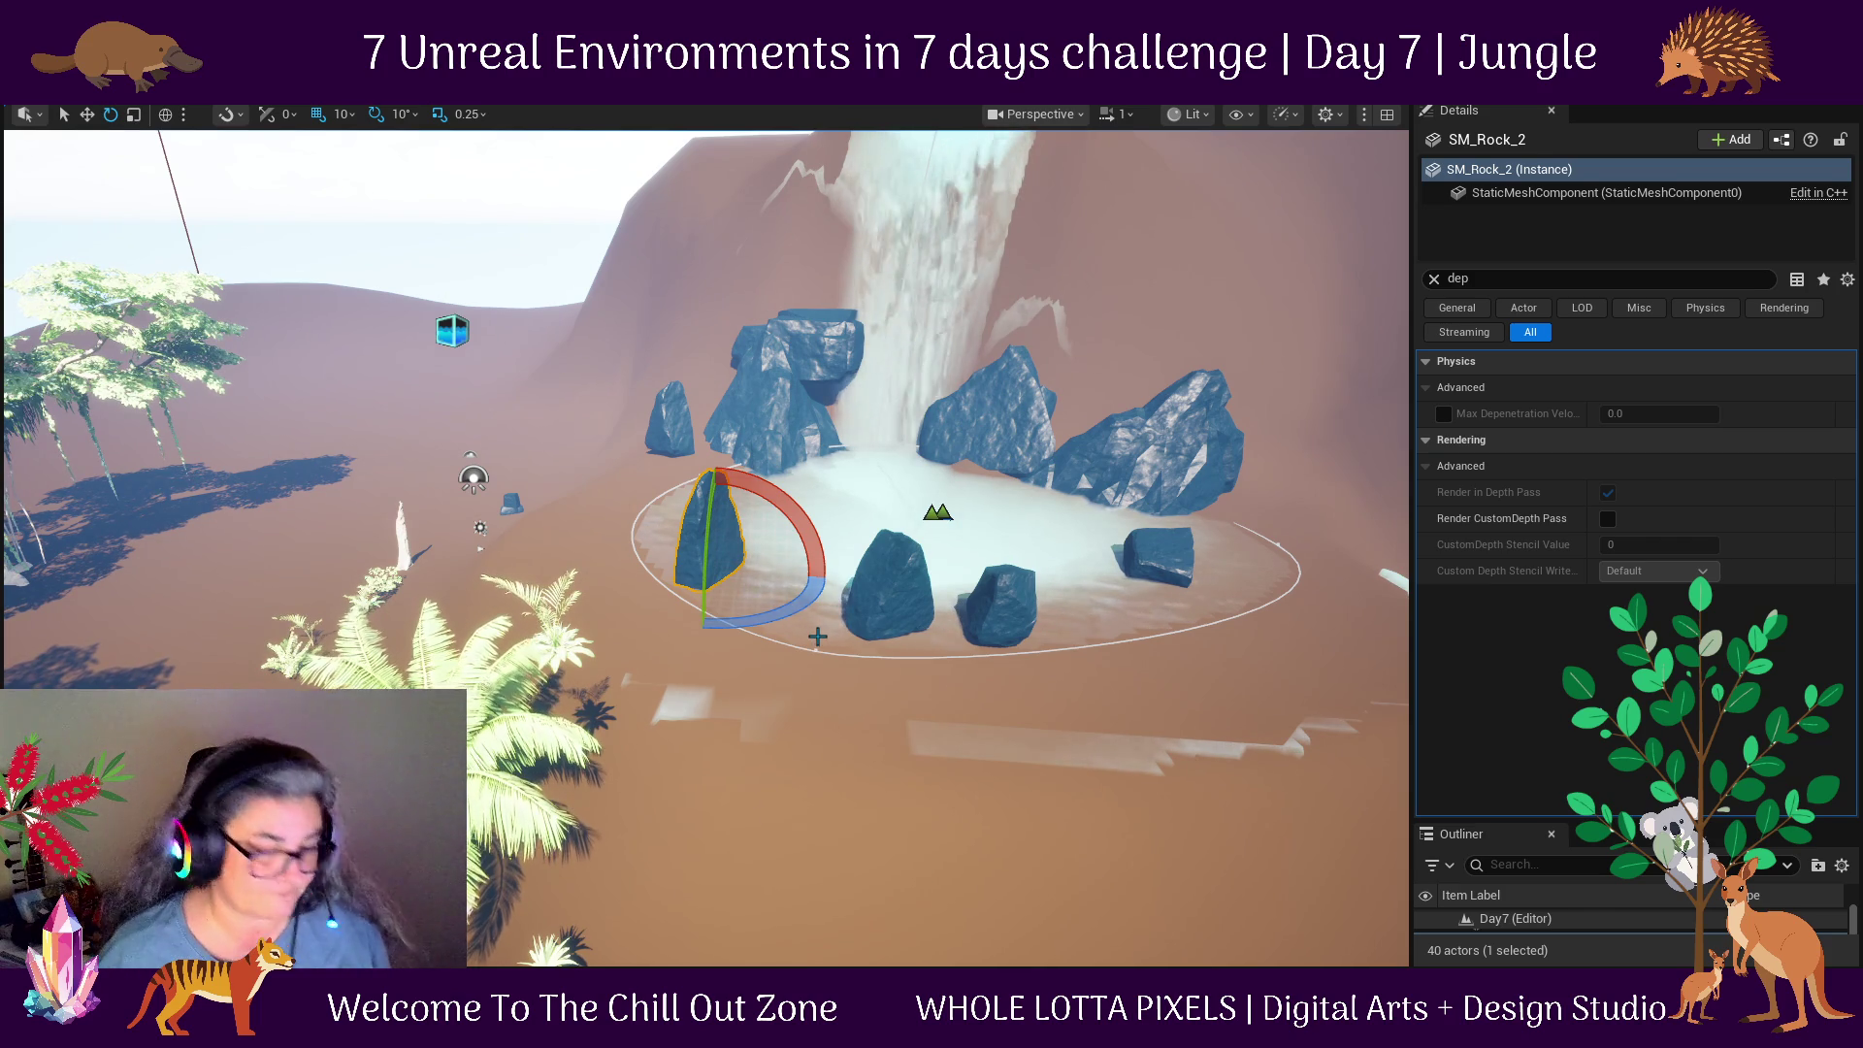
pyautogui.moveTo(810, 608); pyautogui.dragTo(825, 571)
pyautogui.press('w')
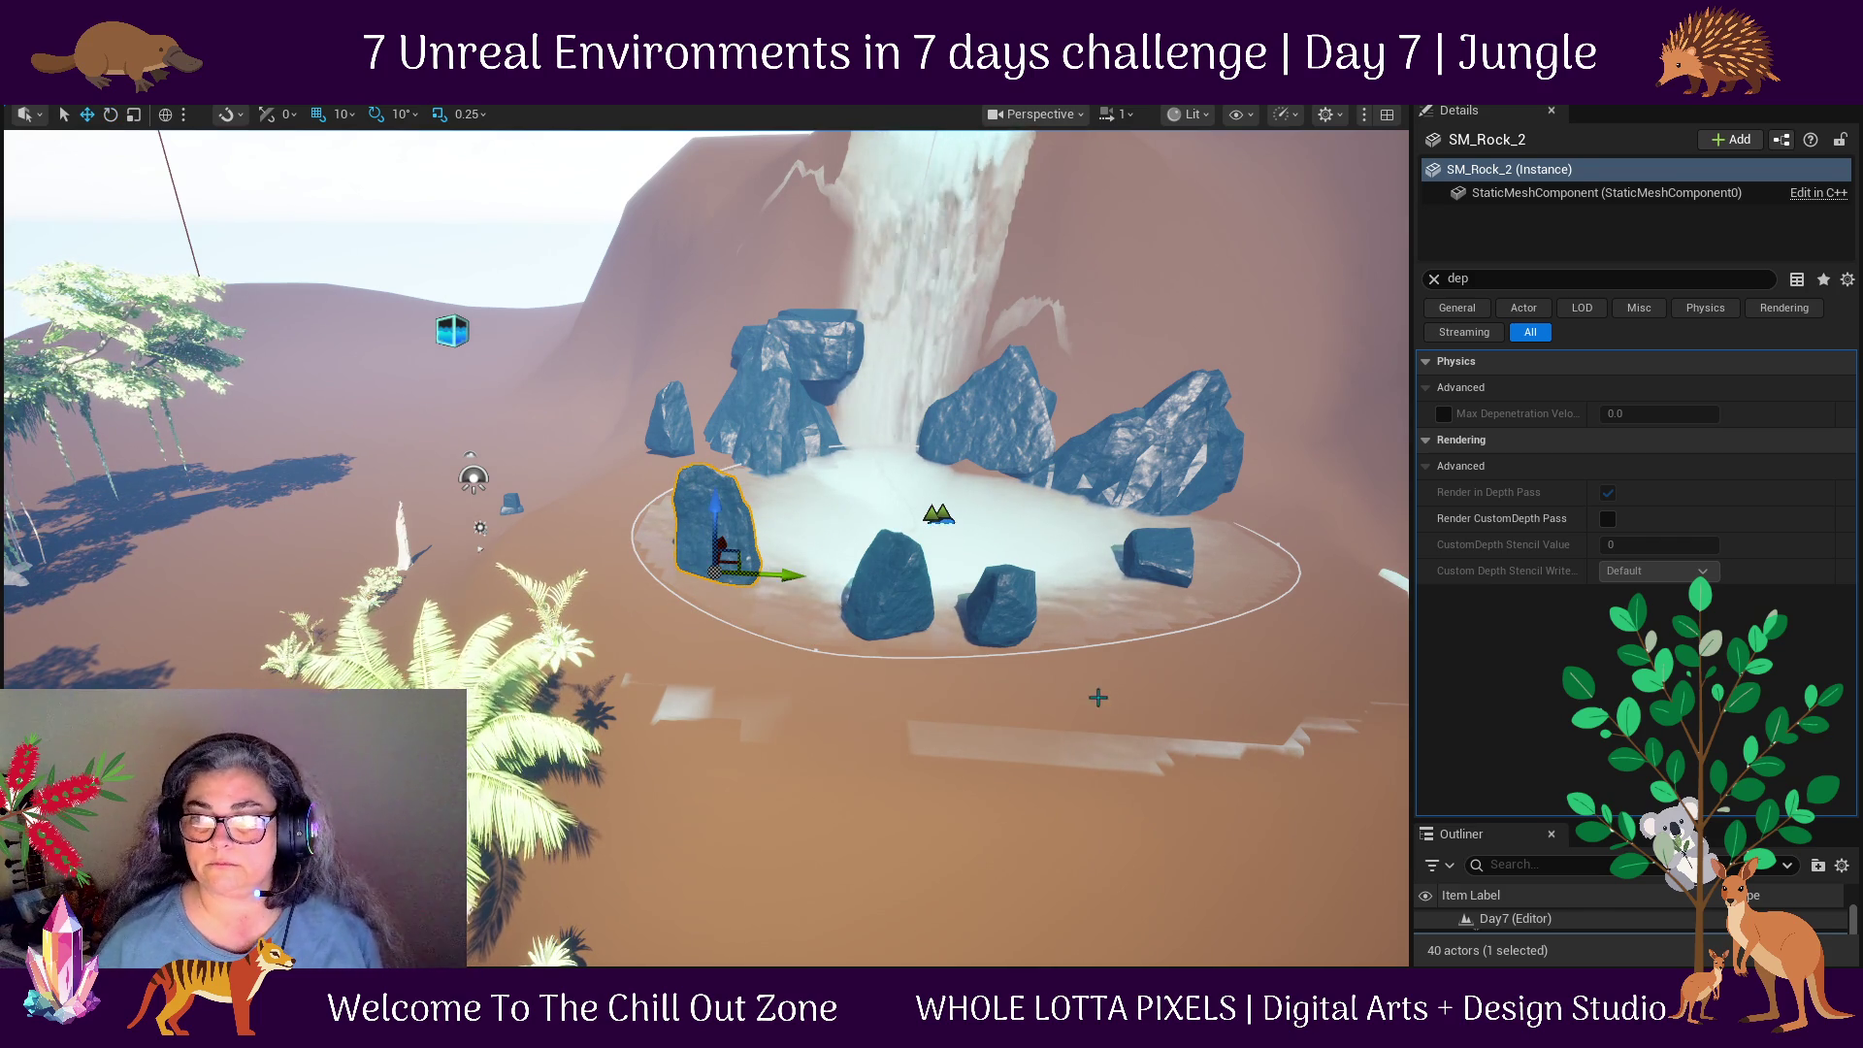
# Select the coconut palm at the lower left of the pool.
pyautogui.moveTo(1161, 692)
pyautogui.mouseDown()
pyautogui.moveTo(1087, 636)
pyautogui.moveTo(935, 659)
pyautogui.mouseUp()
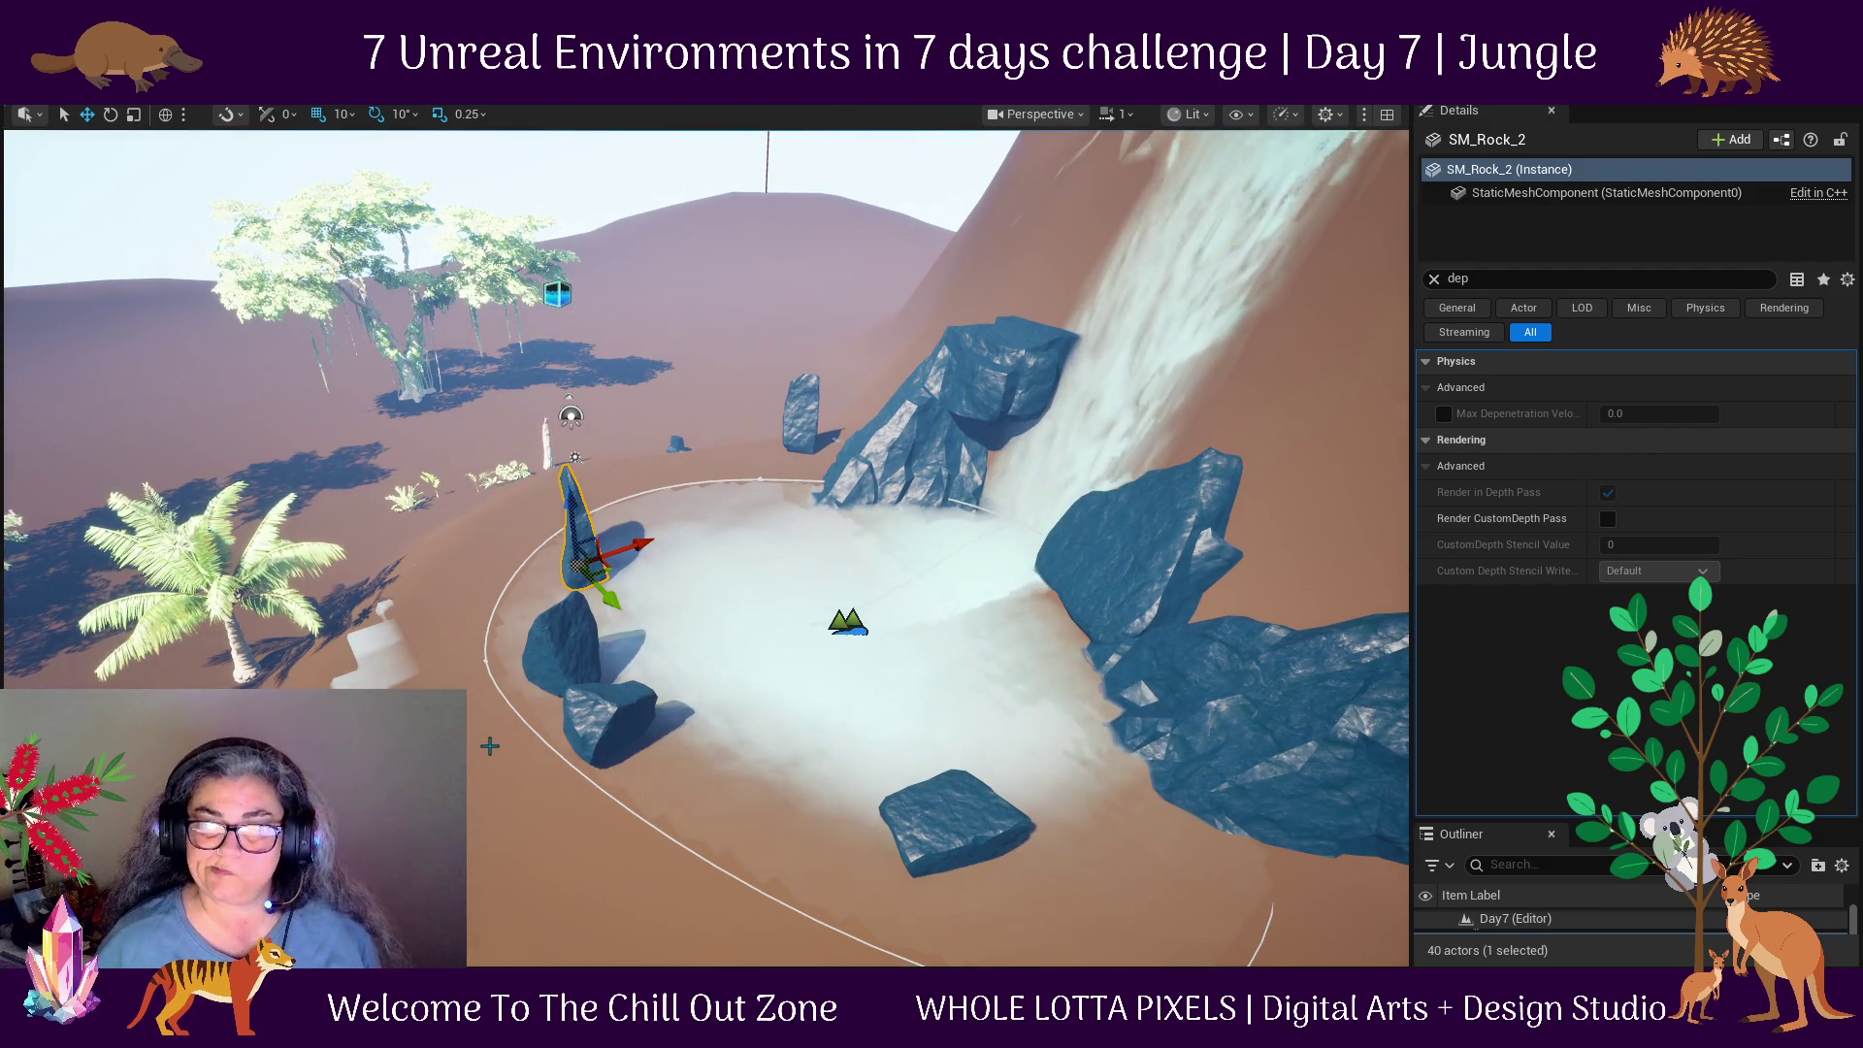
pyautogui.click(398, 677)
pyautogui.click(247, 666)
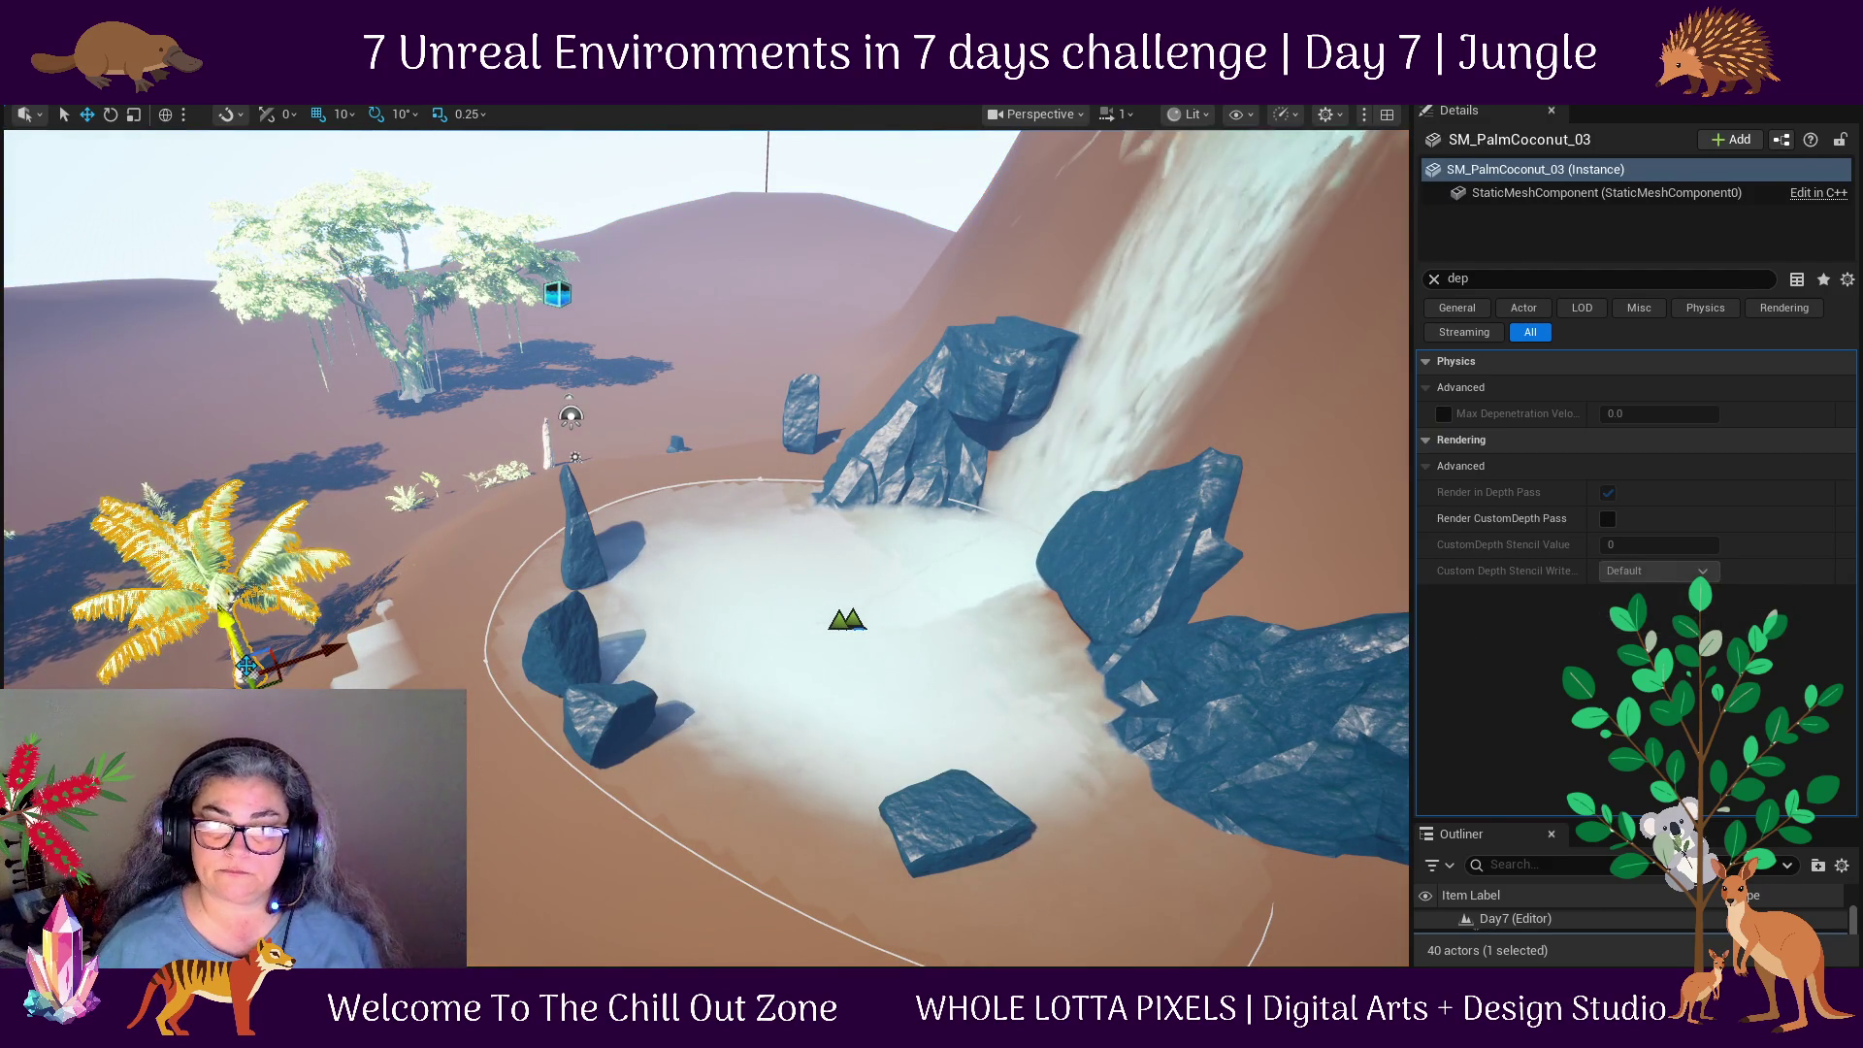
# Move SM_PalmCoconut_03 into the basin, back toward the rocks.
pyautogui.moveTo(309, 661); pyautogui.dragTo(711, 610)
pyautogui.moveTo(765, 490); pyautogui.dragTo(821, 495)
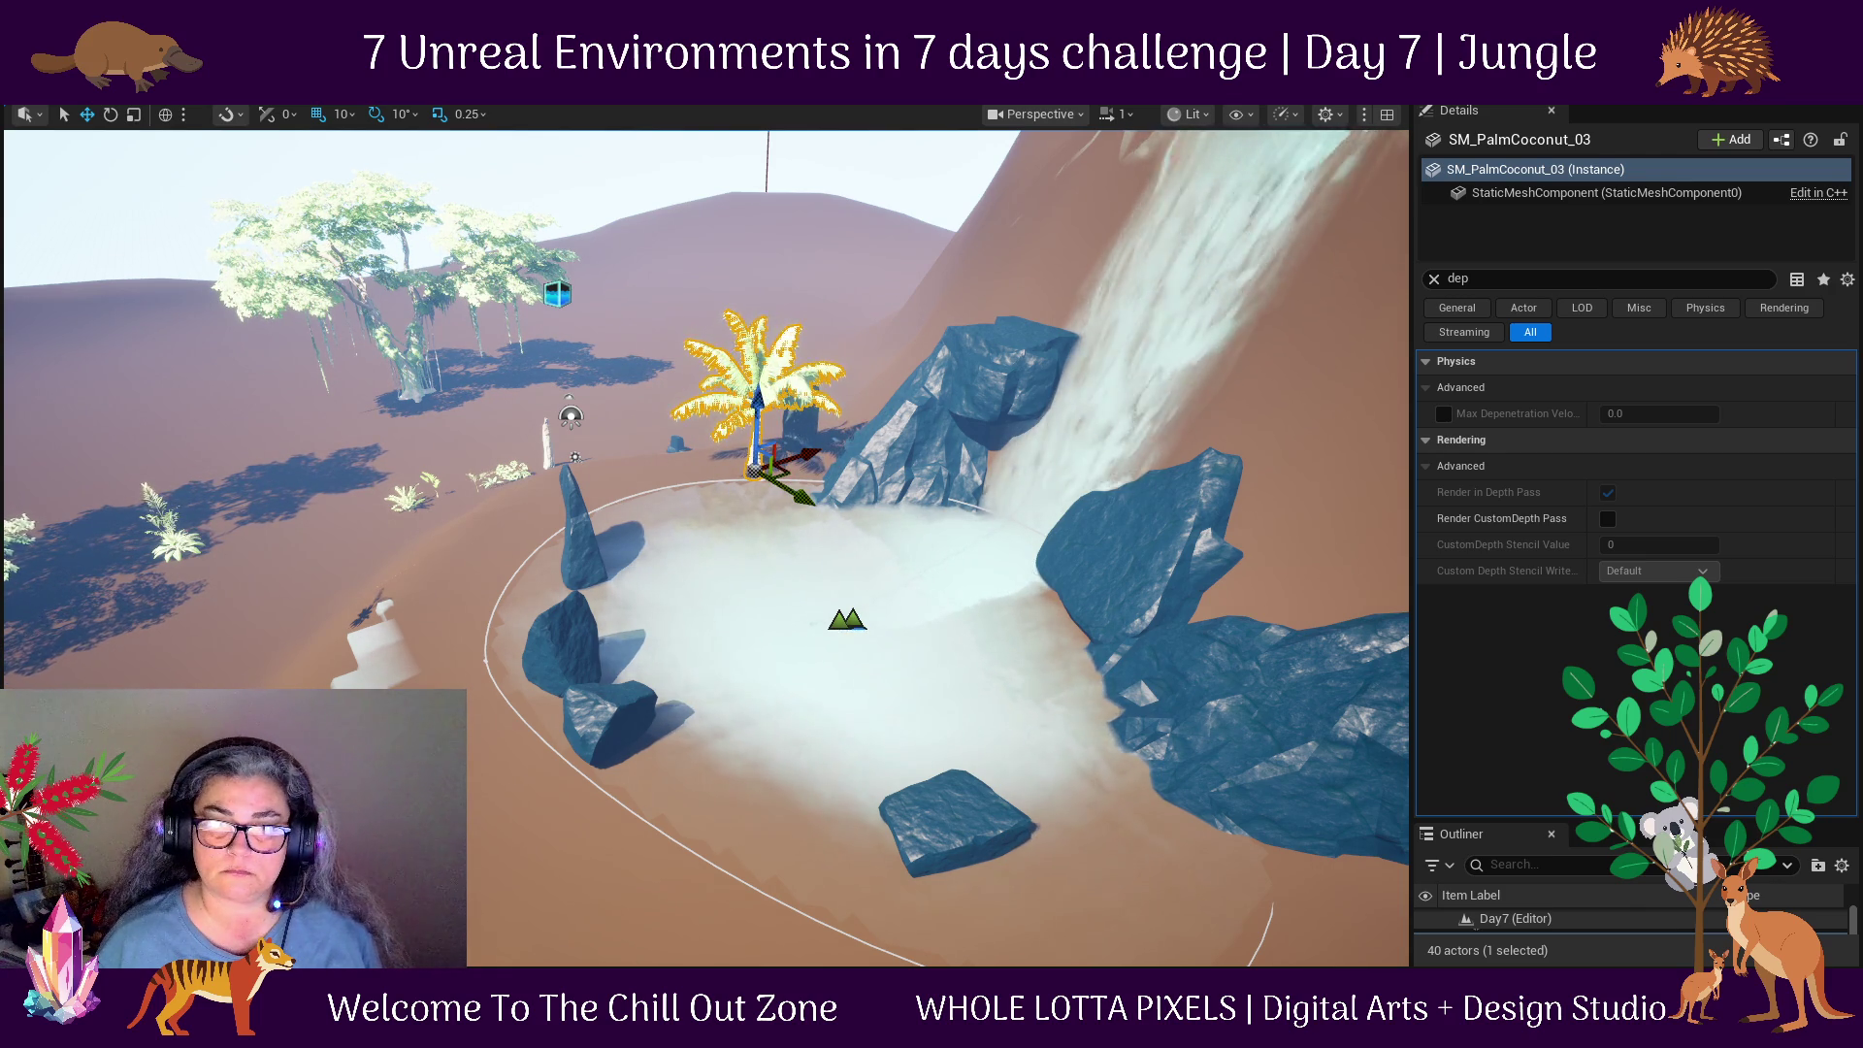
pyautogui.moveTo(170, 512)
pyautogui.mouseDown()
pyautogui.moveTo(408, 500)
pyautogui.moveTo(379, 500)
pyautogui.mouseUp()
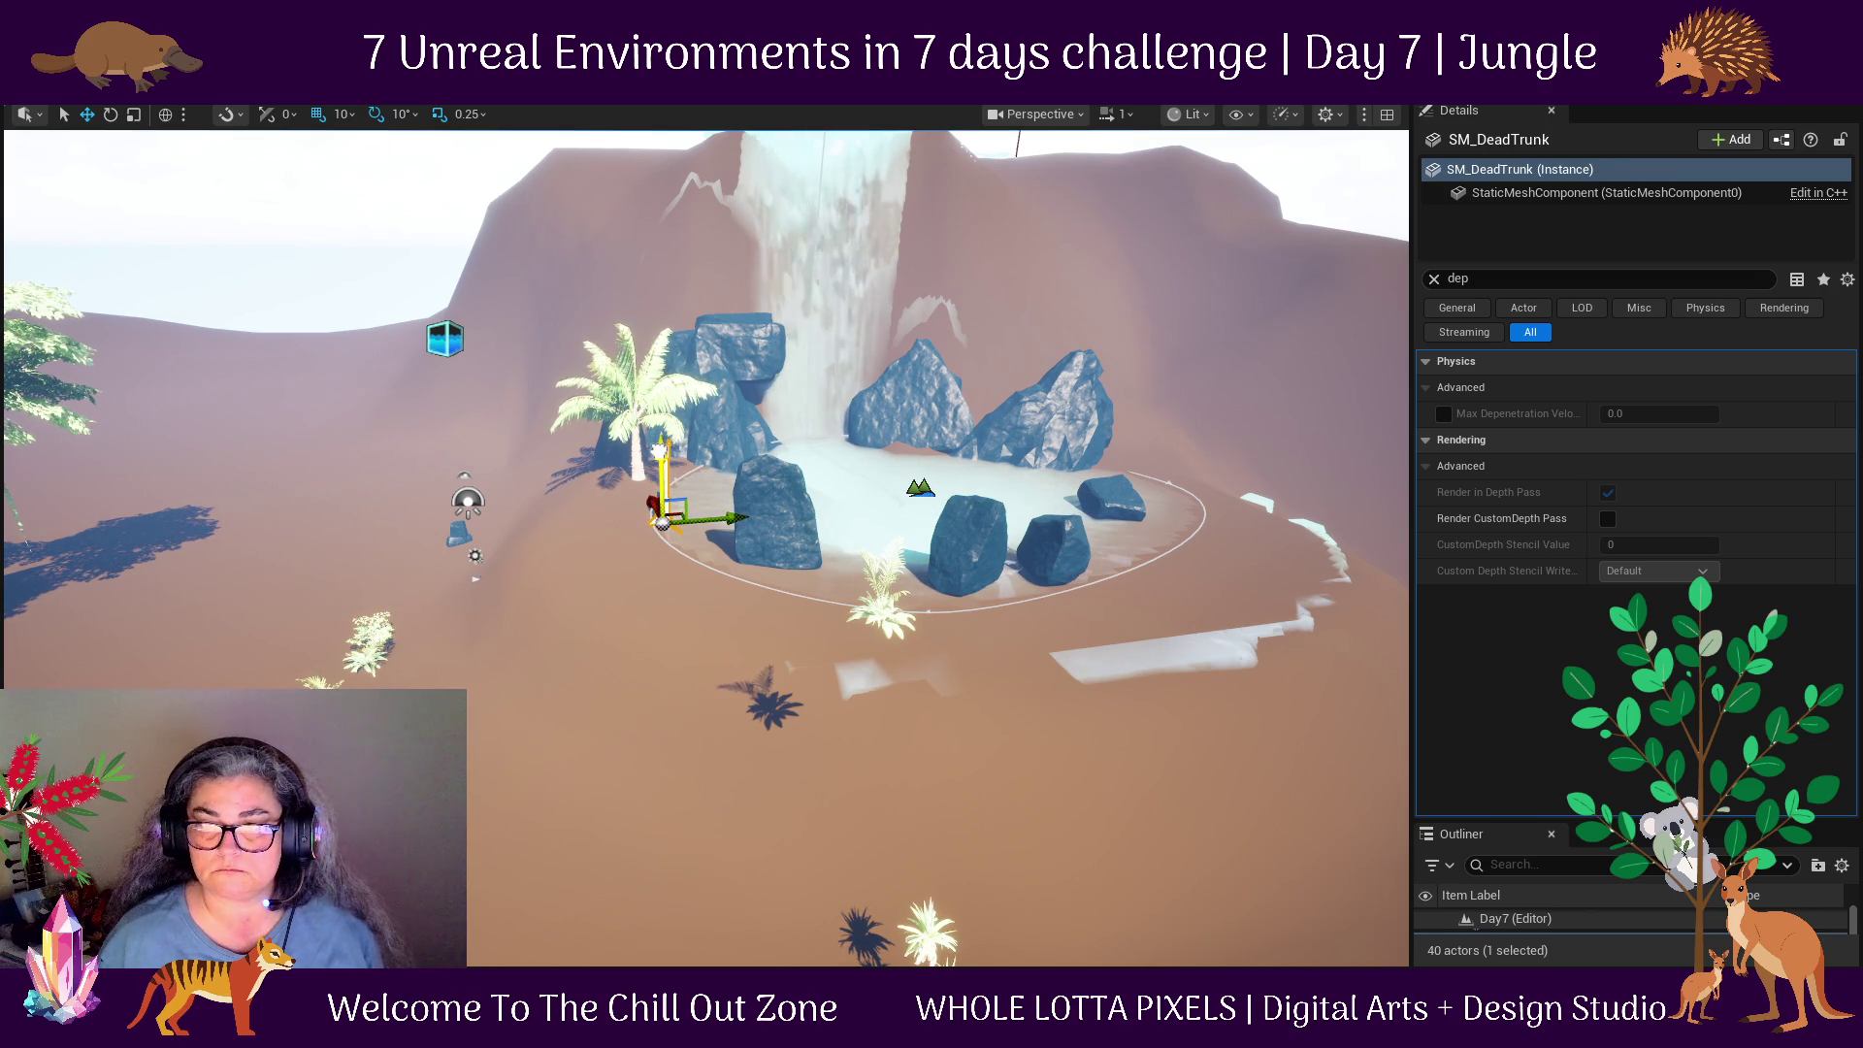
# Raise the coconut palm slightly at the pool's edge.
pyautogui.click(382, 640)
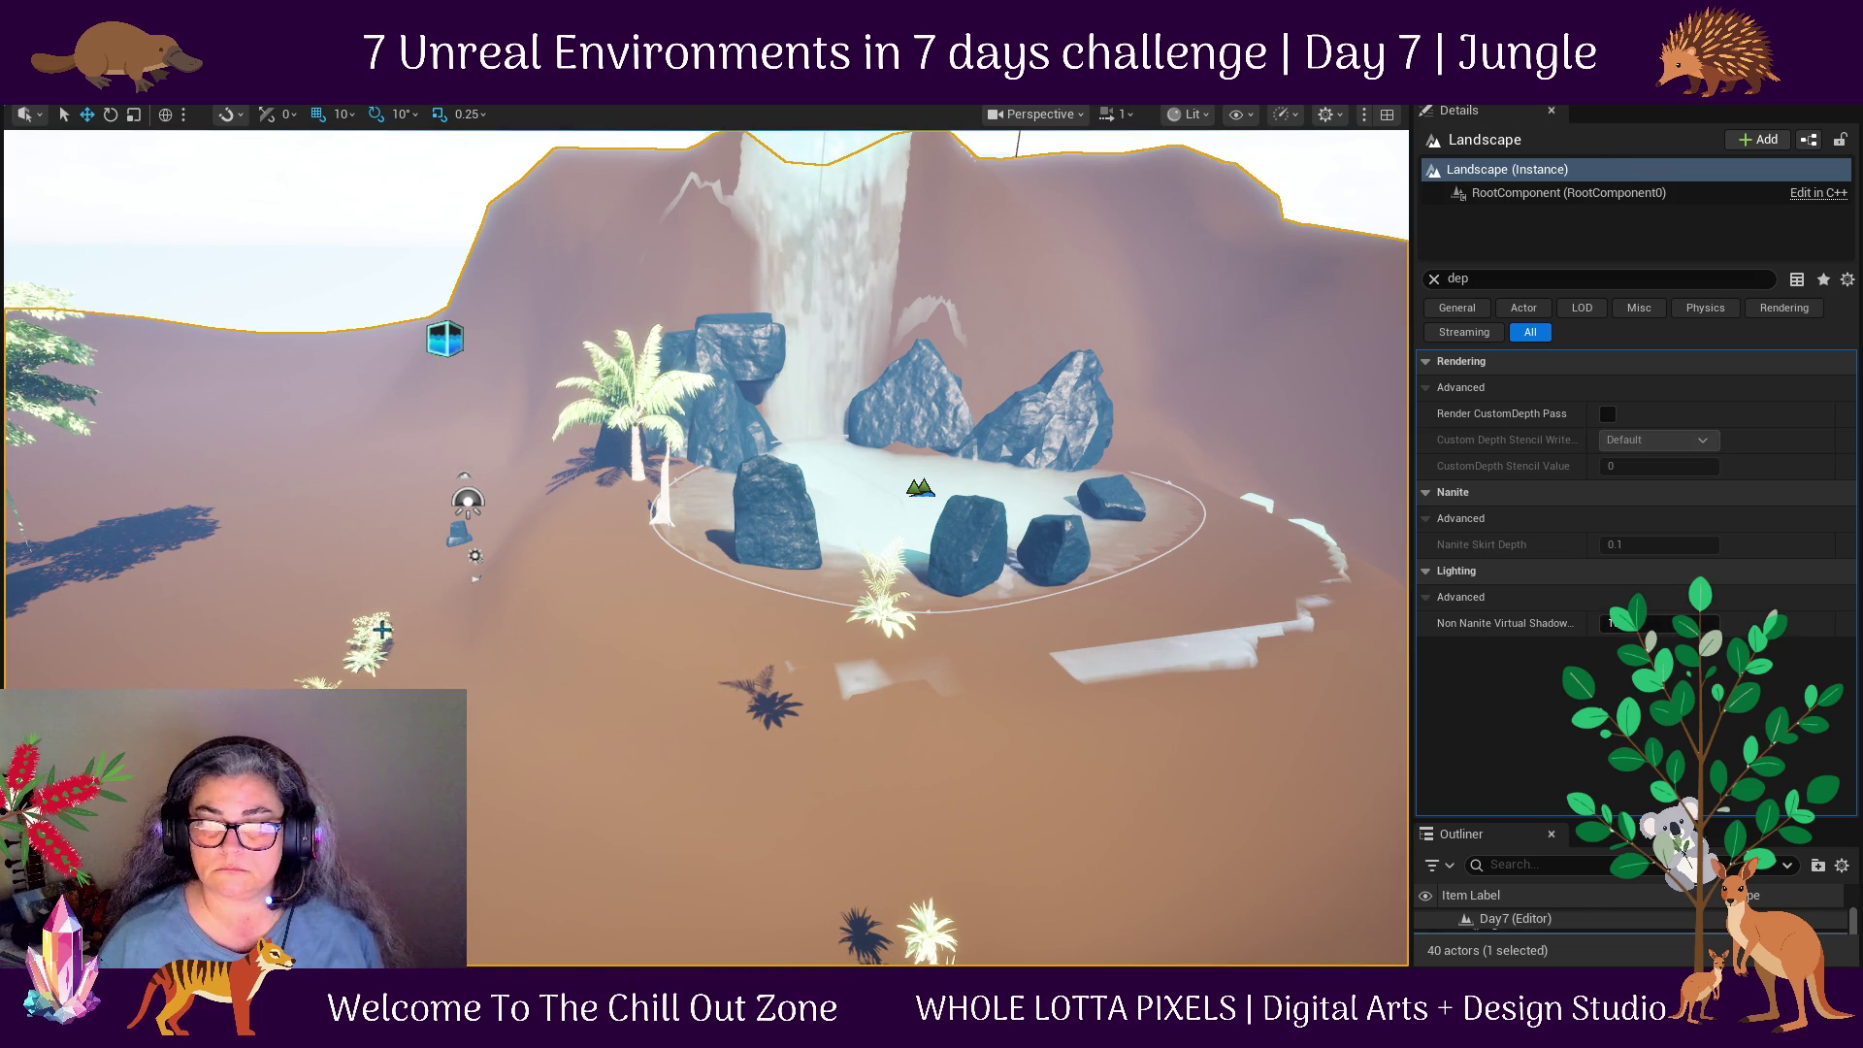
pyautogui.click(373, 642)
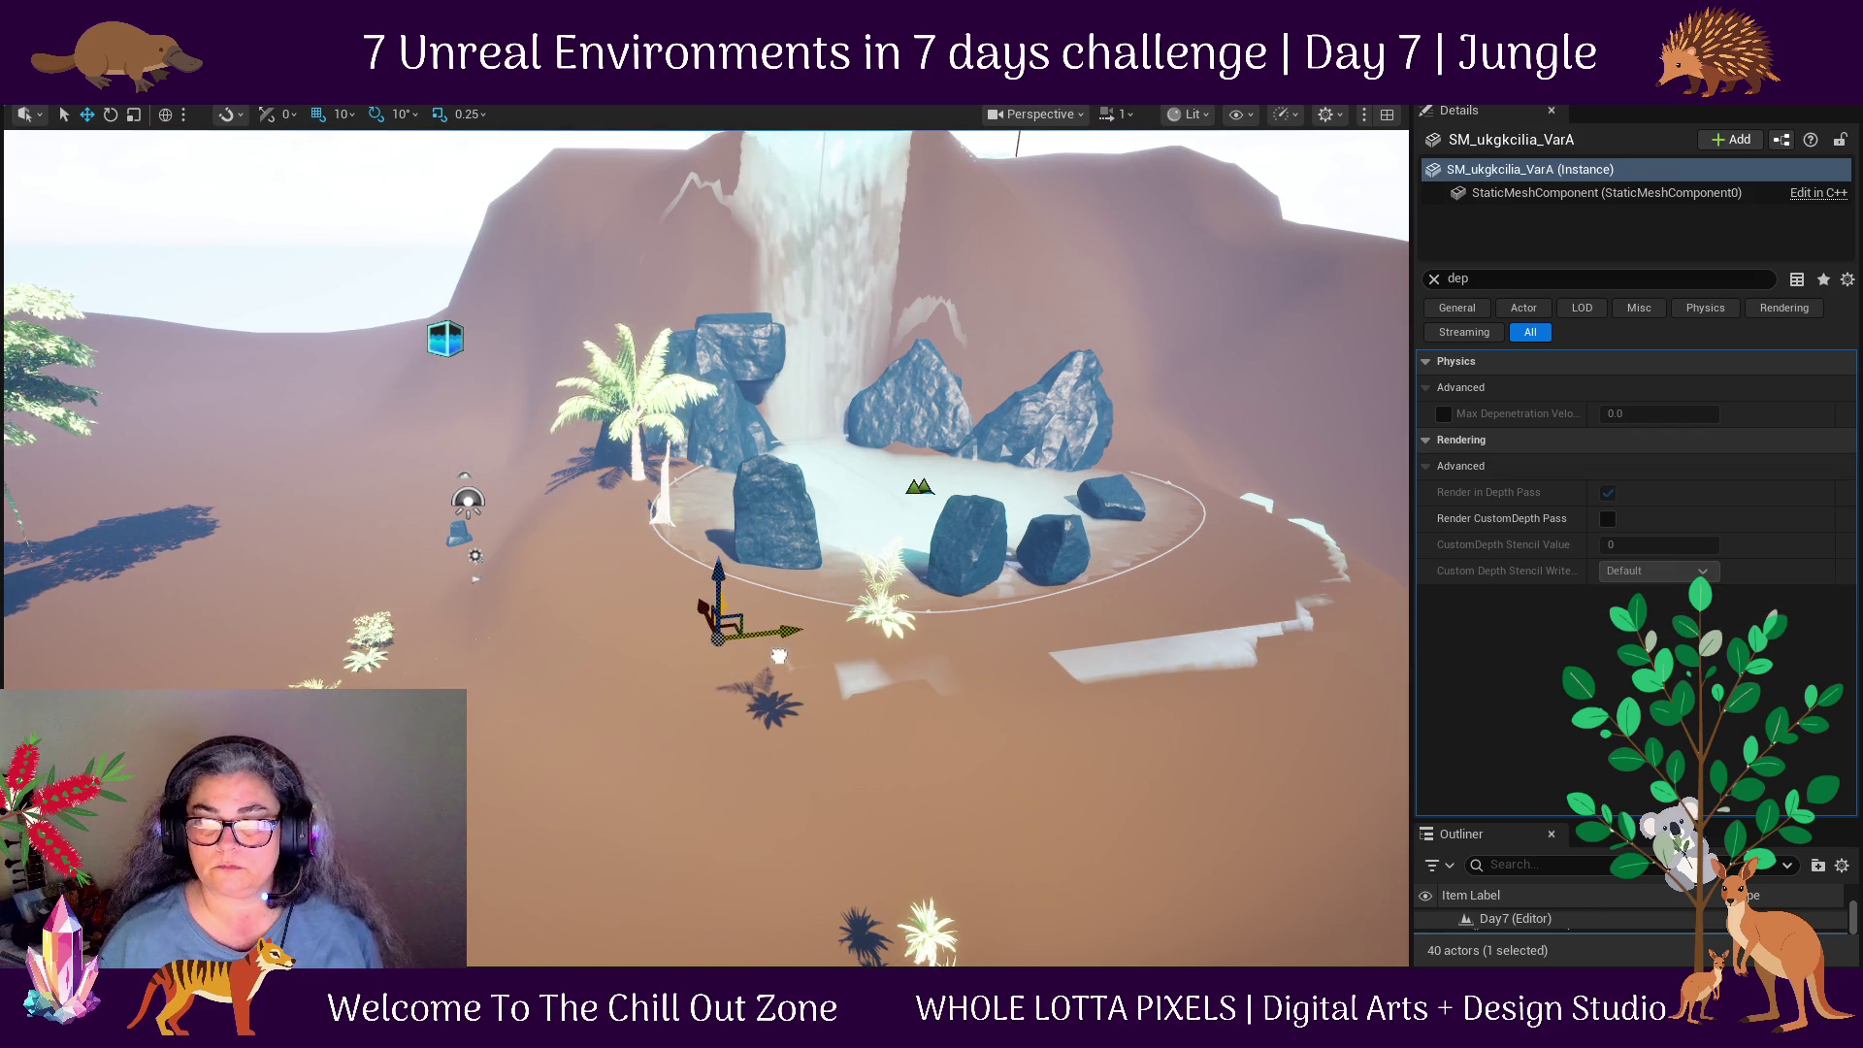
pyautogui.scroll(2, 730, 591)
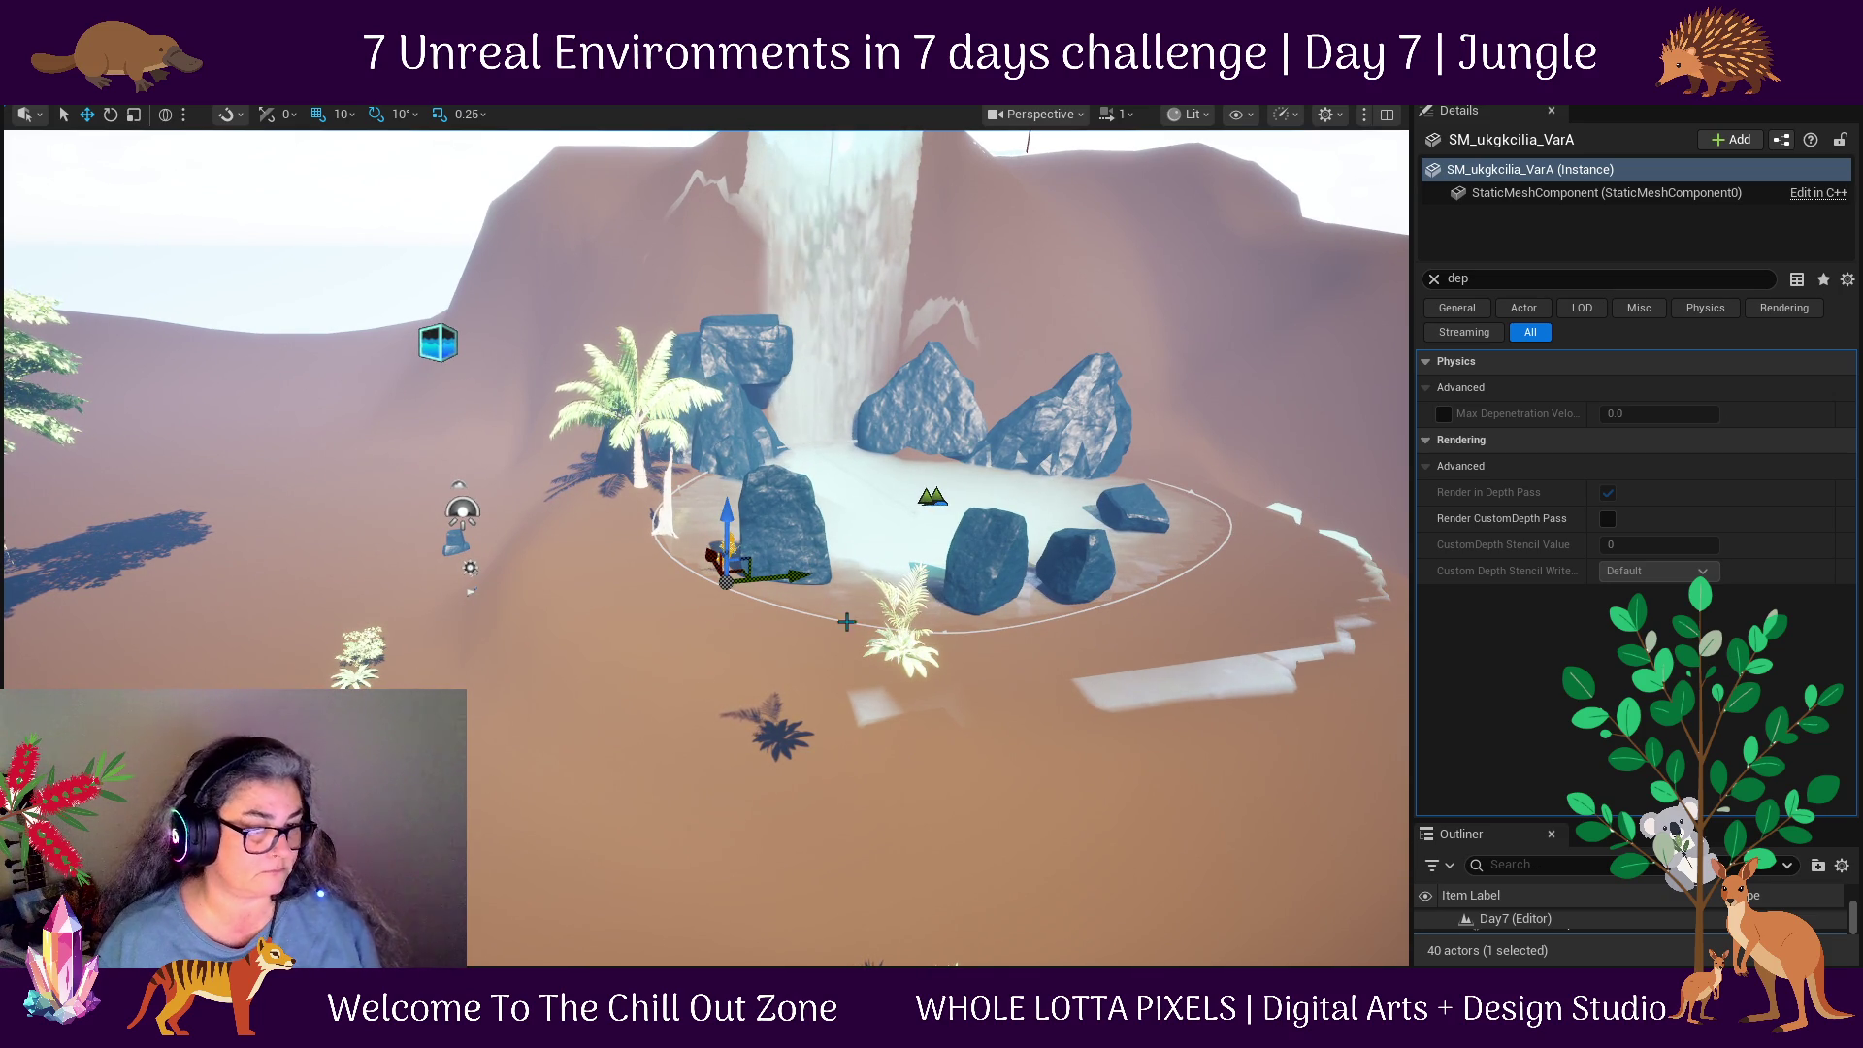
pyautogui.moveTo(550, 593)
pyautogui.mouseDown()
pyautogui.moveTo(718, 670)
pyautogui.moveTo(742, 573)
pyautogui.mouseUp()
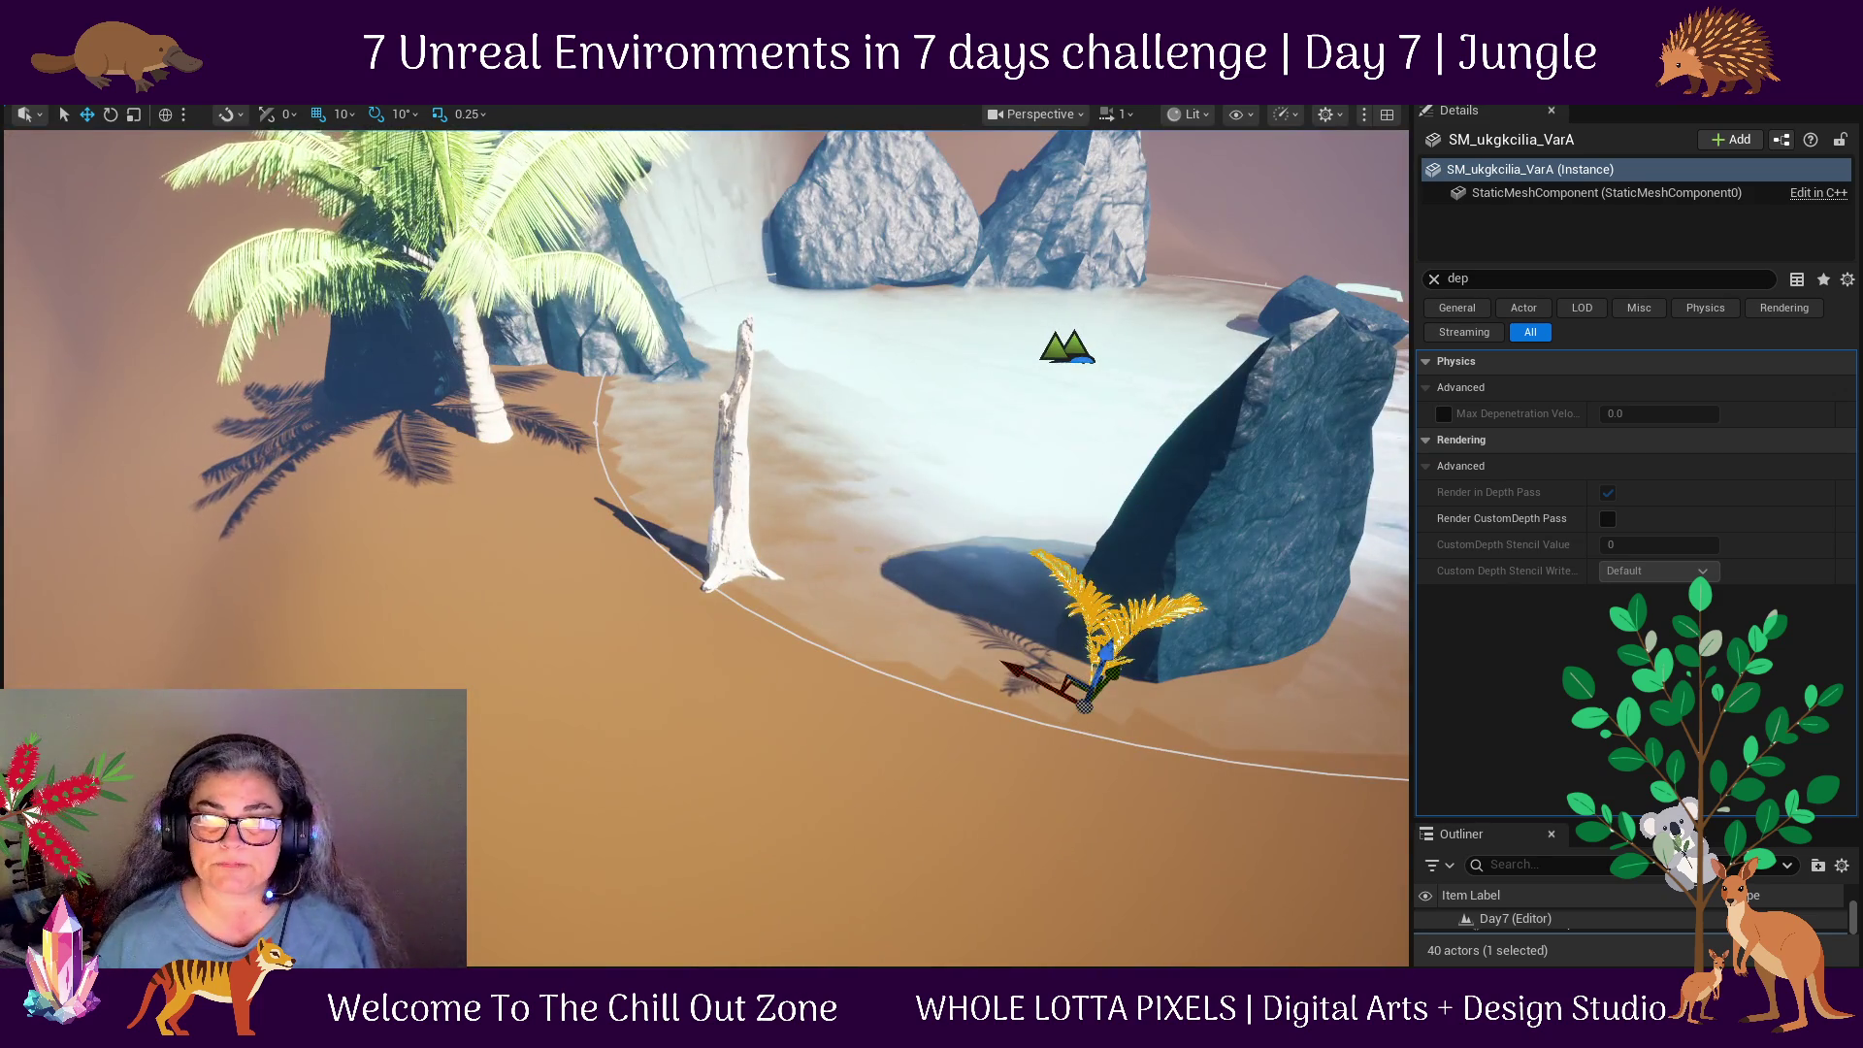
pyautogui.click(474, 377)
pyautogui.click(495, 388)
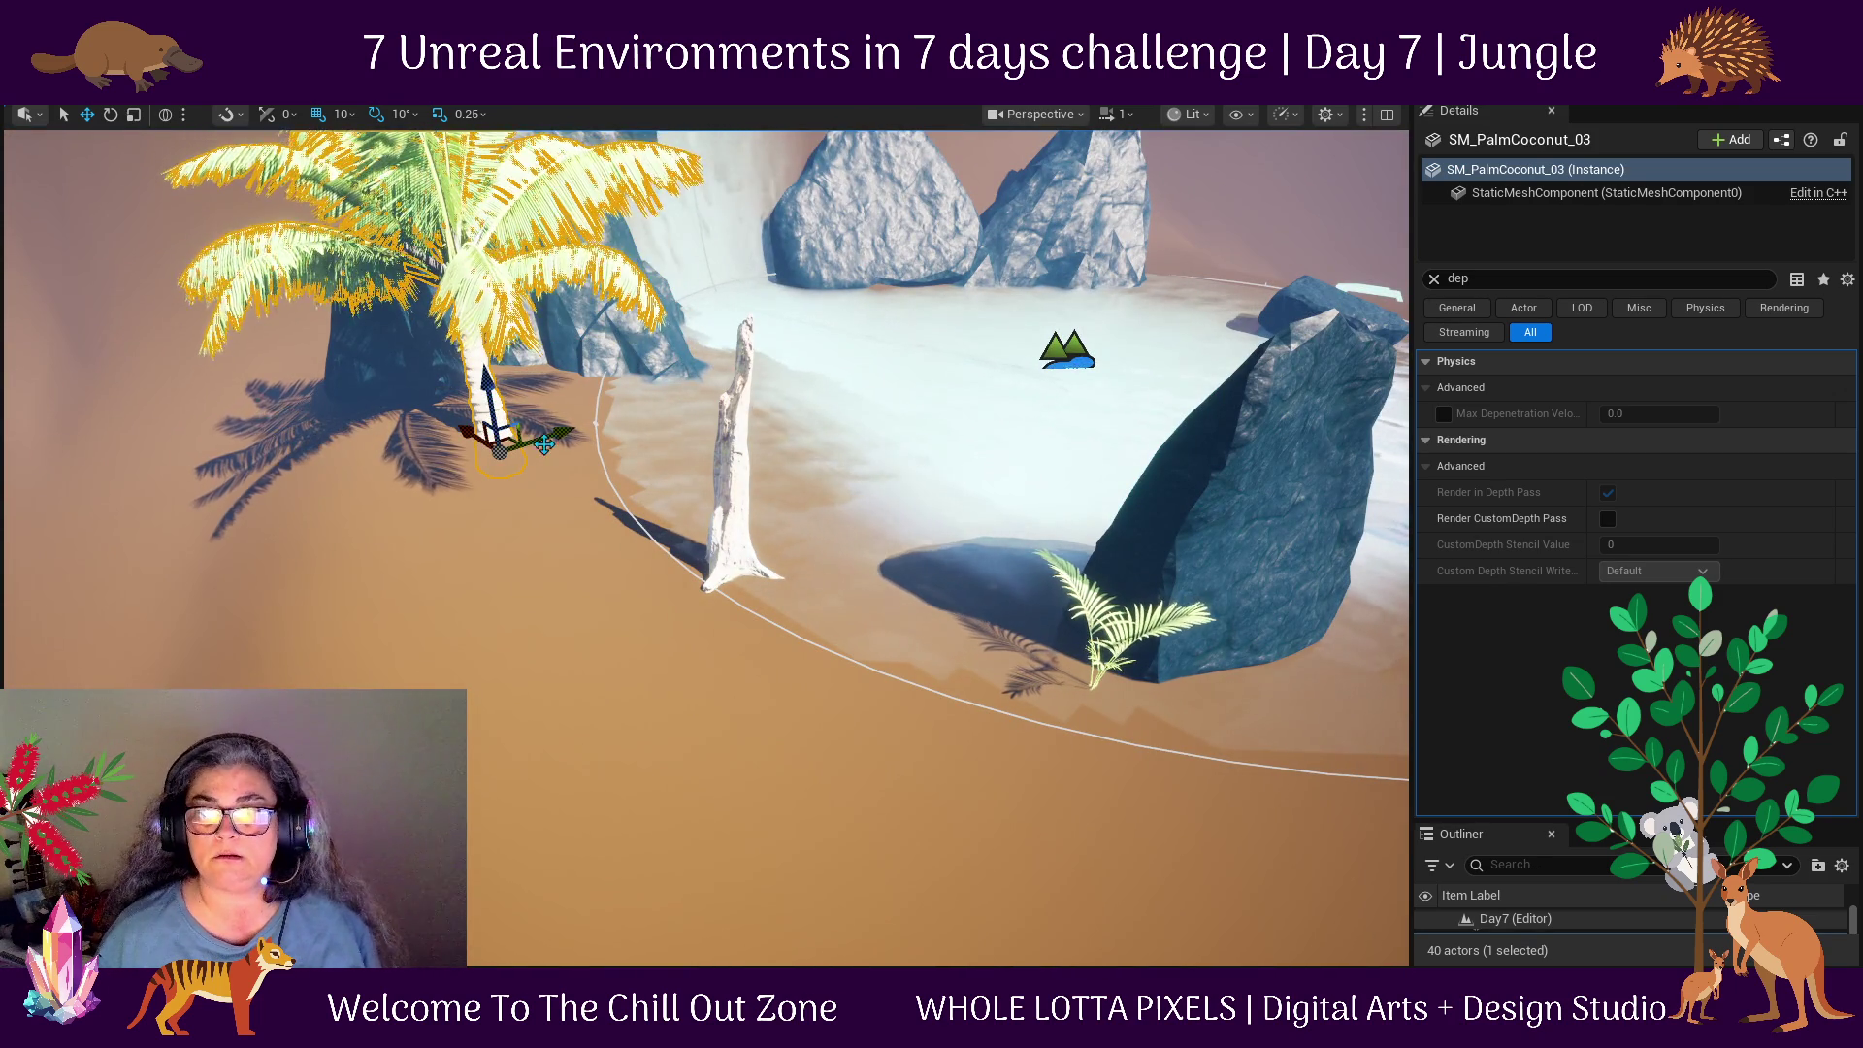
pyautogui.moveTo(524, 439); pyautogui.dragTo(519, 388)
# Move the SM_ukgkcilia_VarA fern beside SM_DeadTrunk and reopen the mesh browser.
pyautogui.moveTo(577, 583); pyautogui.dragTo(561, 524)
pyautogui.click(893, 794)
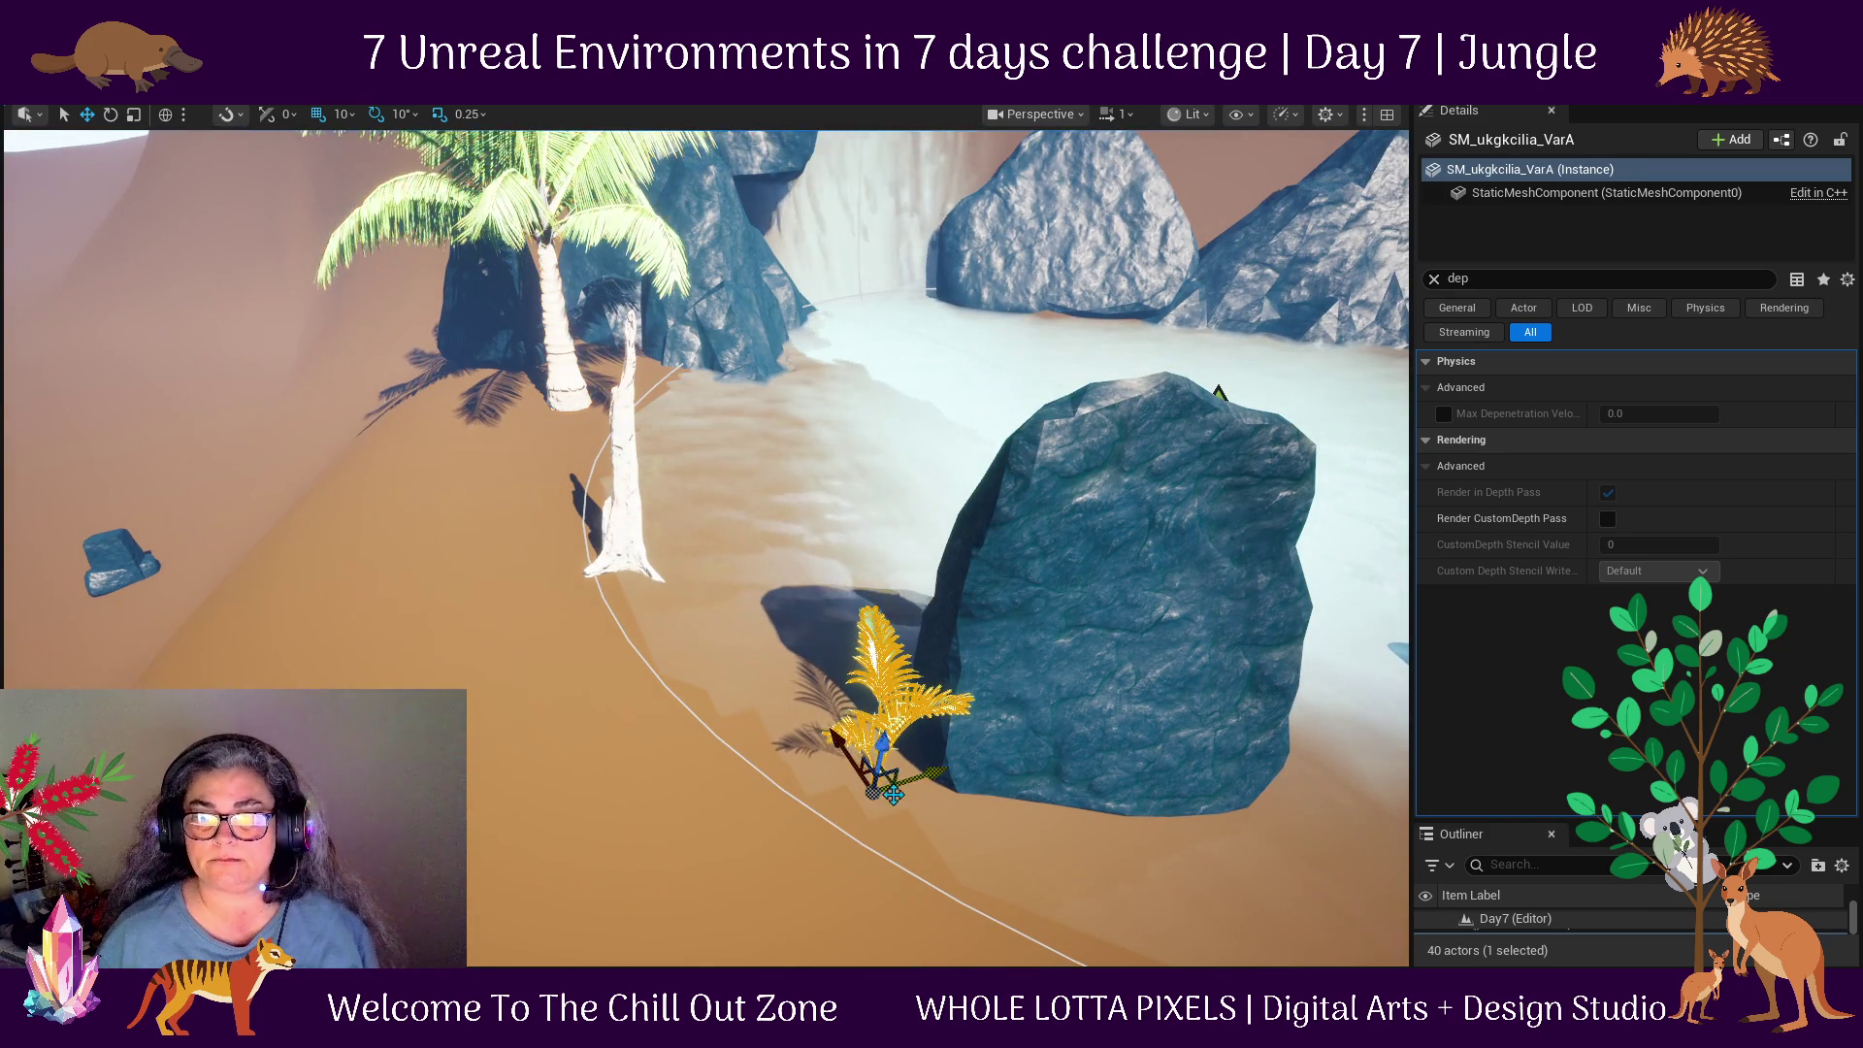
pyautogui.moveTo(841, 746); pyautogui.dragTo(643, 478)
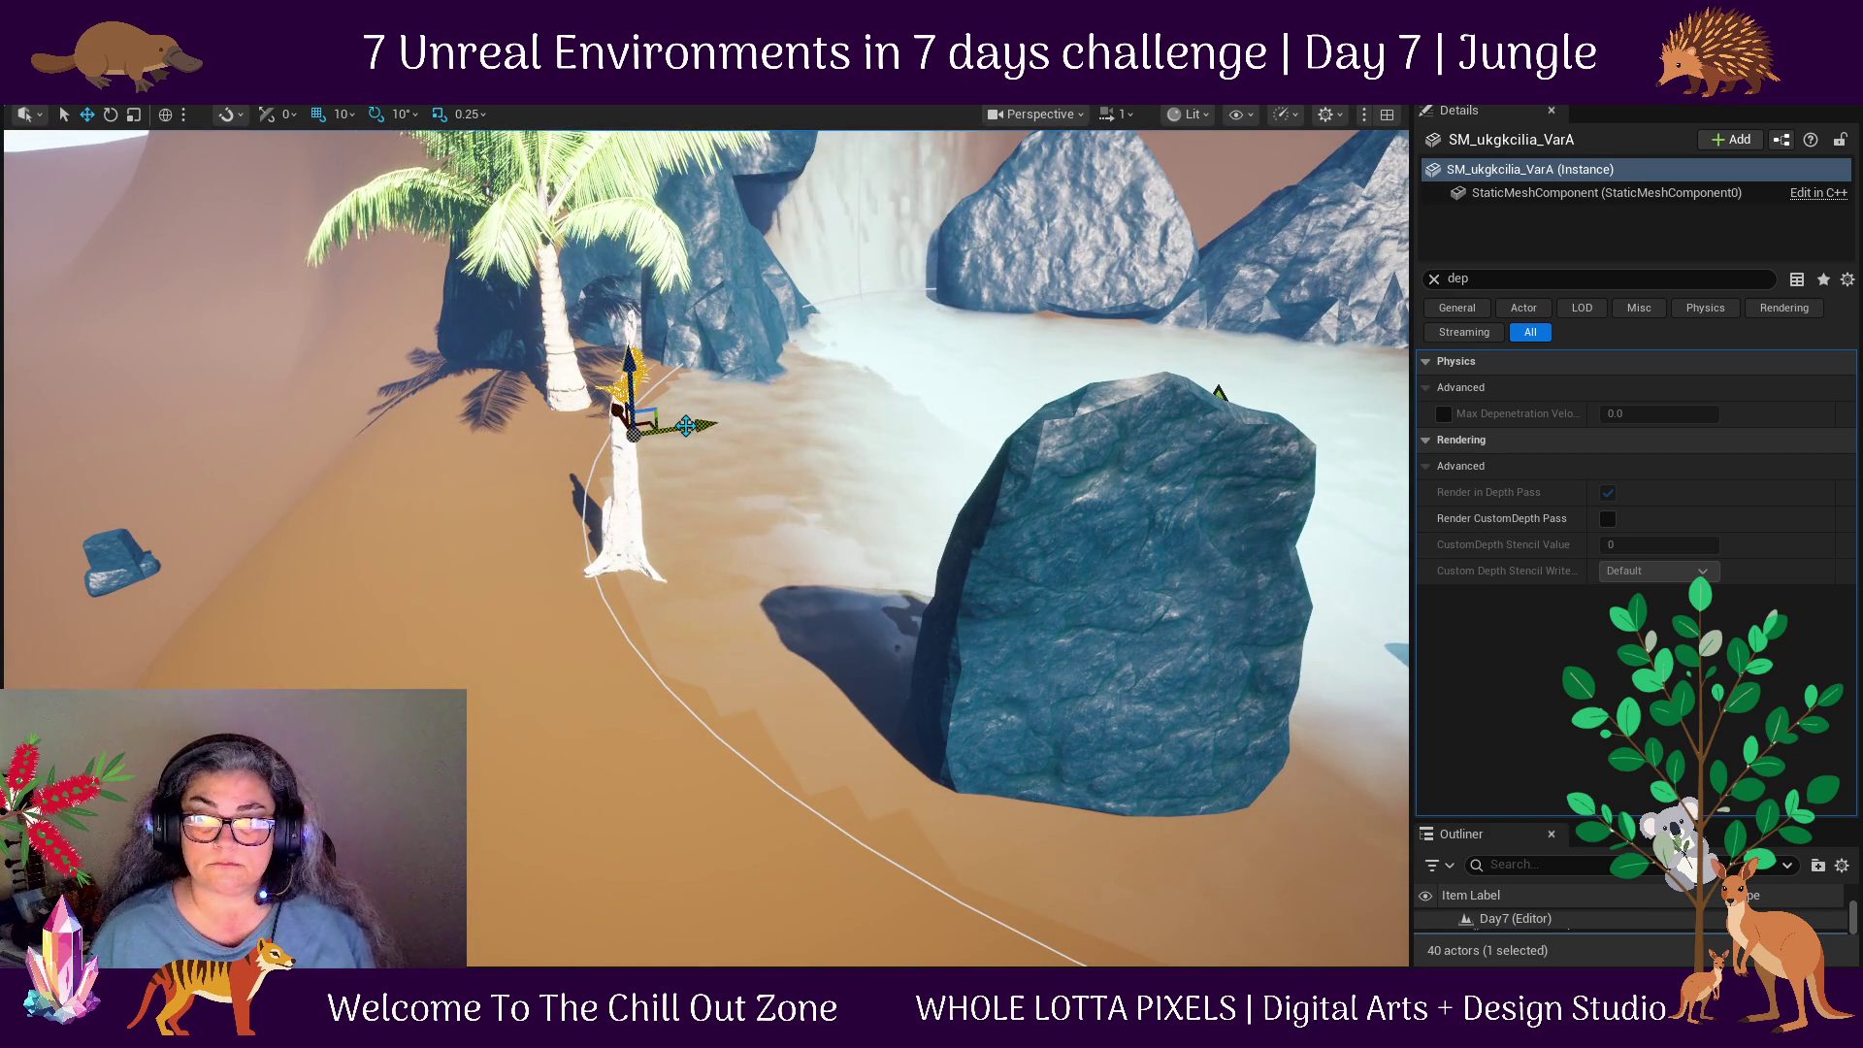
pyautogui.moveTo(589, 473)
pyautogui.mouseDown()
pyautogui.moveTo(583, 621)
pyautogui.moveTo(546, 718)
pyautogui.mouseUp()
pyautogui.hotkey('ctrl', 'space')
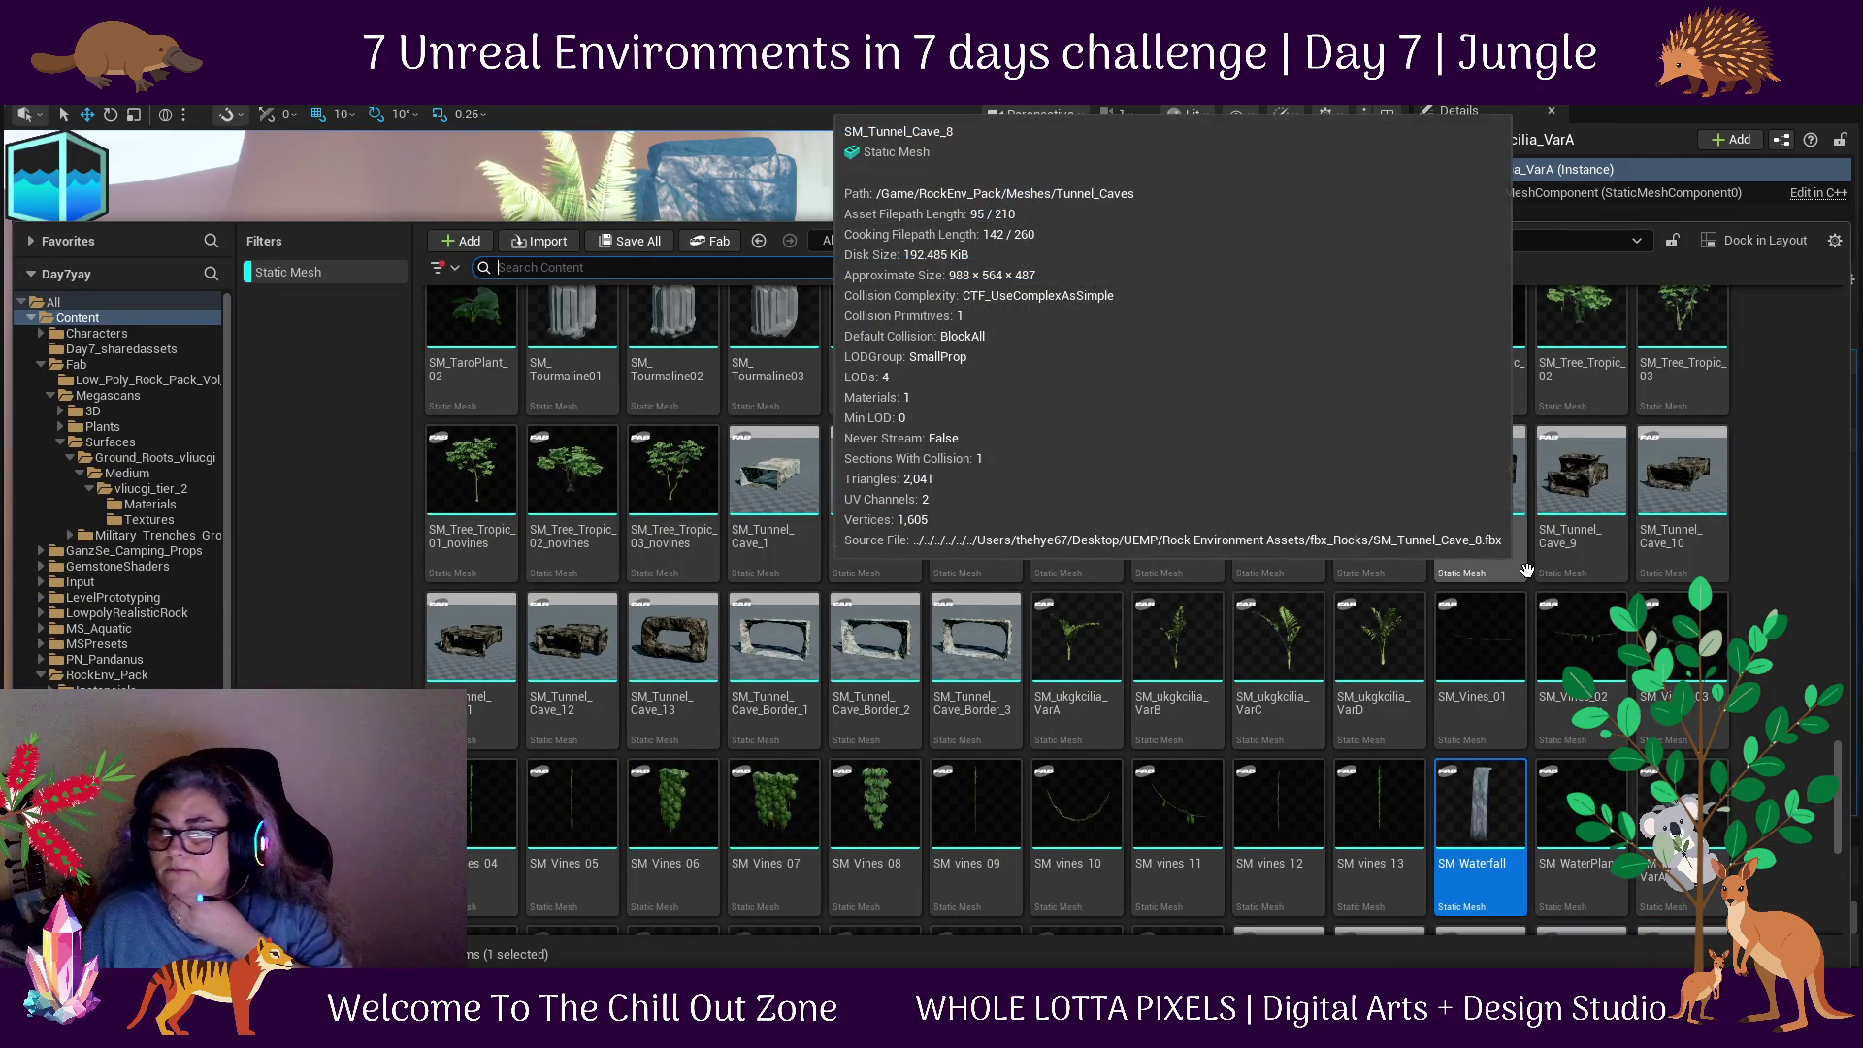
# Scroll through the asset library, then close it with Ctrl+Space to view the level.
pyautogui.scroll(2, 1527, 569)
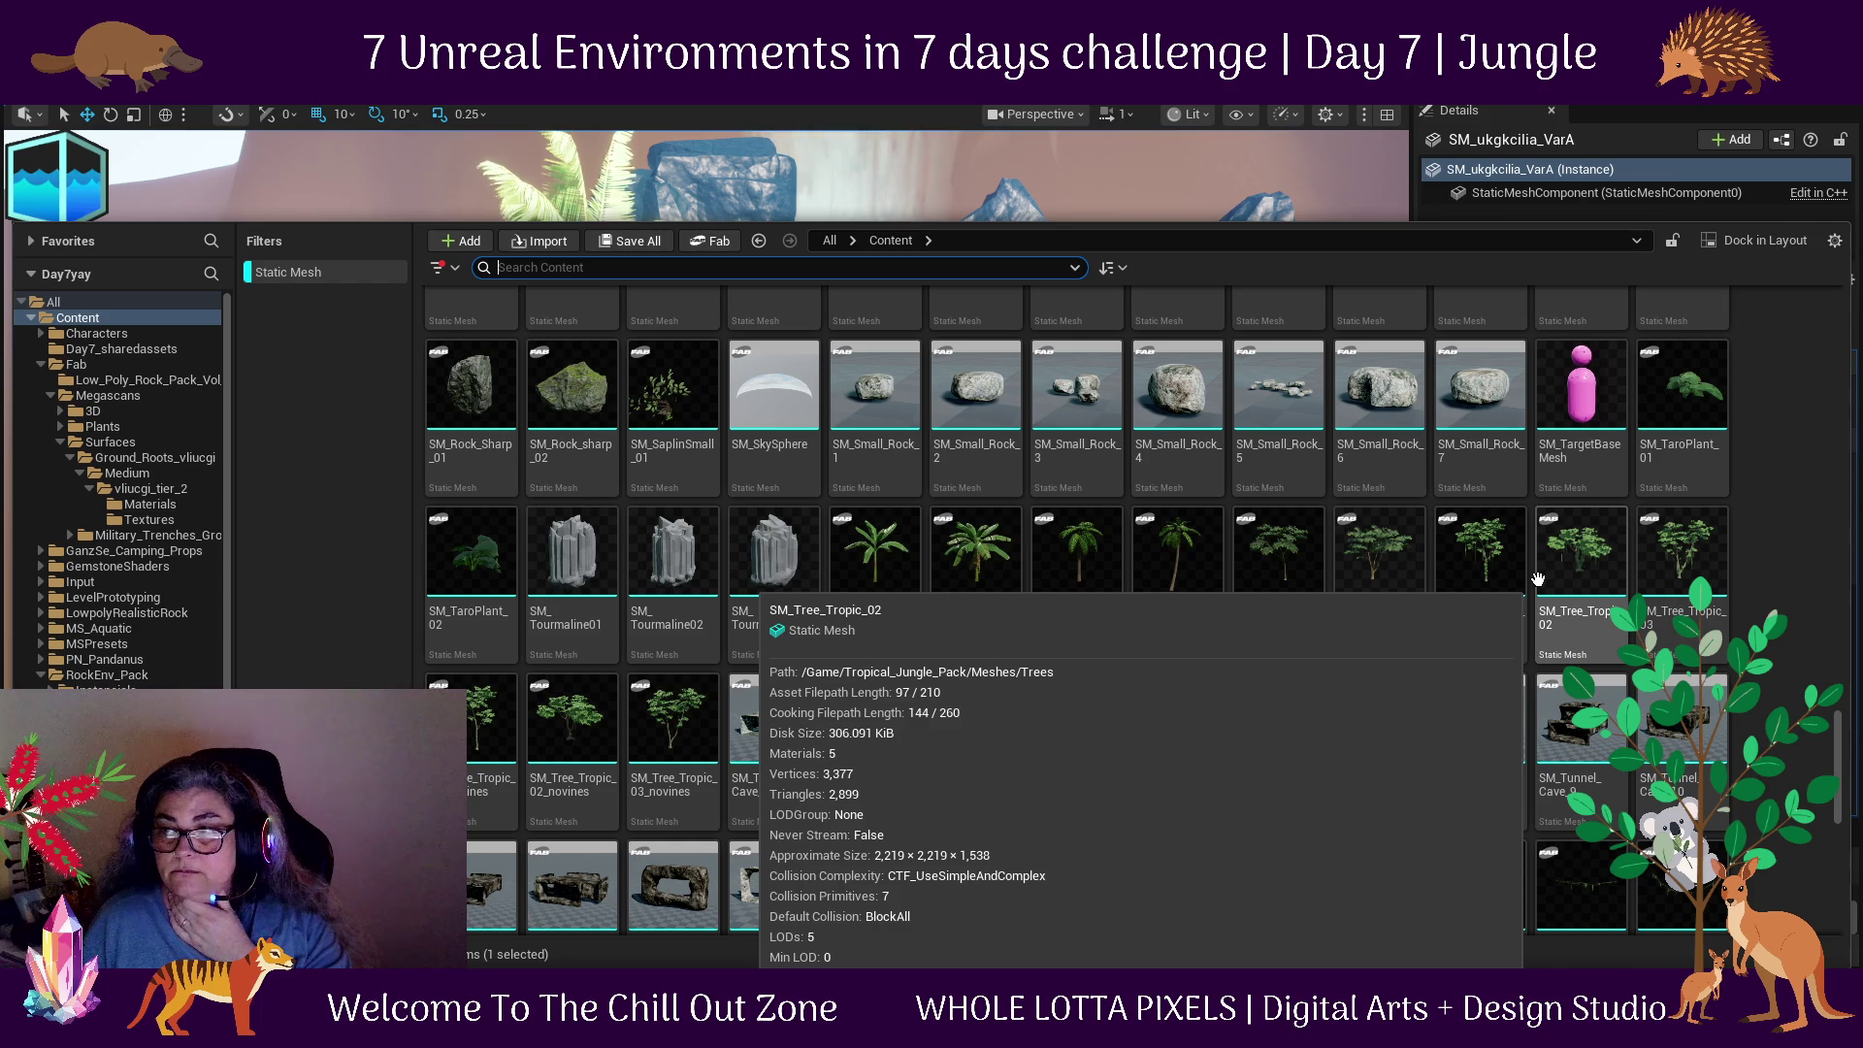
pyautogui.scroll(1, 1538, 579)
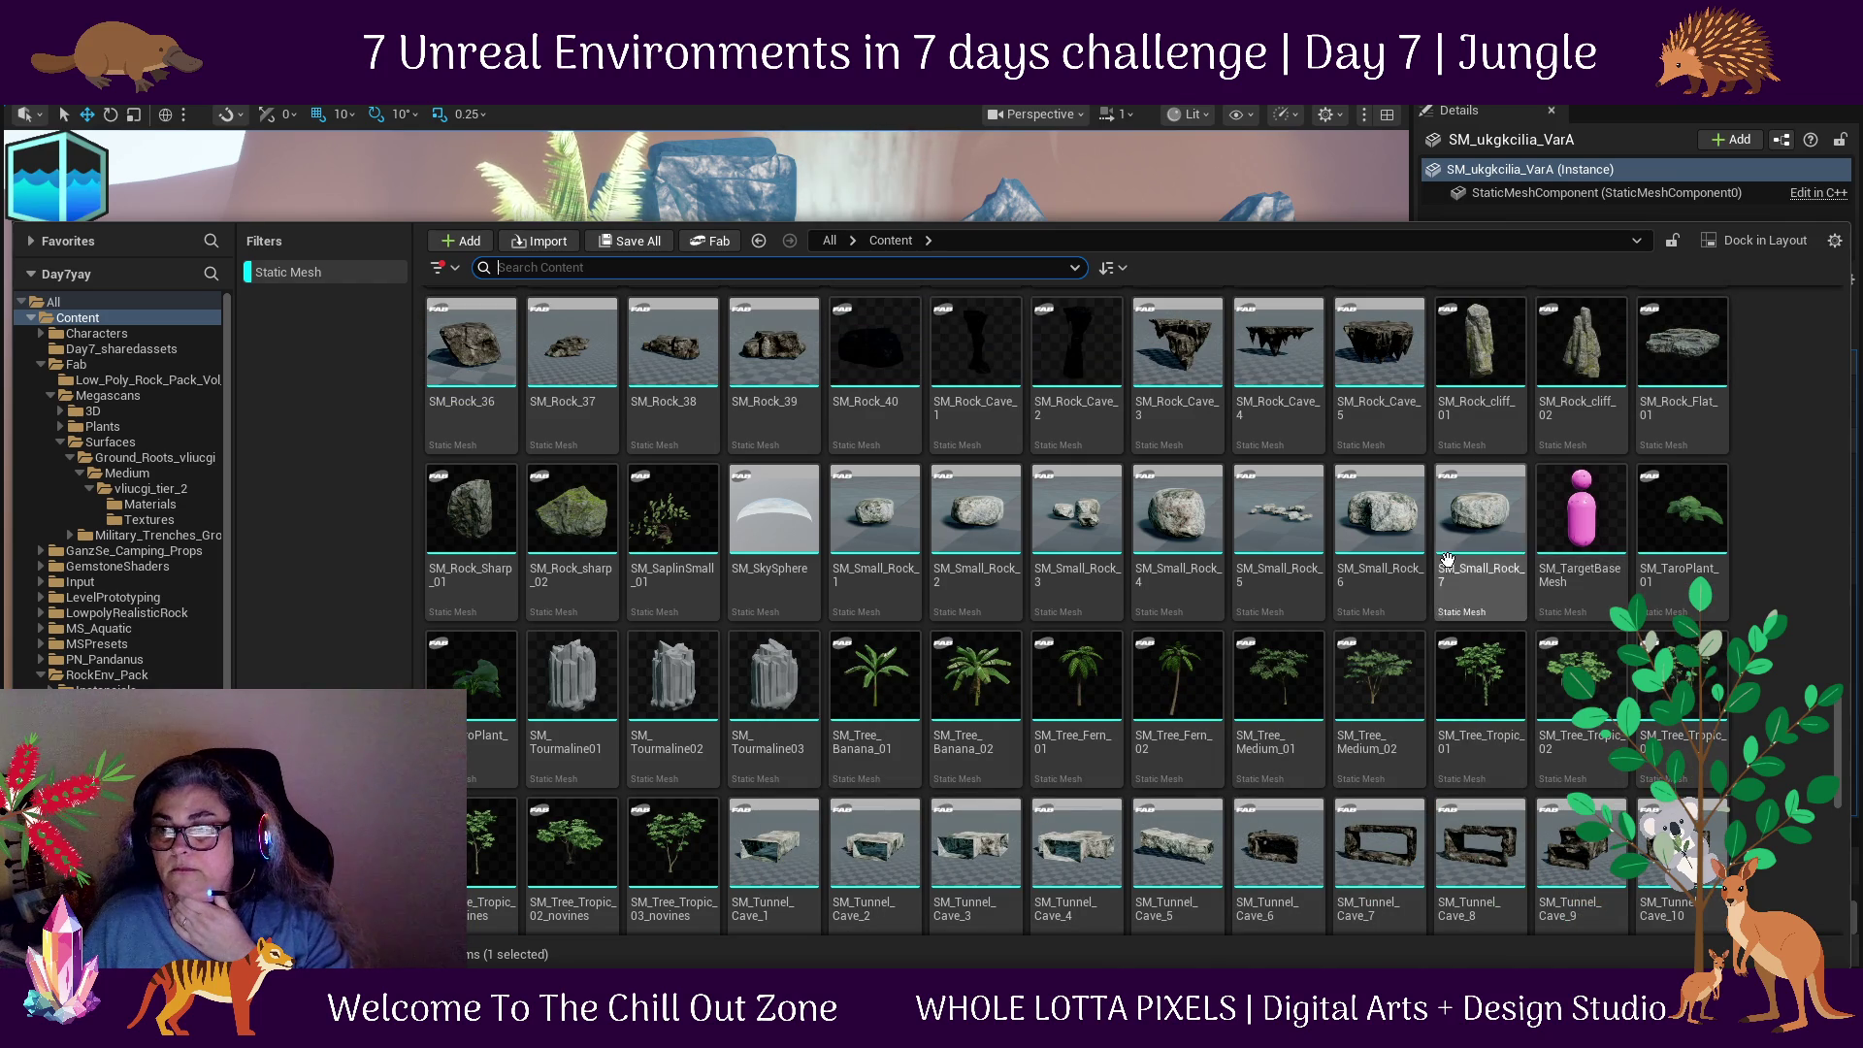
pyautogui.moveTo(1284, 527)
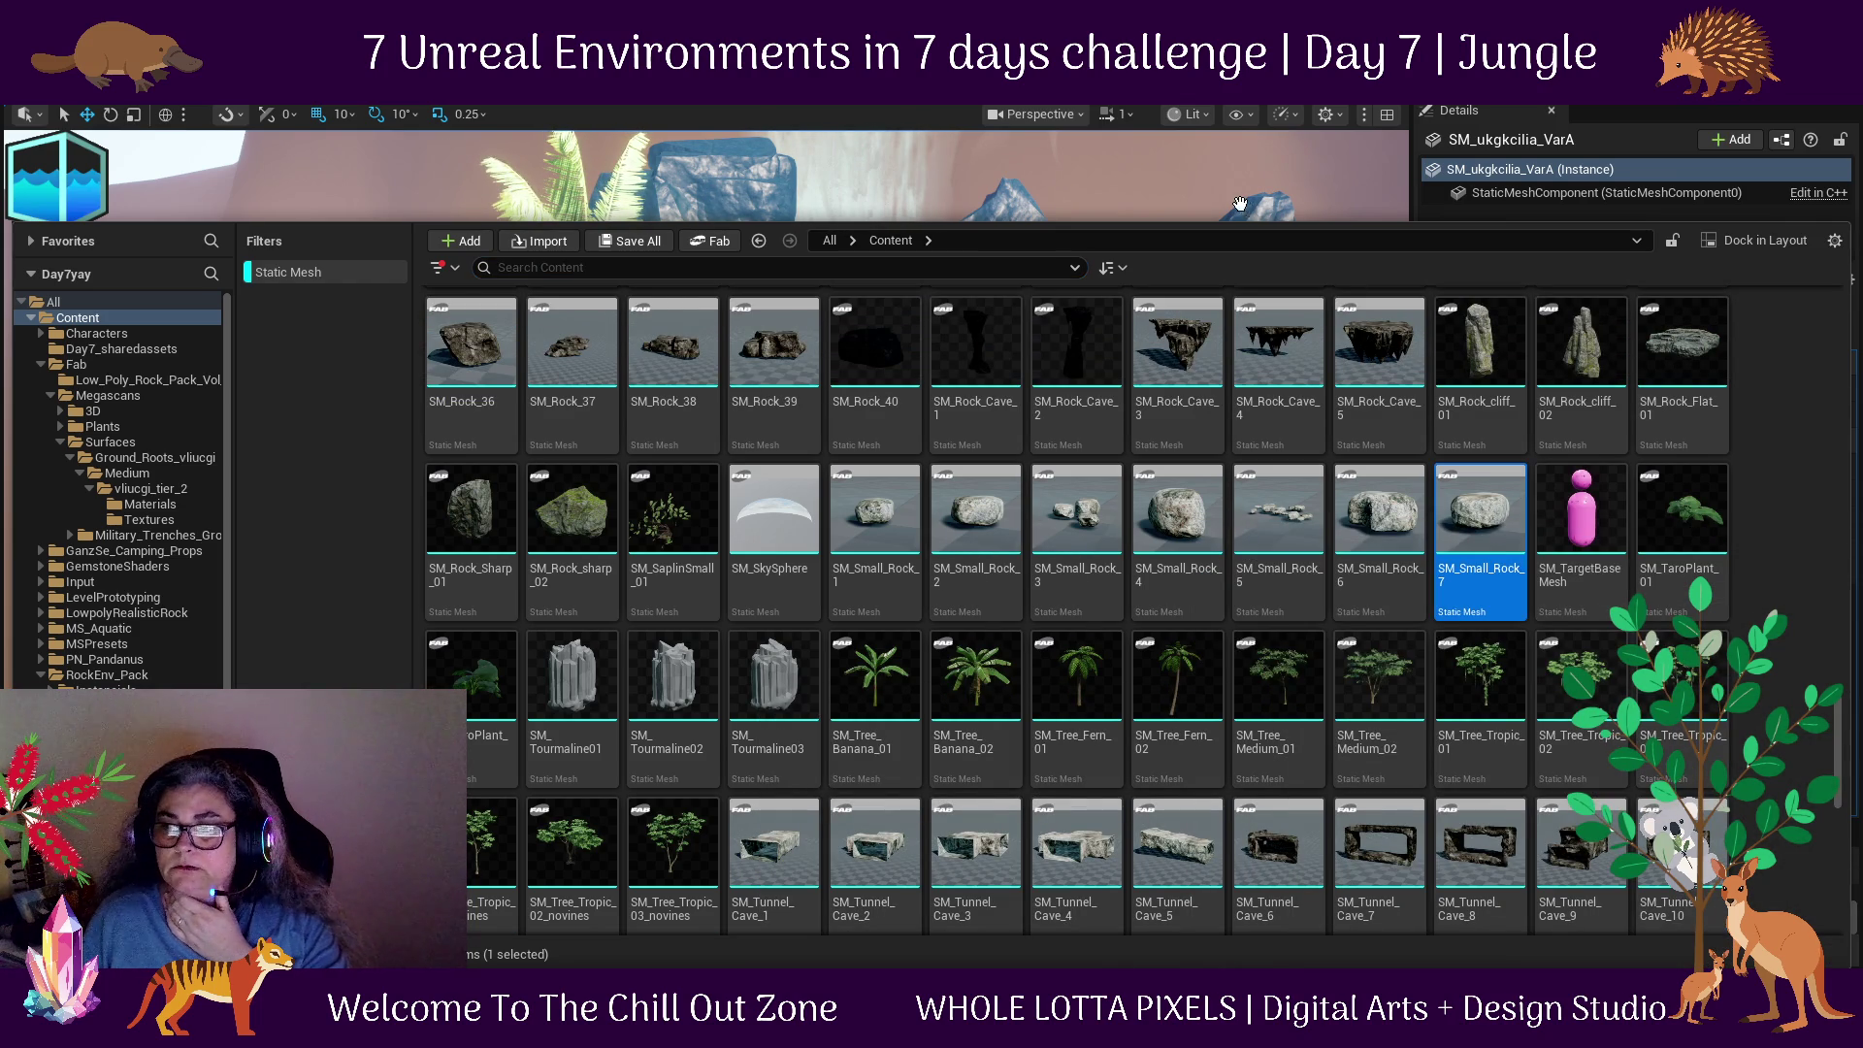
pyautogui.hotkey('ctrl', 'space')
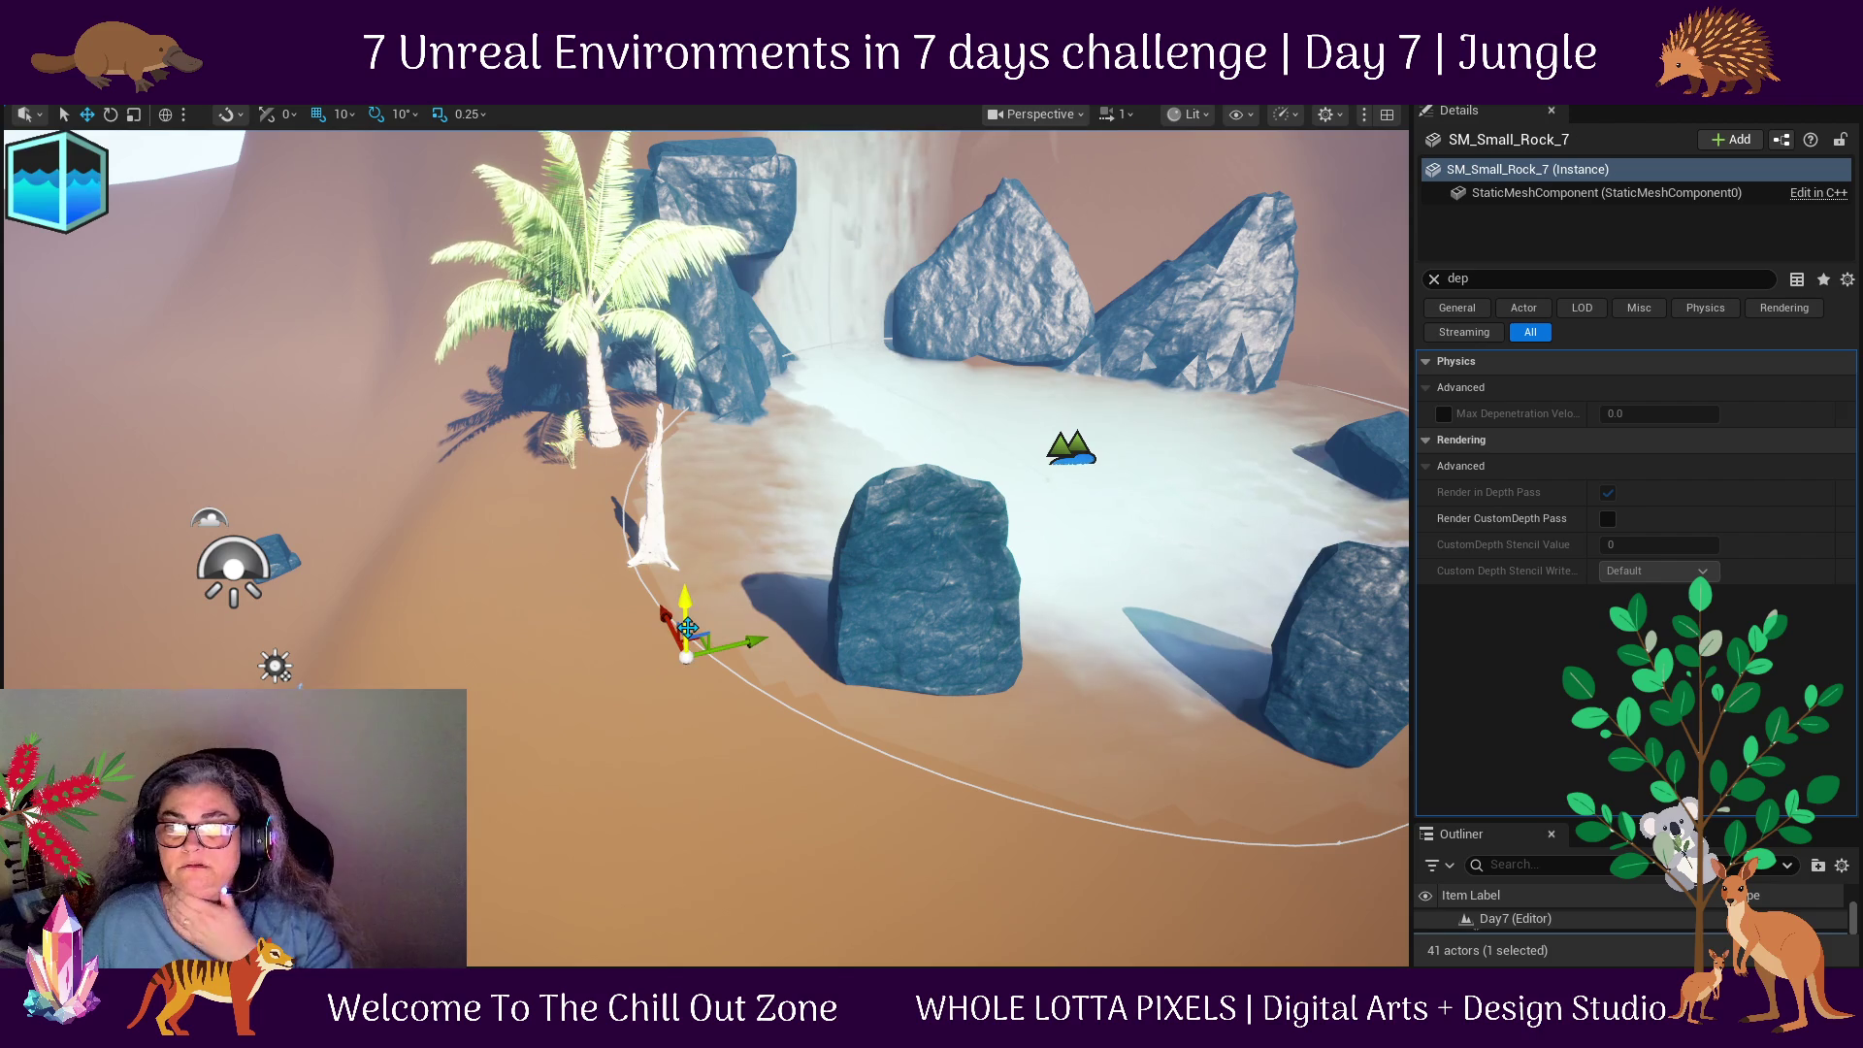
# Frame and delete the stray SM_Small_Rock_7.
pyautogui.press('f')
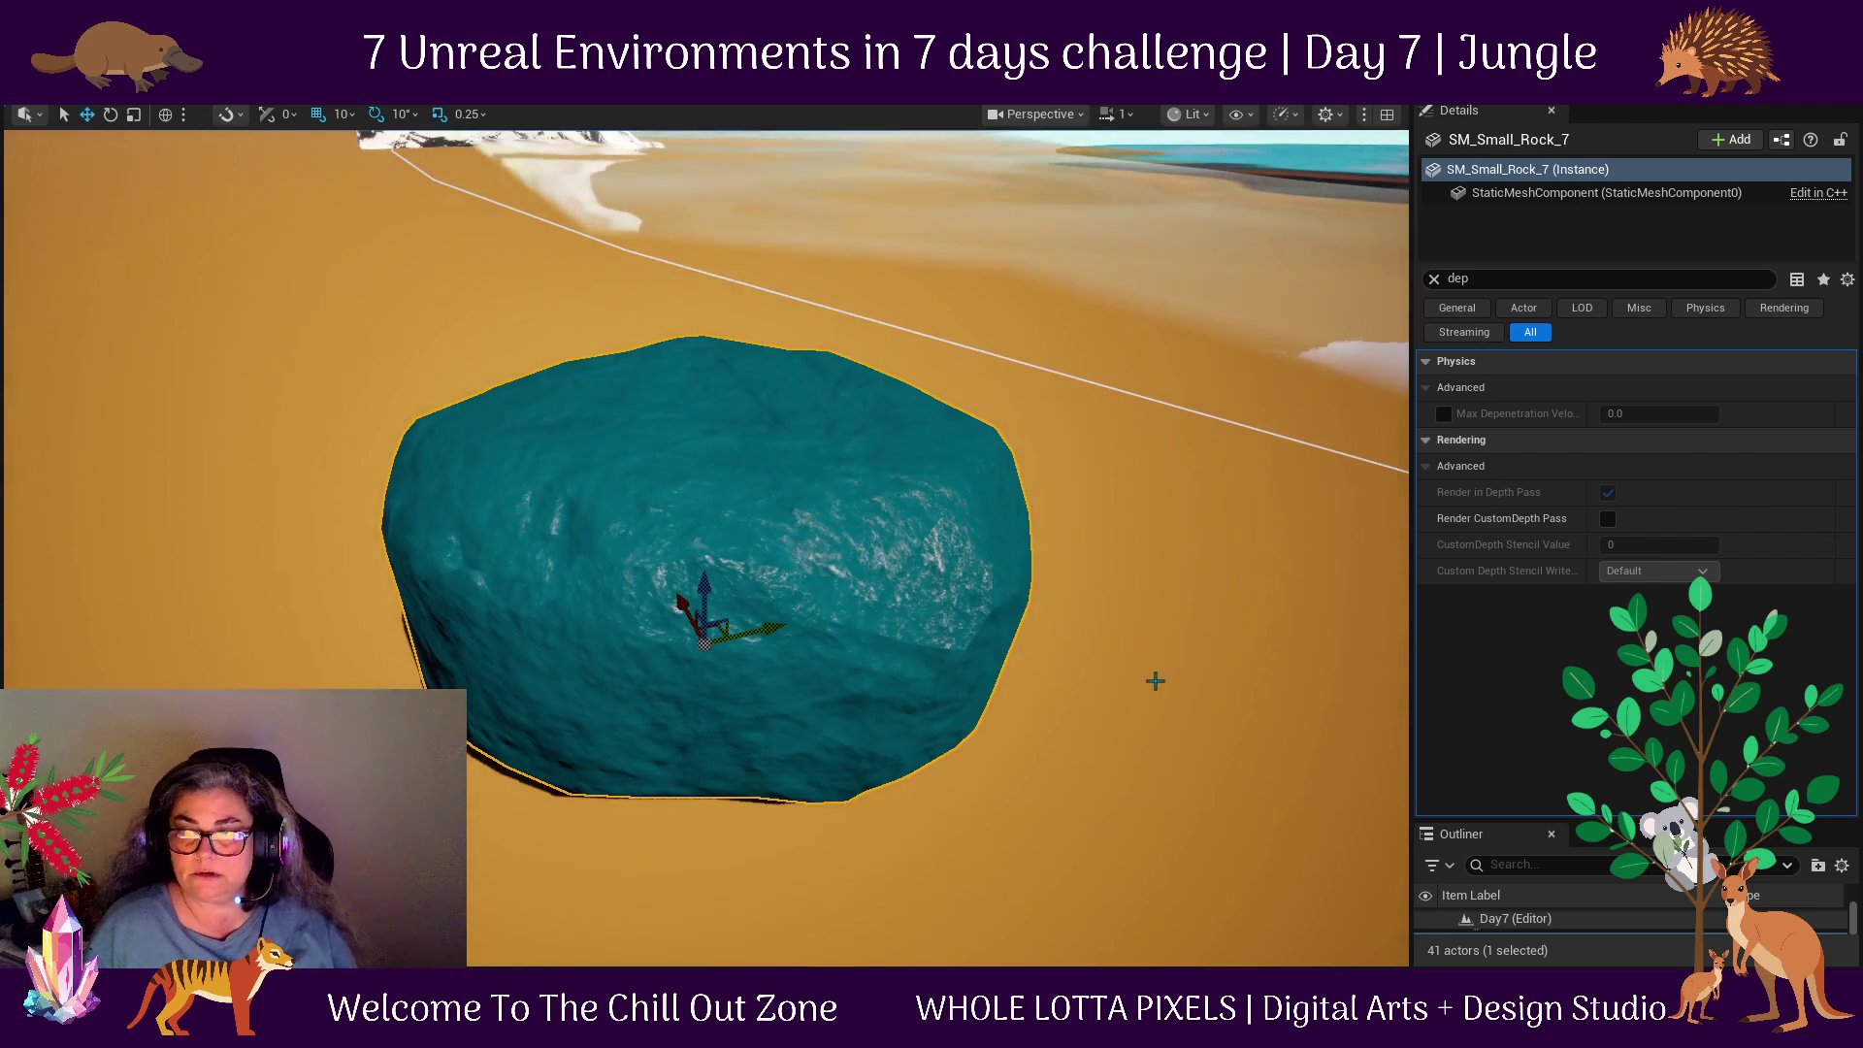
pyautogui.scroll(-5, 1156, 679)
pyautogui.press('f')
pyautogui.scroll(-3, 1131, 674)
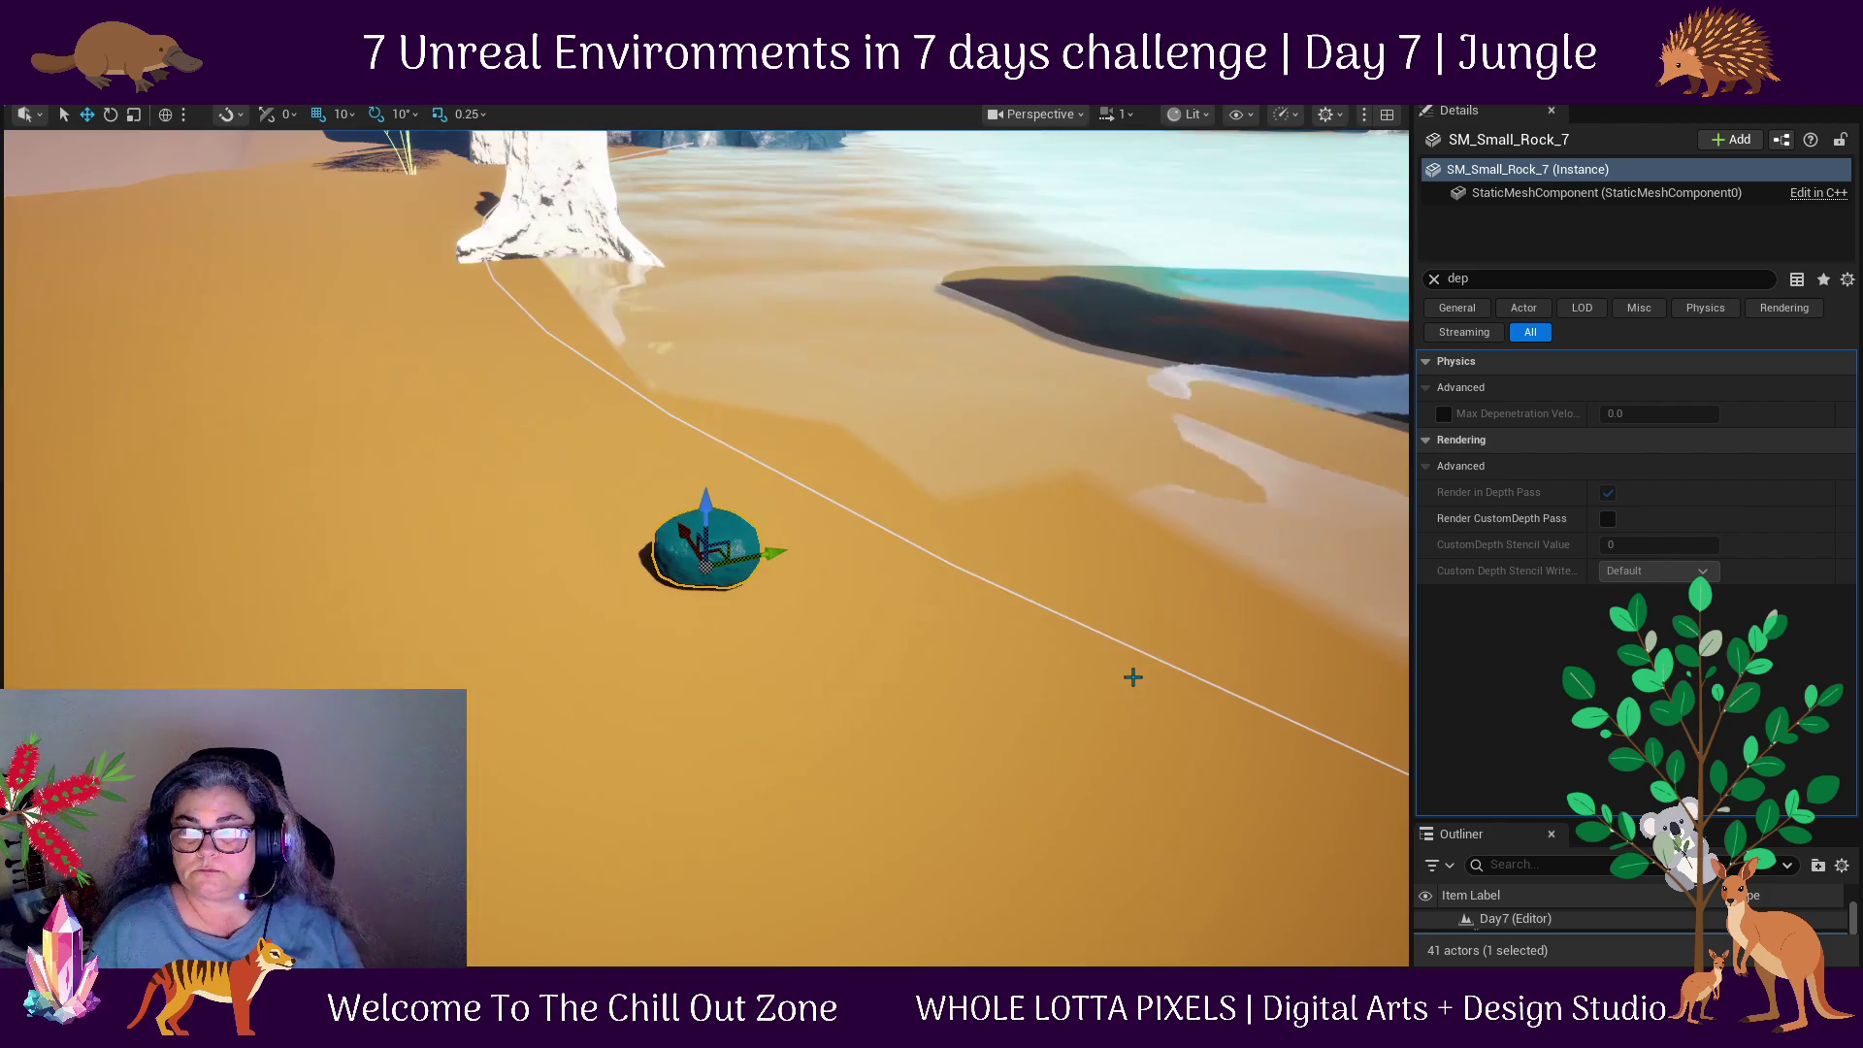
pyautogui.press('Delete')
pyautogui.scroll(-5, 1091, 653)
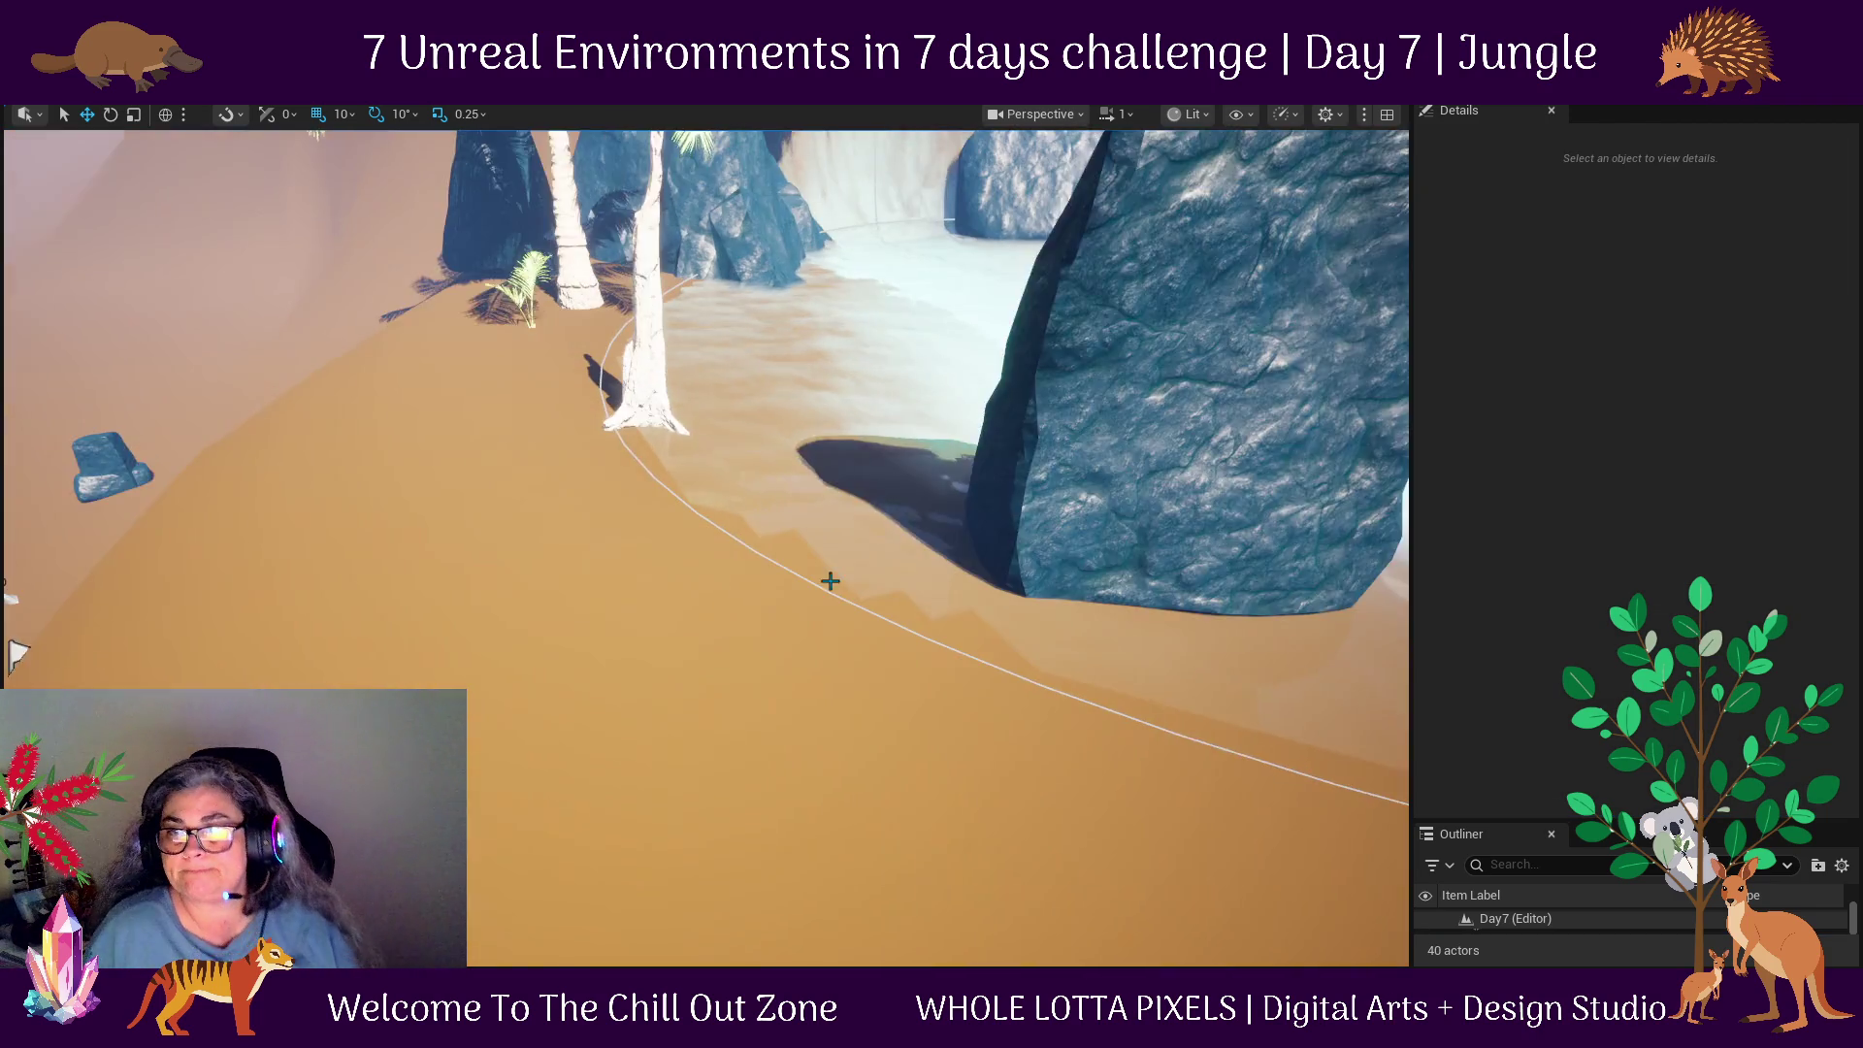
# Tilt the pointed SM_Rock_2 in Local space, then turn it more upright.
pyautogui.click(1028, 437)
pyautogui.press('f')
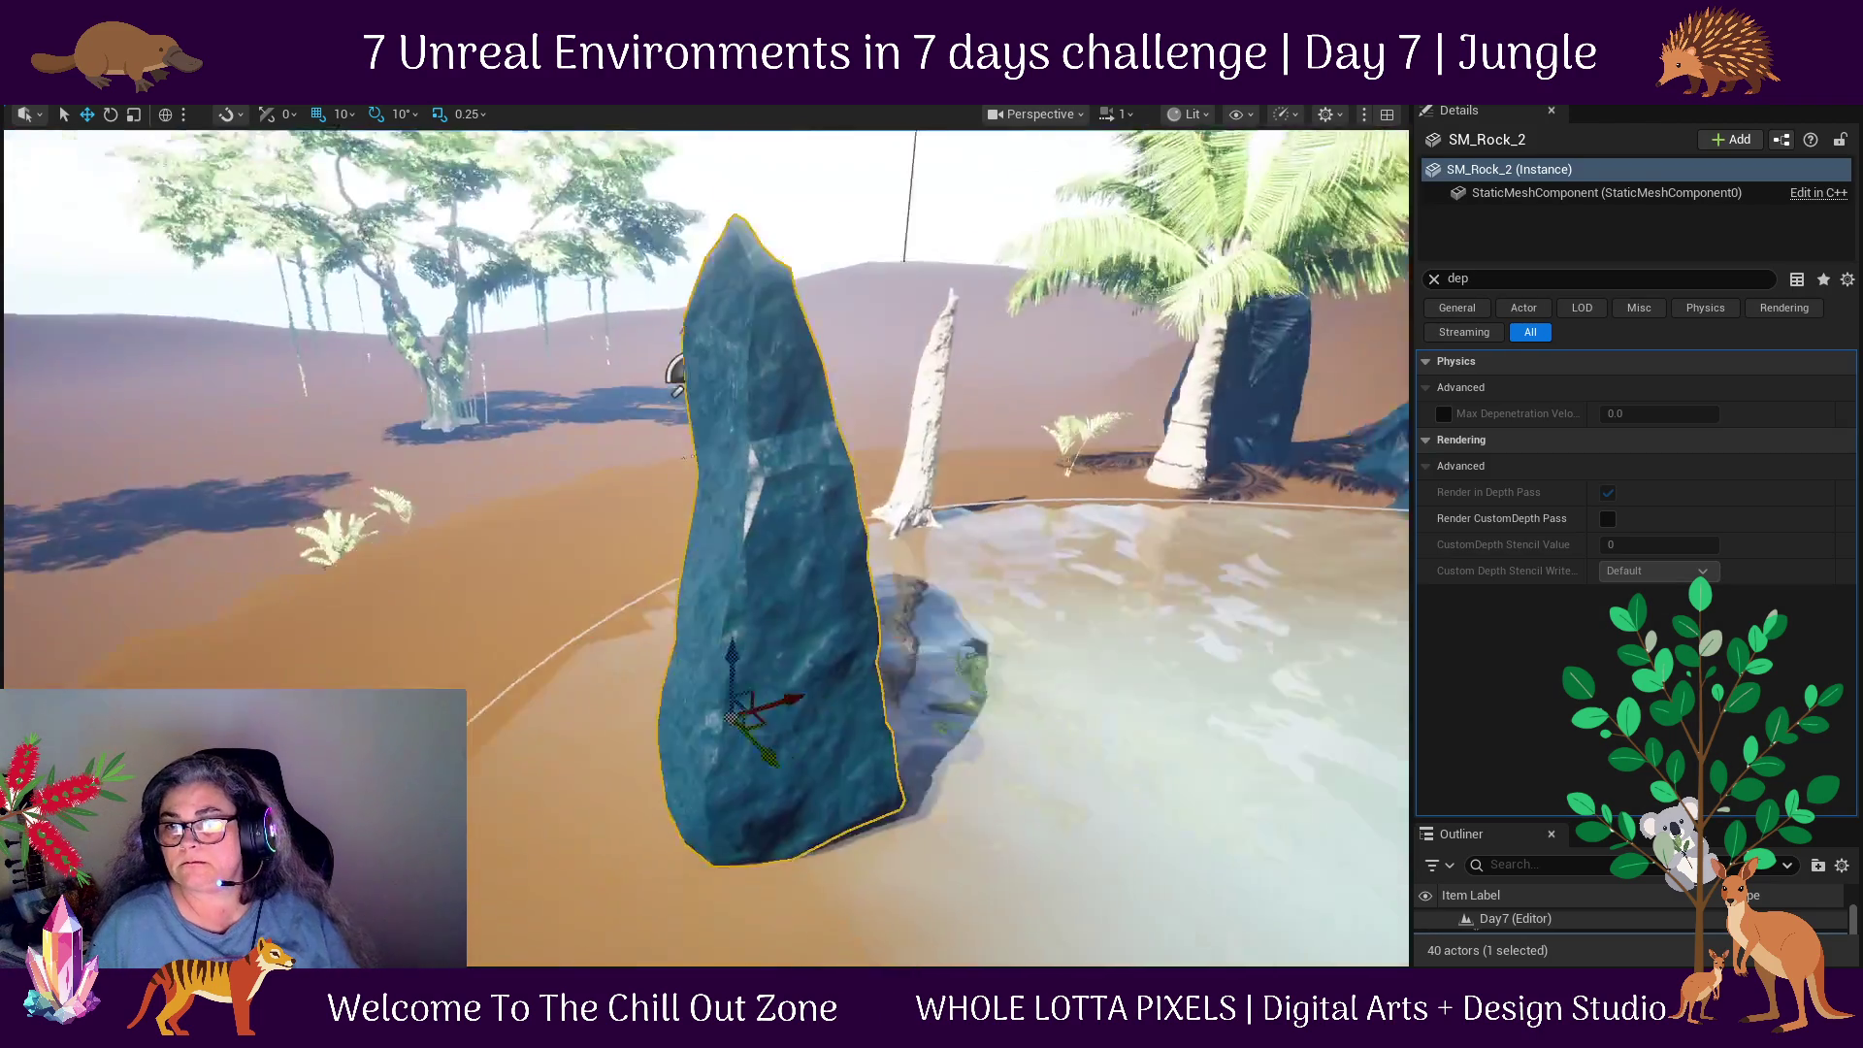
pyautogui.scroll(-3, 1155, 741)
pyautogui.scroll(-3, 1160, 742)
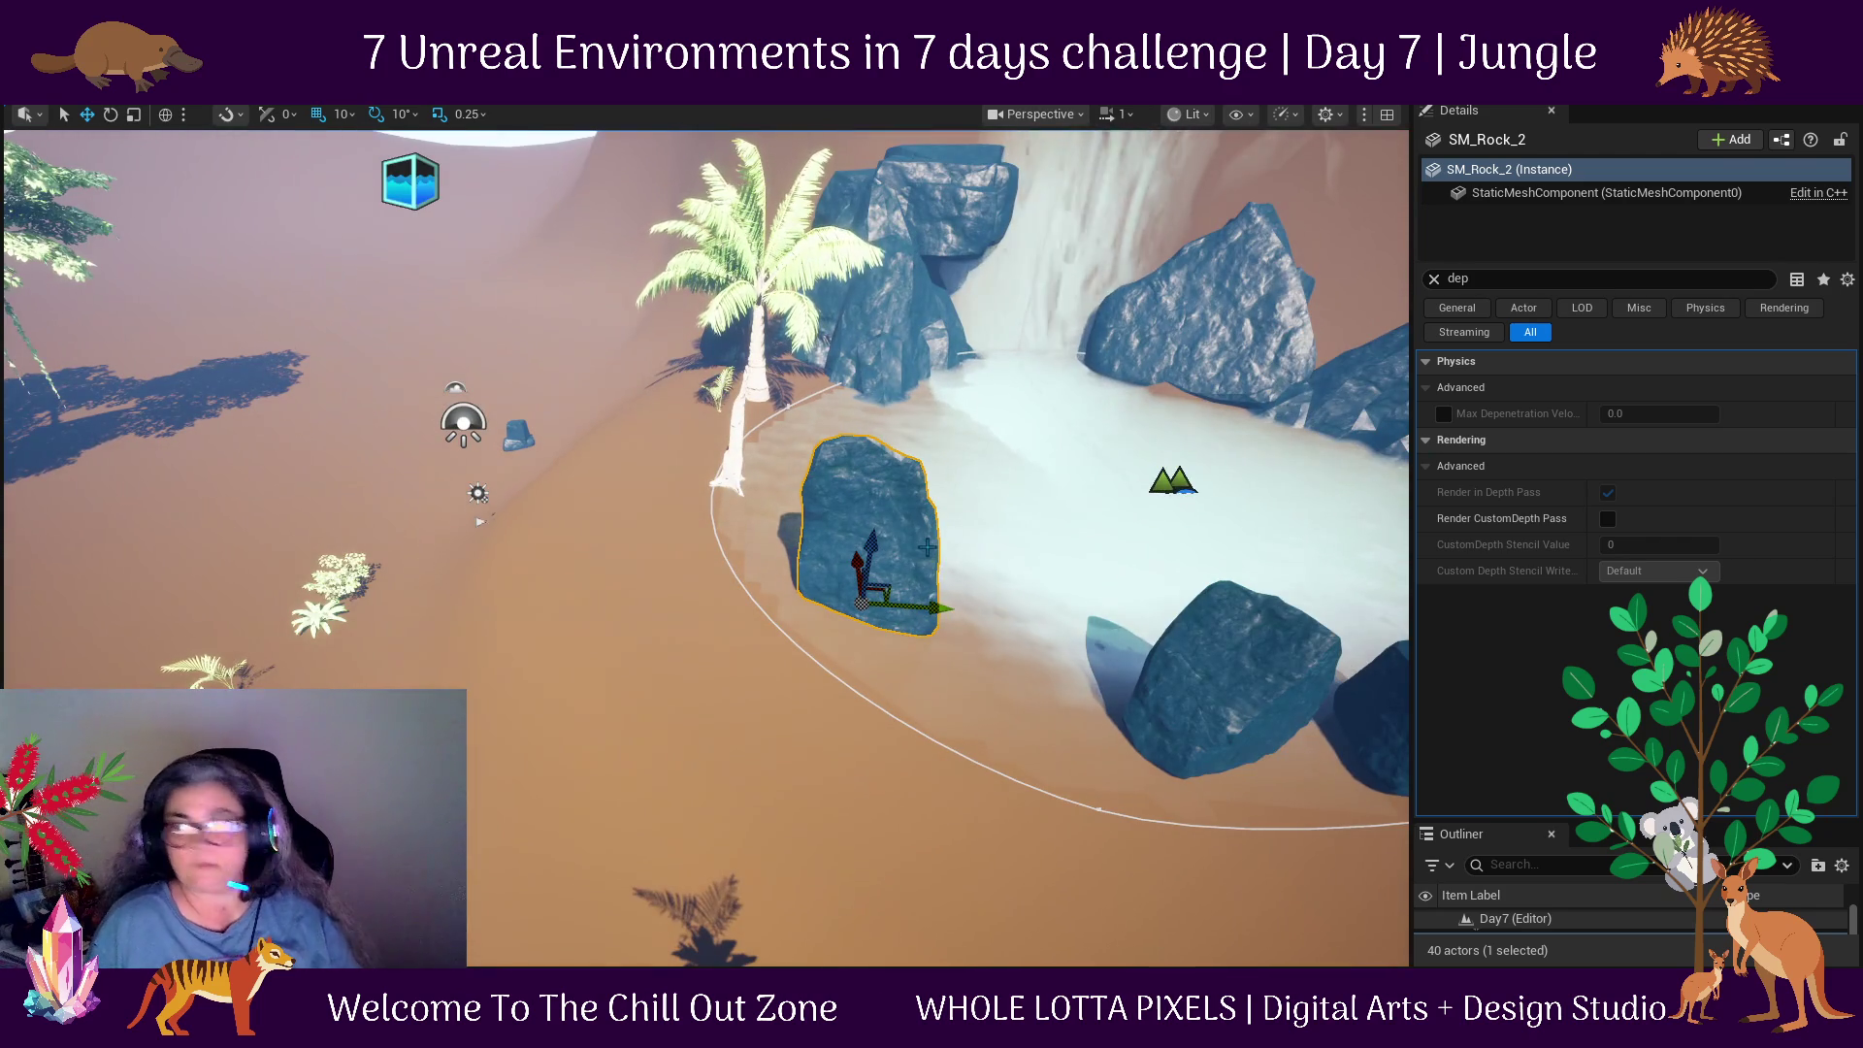
pyautogui.press('e')
pyautogui.scroll(3, 849, 720)
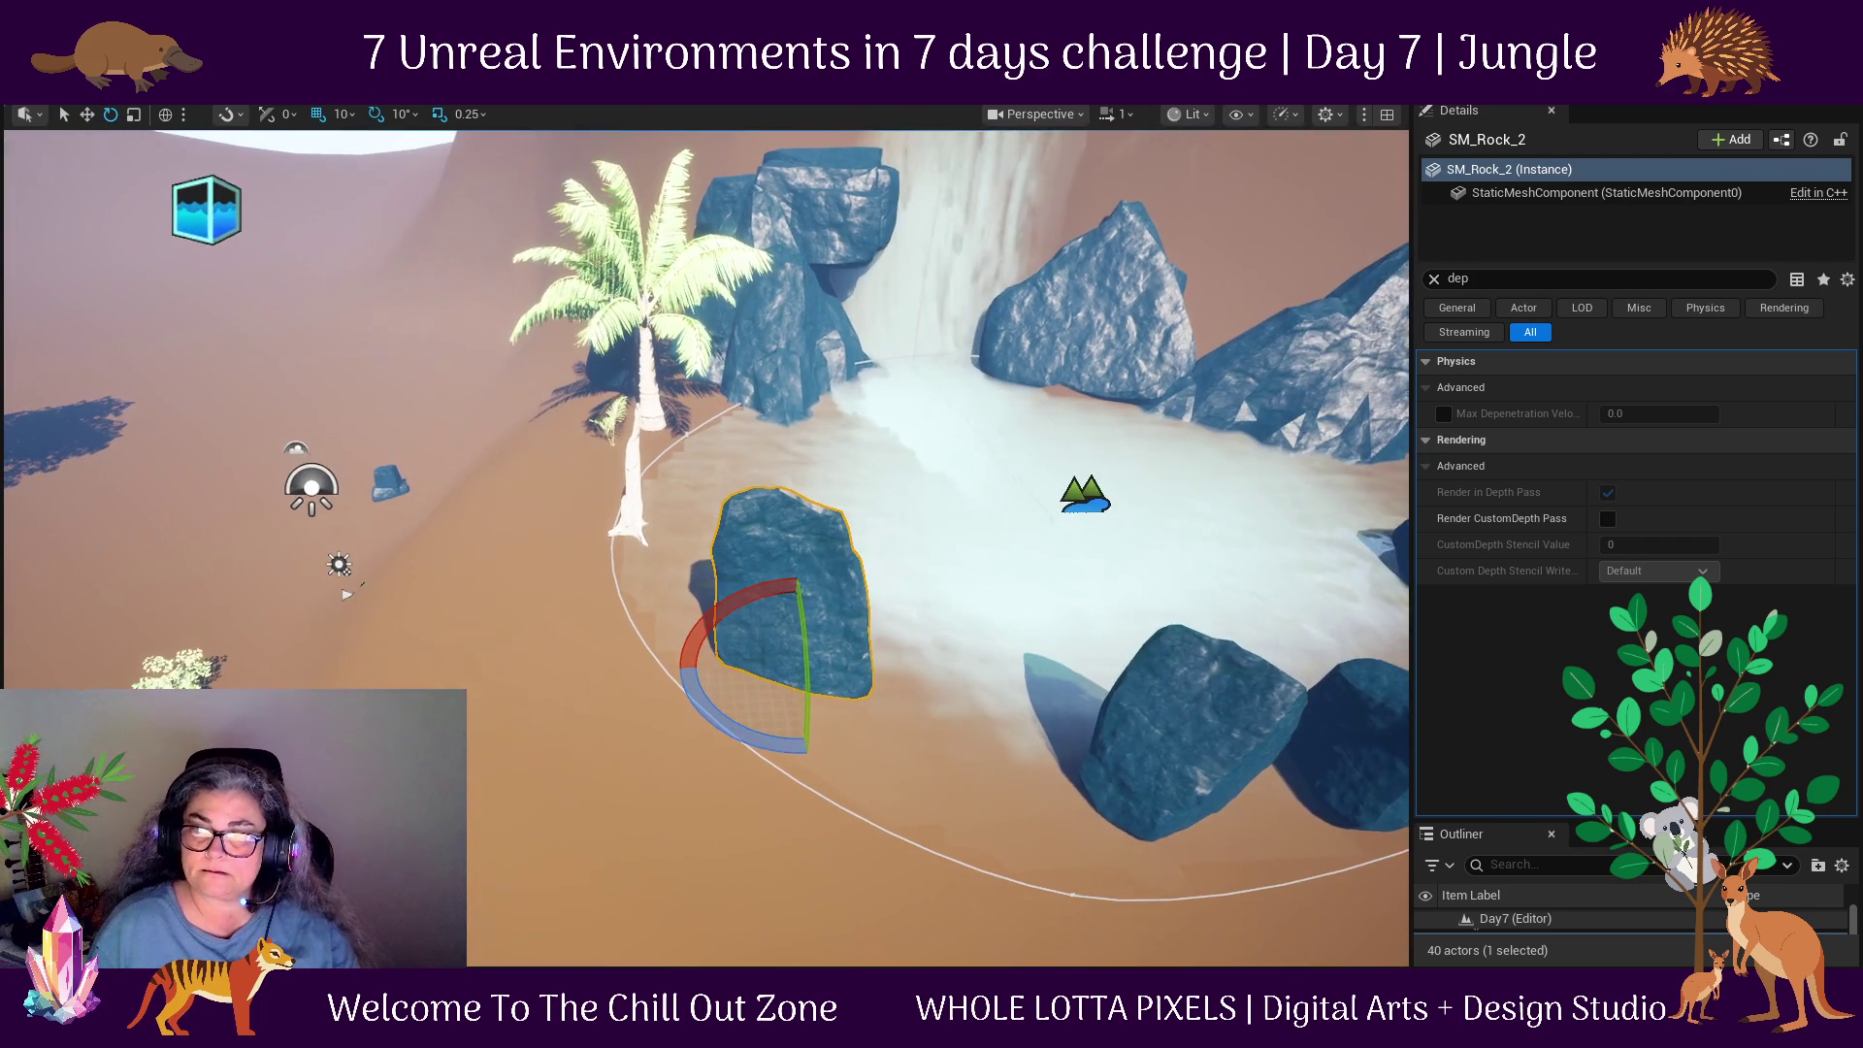
pyautogui.scroll(2, 800, 720)
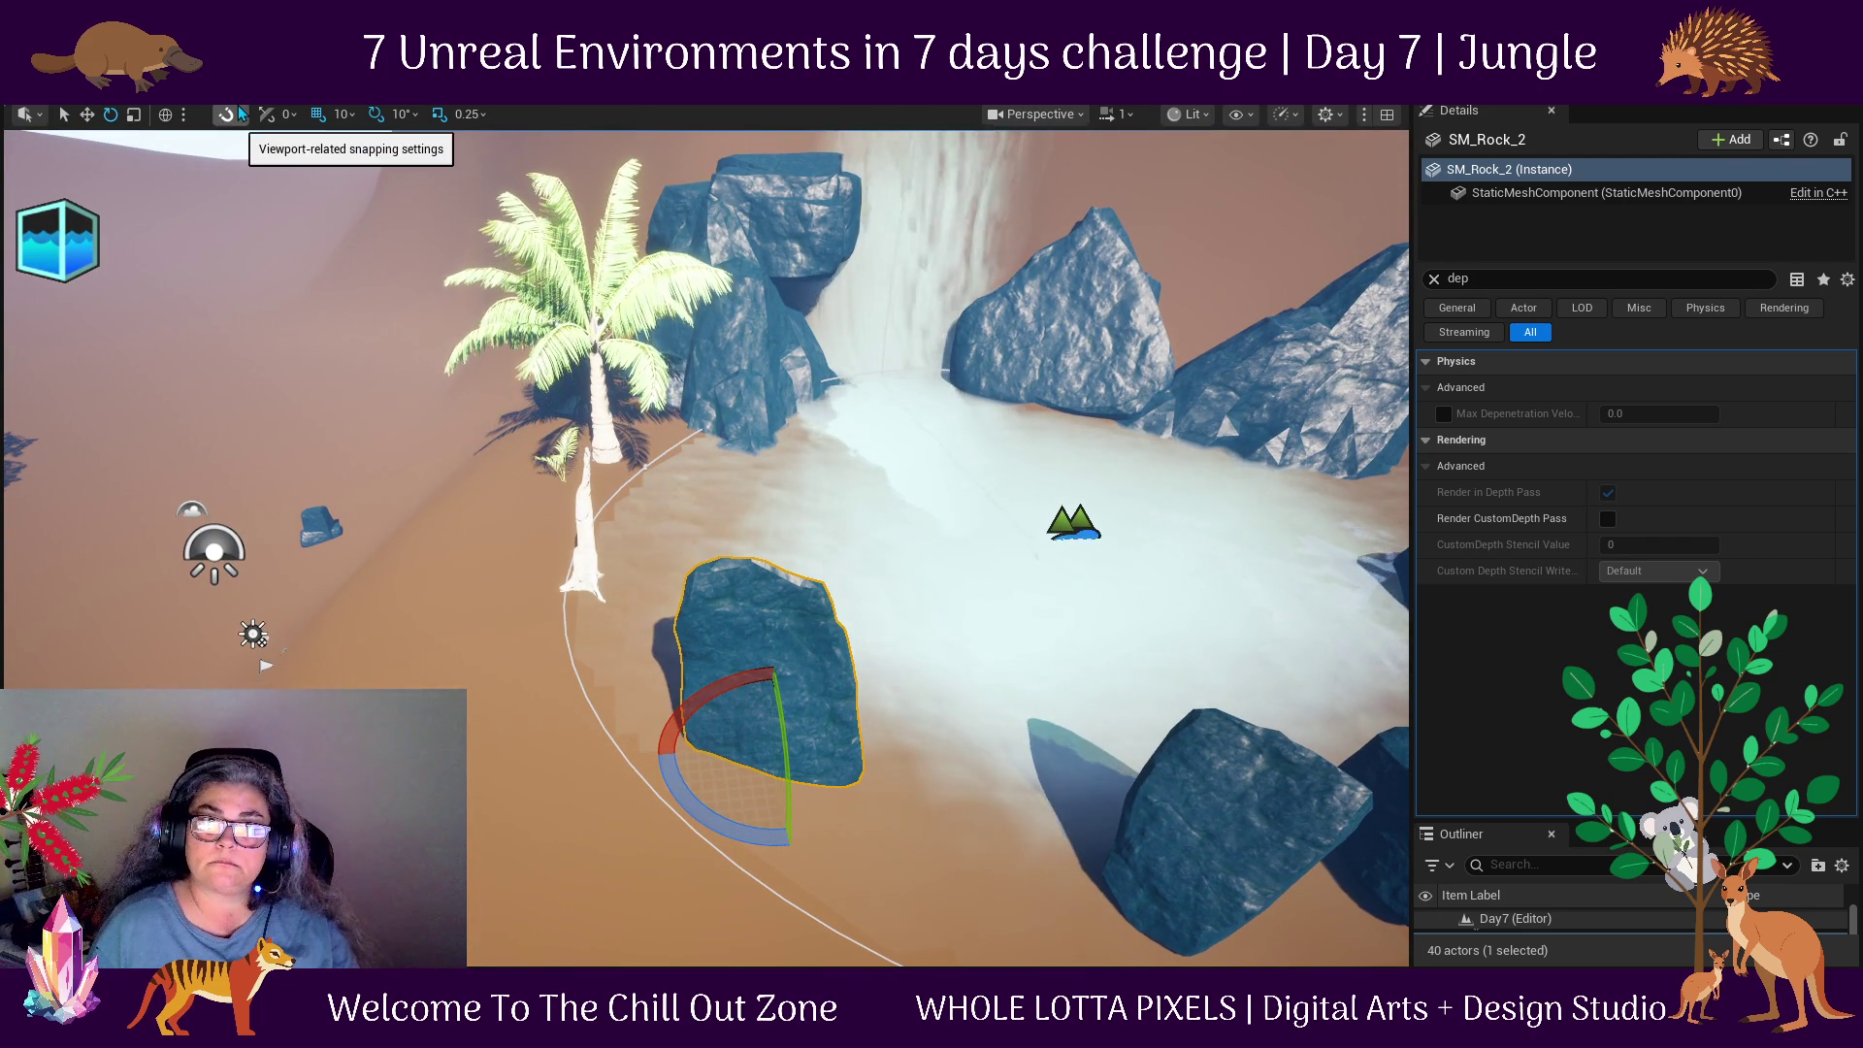
pyautogui.click(178, 114)
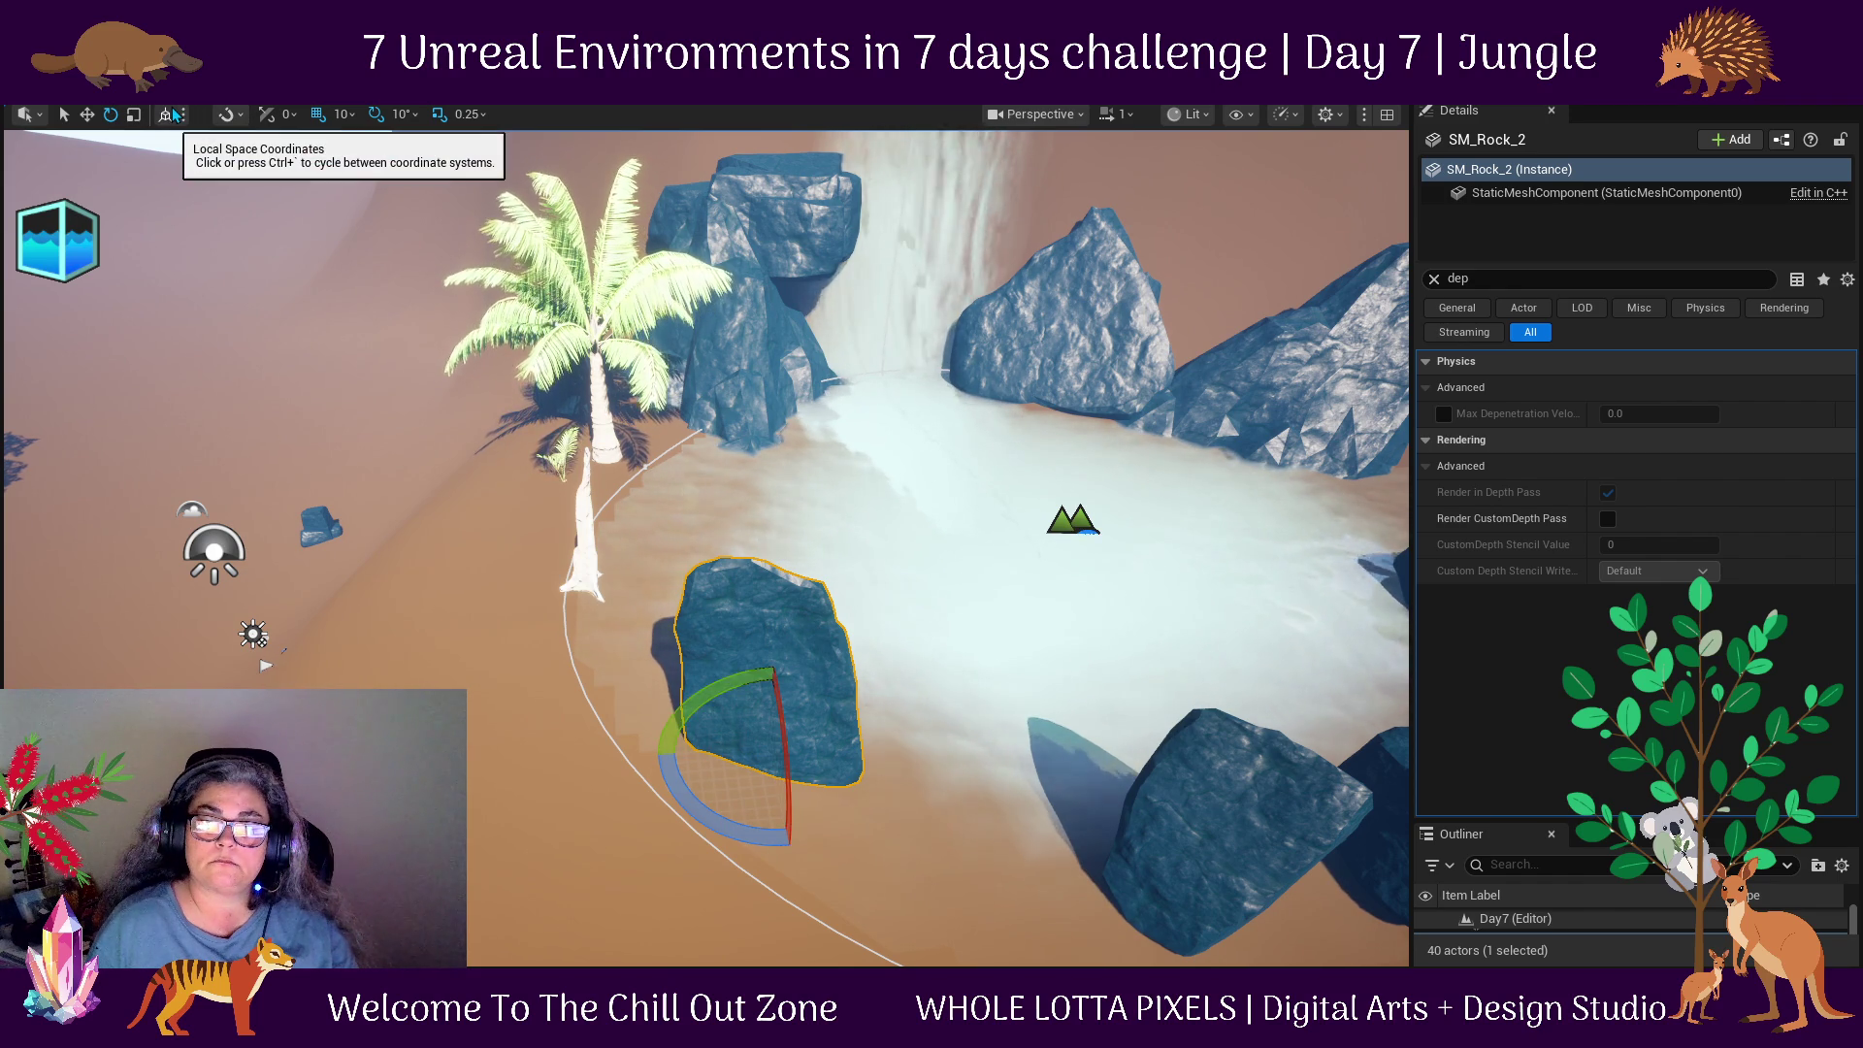
pyautogui.moveTo(780, 801); pyautogui.dragTo(780, 706)
pyautogui.moveTo(784, 801)
pyautogui.mouseDown()
pyautogui.moveTo(753, 848)
pyautogui.moveTo(776, 689)
pyautogui.mouseUp()
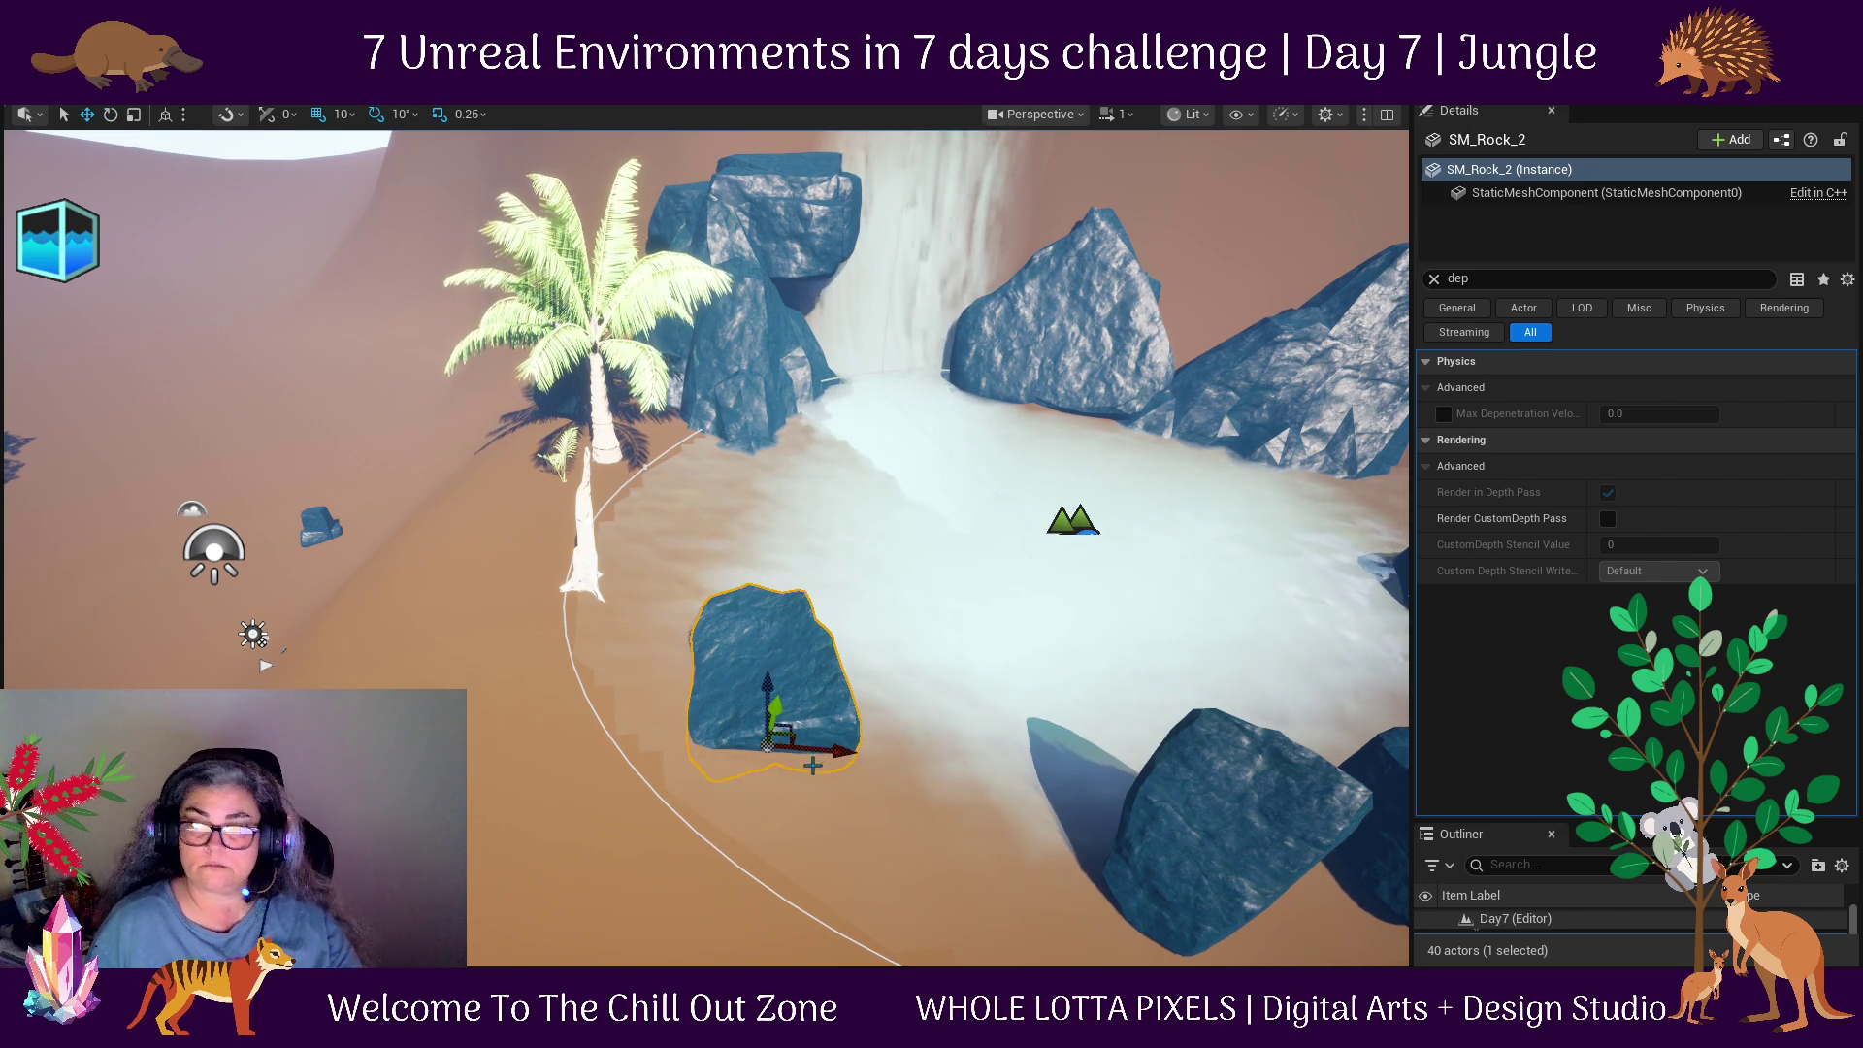
# Move the rock to the pond's upper-right edge in world axes.
pyautogui.moveTo(873, 819)
pyautogui.mouseDown()
pyautogui.moveTo(815, 796)
pyautogui.moveTo(805, 747)
pyautogui.mouseUp()
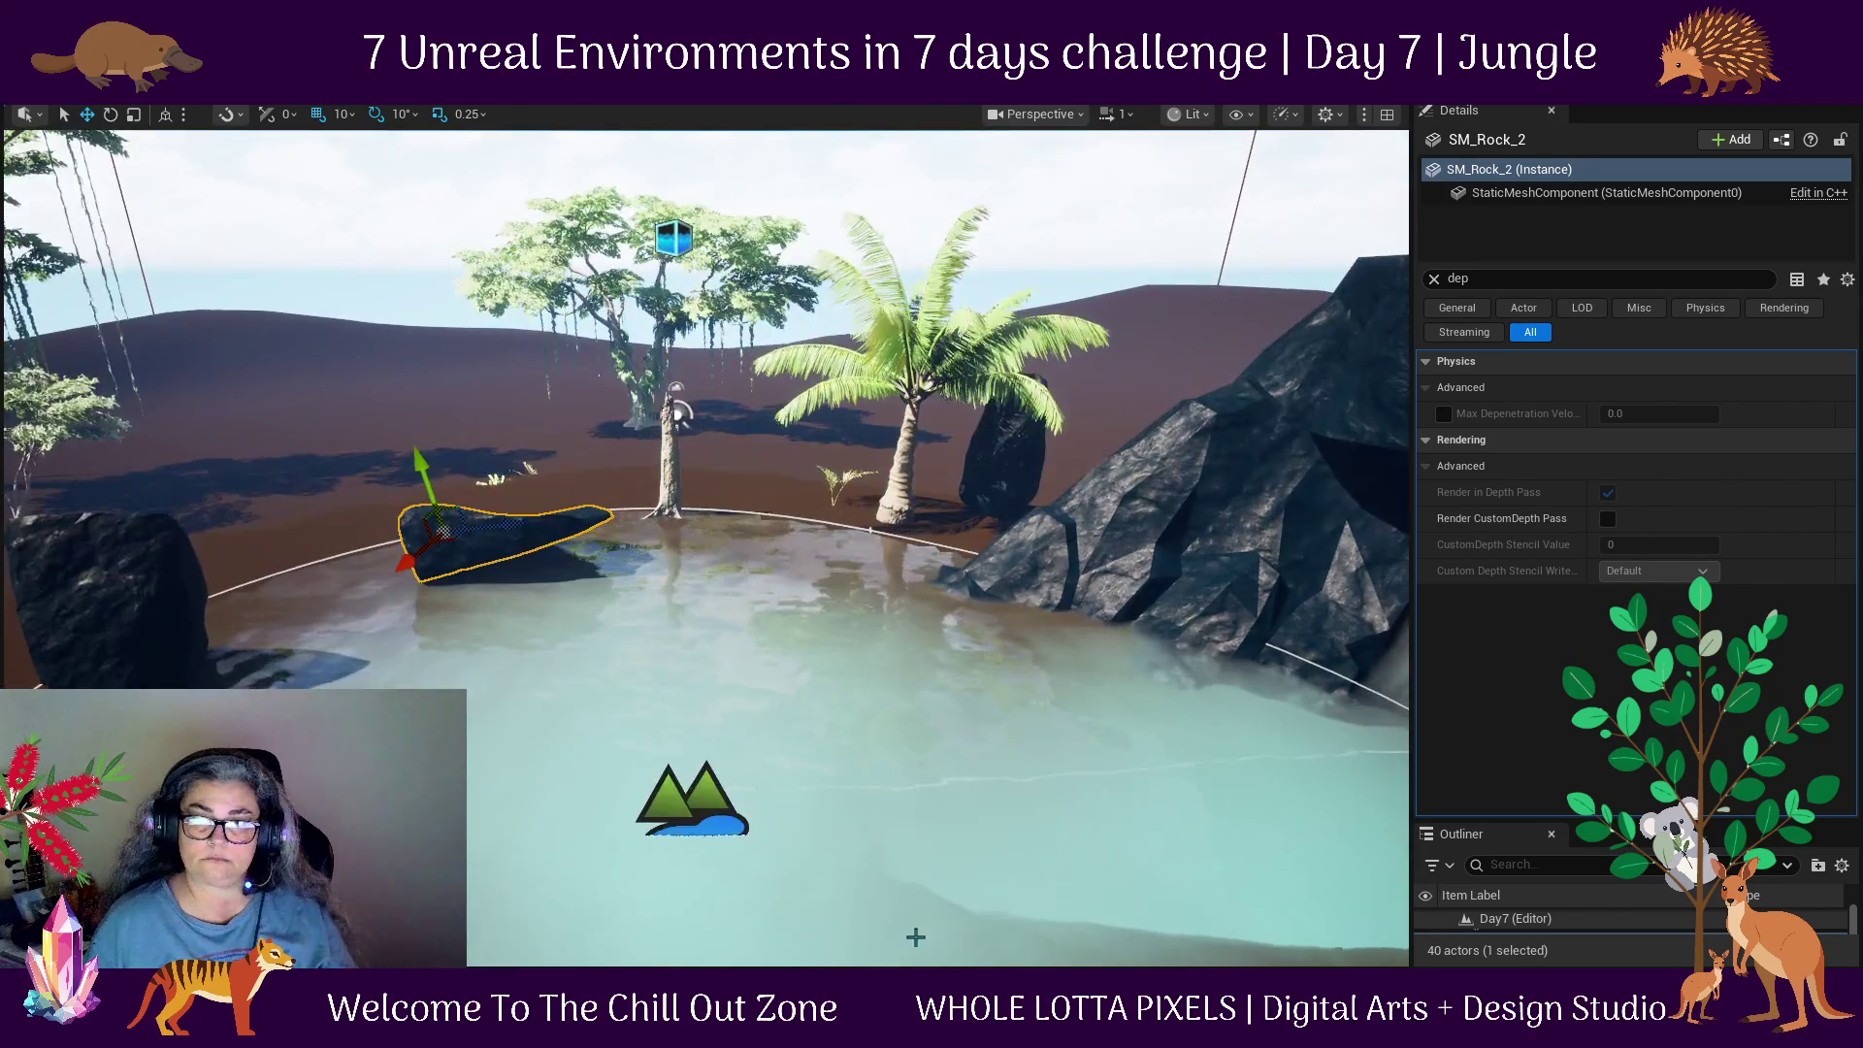
pyautogui.moveTo(422, 480)
pyautogui.mouseDown()
pyautogui.moveTo(720, 441)
pyautogui.moveTo(730, 505)
pyautogui.mouseUp()
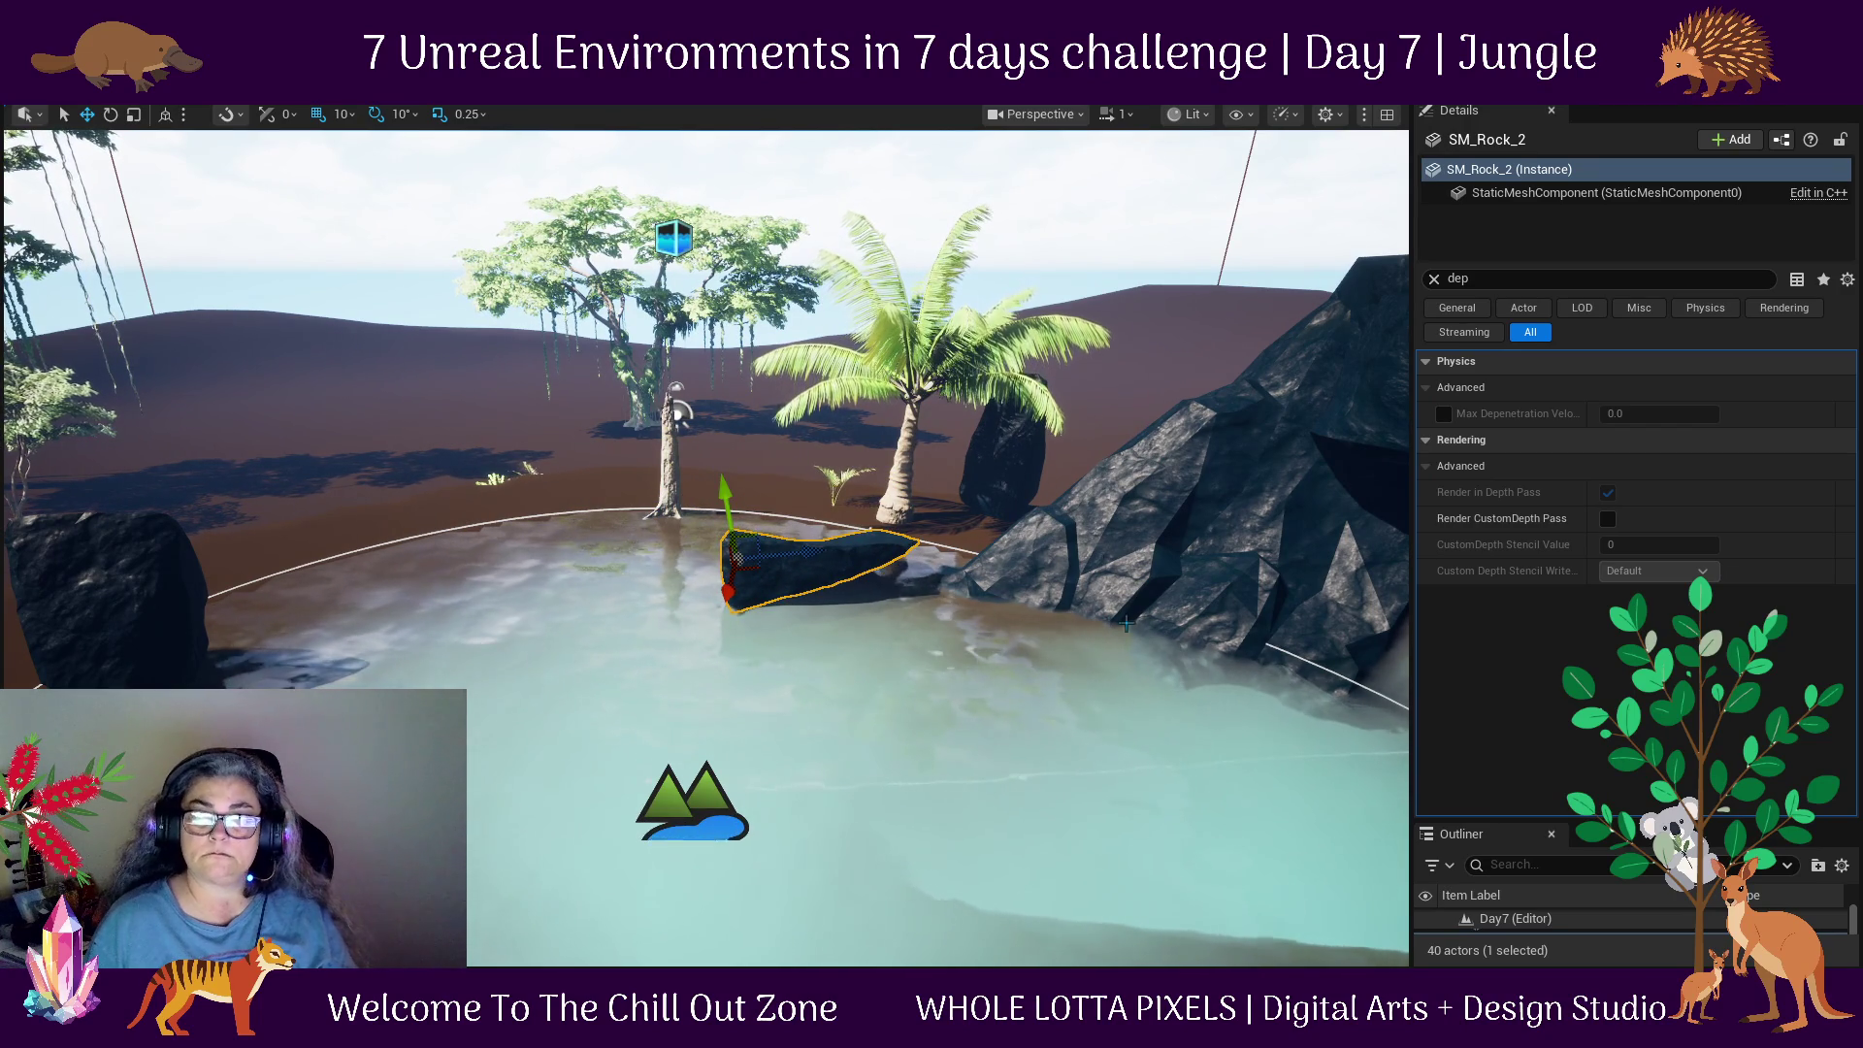
pyautogui.click(165, 114)
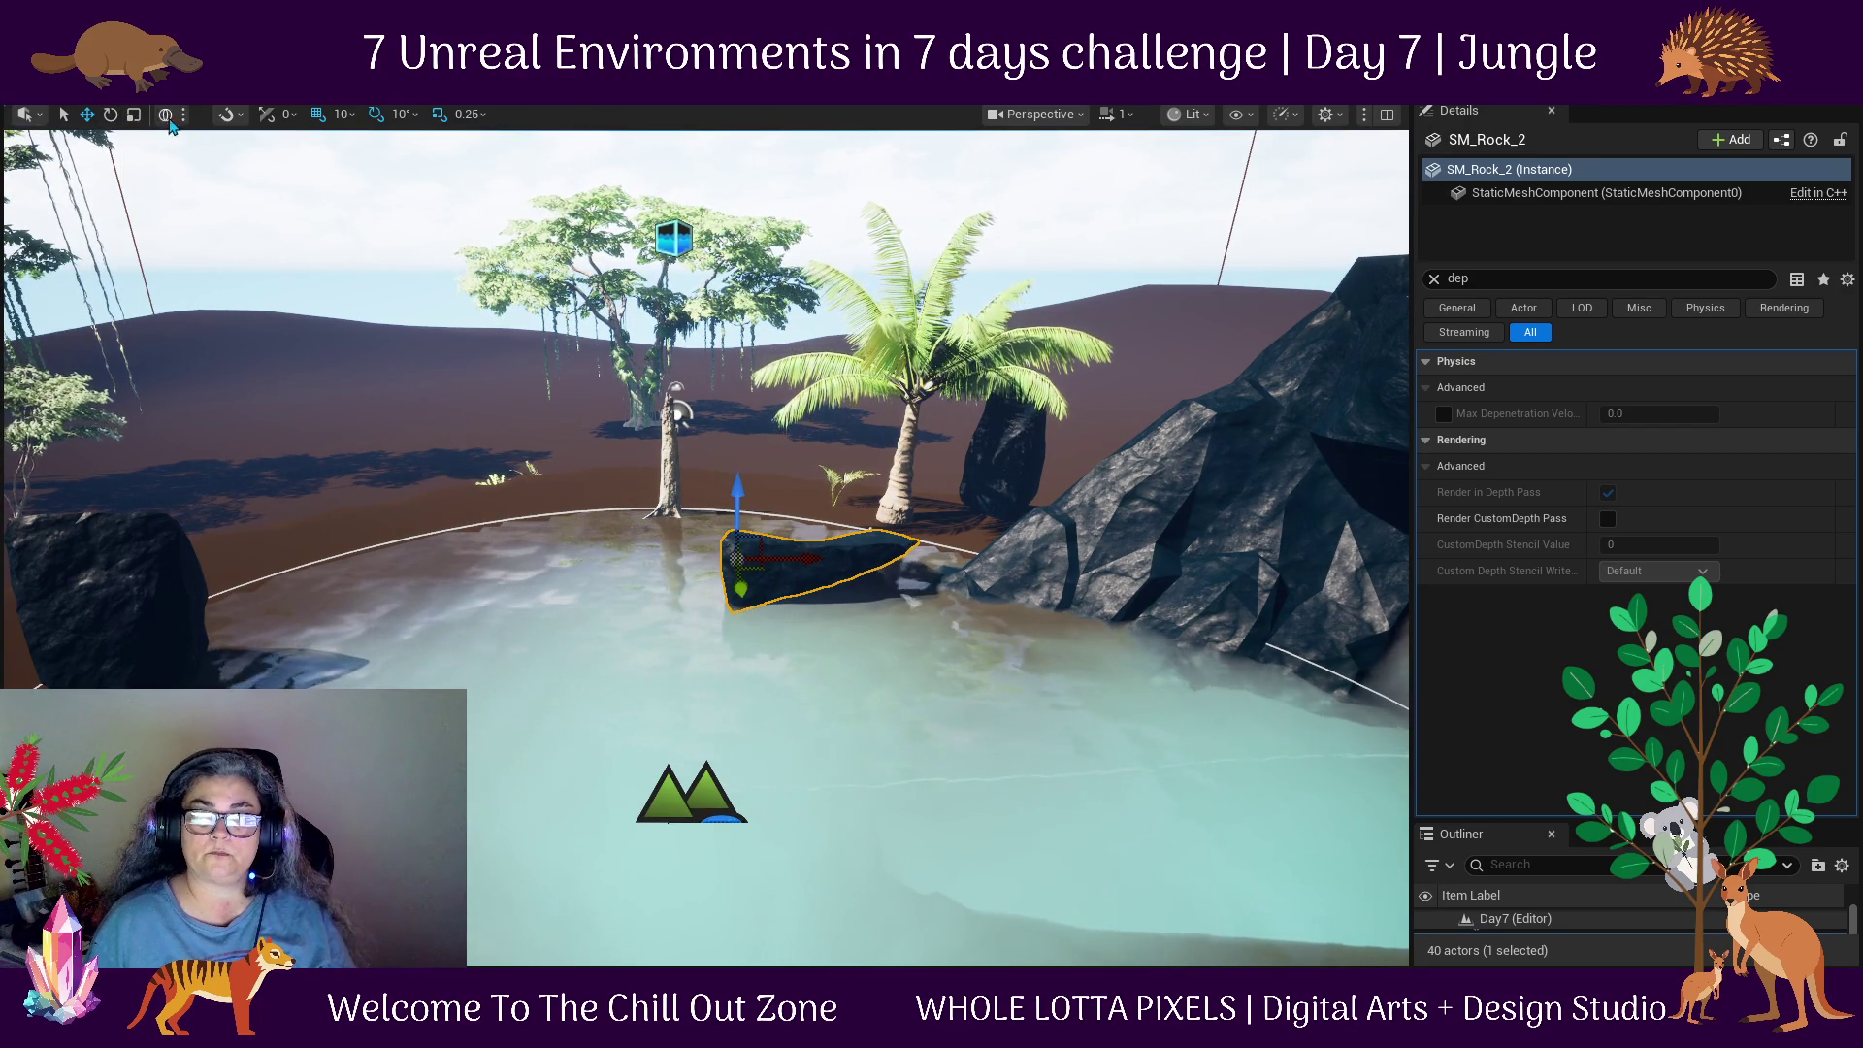
pyautogui.moveTo(864, 669); pyautogui.dragTo(845, 612)
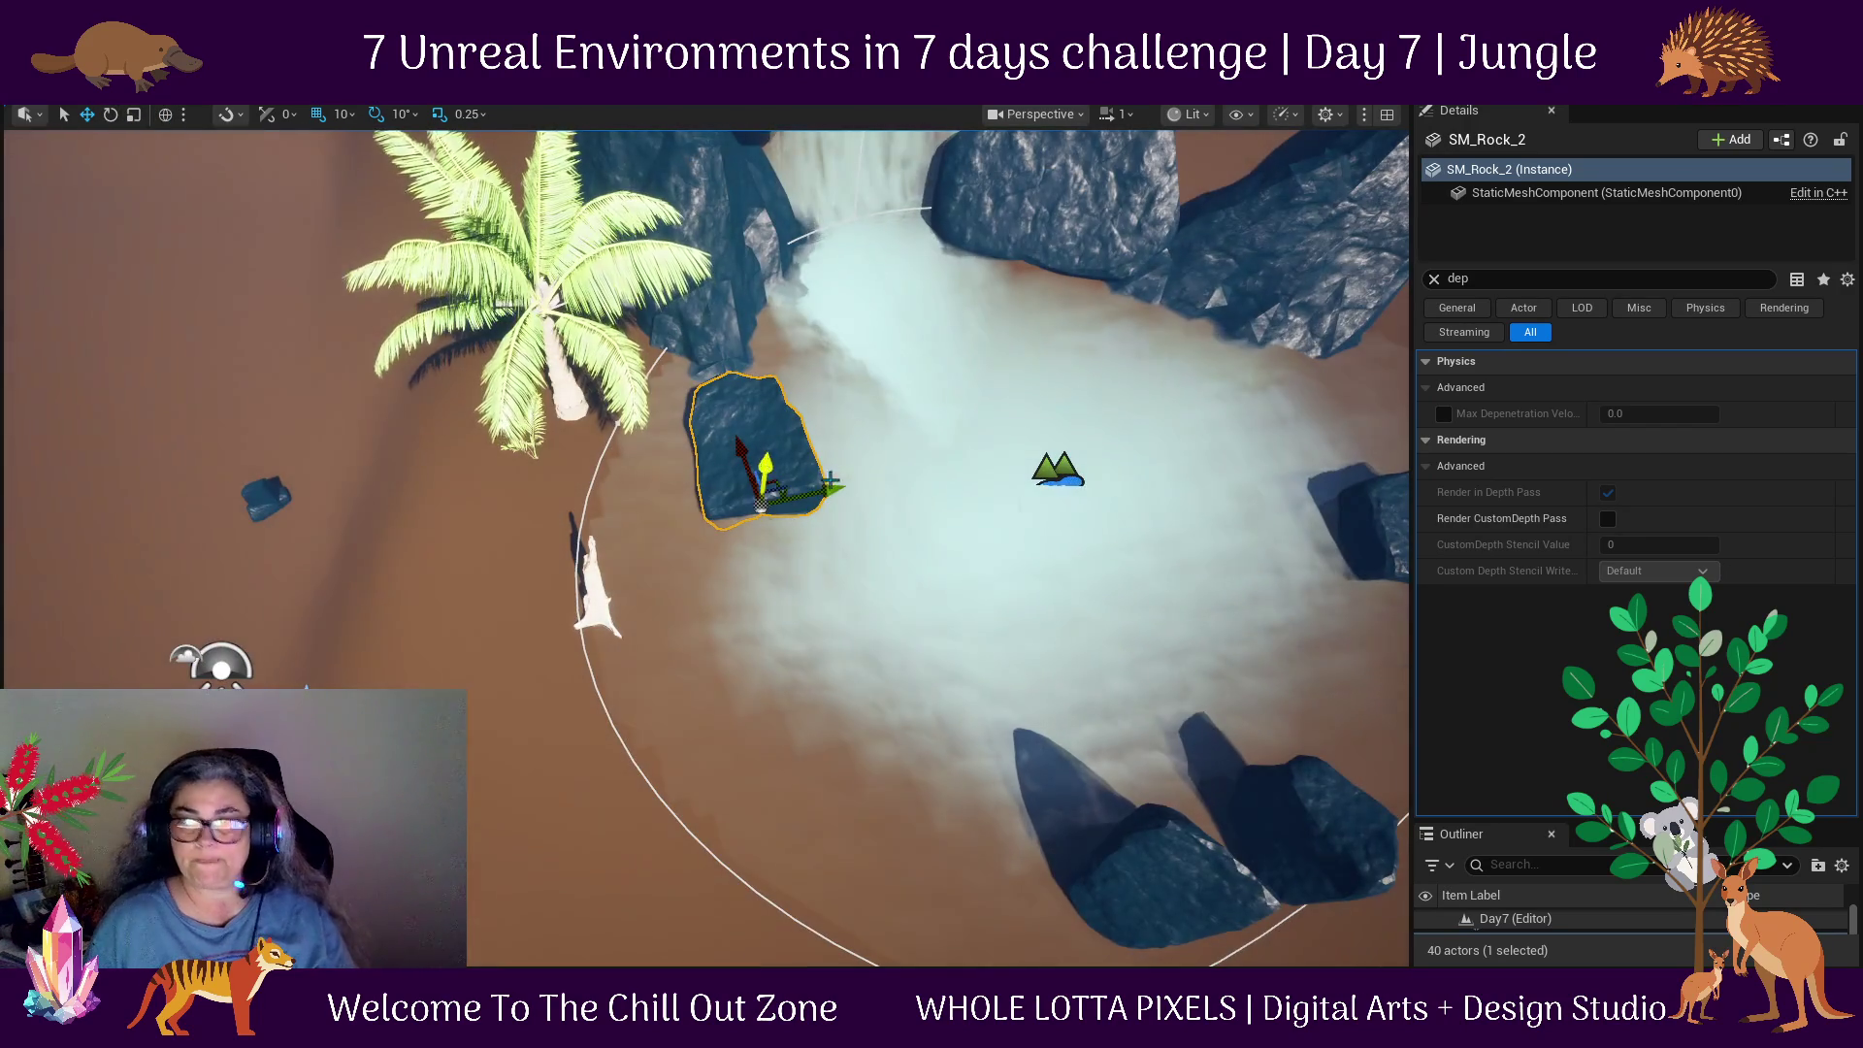
pyautogui.moveTo(823, 477); pyautogui.dragTo(1358, 373)
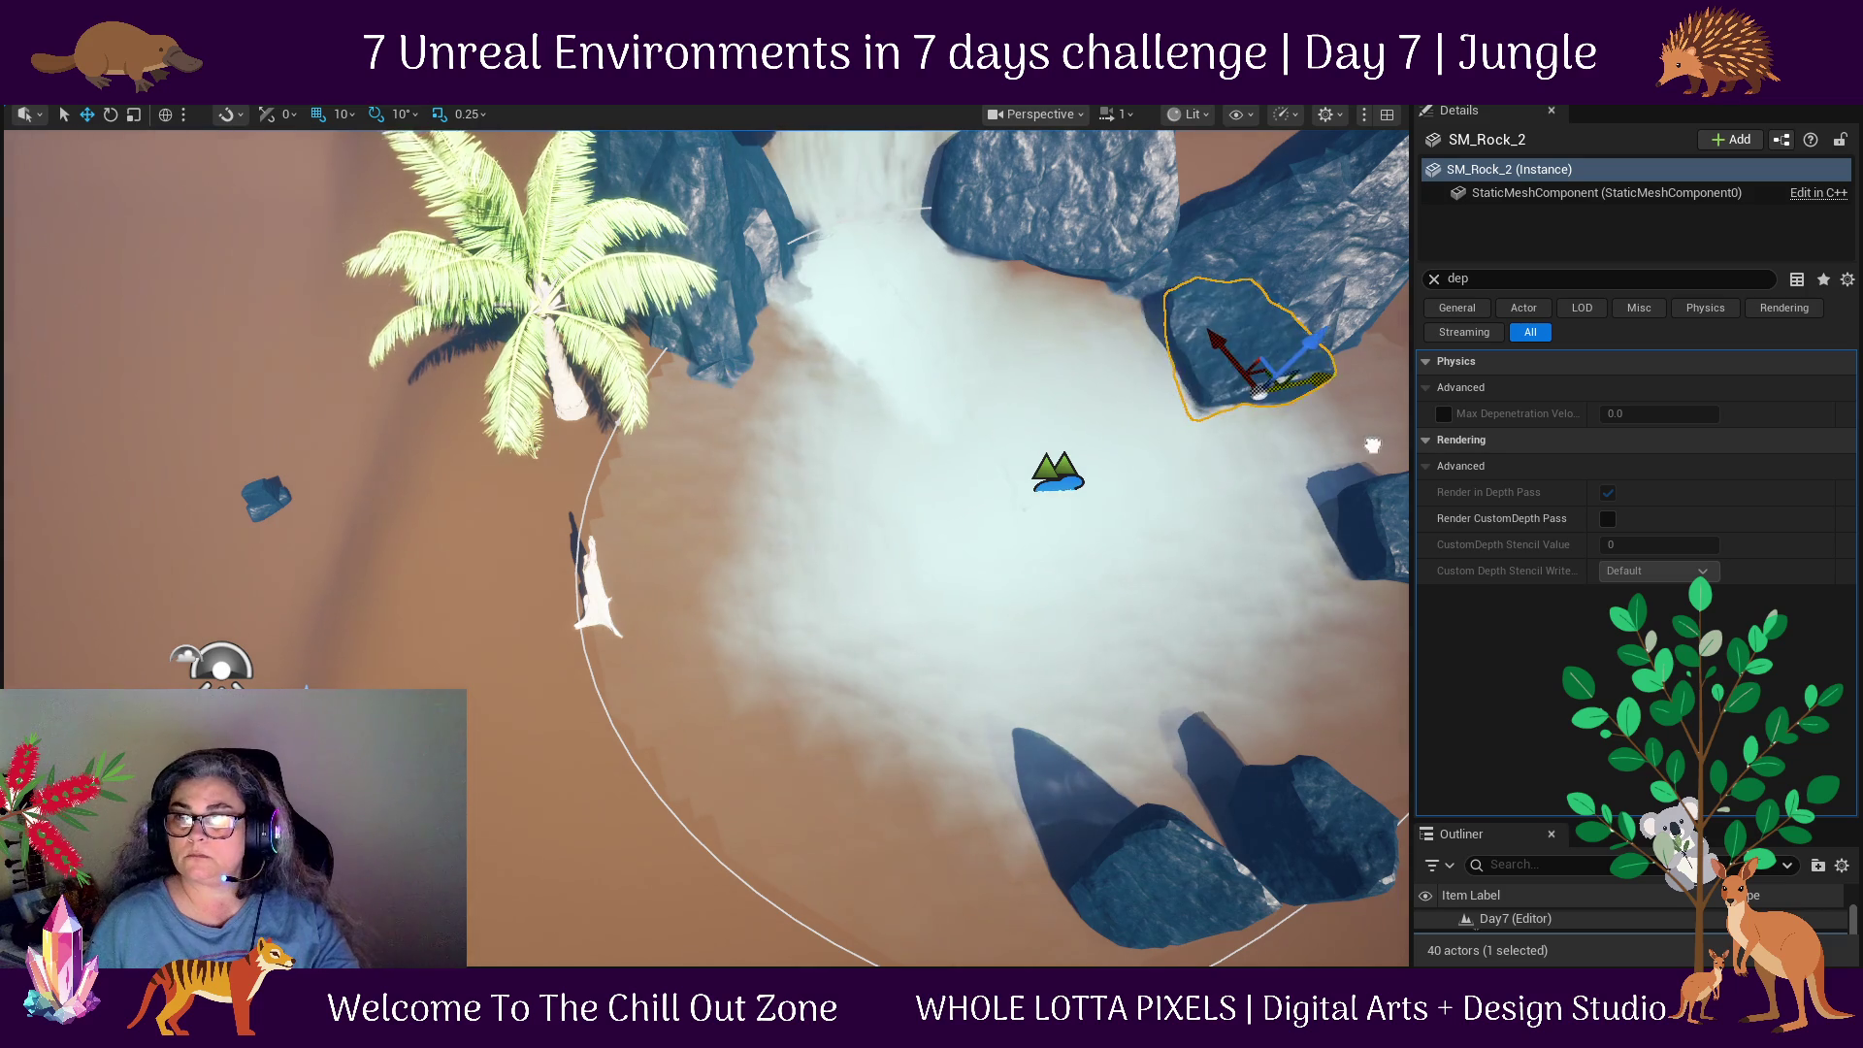
pyautogui.moveTo(1268, 309)
pyautogui.mouseDown()
pyautogui.moveTo(1288, 411)
pyautogui.moveTo(958, 451)
pyautogui.moveTo(957, 407)
pyautogui.moveTo(932, 417)
pyautogui.mouseUp()
pyautogui.press('f')
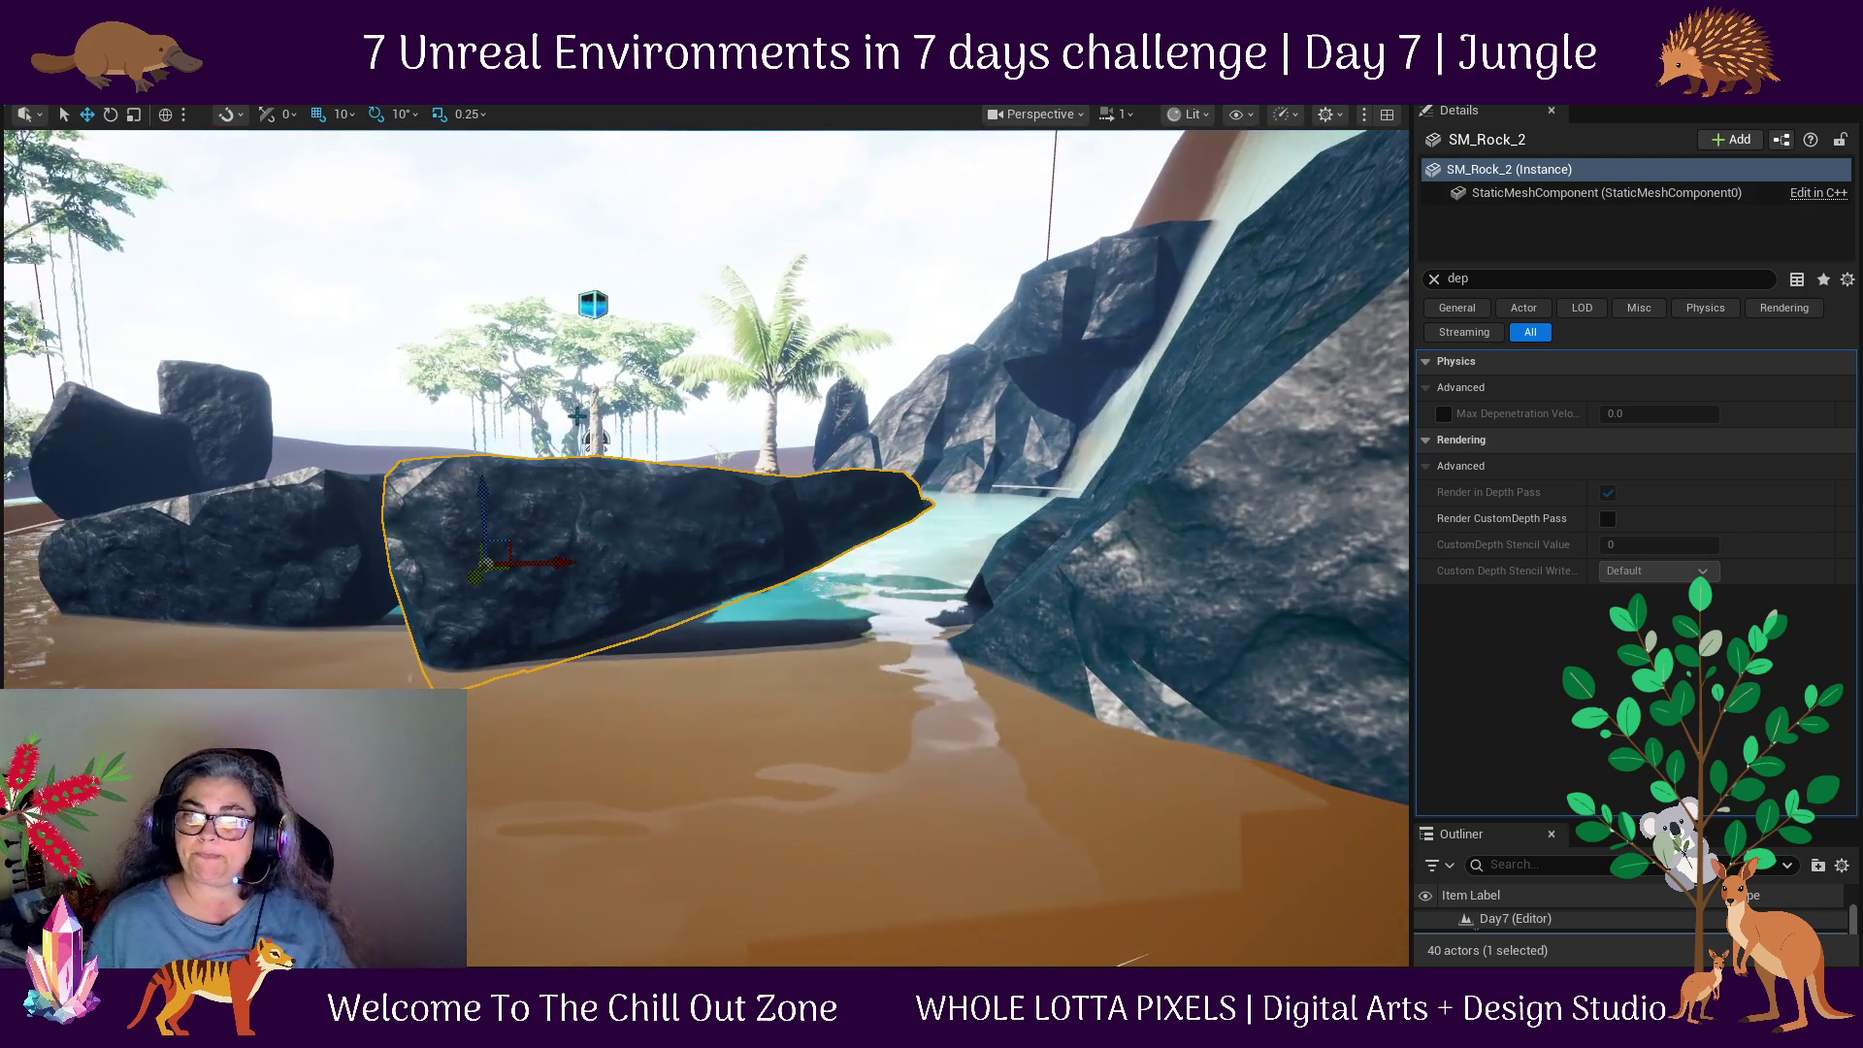
# Rotate the rock -20 degrees and shift it right across the sand.
pyautogui.press('e')
pyautogui.moveTo(582, 565)
pyautogui.mouseDown()
pyautogui.moveTo(598, 594)
pyautogui.moveTo(608, 564)
pyautogui.mouseUp()
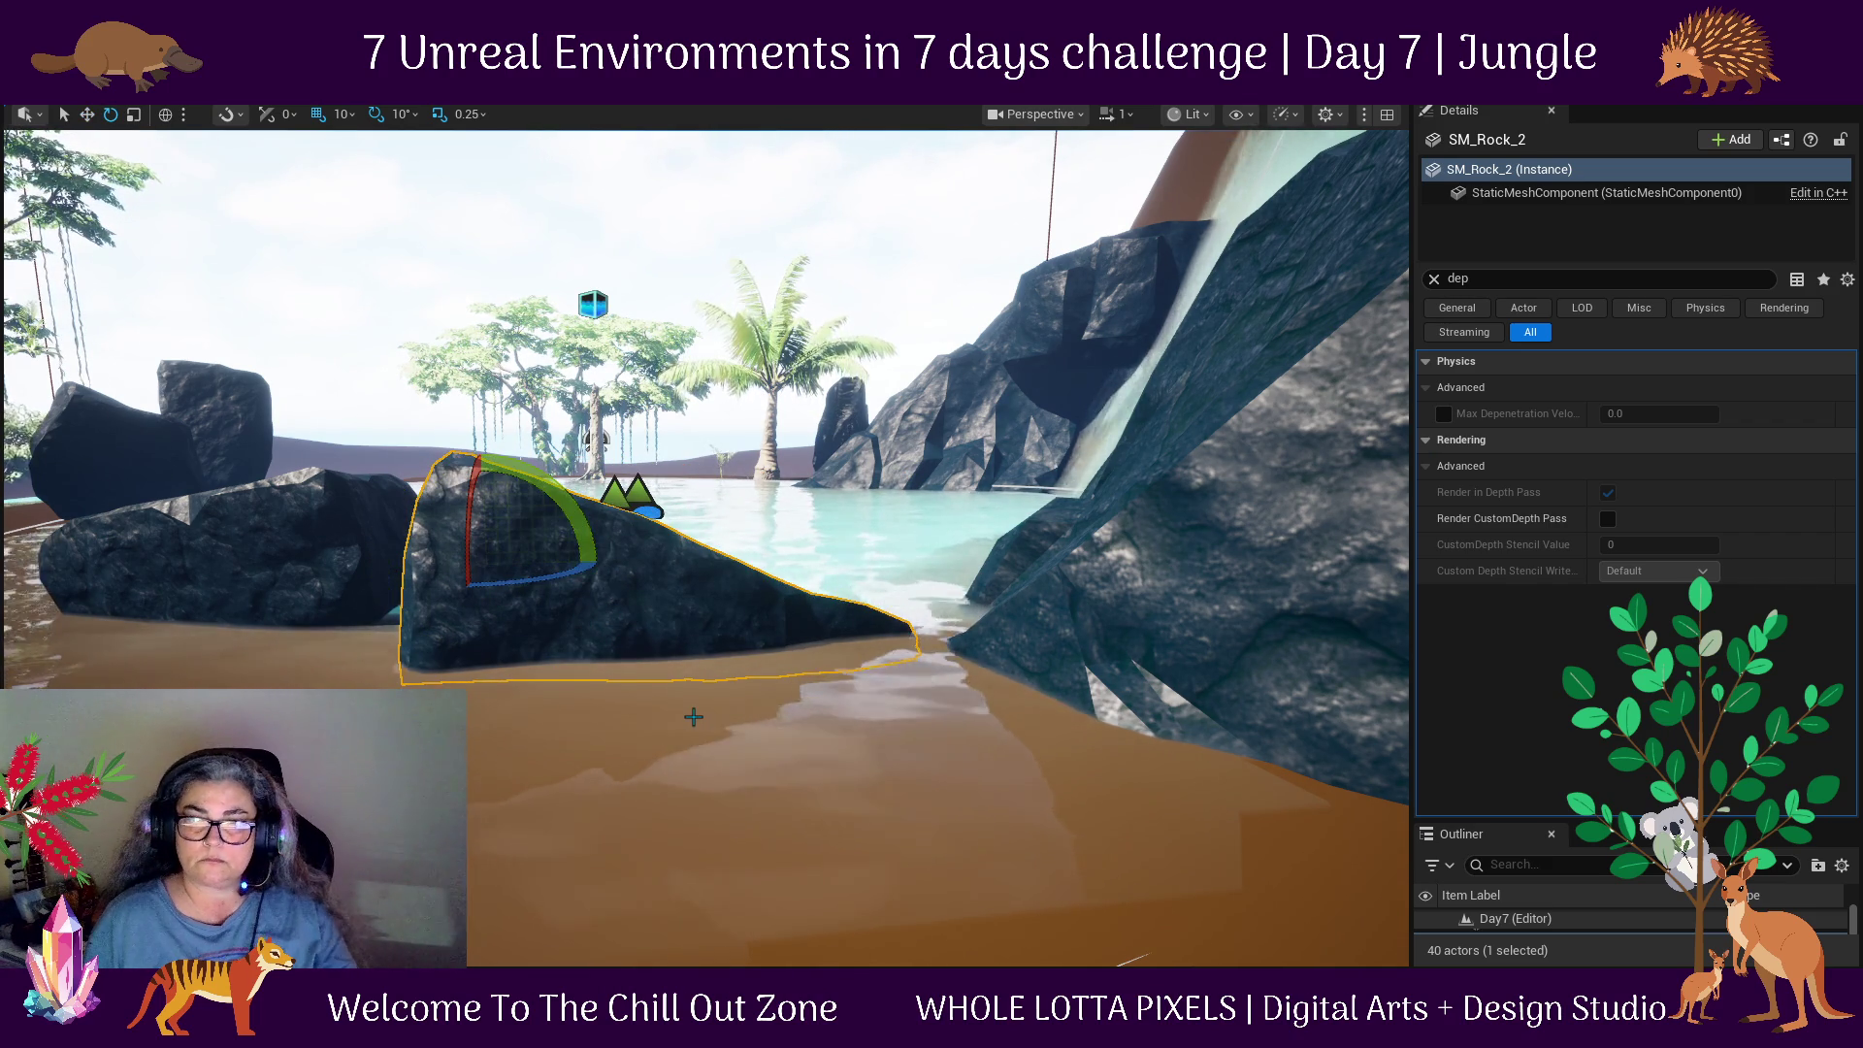
pyautogui.scroll(-3, 690, 712)
pyautogui.scroll(1, 1081, 761)
pyautogui.moveTo(999, 622); pyautogui.dragTo(999, 709)
pyautogui.moveTo(720, 647); pyautogui.dragTo(970, 643)
# Nudge the rock right, then move a rock to the pool's left edge.
pyautogui.moveTo(1054, 836); pyautogui.dragTo(1054, 631)
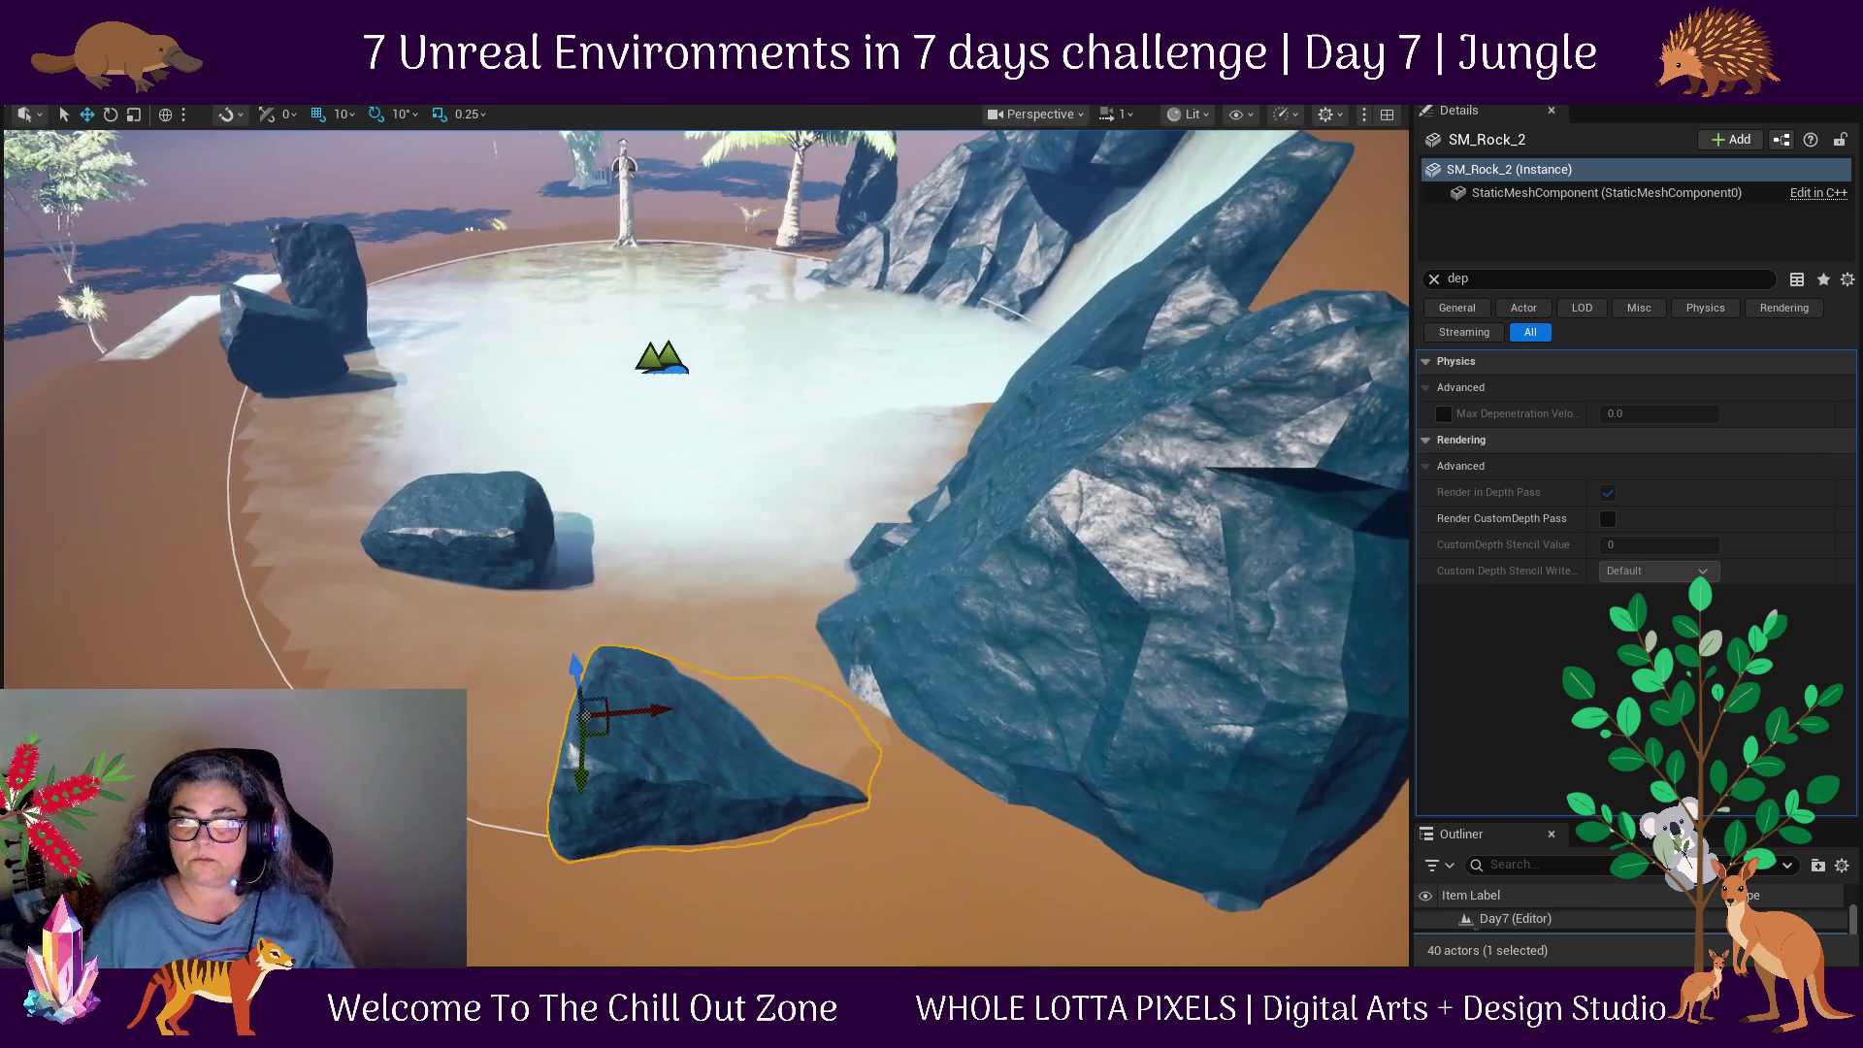
pyautogui.moveTo(1080, 912); pyautogui.dragTo(1080, 896)
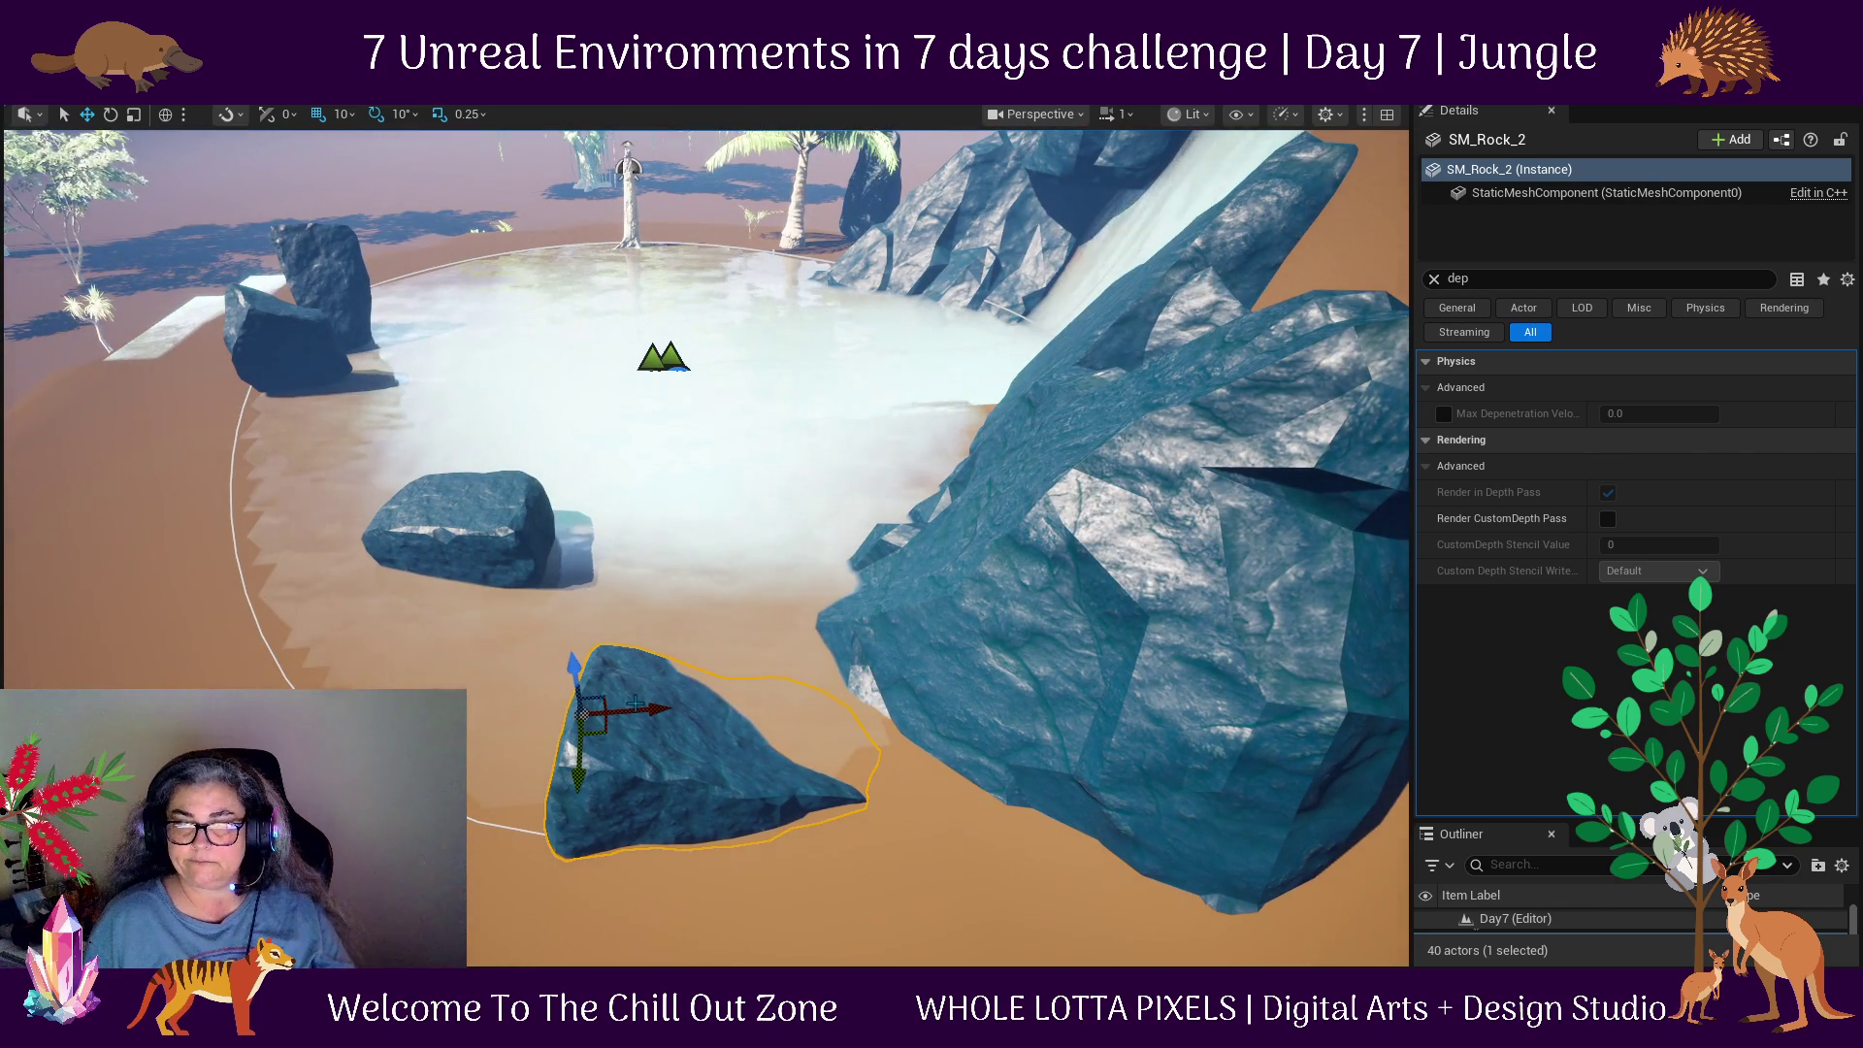
pyautogui.moveTo(635, 709); pyautogui.dragTo(661, 708)
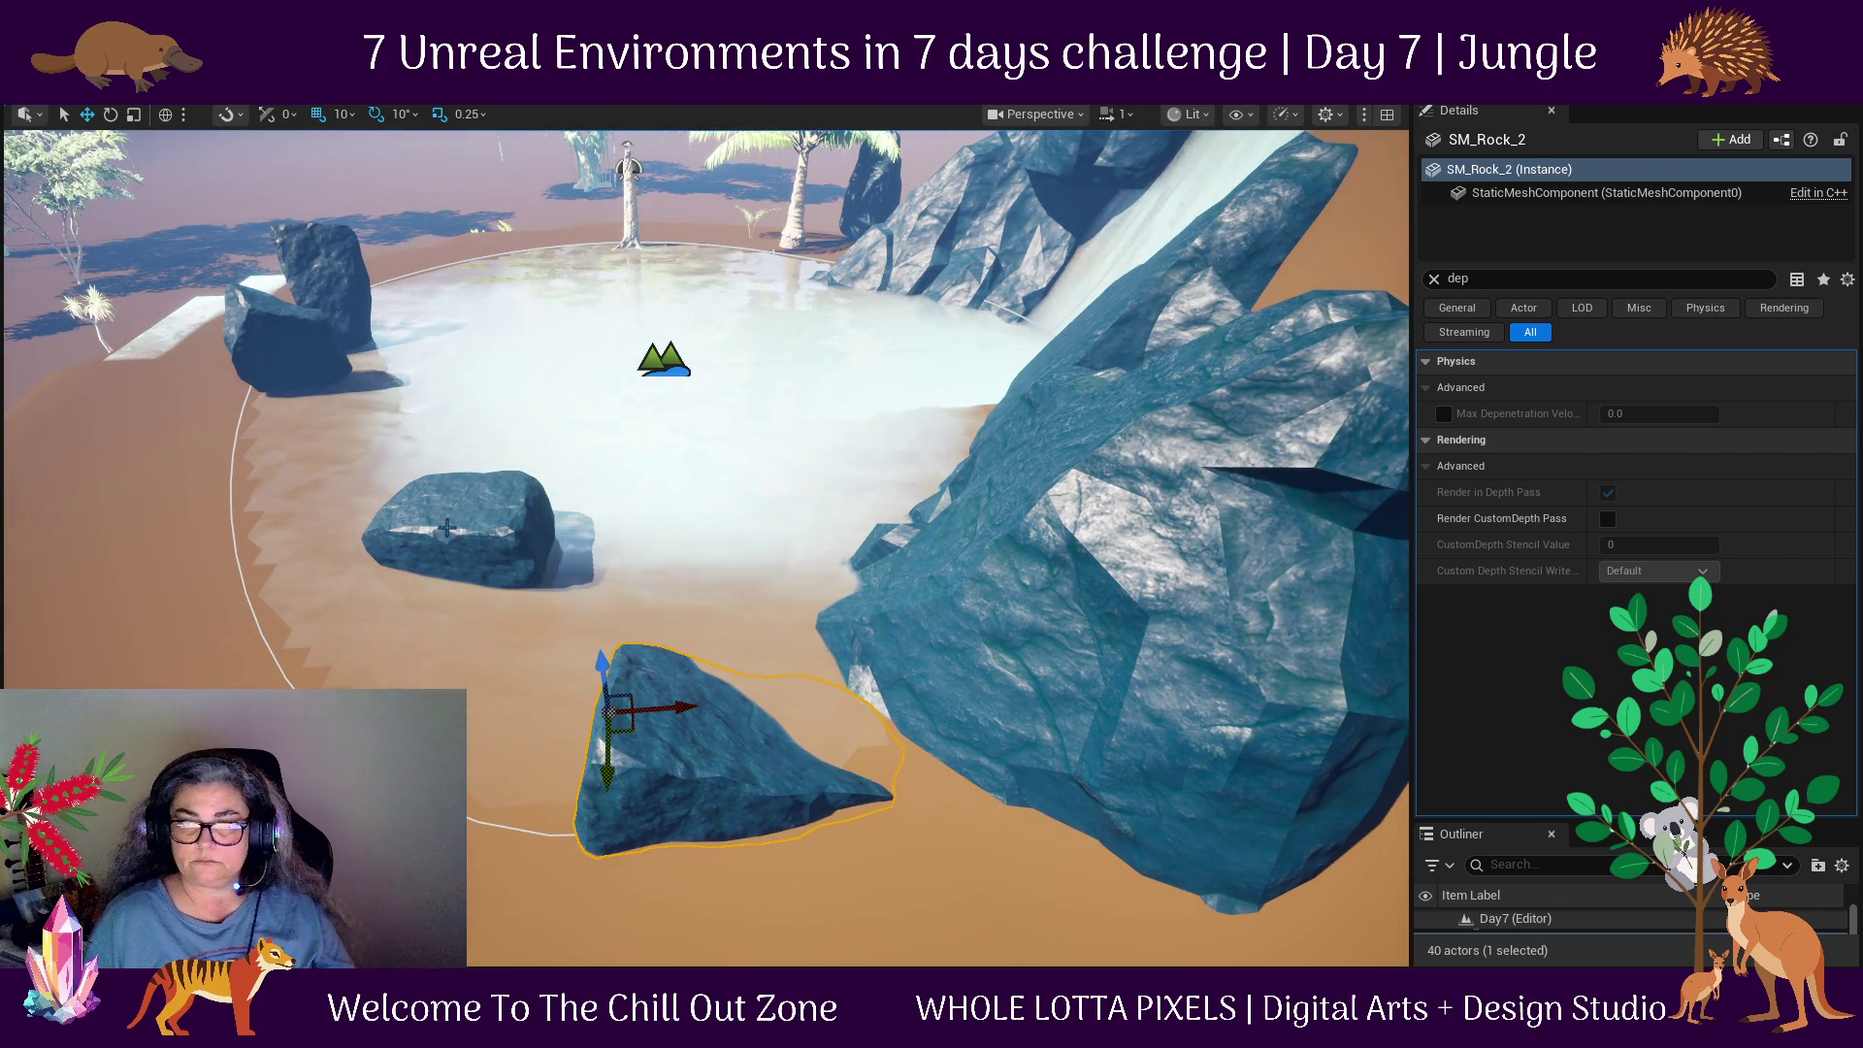
pyautogui.moveTo(434, 553)
pyautogui.mouseDown()
pyautogui.moveTo(582, 737)
pyautogui.moveTo(223, 524)
pyautogui.mouseUp()
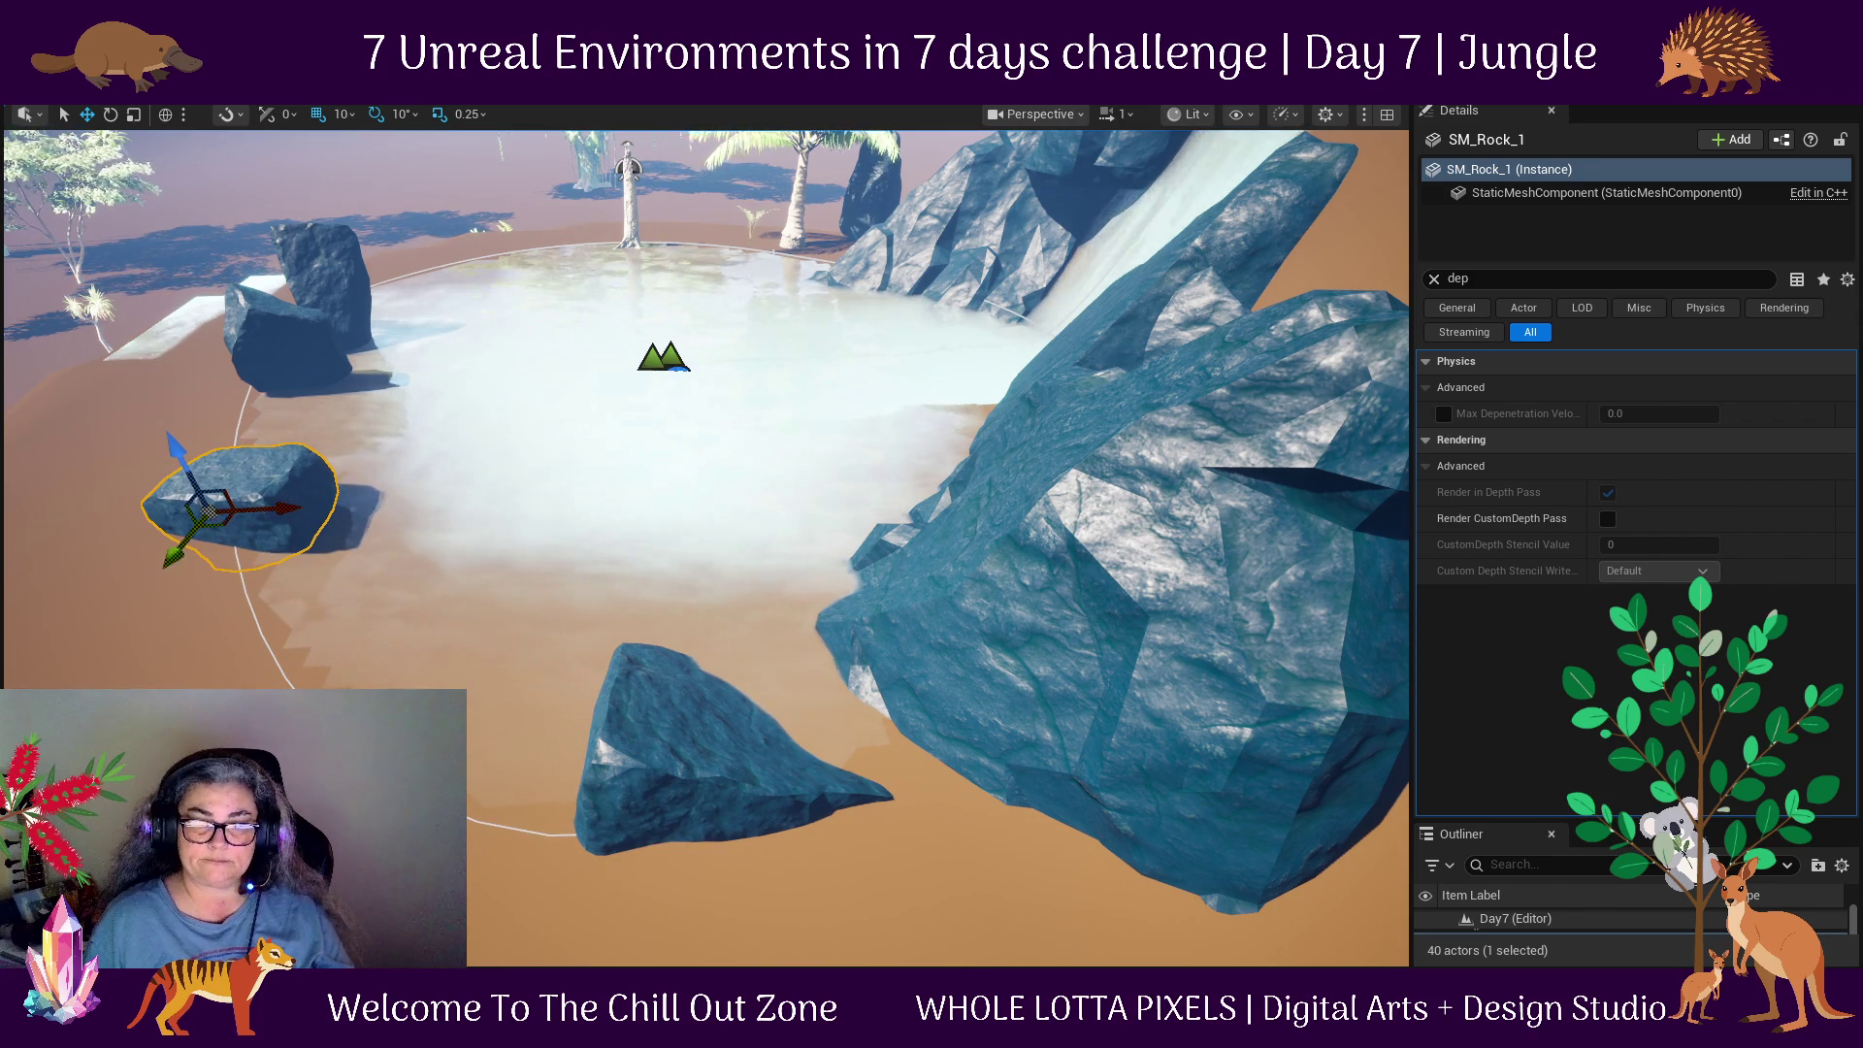
# Alt-drag SM_Rock_1 into SM_Rock_6, spin it about 180° and place it upper left.
pyautogui.scroll(-5, 705, 548)
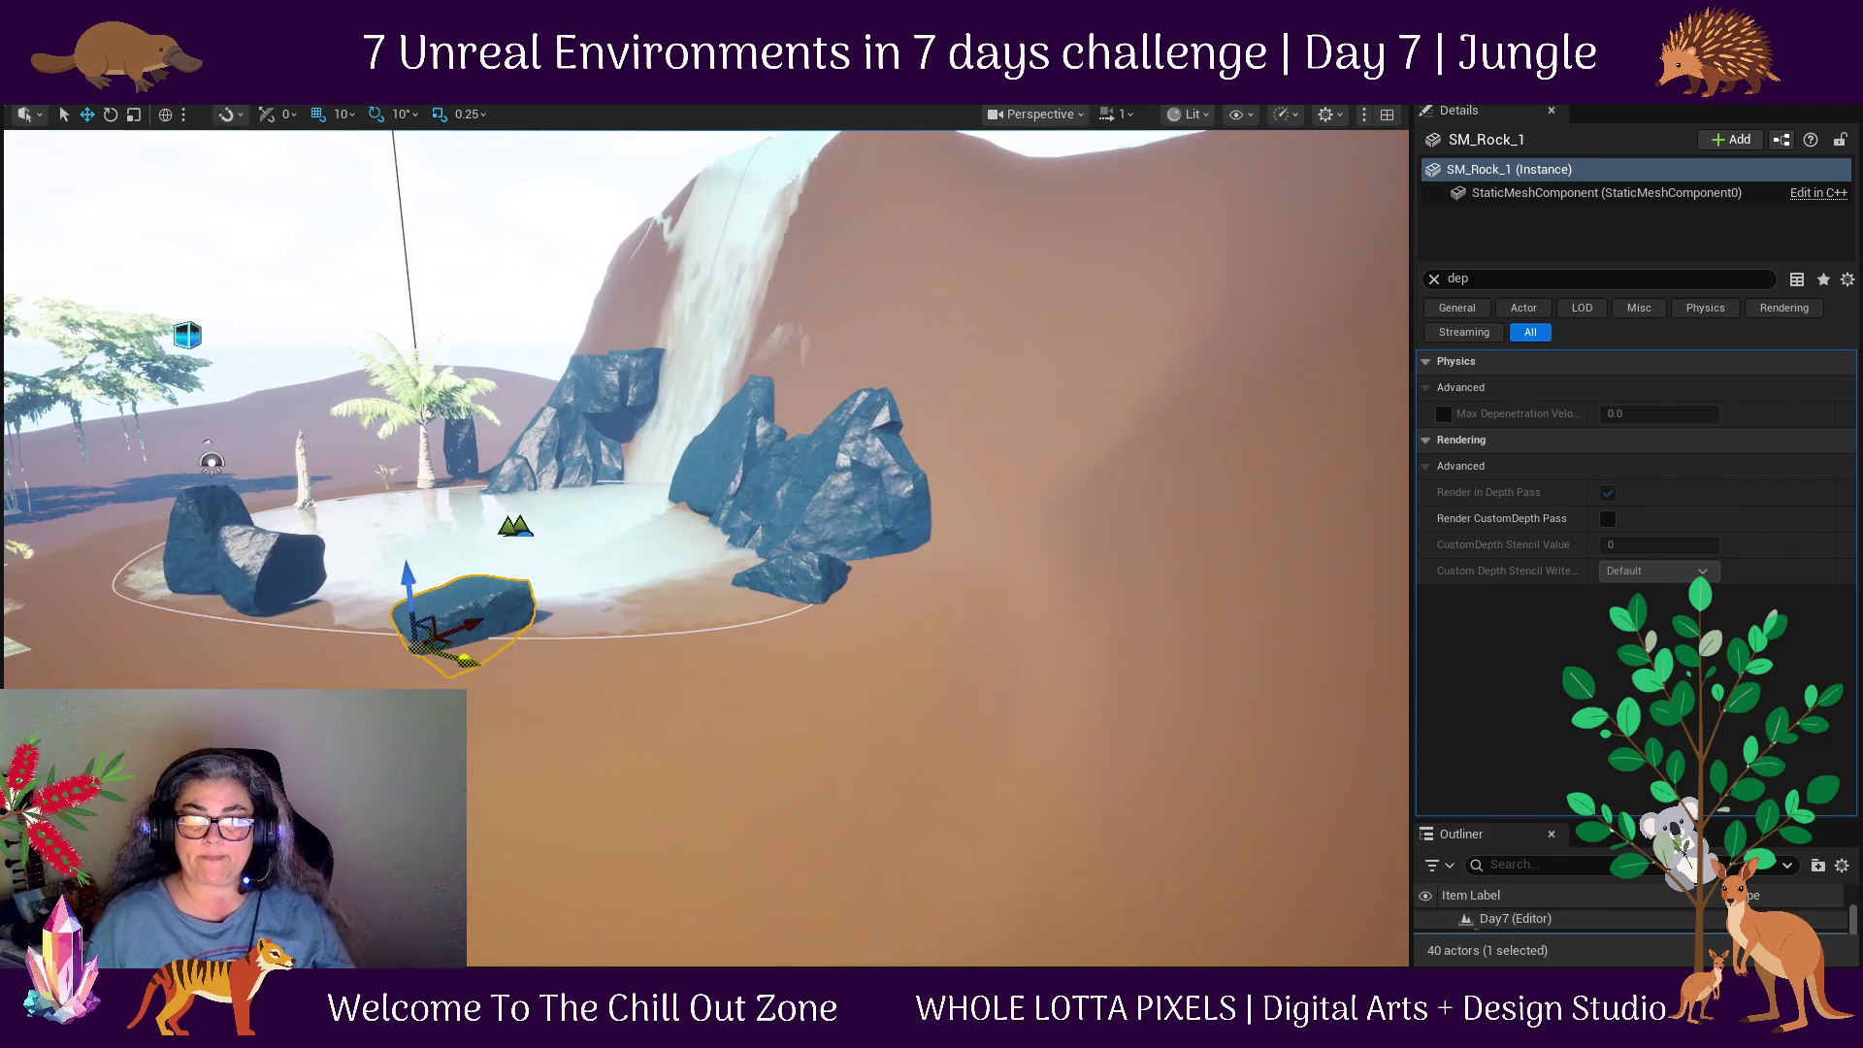
pyautogui.moveTo(407, 641); pyautogui.dragTo(68, 533)
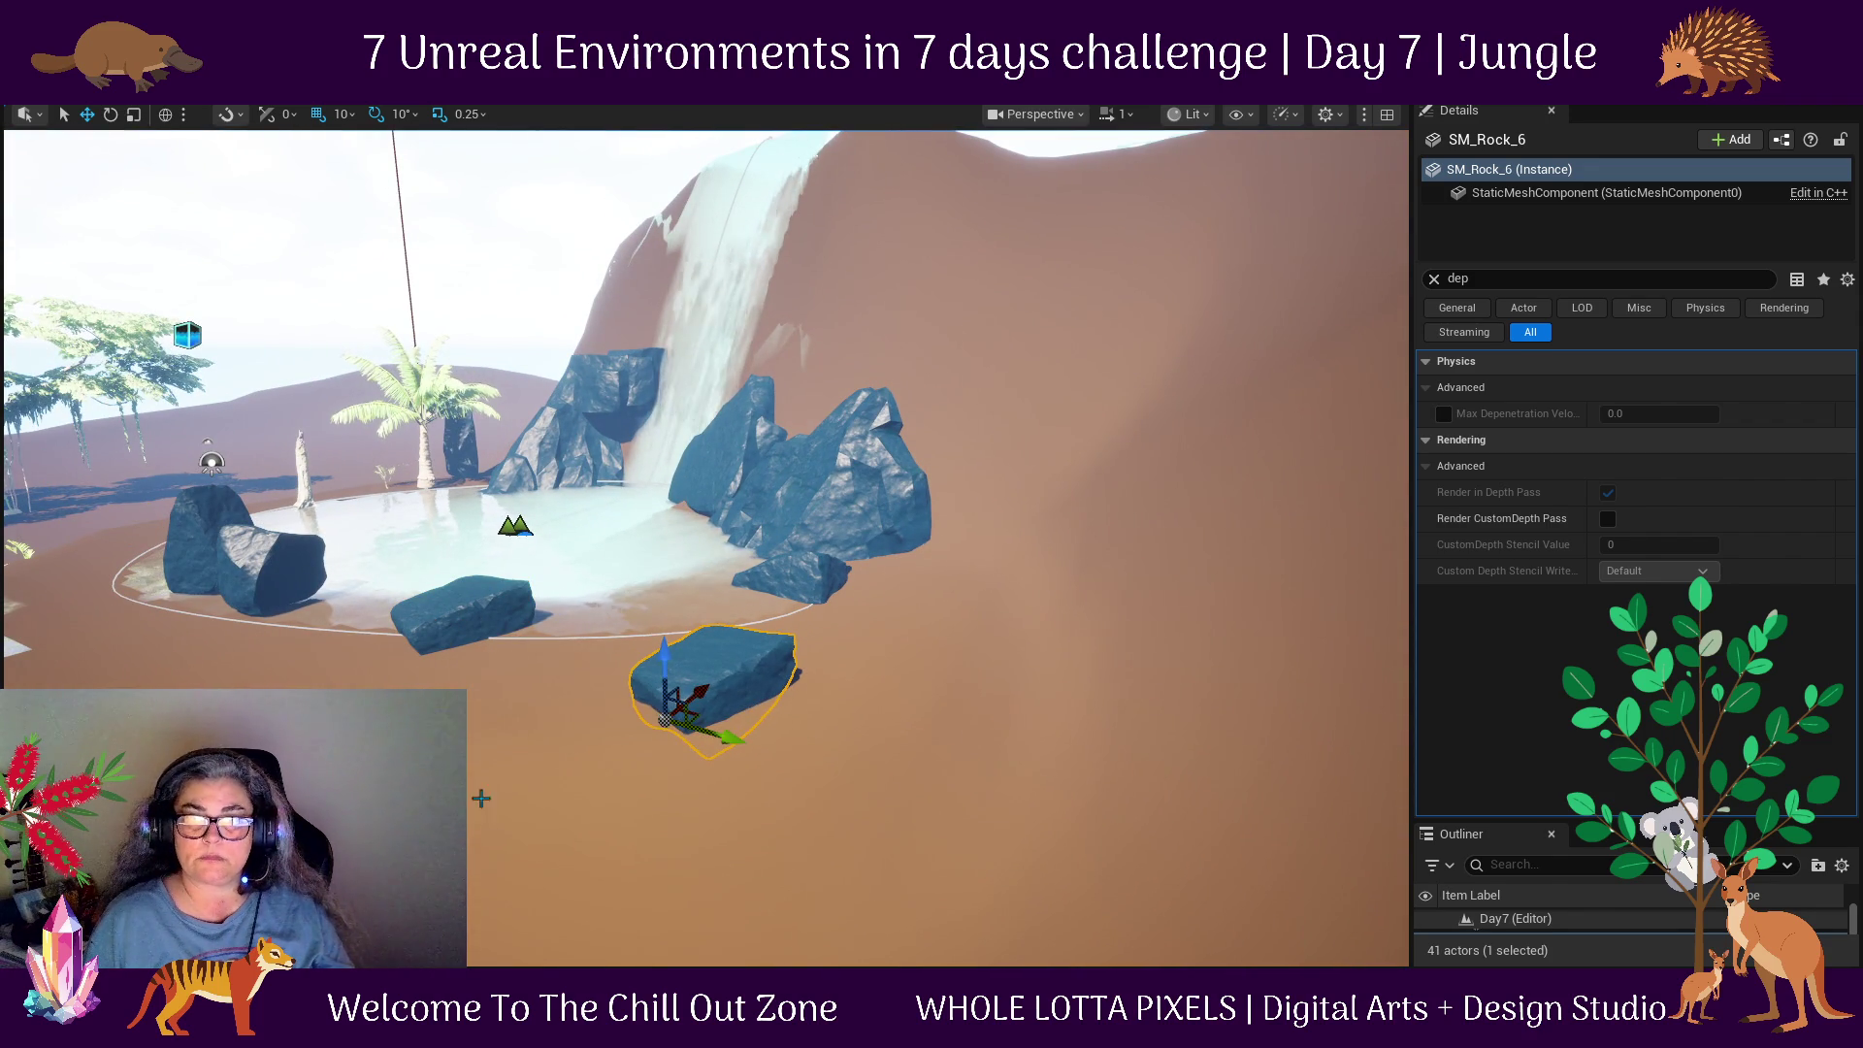
pyautogui.moveTo(728, 706); pyautogui.dragTo(743, 676)
pyautogui.moveTo(686, 733)
pyautogui.mouseDown()
pyautogui.moveTo(621, 660)
pyautogui.moveTo(621, 743)
pyautogui.moveTo(641, 737)
pyautogui.mouseUp()
pyautogui.moveTo(724, 586); pyautogui.dragTo(786, 699)
pyautogui.moveTo(659, 655); pyautogui.dragTo(683, 543)
pyautogui.moveTo(609, 755)
pyautogui.mouseDown()
pyautogui.moveTo(287, 219)
pyautogui.moveTo(257, 281)
pyautogui.mouseUp()
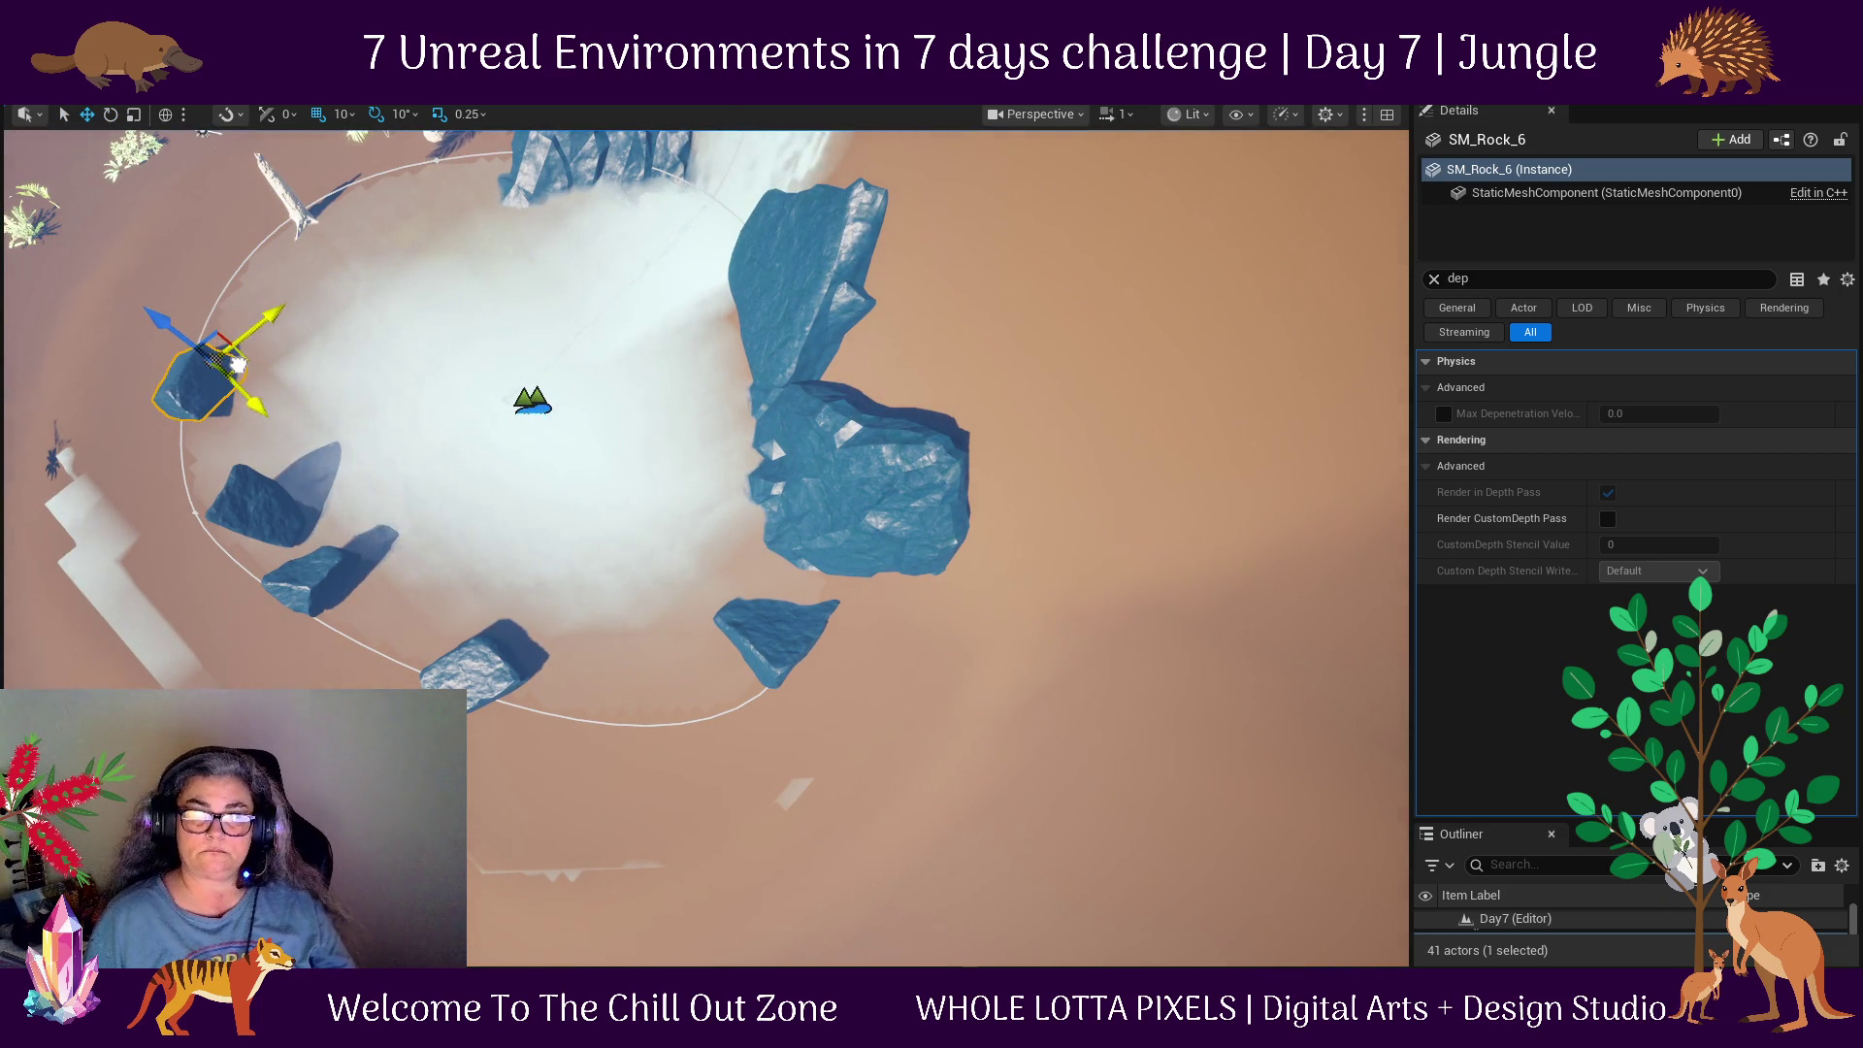
# Slide the front-left SM_Rock_5 along the pool edge and frame the copied rock.
pyautogui.moveTo(816, 701); pyautogui.dragTo(486, 633)
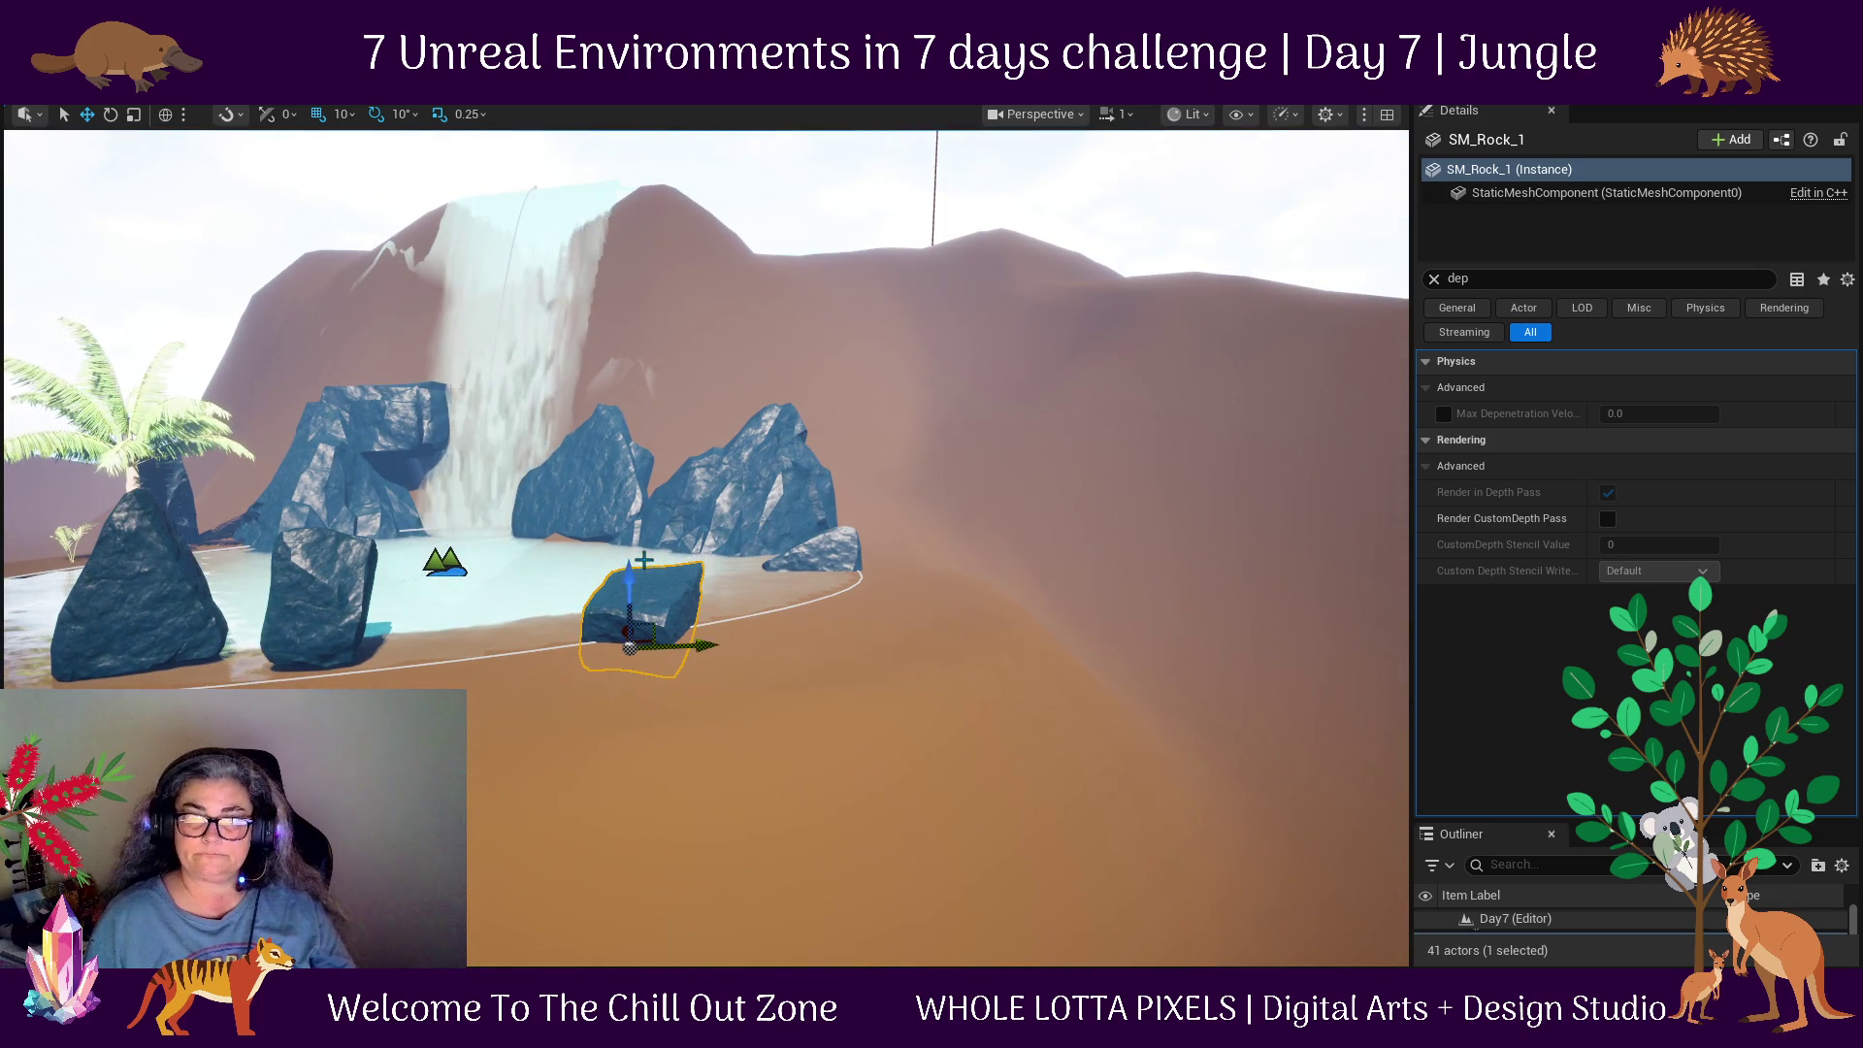
pyautogui.click(645, 588)
pyautogui.click(320, 613)
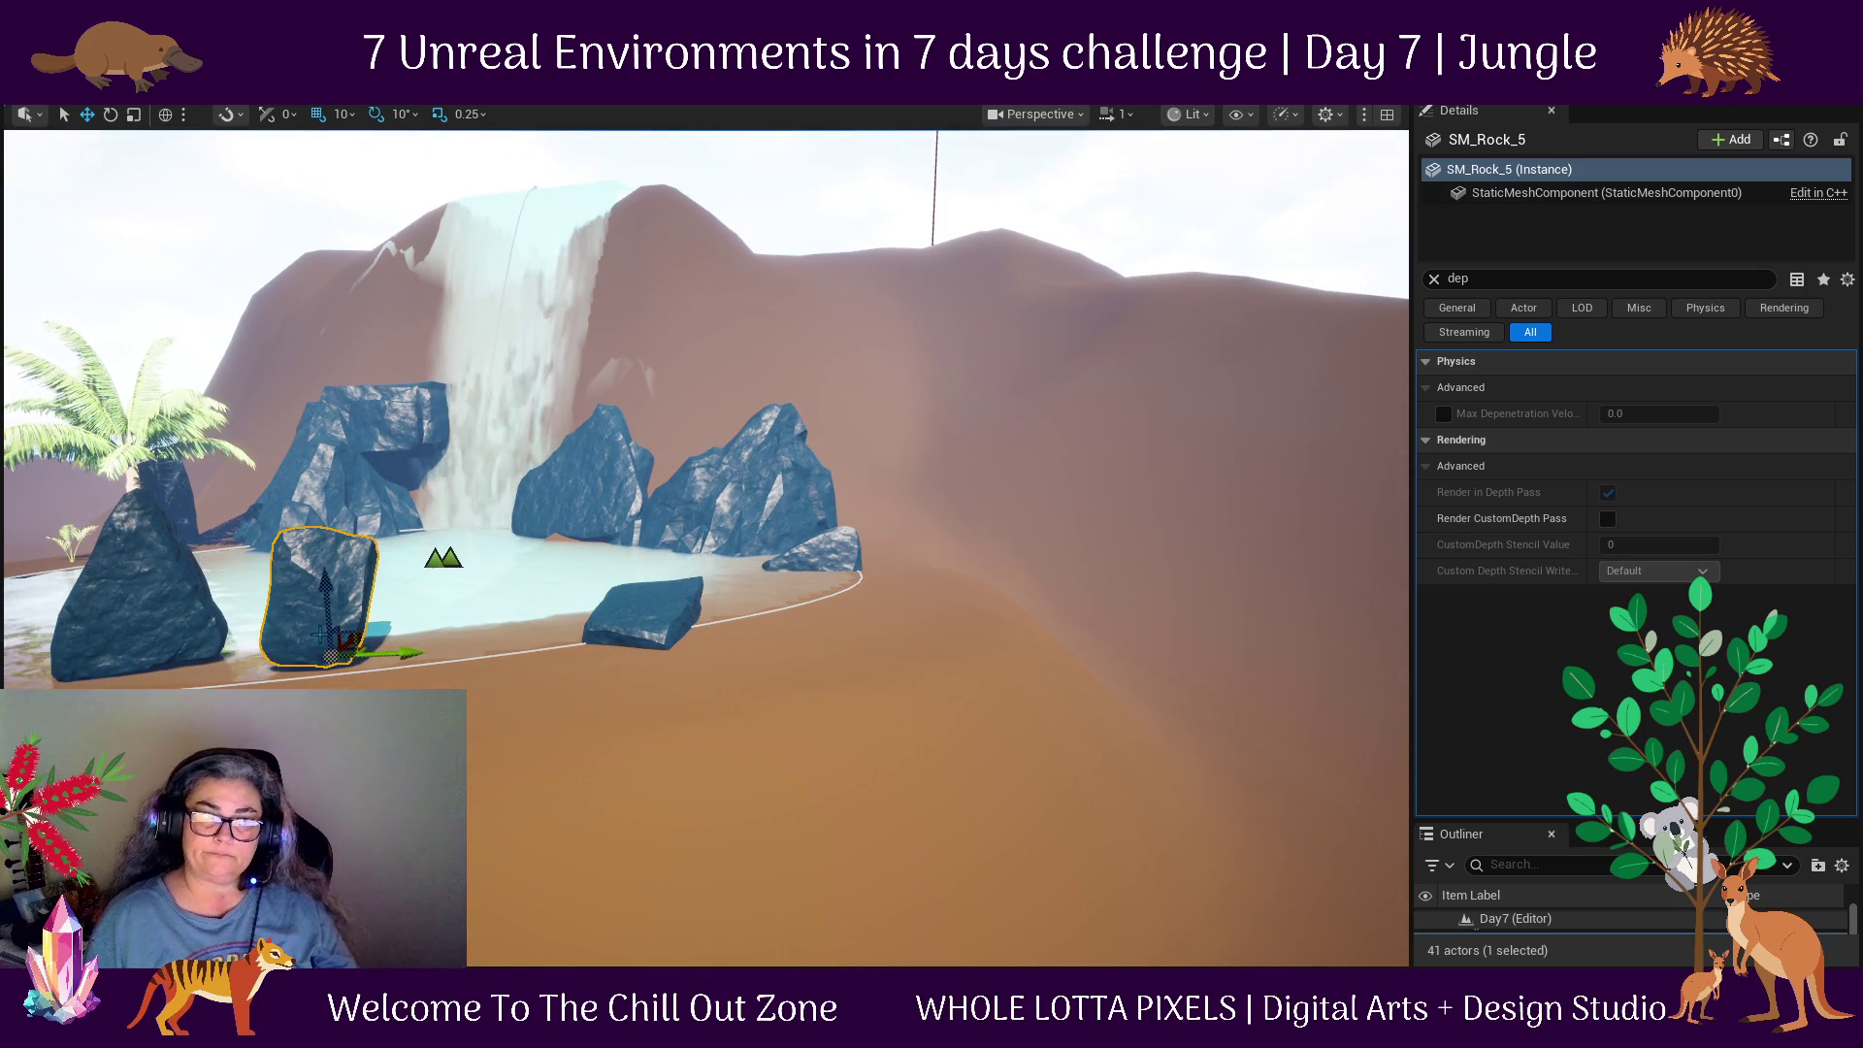
pyautogui.moveTo(398, 679)
pyautogui.mouseDown()
pyautogui.moveTo(563, 706)
pyautogui.moveTo(823, 672)
pyautogui.moveTo(821, 634)
pyautogui.mouseUp()
pyautogui.moveTo(440, 698); pyautogui.dragTo(655, 699)
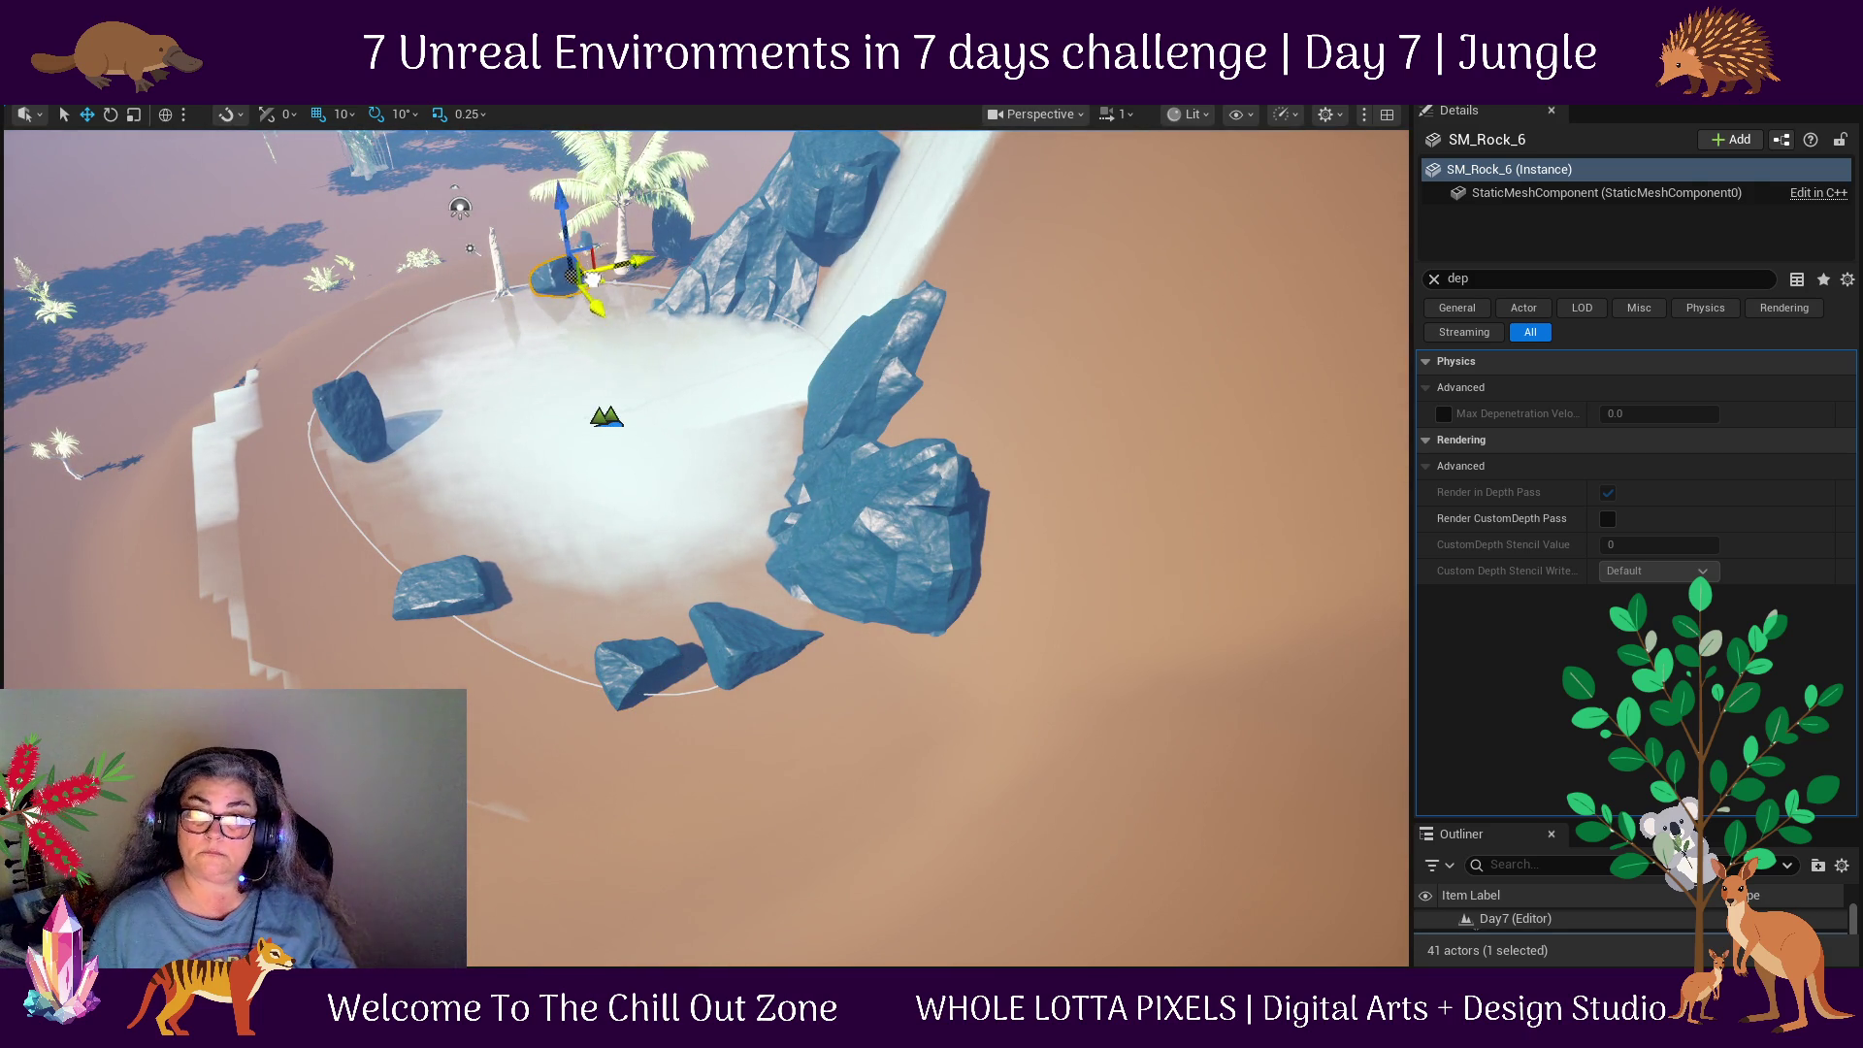
pyautogui.press('f')
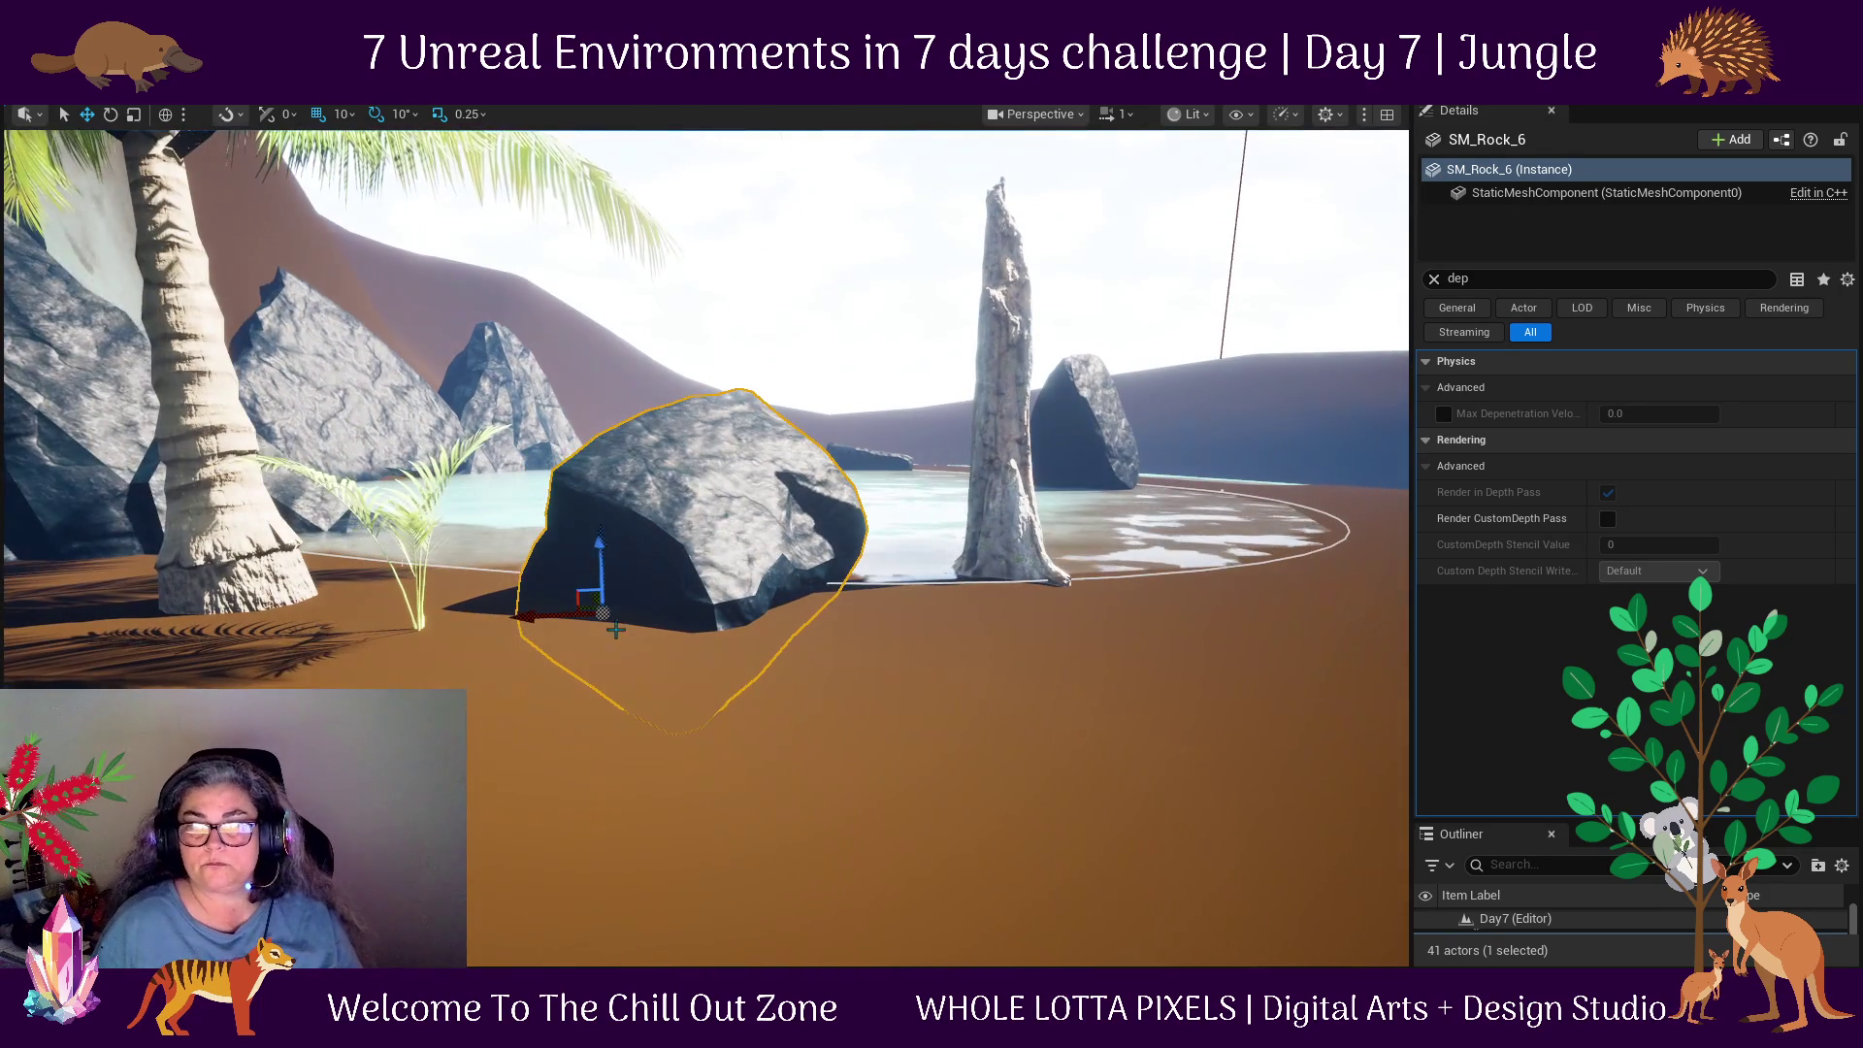
# Tilt SM_Rock_6 flatter and push it against the pool edge near the palm.
pyautogui.press('e')
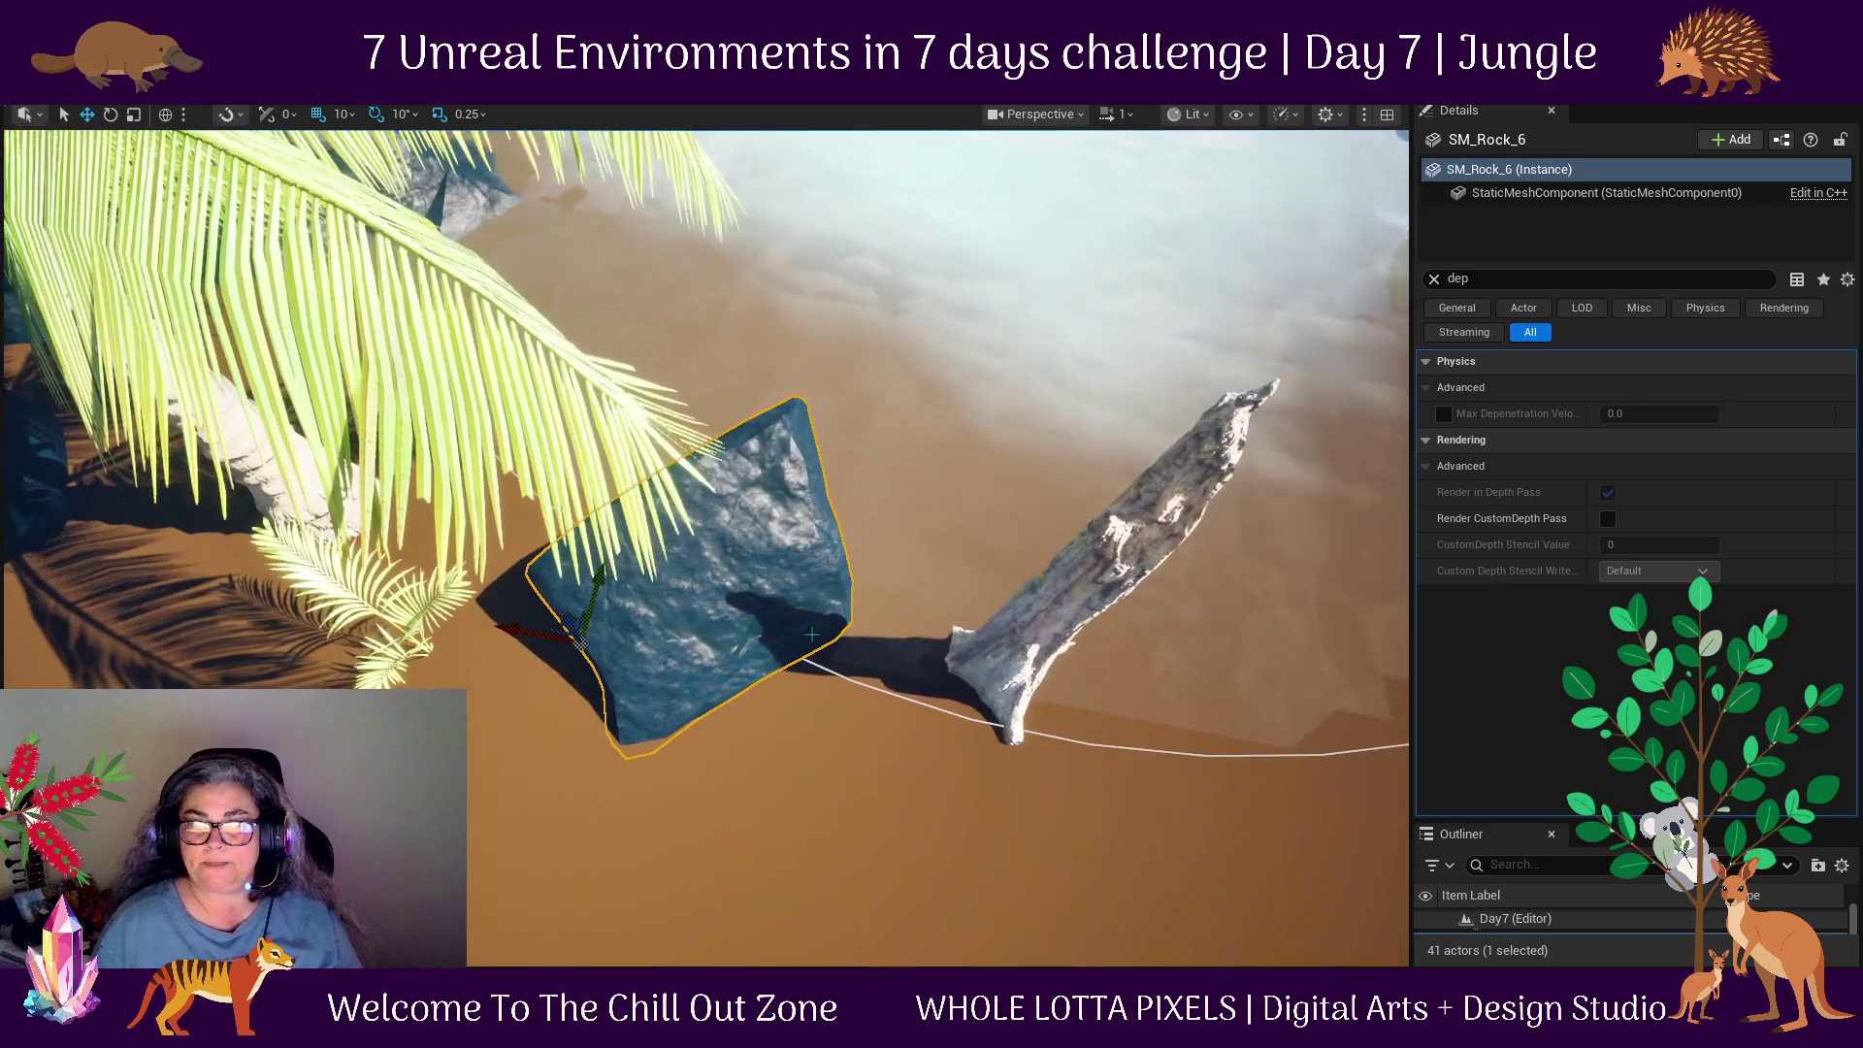
pyautogui.moveTo(710, 697); pyautogui.dragTo(743, 619)
pyautogui.press('w')
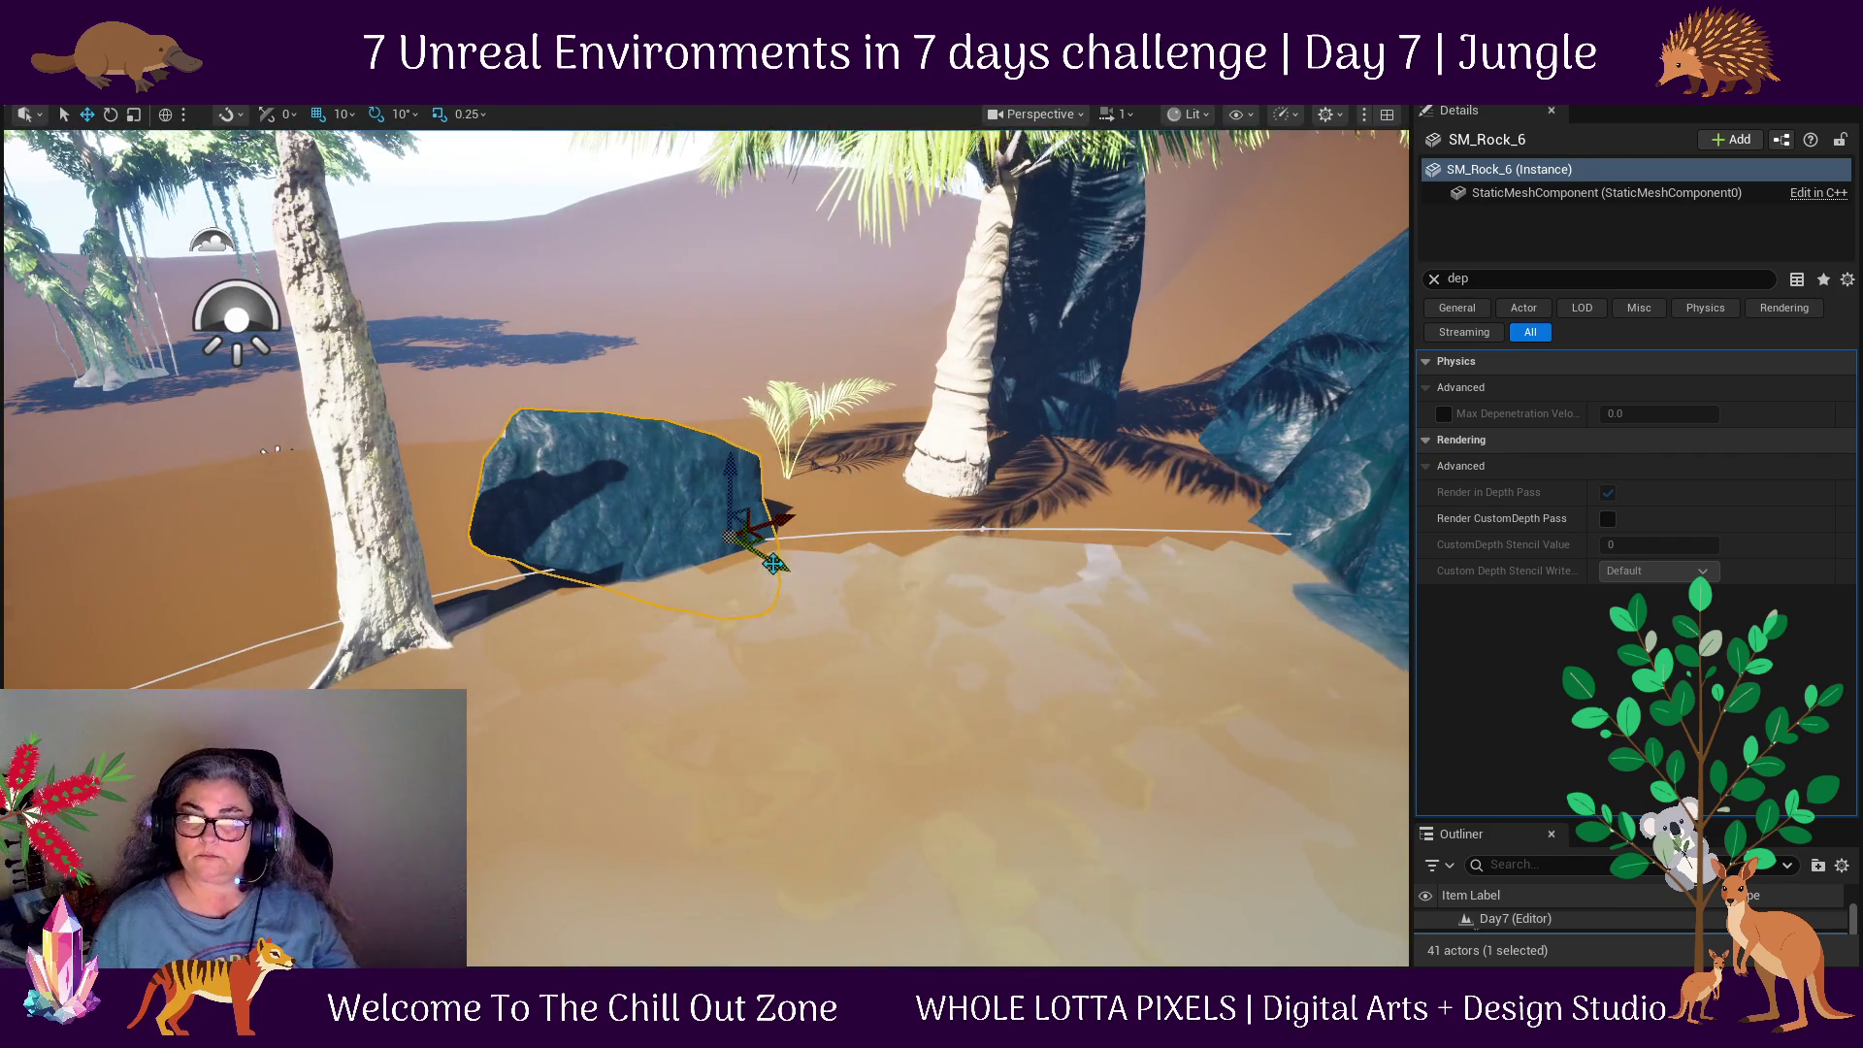
pyautogui.moveTo(773, 564)
pyautogui.mouseDown()
pyautogui.moveTo(1049, 624)
pyautogui.moveTo(912, 567)
pyautogui.mouseUp()
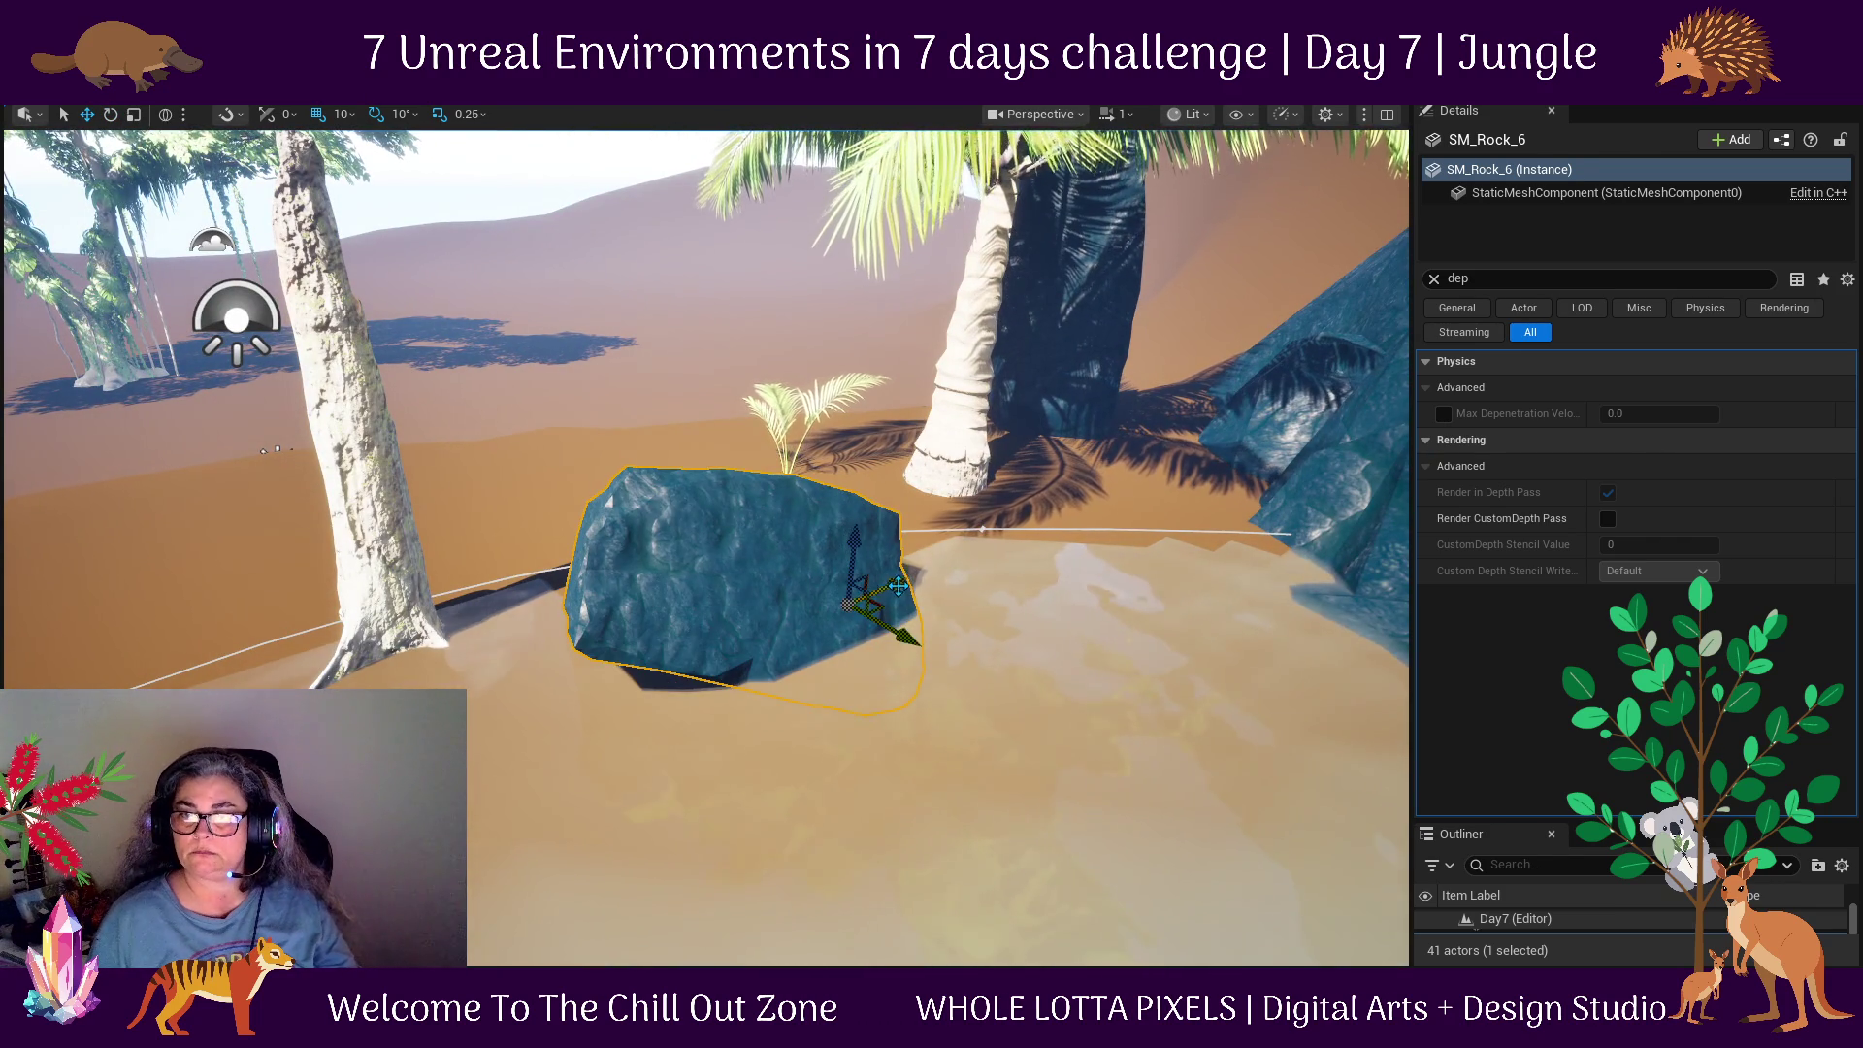
pyautogui.moveTo(978, 660)
pyautogui.mouseDown()
pyautogui.moveTo(1028, 621)
pyautogui.moveTo(1326, 697)
pyautogui.moveTo(1252, 630)
pyautogui.mouseUp()
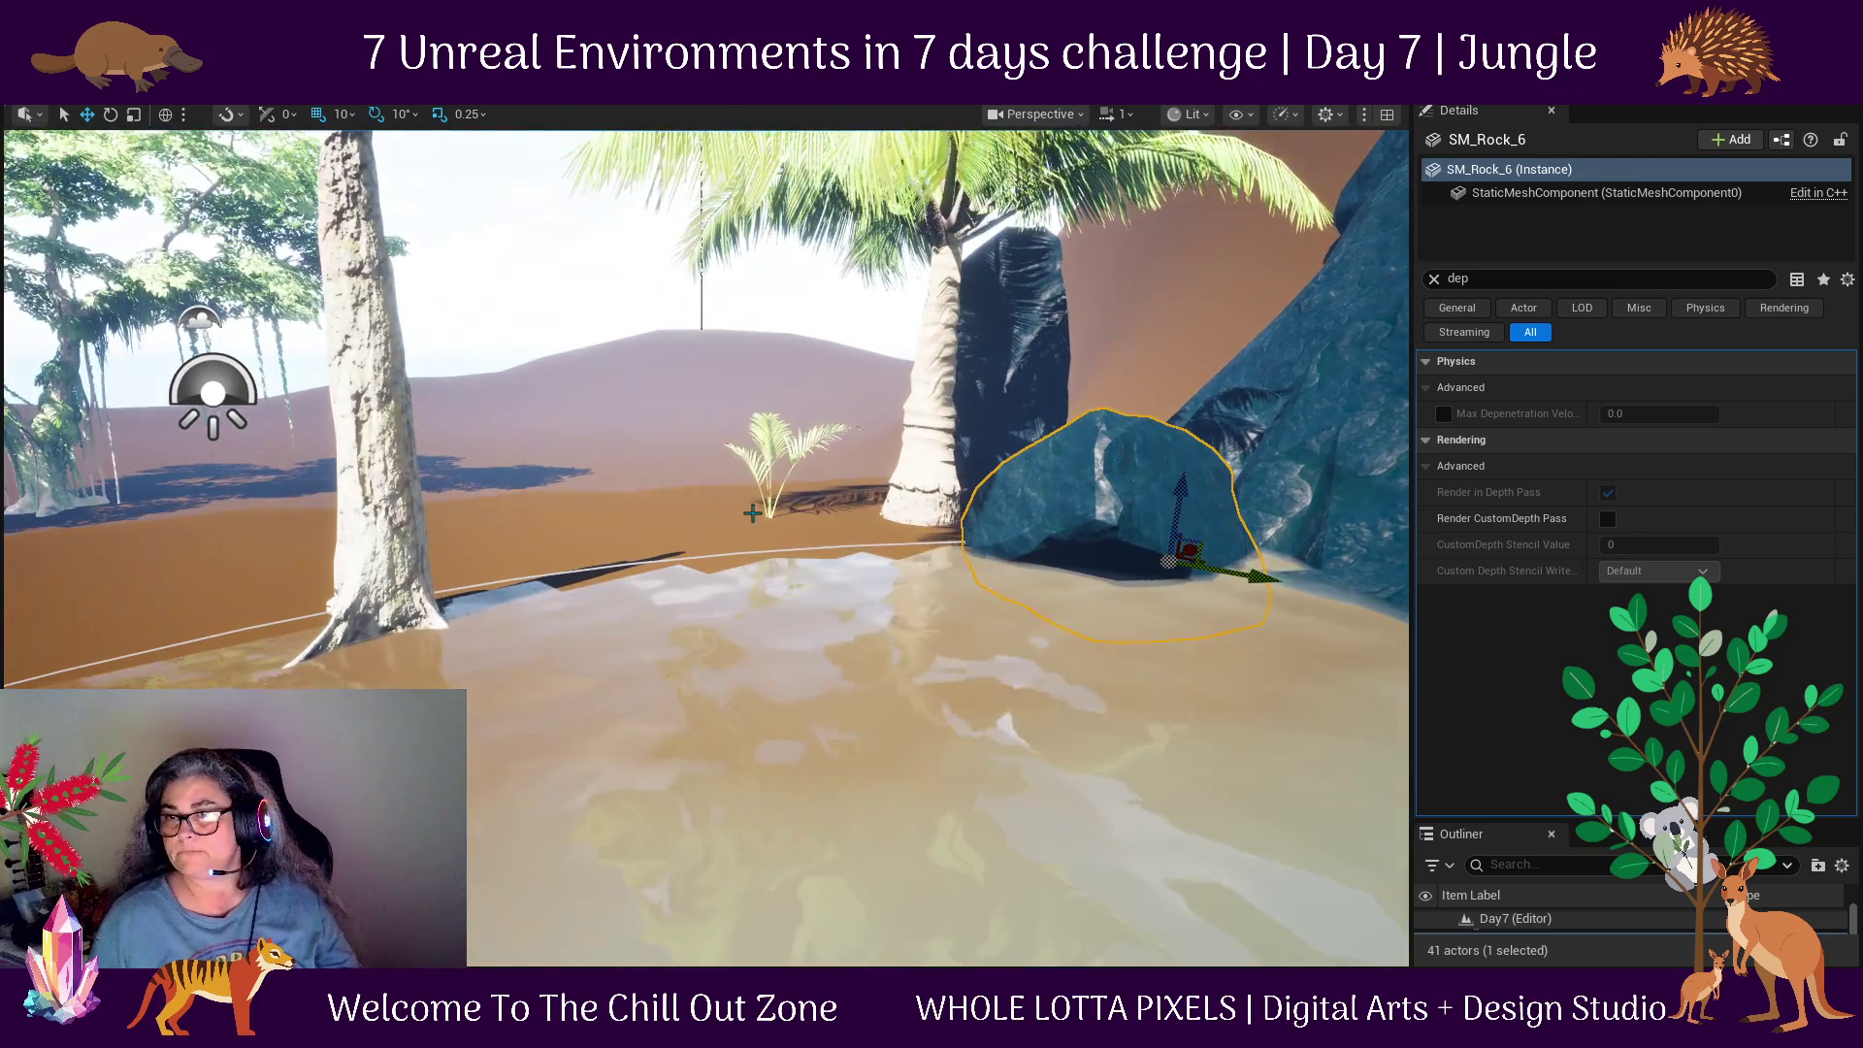
# Select the dead trunk beside the pool.
pyautogui.click(772, 464)
pyautogui.moveTo(310, 471); pyautogui.dragTo(544, 543)
pyautogui.click(611, 582)
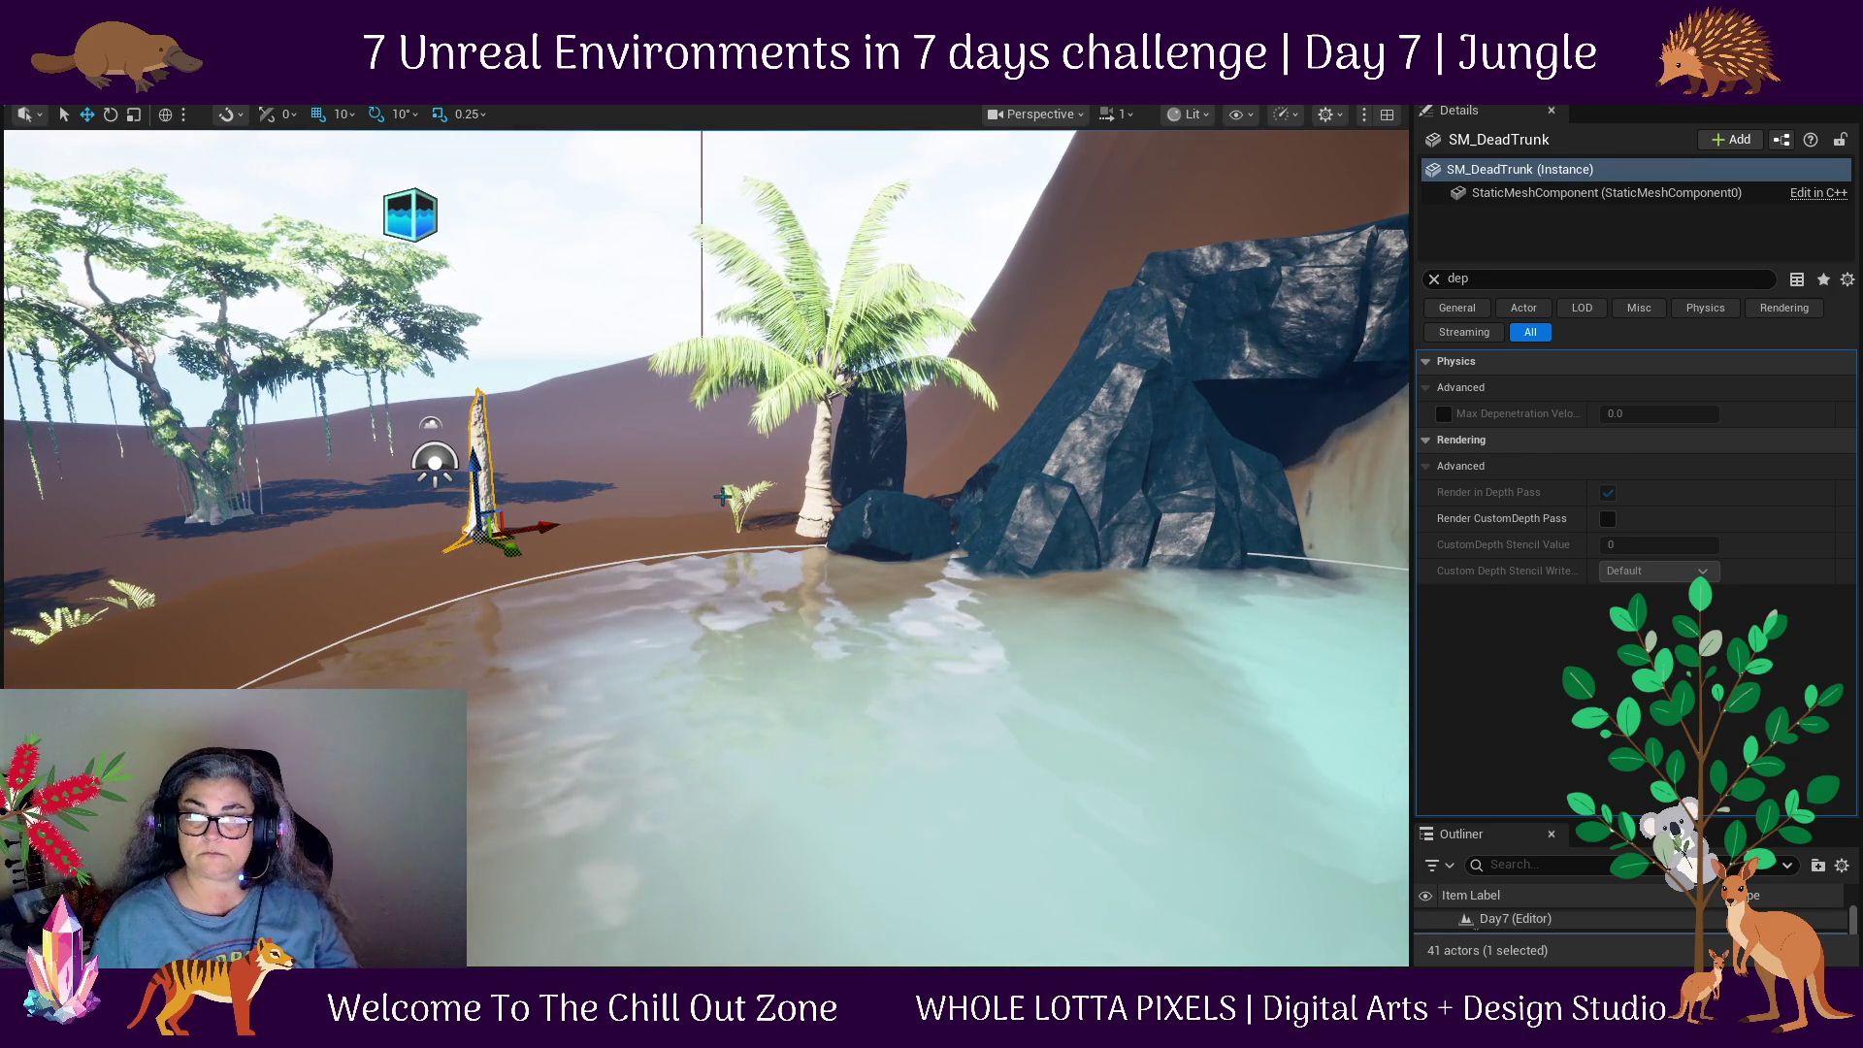
# Move the small fern beside the palm trunk.
pyautogui.click(727, 498)
pyautogui.click(733, 500)
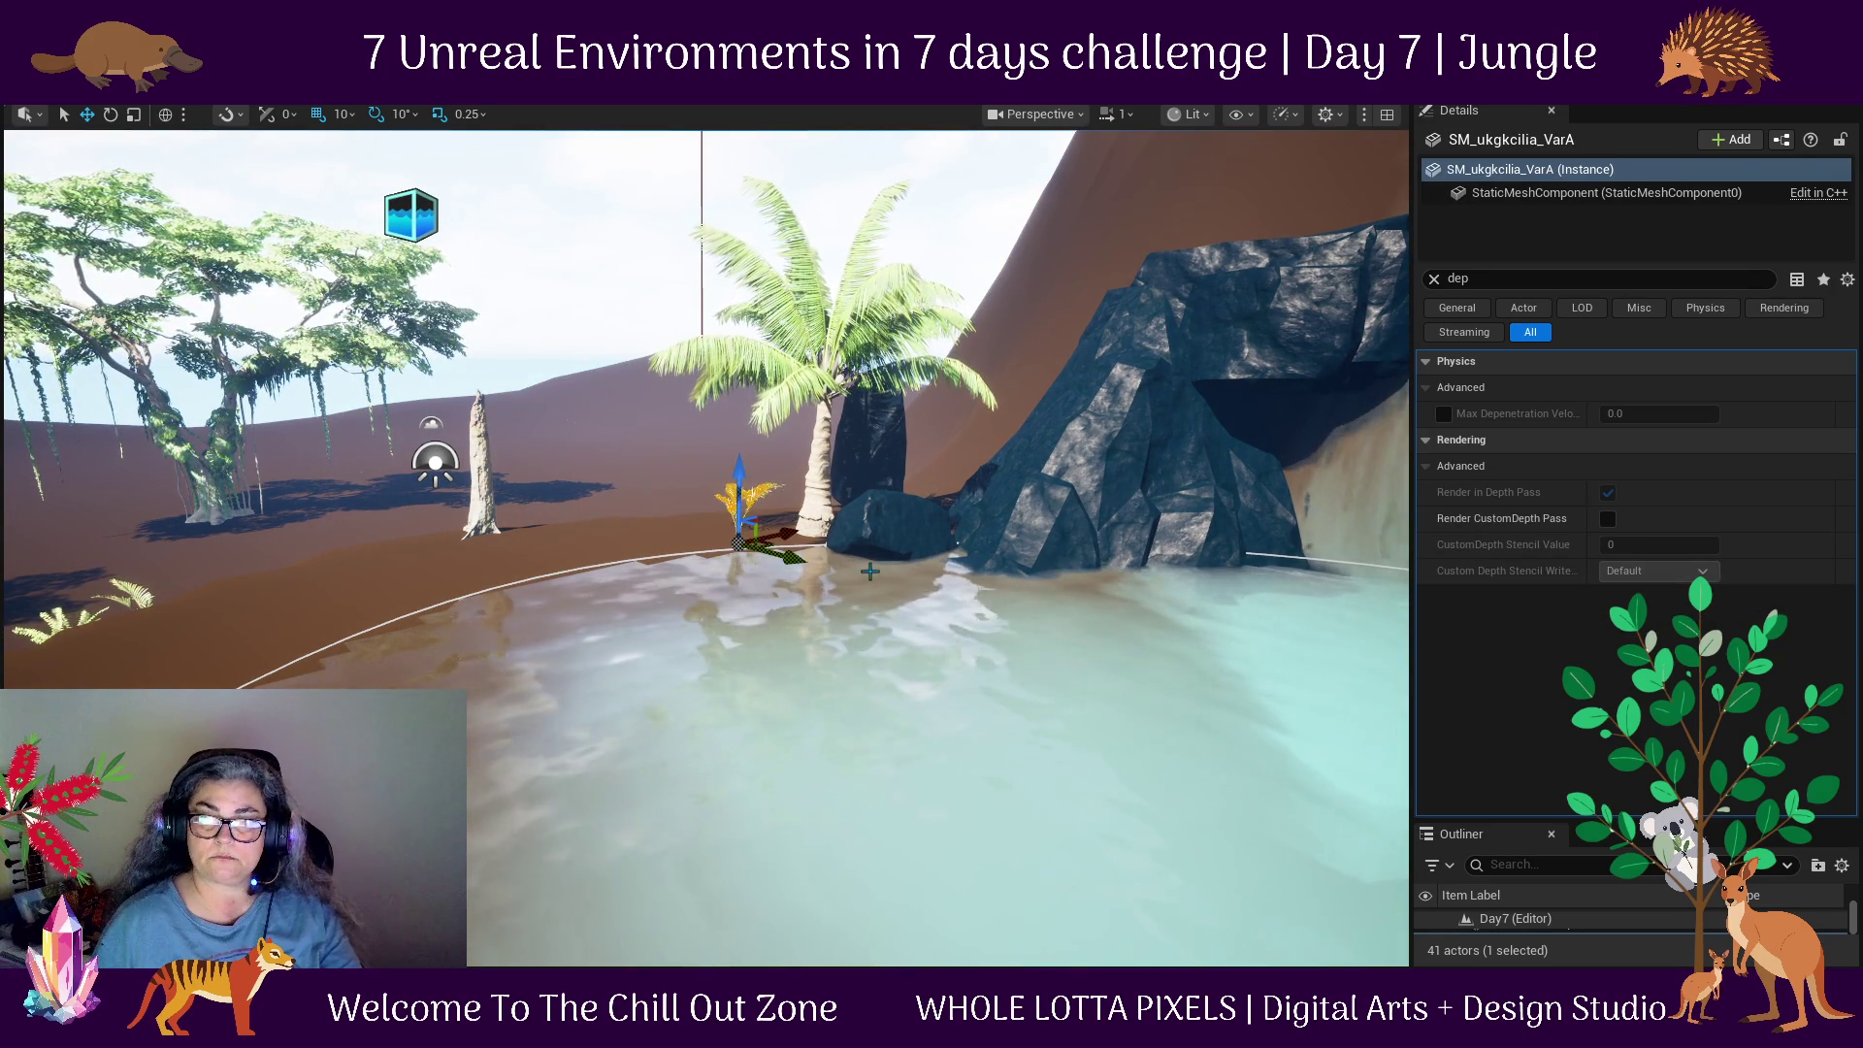
pyautogui.moveTo(623, 538); pyautogui.dragTo(631, 563)
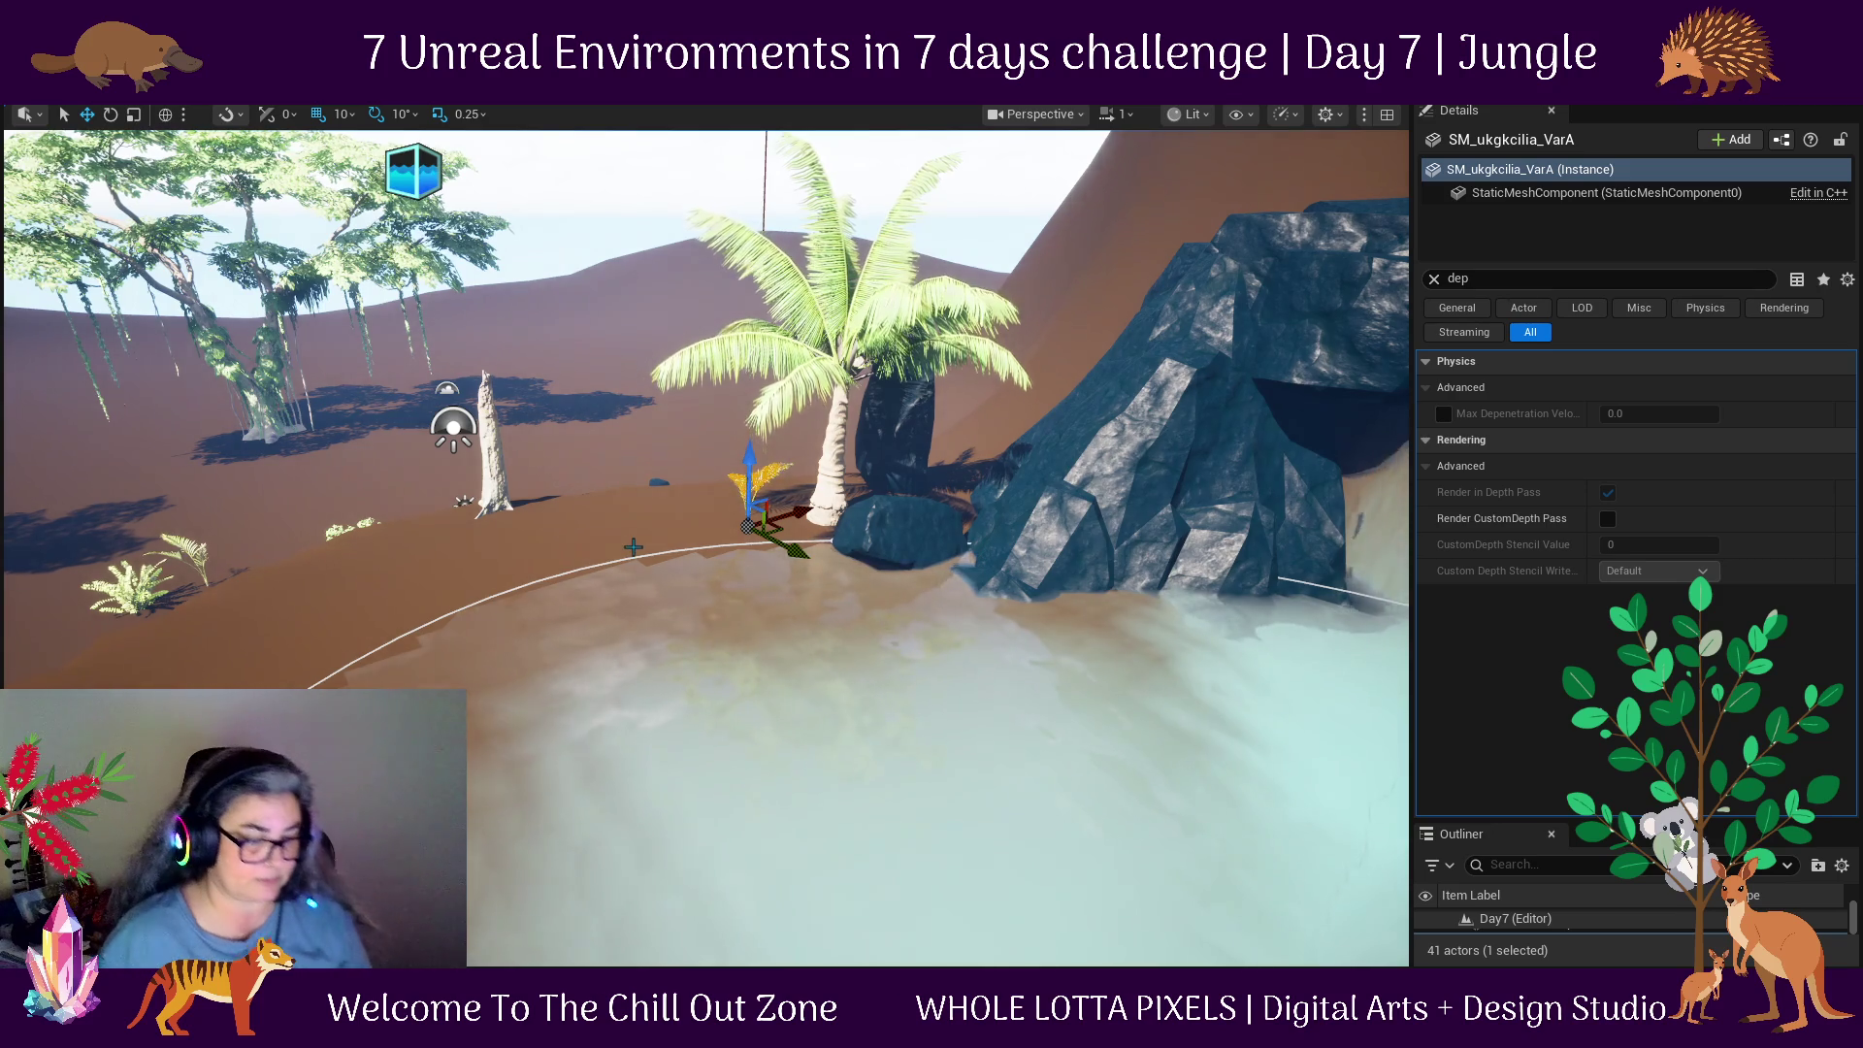
pyautogui.scroll(10, 622, 535)
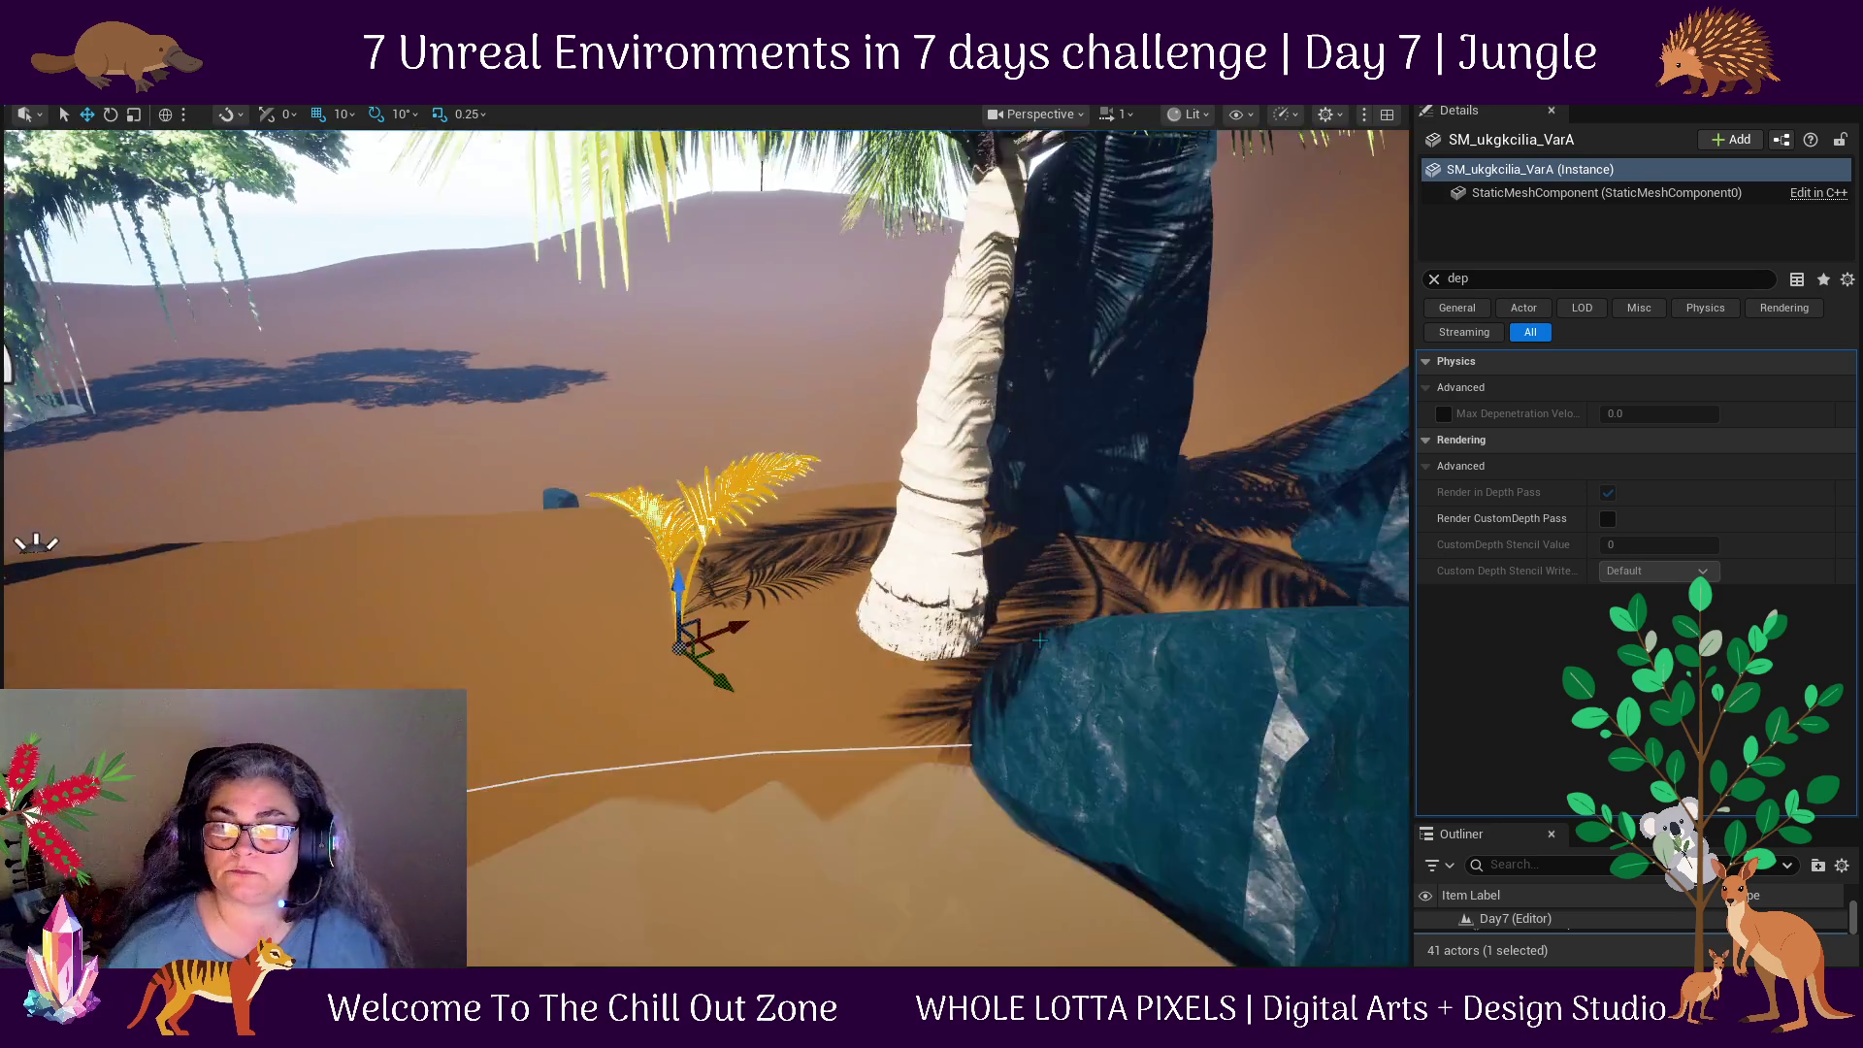
pyautogui.moveTo(1040, 640)
pyautogui.mouseDown()
pyautogui.moveTo(612, 673)
pyautogui.moveTo(589, 598)
pyautogui.mouseUp()
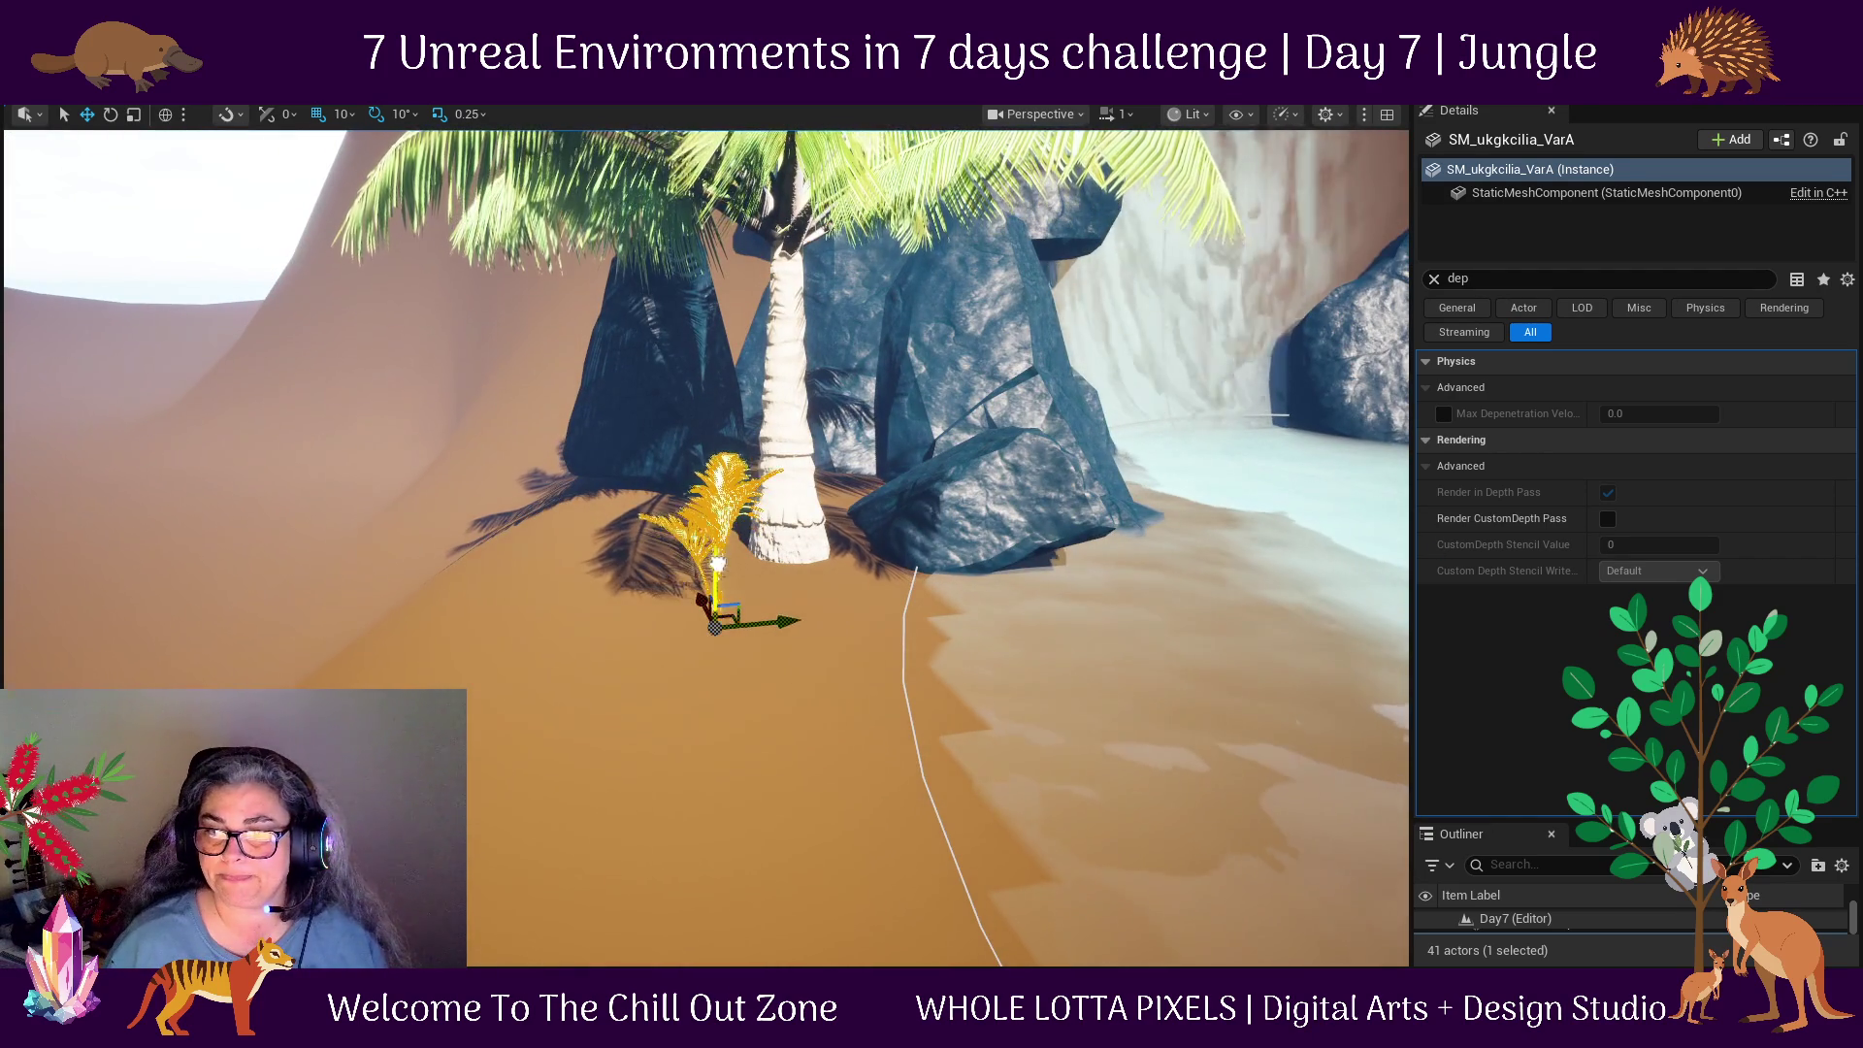
pyautogui.moveTo(774, 607); pyautogui.dragTo(867, 614)
pyautogui.moveTo(724, 749)
pyautogui.mouseDown()
pyautogui.moveTo(631, 742)
pyautogui.moveTo(1203, 686)
pyautogui.mouseUp()
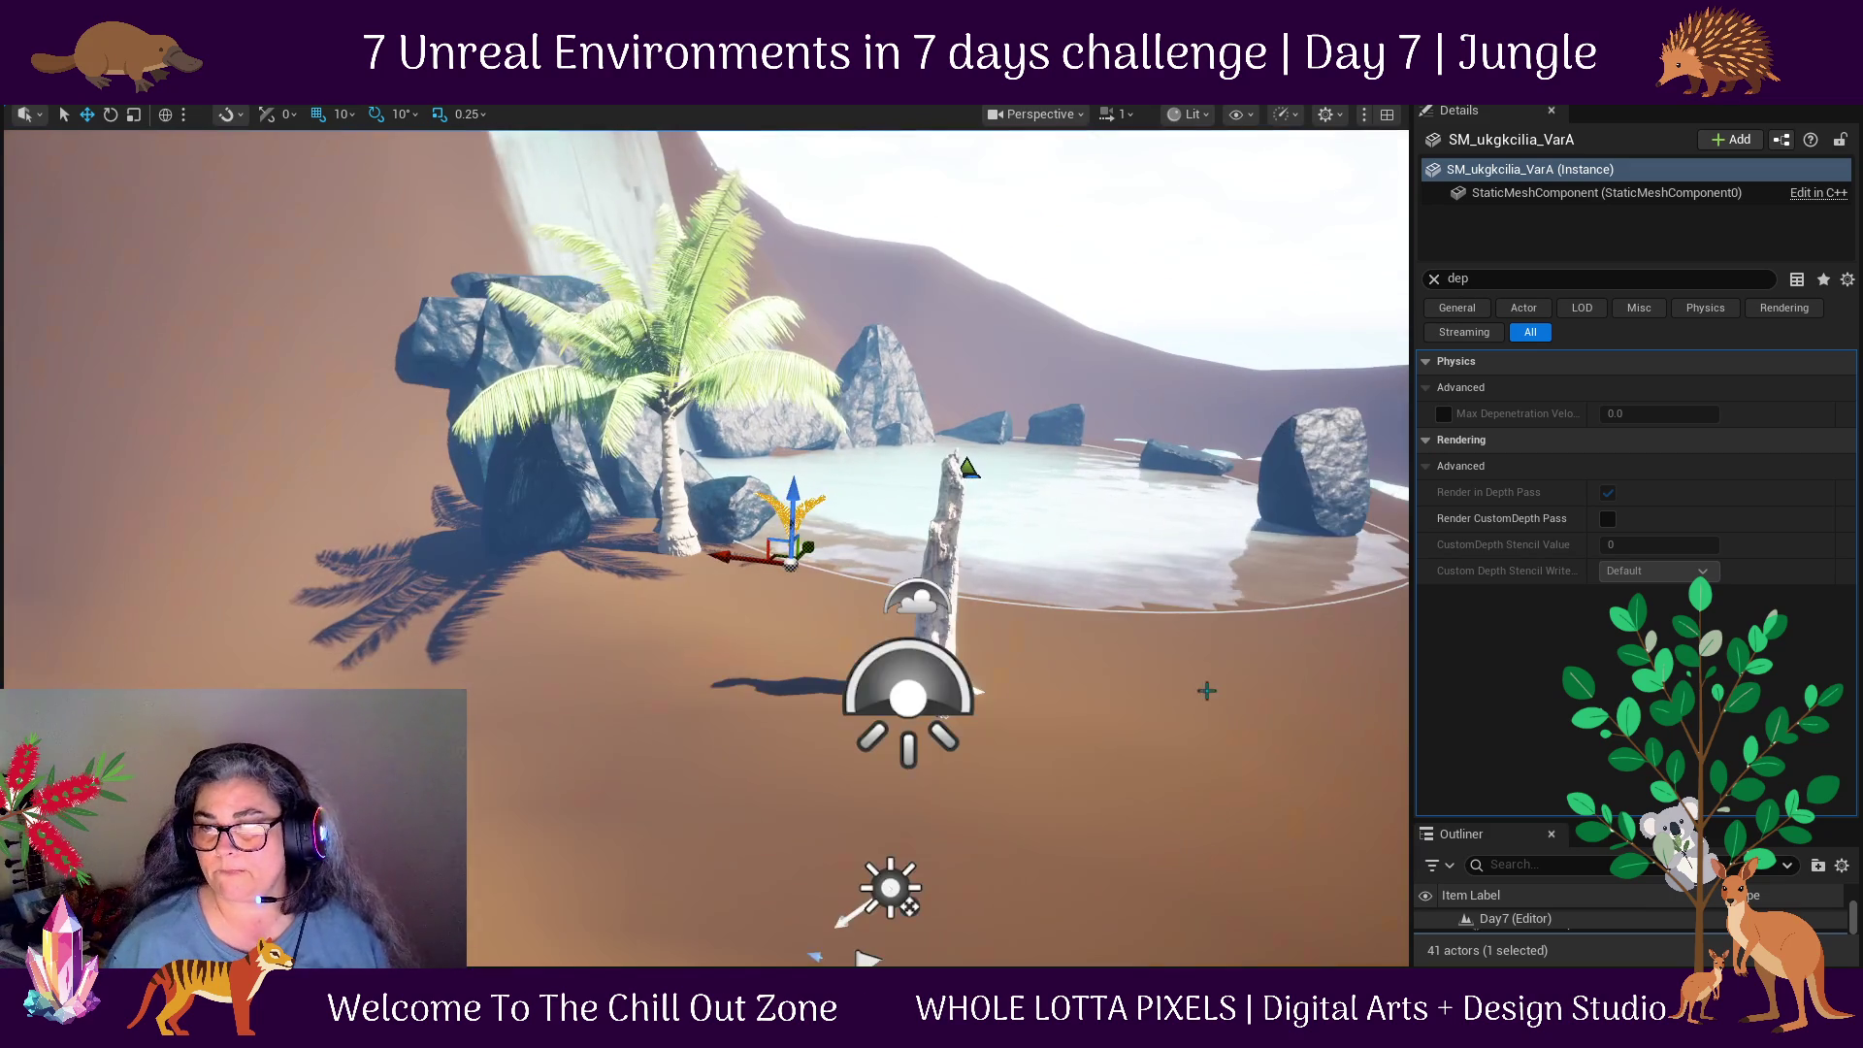
pyautogui.moveTo(1219, 777)
pyautogui.mouseDown()
pyautogui.moveTo(1067, 873)
pyautogui.moveTo(543, 629)
pyautogui.mouseUp()
pyautogui.click(91, 637)
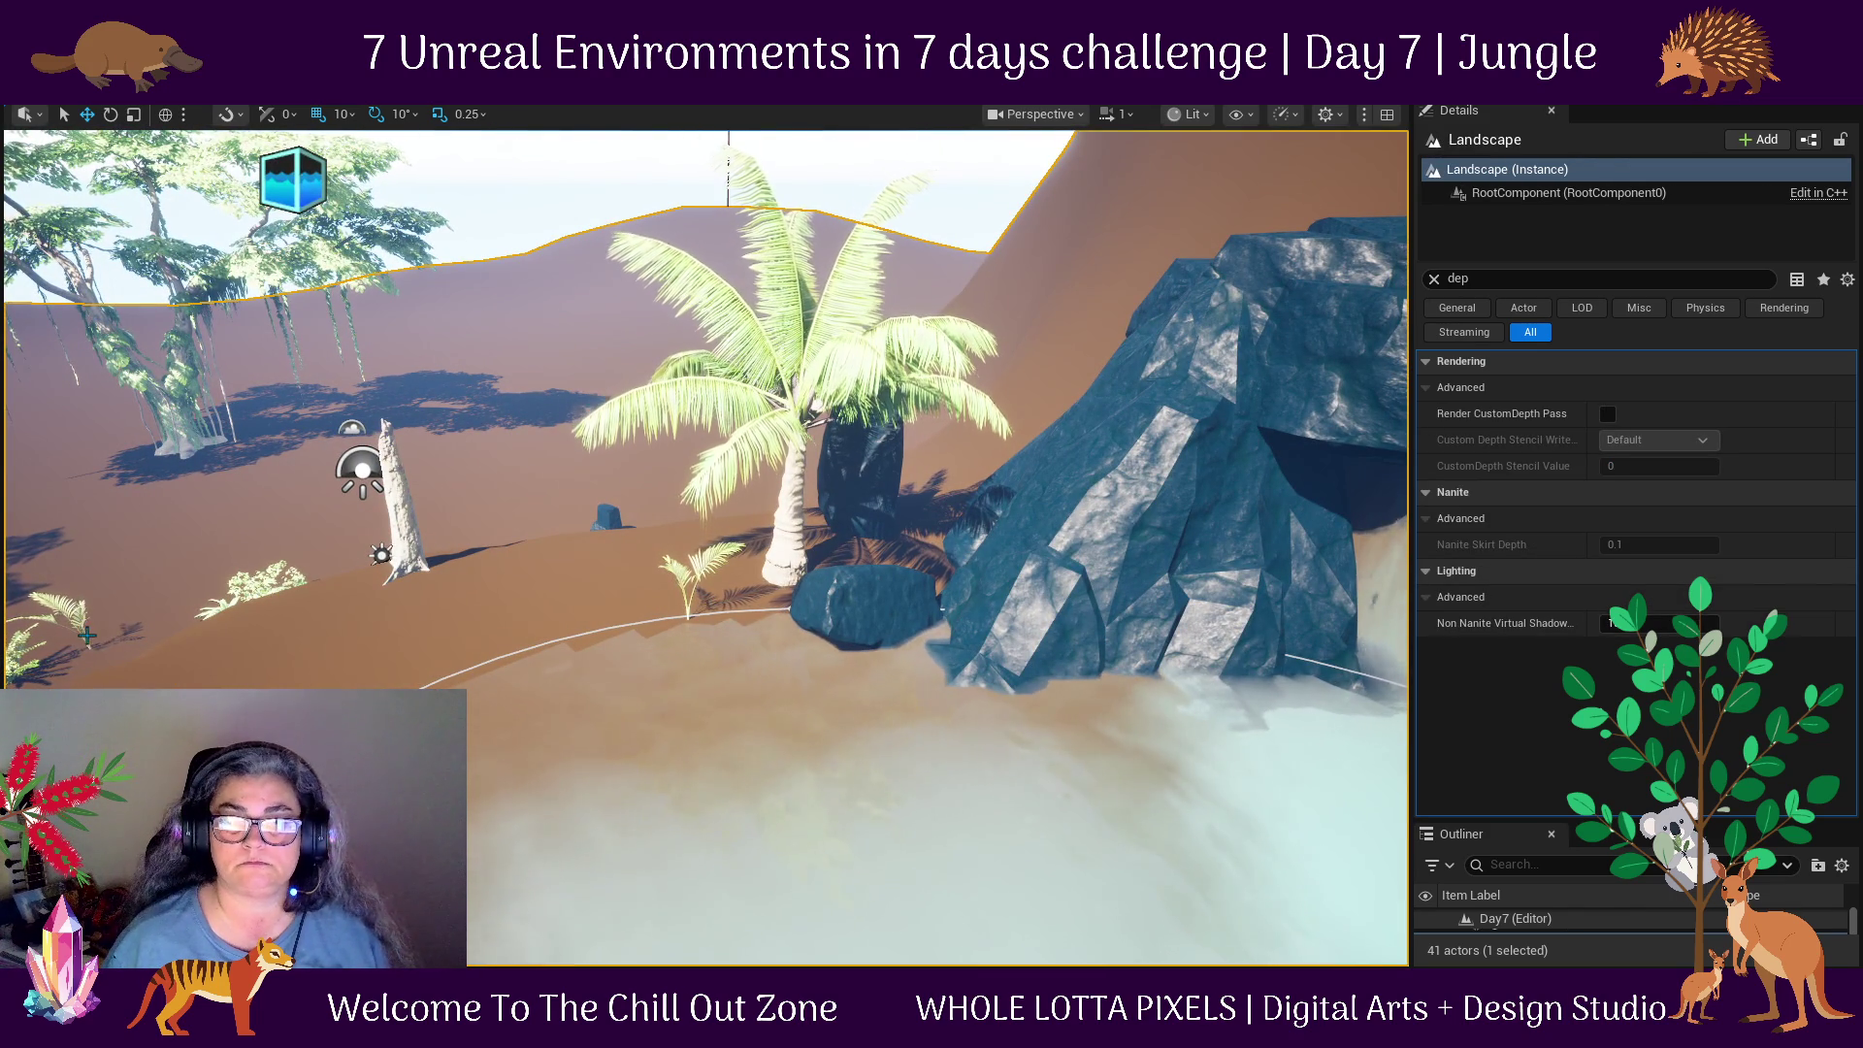
# Move the yellow far-left fern beside the dead tree and down to the shoreline.
pyautogui.click(86, 645)
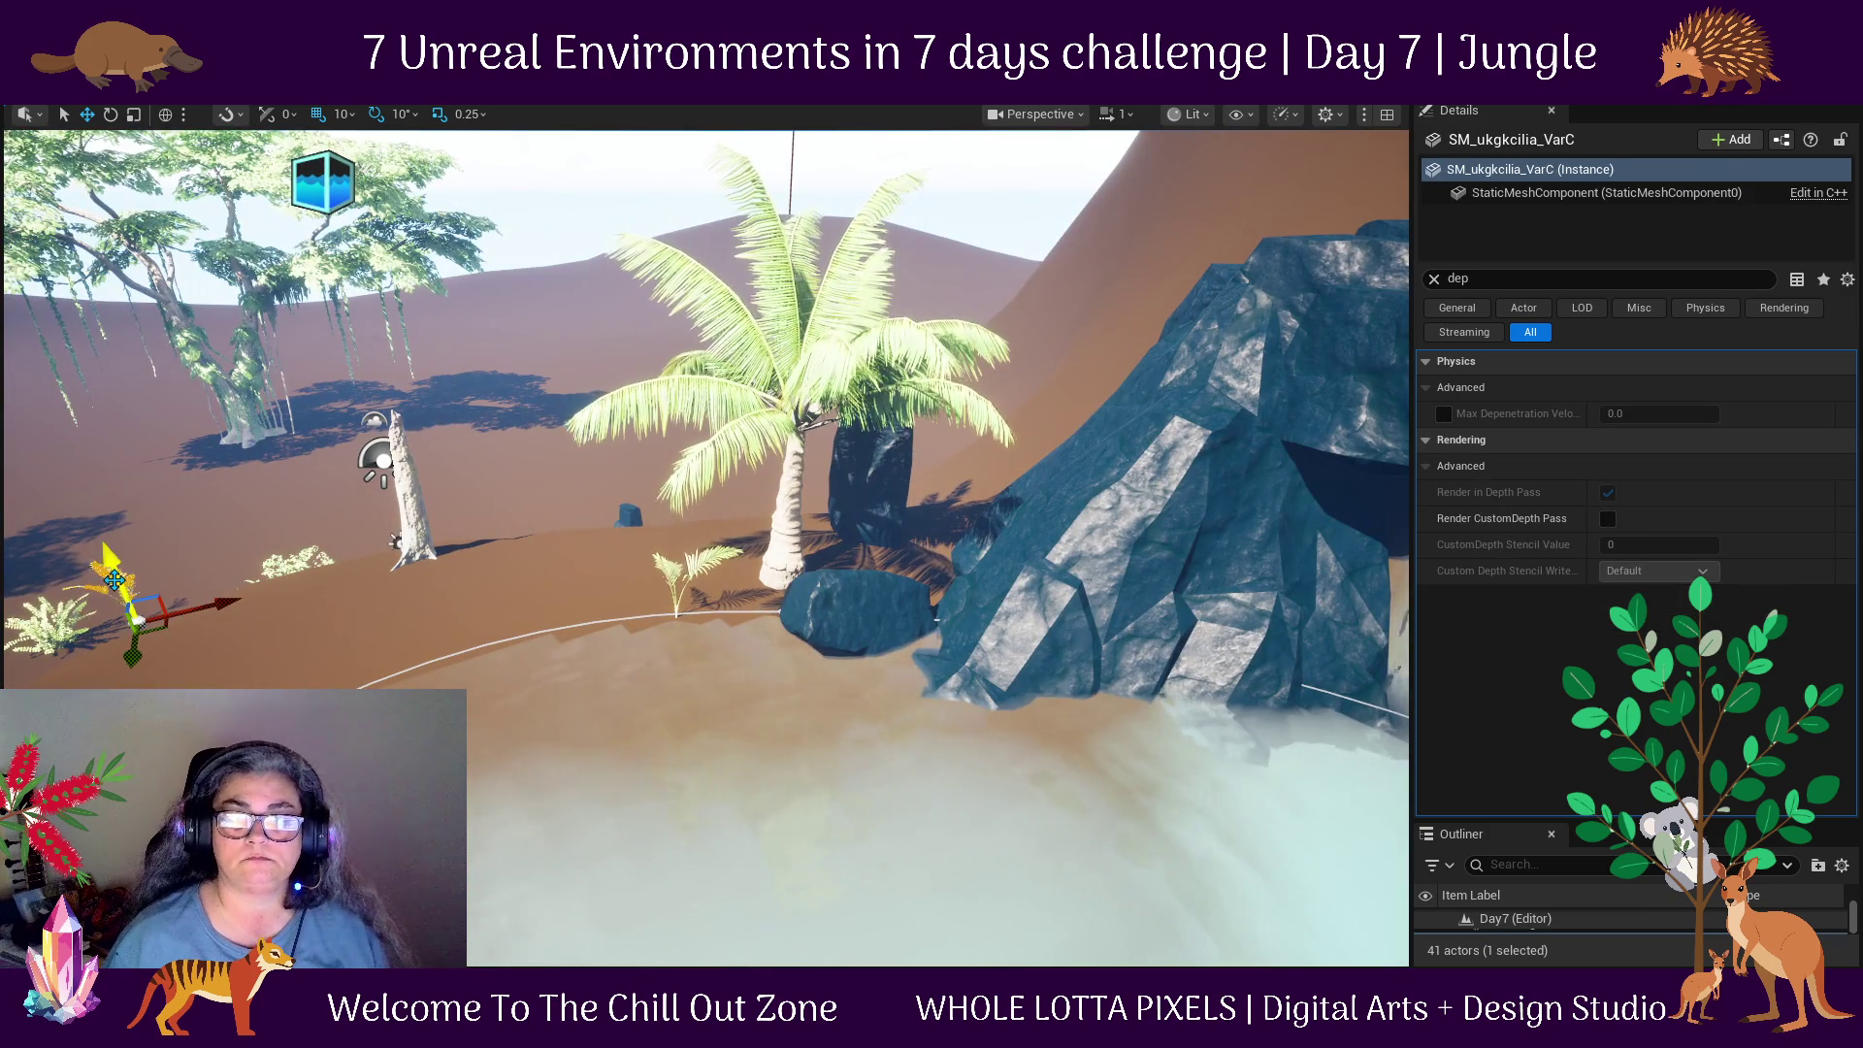
pyautogui.keyDown('ctrl'); pyautogui.click(45, 617); pyautogui.keyUp('ctrl')
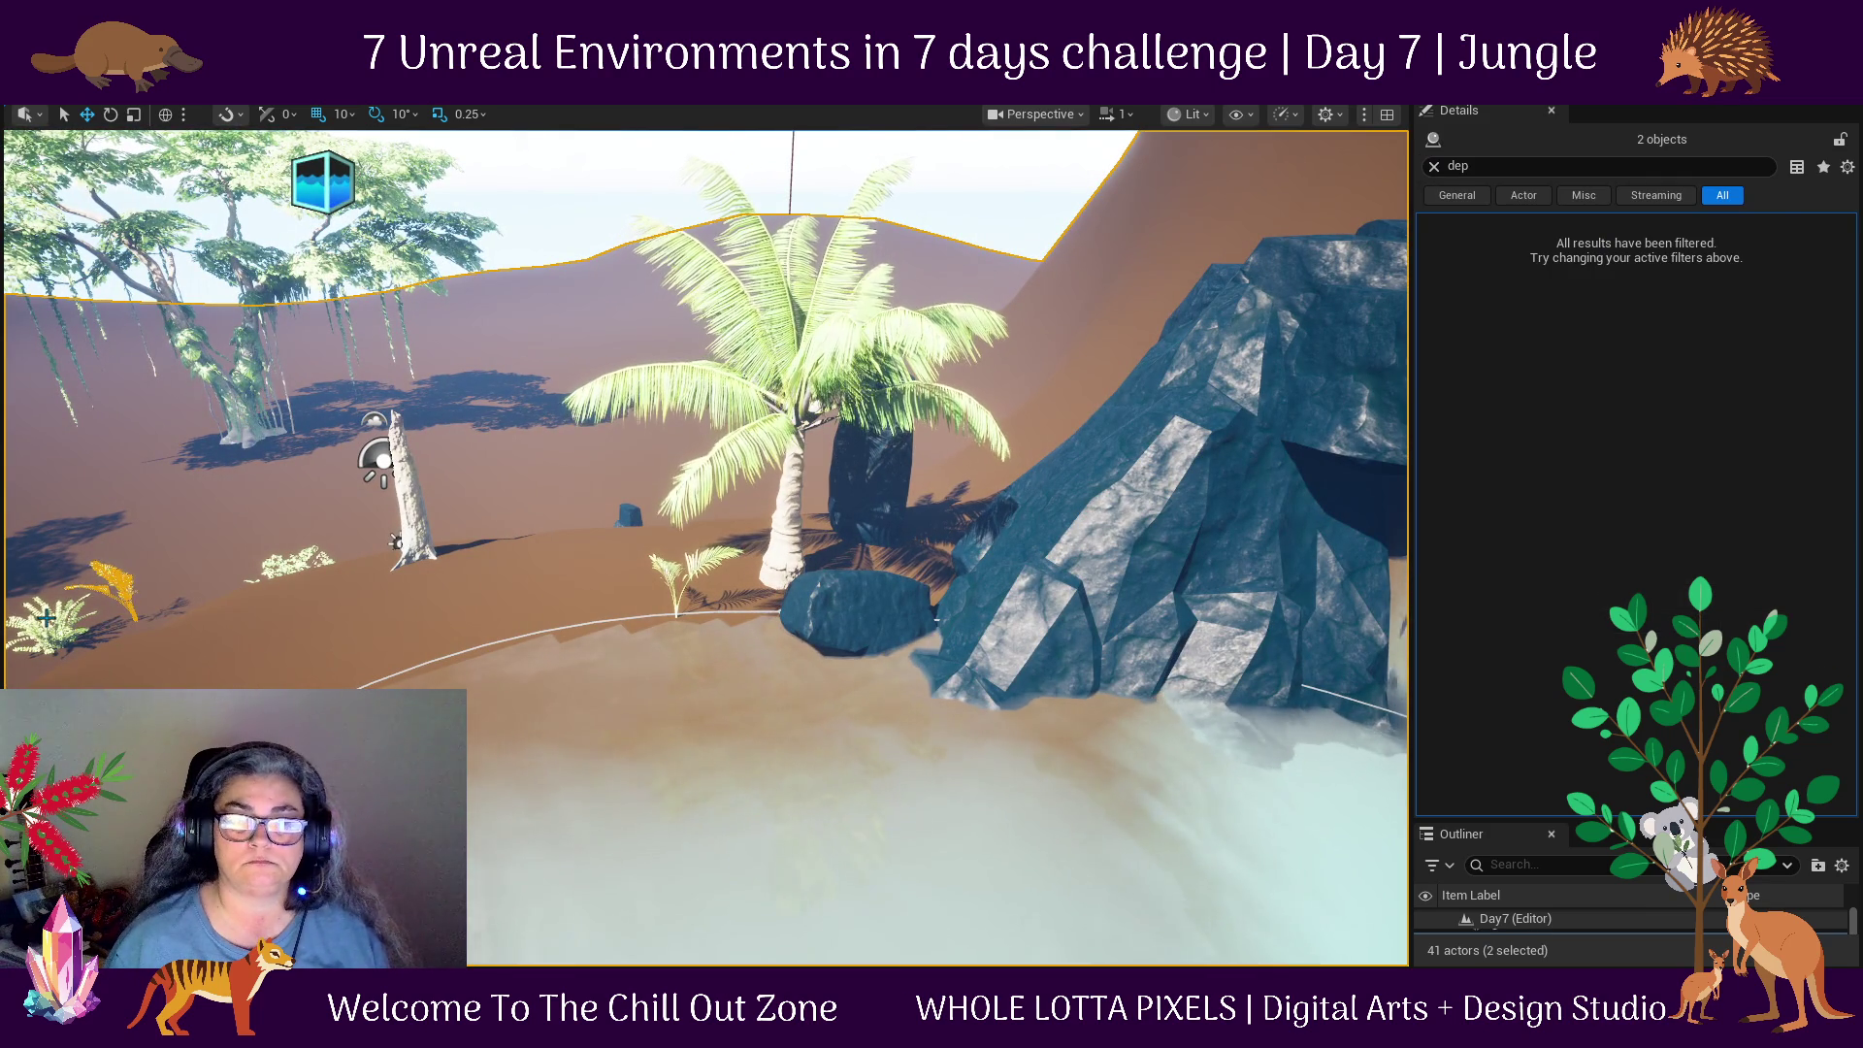
pyautogui.hotkey('ctrl', 'z')
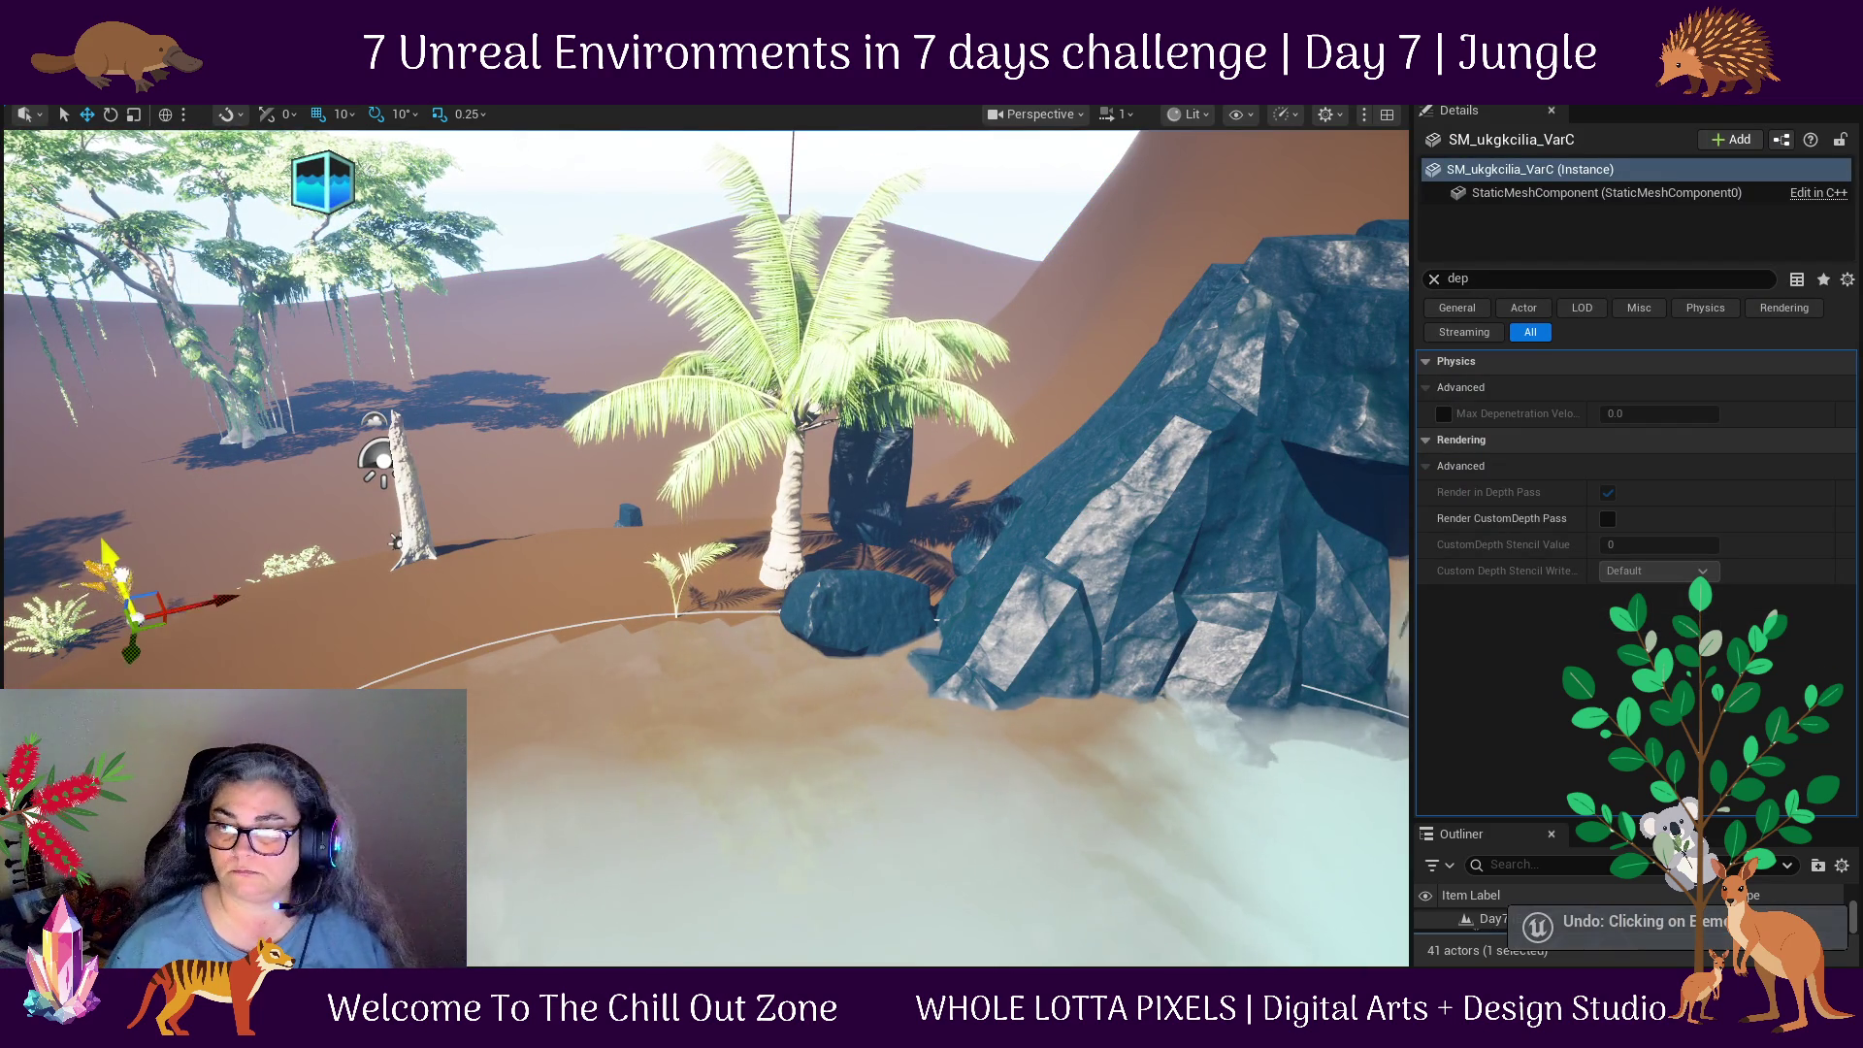
pyautogui.moveTo(110, 558); pyautogui.dragTo(537, 560)
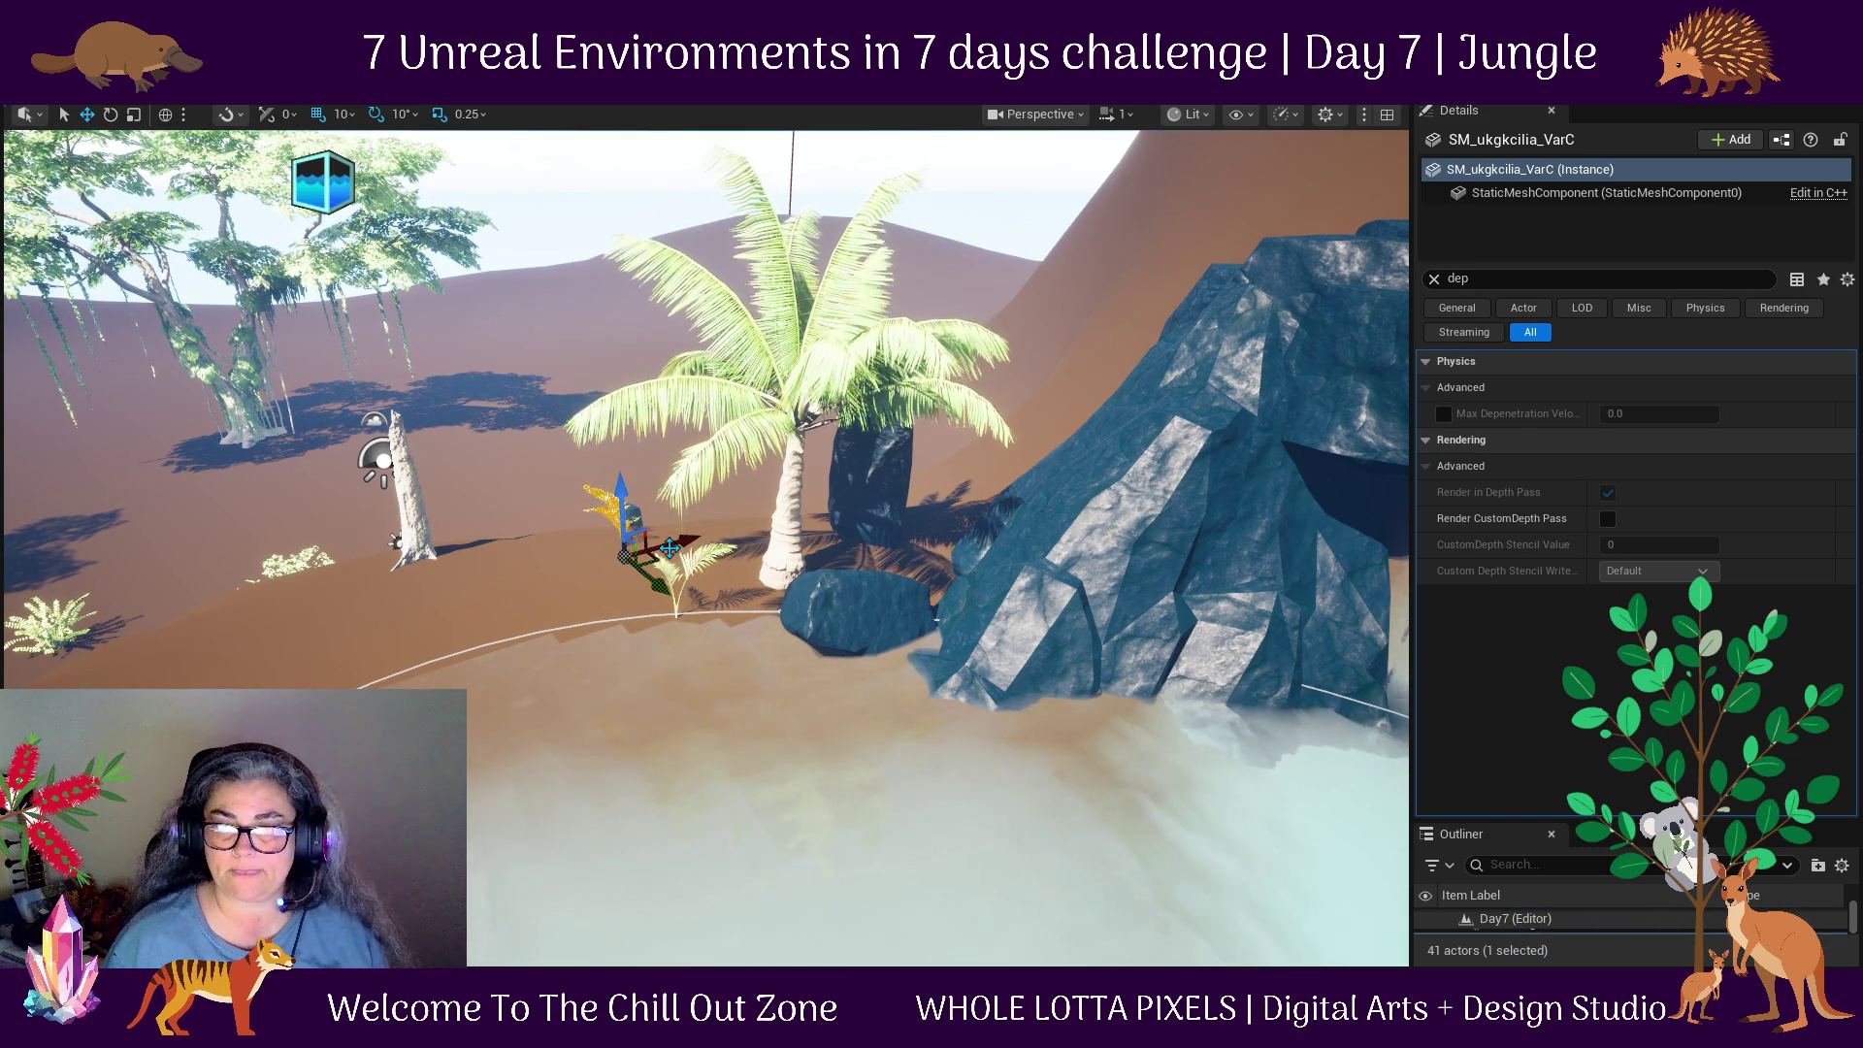
pyautogui.moveTo(651, 561)
pyautogui.mouseDown()
pyautogui.moveTo(538, 587)
pyautogui.moveTo(610, 579)
pyautogui.mouseUp()
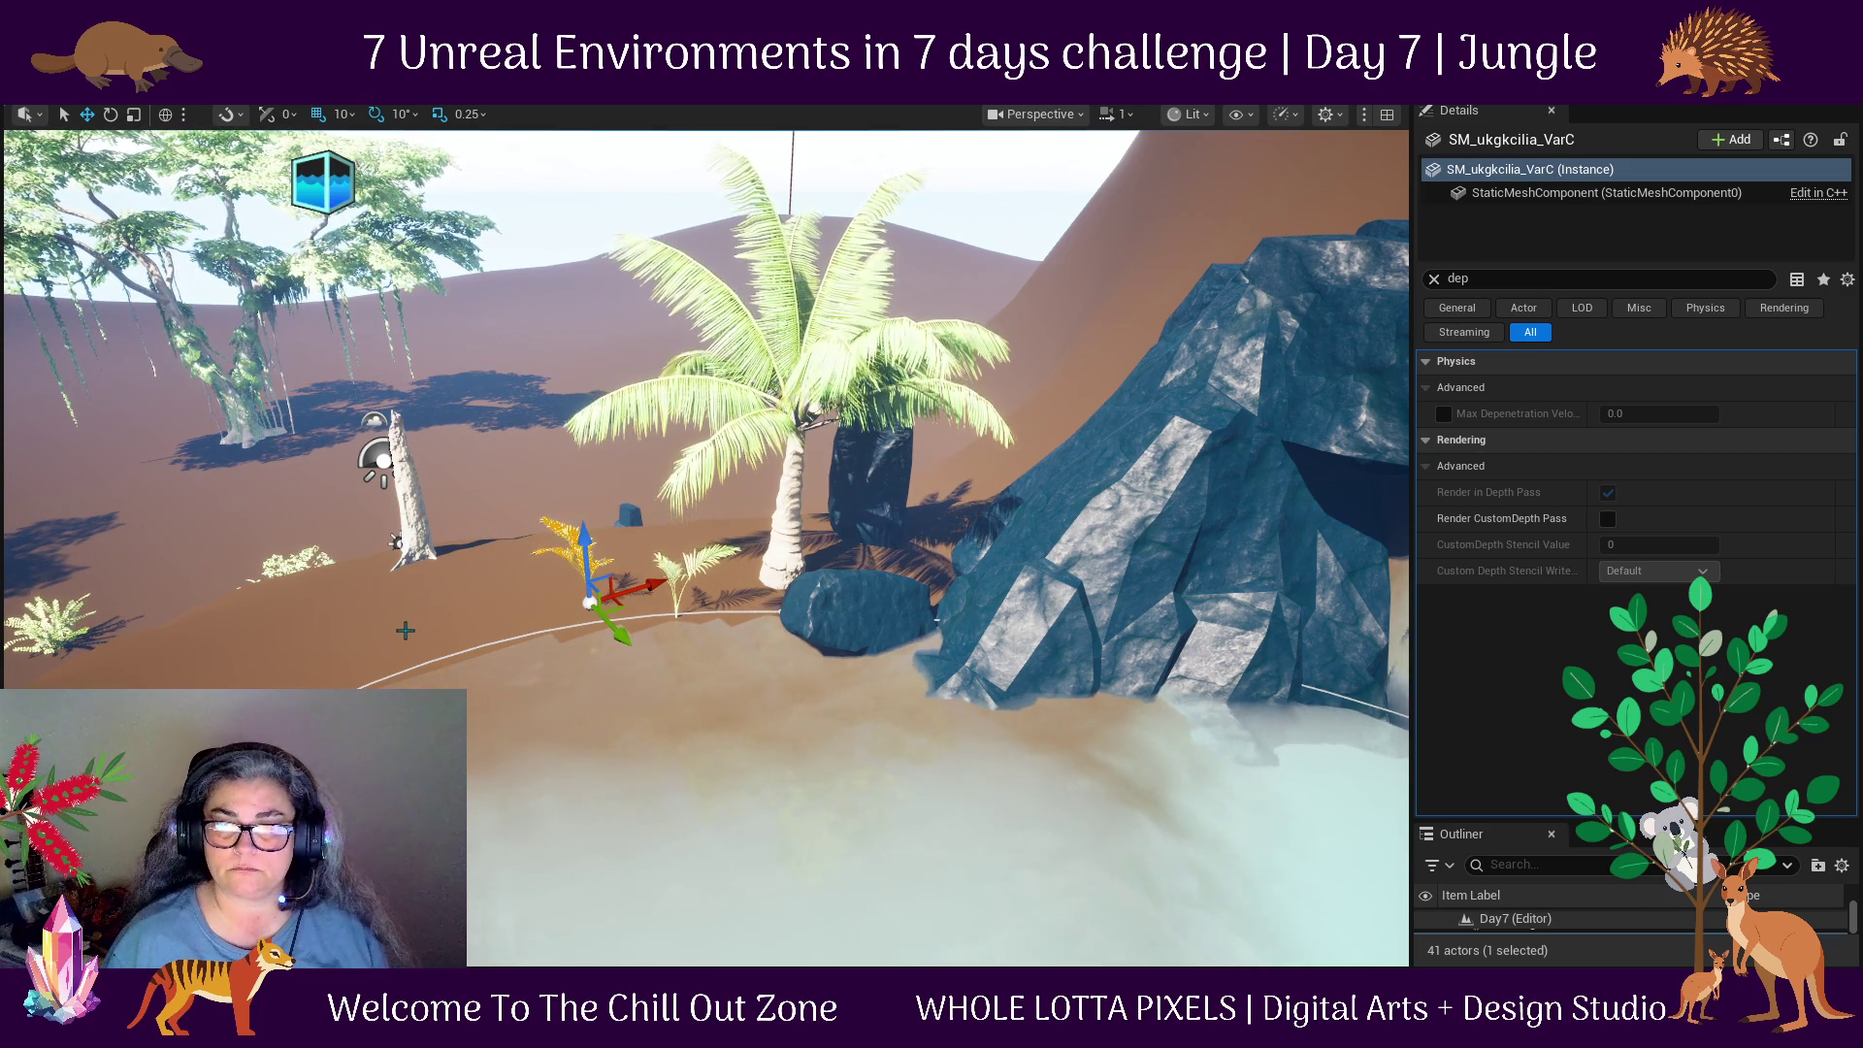
# Move SM_BushA_03 from the left shore next to the dead trunk.
pyautogui.click(21, 573)
pyautogui.moveTo(159, 625); pyautogui.dragTo(566, 603)
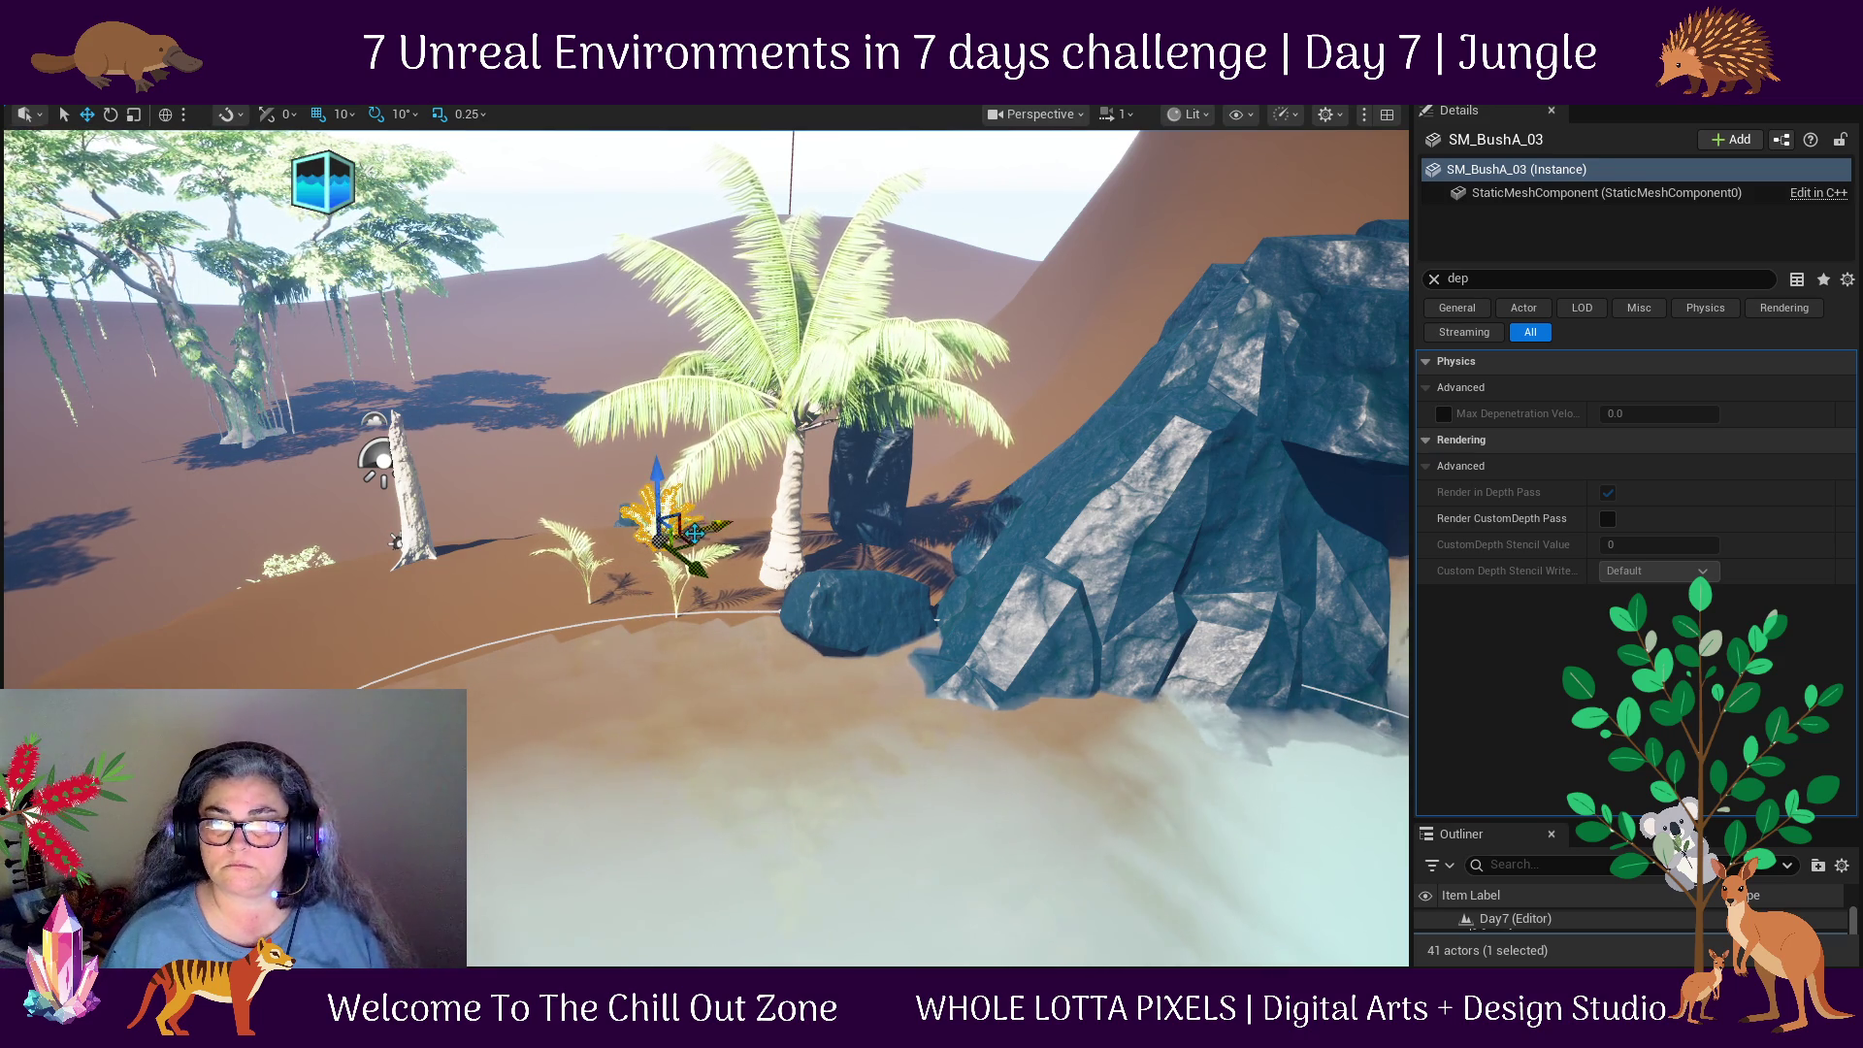
pyautogui.moveTo(656, 551)
pyautogui.mouseDown()
pyautogui.moveTo(393, 613)
pyautogui.moveTo(473, 610)
pyautogui.mouseUp()
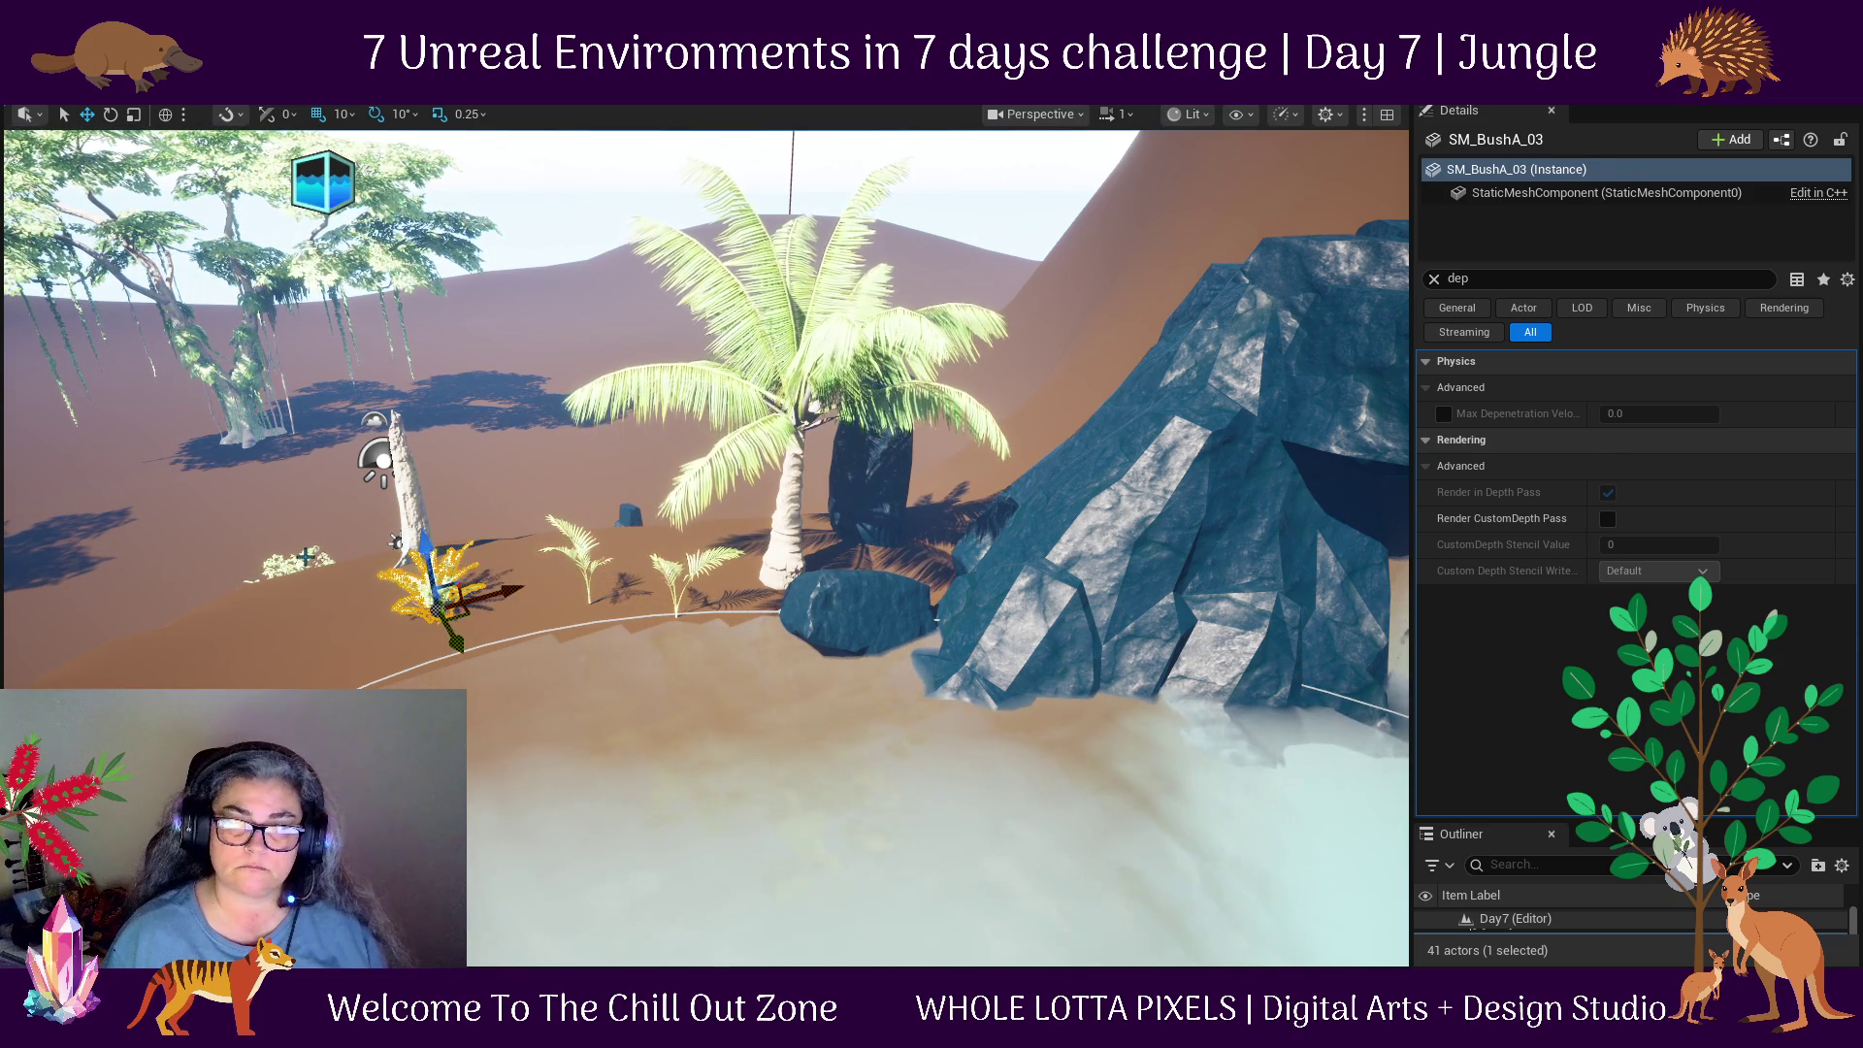
pyautogui.click(395, 541)
pyautogui.scroll(-10, 248, 652)
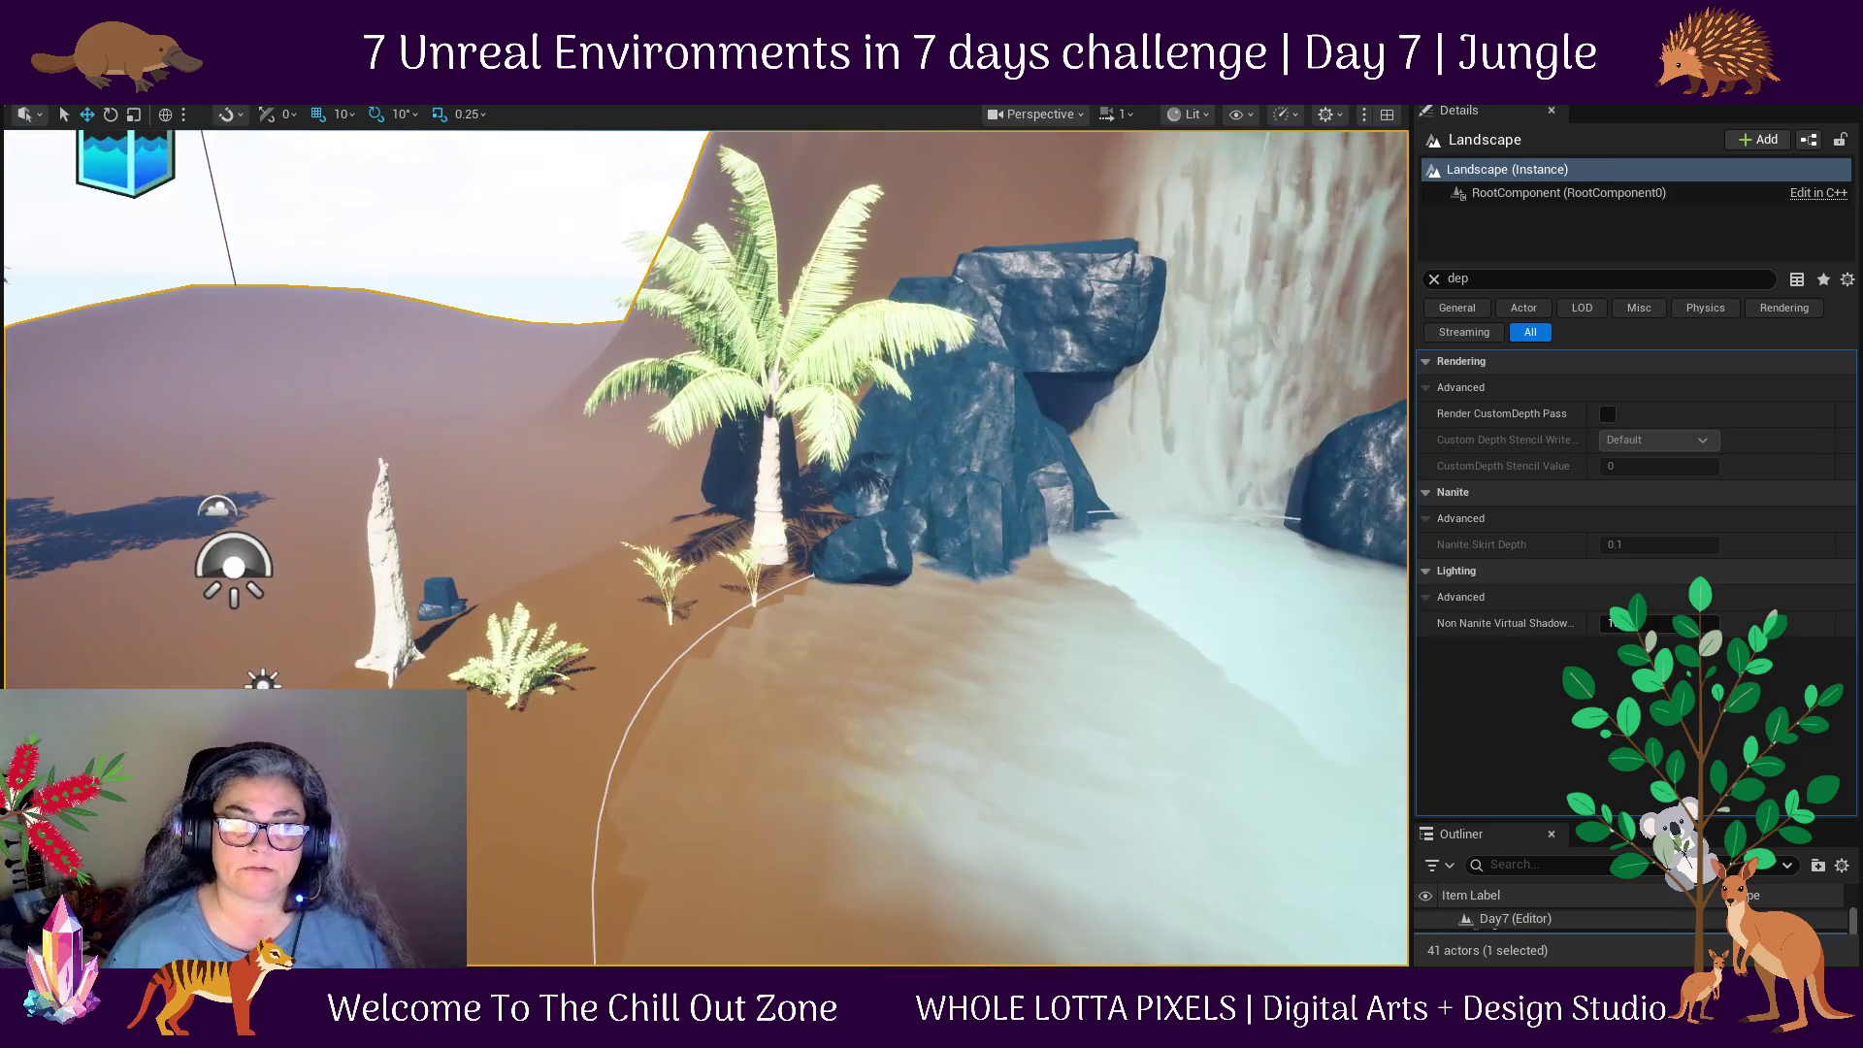
# Select groundPlant_03 at the pool's left rim and lower it into the ground.
pyautogui.scroll(-5, 505, 704)
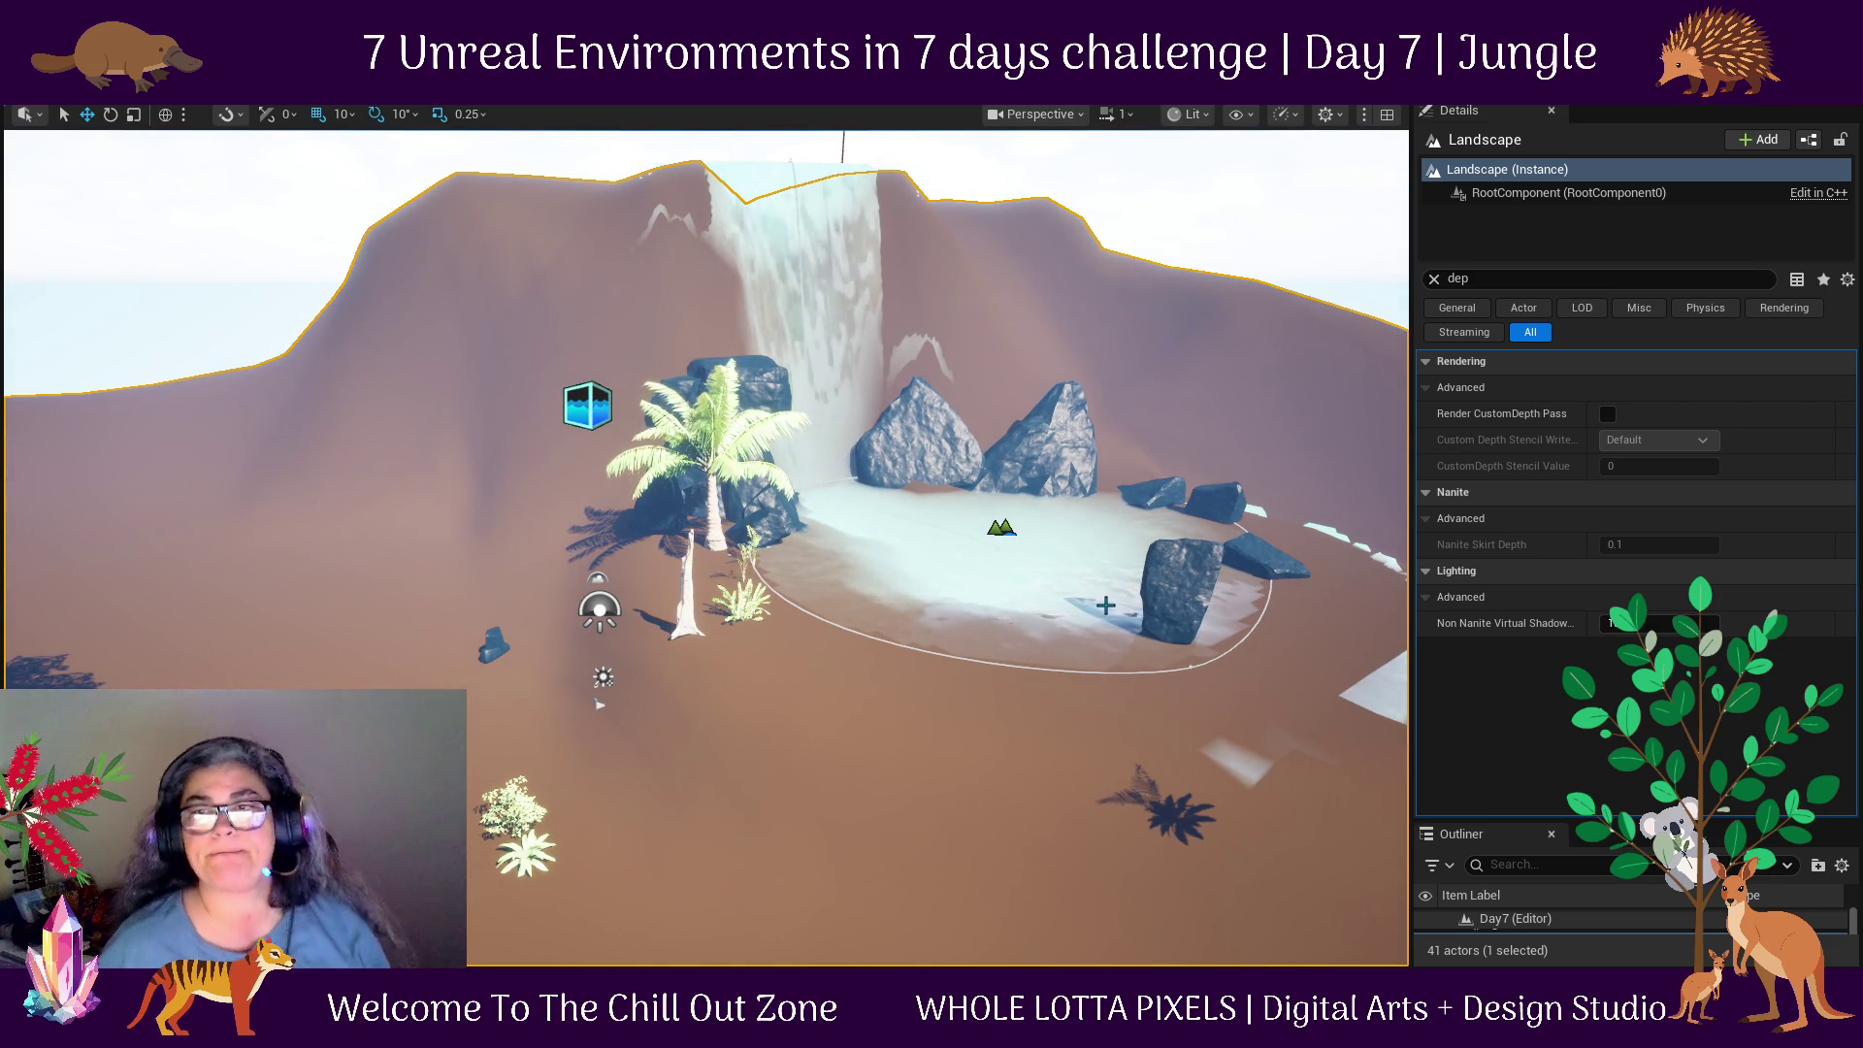
pyautogui.moveTo(809, 725)
pyautogui.mouseDown()
pyautogui.moveTo(650, 549)
pyautogui.moveTo(524, 548)
pyautogui.moveTo(660, 554)
pyautogui.mouseUp()
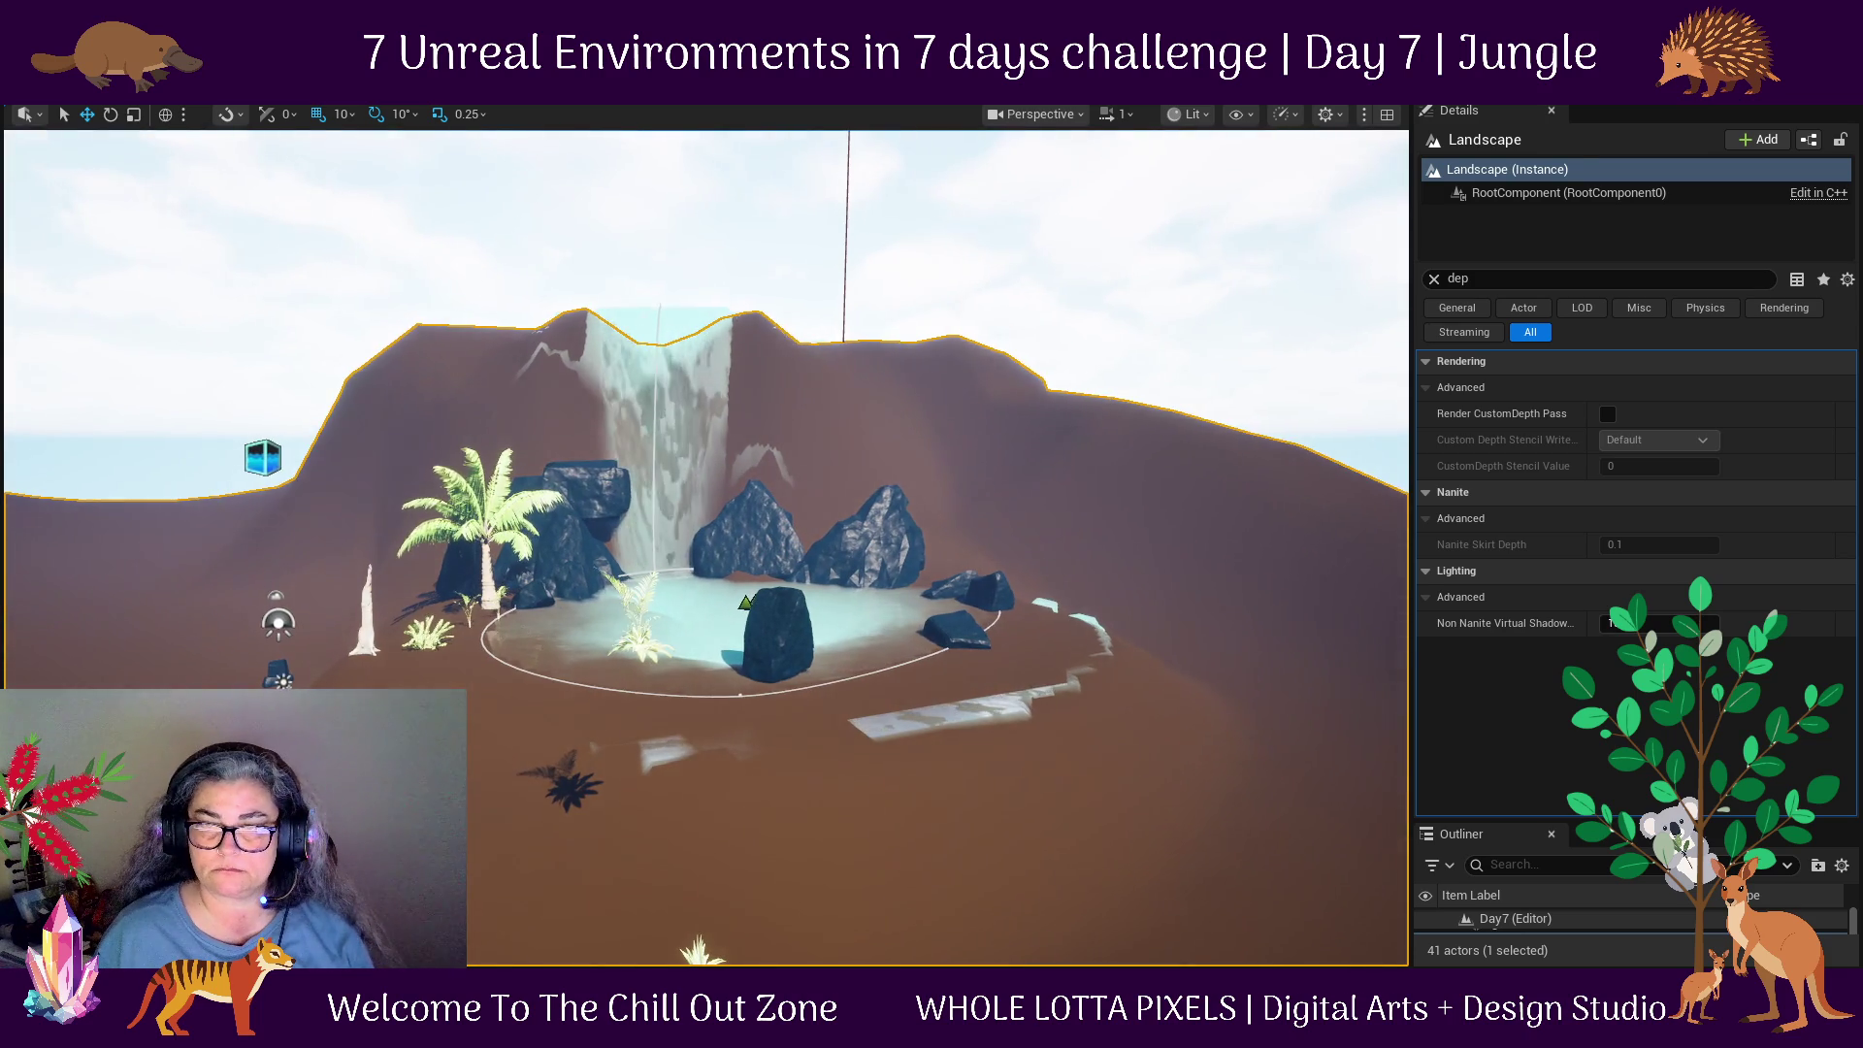
pyautogui.click(640, 631)
pyautogui.click(635, 621)
pyautogui.moveTo(659, 553); pyautogui.dragTo(568, 553)
pyautogui.click(475, 587)
pyautogui.moveTo(434, 539)
pyautogui.mouseDown()
pyautogui.moveTo(485, 669)
pyautogui.moveTo(413, 677)
pyautogui.mouseUp()
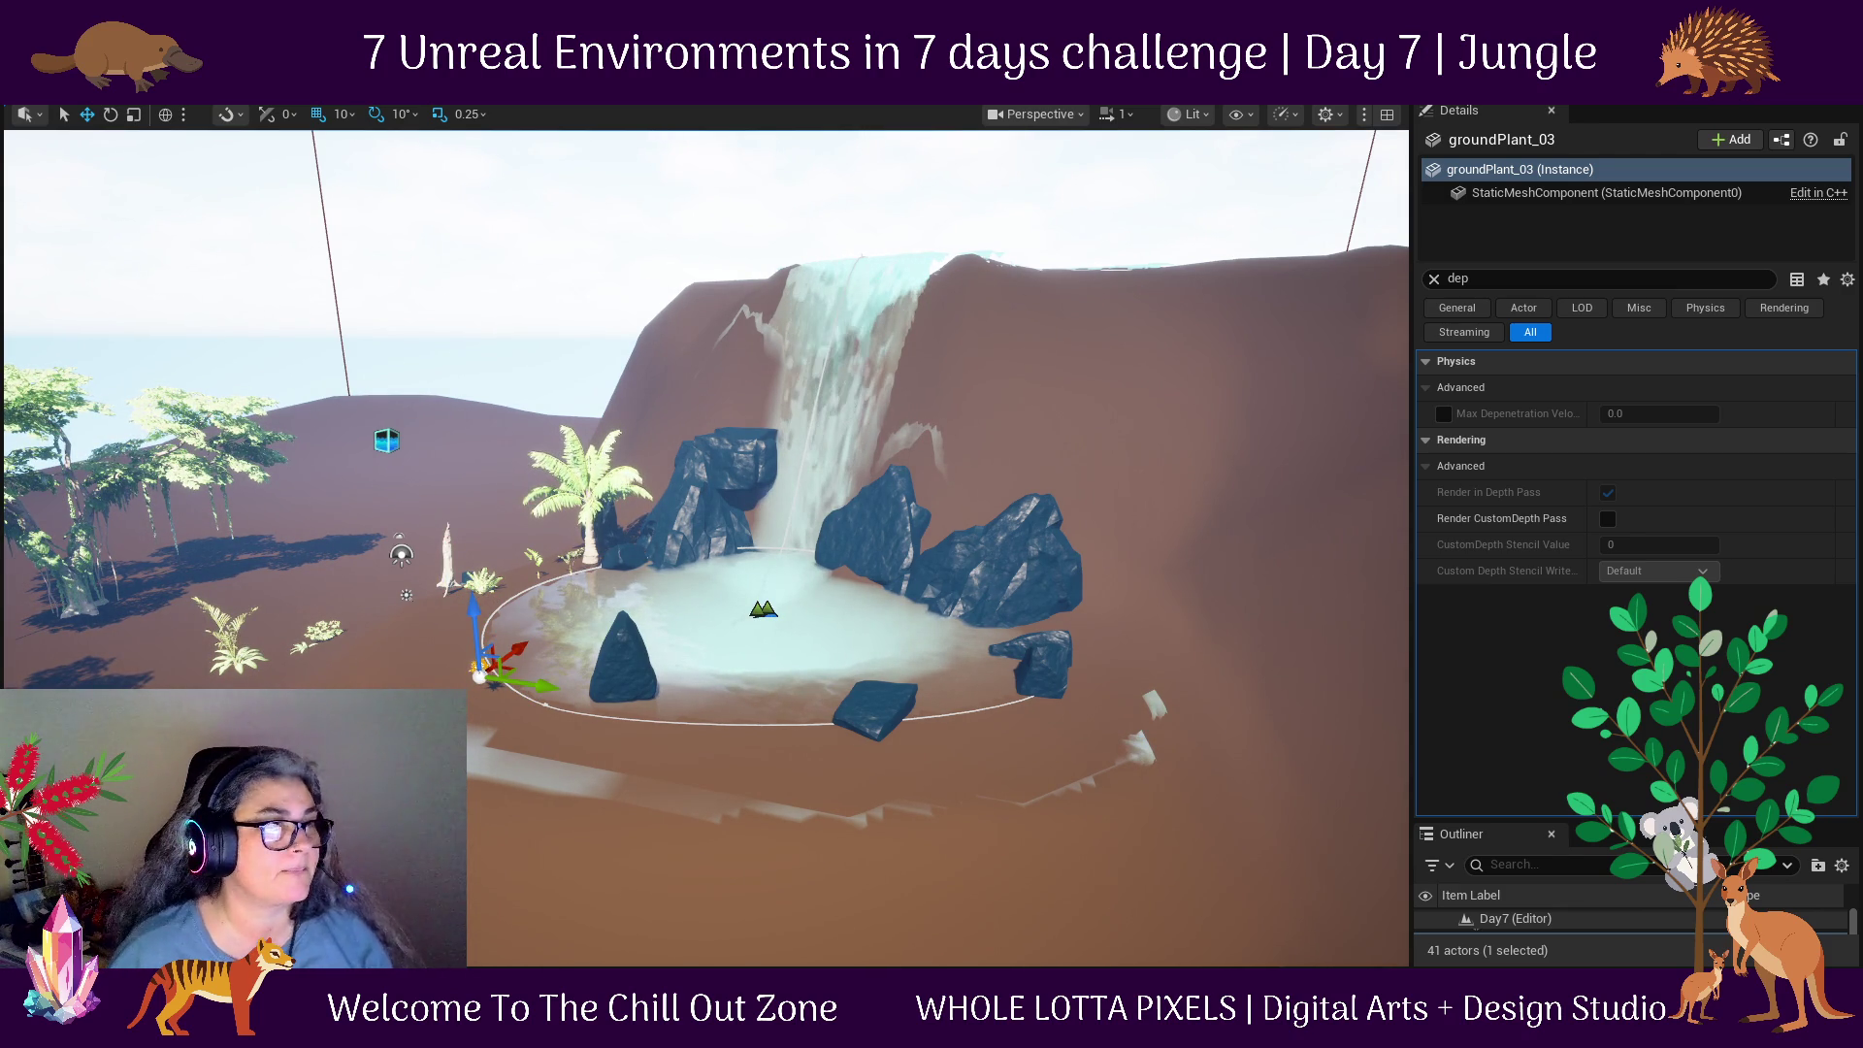
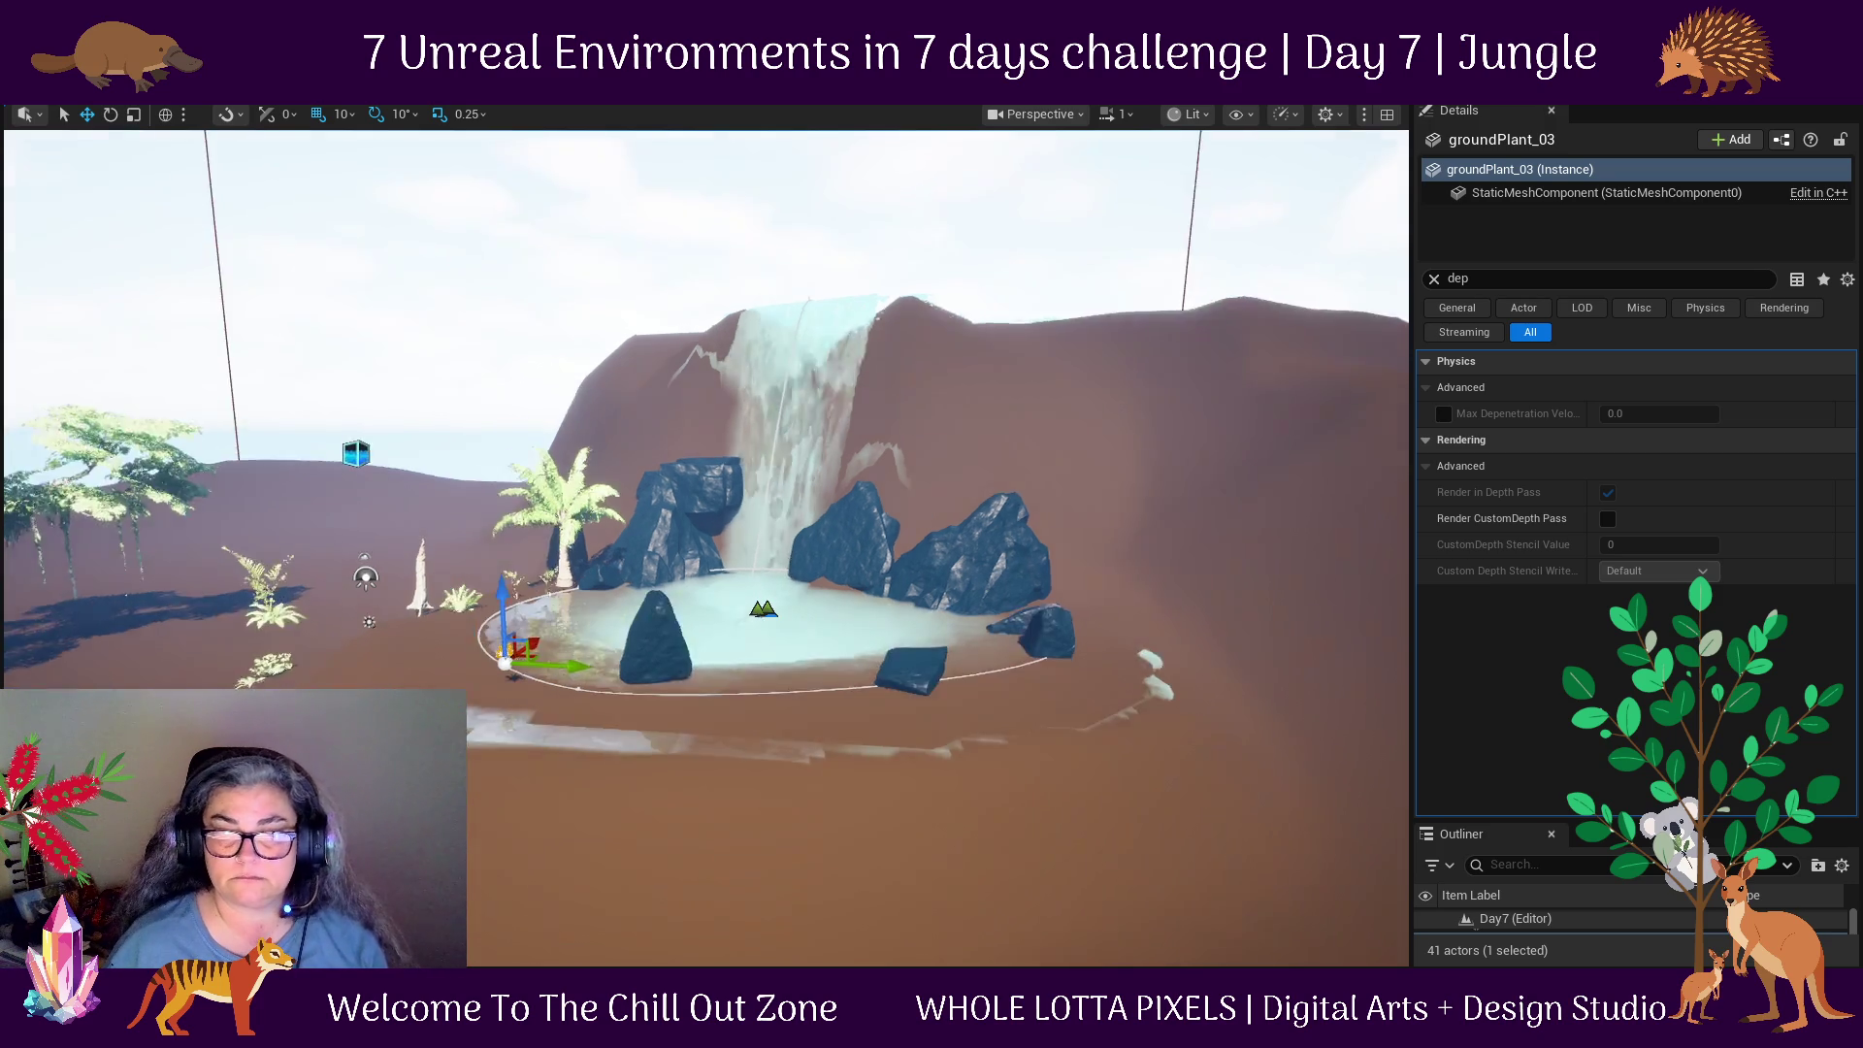
# Move two ferns closer to the pond's left shore.
pyautogui.click(276, 668)
pyautogui.click(279, 666)
pyautogui.moveTo(303, 661); pyautogui.dragTo(387, 609)
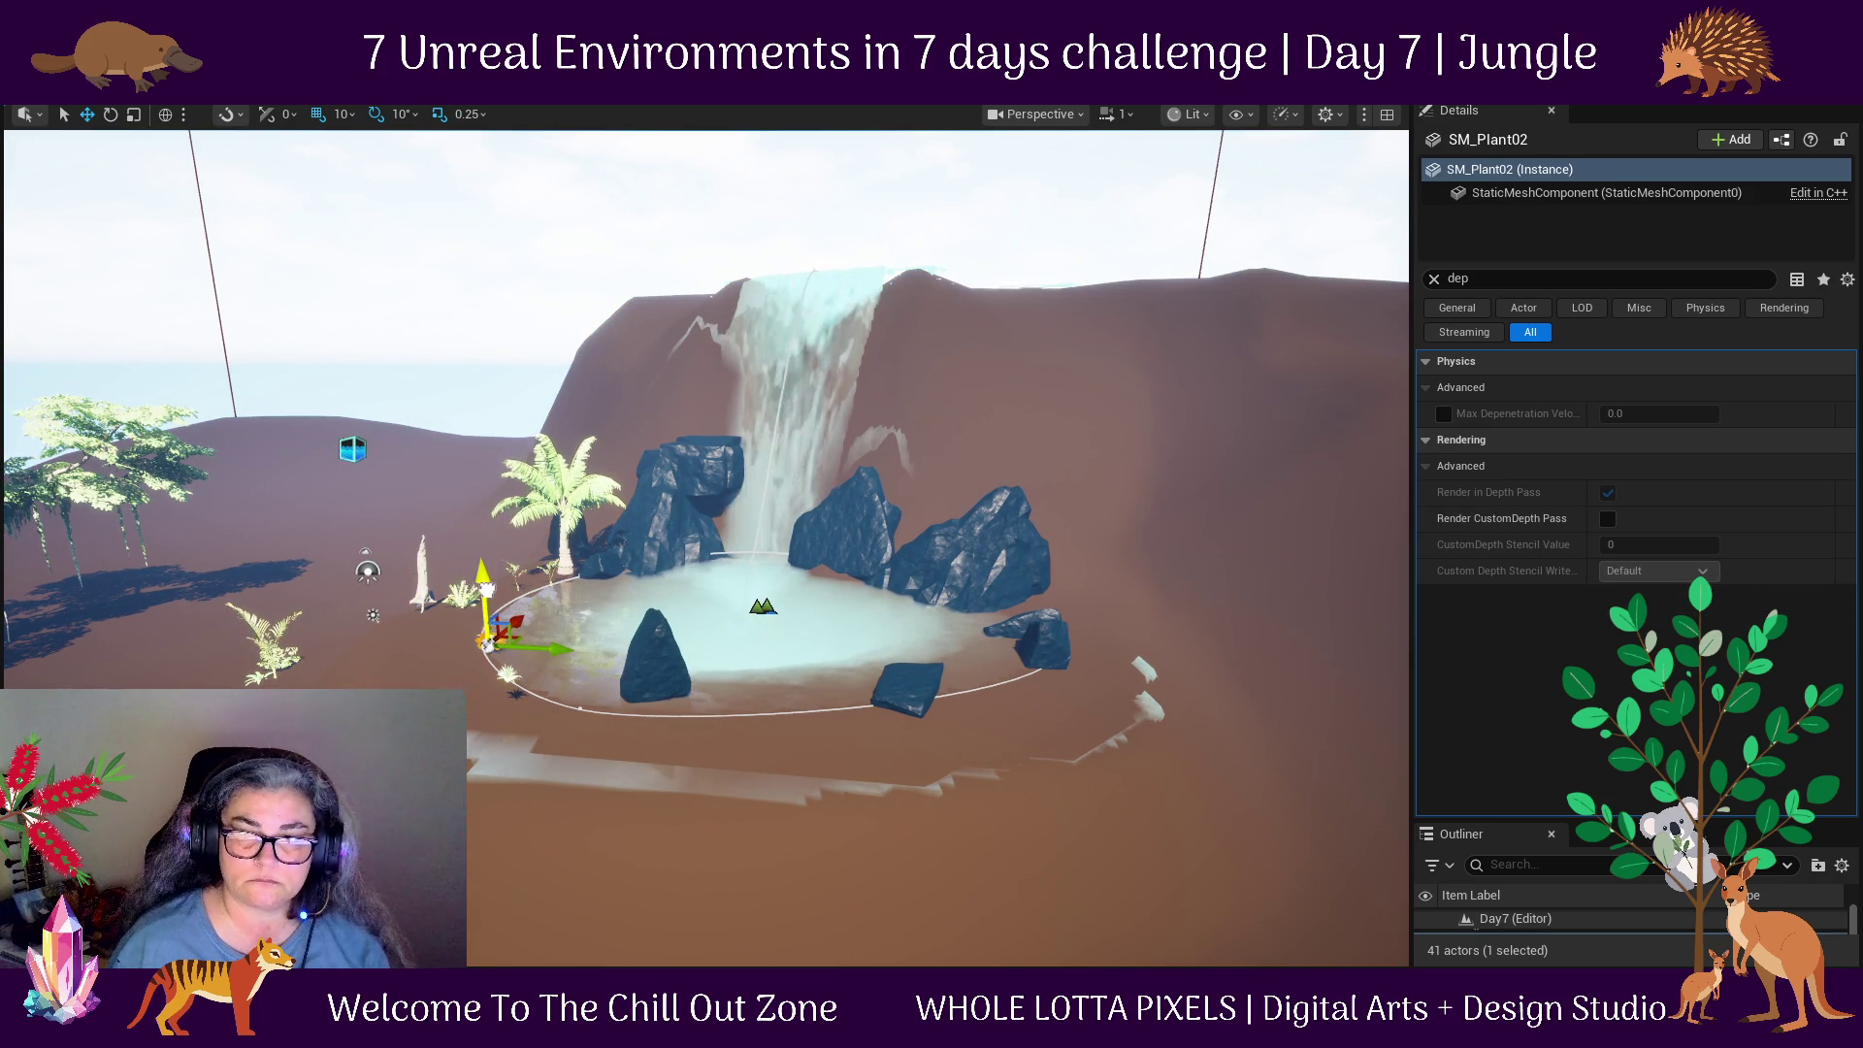
pyautogui.click(318, 684)
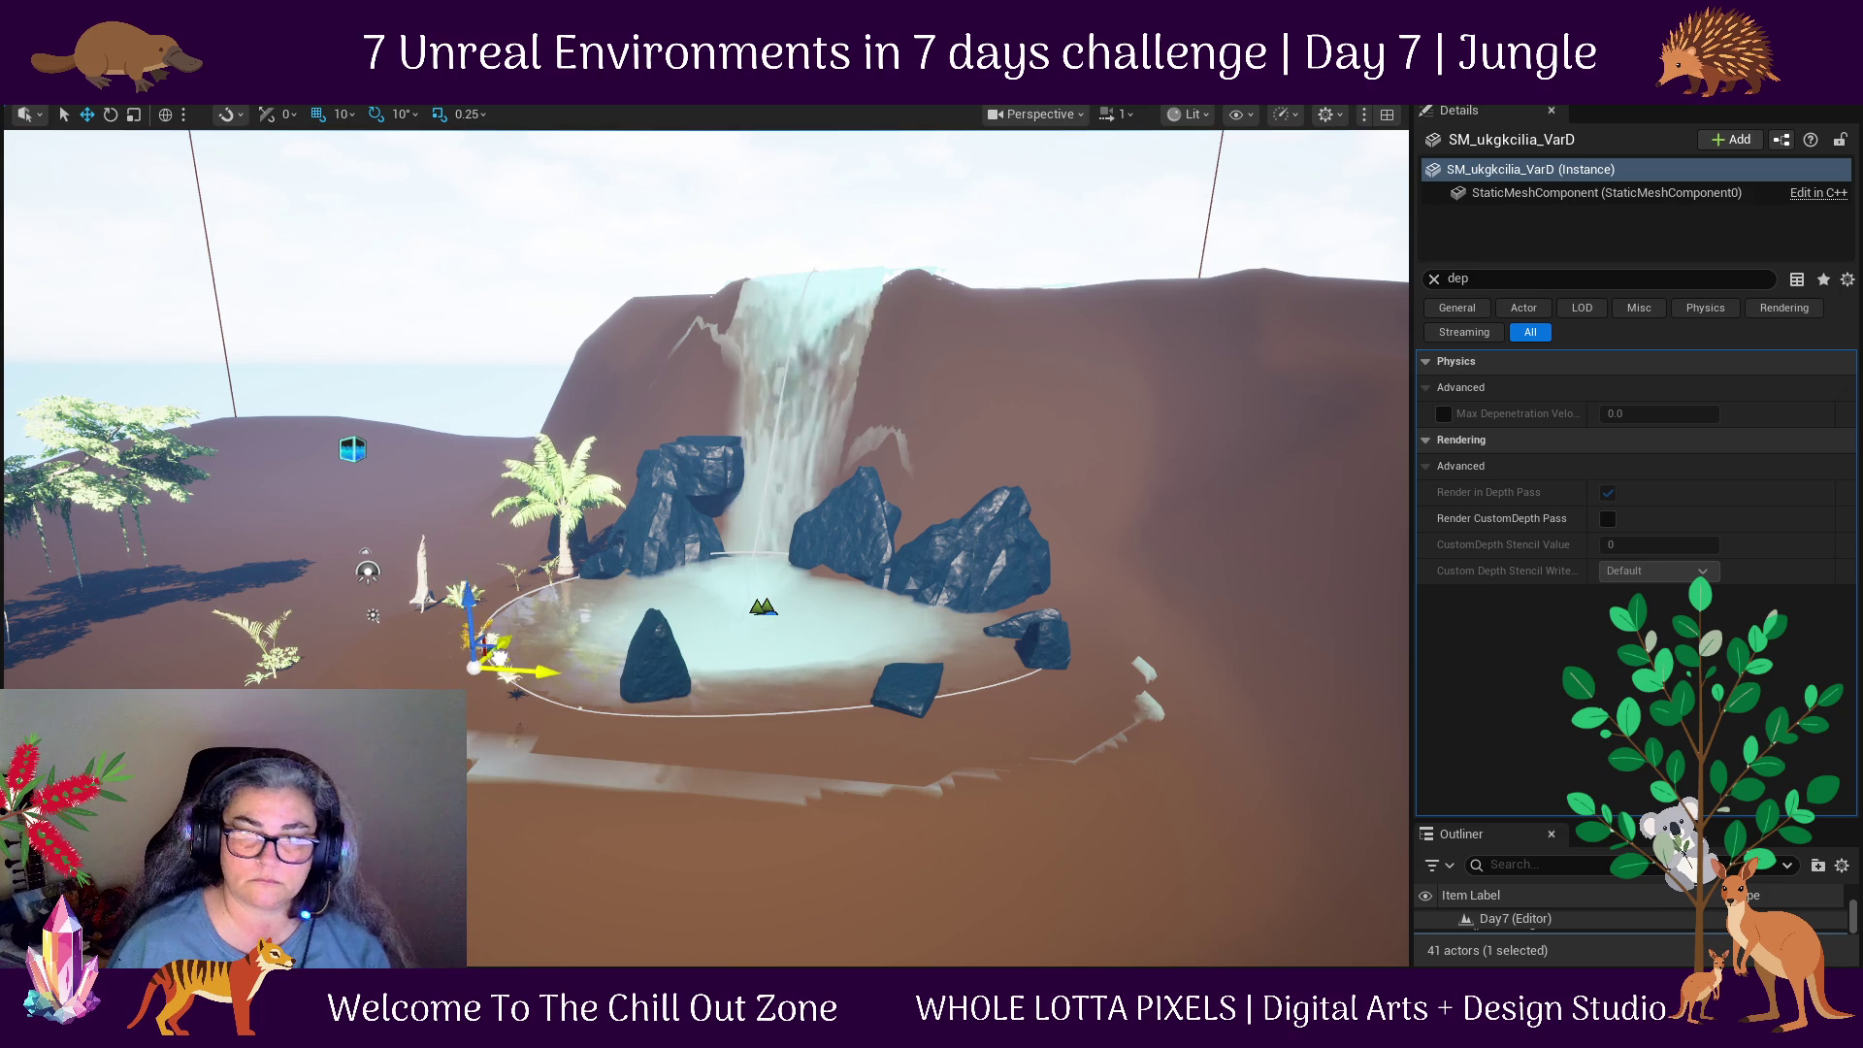
pyautogui.press('f')
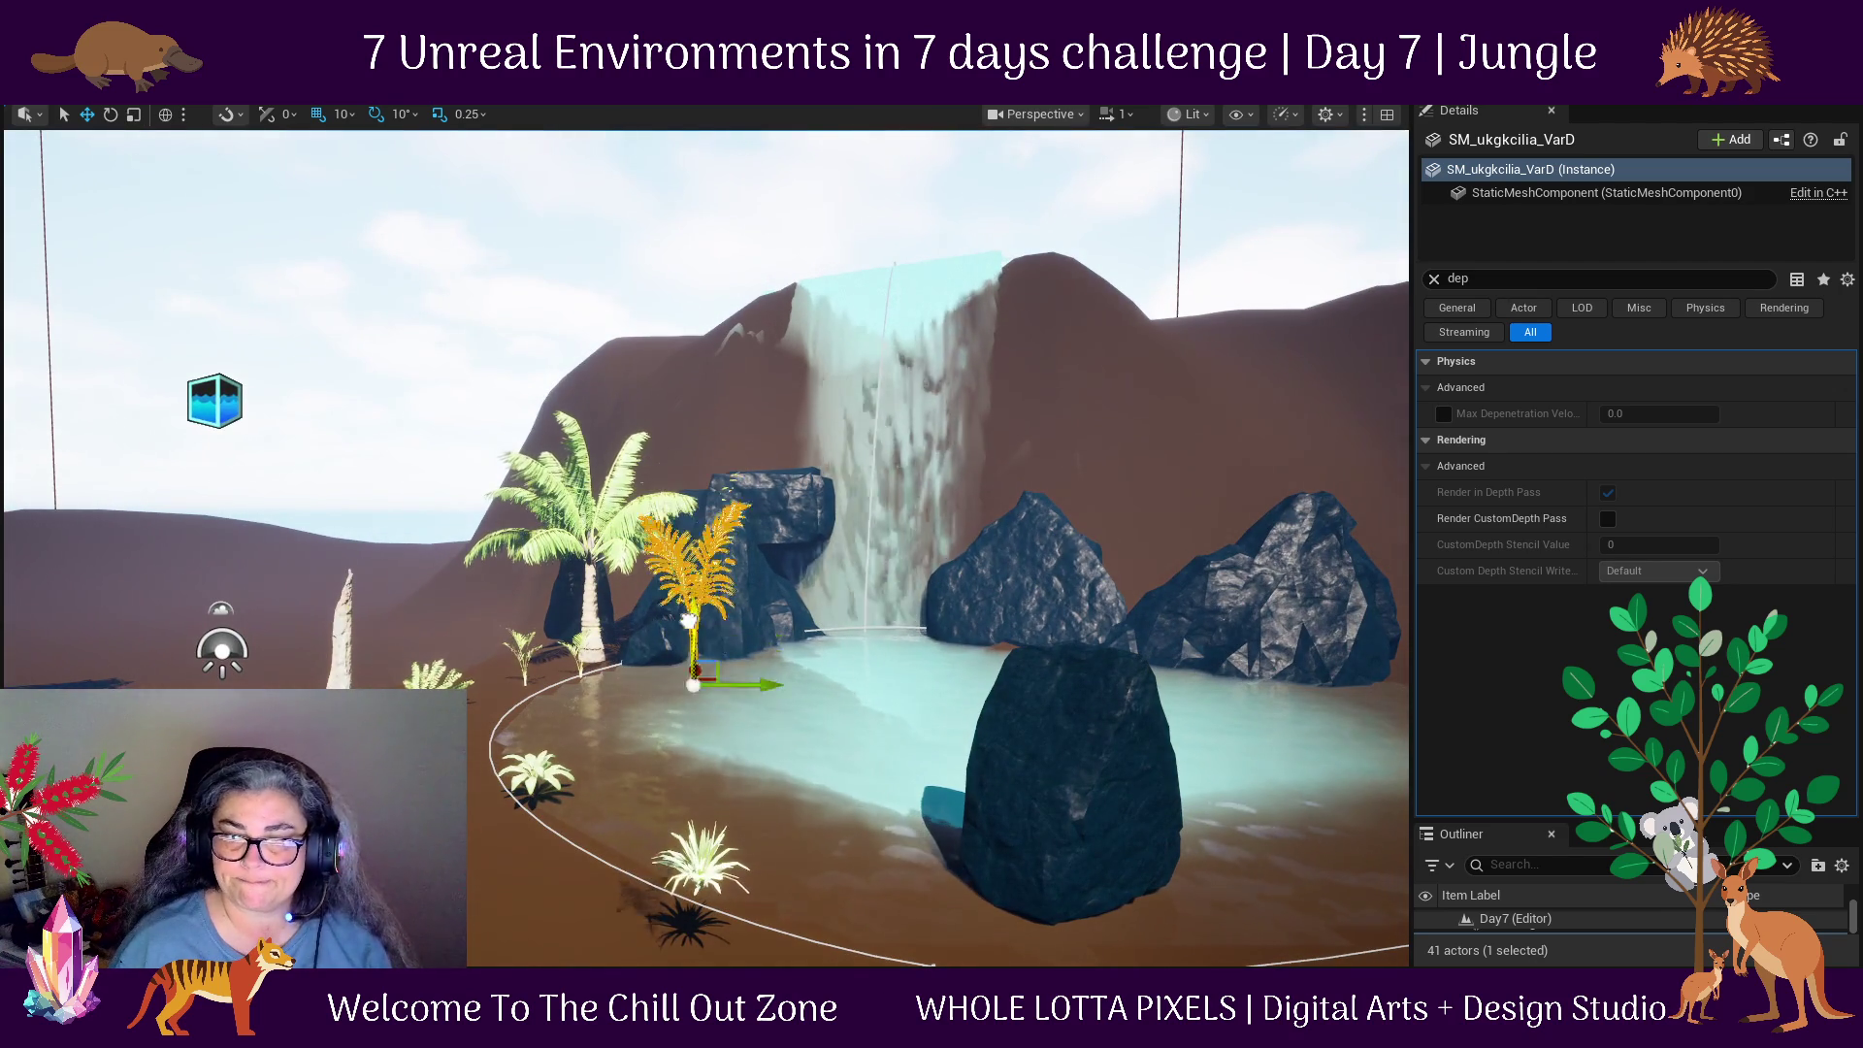
pyautogui.moveTo(707, 648)
pyautogui.mouseDown()
pyautogui.moveTo(700, 825)
pyautogui.moveTo(596, 828)
pyautogui.moveTo(478, 595)
pyautogui.mouseUp()
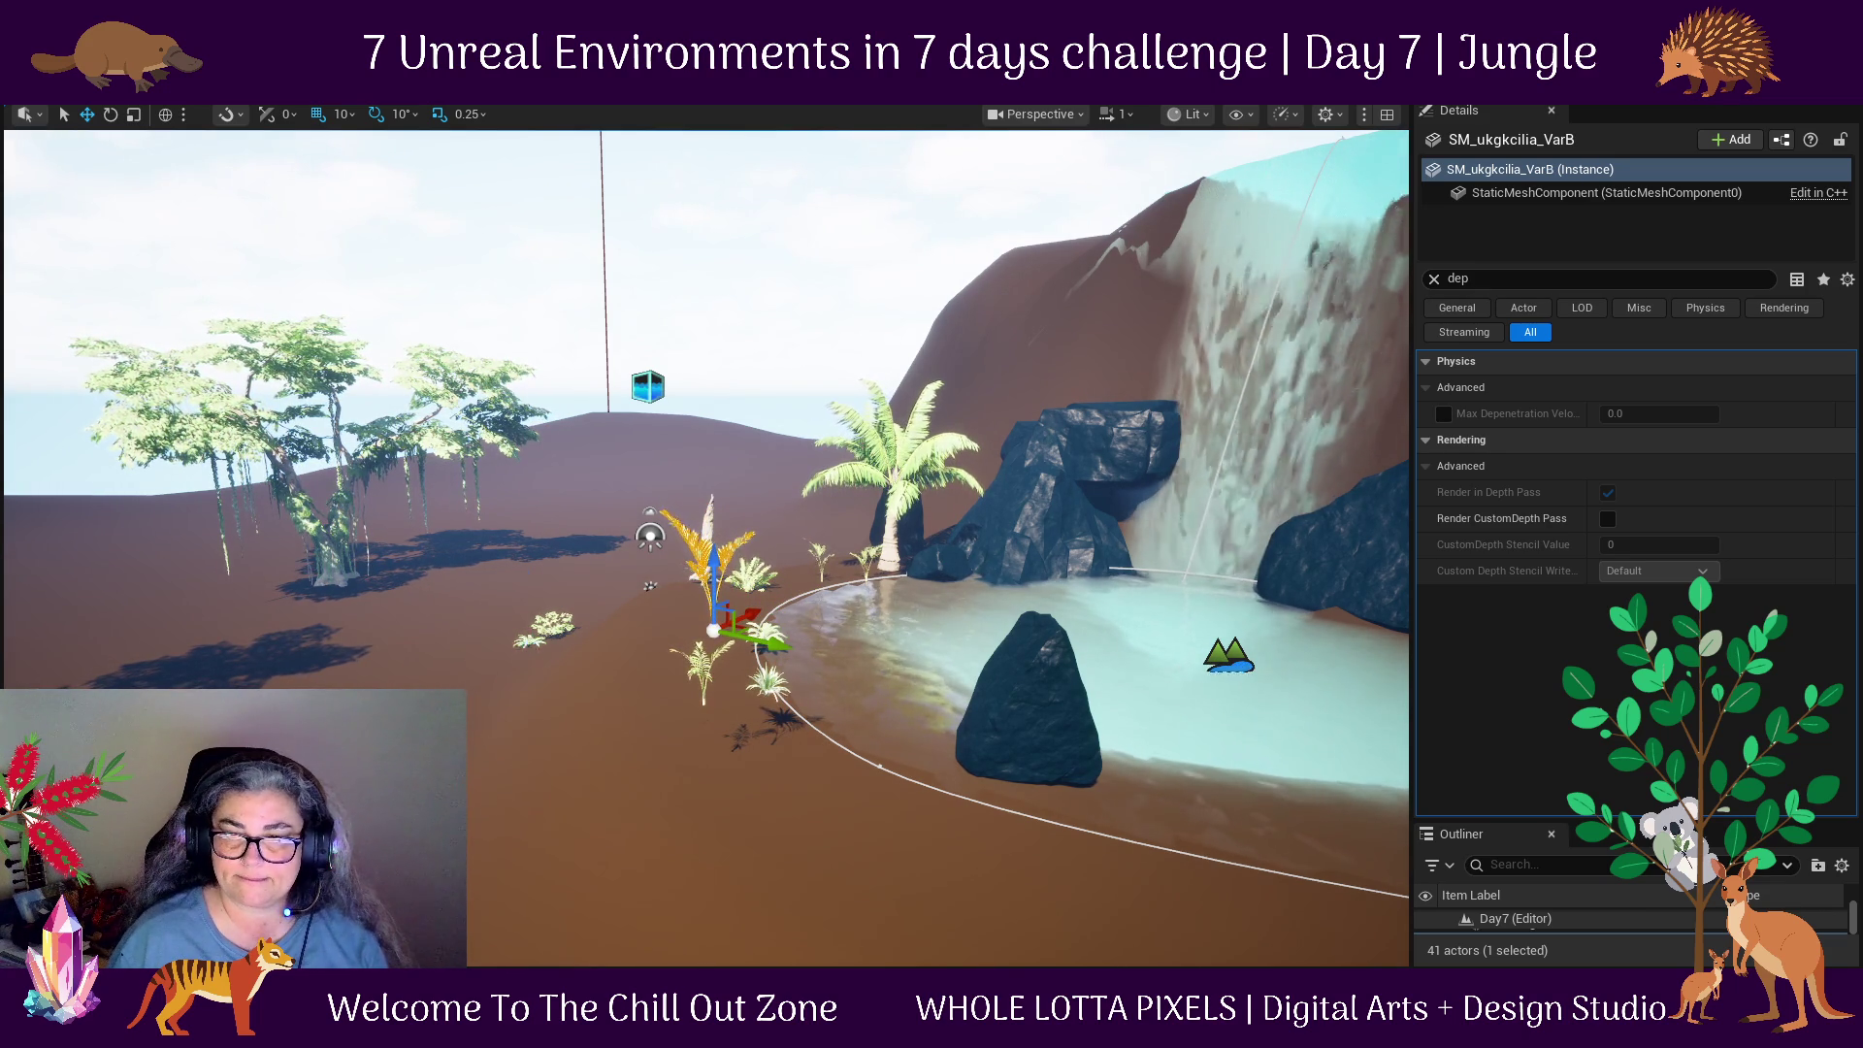
# Select the small plant and the small rock sitting on open ground.
pyautogui.click(551, 630)
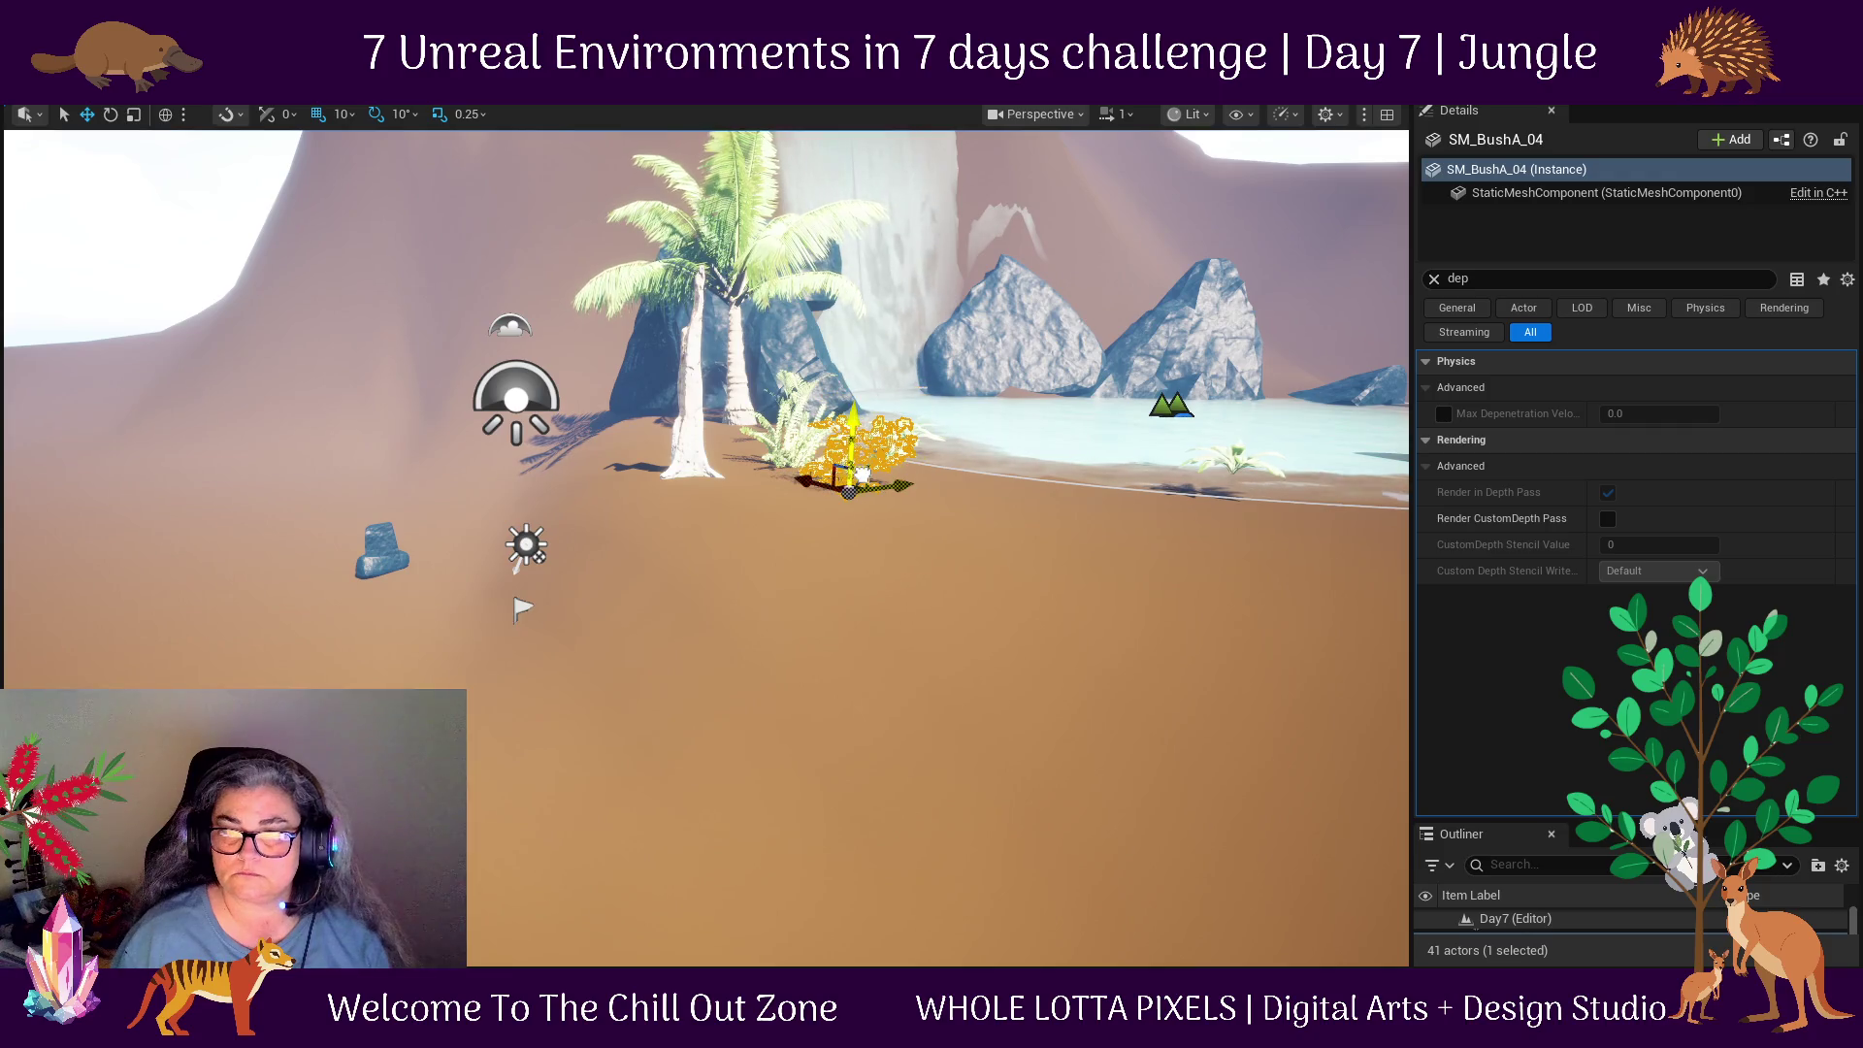
pyautogui.click(383, 548)
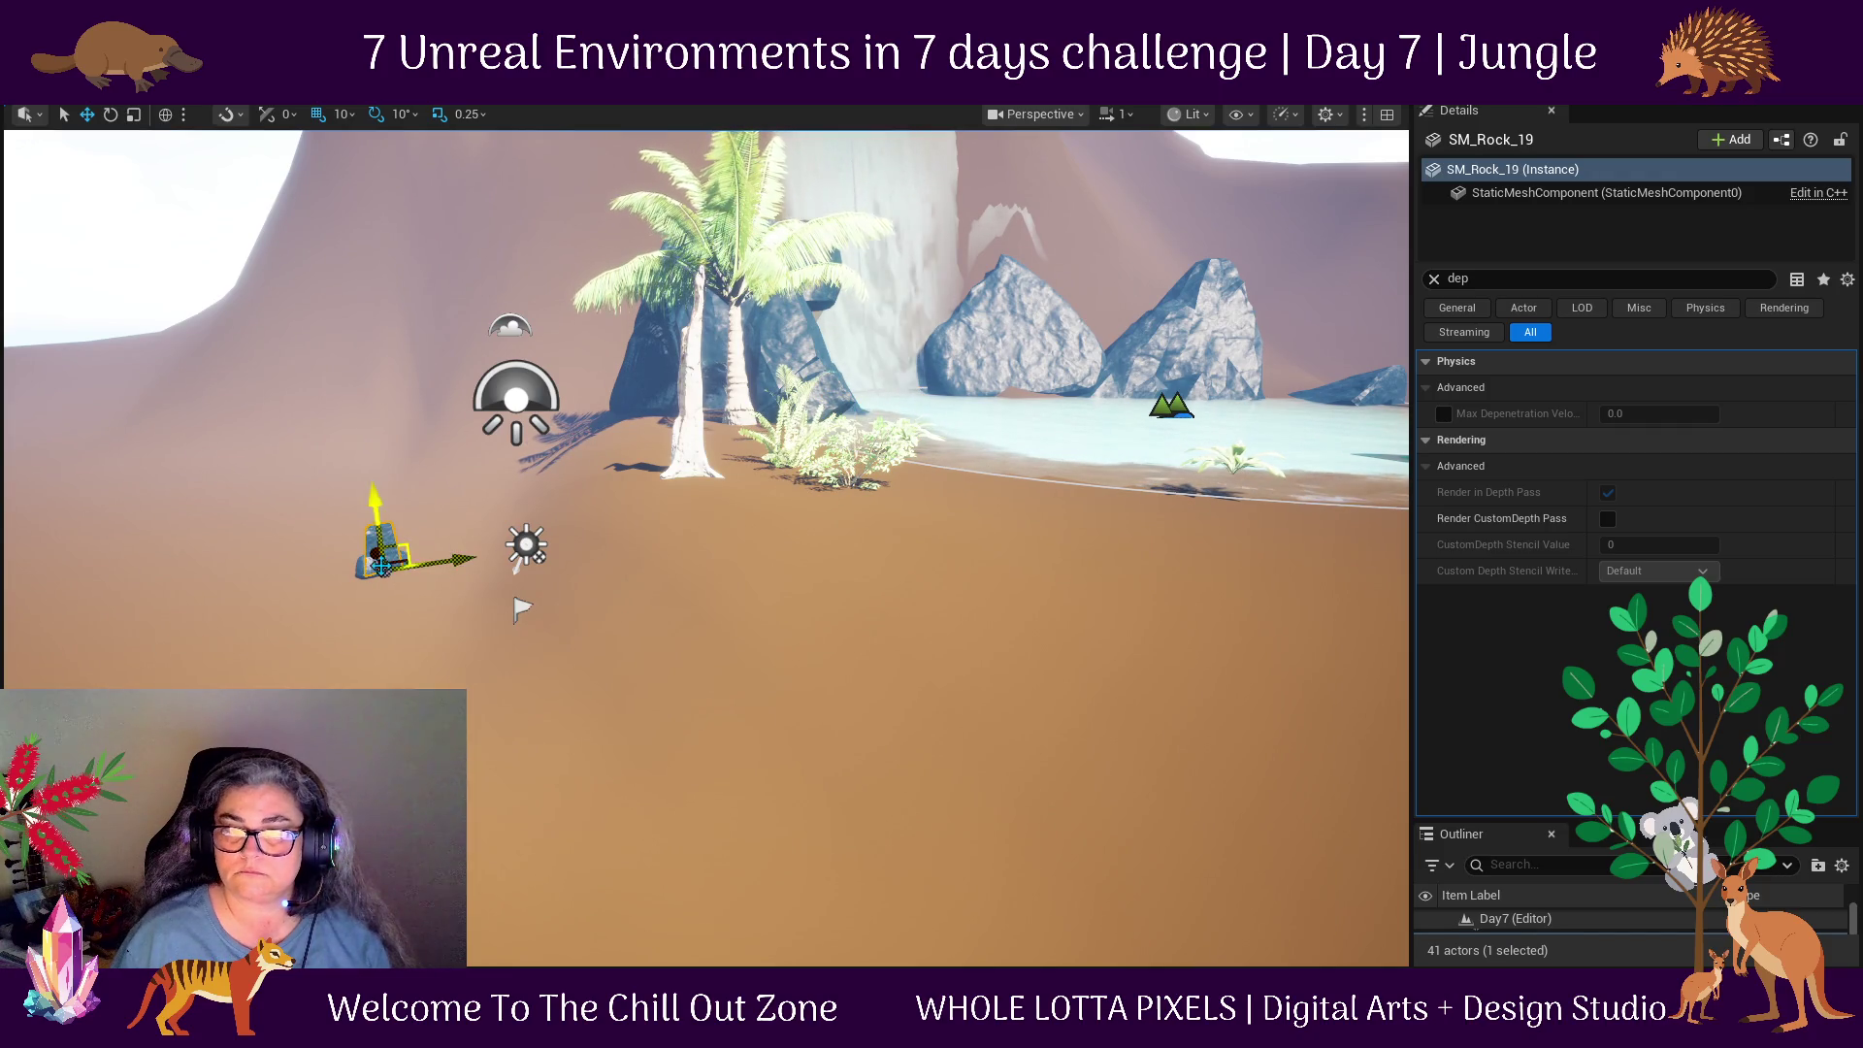
pyautogui.keyDown('ctrl'); pyautogui.click(351, 563); pyautogui.keyUp('ctrl')
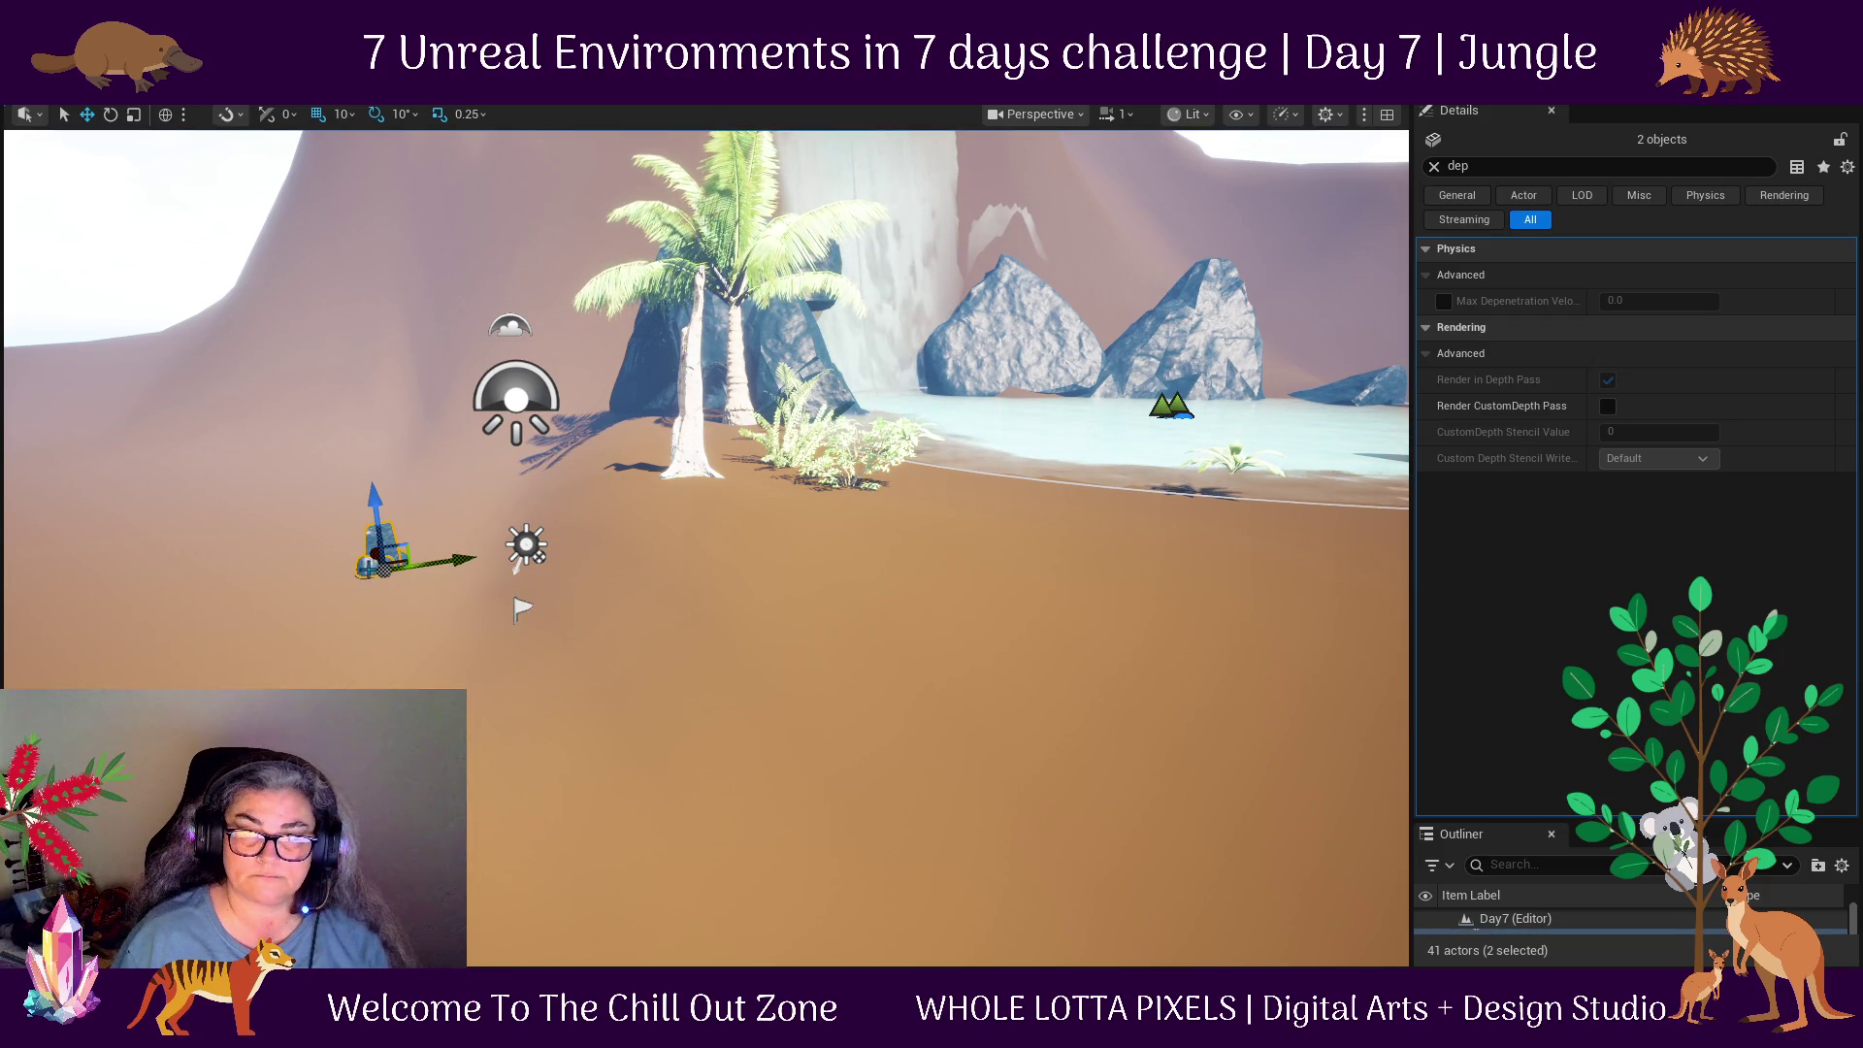
# Move the stray rock and plant onto the large rock's edge beside the palm.
pyautogui.moveTo(388, 553); pyautogui.dragTo(976, 602)
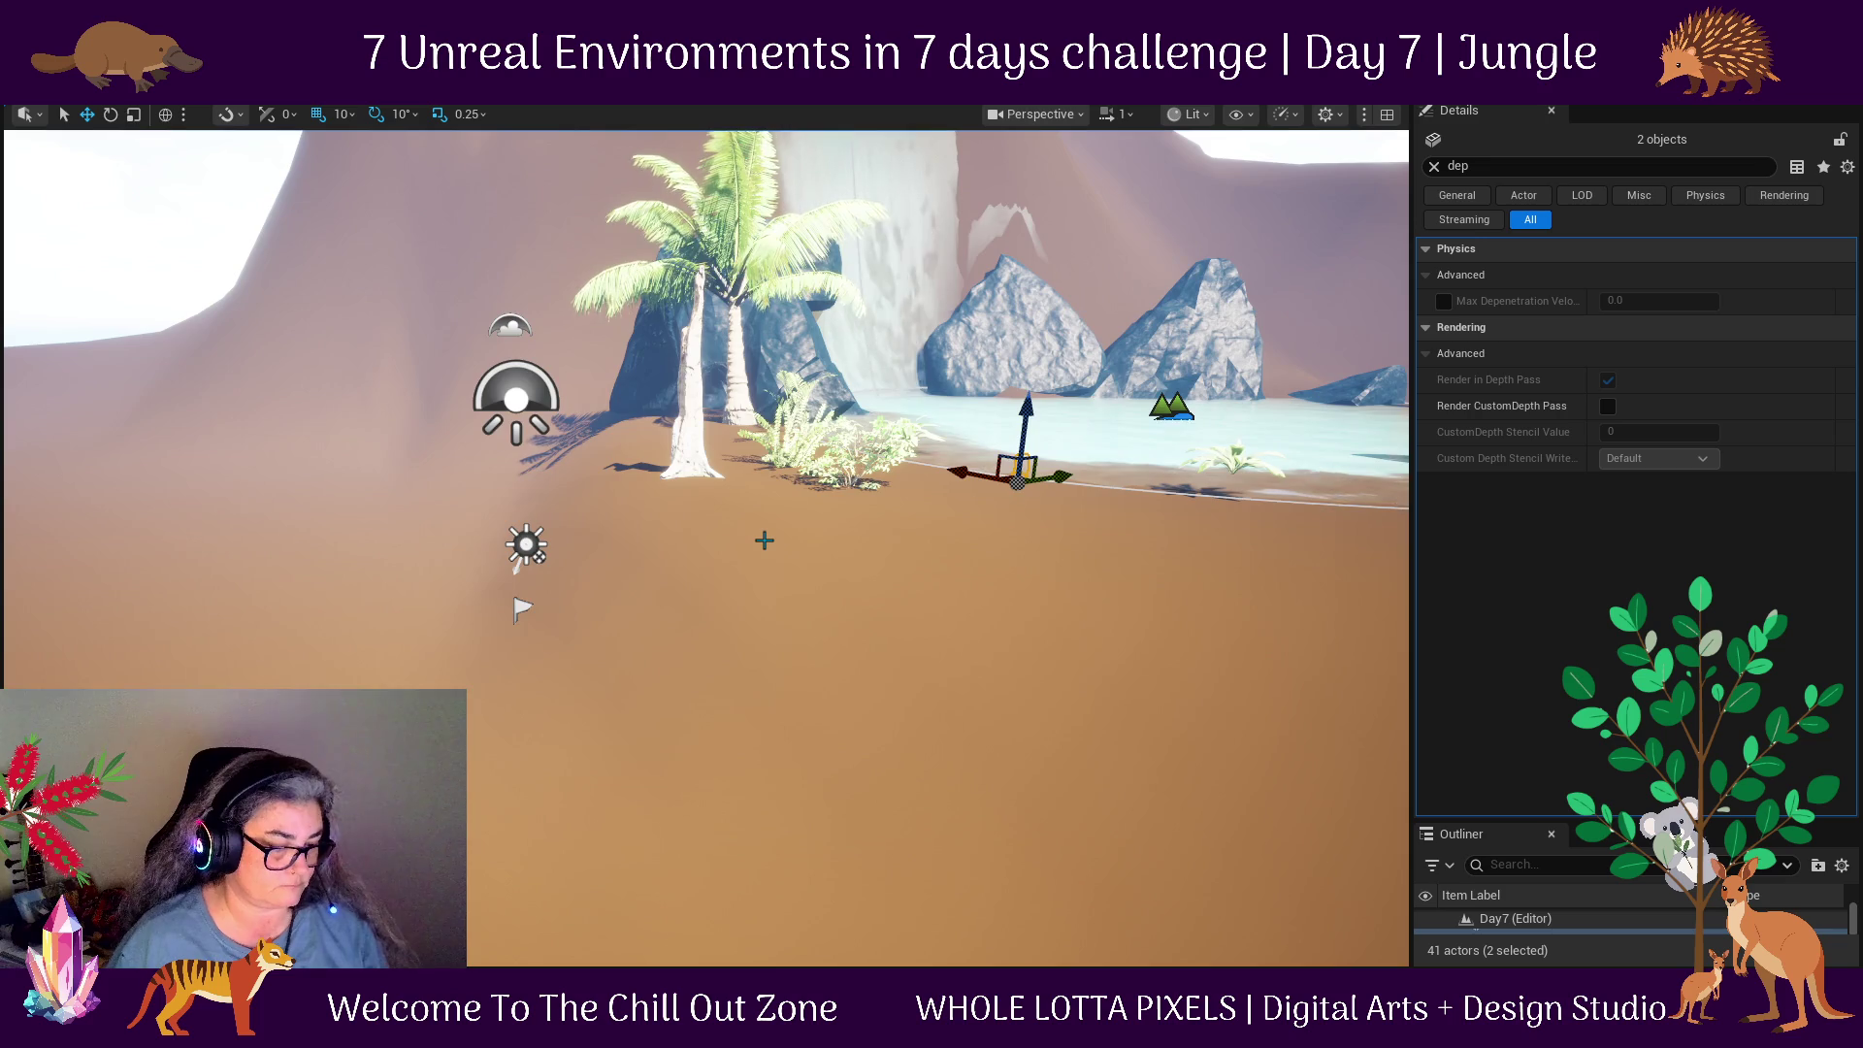
pyautogui.press('f')
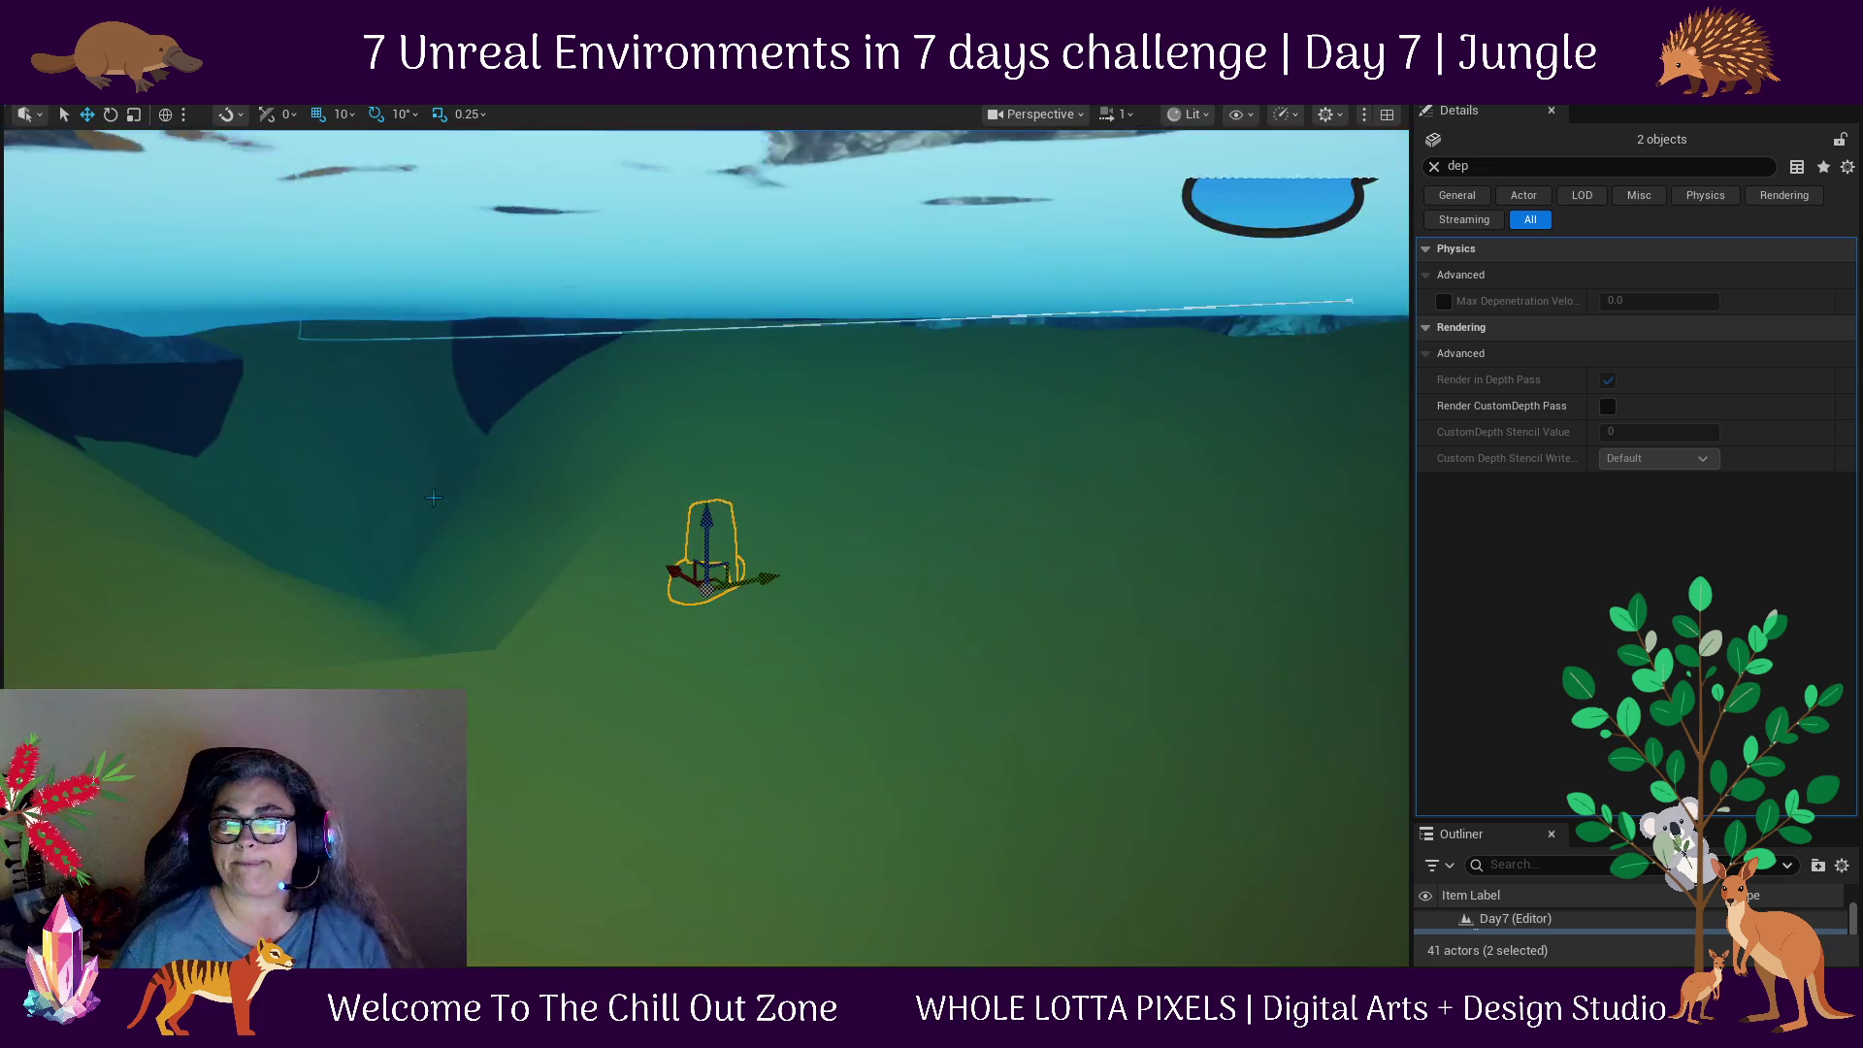
pyautogui.moveTo(688, 509)
pyautogui.mouseDown()
pyautogui.moveTo(688, 306)
pyautogui.moveTo(917, 338)
pyautogui.mouseUp()
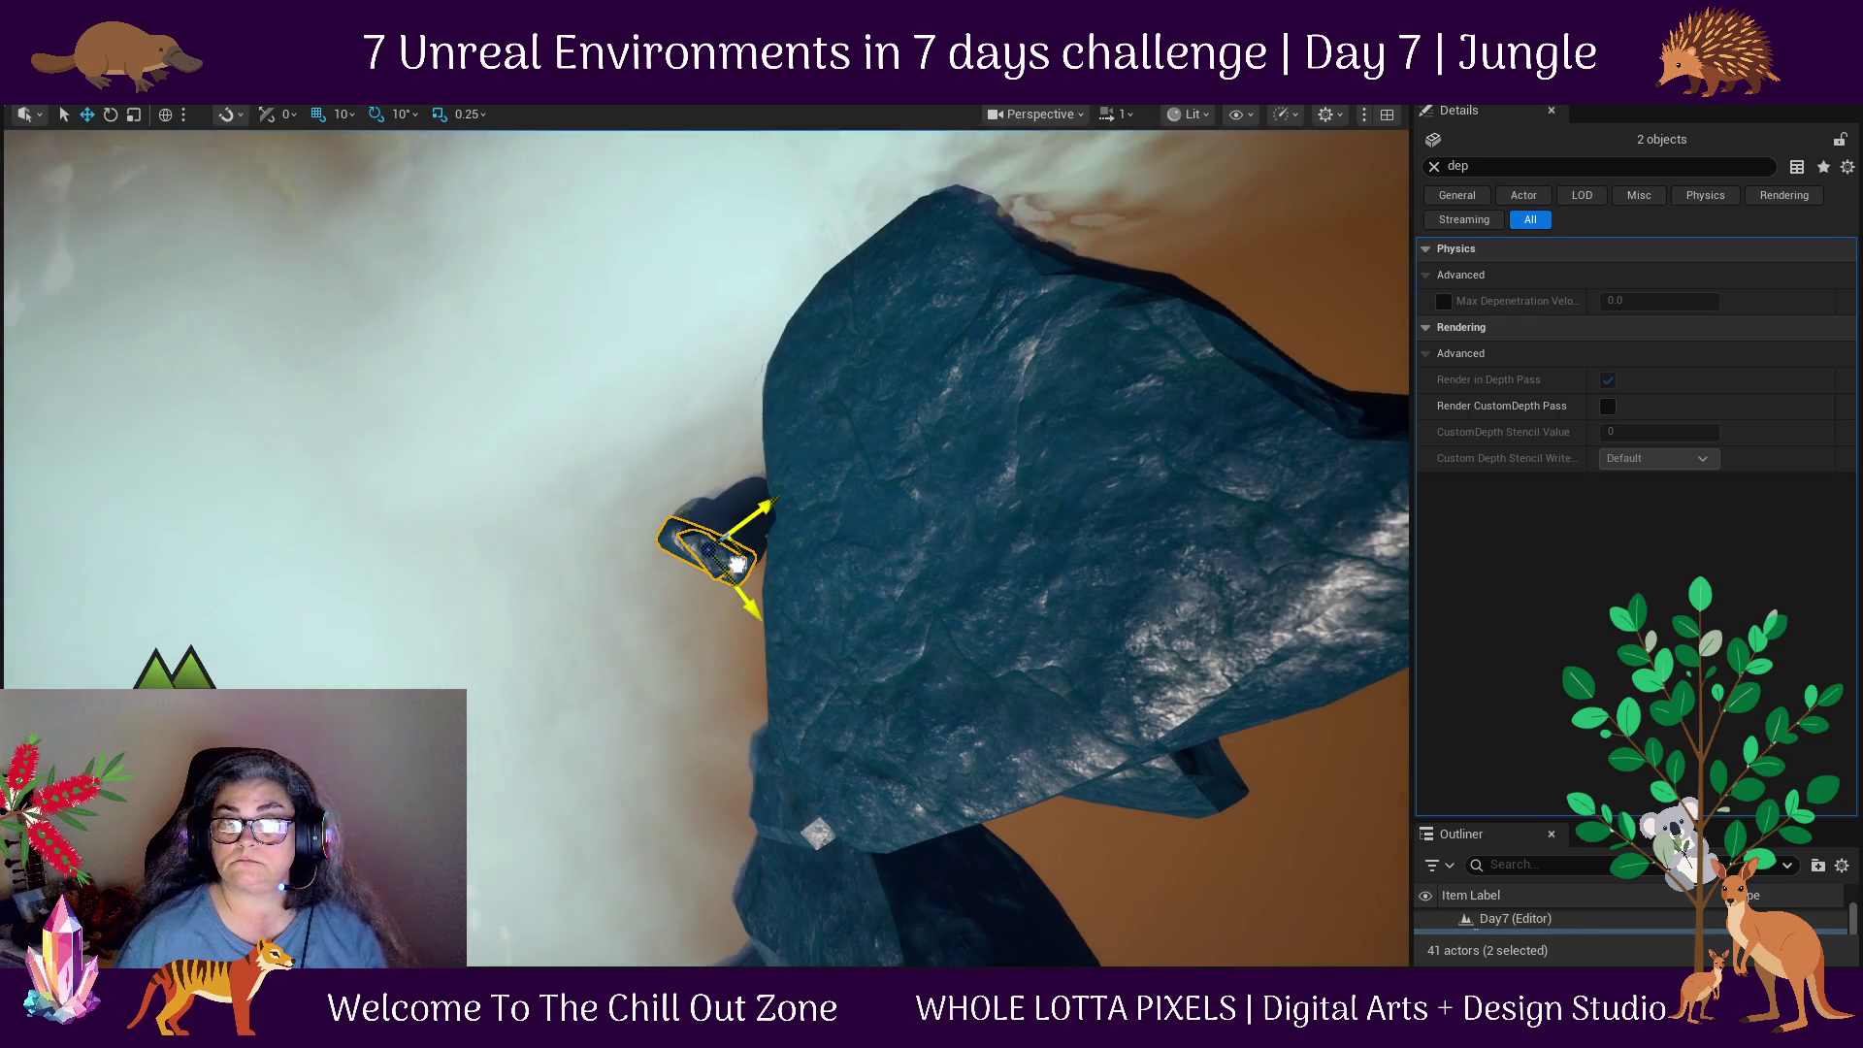
pyautogui.moveTo(737, 563); pyautogui.dragTo(127, 175)
pyautogui.scroll(-5, 374, 366)
pyautogui.moveTo(400, 296)
pyautogui.mouseDown()
pyautogui.moveTo(305, 412)
pyautogui.moveTo(460, 412)
pyautogui.mouseUp()
pyautogui.scroll(-10, 465, 528)
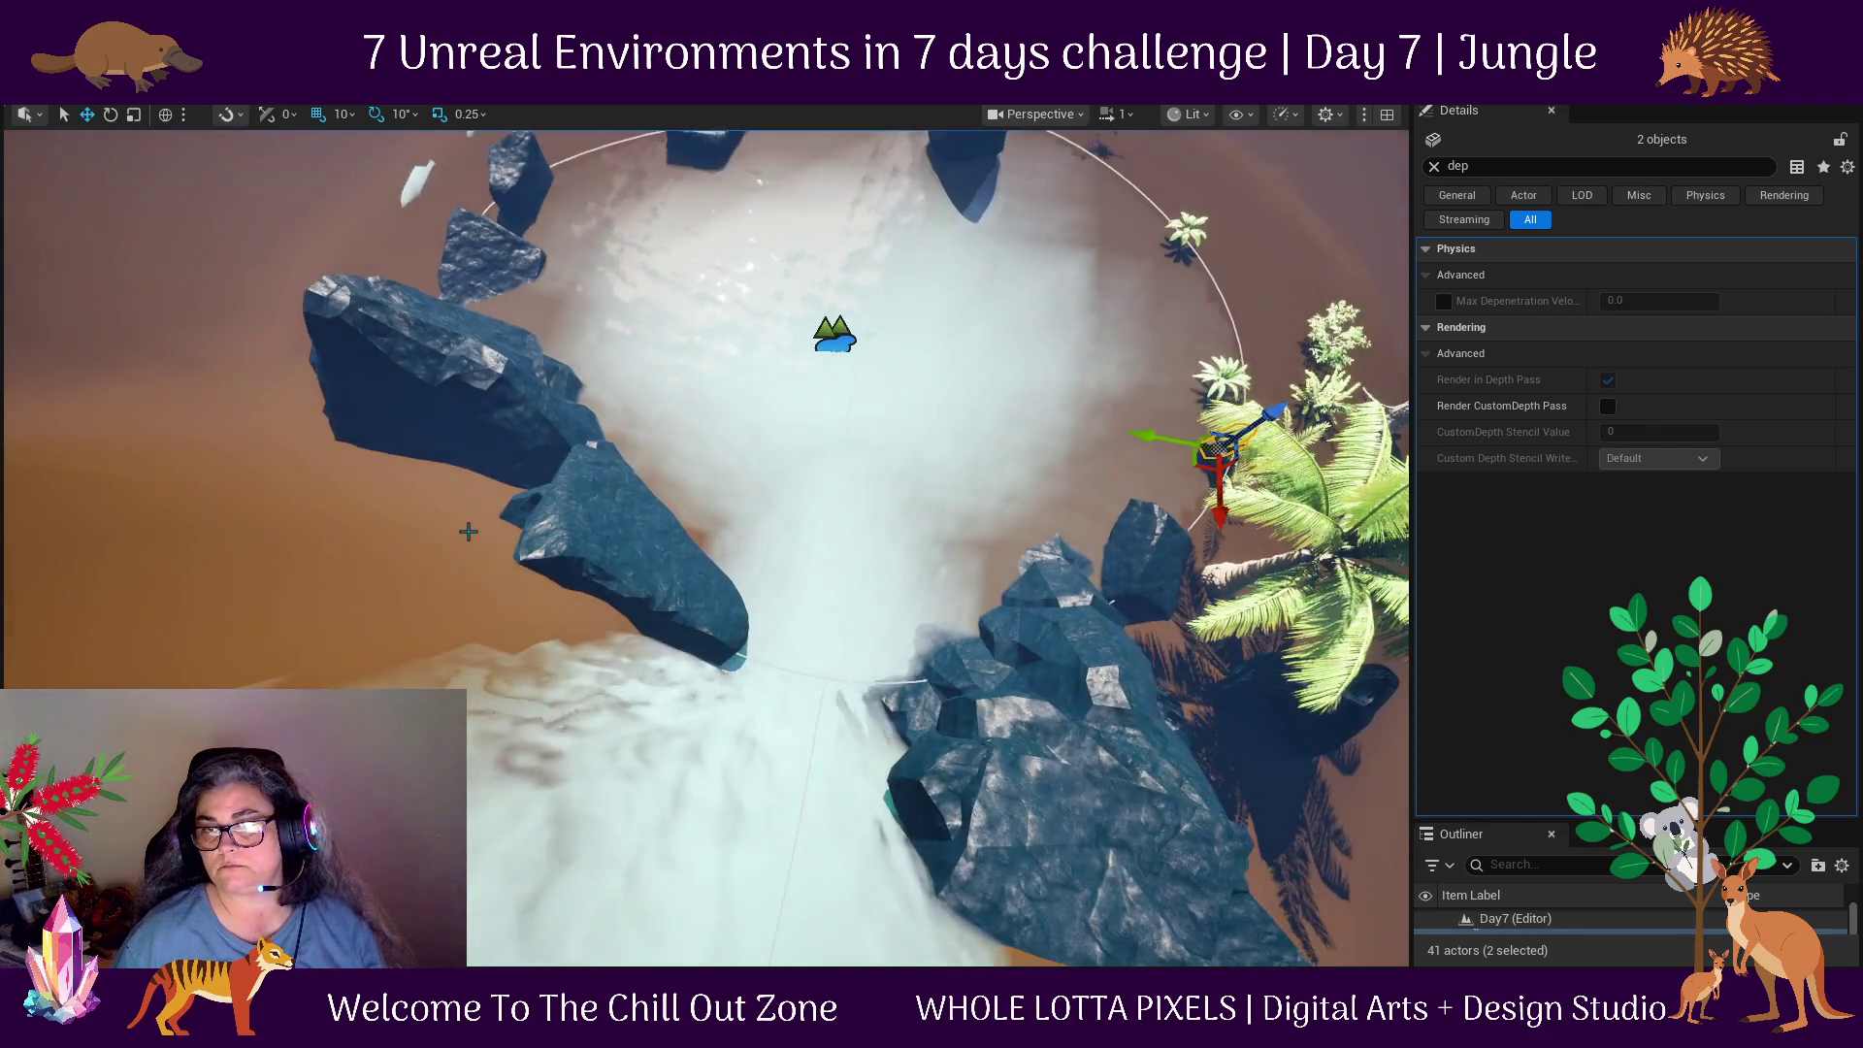
pyautogui.scroll(8, 500, 544)
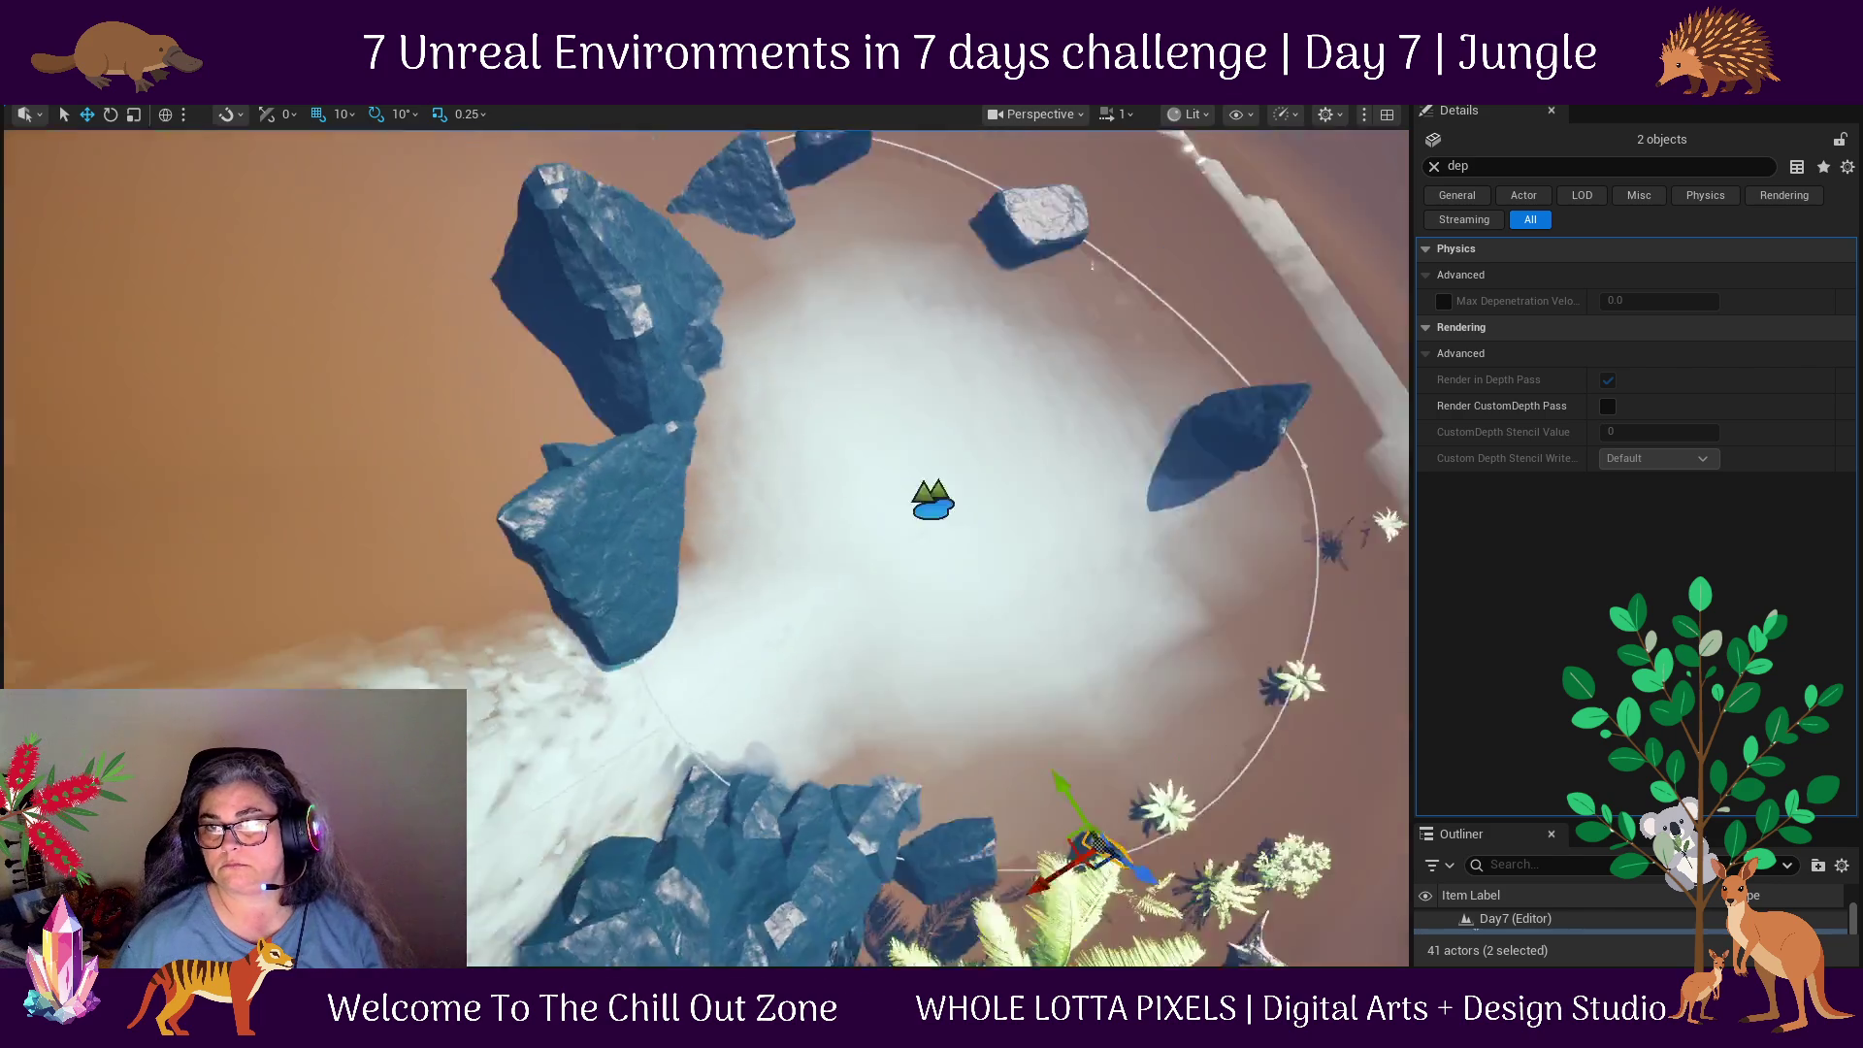
pyautogui.moveTo(792, 544)
pyautogui.mouseDown()
pyautogui.moveTo(792, 483)
pyautogui.moveTo(800, 506)
pyautogui.moveTo(716, 560)
pyautogui.mouseUp()
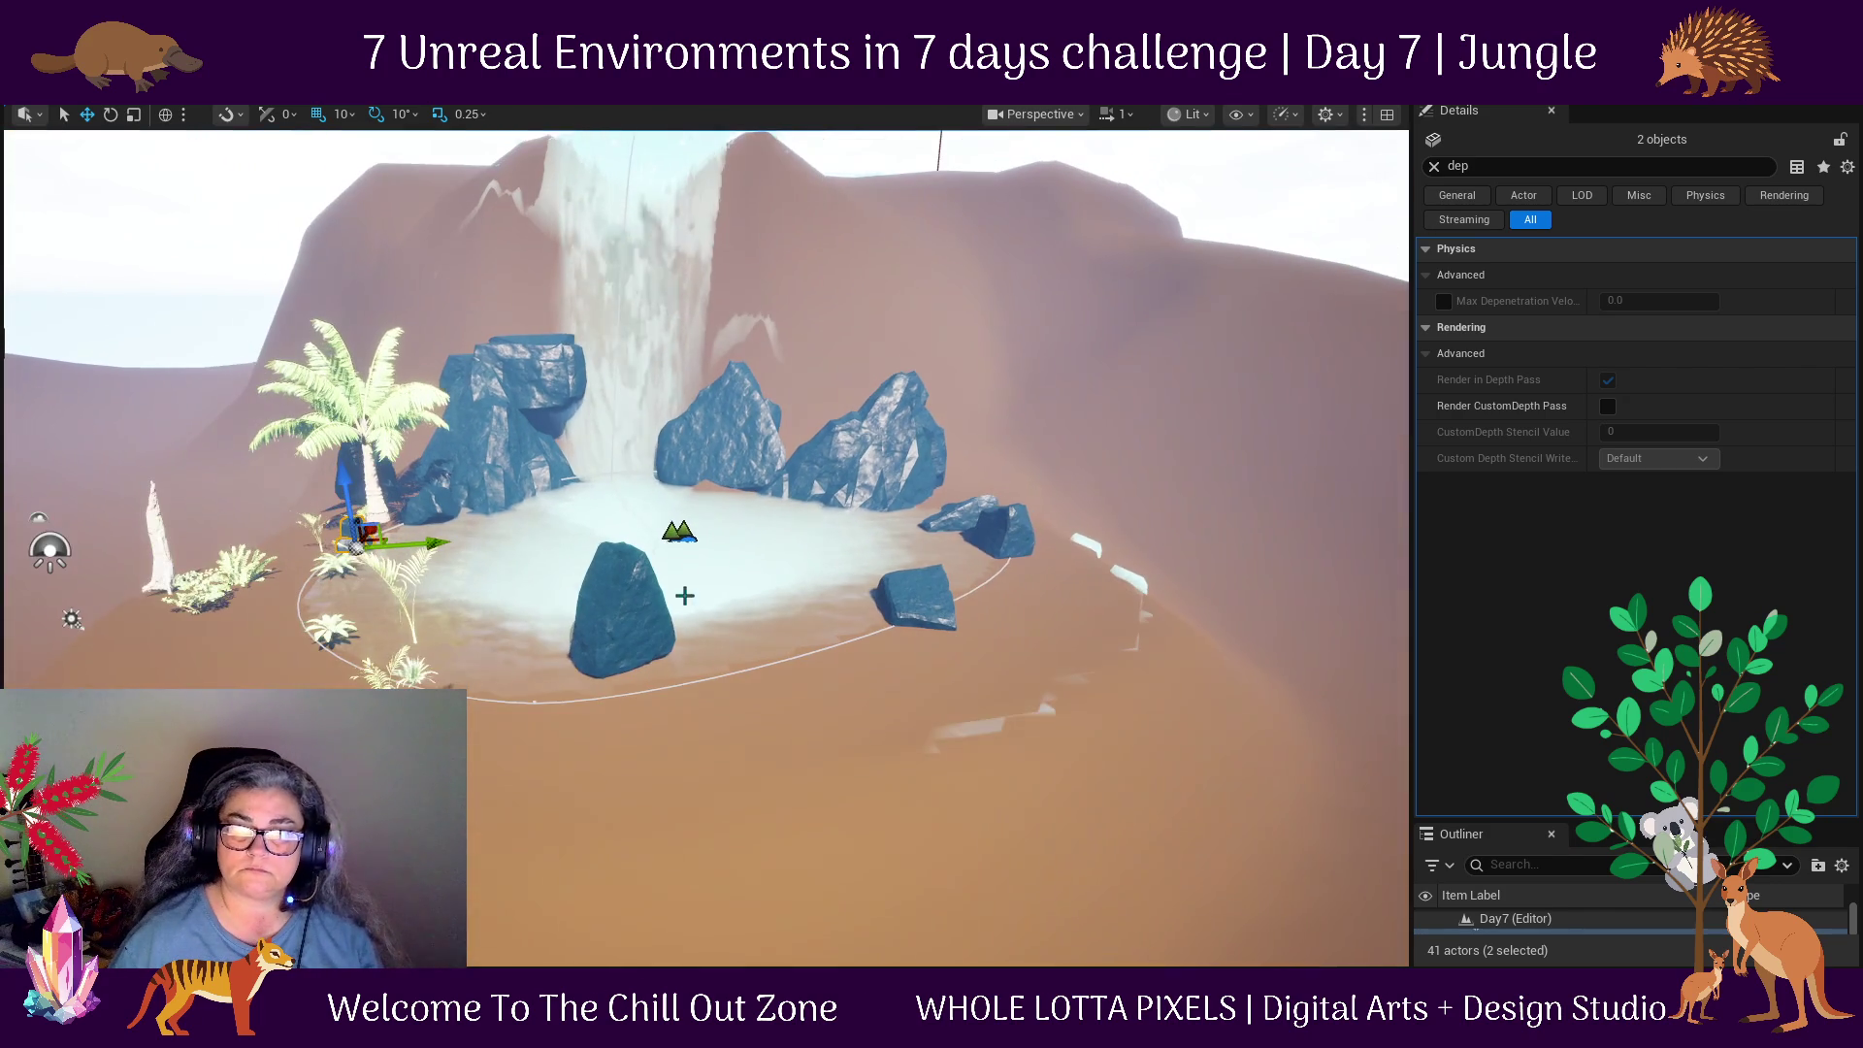
pyautogui.moveTo(363, 637); pyautogui.dragTo(684, 663)
pyautogui.moveTo(178, 399); pyautogui.dragTo(415, 451)
# Raise the small fern near the palm upward.
pyautogui.click(191, 393)
pyautogui.moveTo(380, 376)
pyautogui.mouseDown()
pyautogui.moveTo(373, 320)
pyautogui.moveTo(565, 794)
pyautogui.mouseUp()
pyautogui.press('f')
pyautogui.scroll(-5, 566, 793)
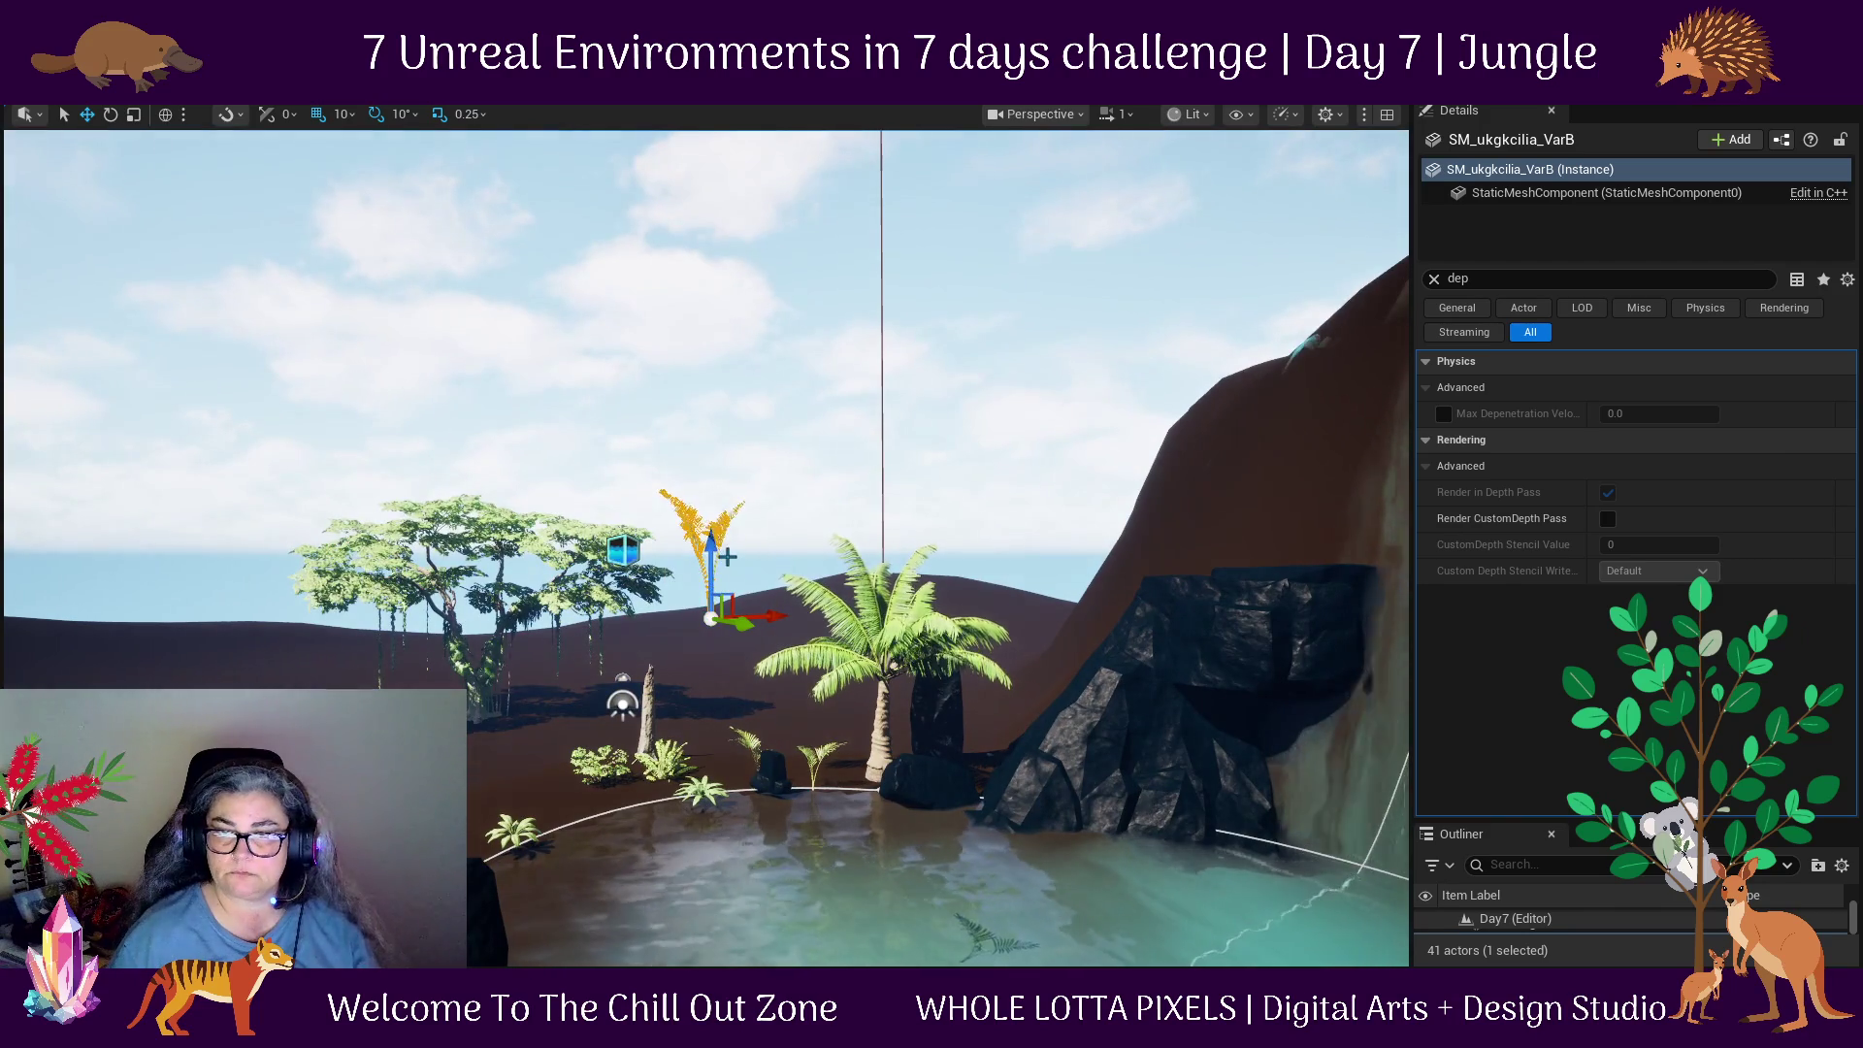
# Bring the orange fern to the pond's left edge and move bigplant_03 onto the rock top.
pyautogui.moveTo(714, 543)
pyautogui.mouseDown()
pyautogui.moveTo(708, 757)
pyautogui.moveTo(727, 810)
pyautogui.moveTo(512, 798)
pyautogui.moveTo(456, 842)
pyautogui.mouseUp()
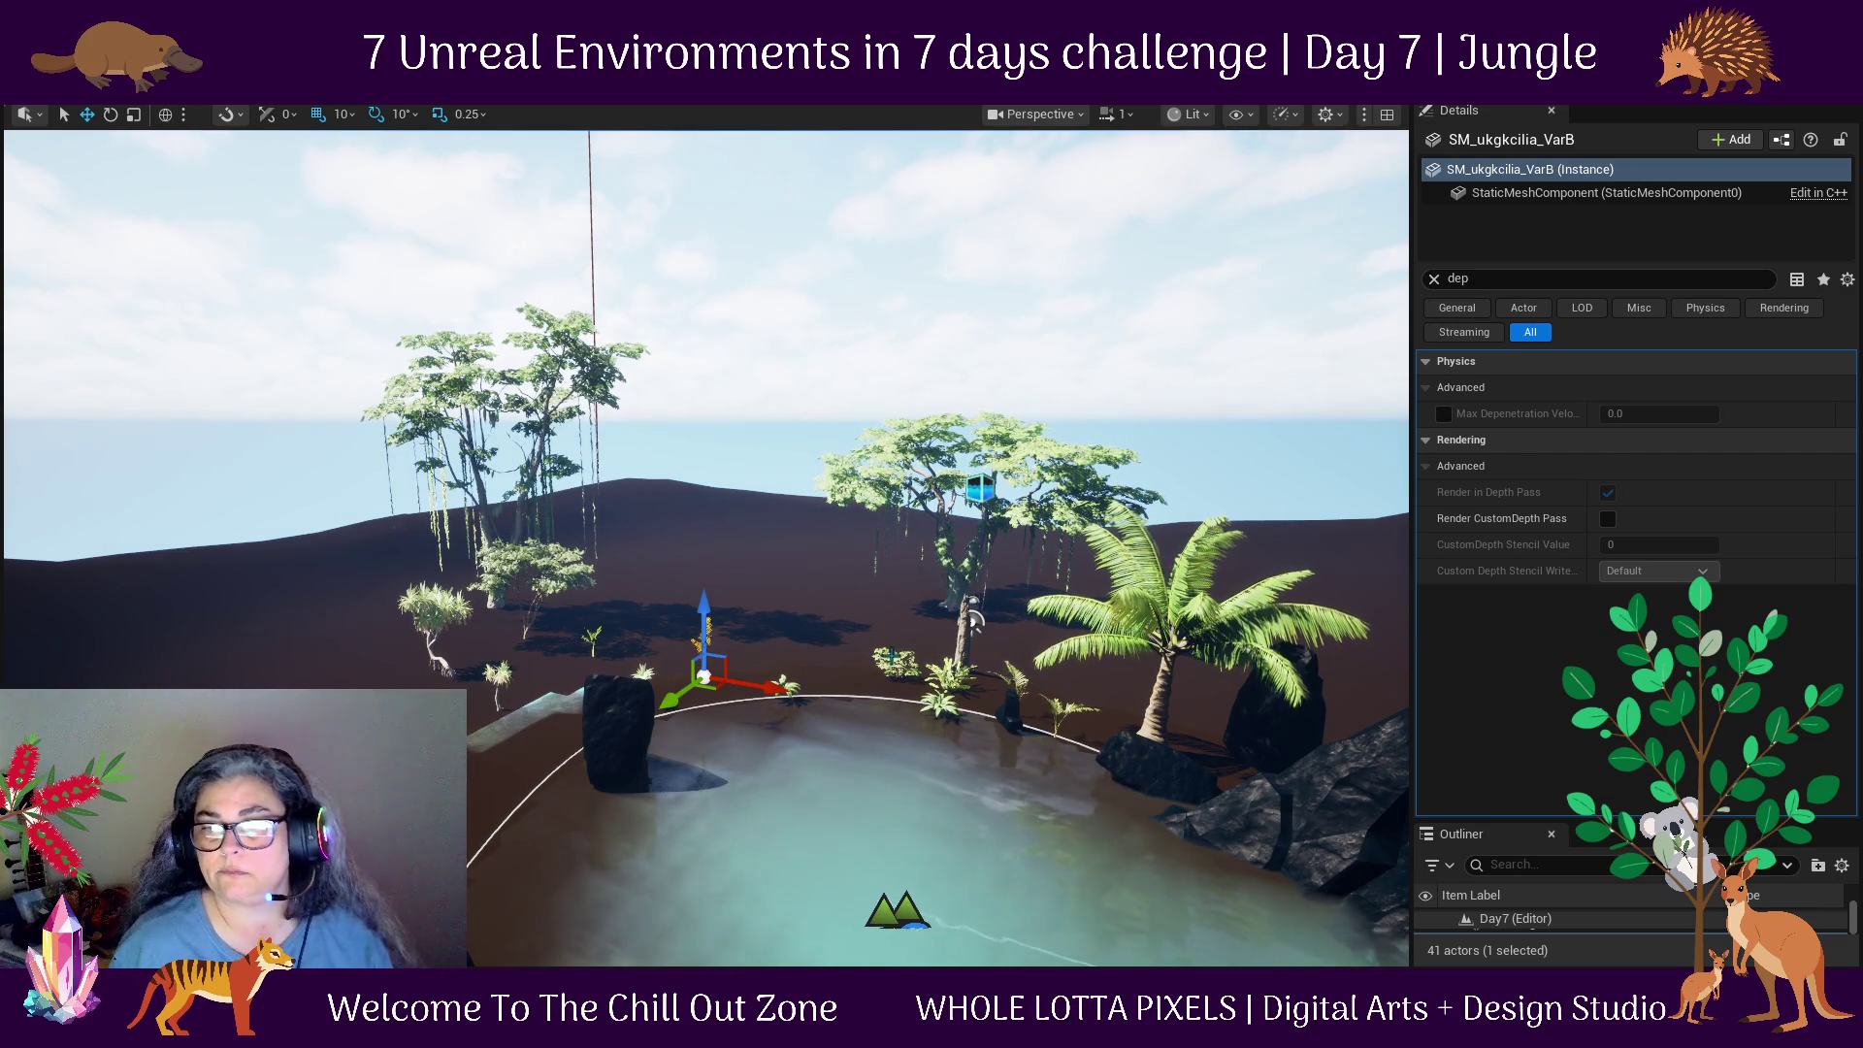
pyautogui.click(973, 619)
pyautogui.click(908, 668)
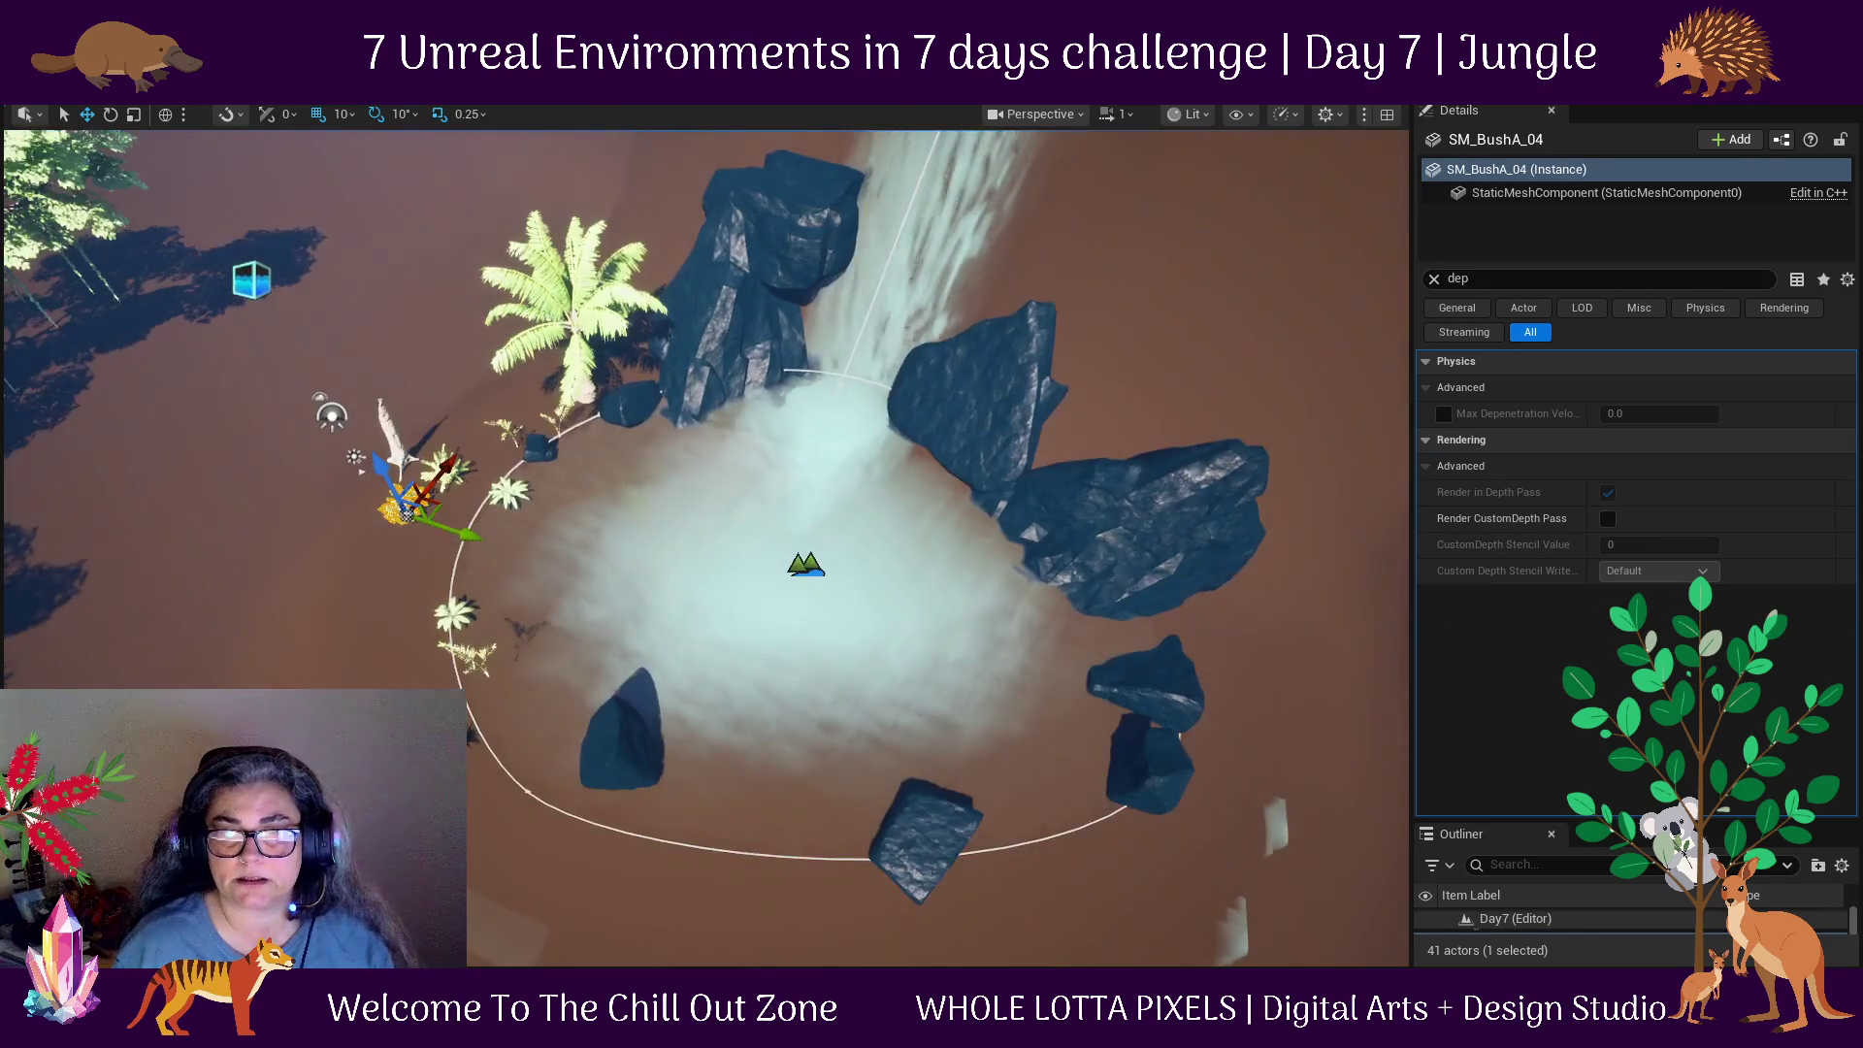
pyautogui.click(282, 668)
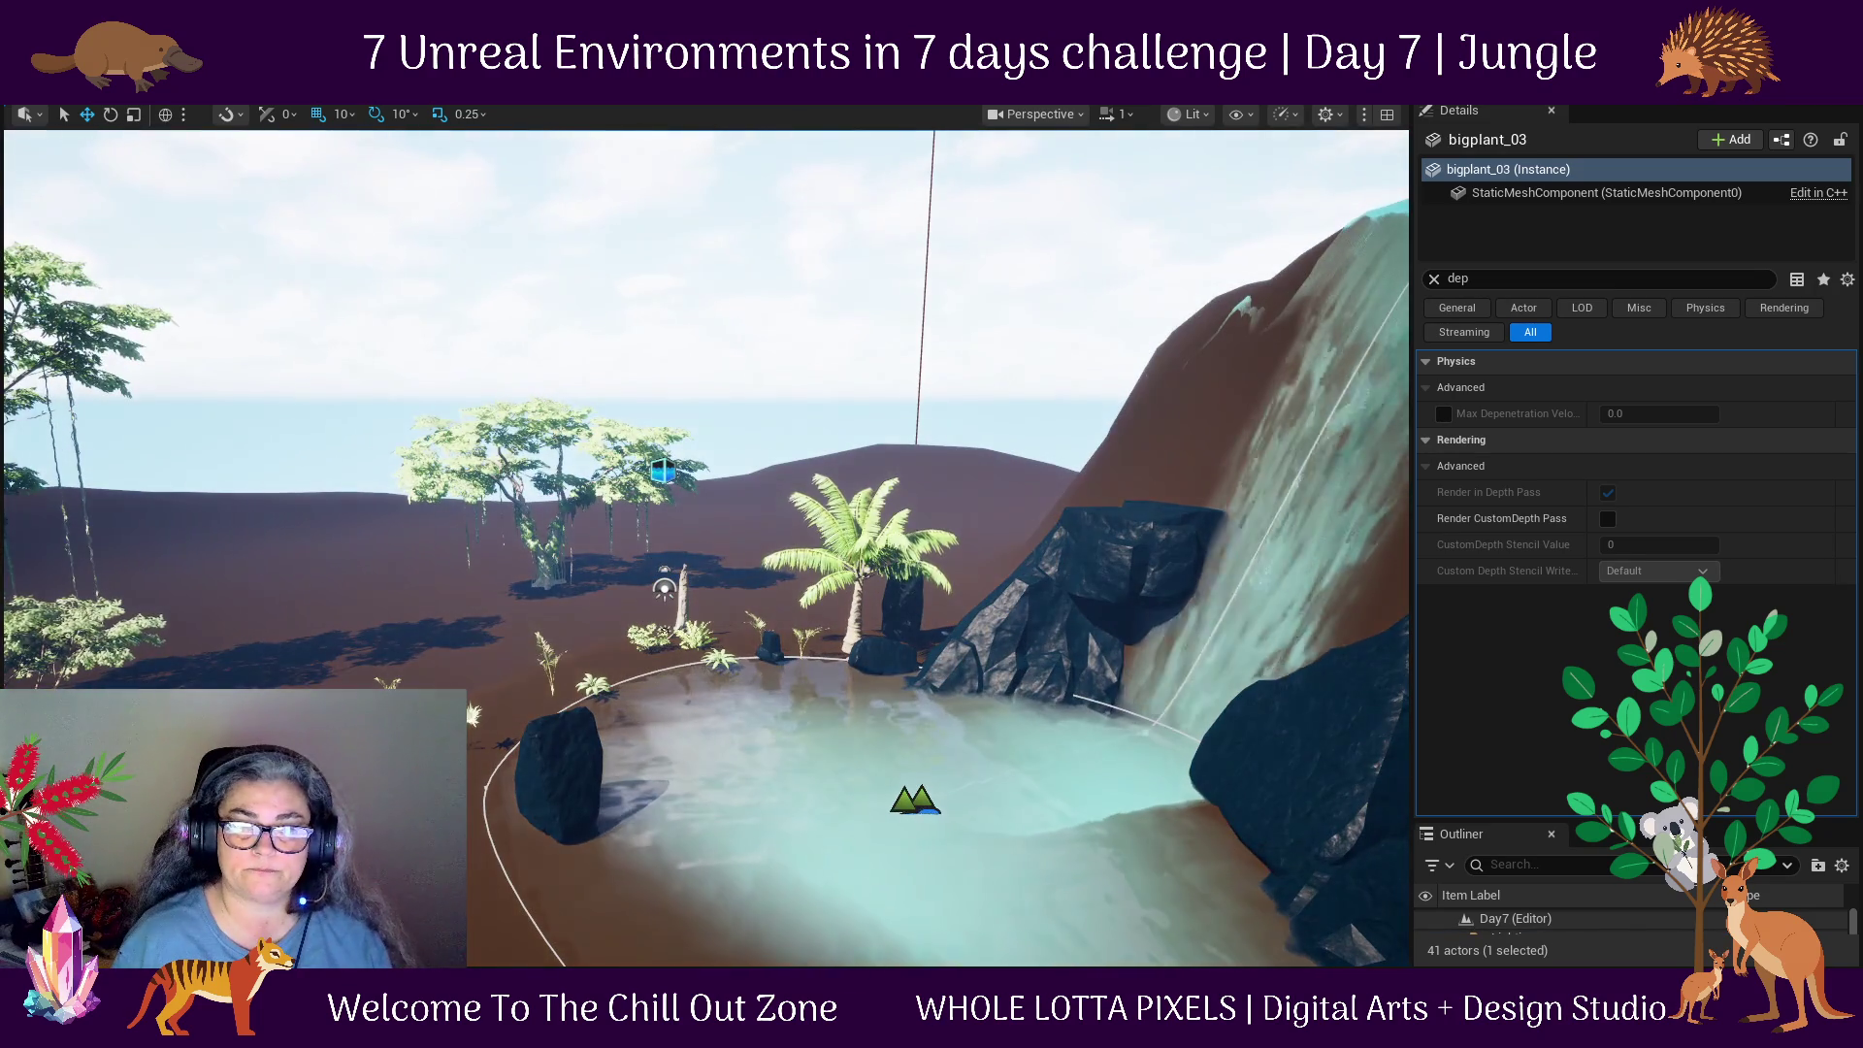
pyautogui.moveTo(473, 713)
pyautogui.mouseDown()
pyautogui.moveTo(487, 741)
pyautogui.moveTo(543, 660)
pyautogui.mouseUp()
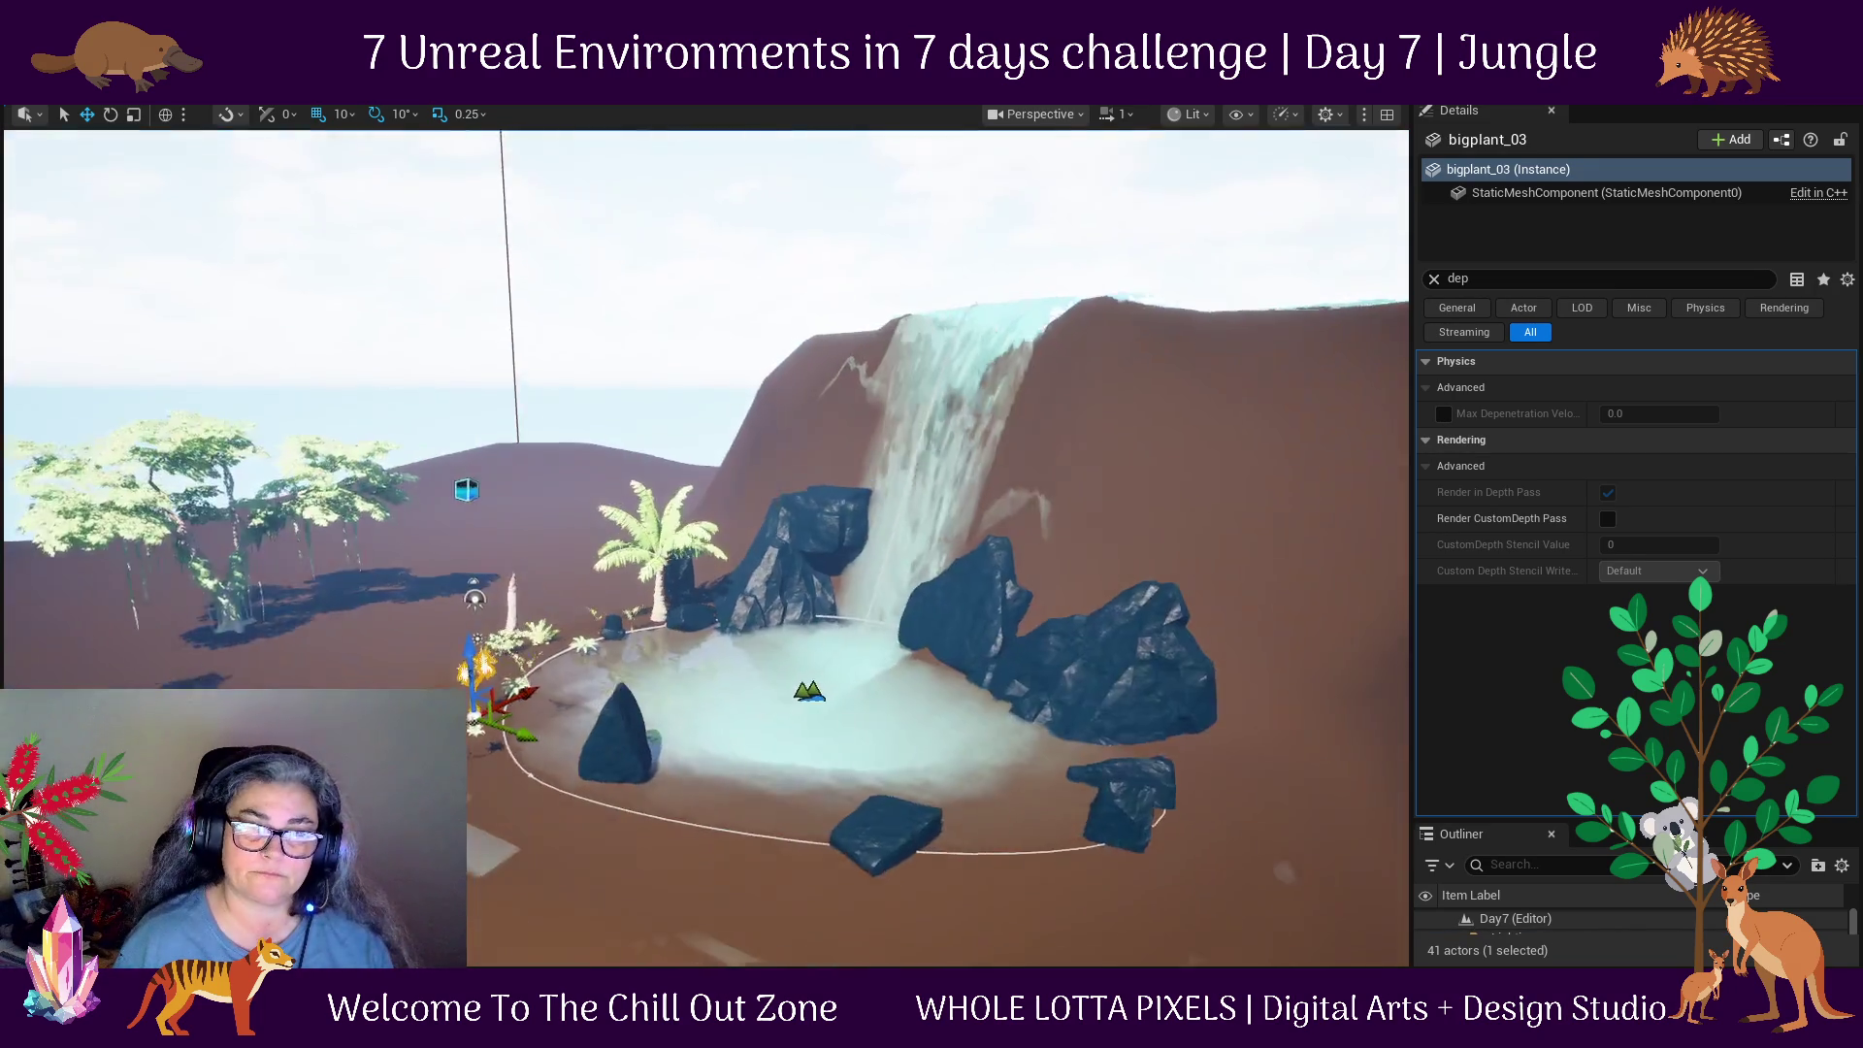
# Move the SM_ukgkcilia_VarD fern beside the dark rock on the pond's left edge.
pyautogui.click(1213, 485)
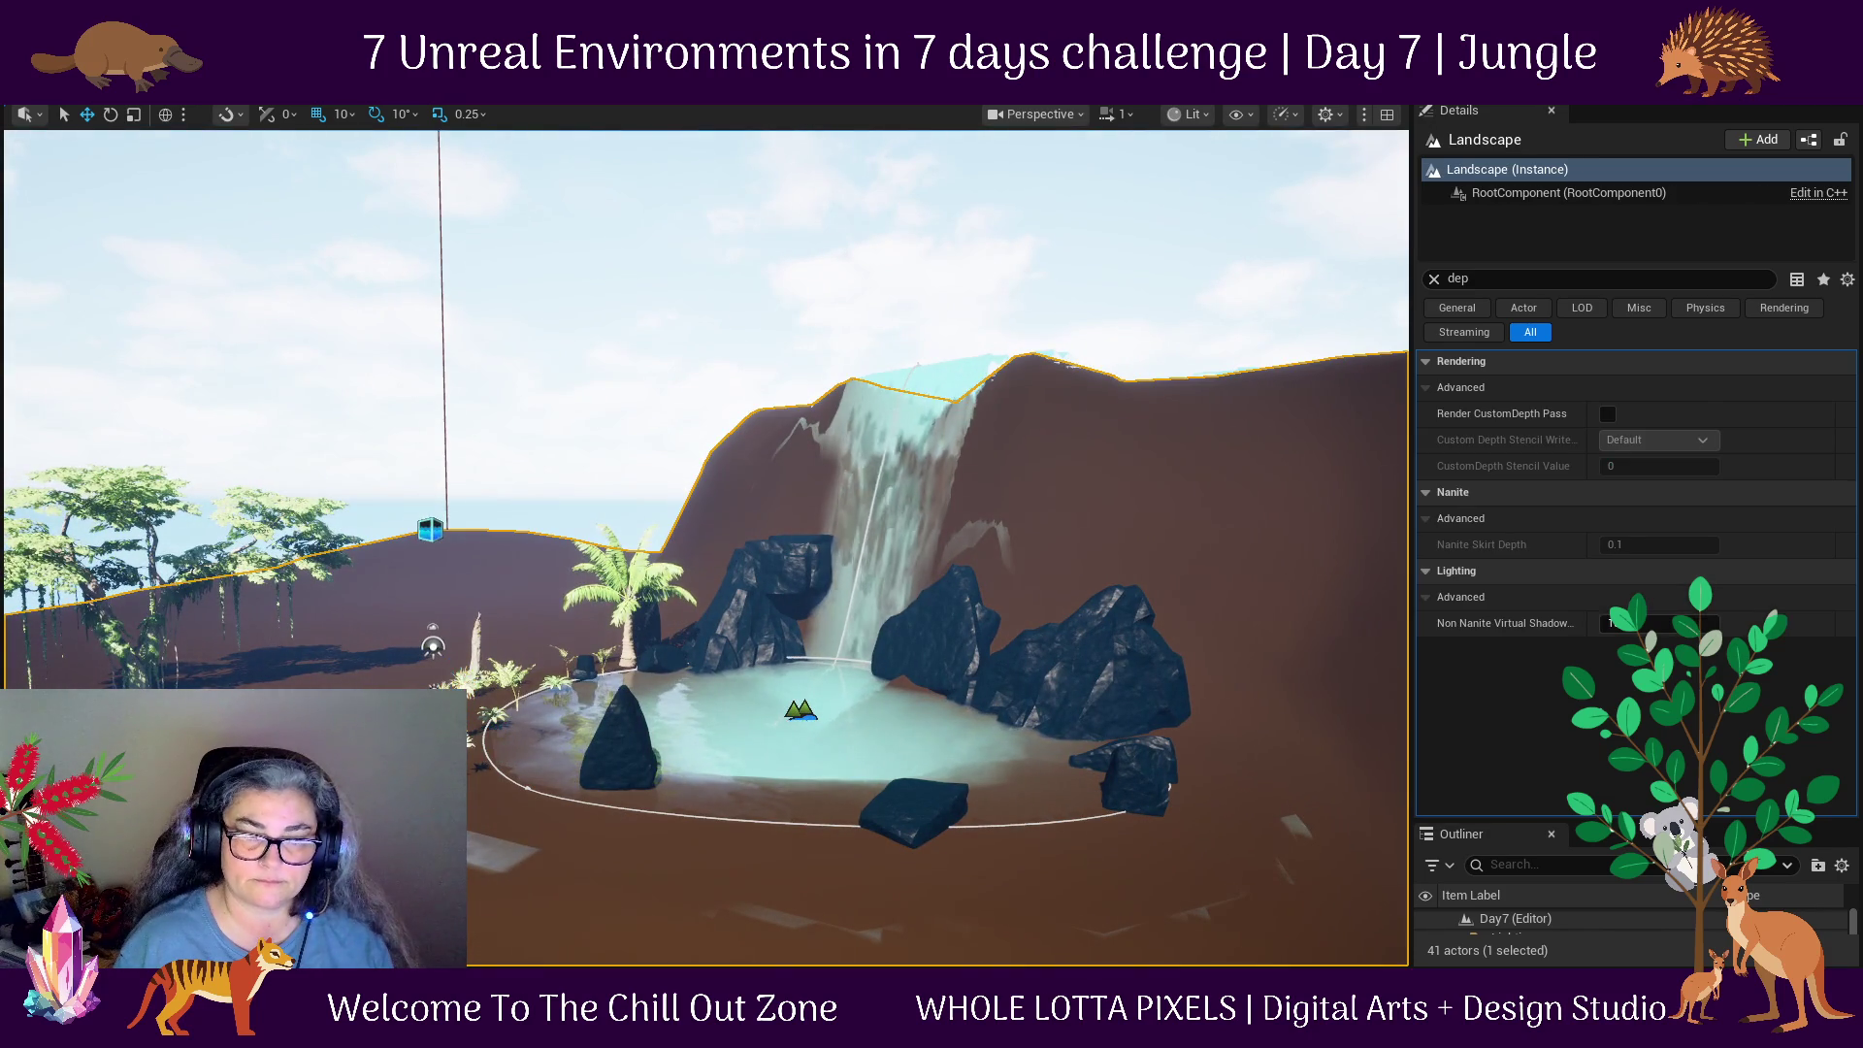
pyautogui.click(474, 679)
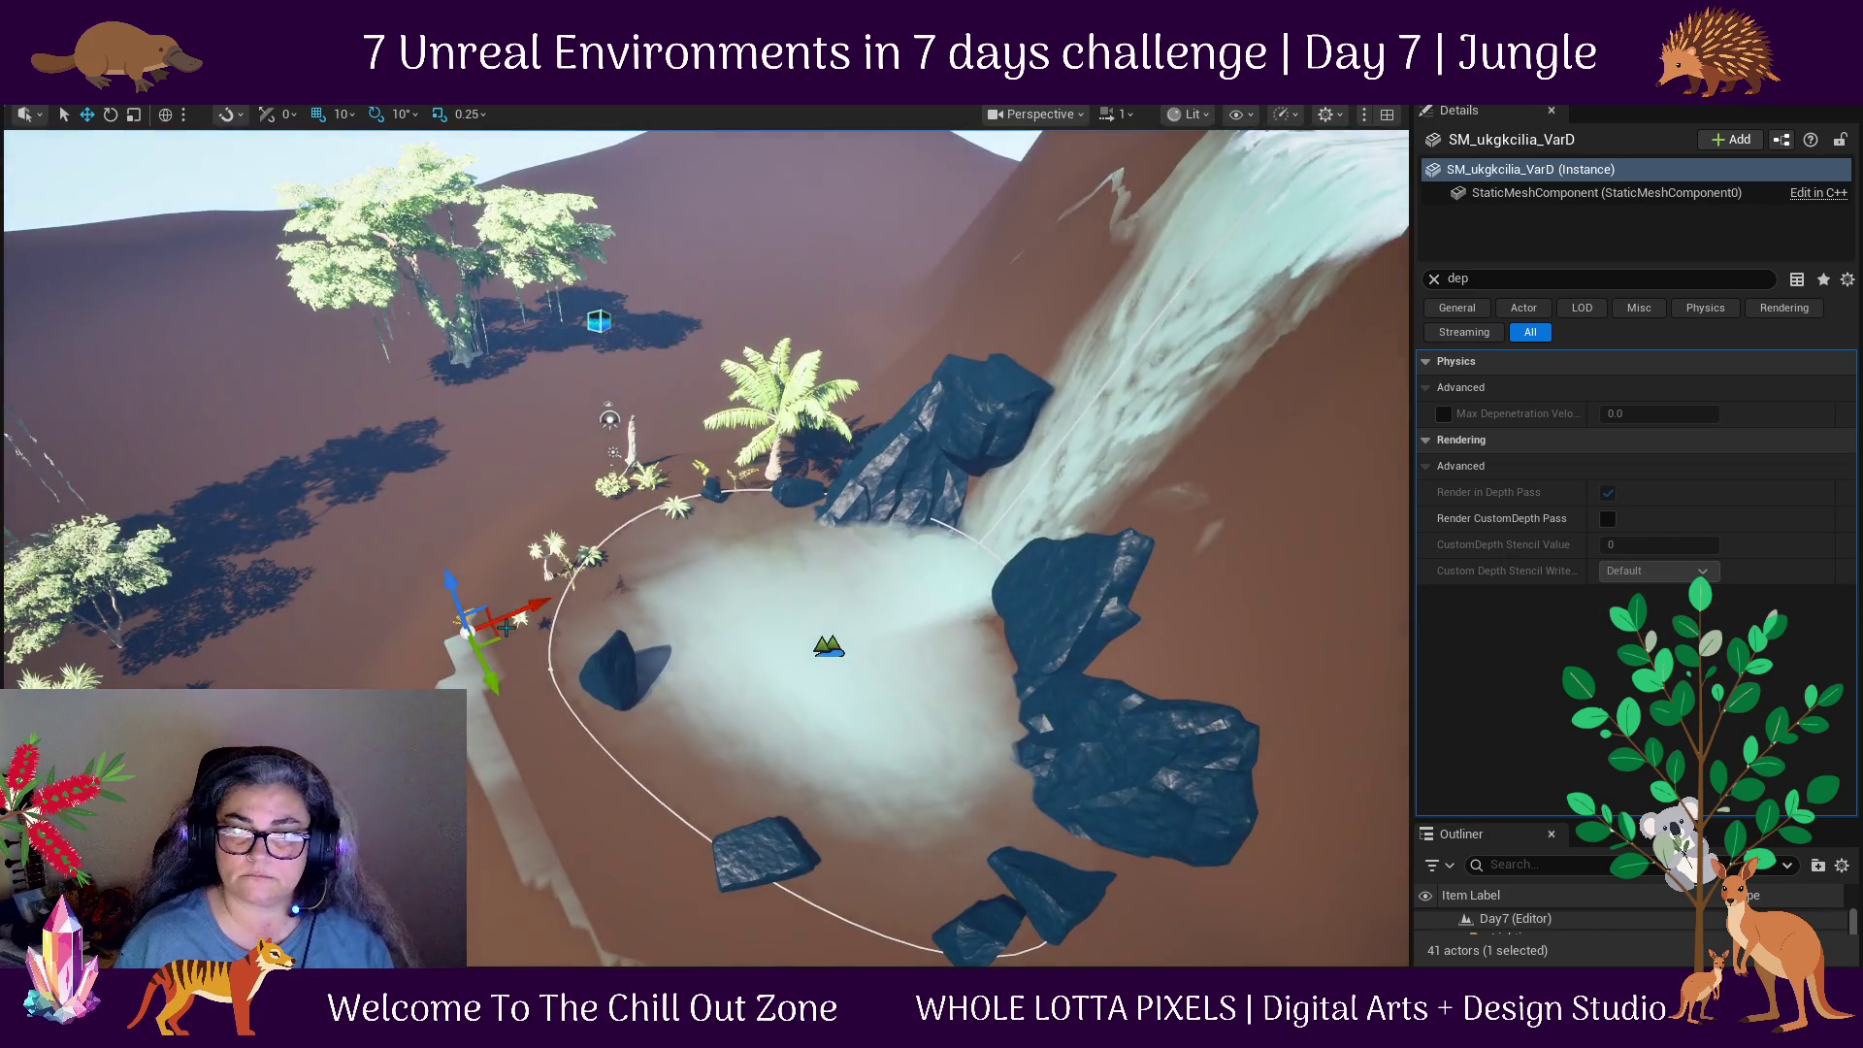
pyautogui.moveTo(471, 631)
pyautogui.mouseDown()
pyautogui.moveTo(572, 631)
pyautogui.moveTo(547, 620)
pyautogui.mouseUp()
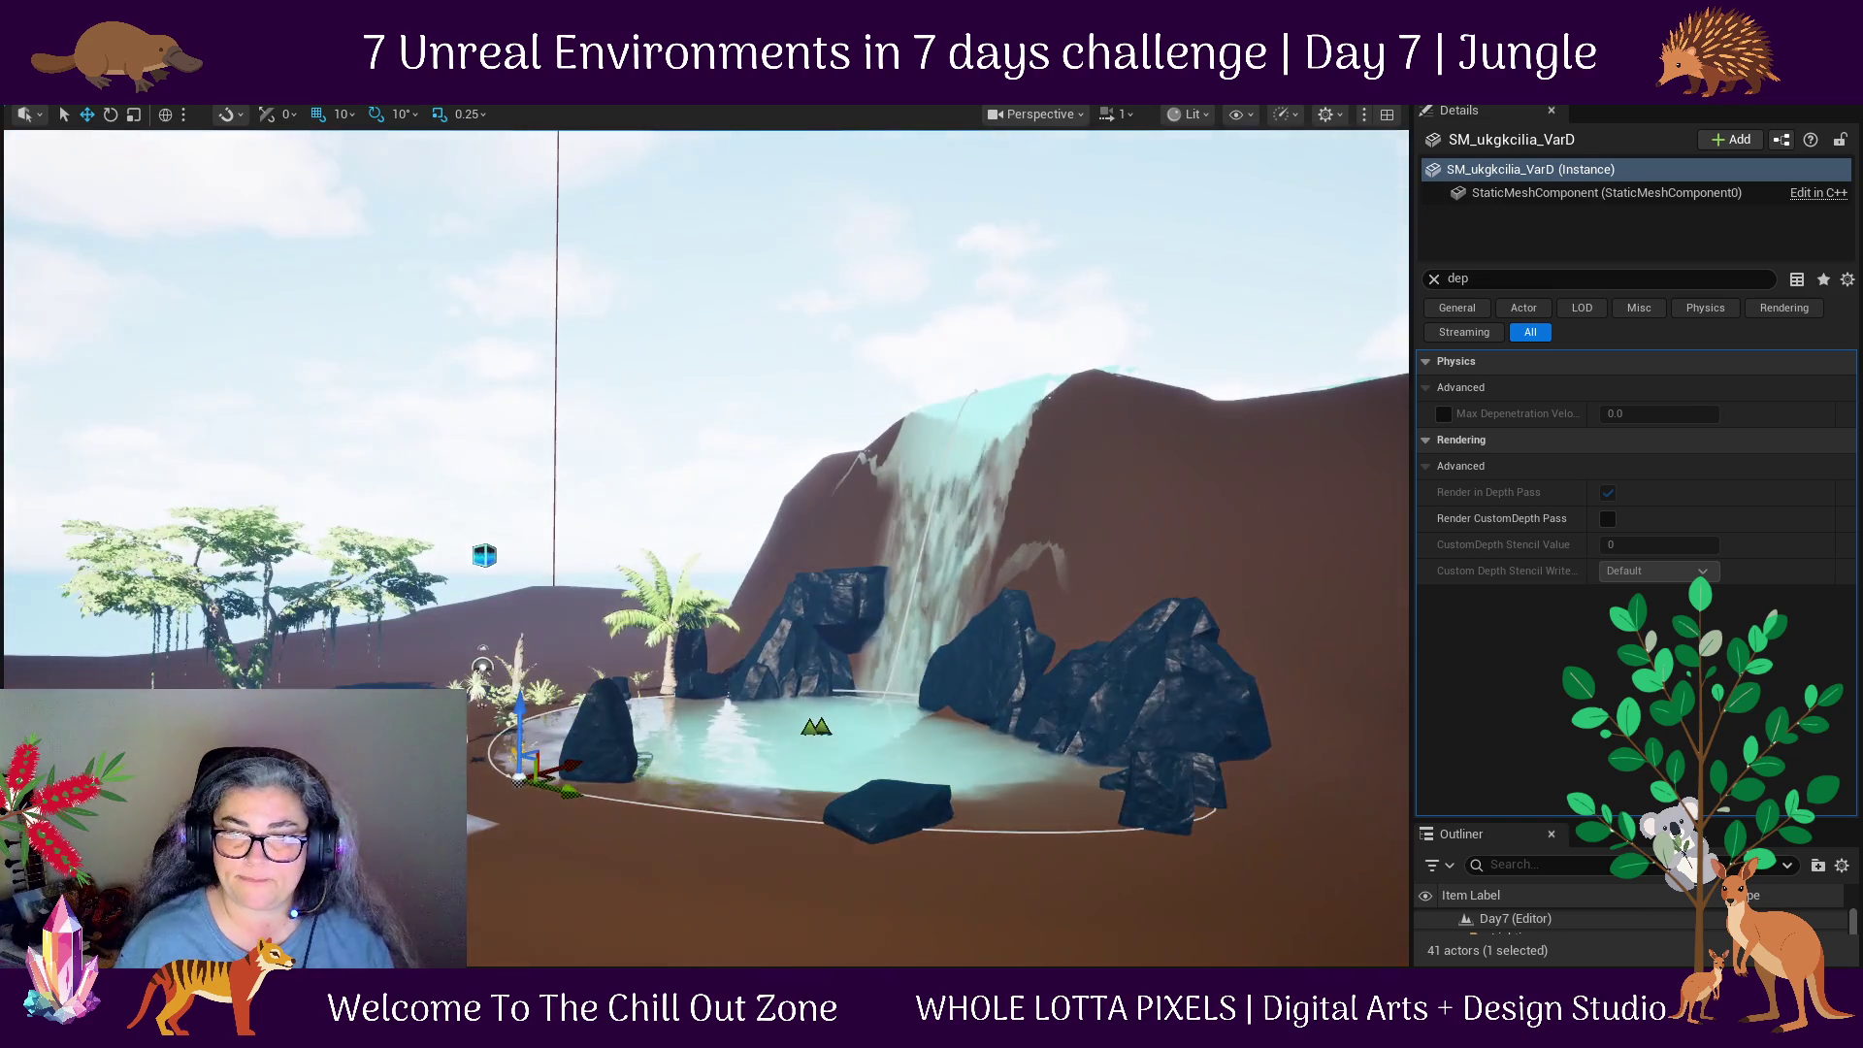
pyautogui.click(547, 619)
pyautogui.scroll(-3, 939, 691)
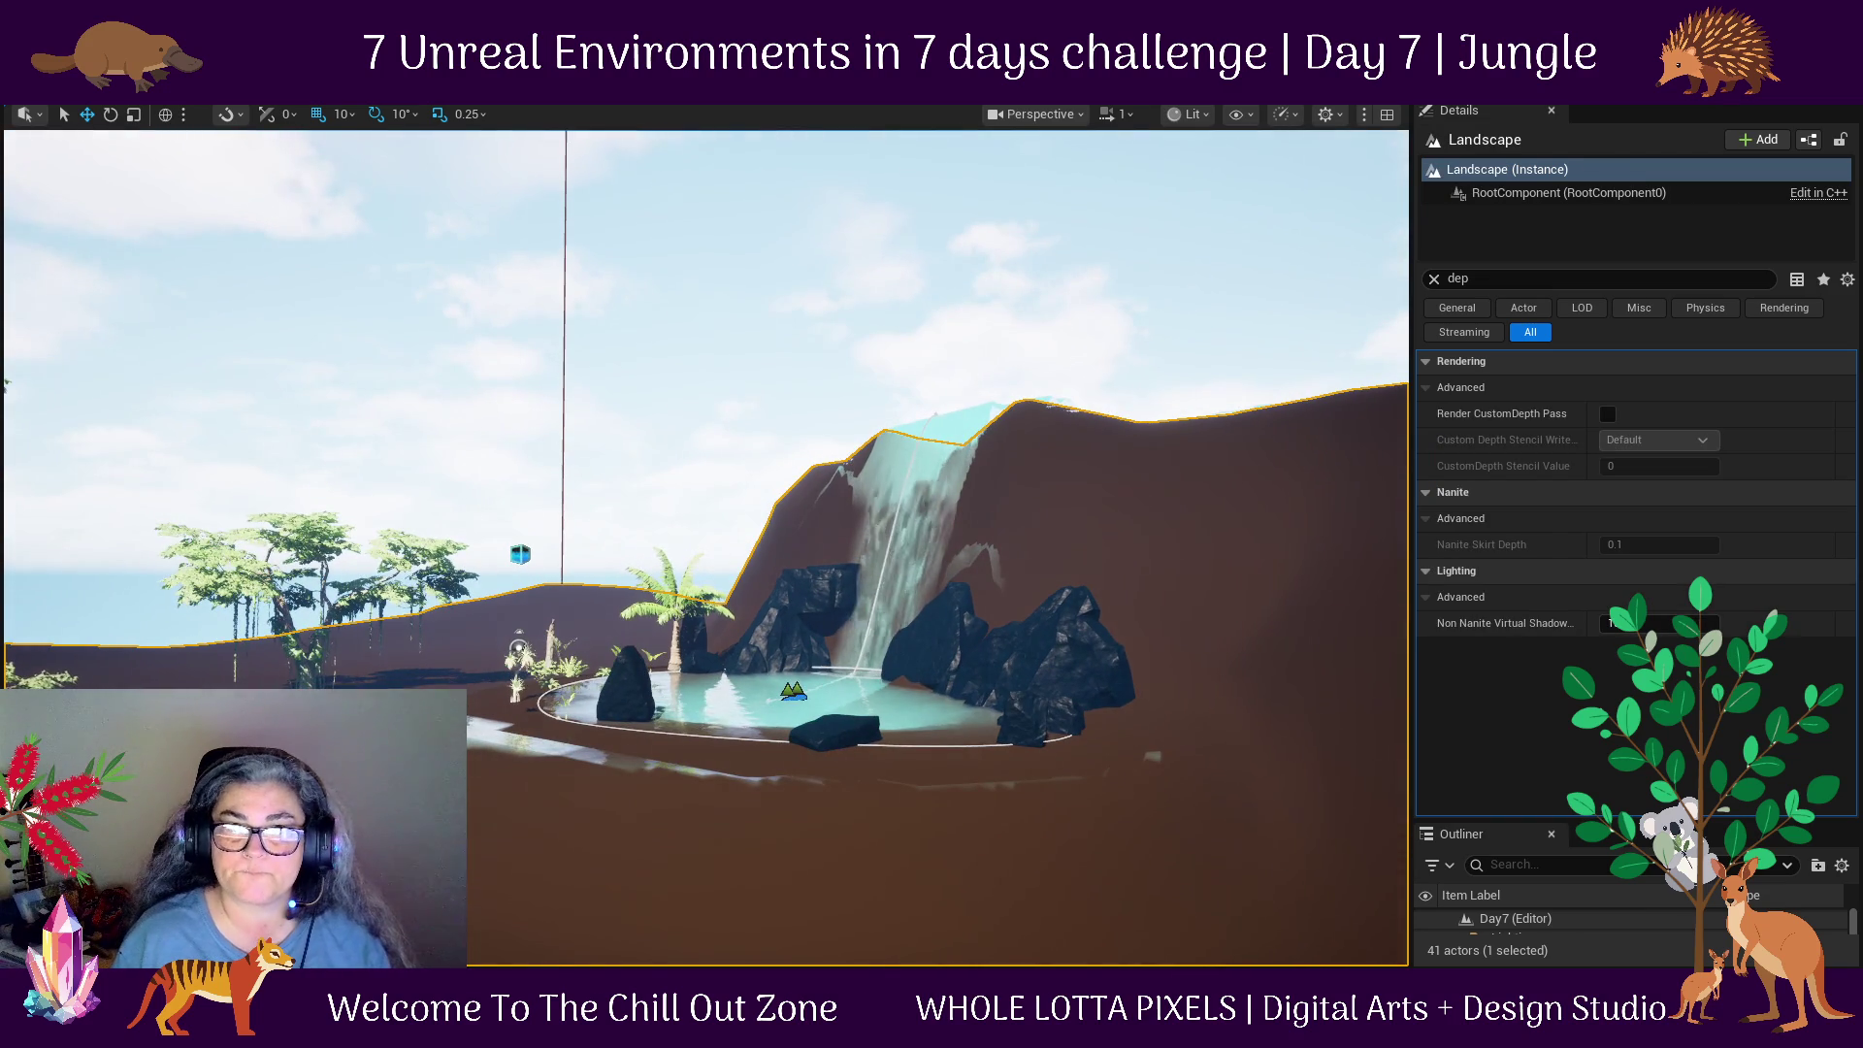
# Enter Landscape mode, choose the Flatten tool and shrink the brush.
pyautogui.click(24, 113)
pyautogui.click(194, 128)
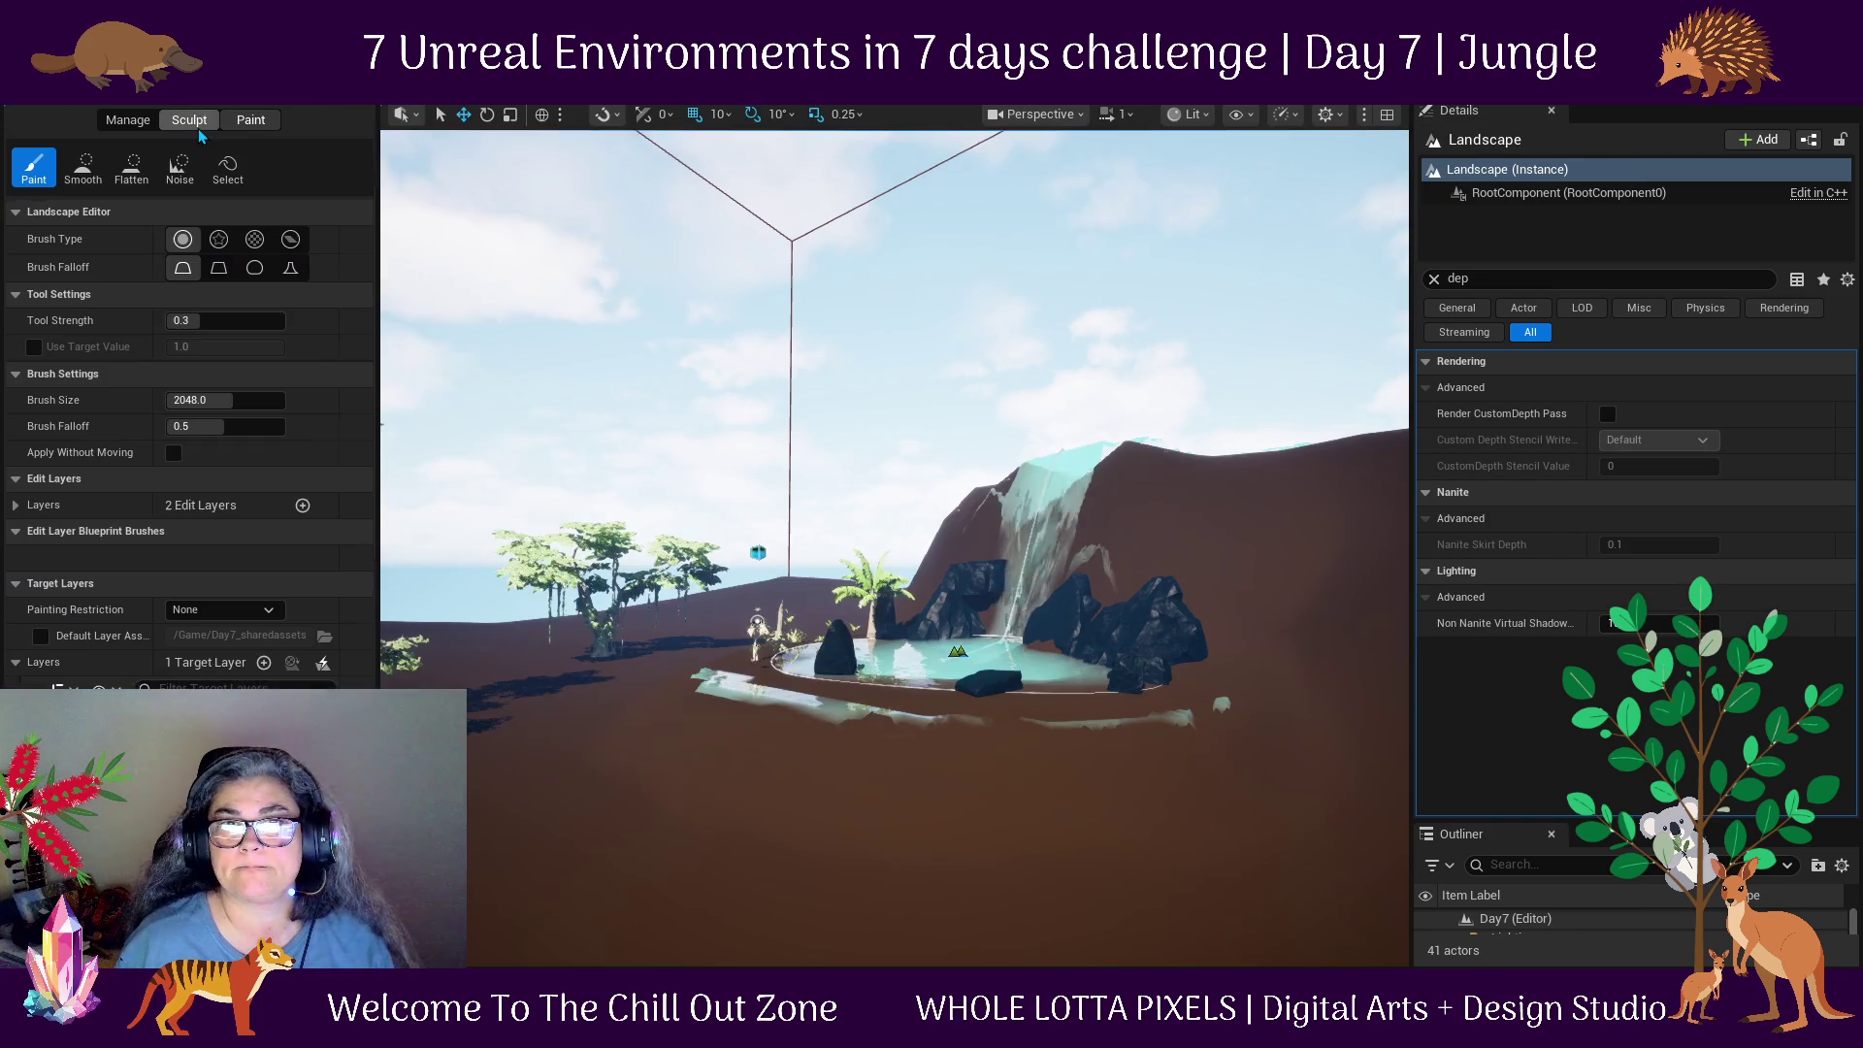
pyautogui.click(136, 170)
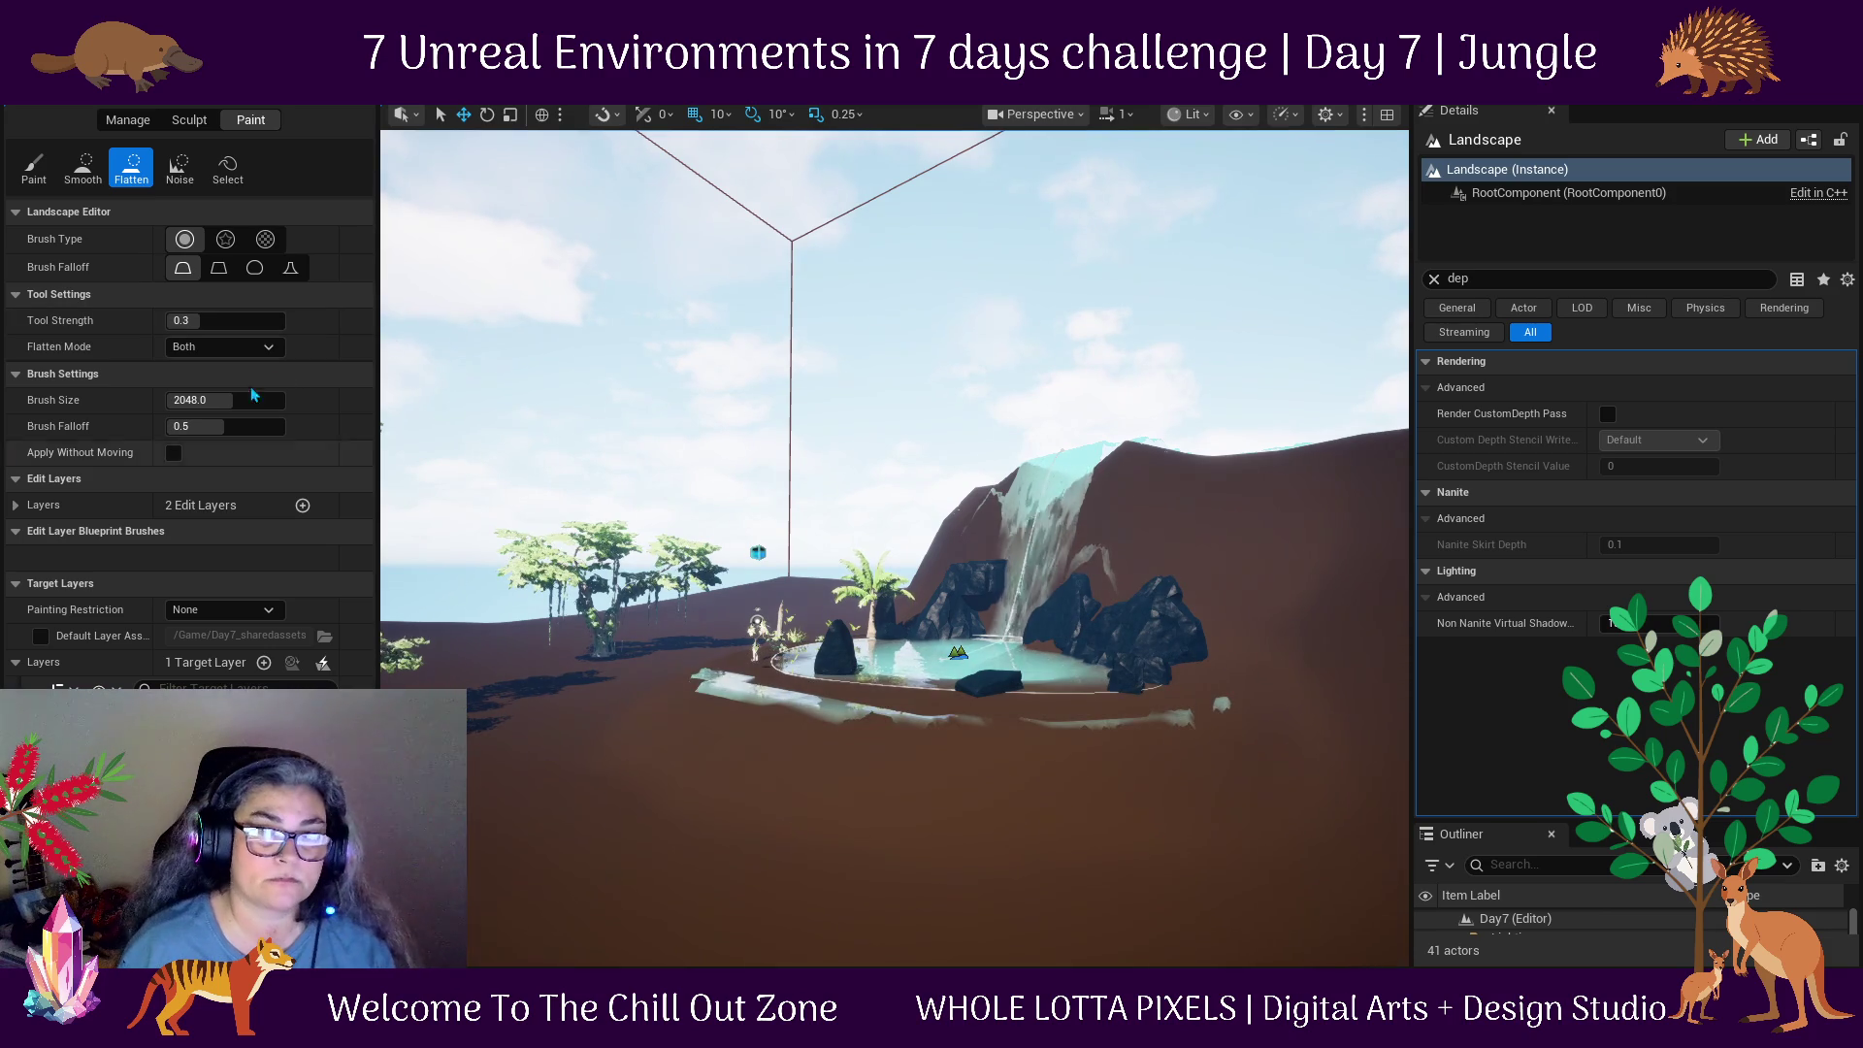
pyautogui.moveTo(228, 399); pyautogui.dragTo(233, 408)
pyautogui.scroll(-2, 1071, 774)
pyautogui.moveTo(850, 733); pyautogui.dragTo(850, 733)
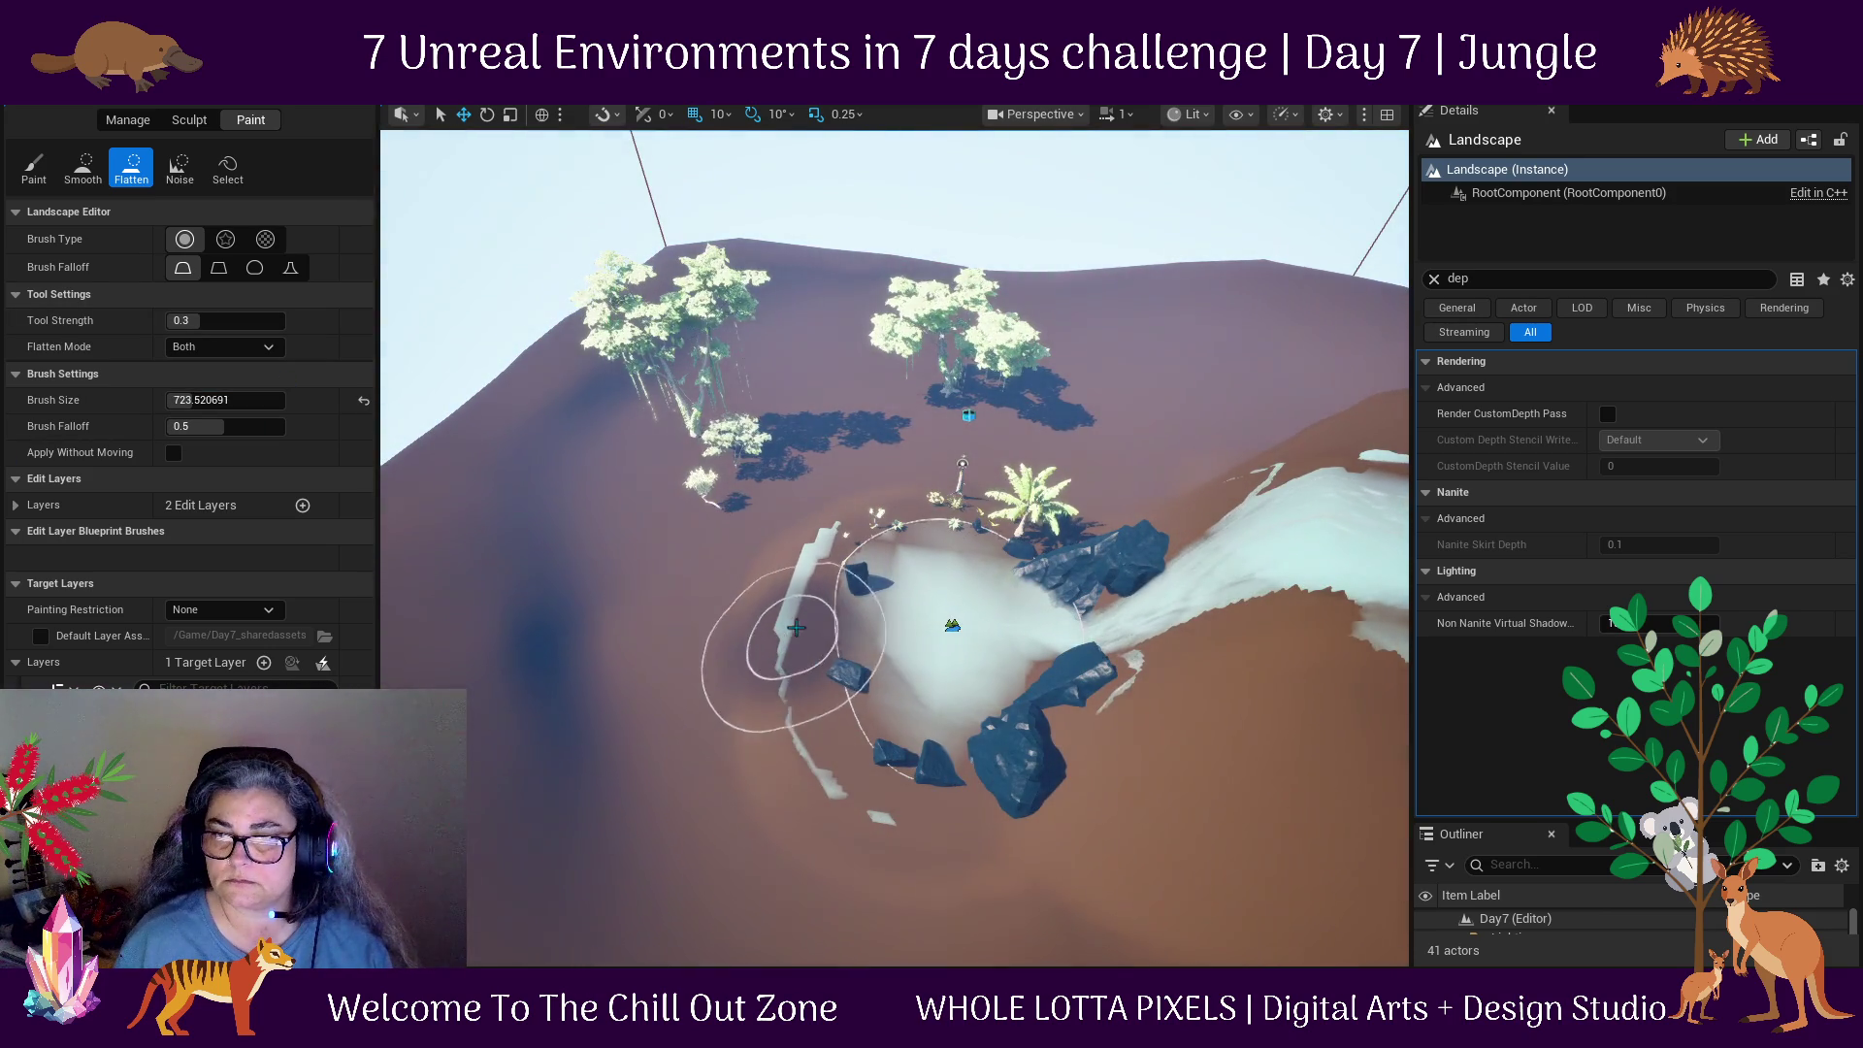
pyautogui.moveTo(675, 652); pyautogui.dragTo(675, 652)
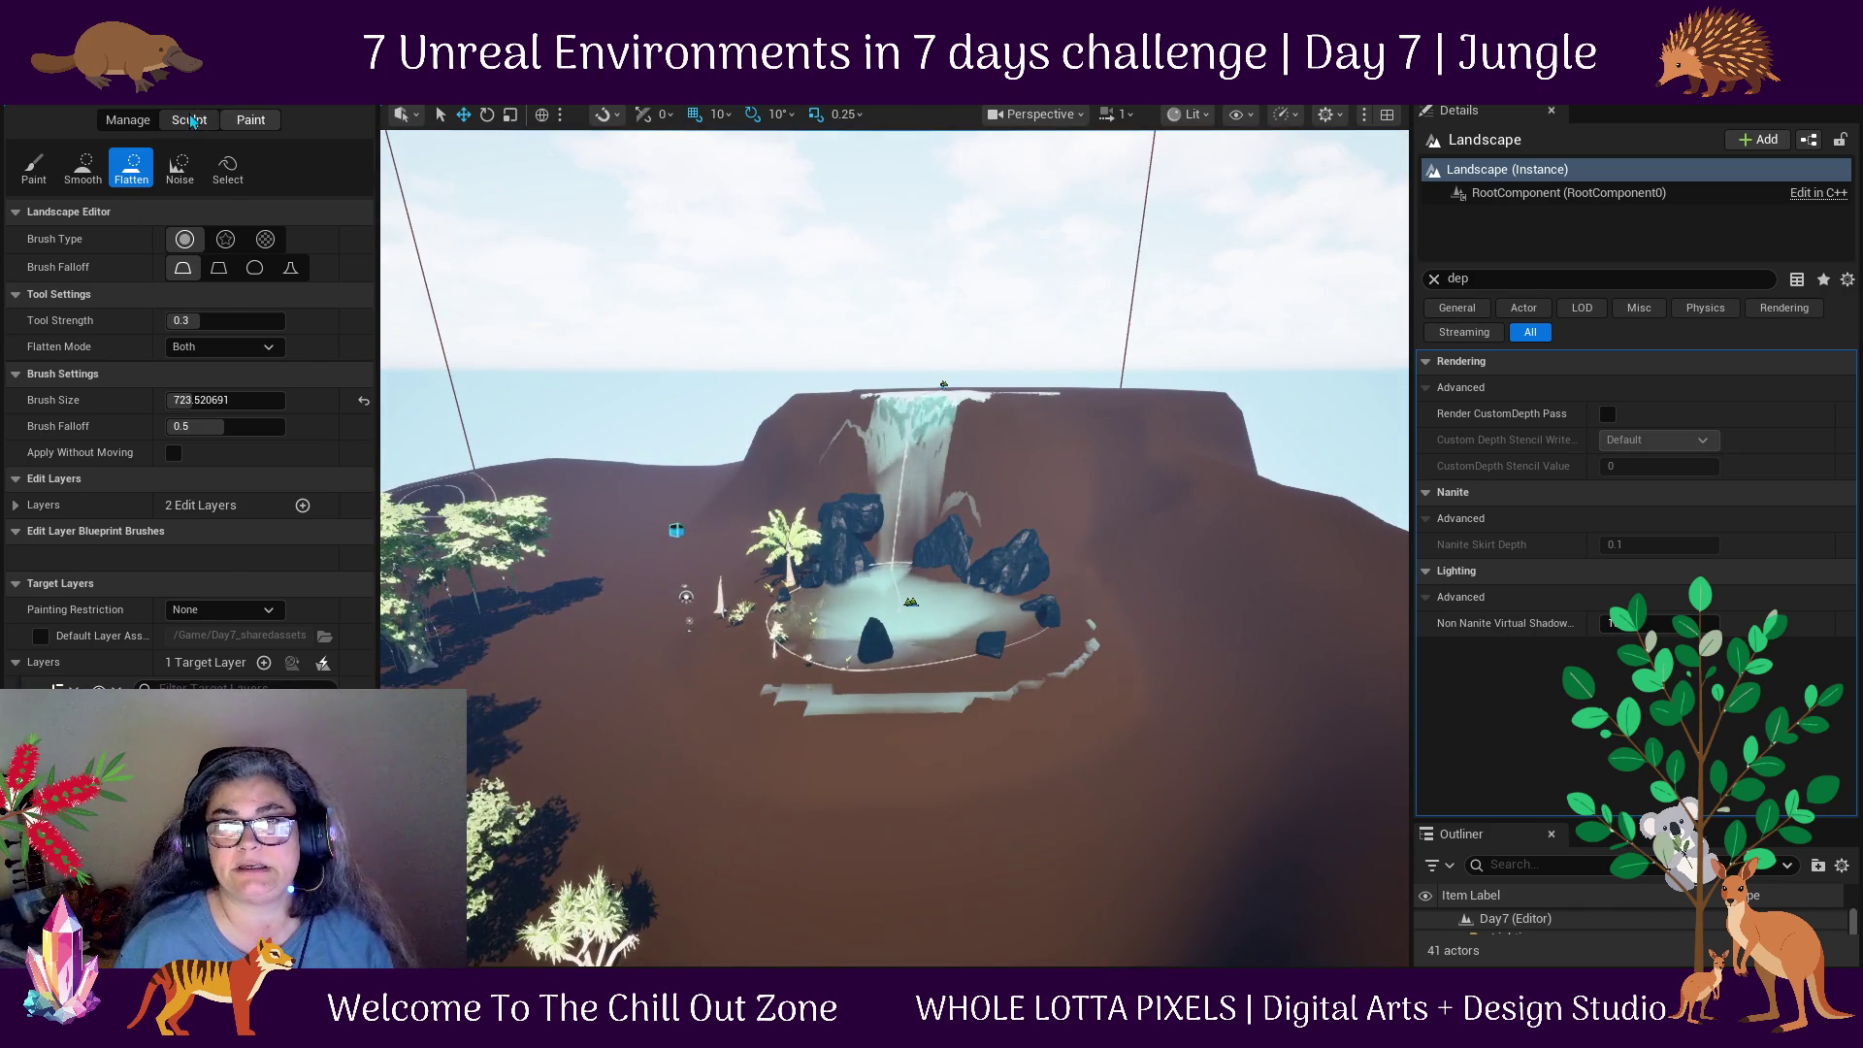
# Shrink the Flatten brush further by entering 1.0 in the brush size field.
pyautogui.click(191, 121)
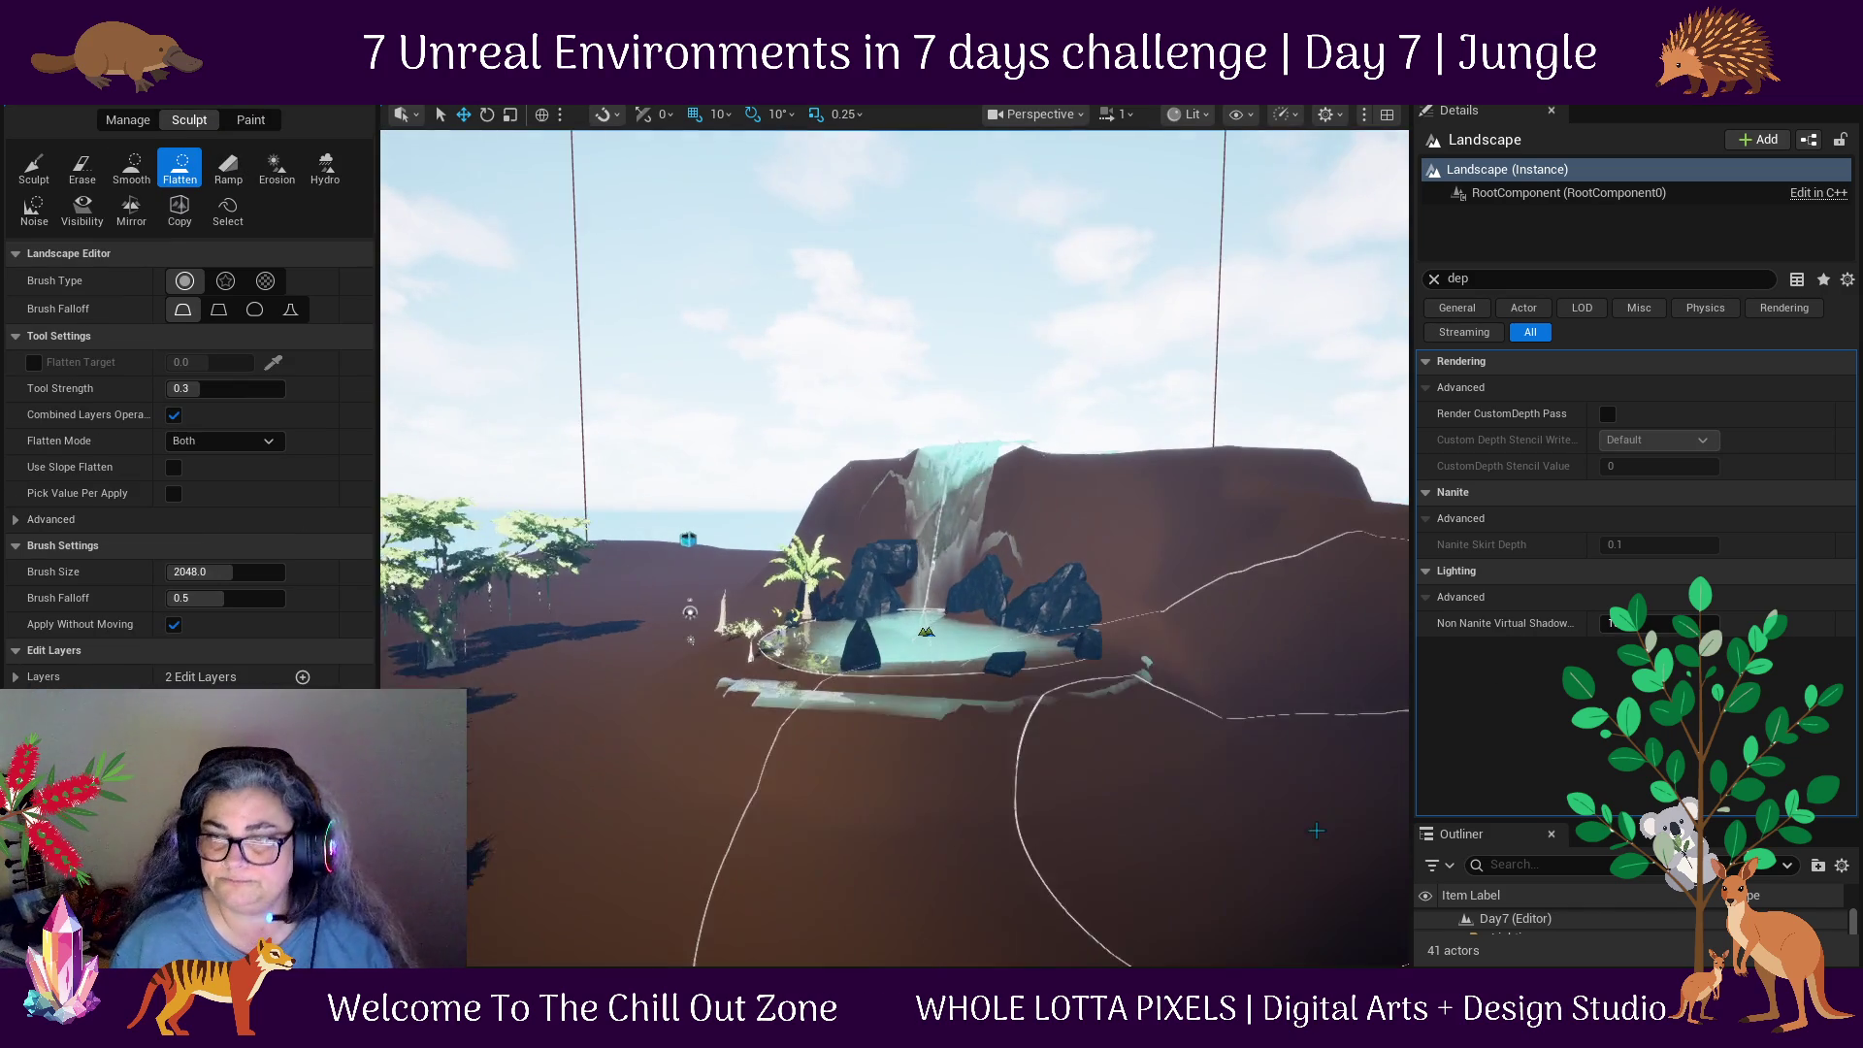
pyautogui.moveTo(1316, 831); pyautogui.dragTo(628, 337)
pyautogui.moveTo(229, 572); pyautogui.dragTo(272, 571)
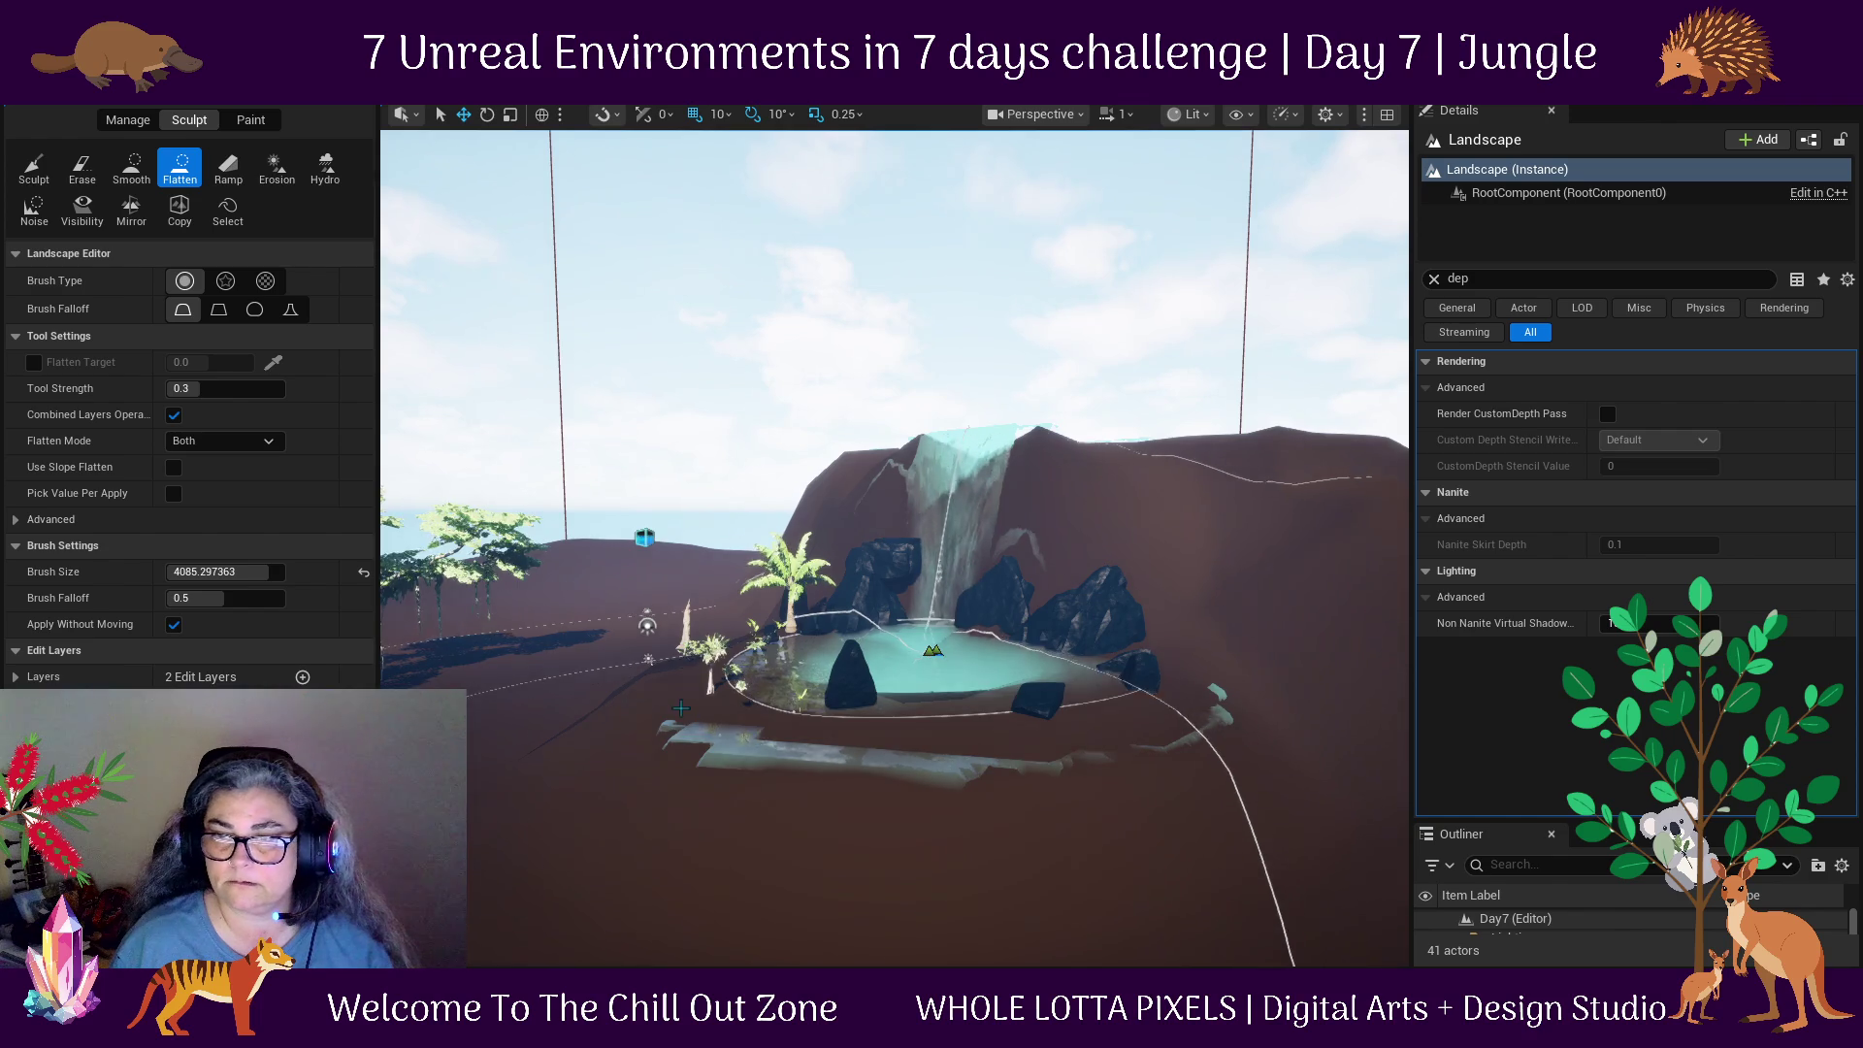
pyautogui.scroll(-1, 1038, 766)
pyautogui.scroll(-2, 1037, 766)
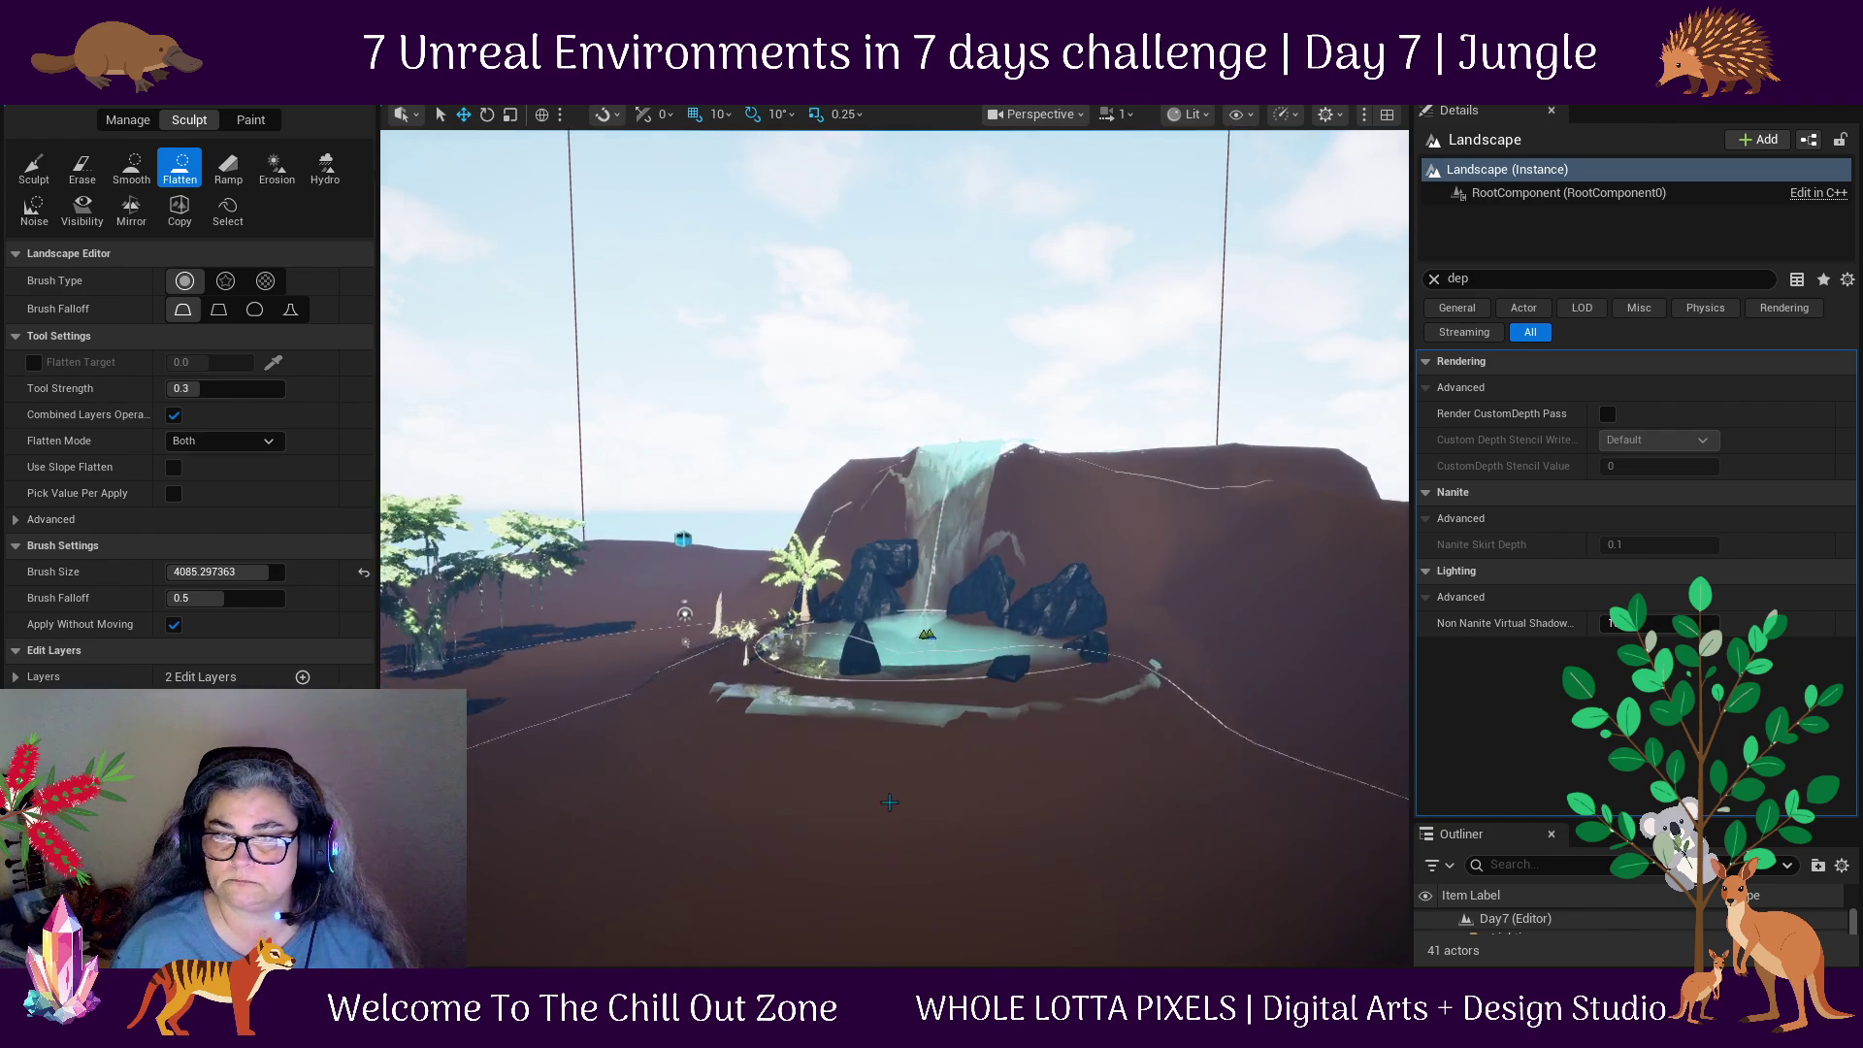
pyautogui.click(255, 572)
pyautogui.write('1.0')
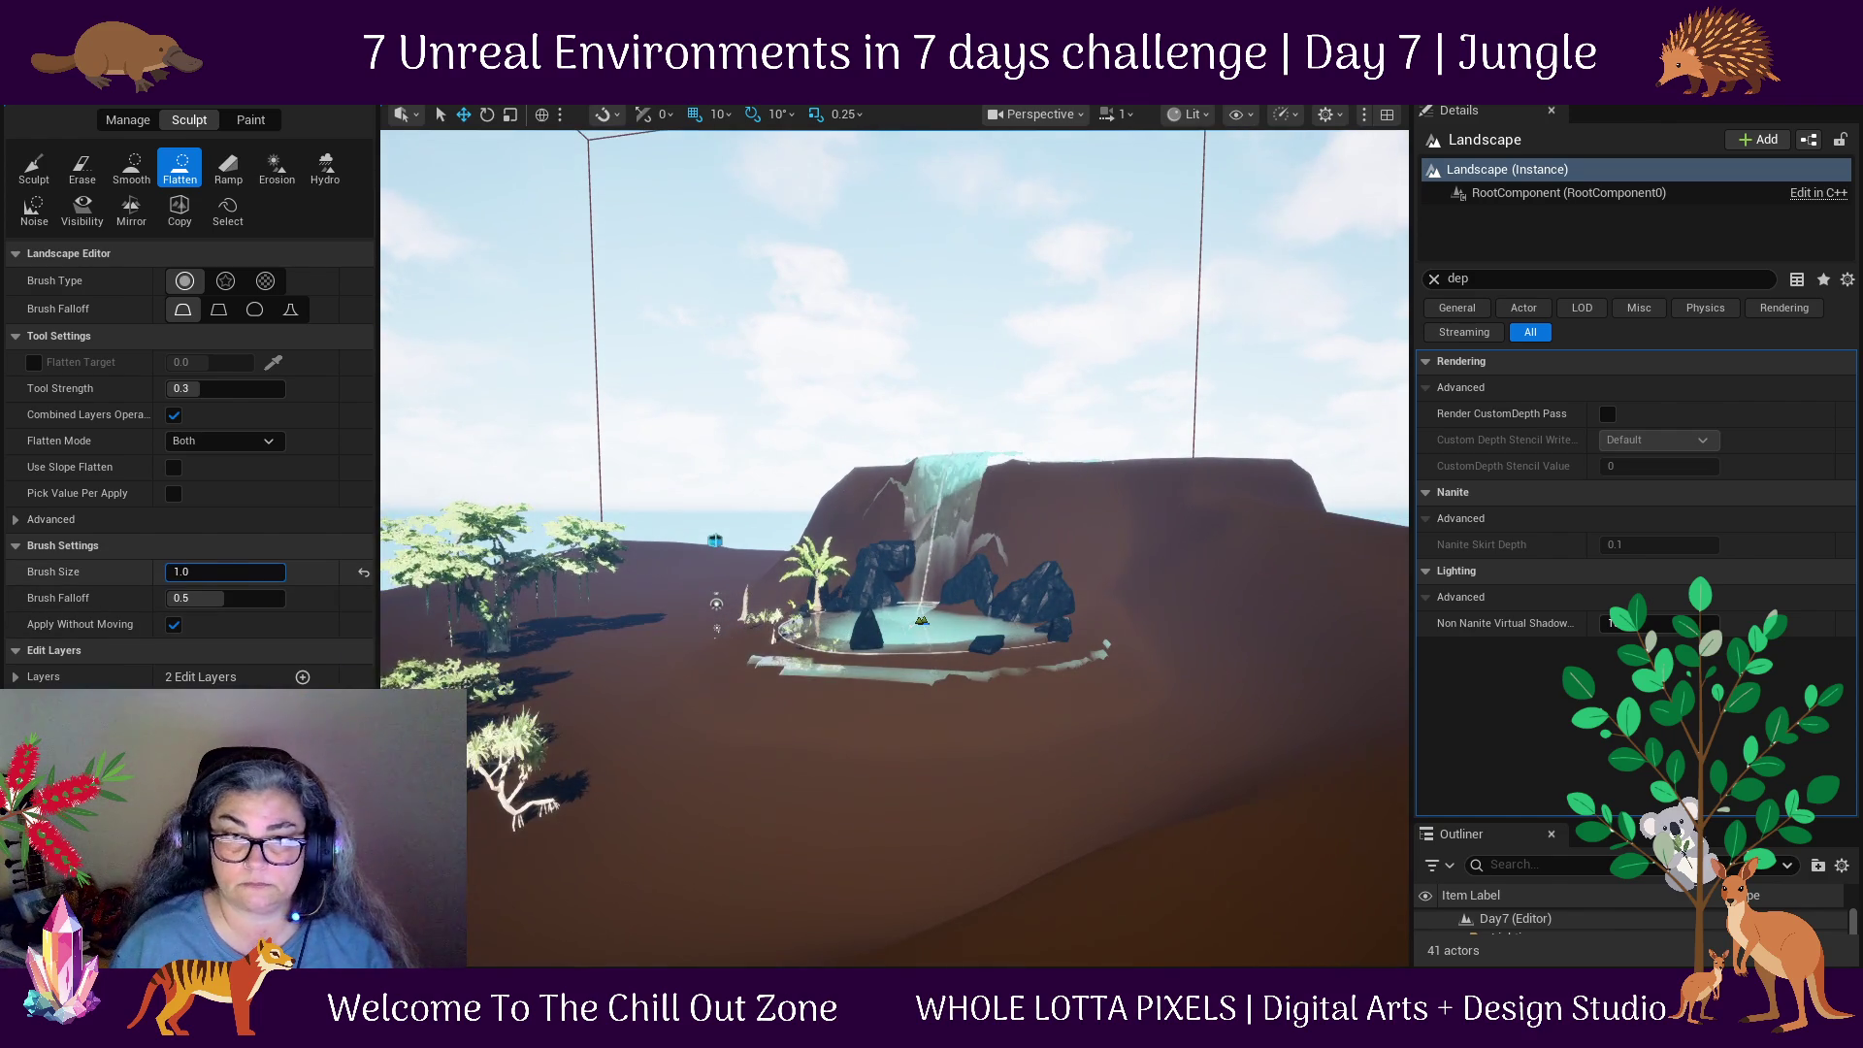
pyautogui.scroll(2, 1028, 748)
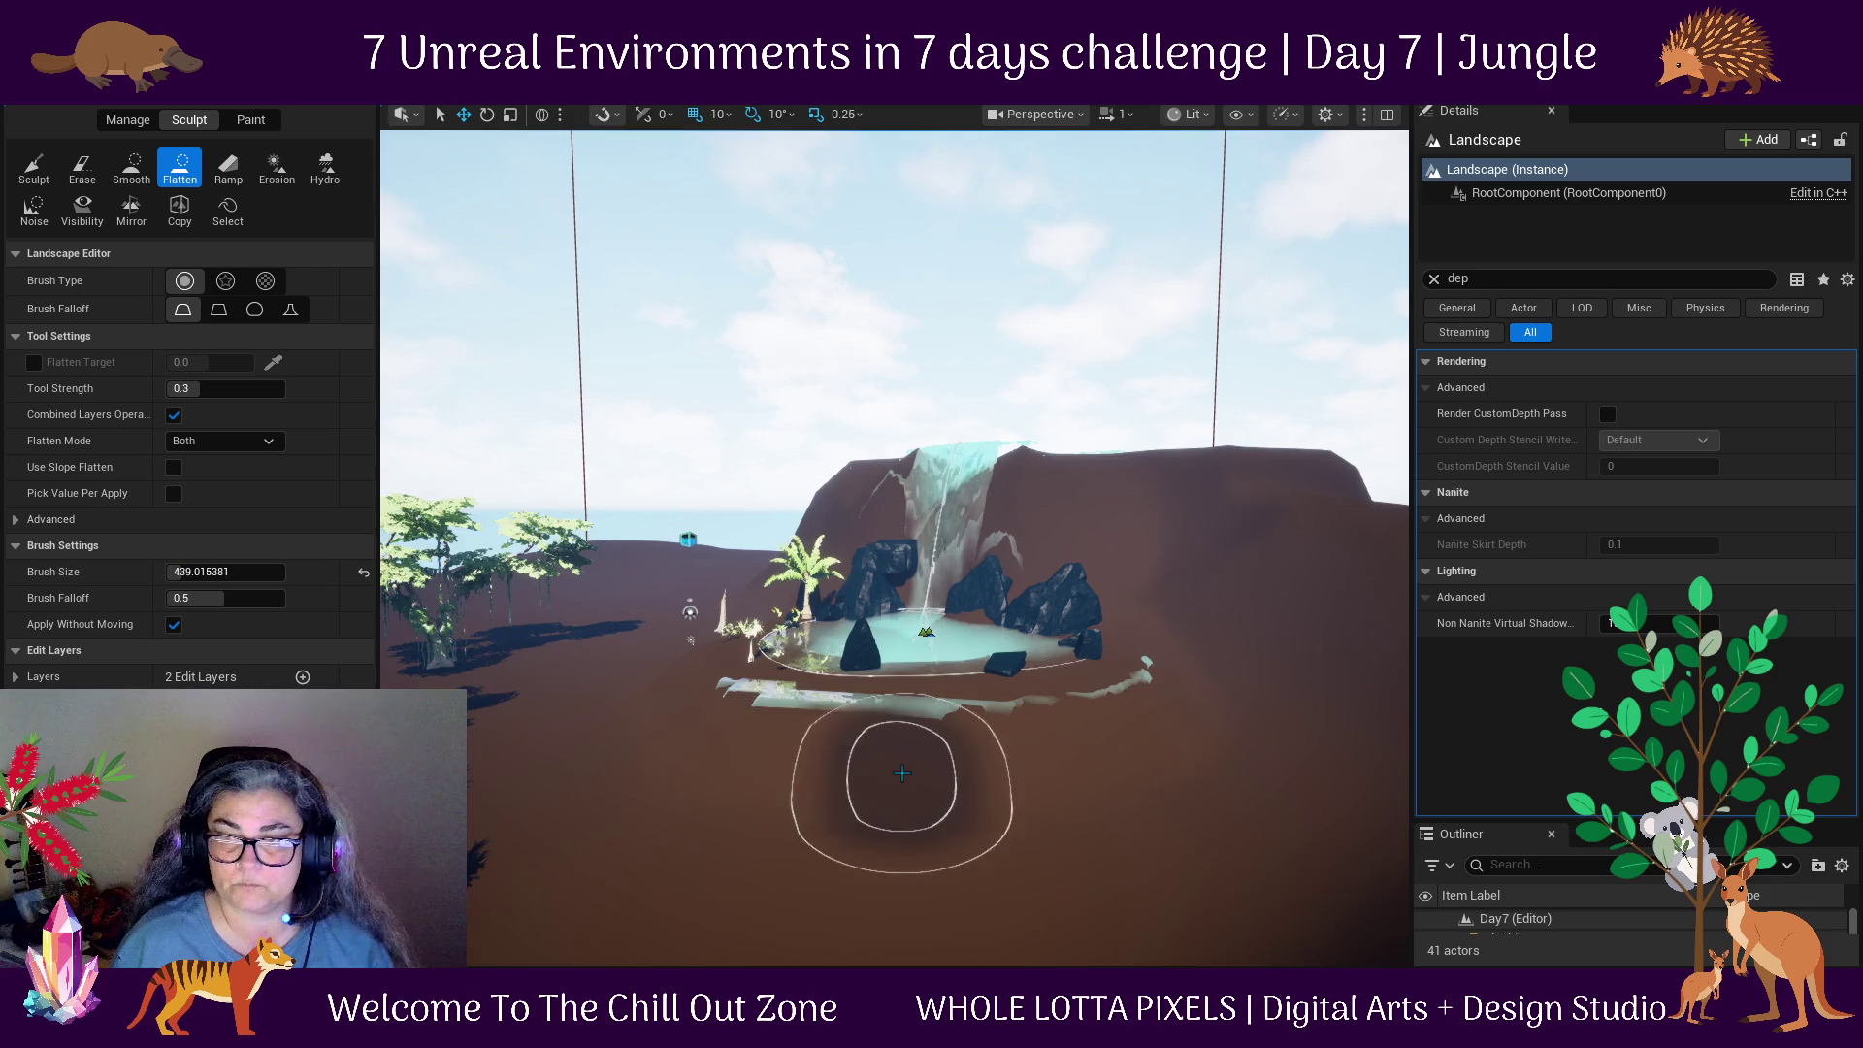
pyautogui.scroll(5, 879, 781)
pyautogui.scroll(3, 1010, 586)
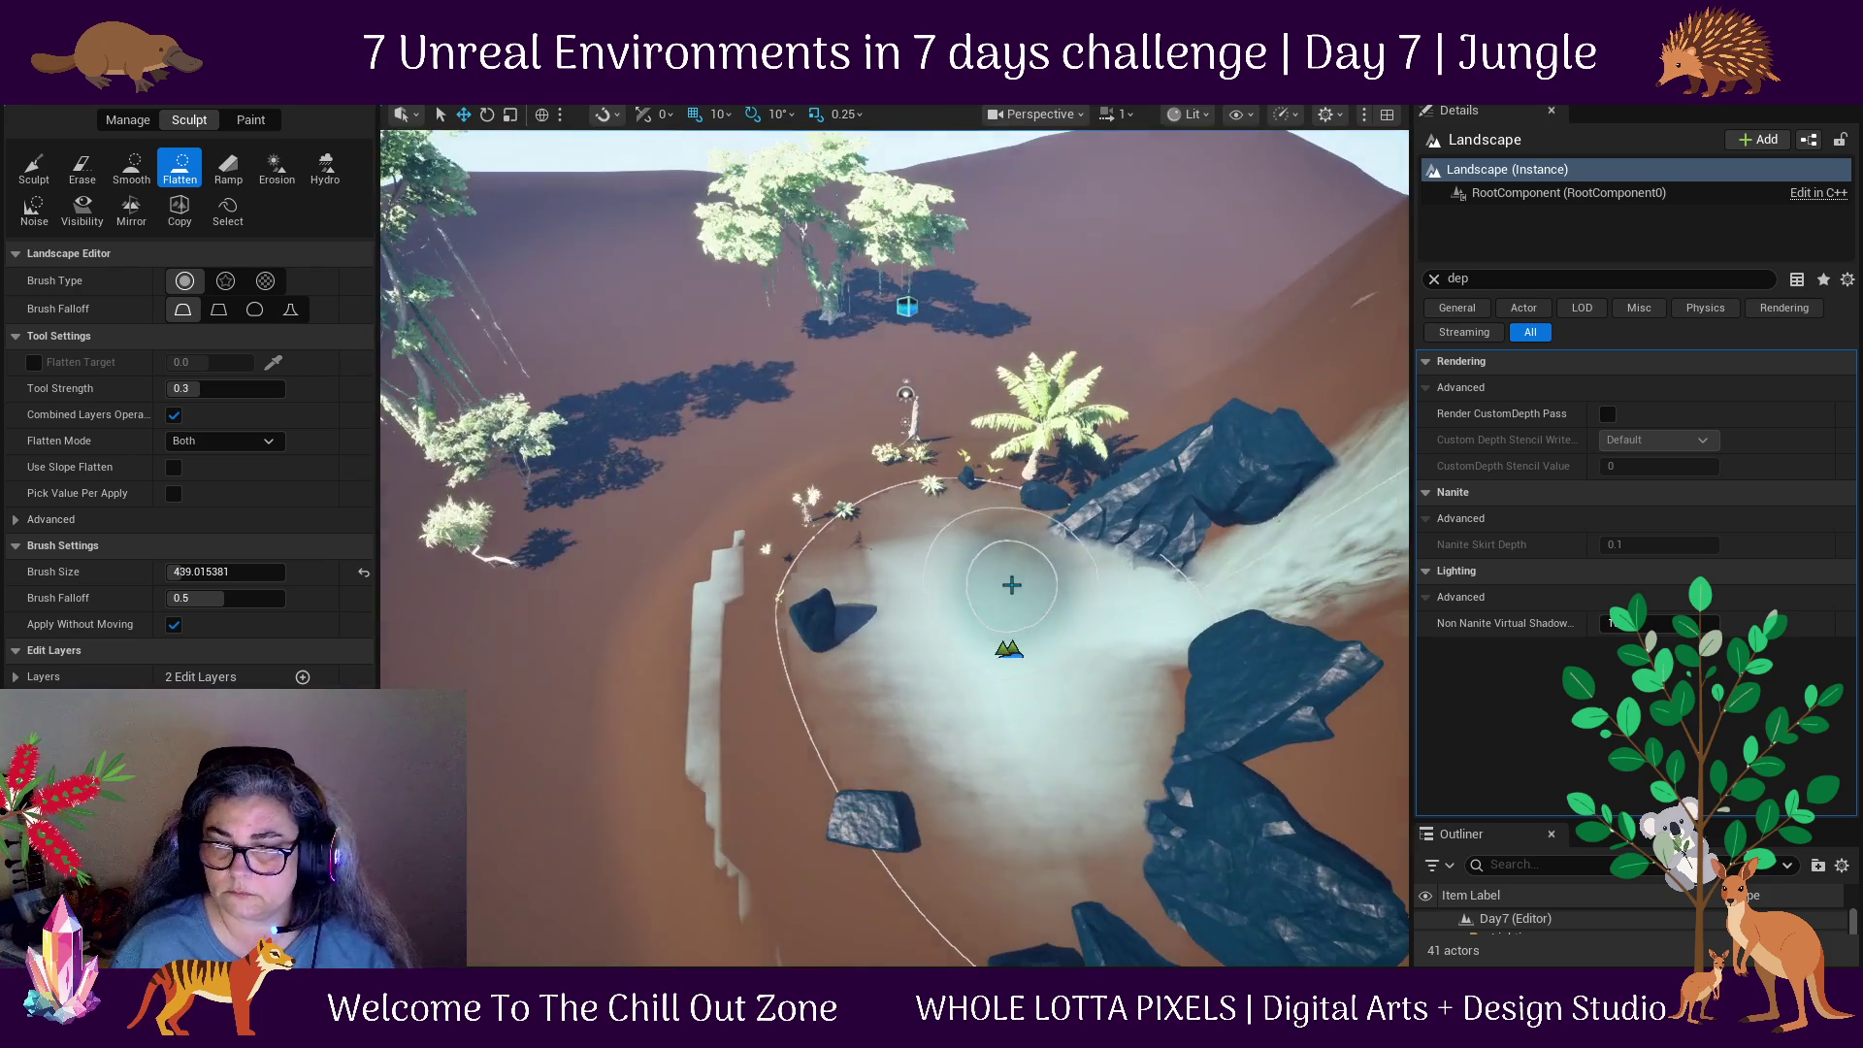
# Flatten the raised streak near the pond and the slope to its right.
pyautogui.moveTo(658, 808)
pyautogui.mouseDown()
pyautogui.moveTo(624, 520)
pyautogui.moveTo(699, 728)
pyautogui.moveTo(708, 500)
pyautogui.moveTo(571, 784)
pyautogui.mouseUp()
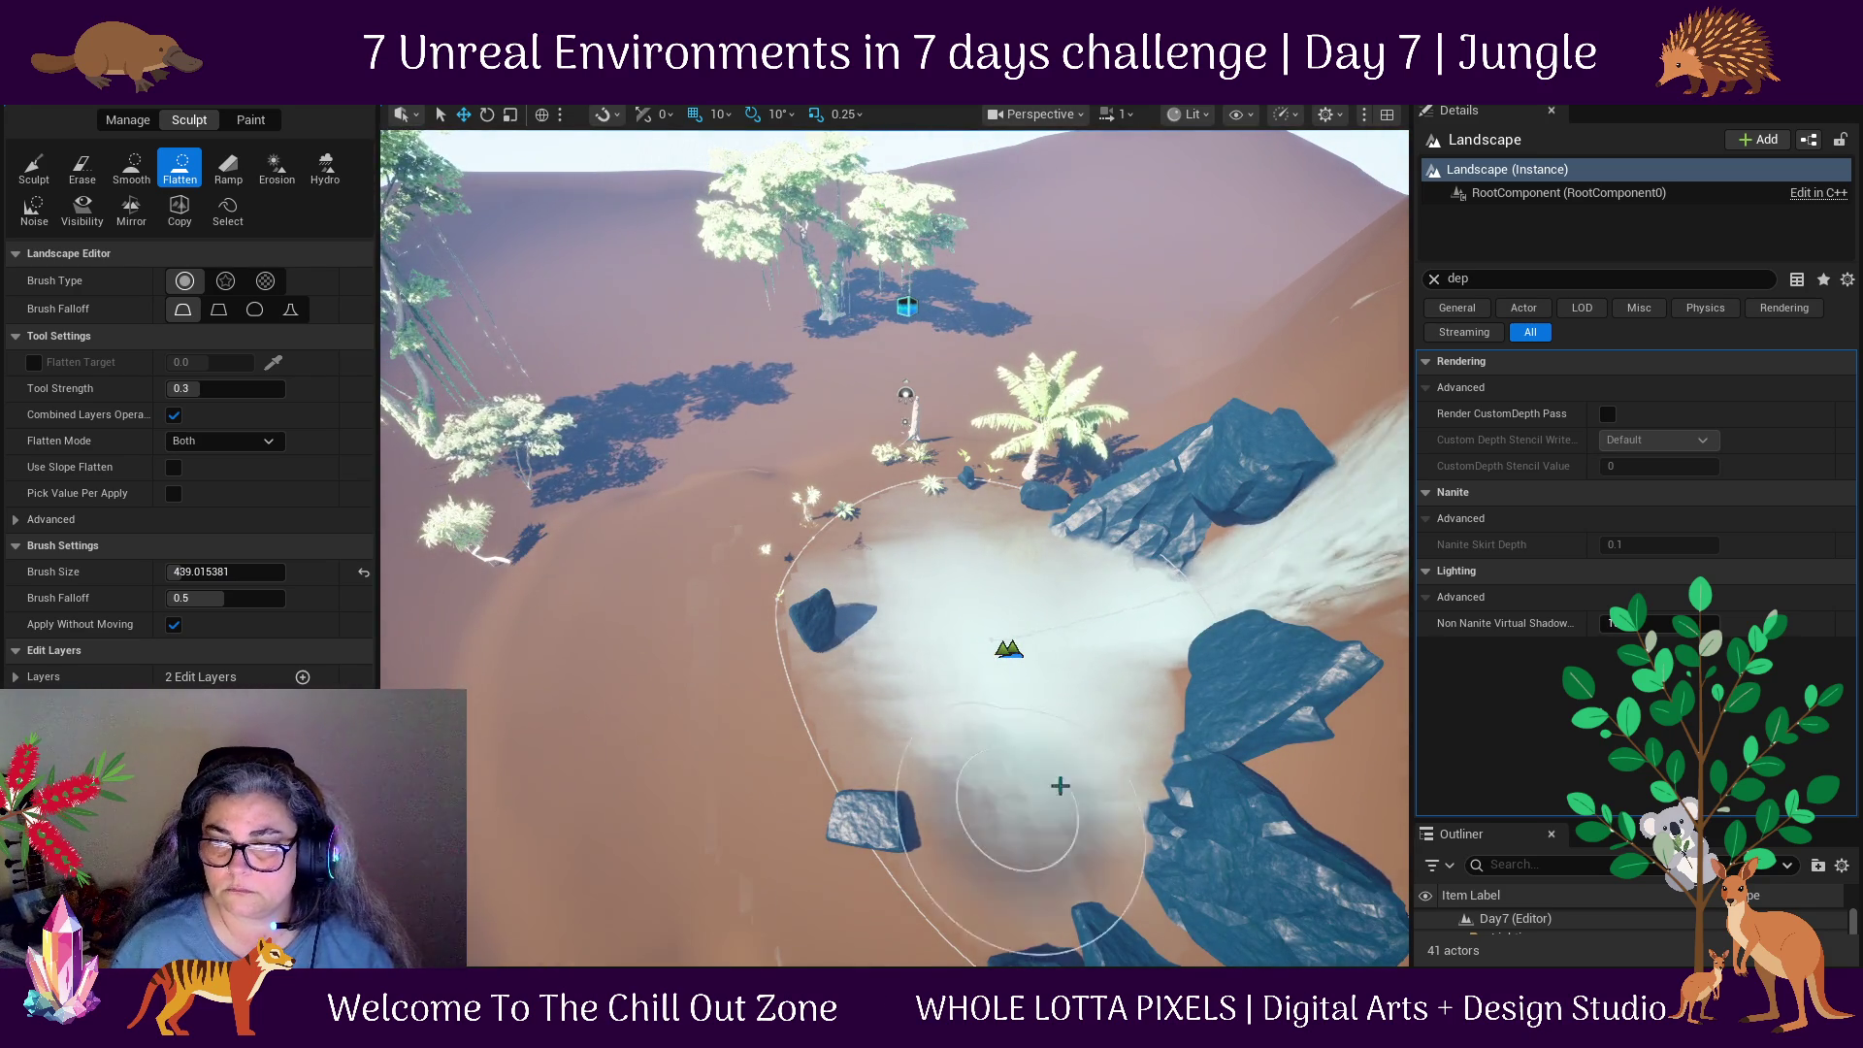
pyautogui.scroll(-3, 790, 770)
pyautogui.moveTo(753, 799); pyautogui.dragTo(1119, 808)
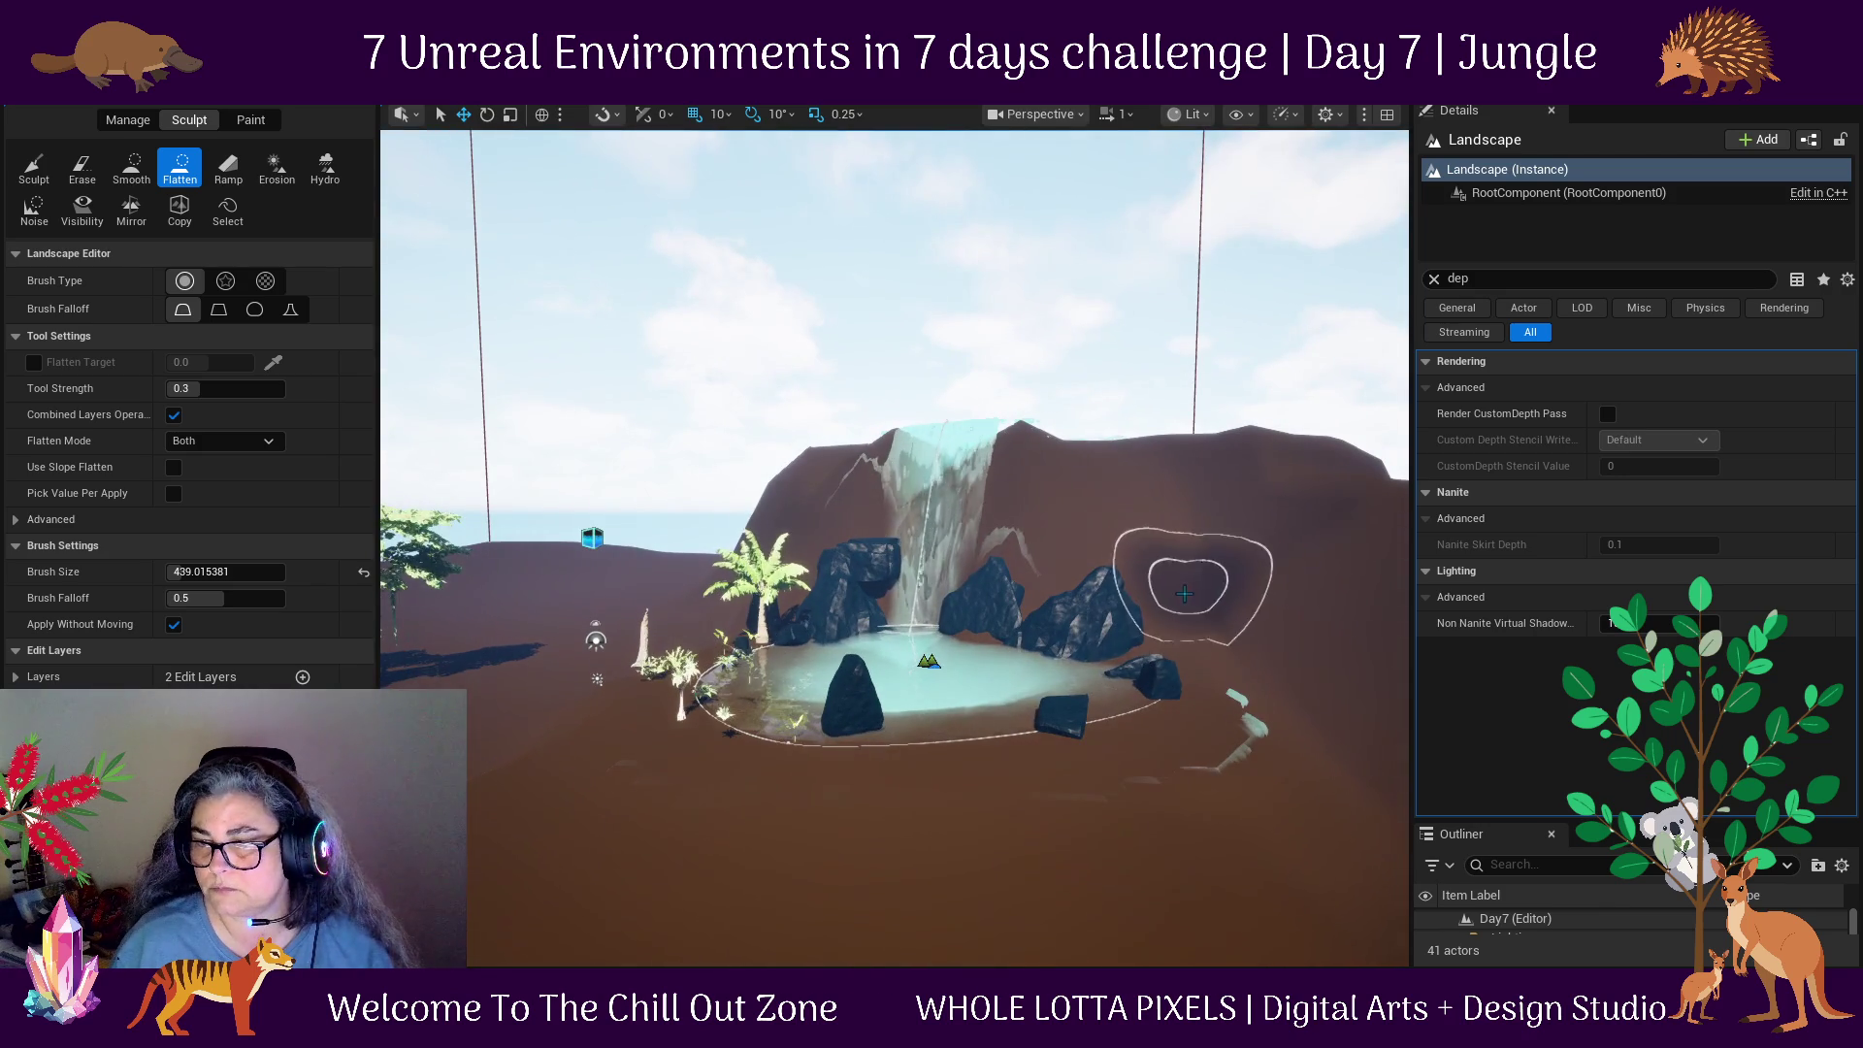
pyautogui.moveTo(1215, 733)
pyautogui.mouseDown()
pyautogui.moveTo(1074, 791)
pyautogui.moveTo(1323, 636)
pyautogui.moveTo(1061, 853)
pyautogui.moveTo(1220, 720)
pyautogui.moveTo(893, 832)
pyautogui.moveTo(1102, 770)
pyautogui.moveTo(998, 769)
pyautogui.moveTo(1201, 722)
pyautogui.moveTo(608, 663)
pyautogui.mouseUp()
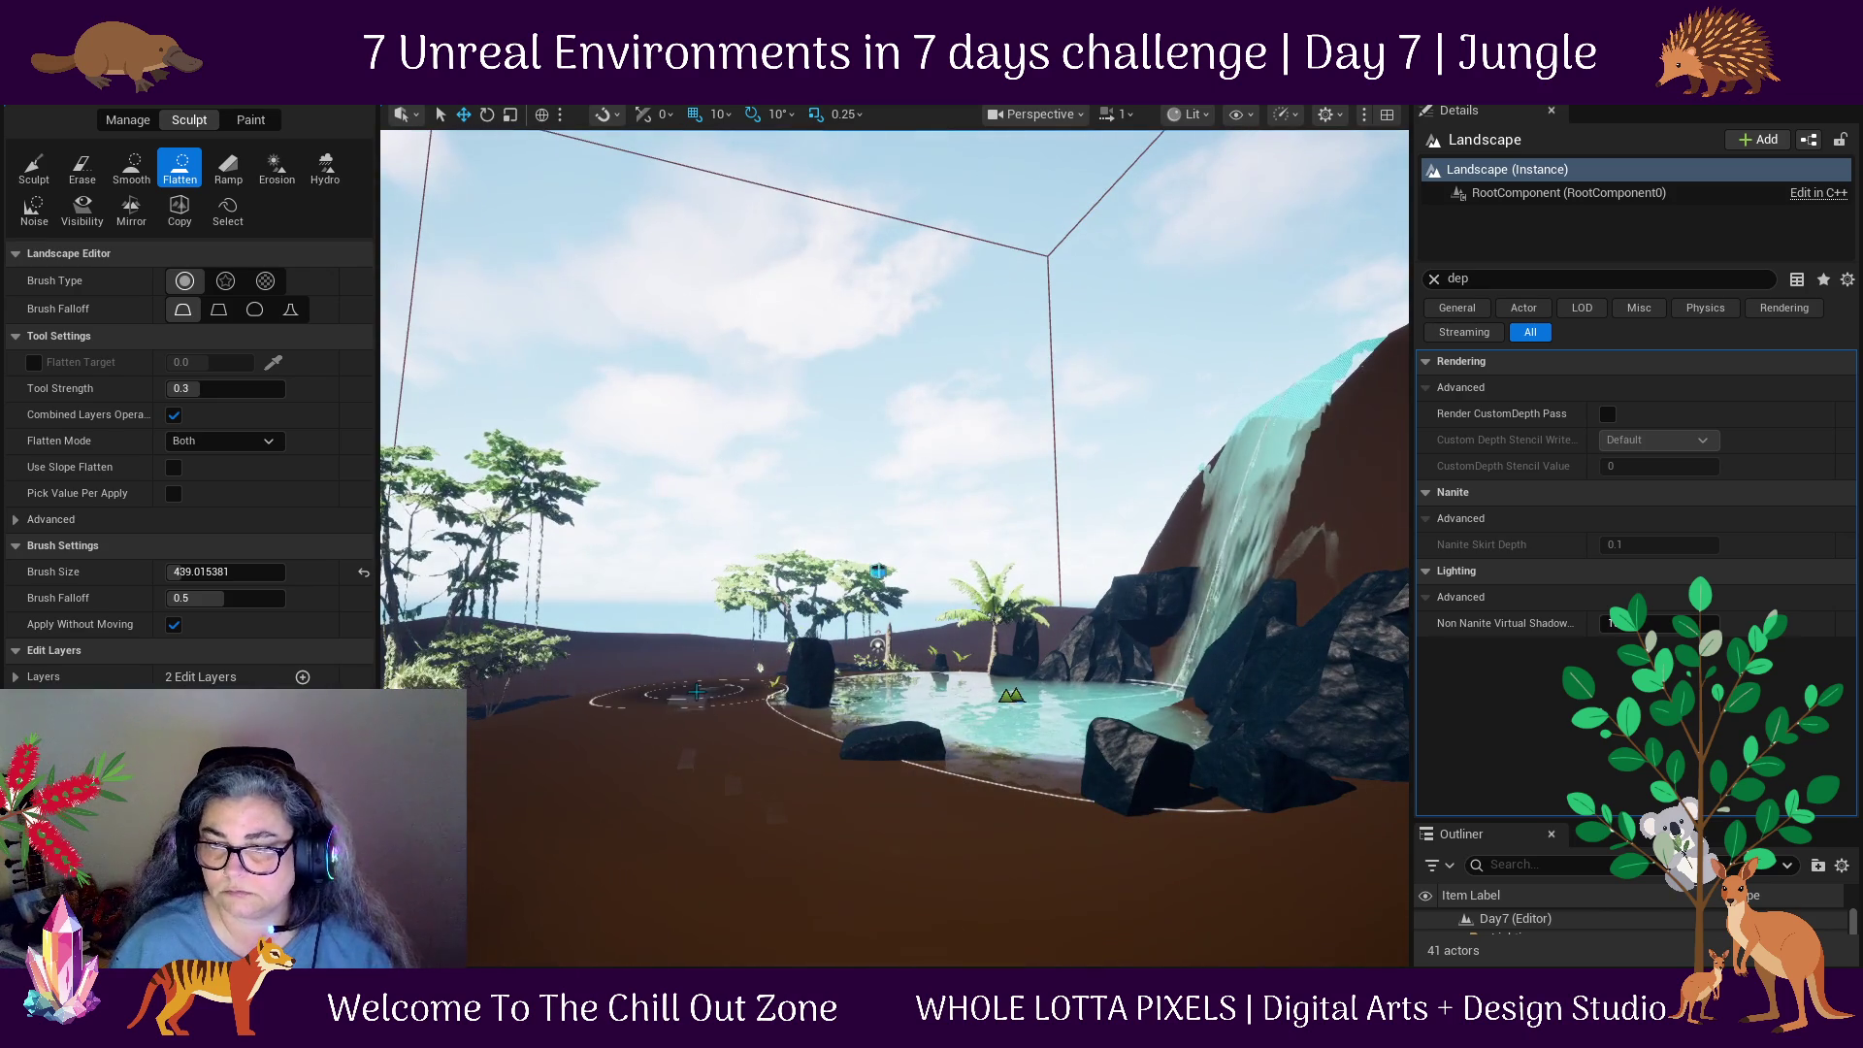
pyautogui.click(16, 177)
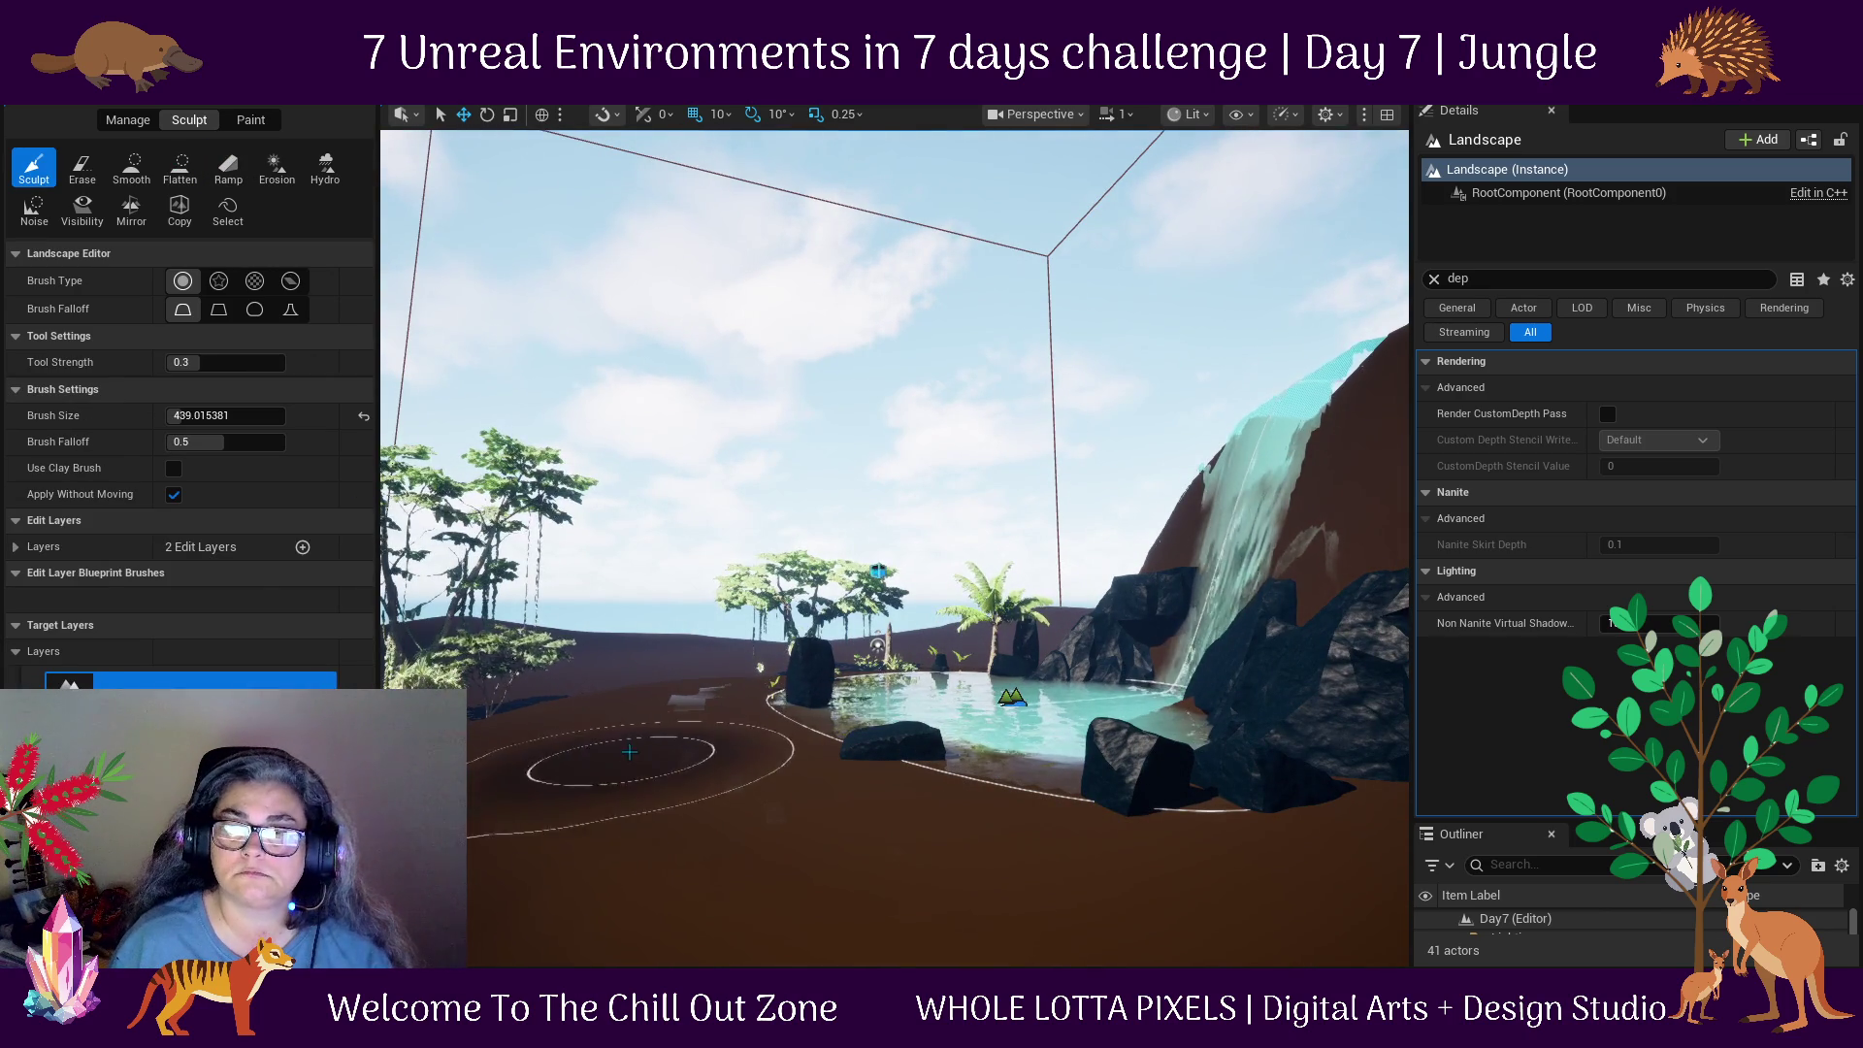
# Raise the foreground ground, then flatten away its pale streaks and the white lump.
pyautogui.moveTo(632, 690)
pyautogui.mouseDown()
pyautogui.moveTo(740, 903)
pyautogui.moveTo(582, 790)
pyautogui.moveTo(644, 749)
pyautogui.moveTo(572, 629)
pyautogui.mouseUp()
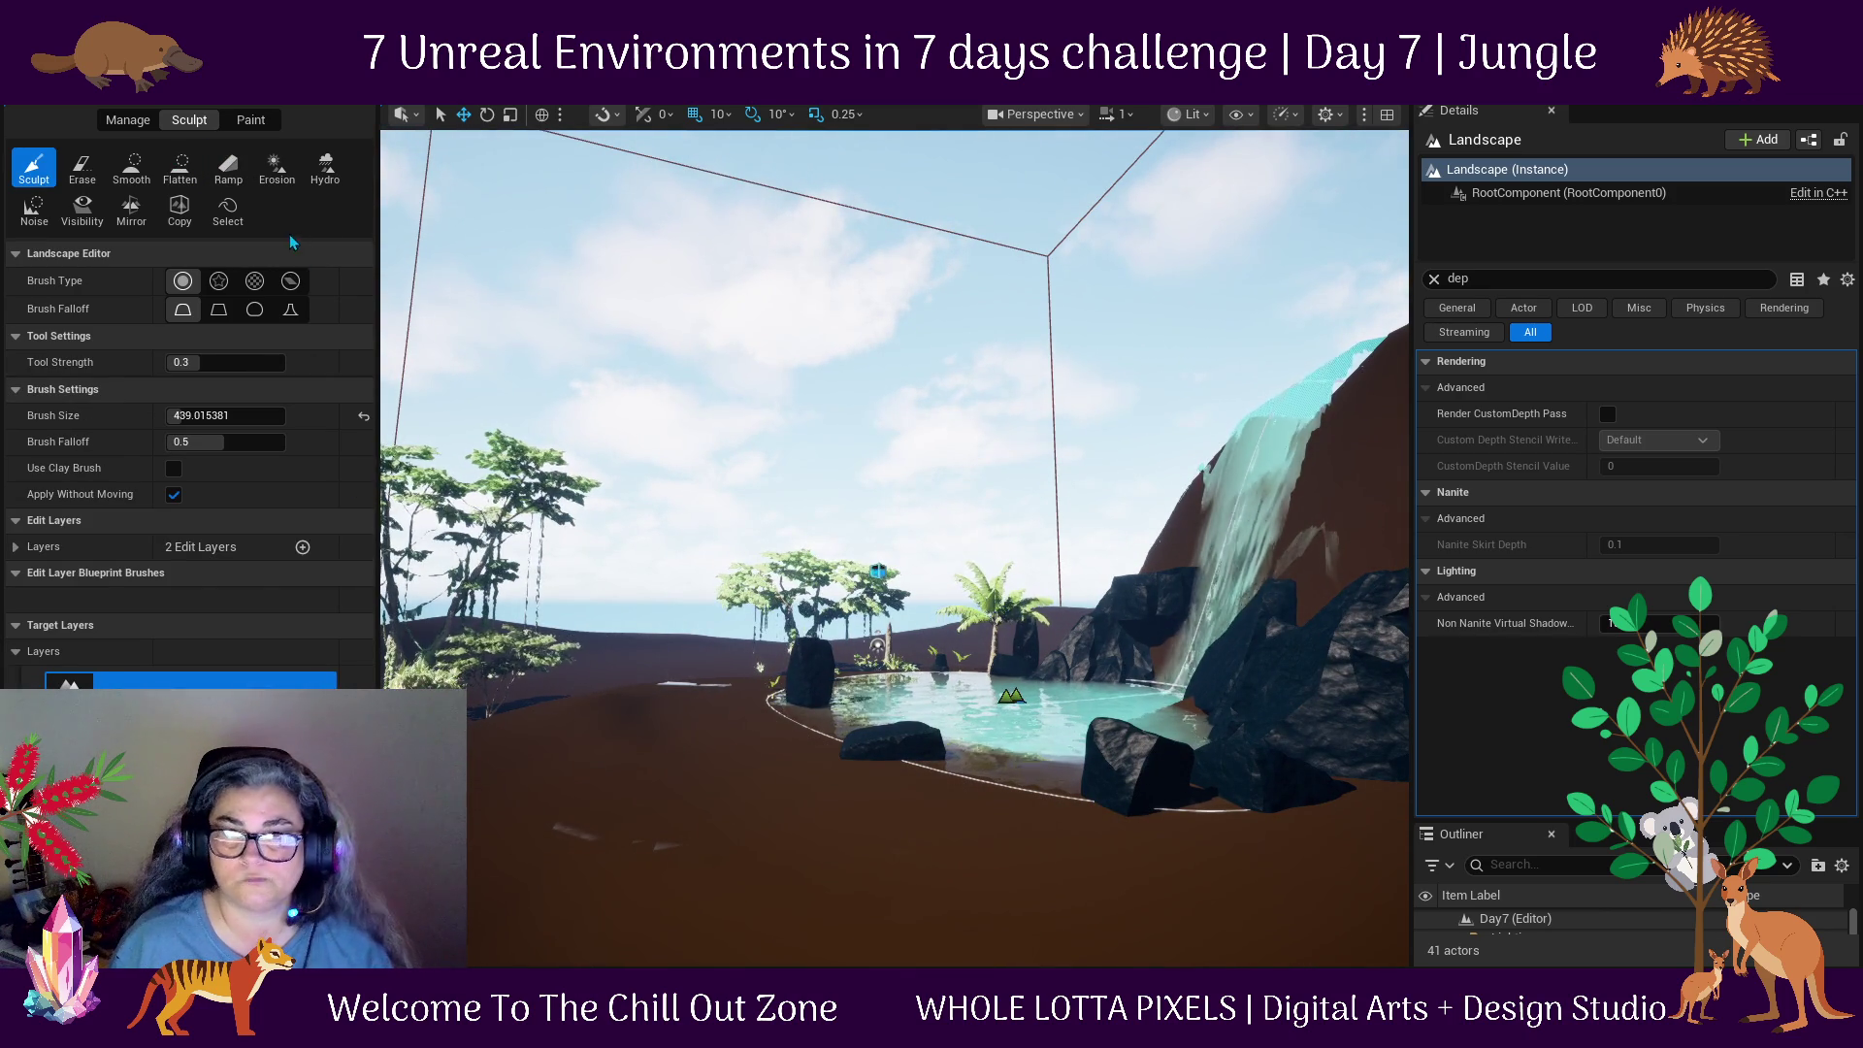
pyautogui.click(180, 167)
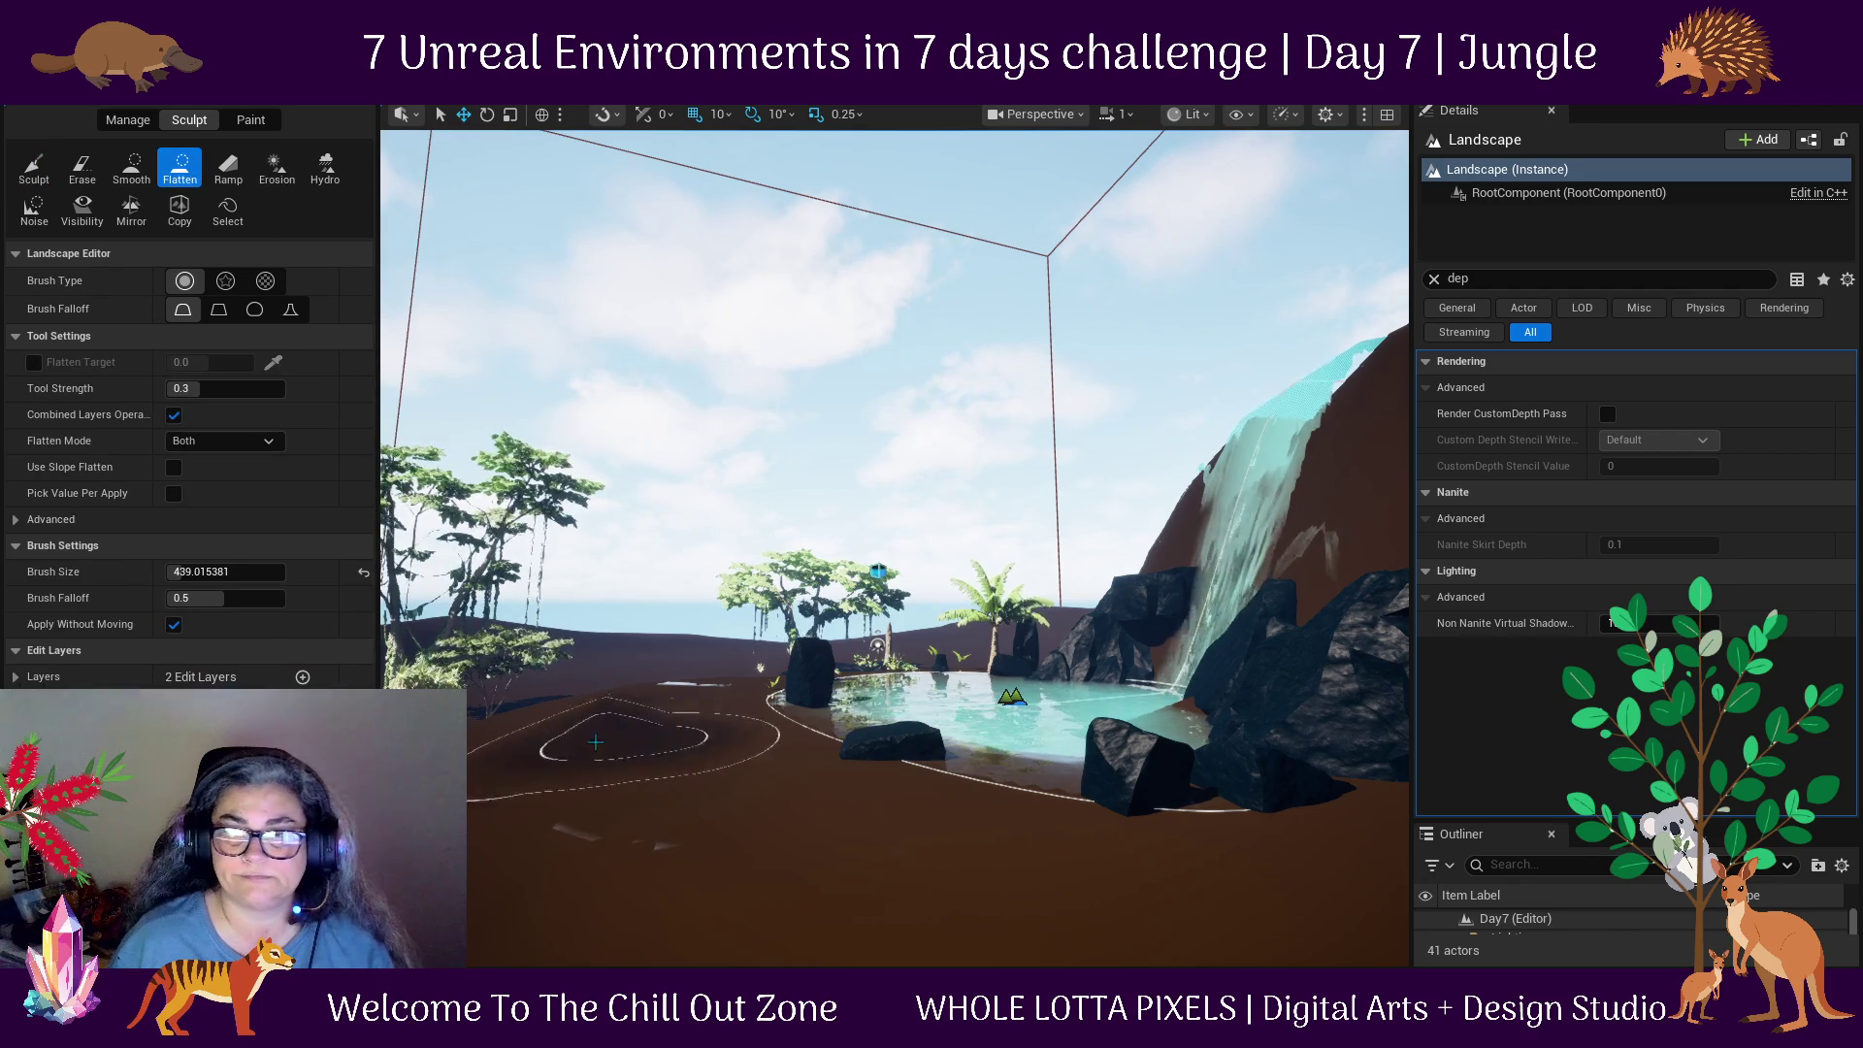
pyautogui.moveTo(632, 730)
pyautogui.mouseDown()
pyautogui.moveTo(655, 730)
pyautogui.moveTo(644, 831)
pyautogui.moveTo(708, 886)
pyautogui.moveTo(975, 815)
pyautogui.moveTo(755, 580)
pyautogui.moveTo(749, 437)
pyautogui.moveTo(748, 715)
pyautogui.moveTo(864, 719)
pyautogui.moveTo(758, 540)
pyautogui.mouseUp()
pyautogui.moveTo(749, 470)
pyautogui.mouseDown()
pyautogui.moveTo(874, 773)
pyautogui.moveTo(948, 819)
pyautogui.moveTo(853, 819)
pyautogui.moveTo(755, 675)
pyautogui.mouseUp()
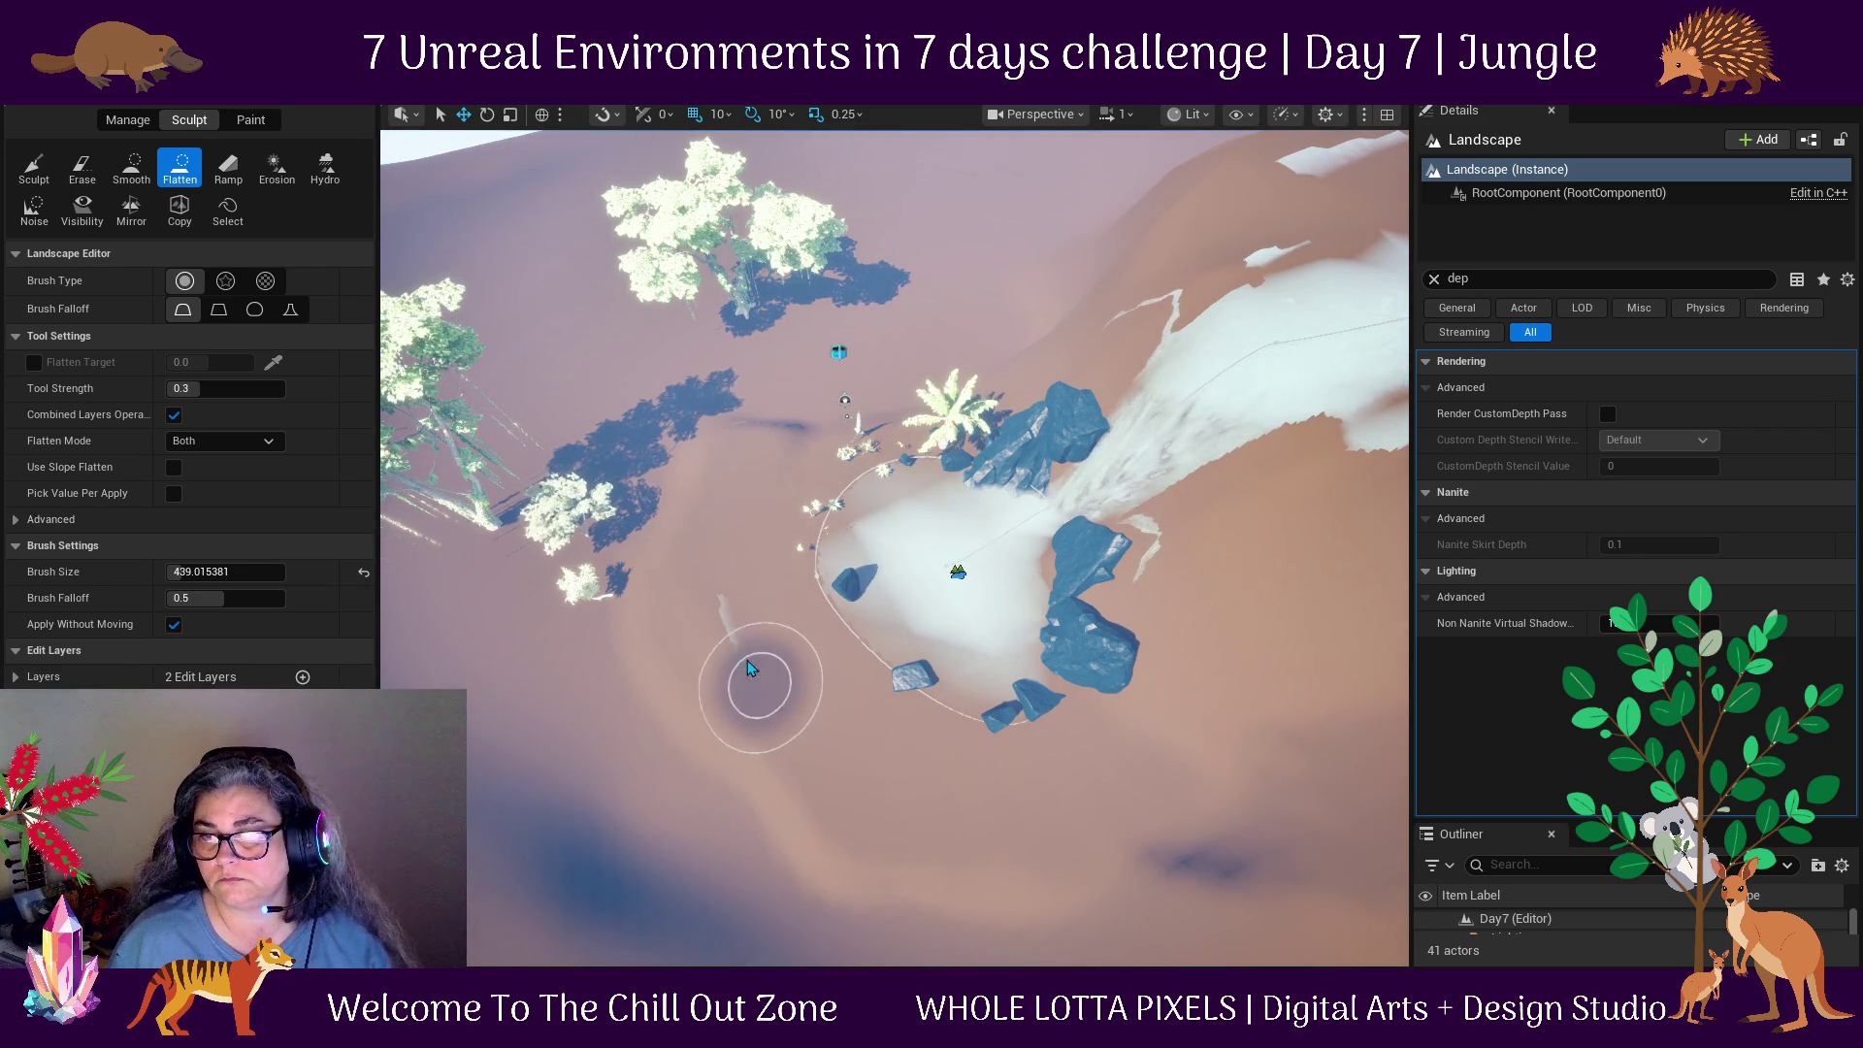
pyautogui.moveTo(936, 844); pyautogui.dragTo(935, 757)
pyautogui.moveTo(961, 627)
pyautogui.mouseDown()
pyautogui.moveTo(1370, 640)
pyautogui.moveTo(1284, 680)
pyautogui.moveTo(1248, 741)
pyautogui.moveTo(1103, 782)
pyautogui.moveTo(936, 782)
pyautogui.moveTo(611, 683)
pyautogui.mouseUp()
pyautogui.moveTo(742, 811); pyautogui.dragTo(741, 961)
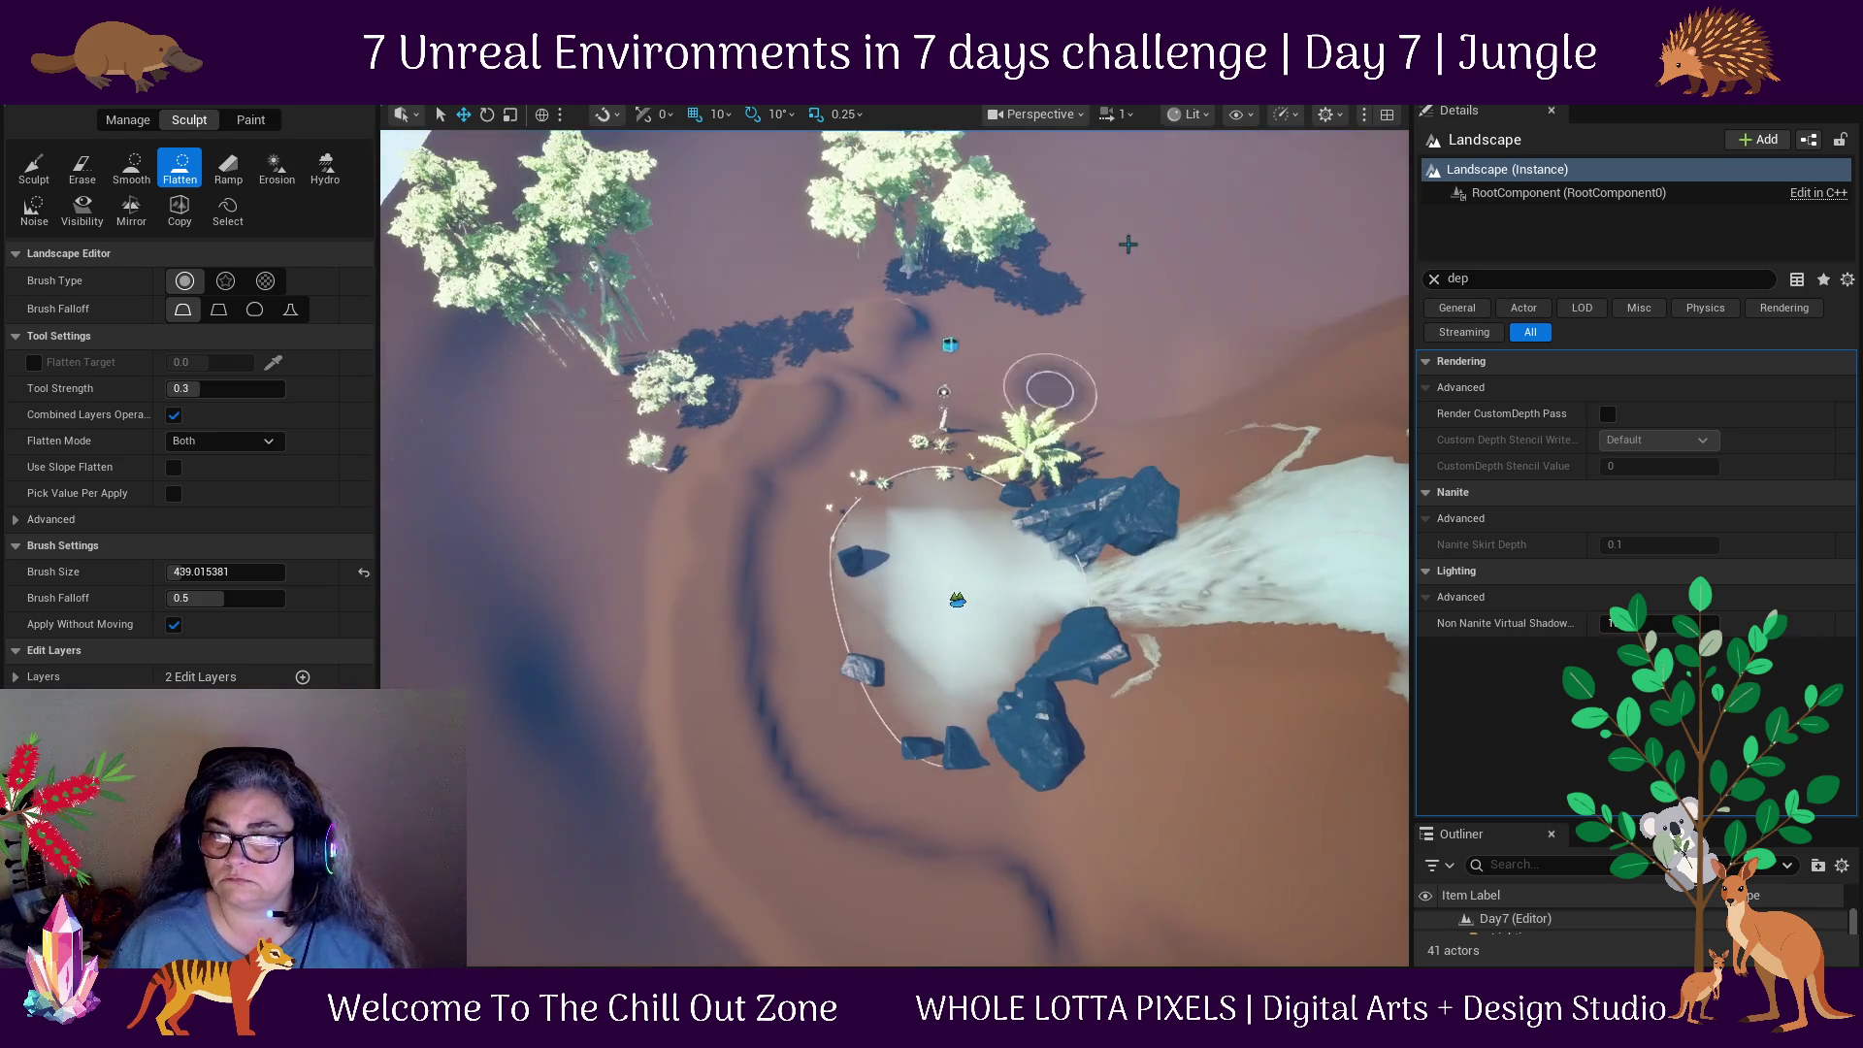
pyautogui.moveTo(781, 414)
pyautogui.mouseDown()
pyautogui.moveTo(873, 325)
pyautogui.moveTo(1019, 292)
pyautogui.moveTo(1212, 393)
pyautogui.moveTo(1107, 335)
pyautogui.moveTo(961, 305)
pyautogui.moveTo(874, 359)
pyautogui.moveTo(870, 328)
pyautogui.mouseUp()
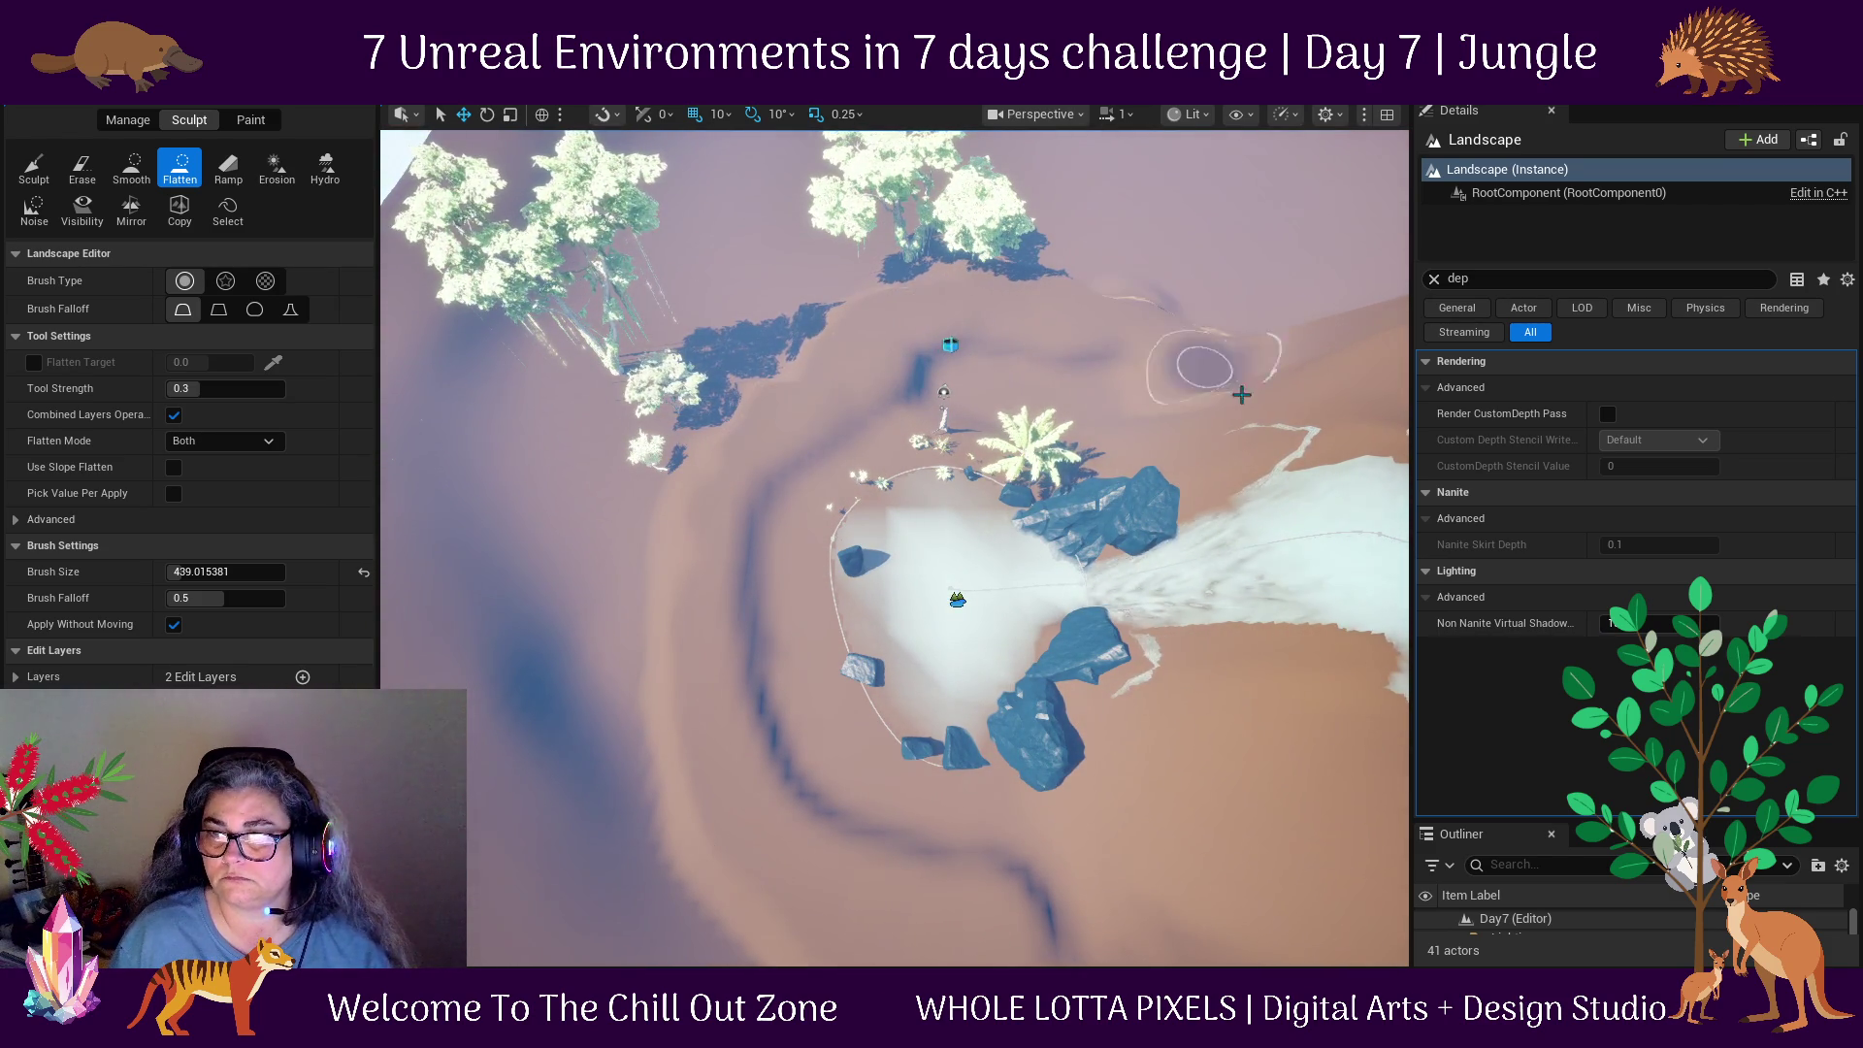
pyautogui.moveTo(1202, 340); pyautogui.dragTo(1201, 281)
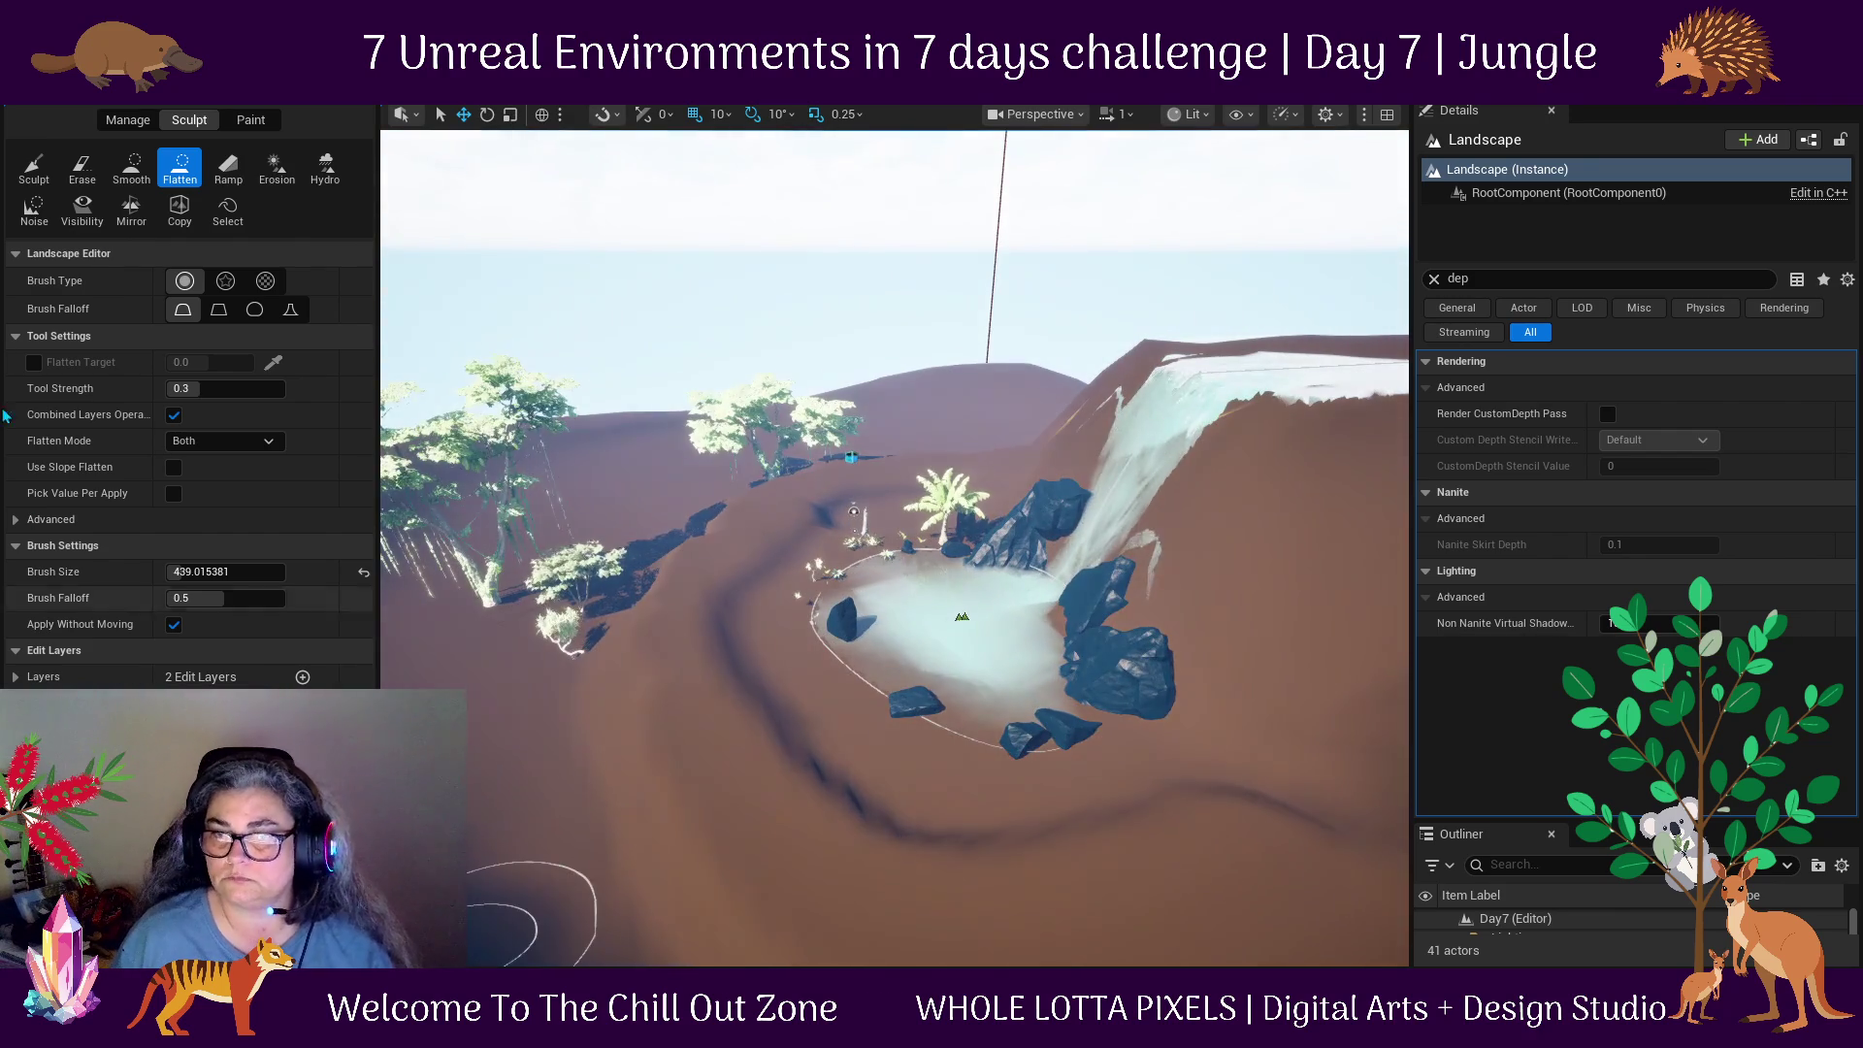
# Switch to the Smooth tool and check the pond basin from high and low views.
pyautogui.click(131, 167)
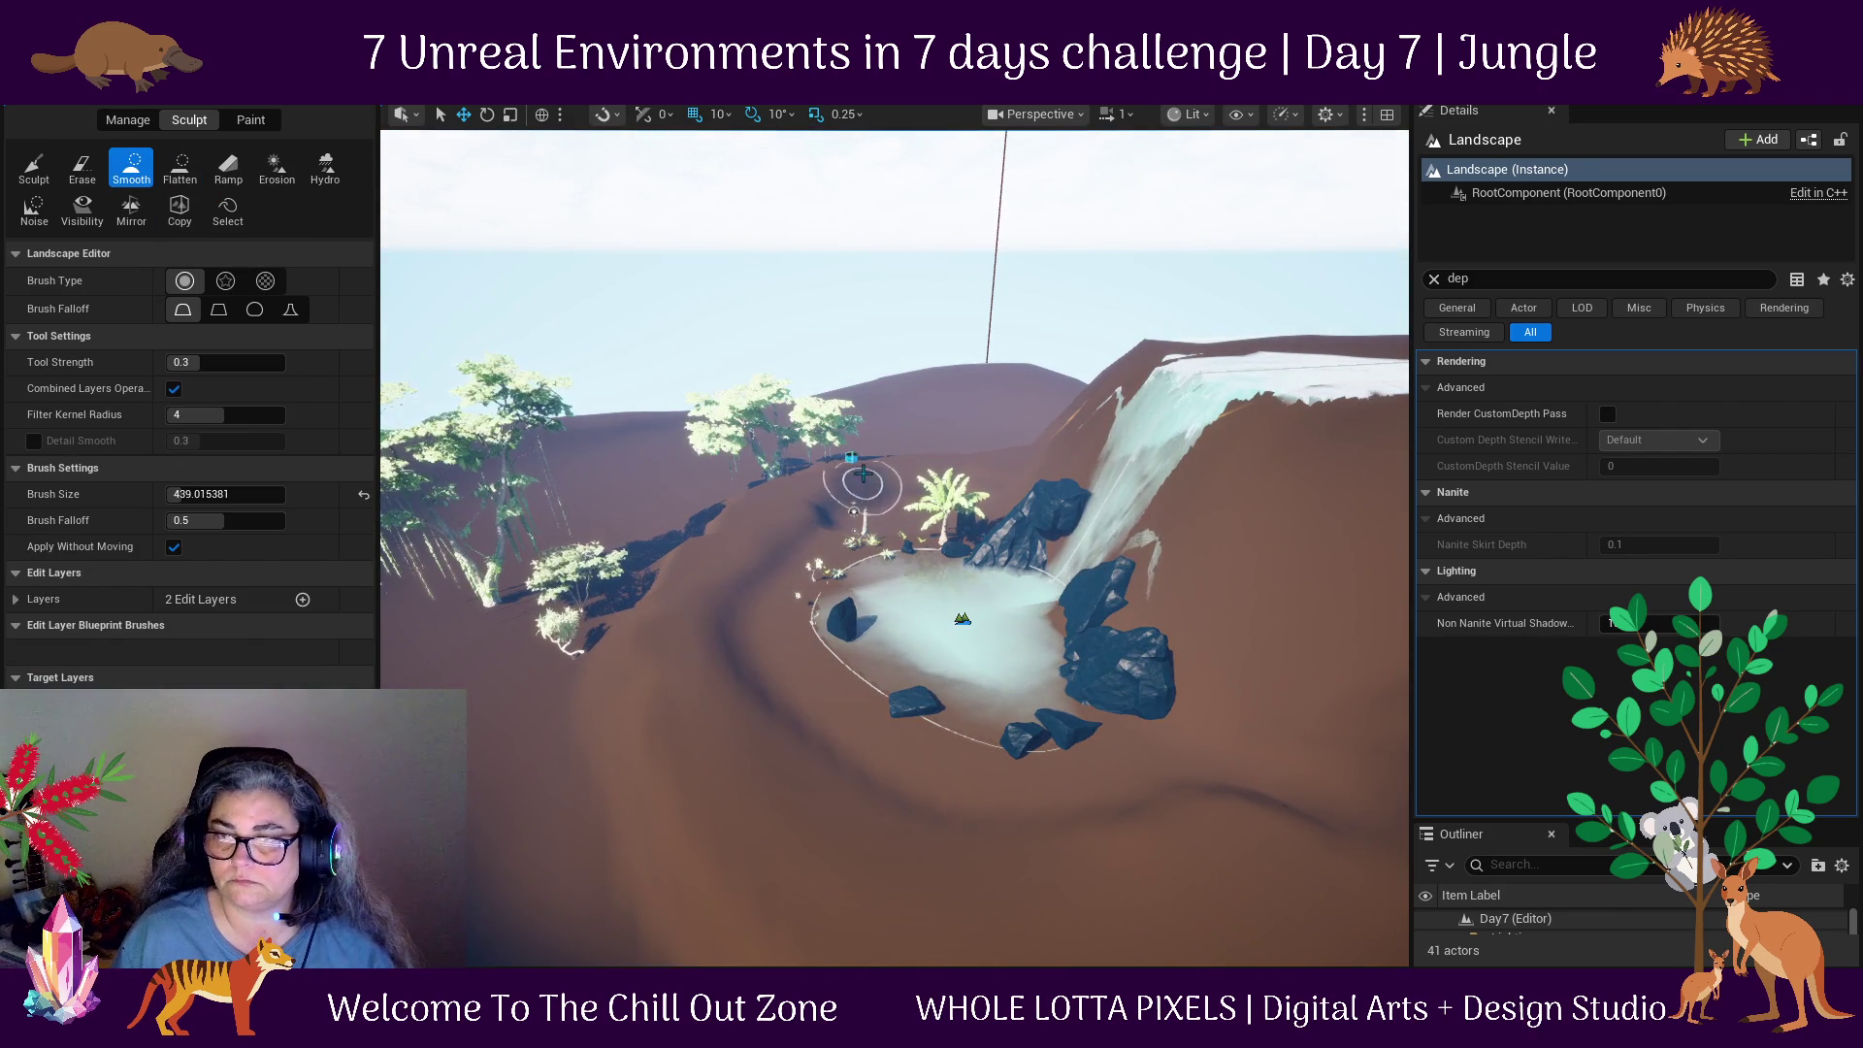
pyautogui.moveTo(679, 689)
pyautogui.mouseDown()
pyautogui.moveTo(873, 437)
pyautogui.moveTo(1044, 268)
pyautogui.mouseUp()
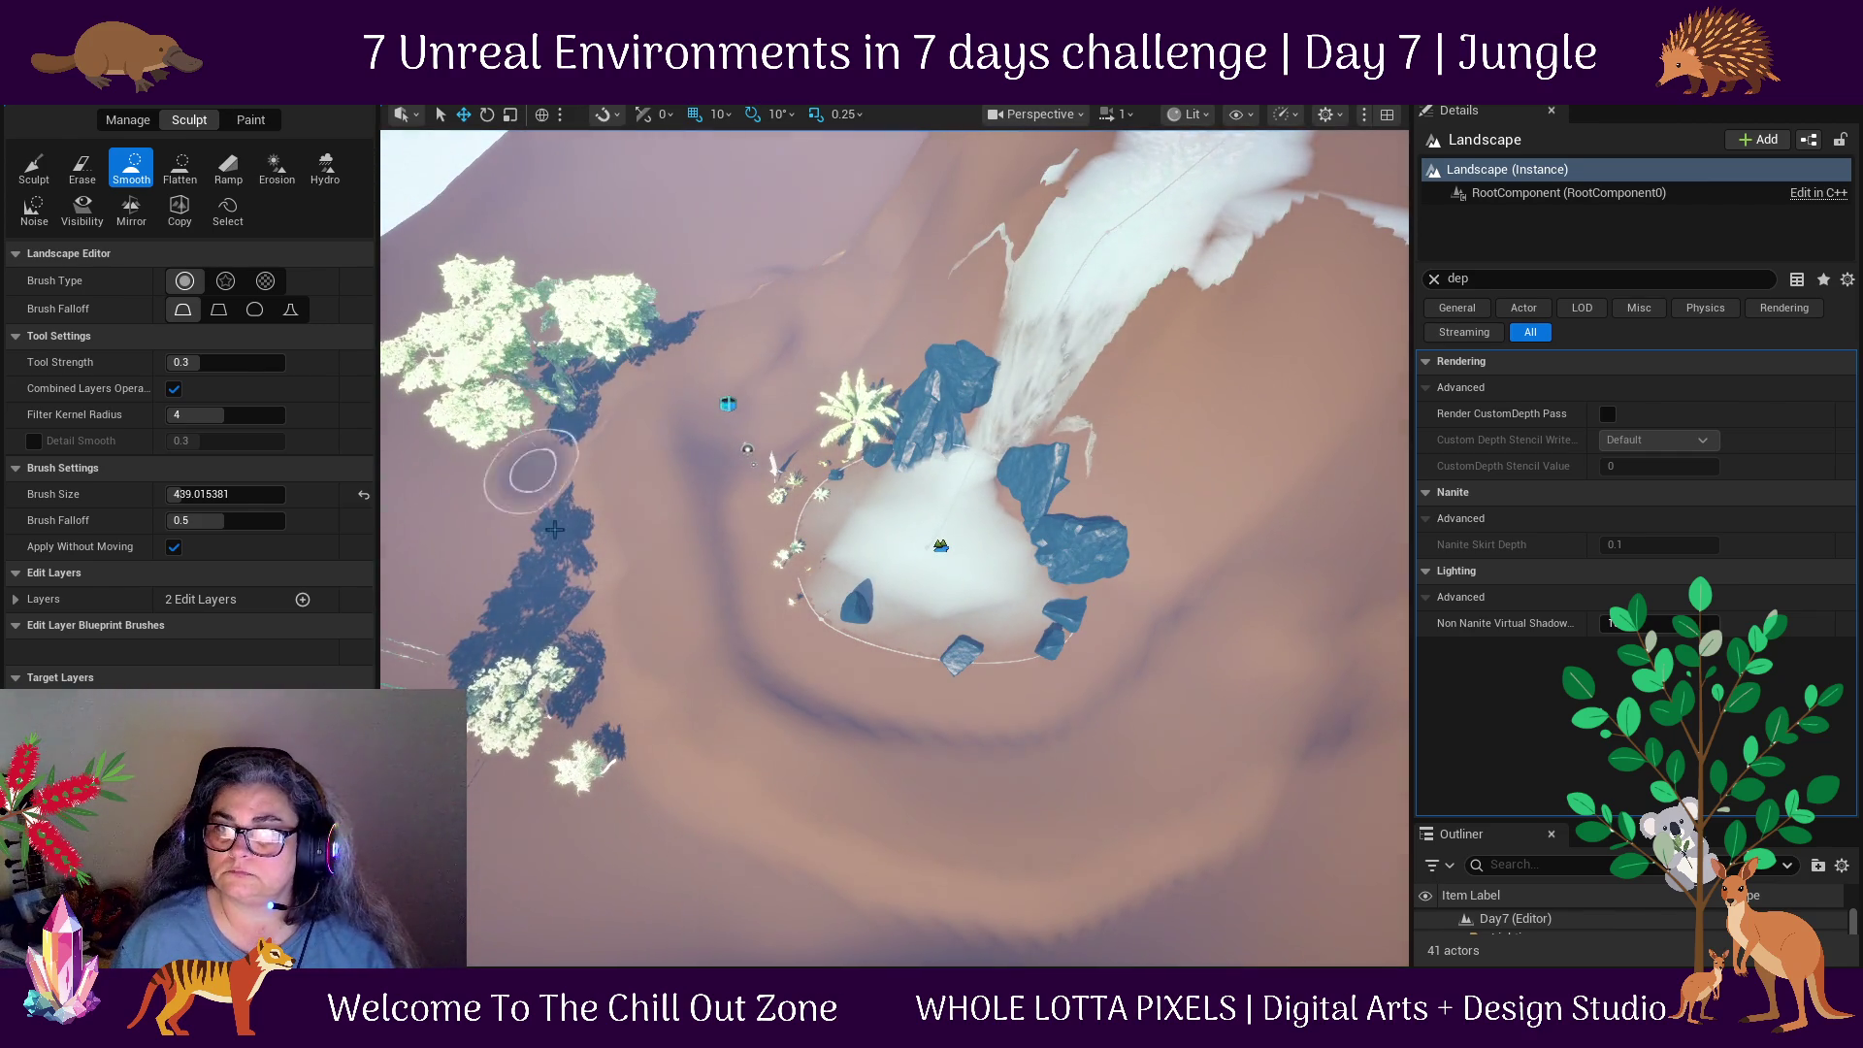
pyautogui.moveTo(1302, 778)
pyautogui.mouseDown()
pyautogui.moveTo(1305, 679)
pyautogui.moveTo(643, 259)
pyautogui.mouseUp()
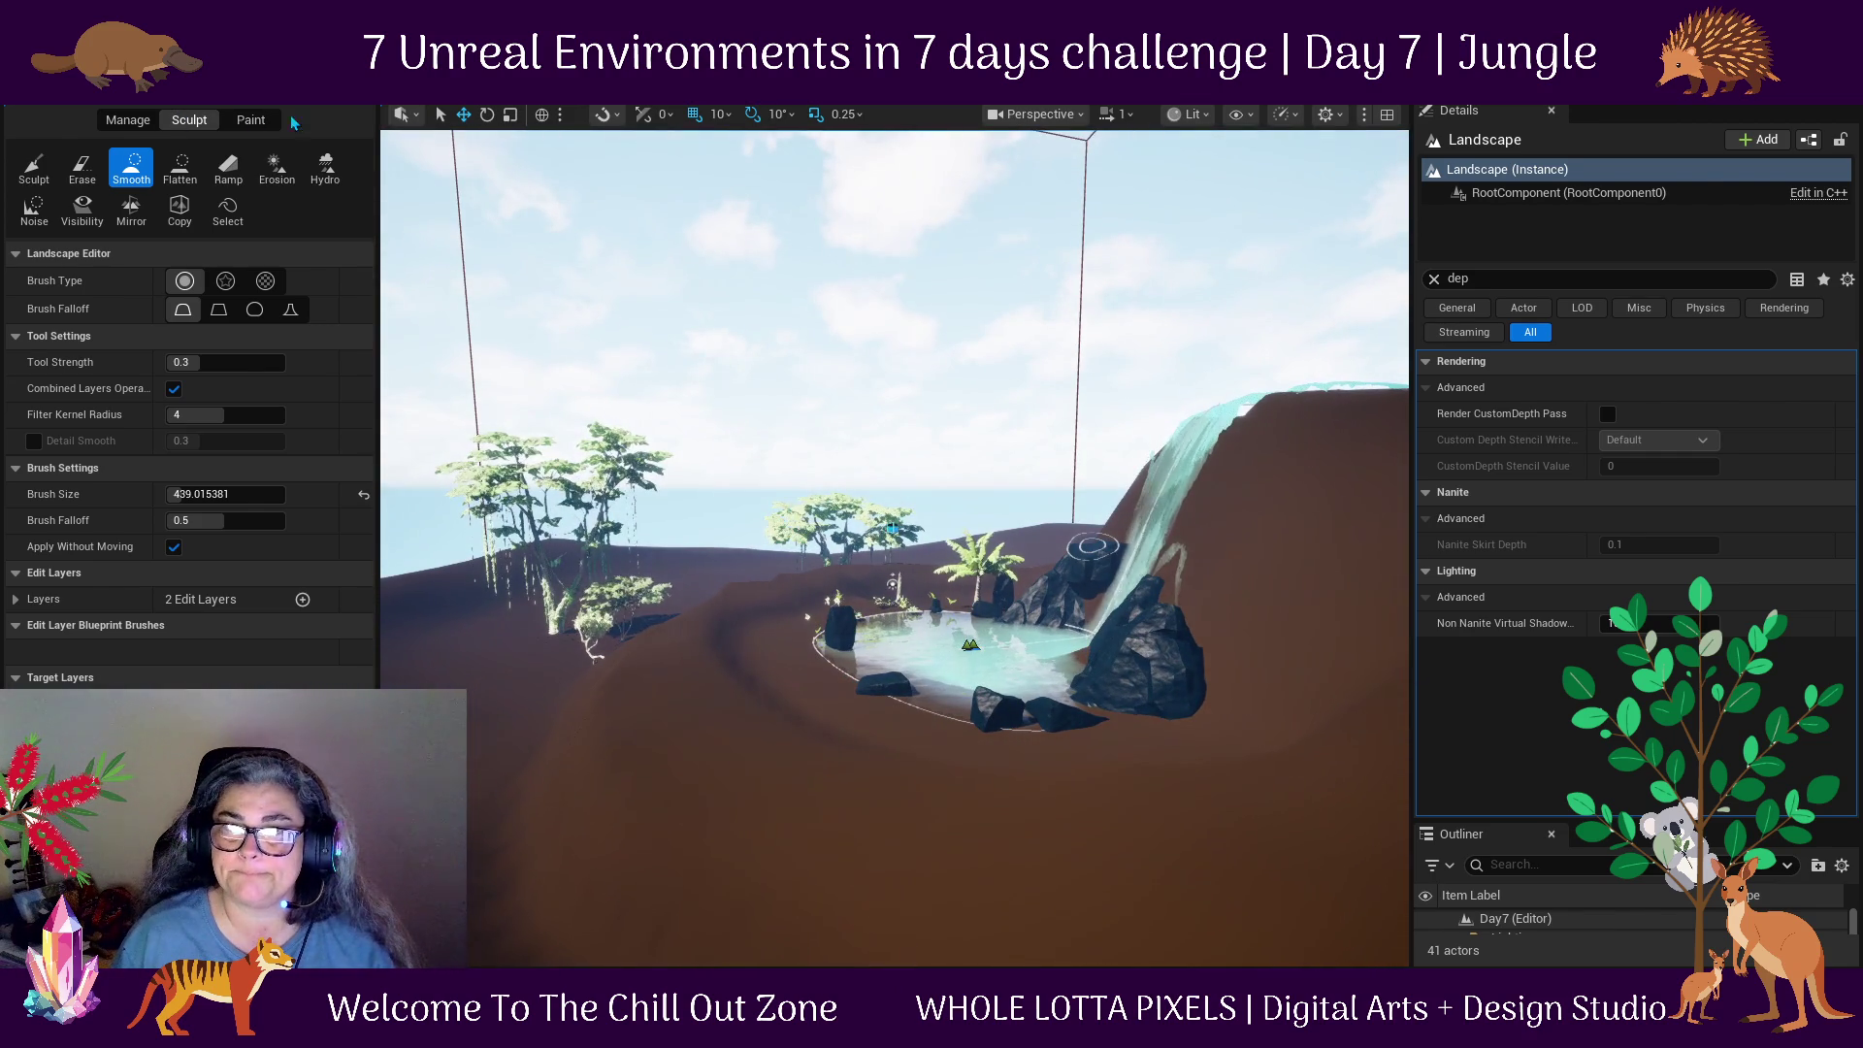
pyautogui.click(126, 92)
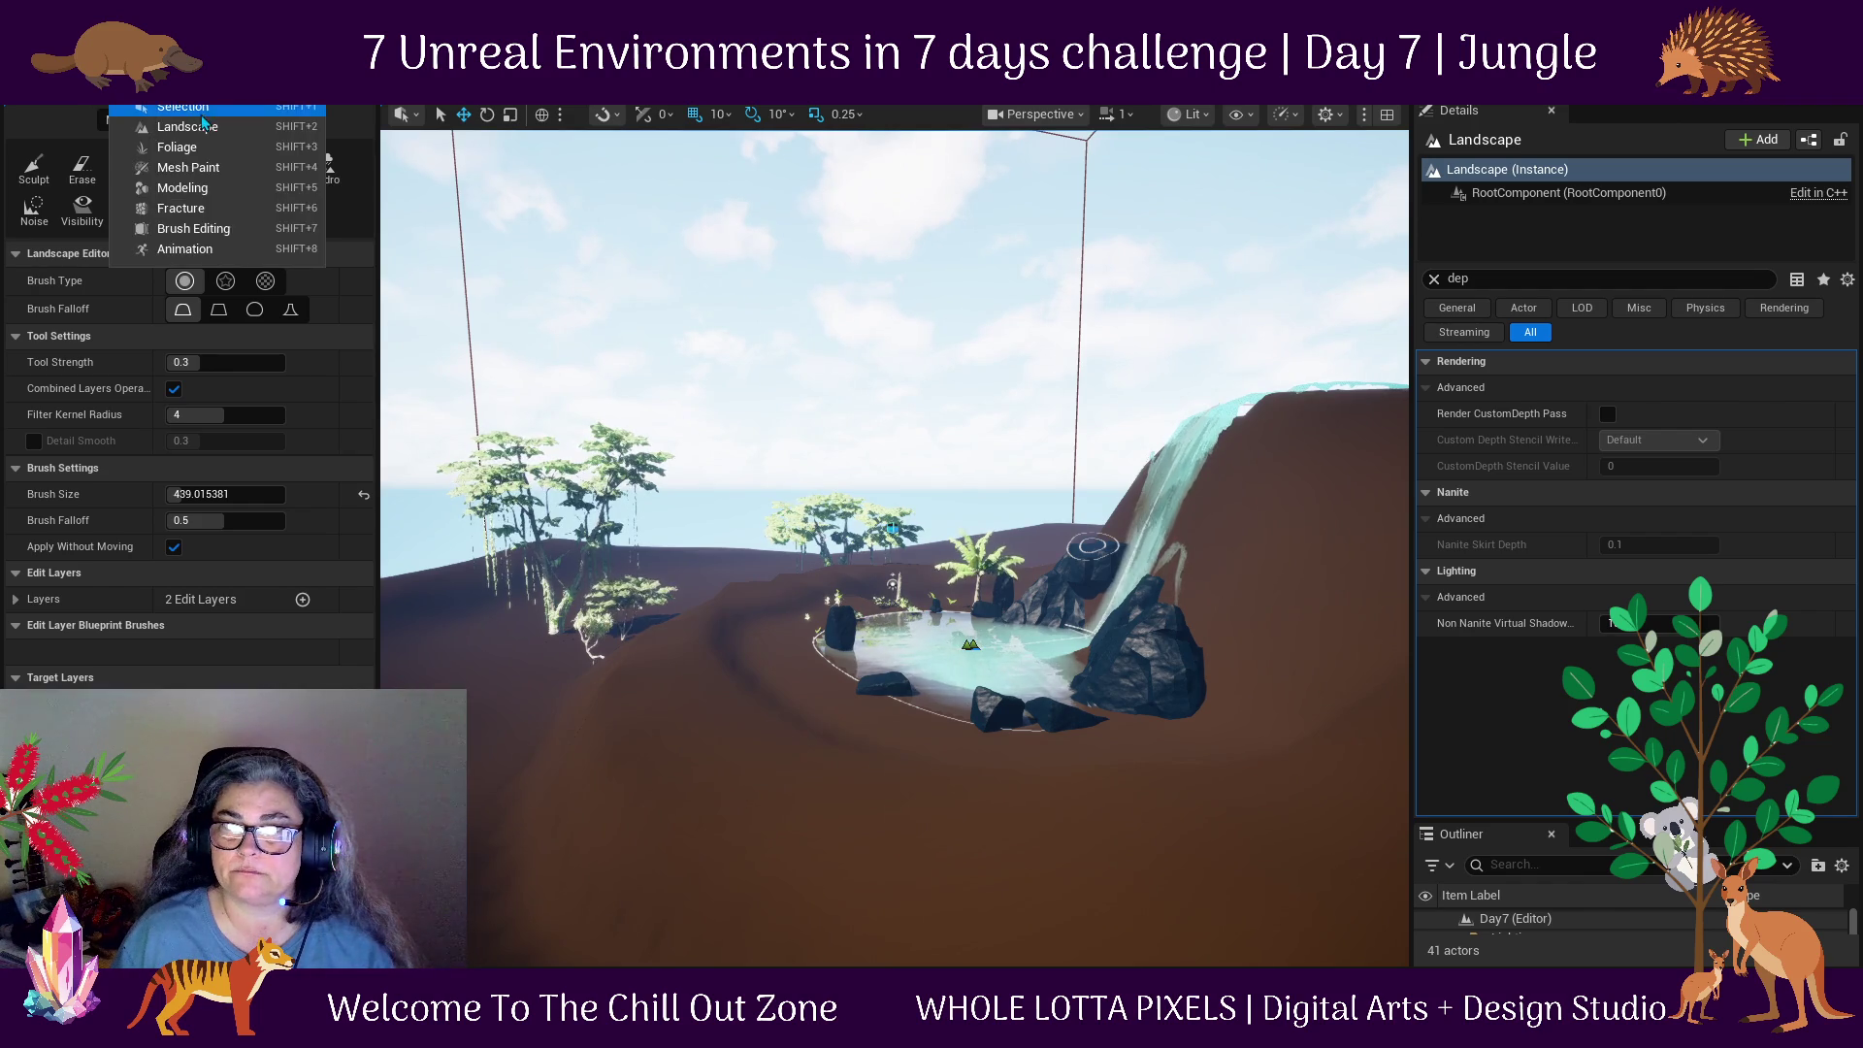
# Move SM_Tree_Tropic_03 up the hillside near the pond and drop it to the ground.
pyautogui.click(174, 120)
pyautogui.scroll(5, 954, 723)
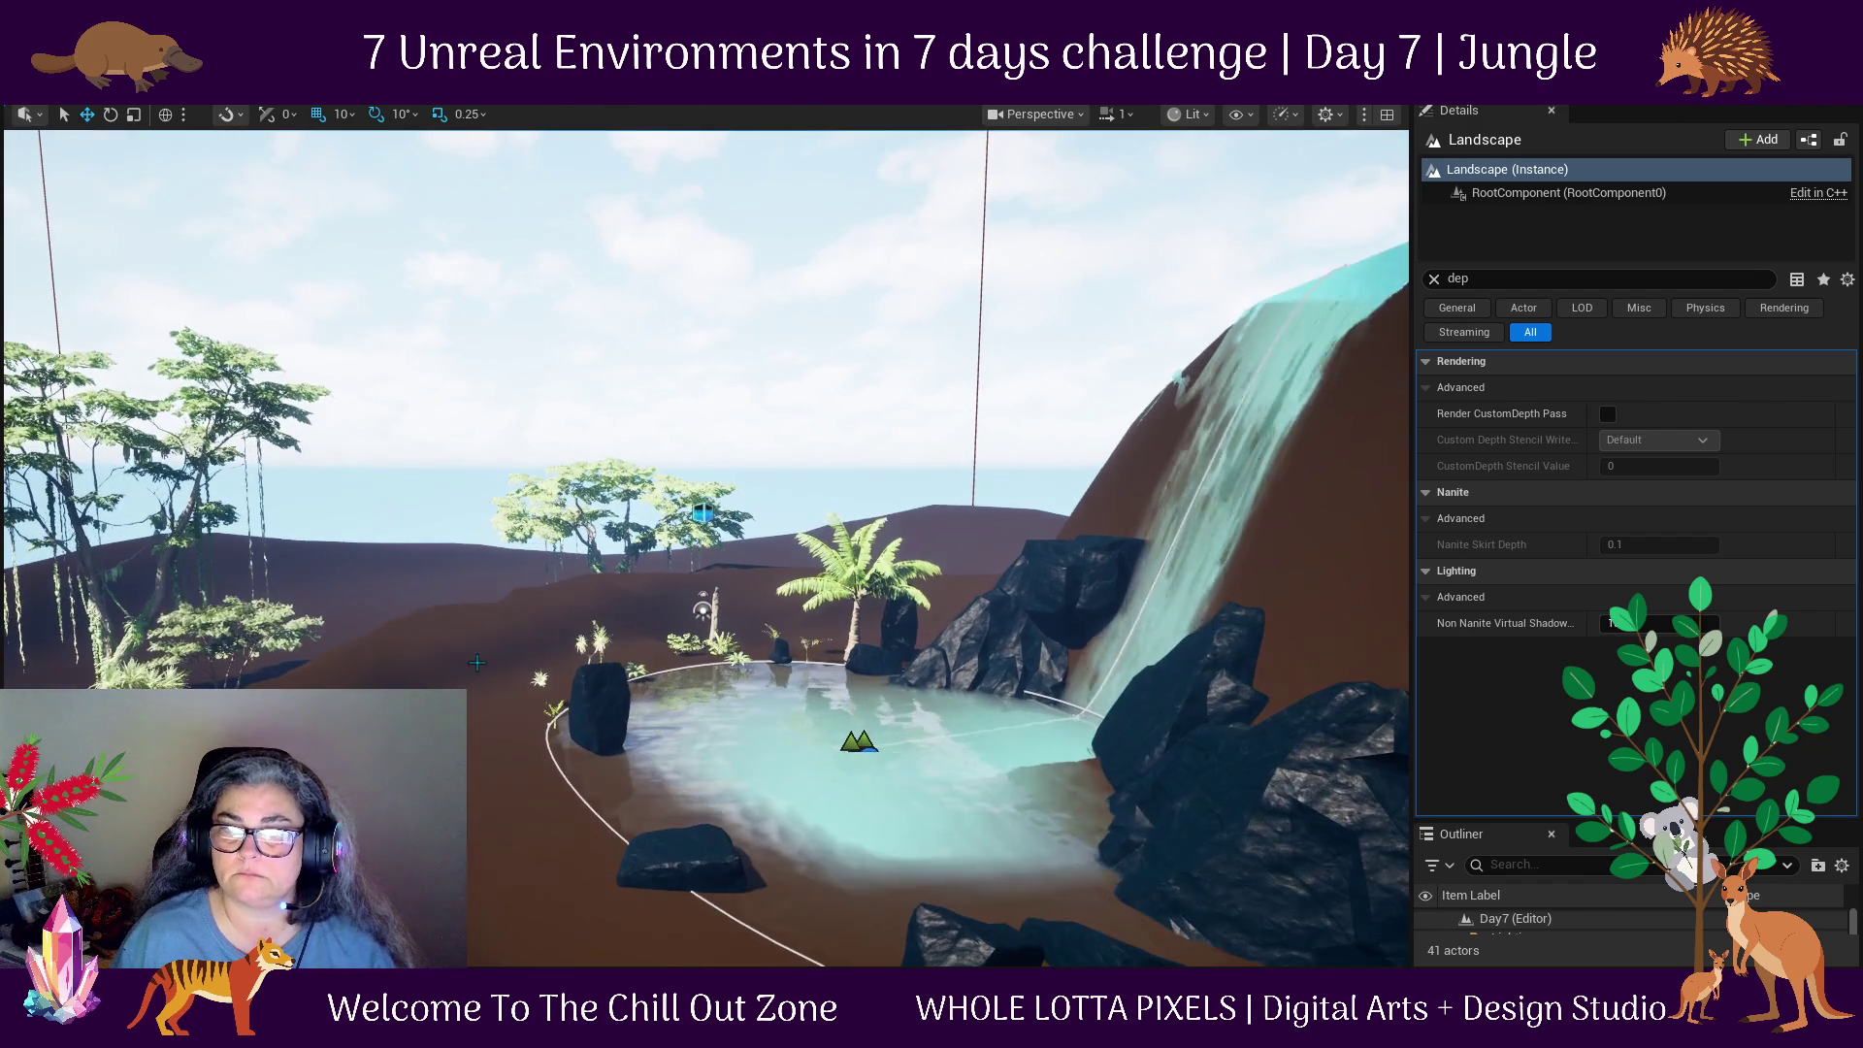
pyautogui.moveTo(433, 644); pyautogui.dragTo(91, 510)
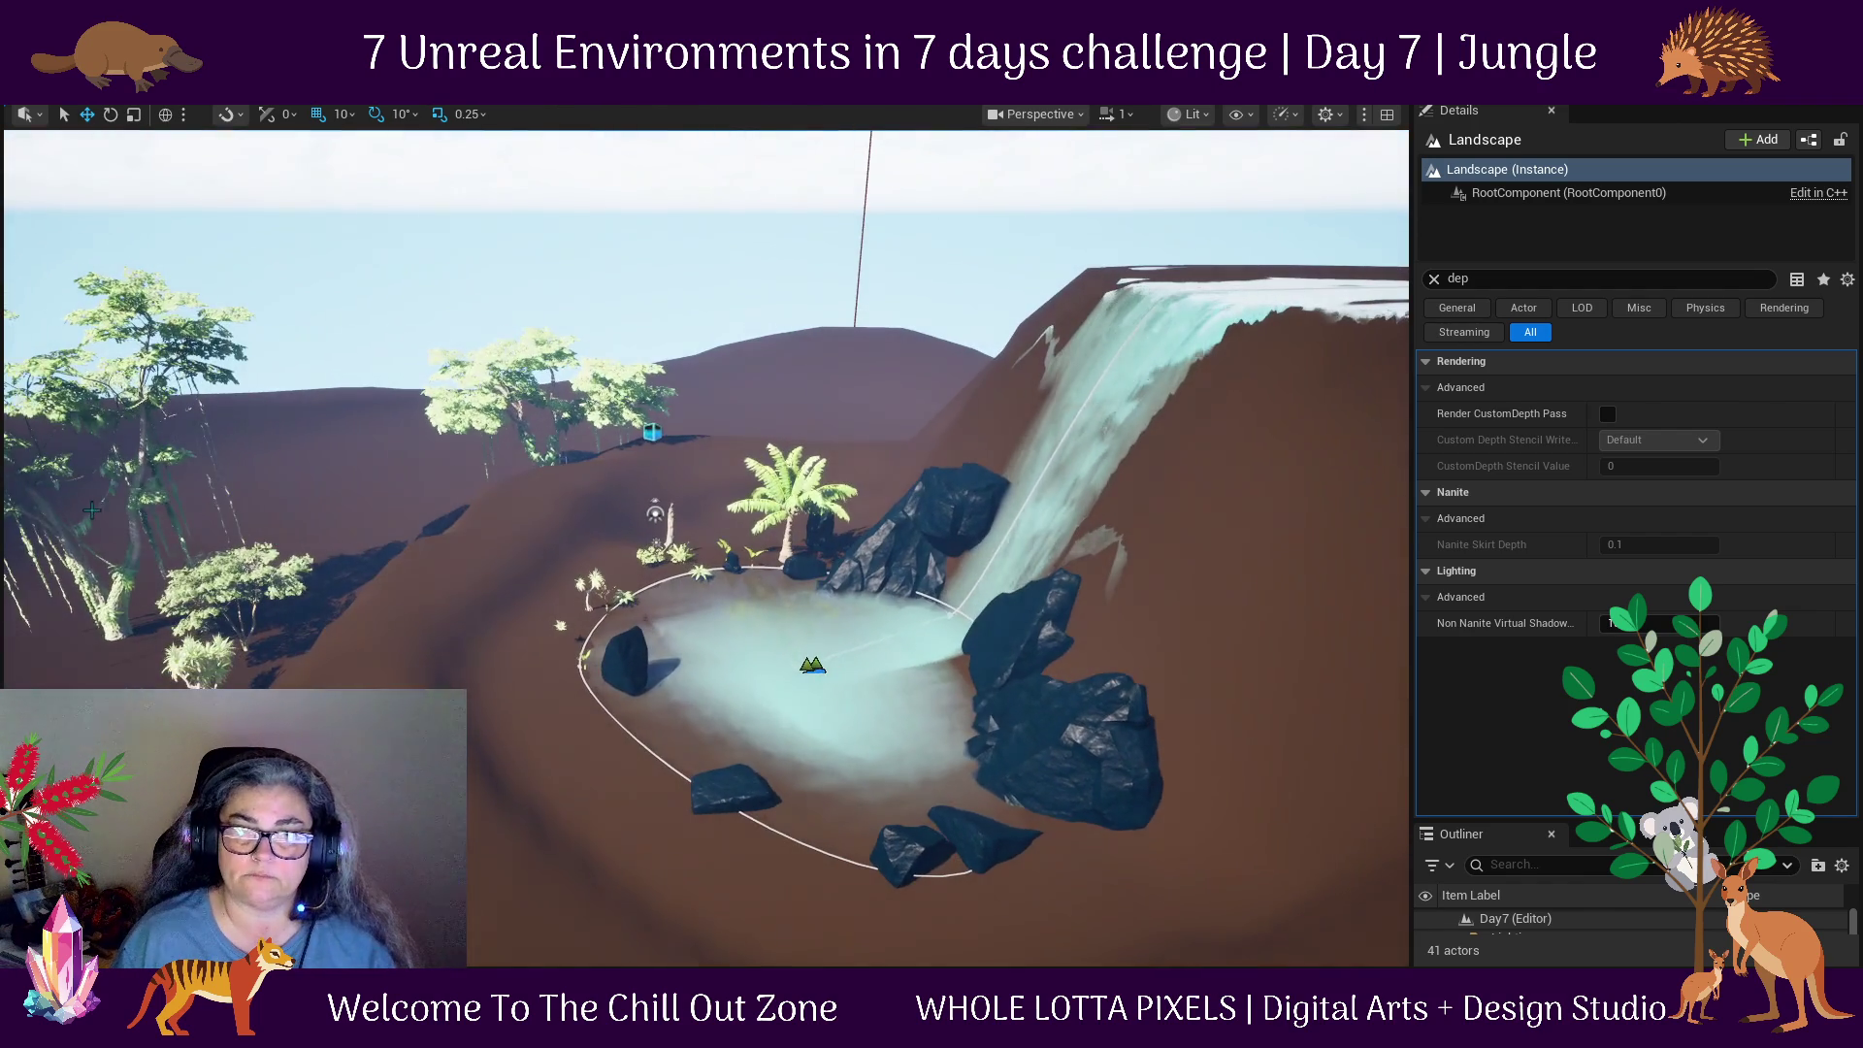
pyautogui.click(118, 624)
pyautogui.moveTo(158, 626); pyautogui.dragTo(535, 603)
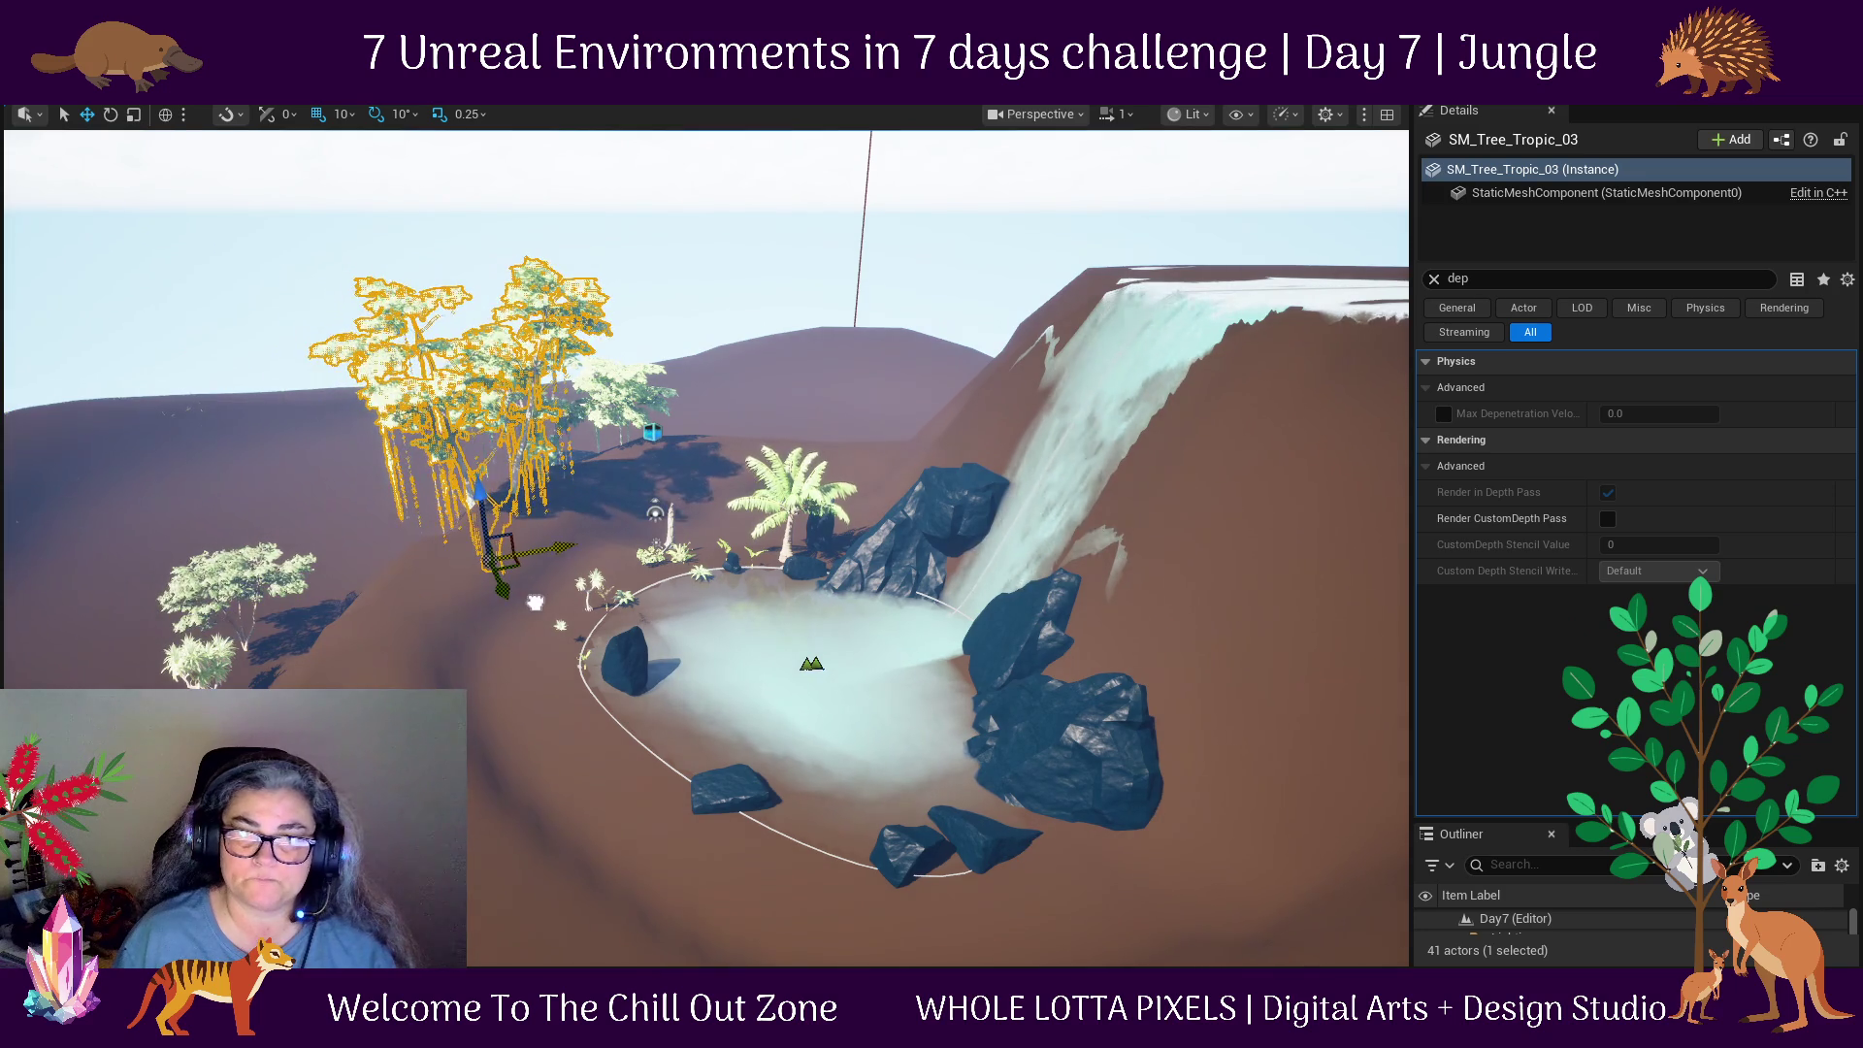
pyautogui.moveTo(497, 500); pyautogui.dragTo(491, 597)
pyautogui.press('f')
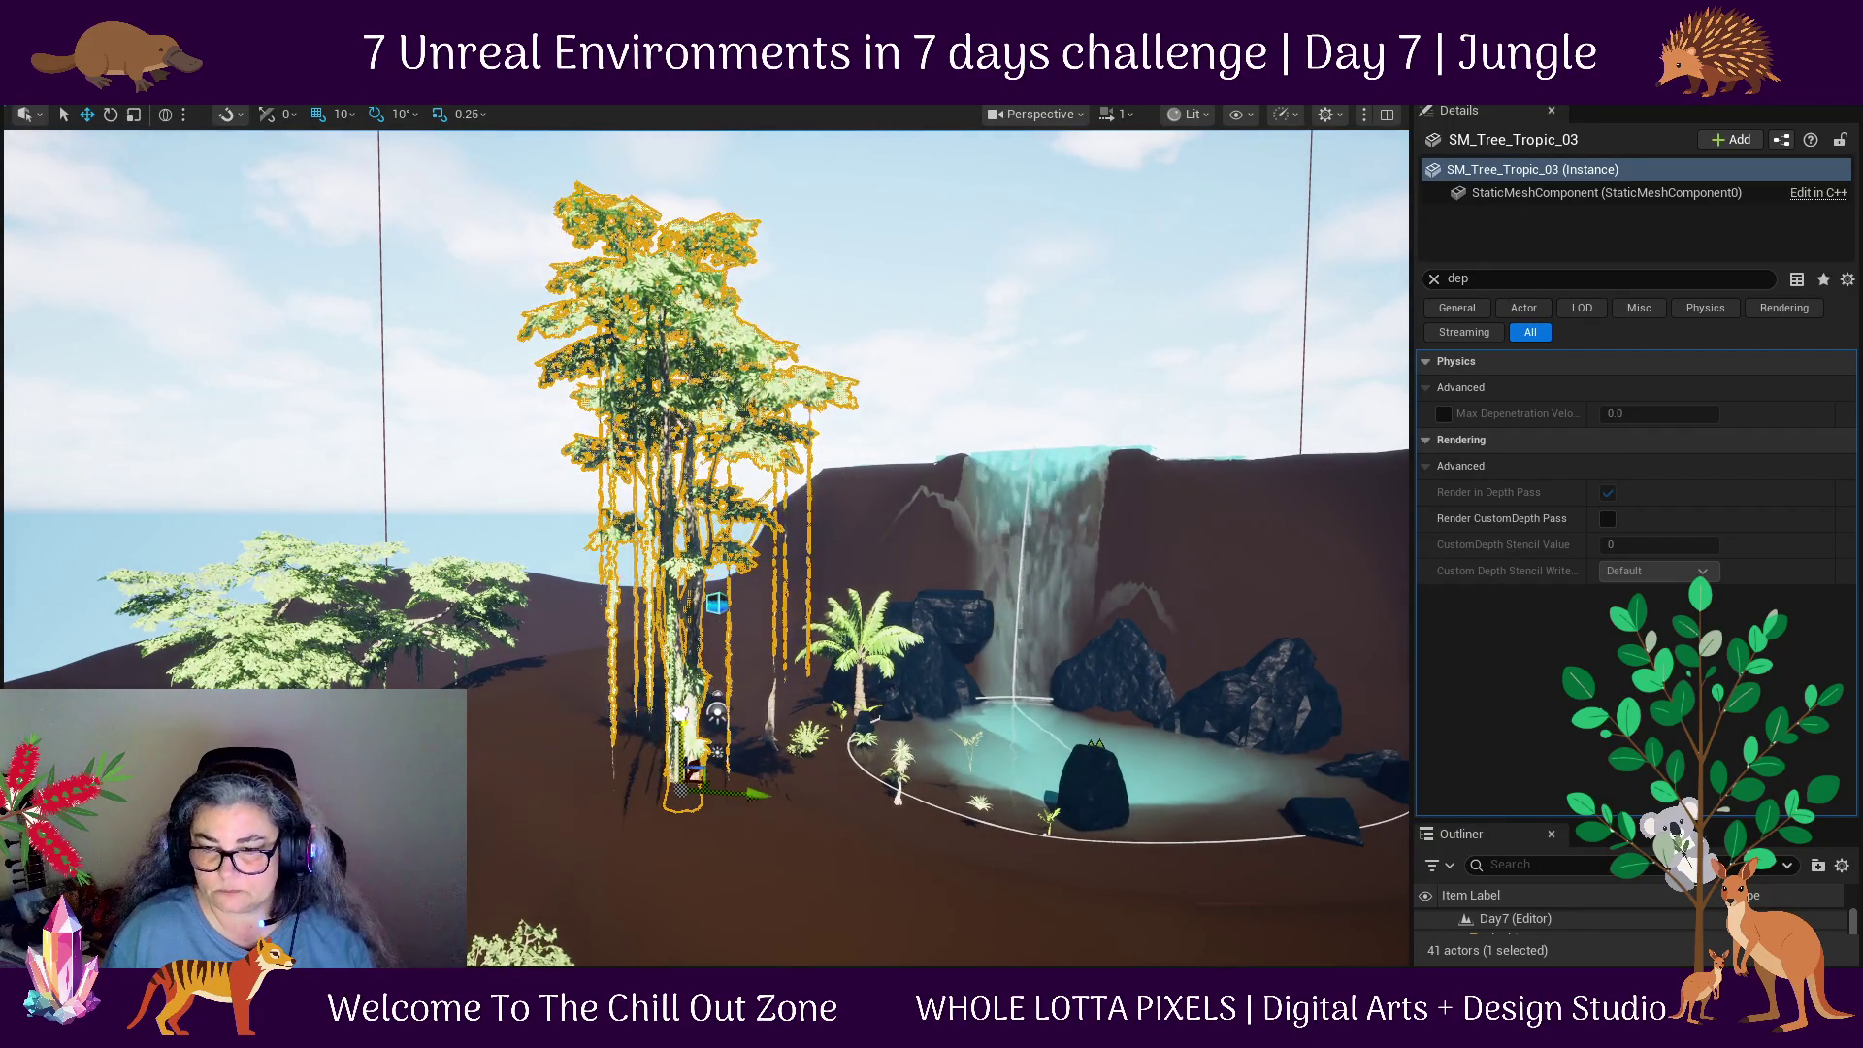
pyautogui.press('End')
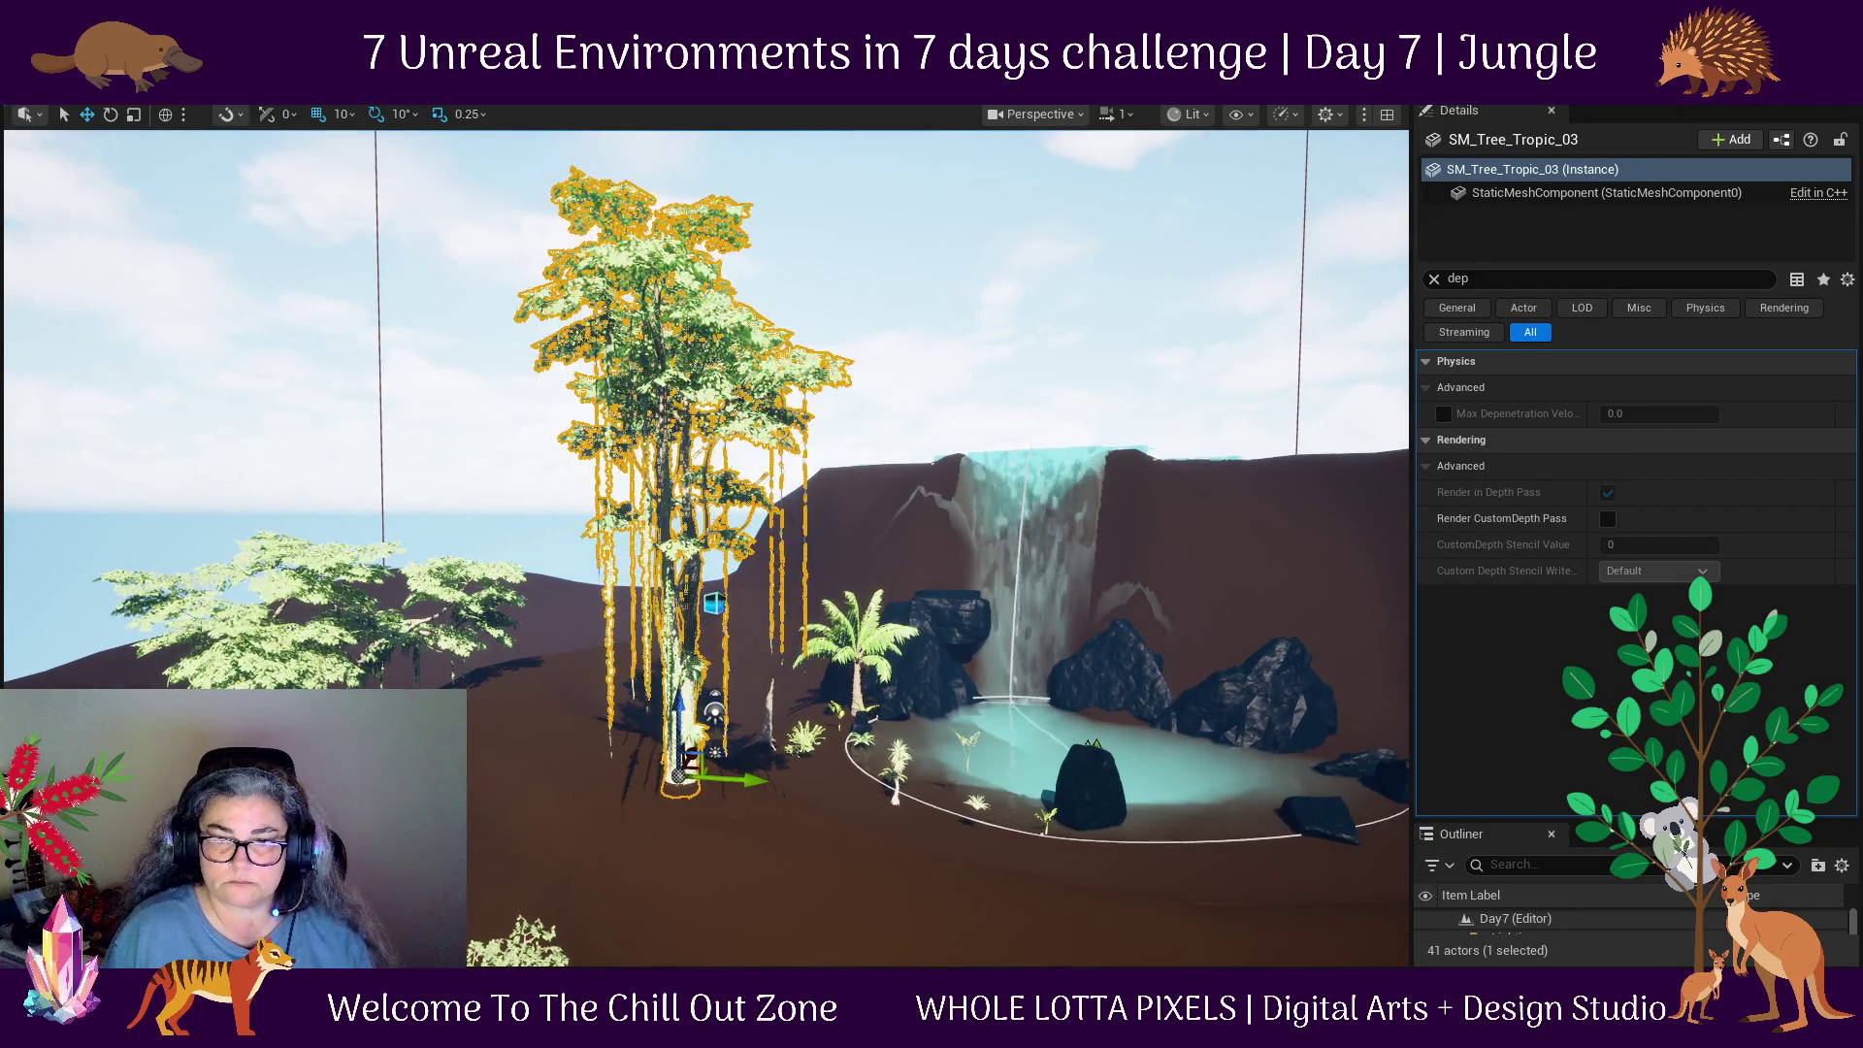
# Duplicate the tree with Ctrl+D and nudge the copy slightly upward.
pyautogui.hotkey('ctrl', 'd')
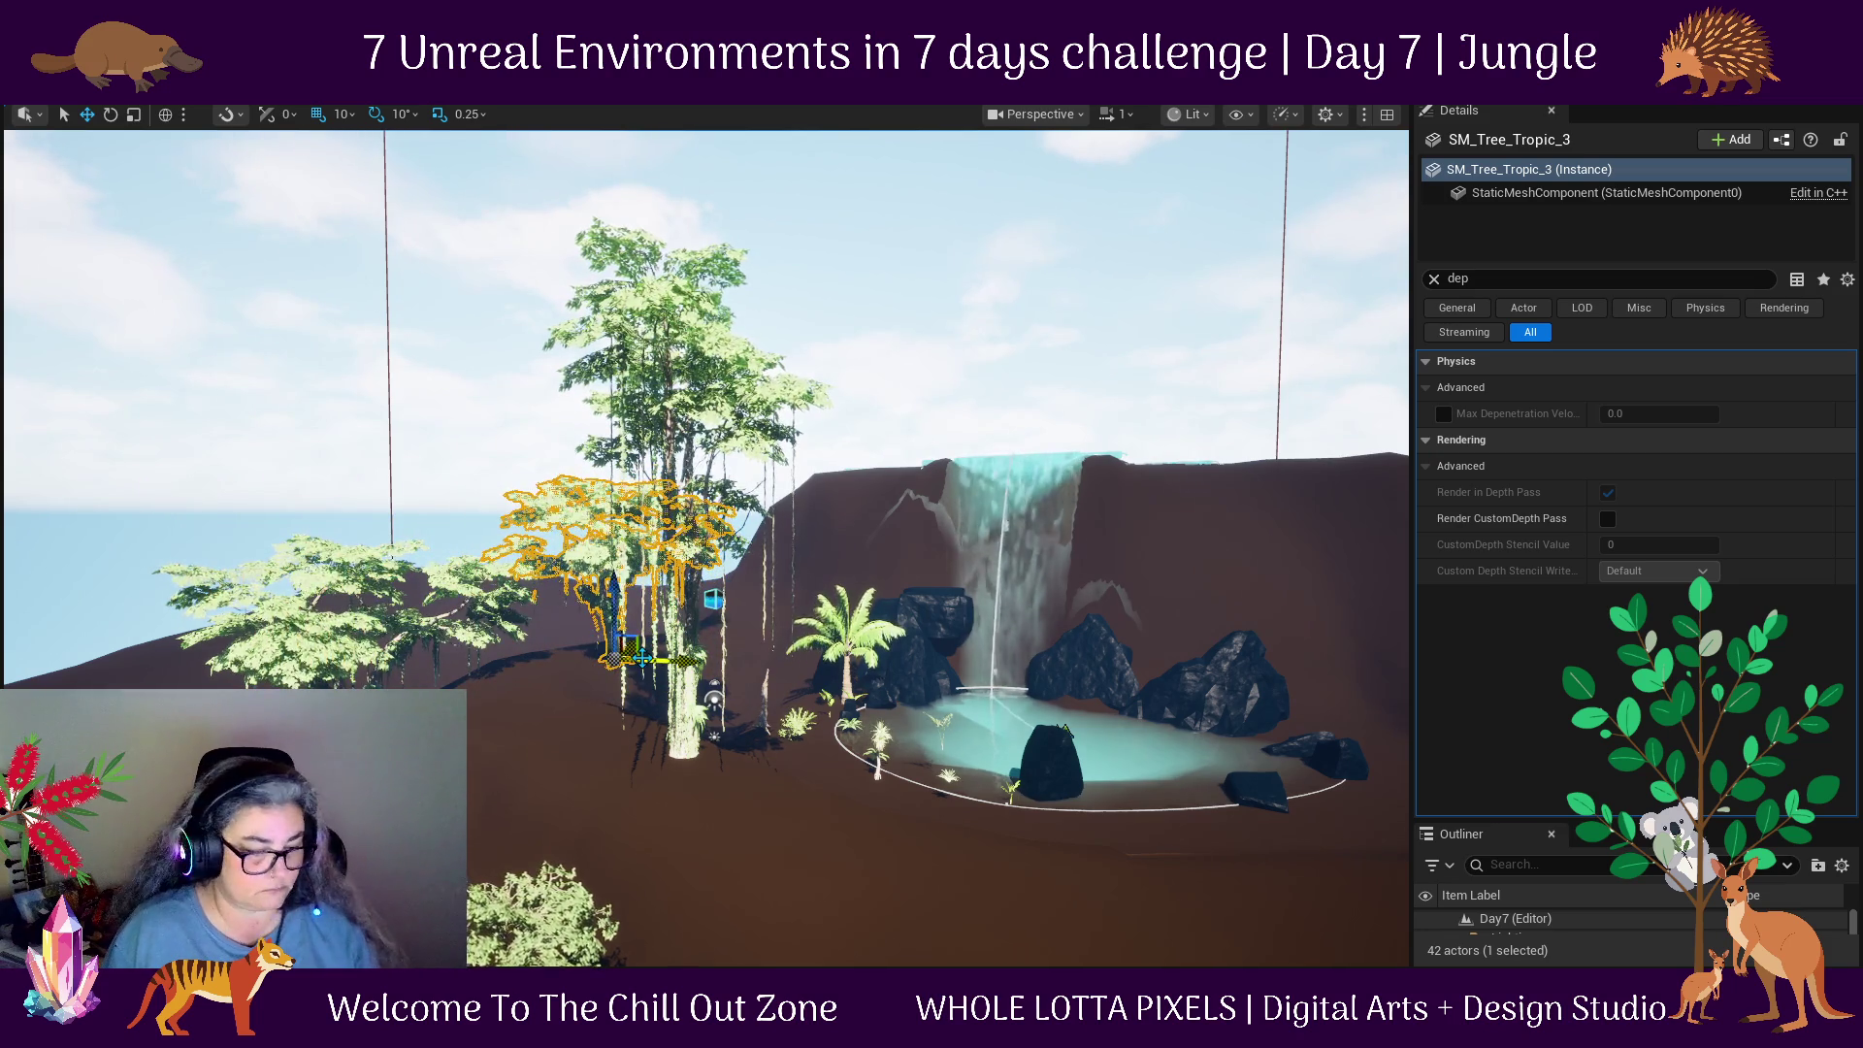
pyautogui.press('f')
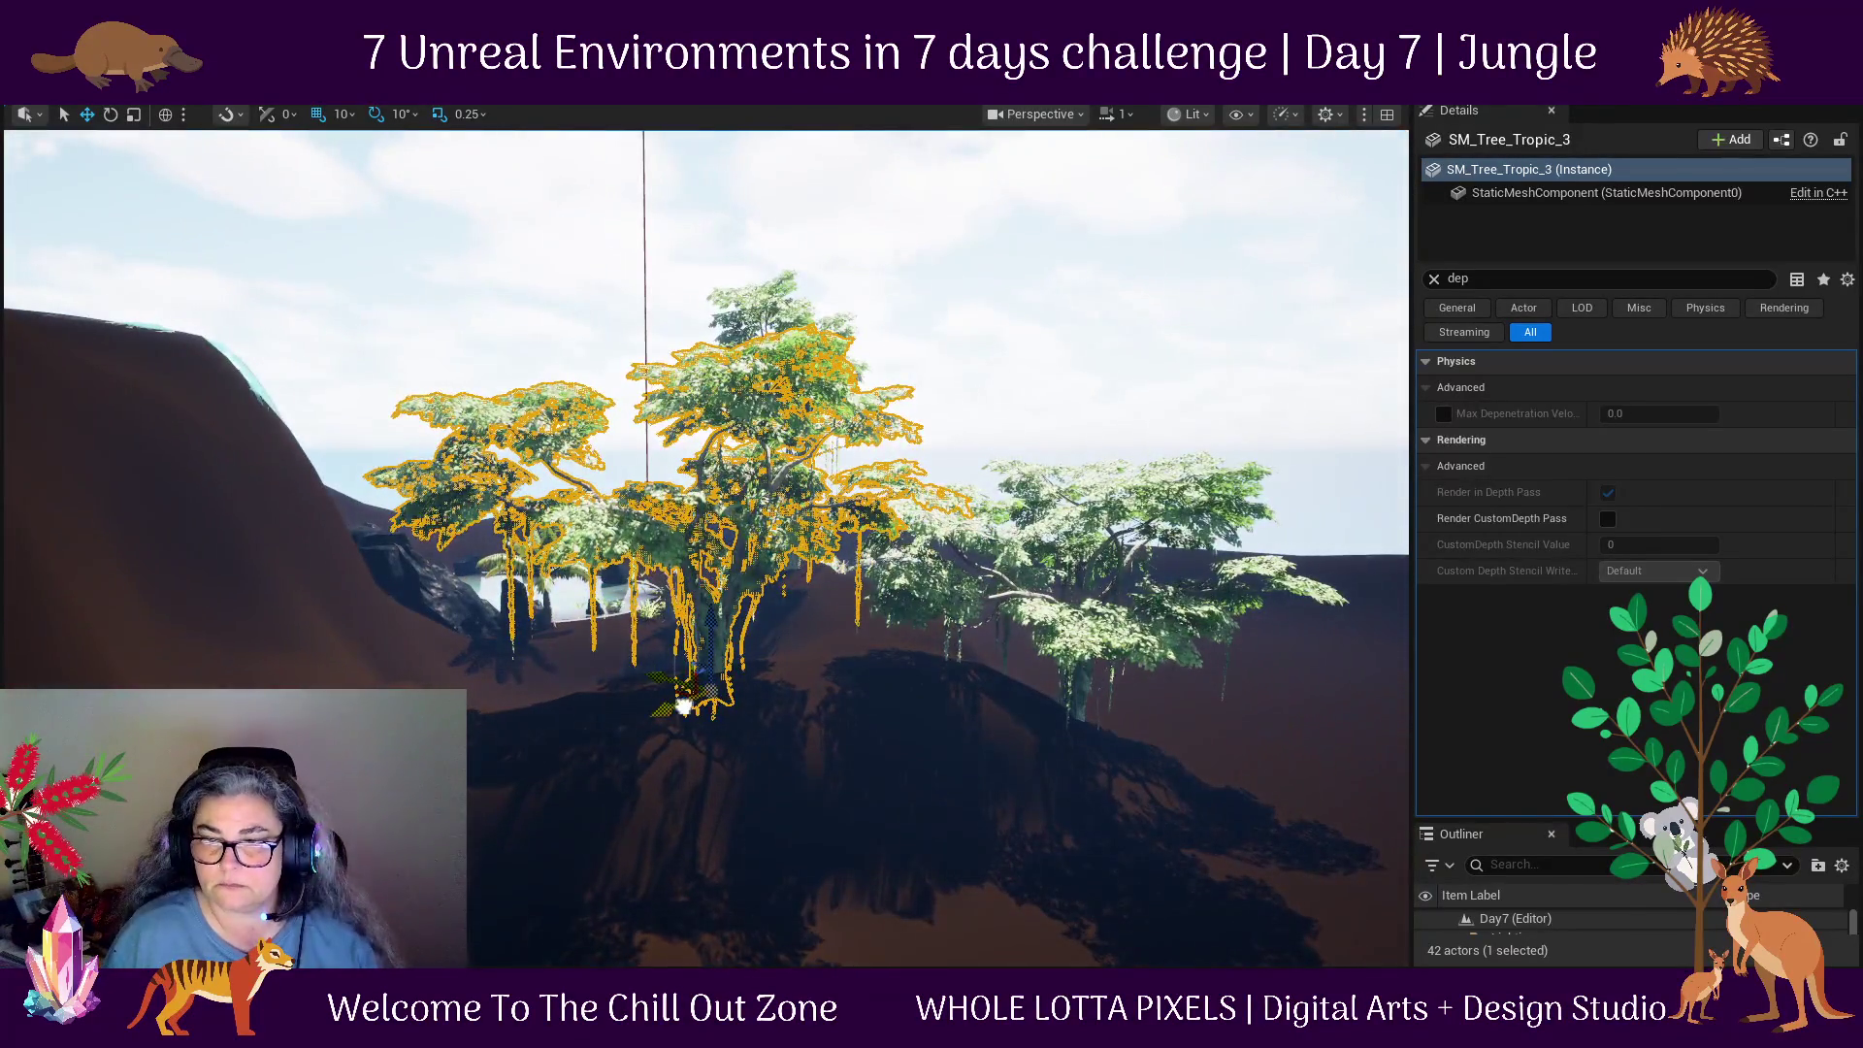
pyautogui.click(705, 675)
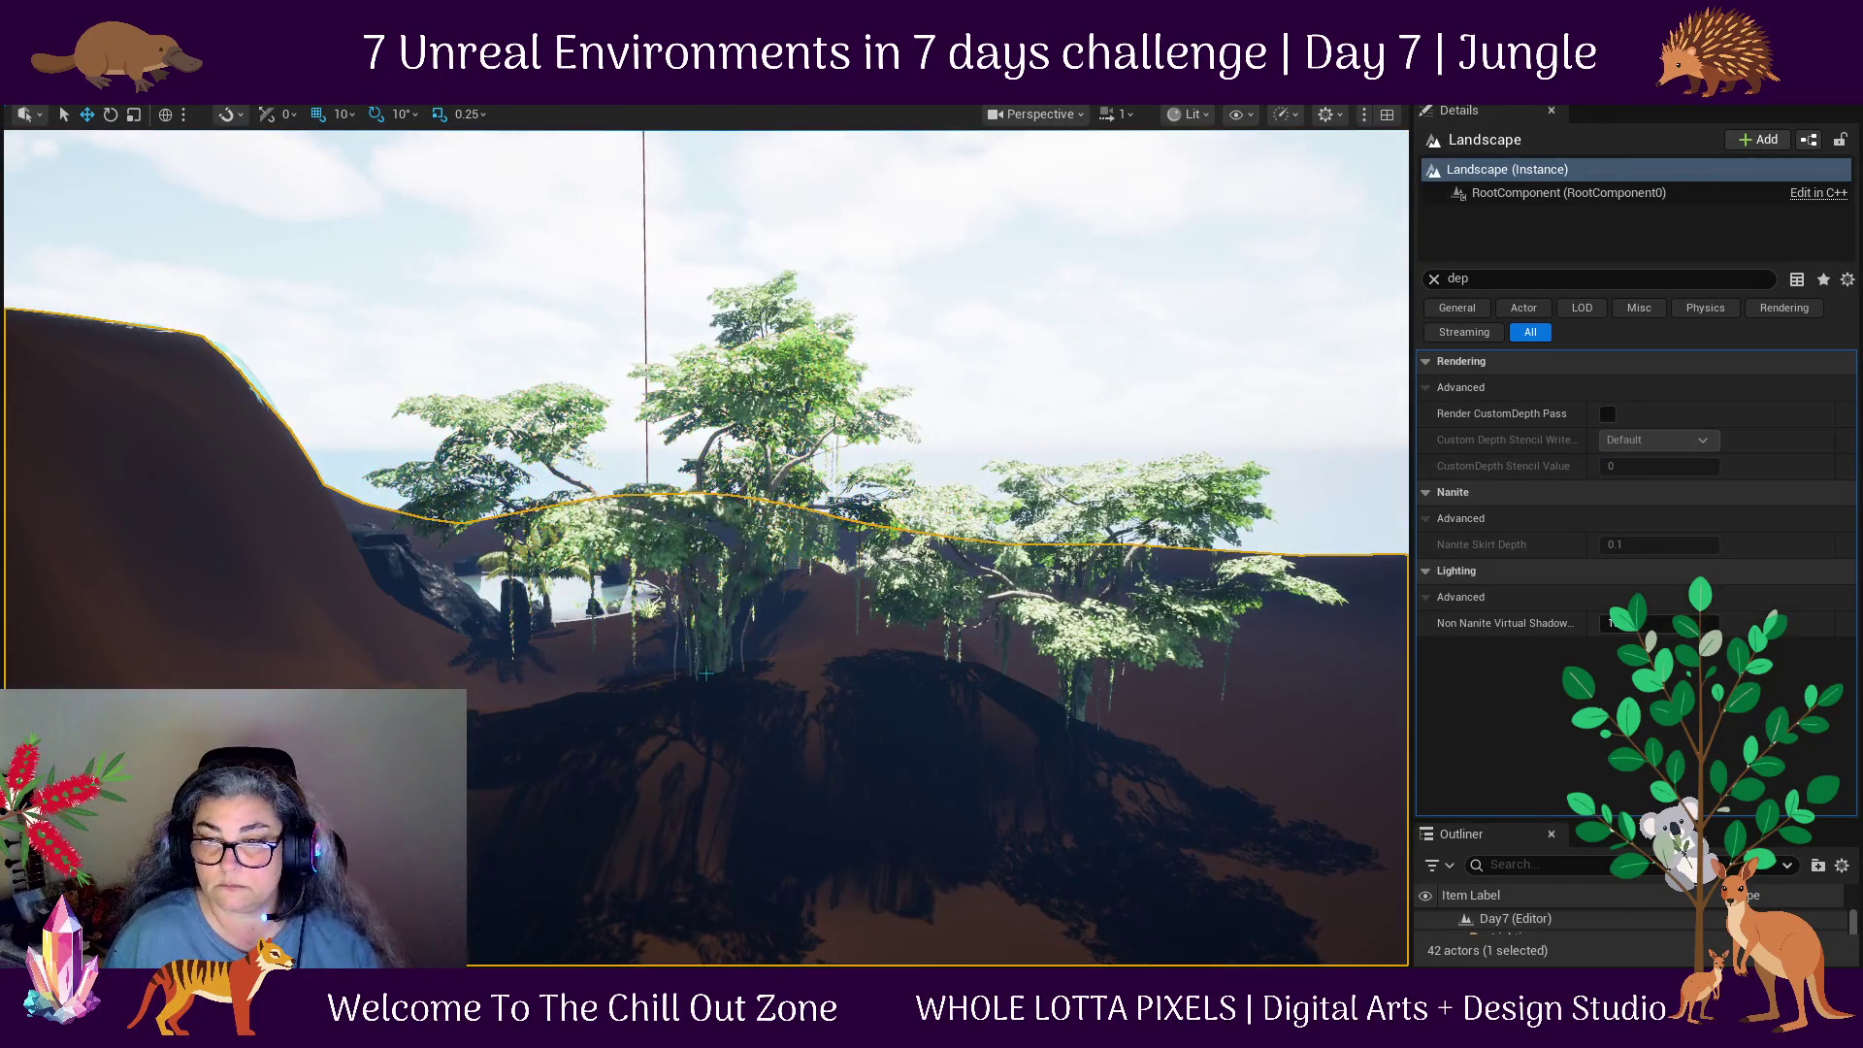
pyautogui.click(714, 631)
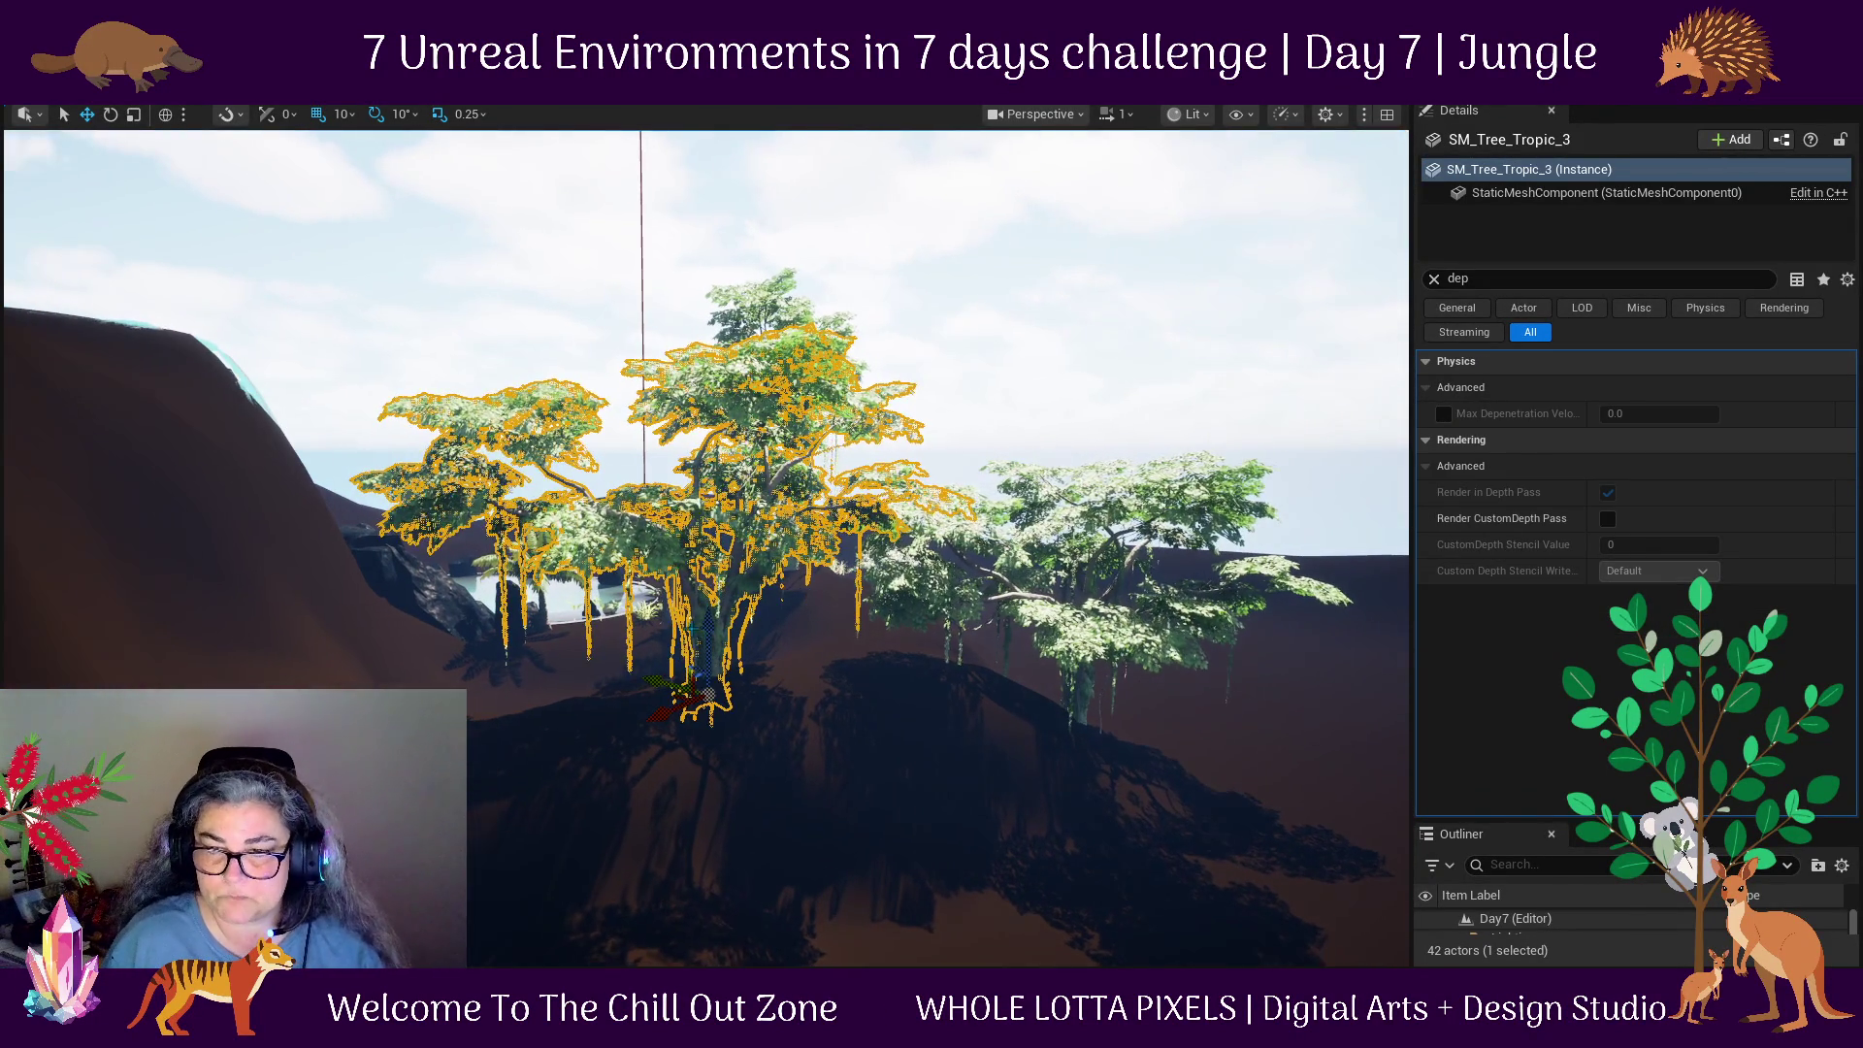
pyautogui.moveTo(712, 629); pyautogui.dragTo(718, 615)
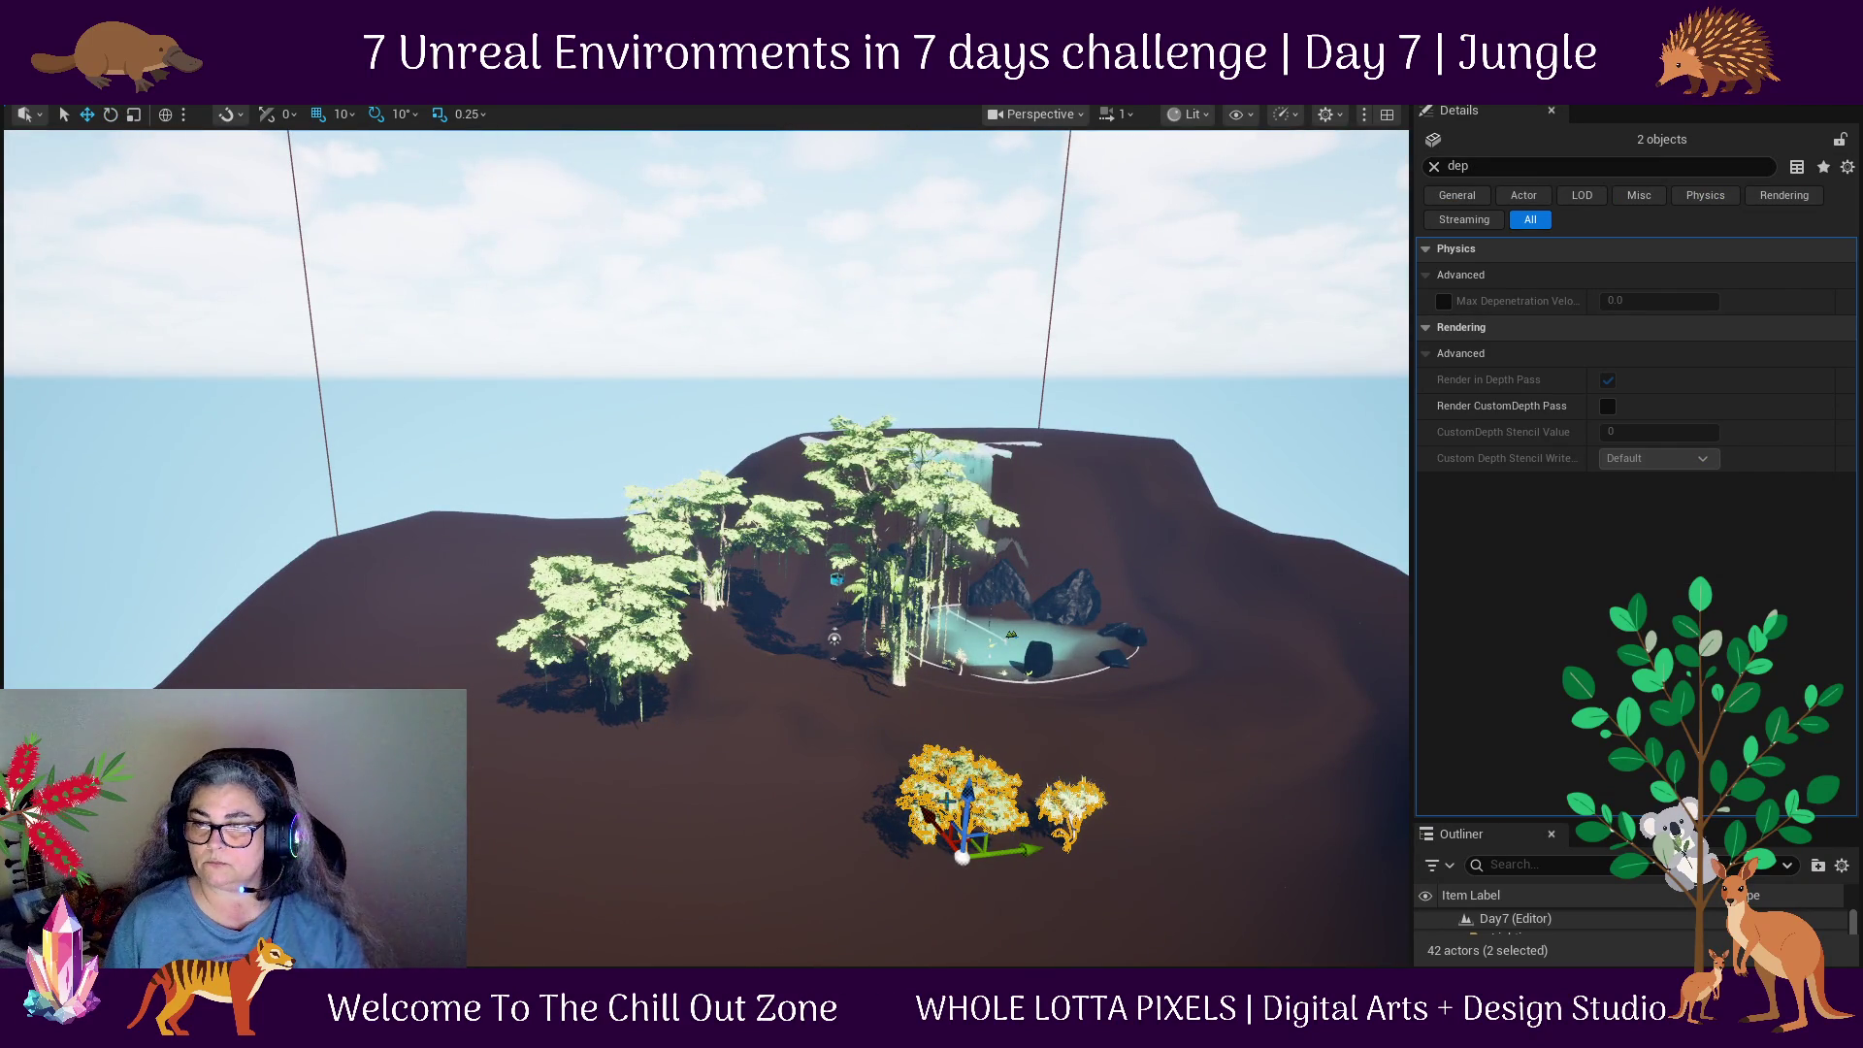
# Shift both tropical trees toward the pond's front edge and drop them onto the ground.
pyautogui.moveTo(976, 797); pyautogui.dragTo(980, 755)
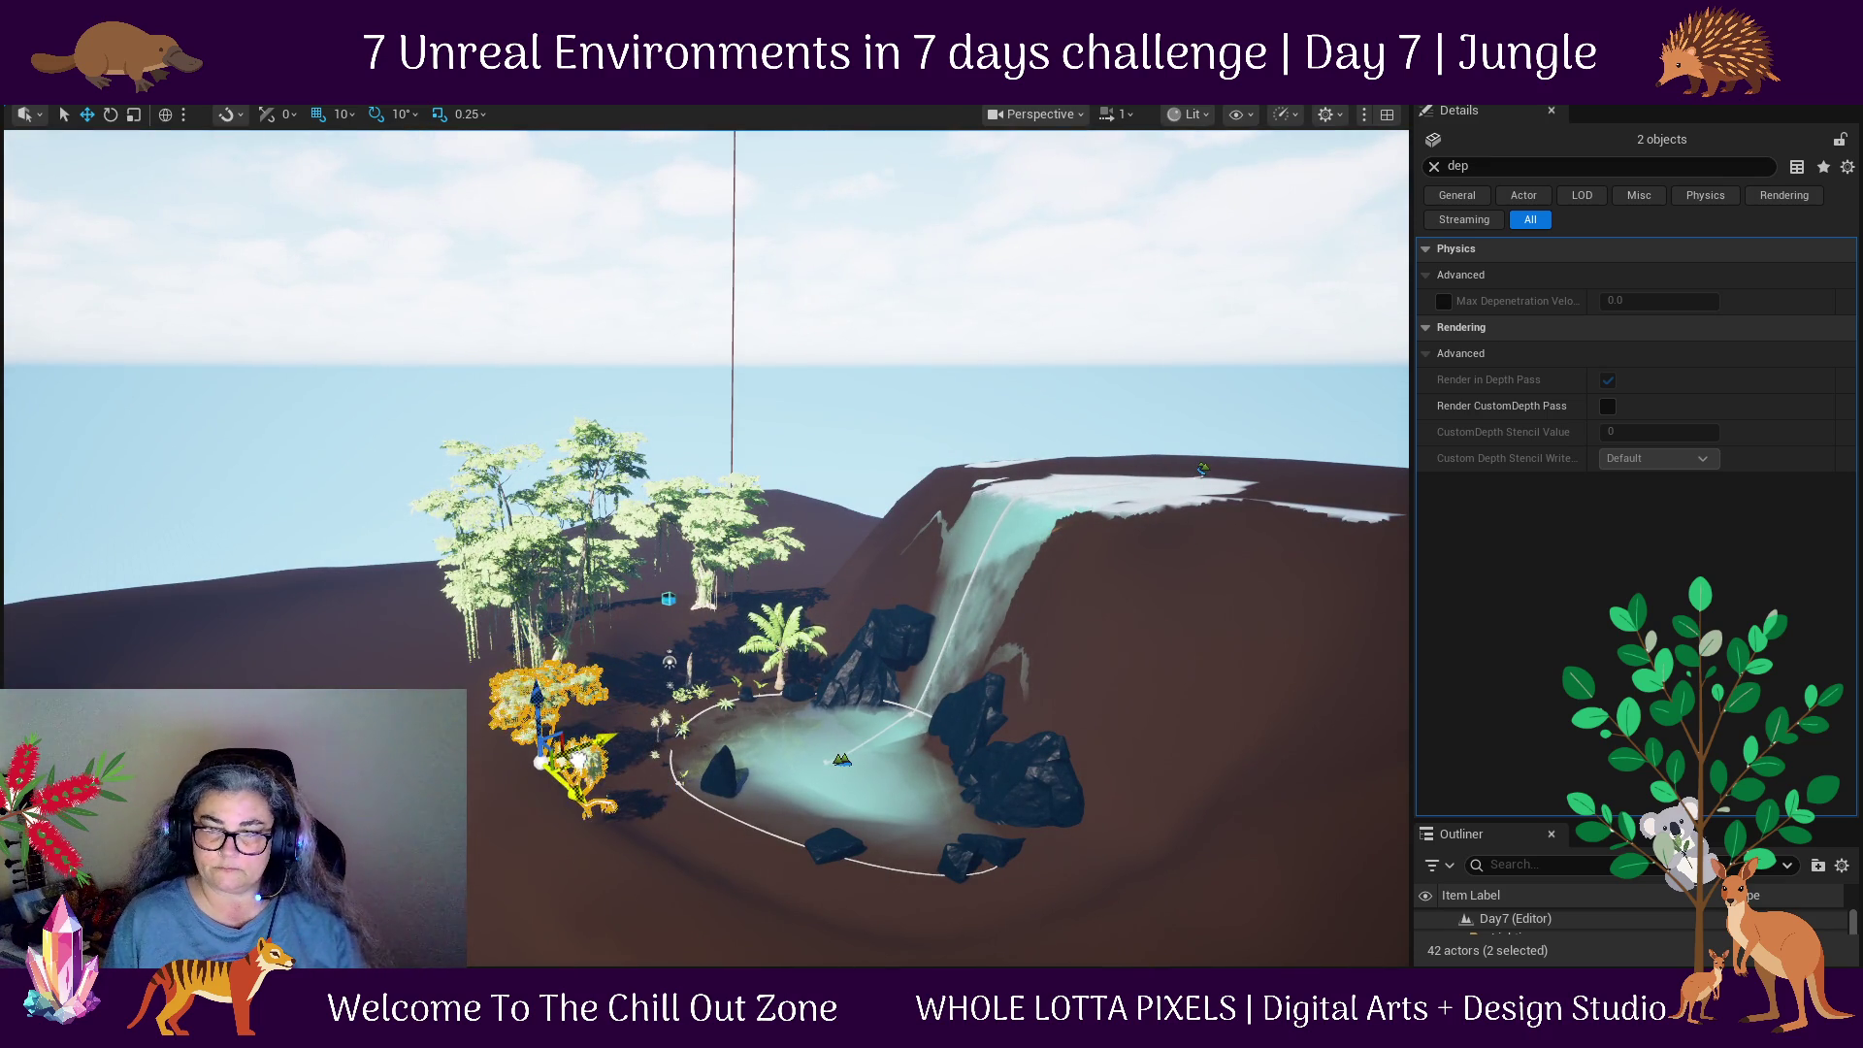
pyautogui.press('f')
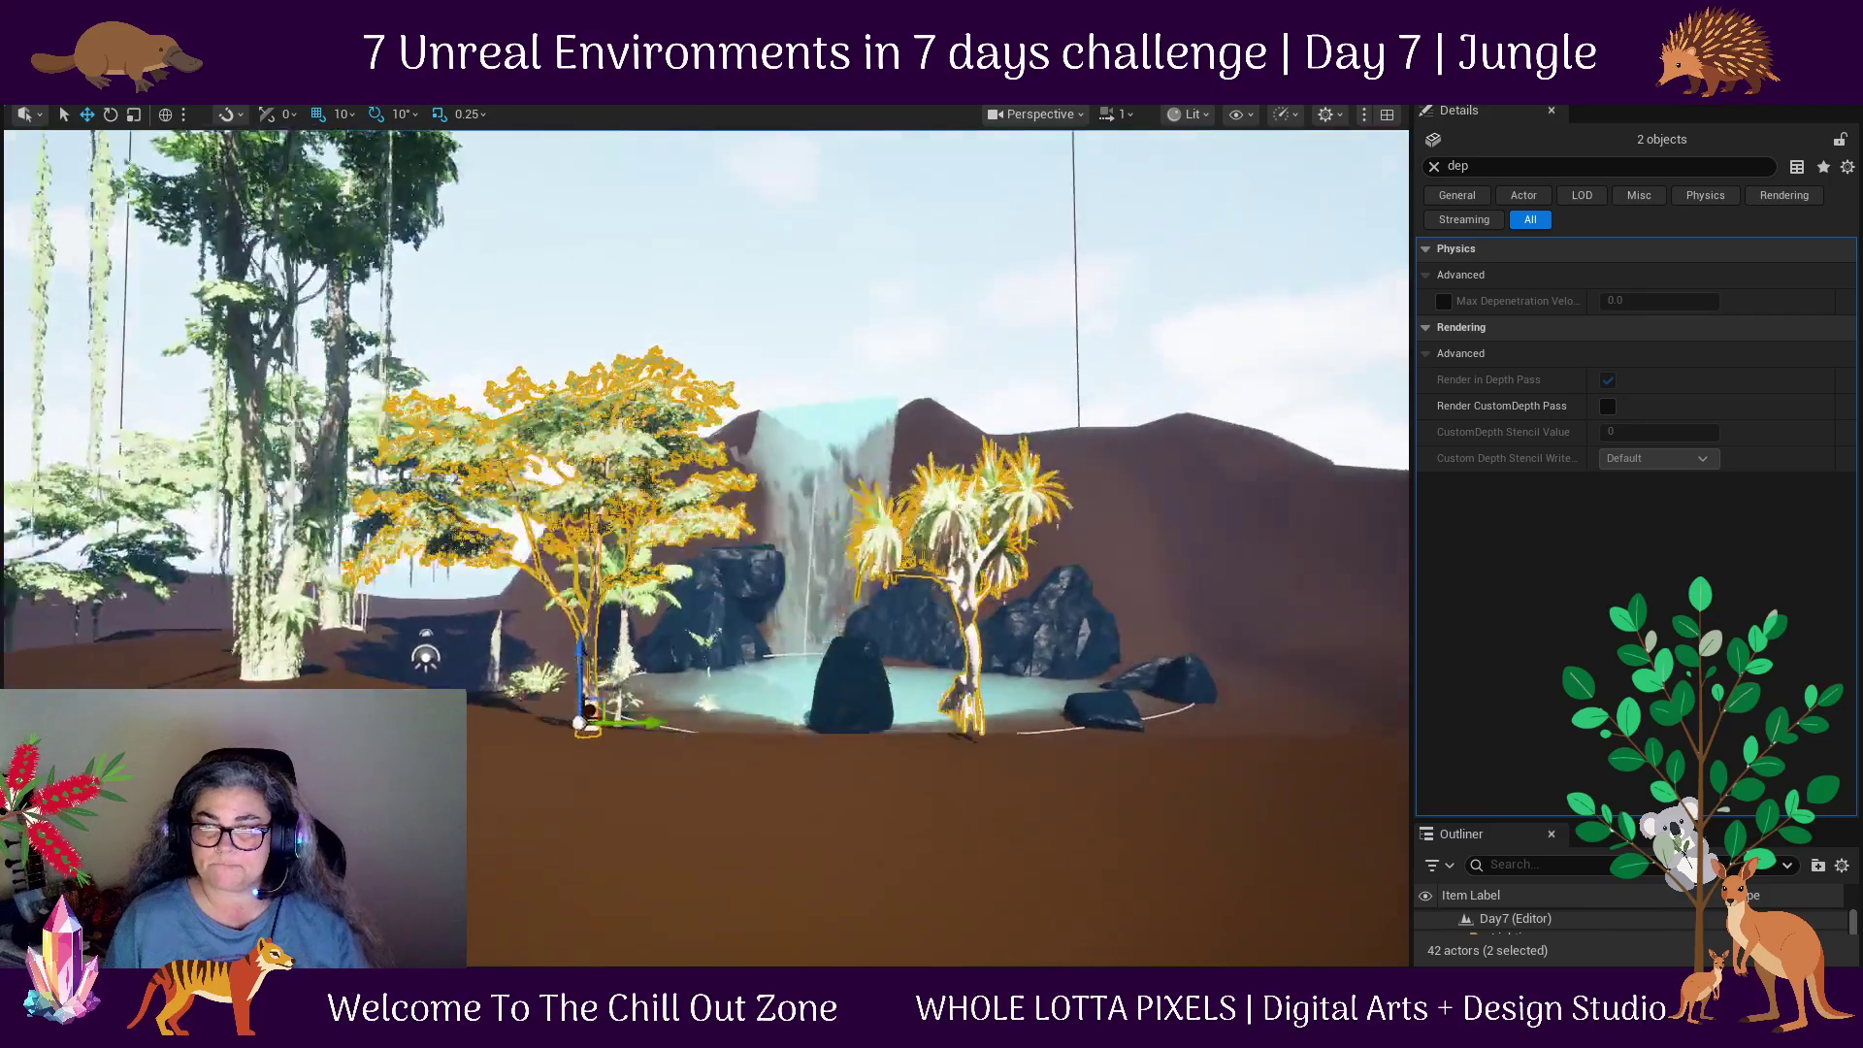
pyautogui.press('End')
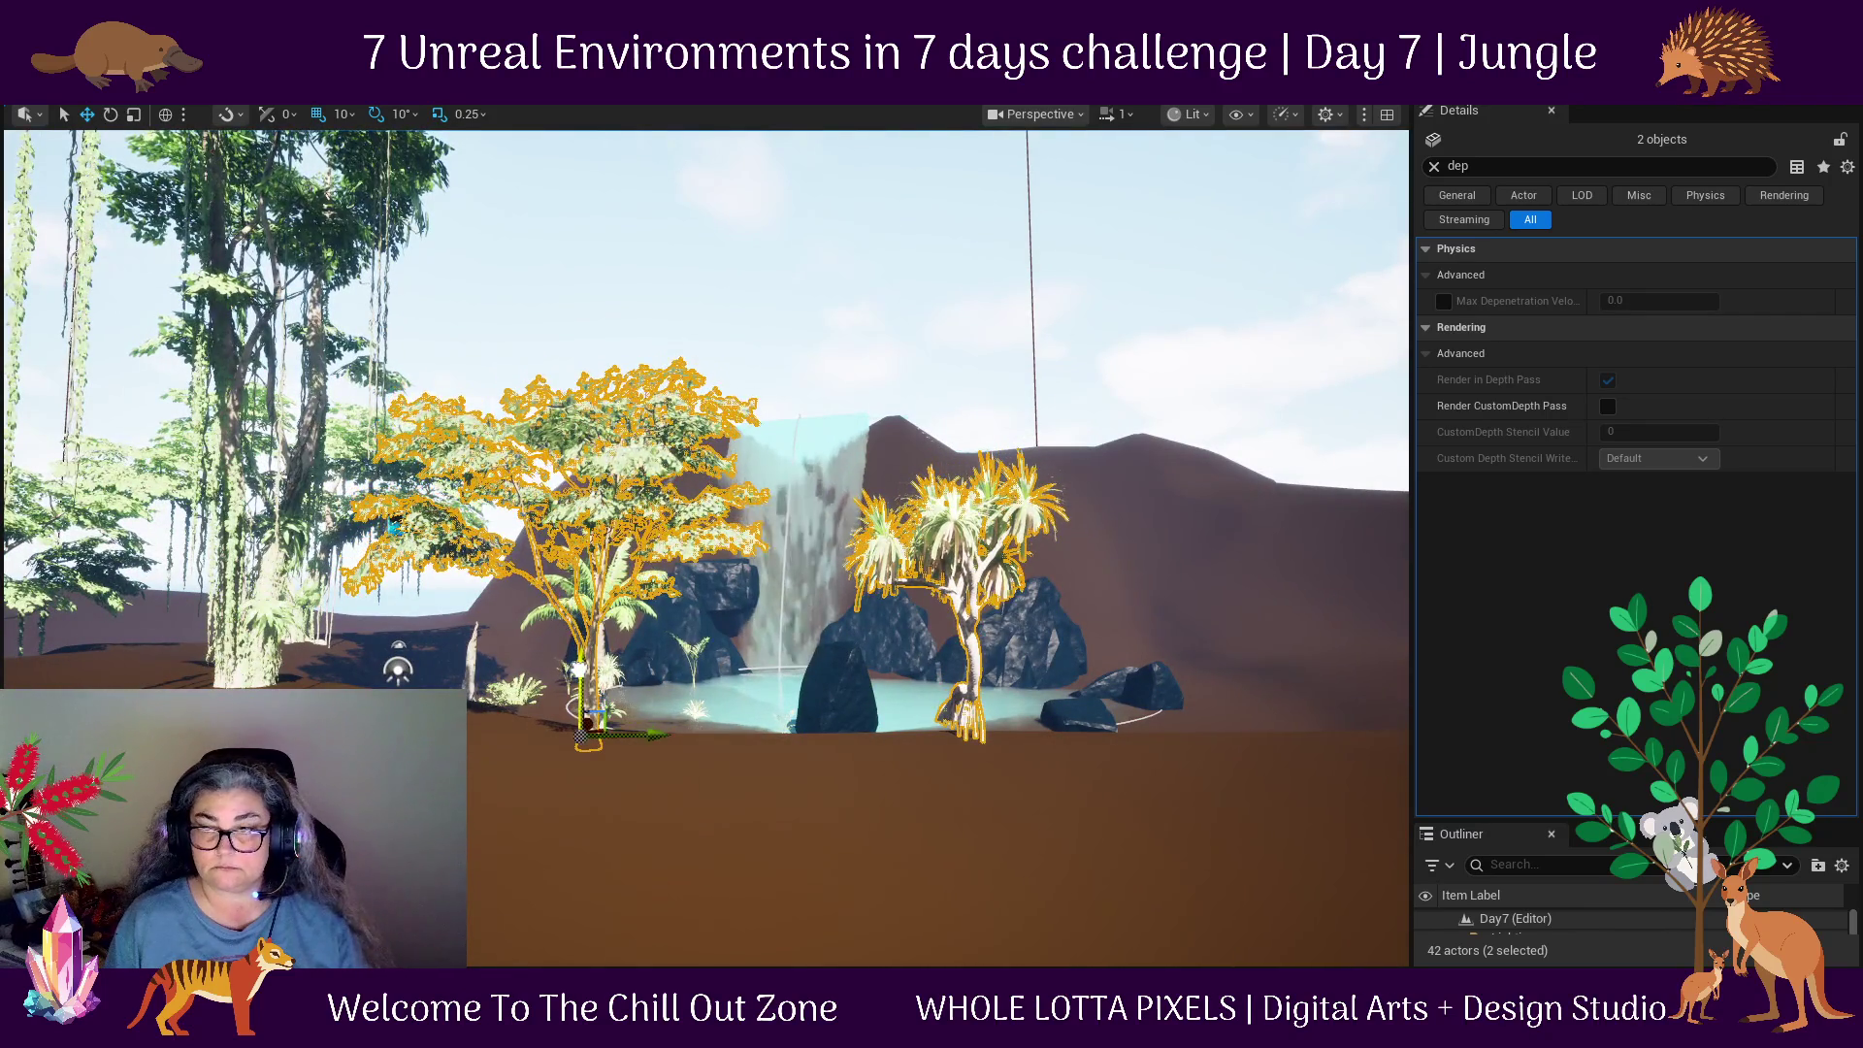
pyautogui.click(781, 787)
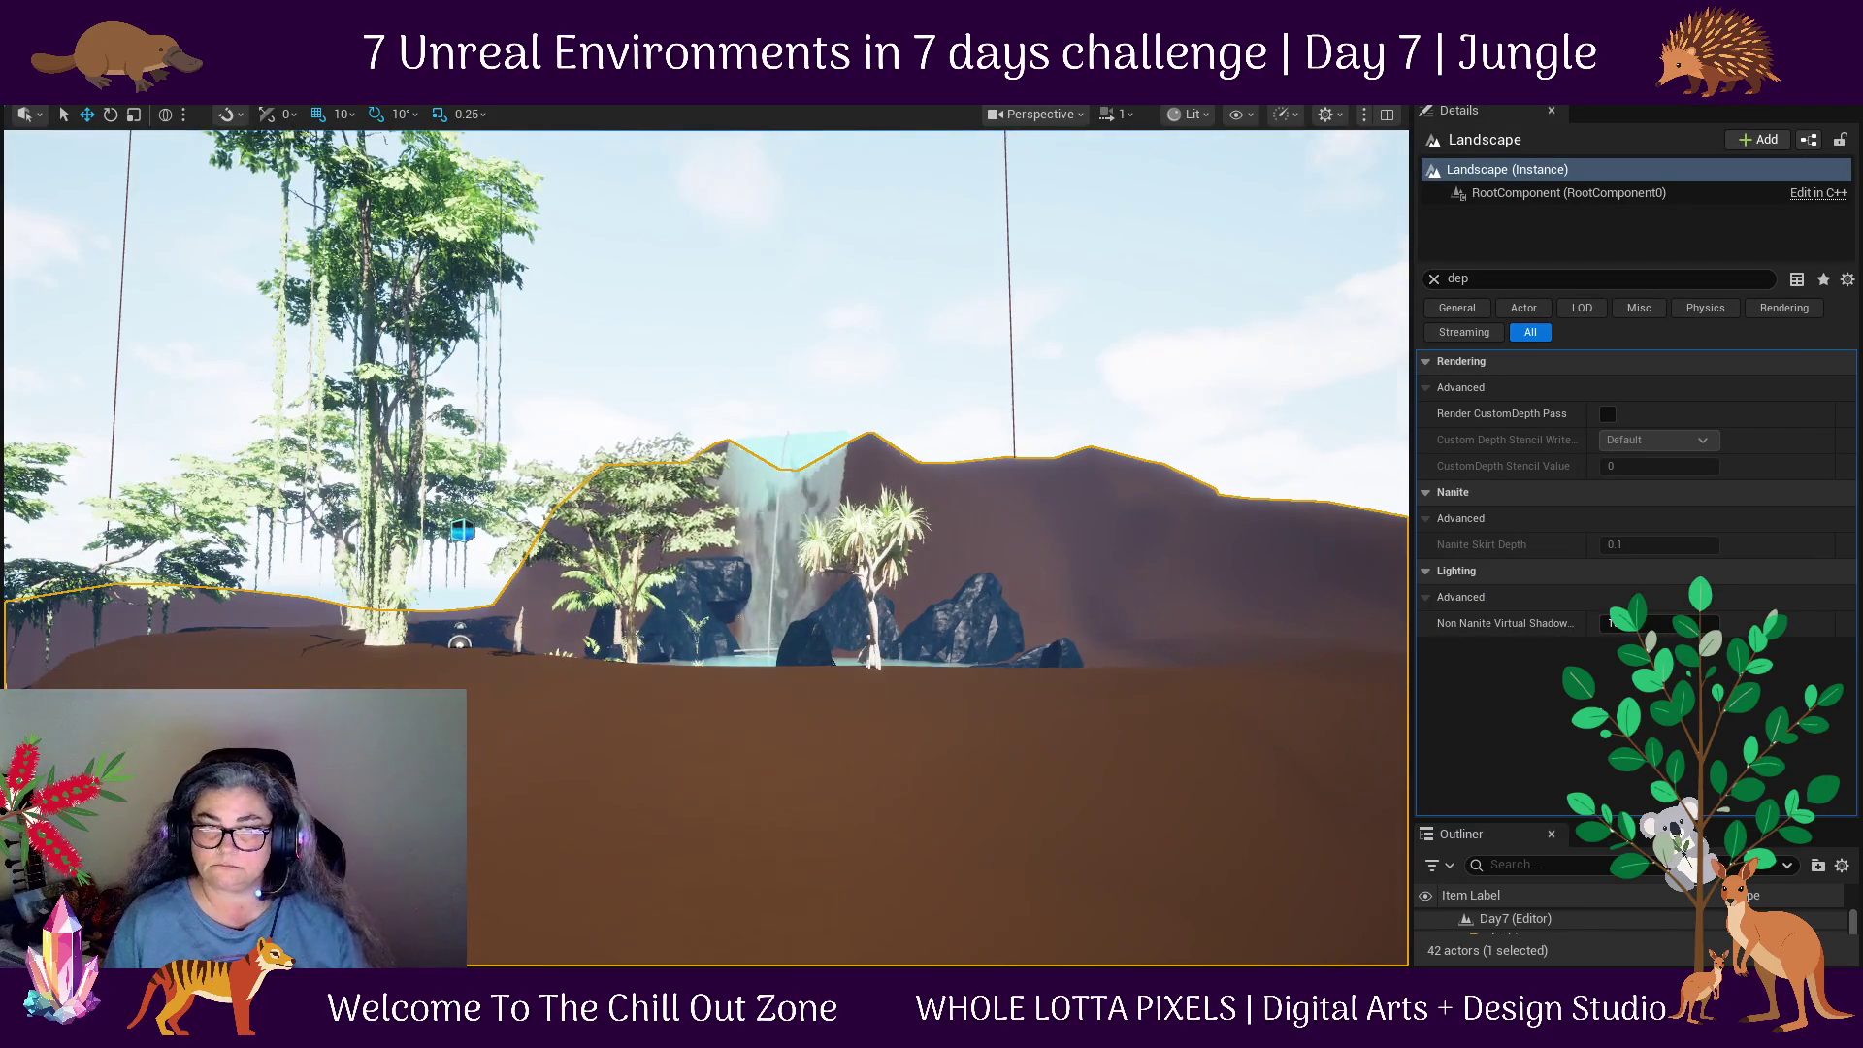
pyautogui.moveTo(539, 706); pyautogui.dragTo(538, 705)
pyautogui.moveTo(1375, 520); pyautogui.dragTo(1374, 520)
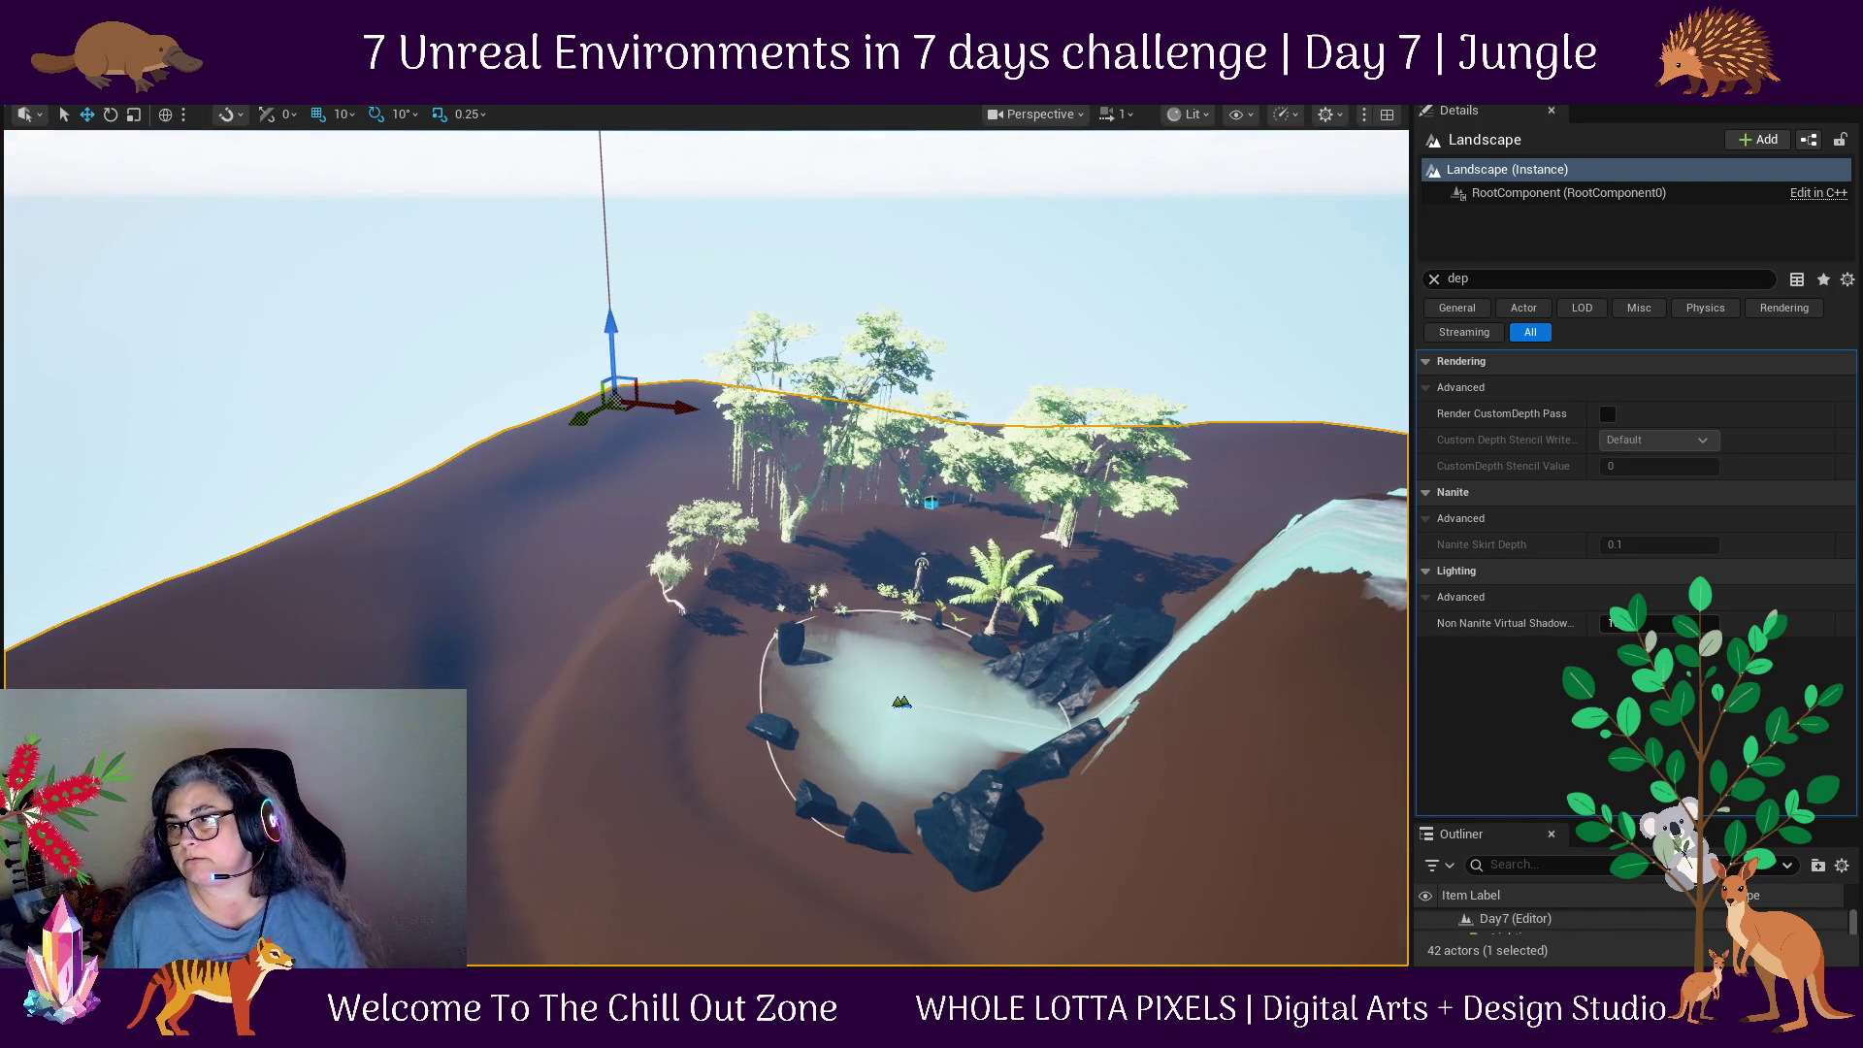
# Try moving a river spline point along the waterfall, then undo the move.
pyautogui.click(1195, 549)
pyautogui.click(1231, 523)
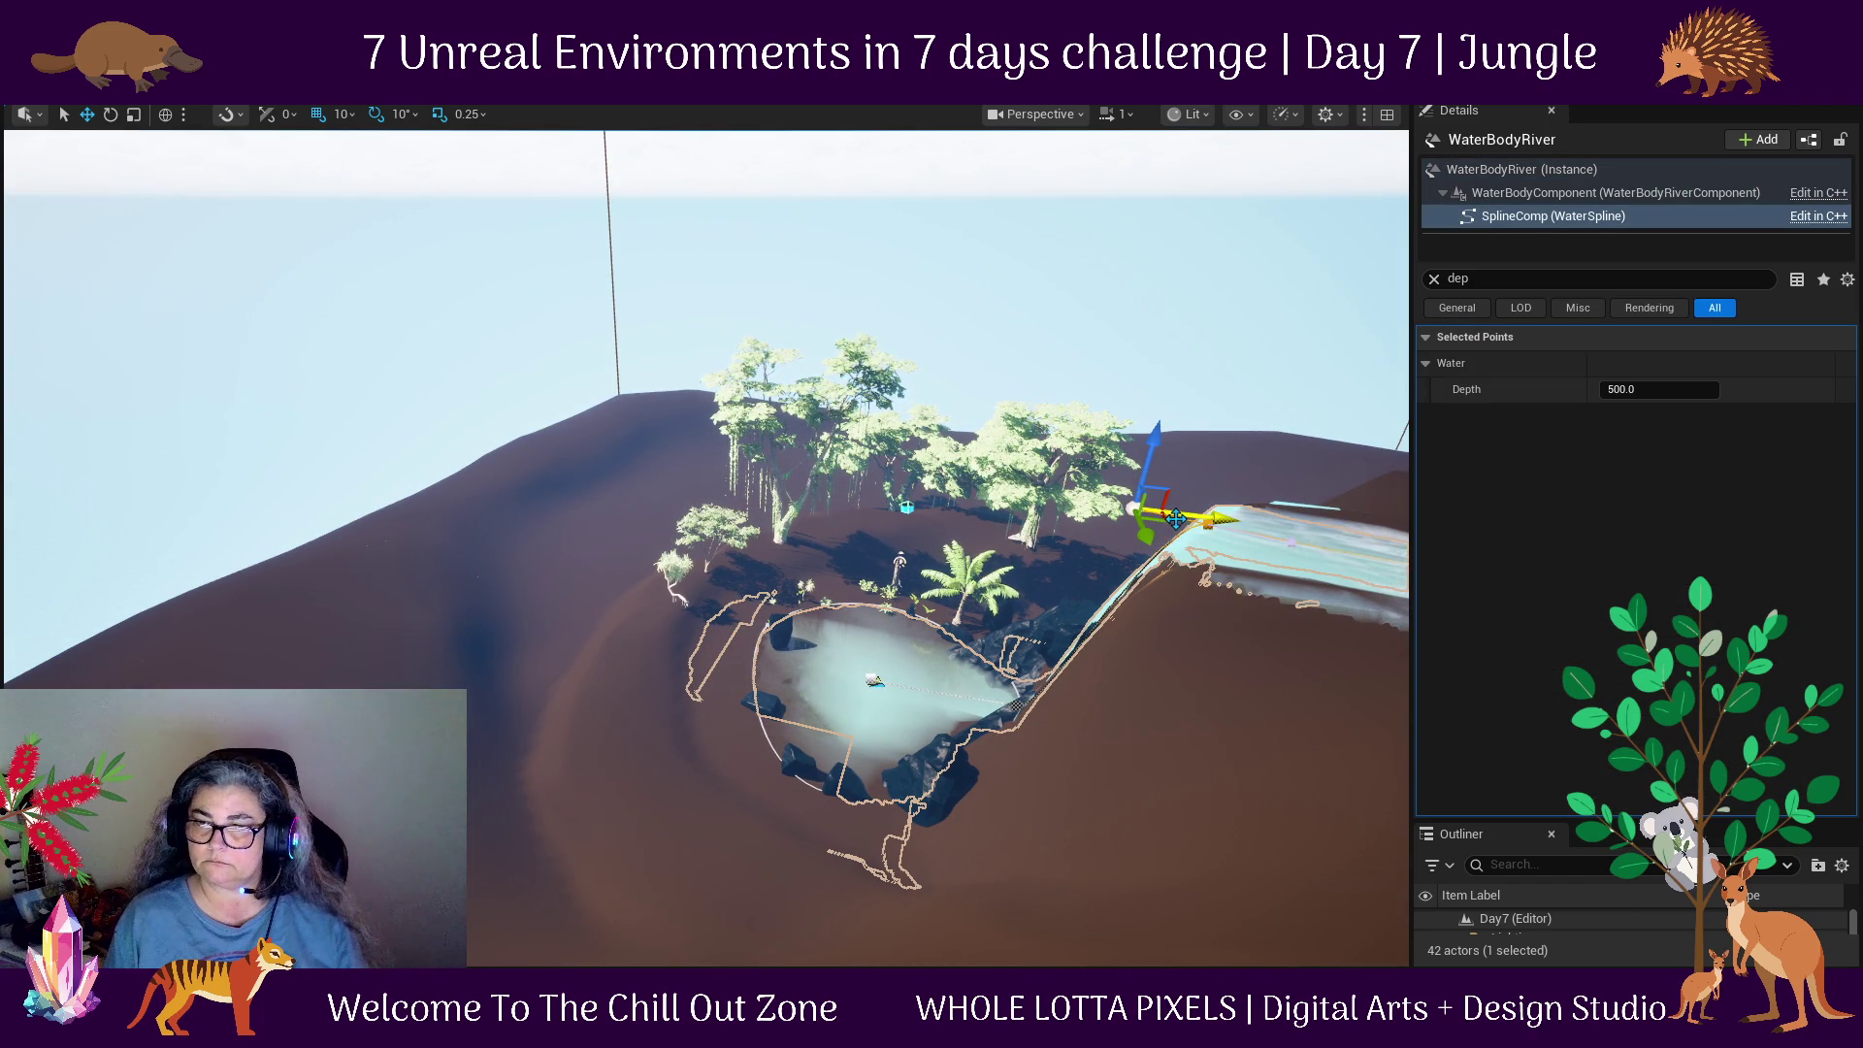
pyautogui.moveTo(1170, 522)
pyautogui.mouseDown()
pyautogui.moveTo(1077, 491)
pyautogui.moveTo(1000, 427)
pyautogui.mouseUp()
pyautogui.moveTo(1145, 446)
pyautogui.mouseDown()
pyautogui.moveTo(1145, 391)
pyautogui.moveTo(1138, 652)
pyautogui.mouseUp()
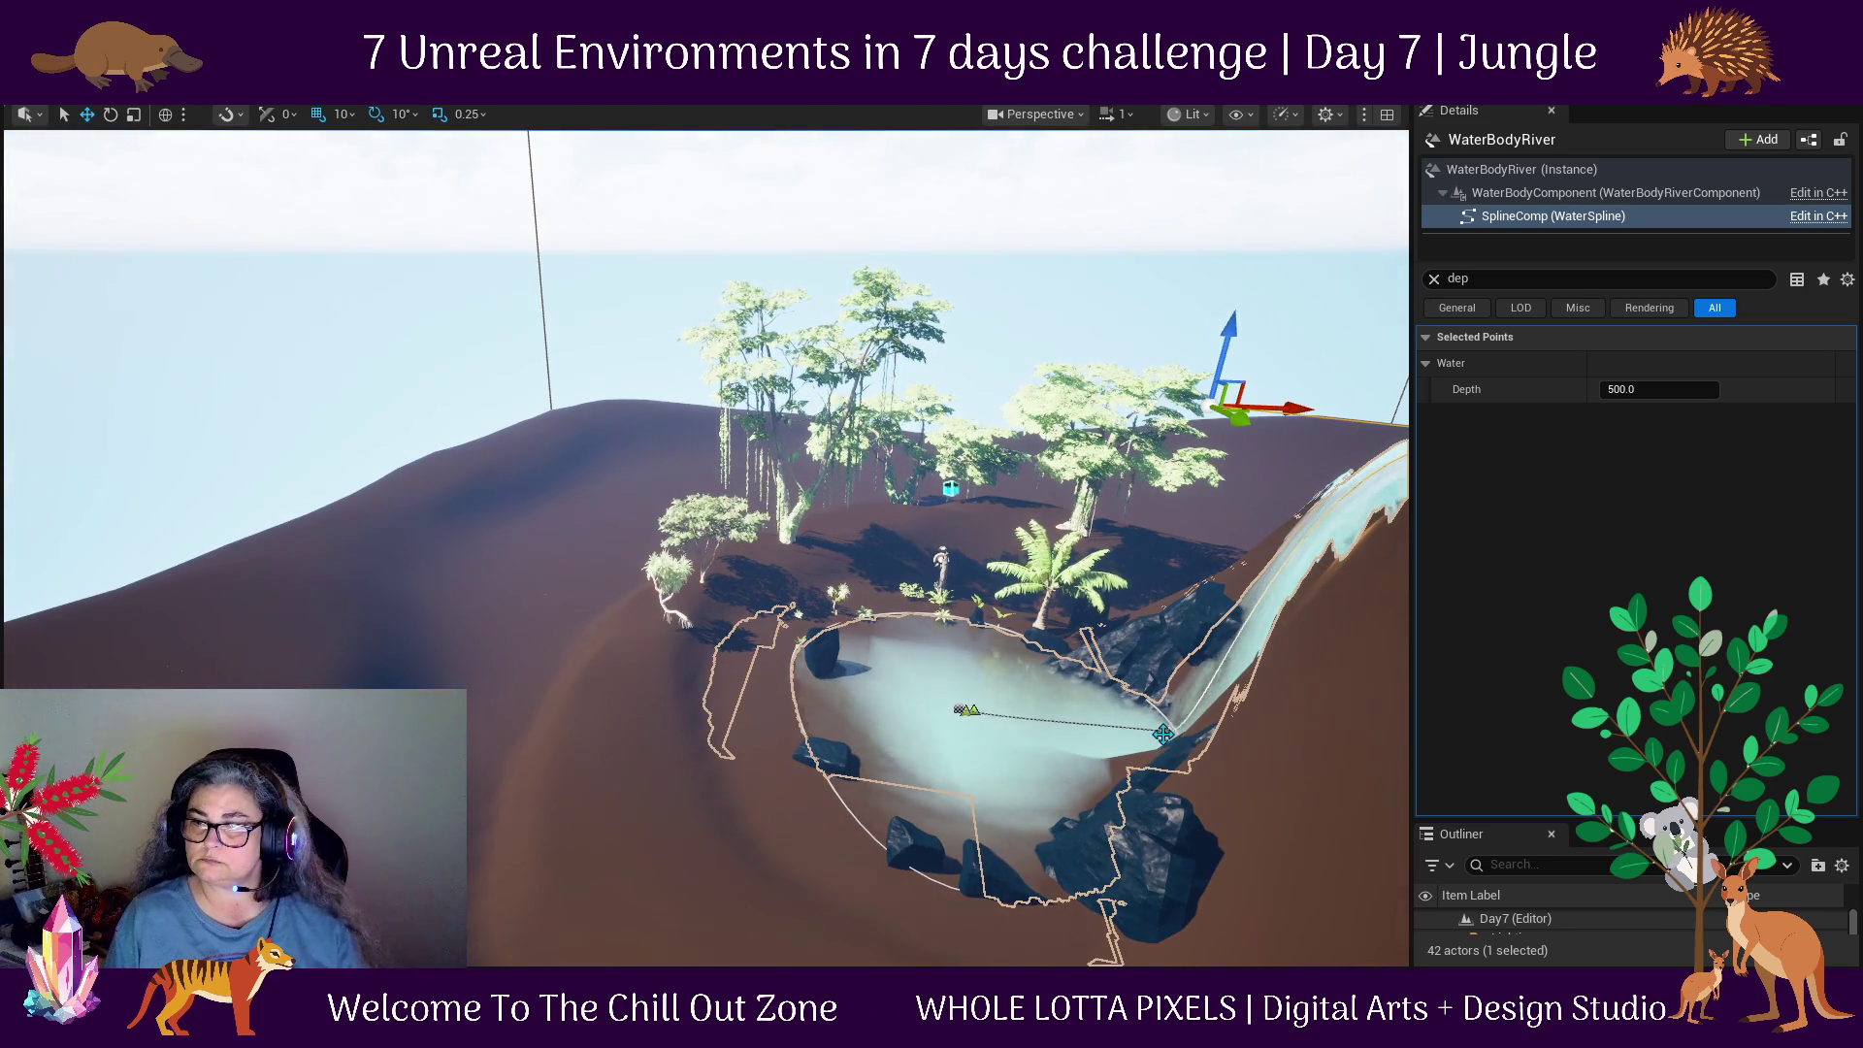
pyautogui.moveTo(1242, 739); pyautogui.dragTo(1323, 738)
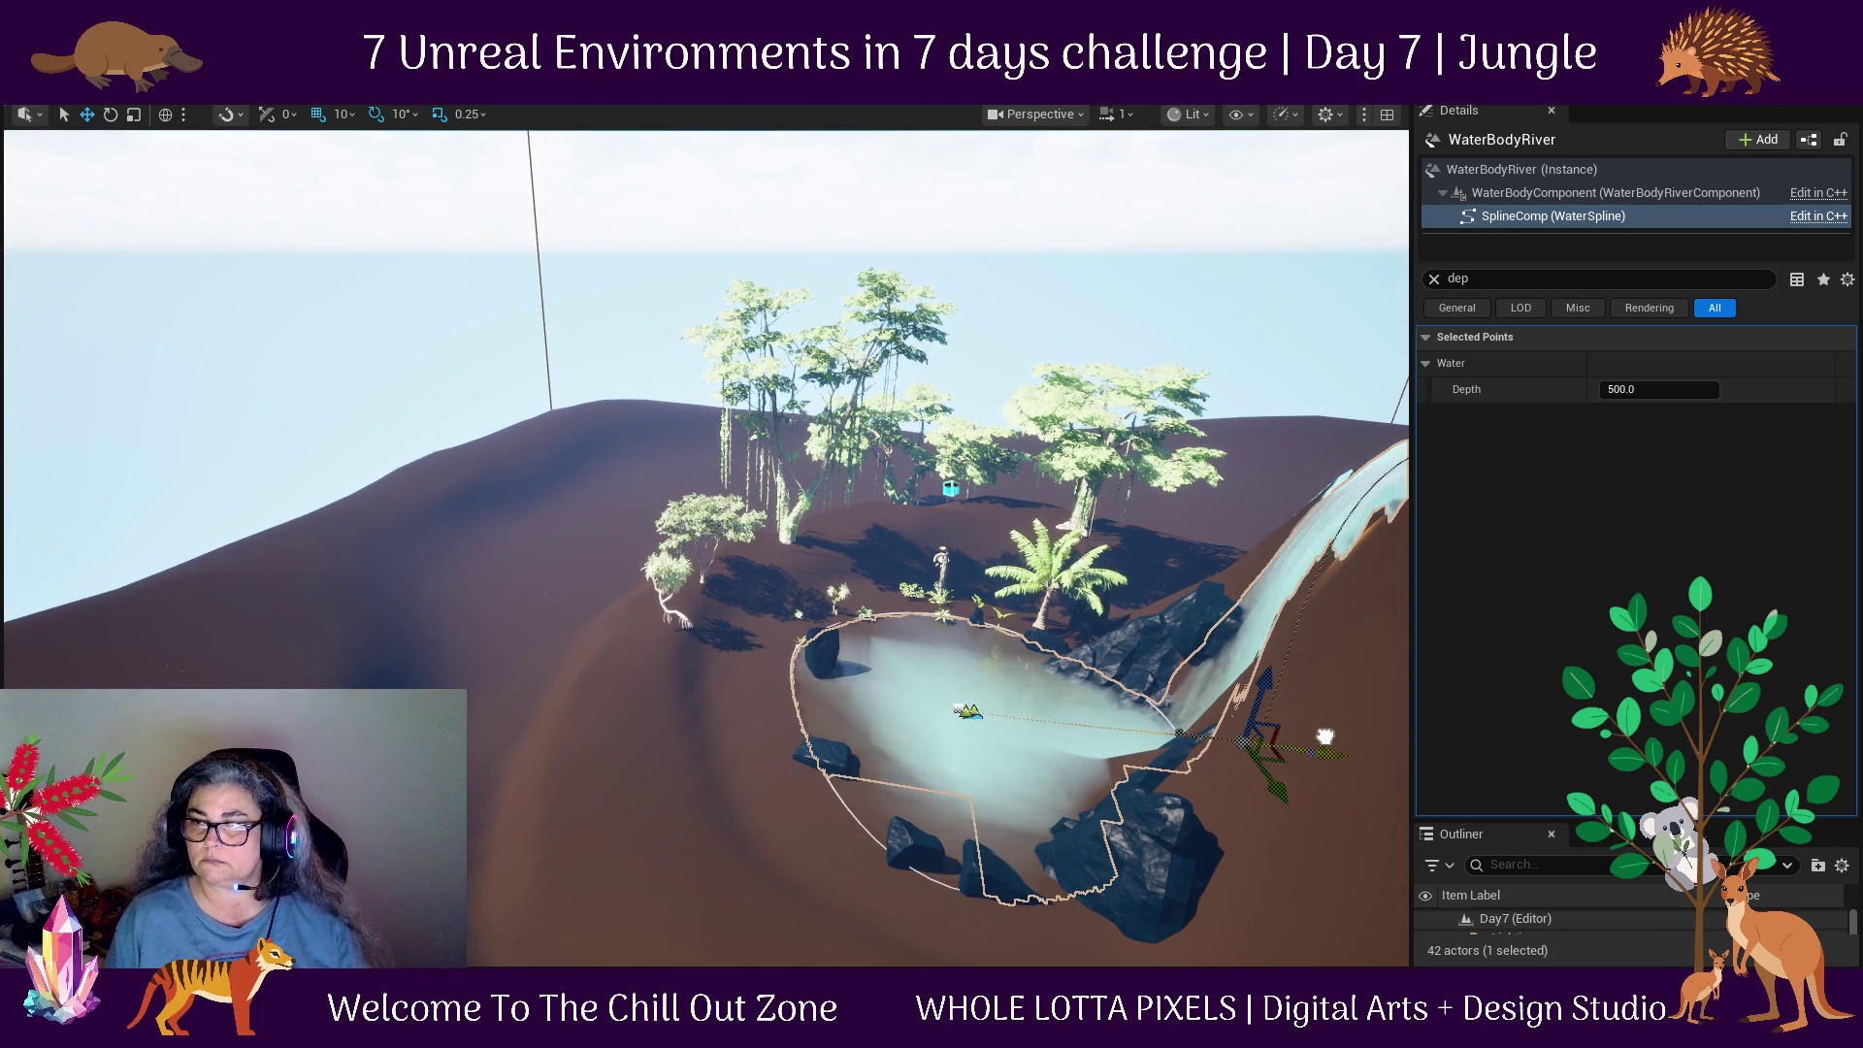
pyautogui.moveTo(919, 626); pyautogui.dragTo(1149, 450)
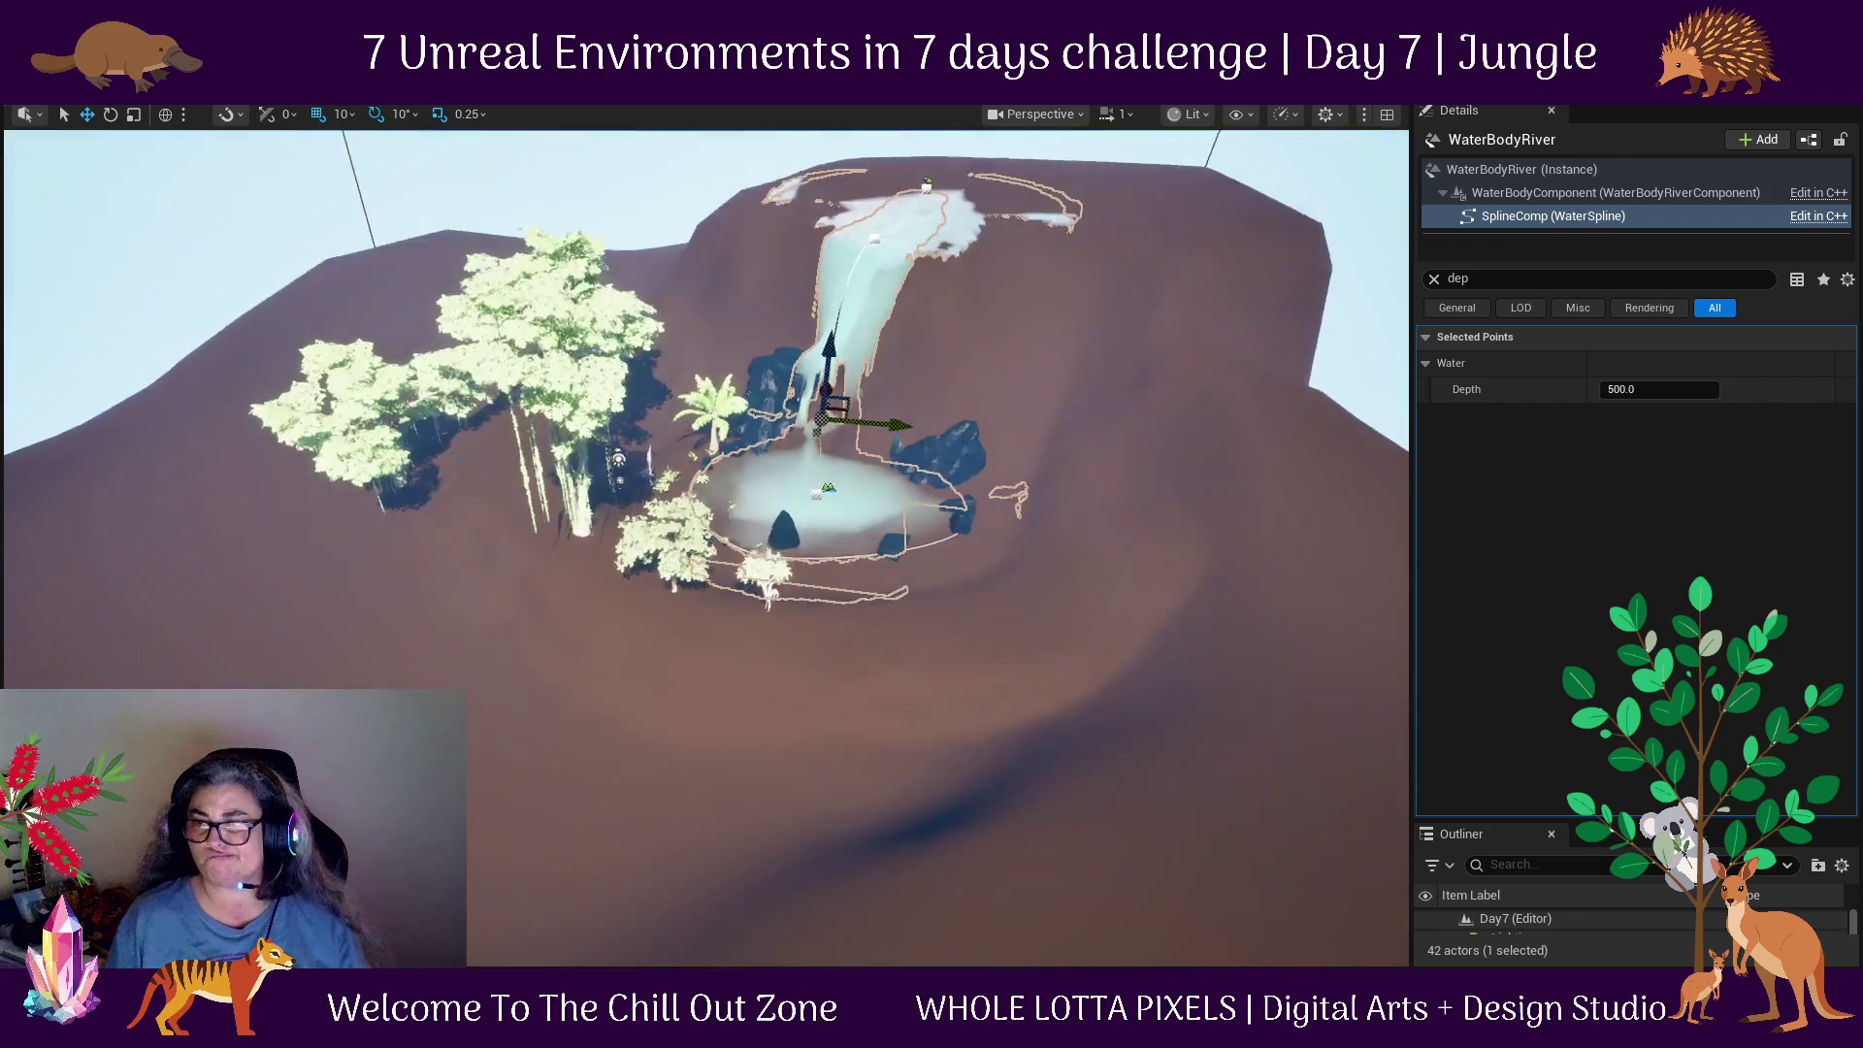
pyautogui.hotkey('ctrl', 'z')
# Orbit around the waterfall and review the WaterBodyRiver actor's depth settings in Details.
pyautogui.moveTo(1021, 410); pyautogui.dragTo(1017, 505)
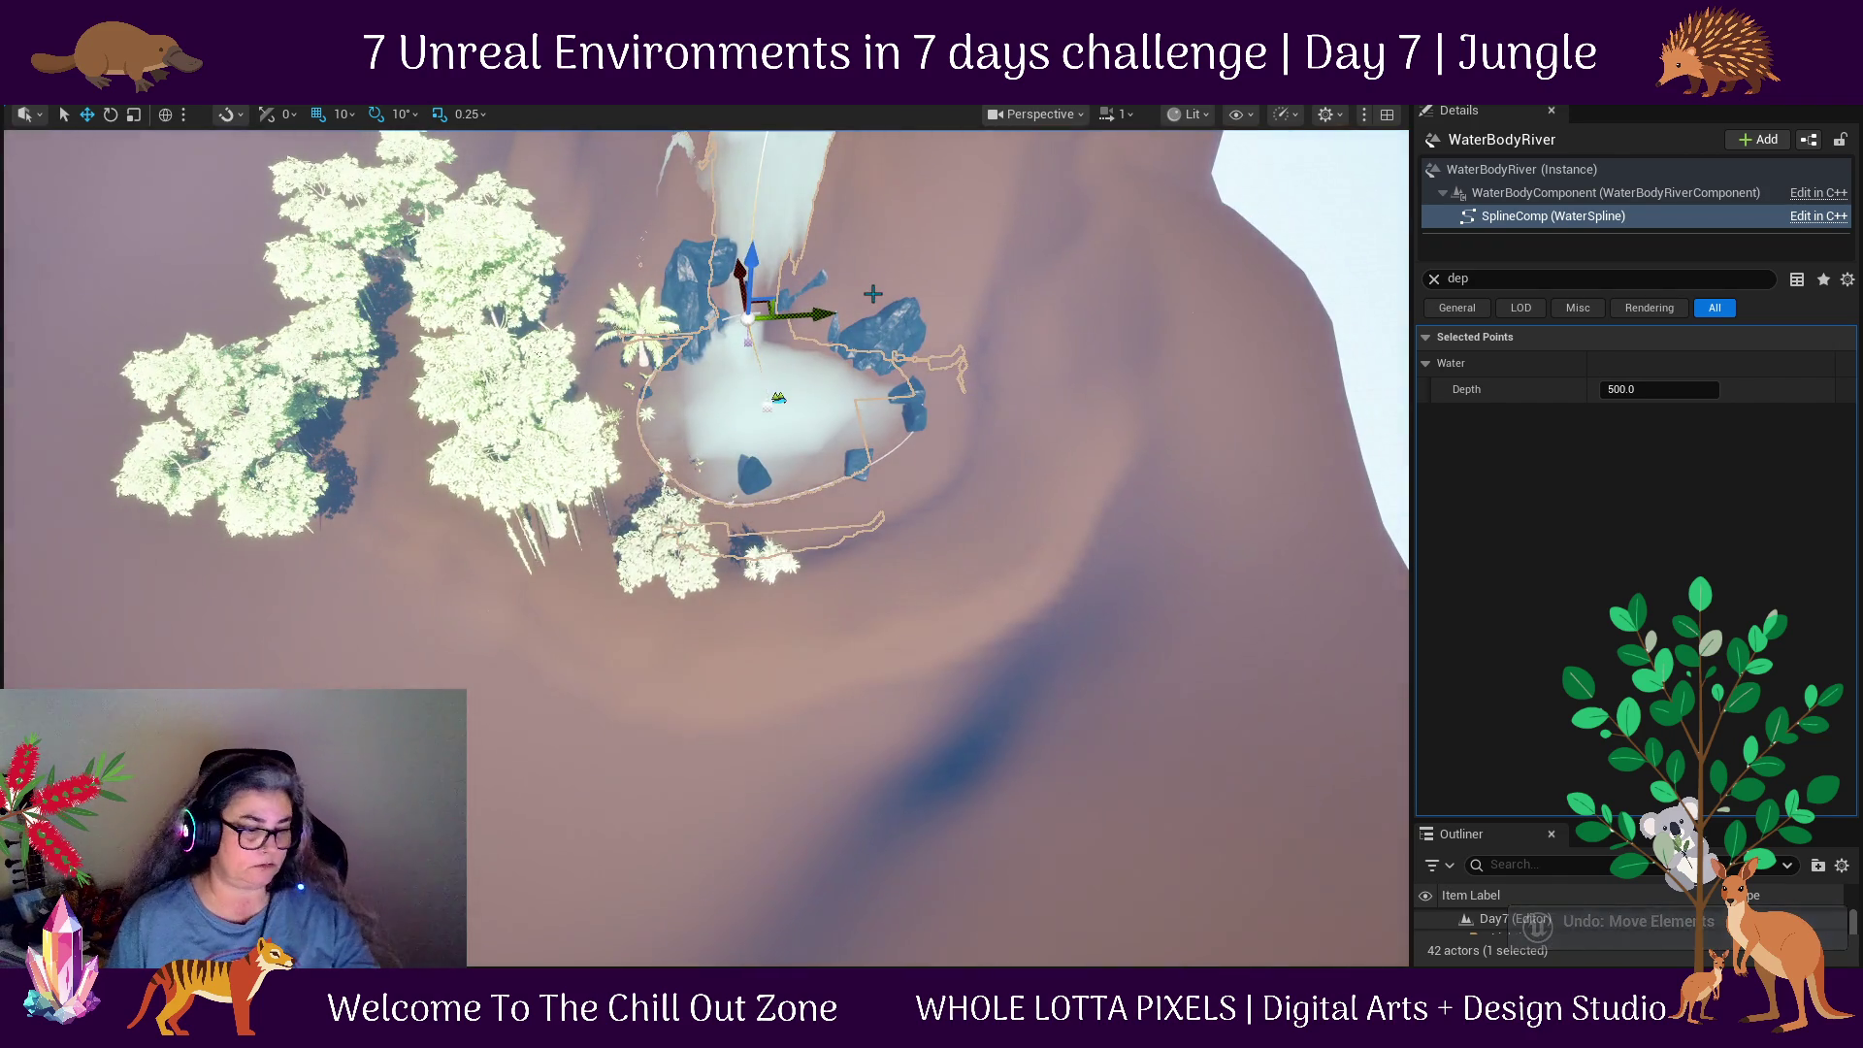
pyautogui.press('f')
pyautogui.scroll(-3, 924, 378)
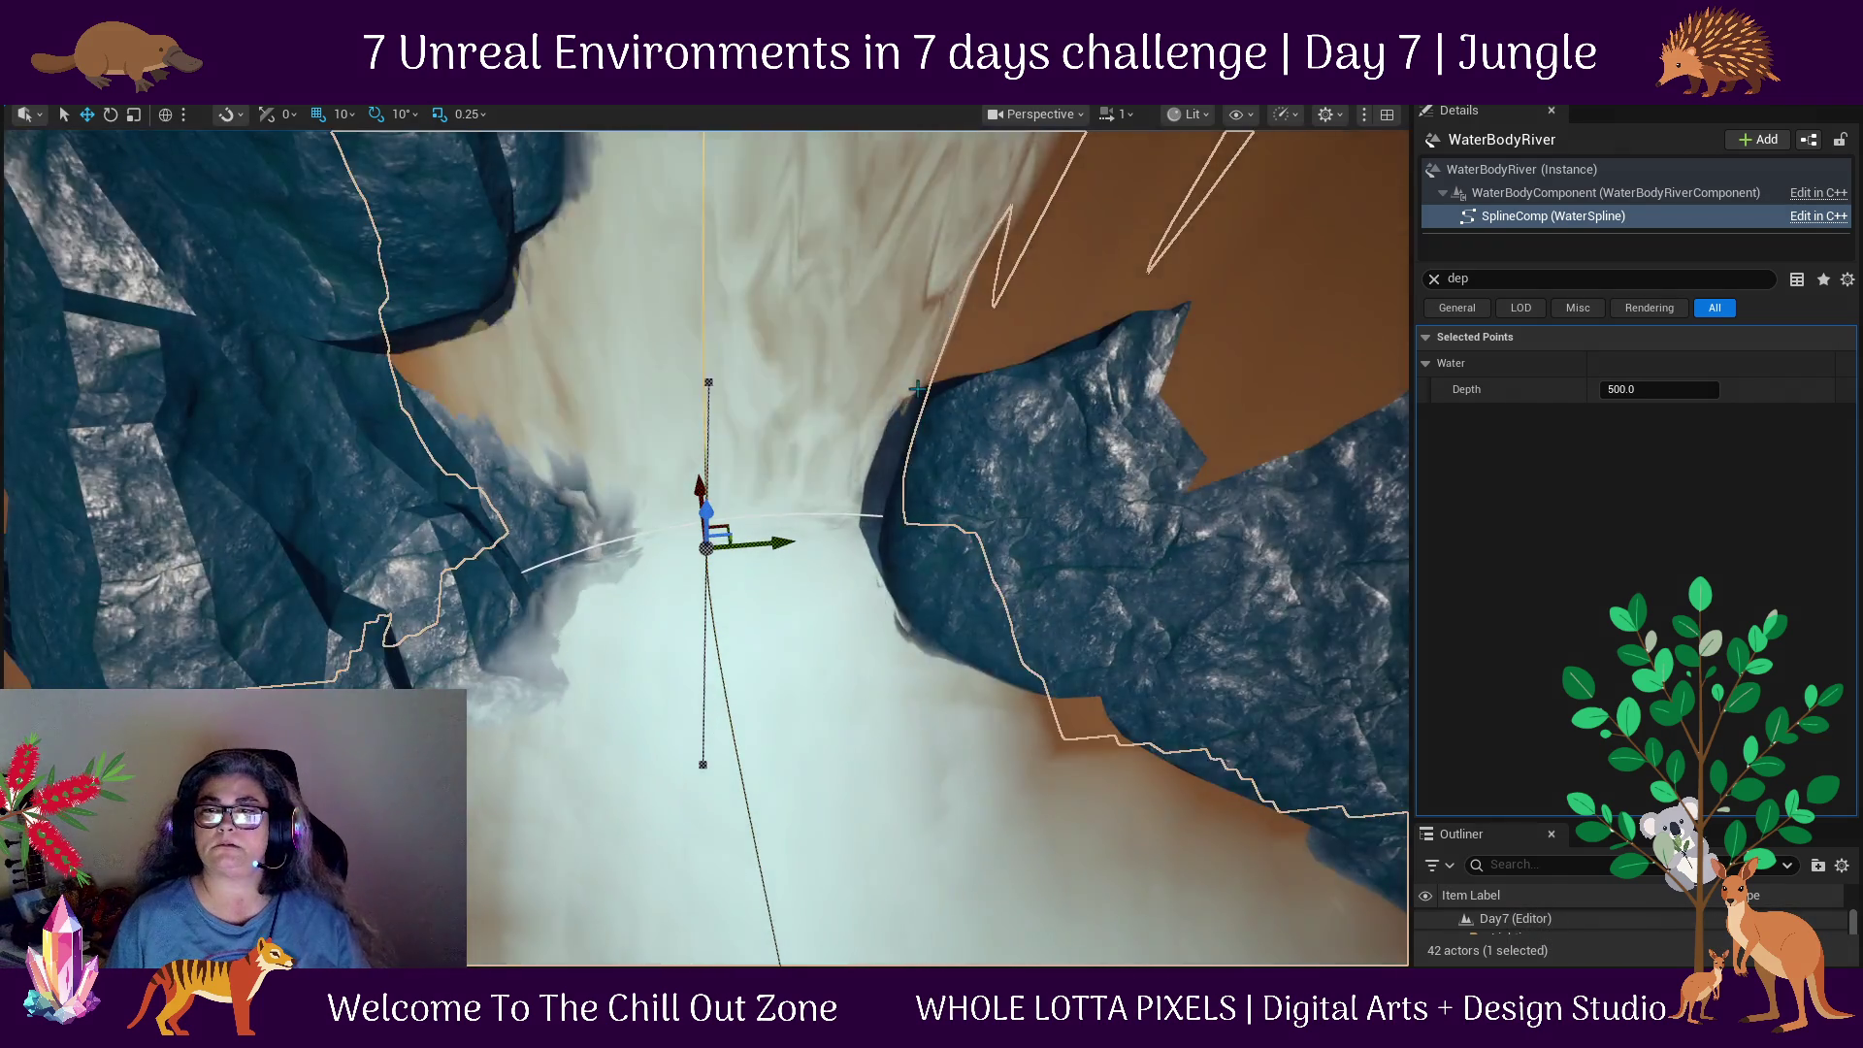
pyautogui.scroll(-3, 917, 388)
pyautogui.moveTo(985, 378); pyautogui.dragTo(975, 291)
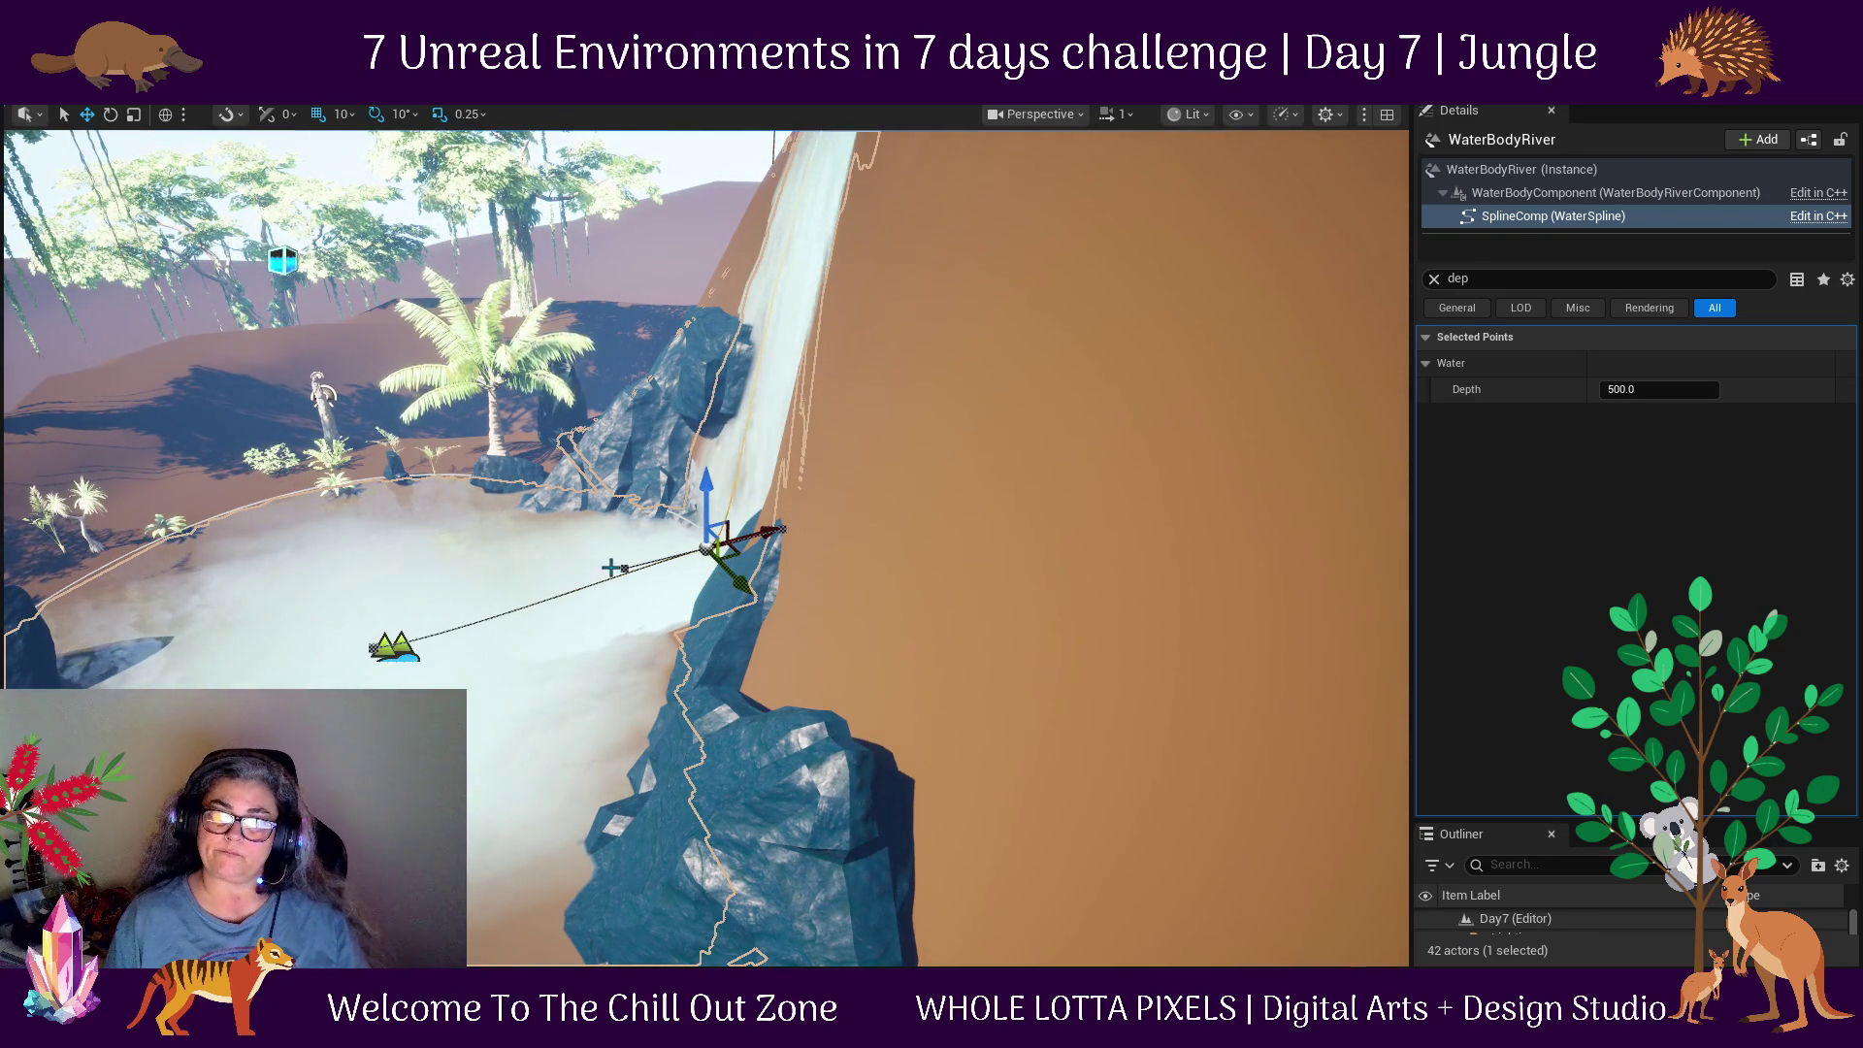
pyautogui.moveTo(454, 603); pyautogui.dragTo(330, 539)
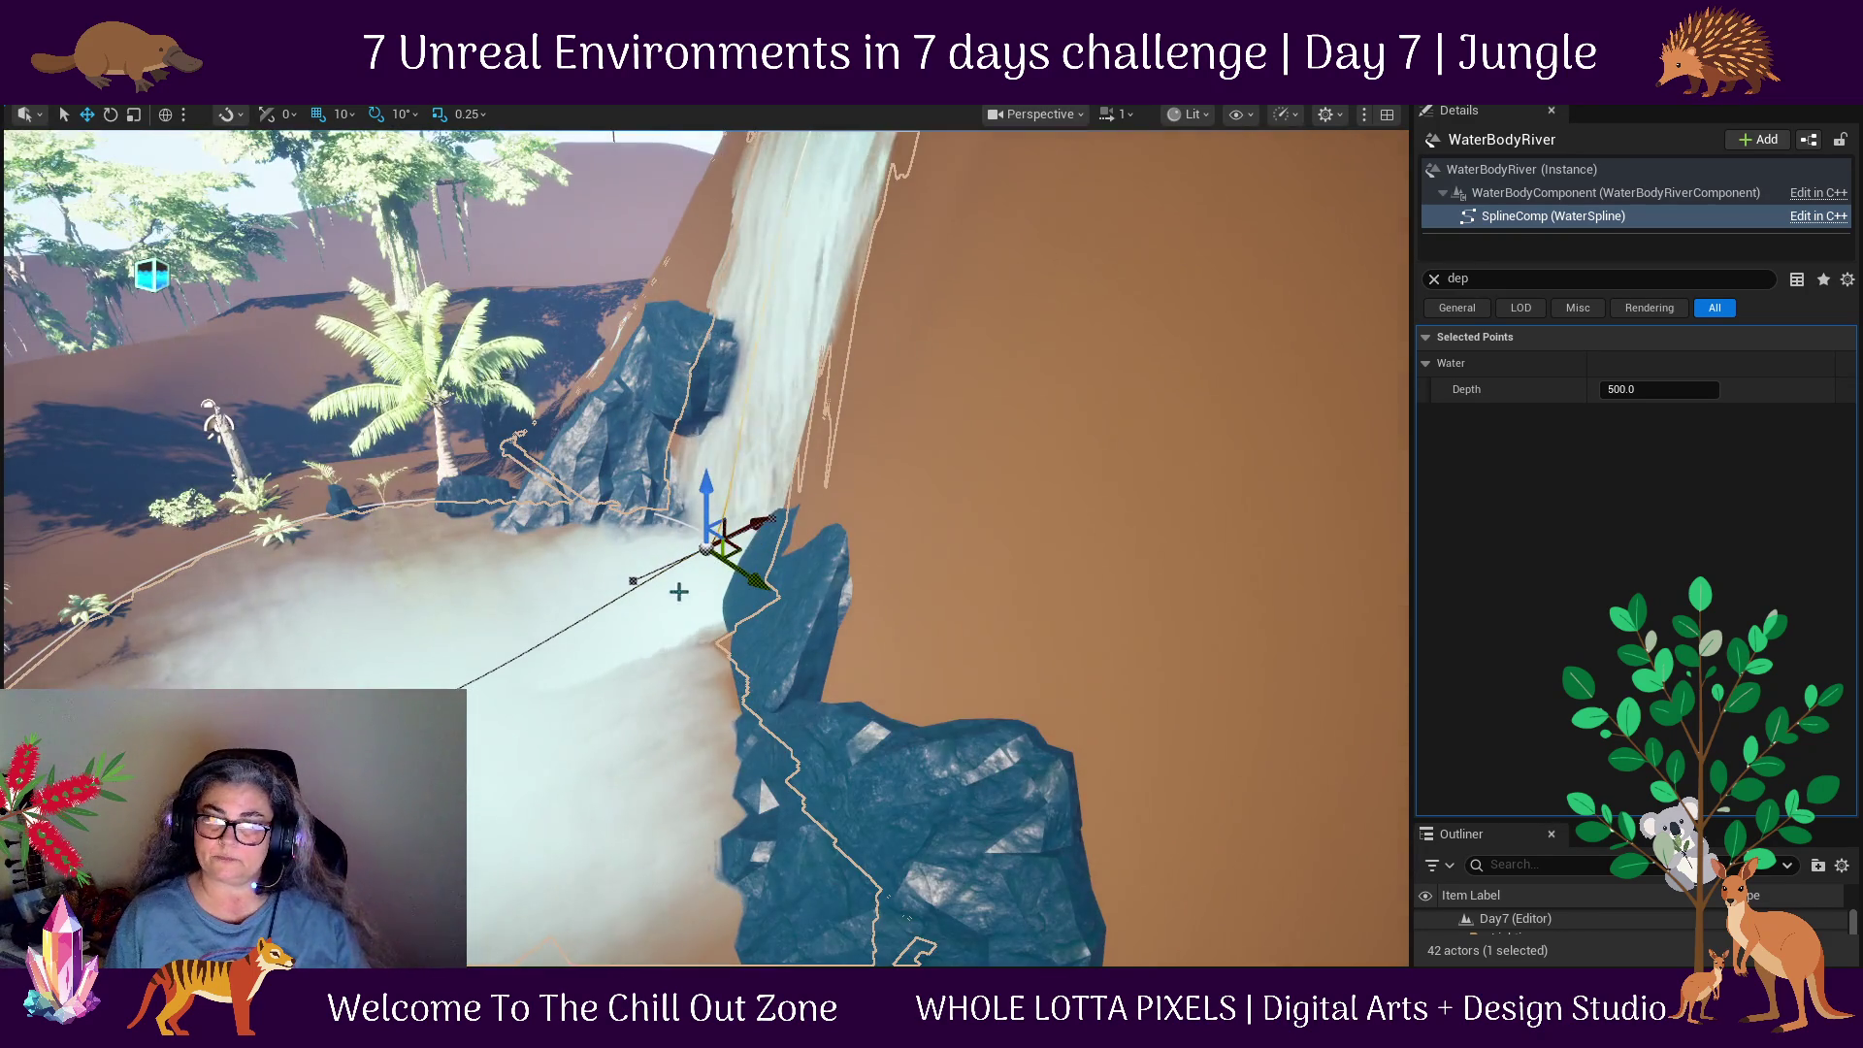
pyautogui.moveTo(783, 574); pyautogui.dragTo(918, 572)
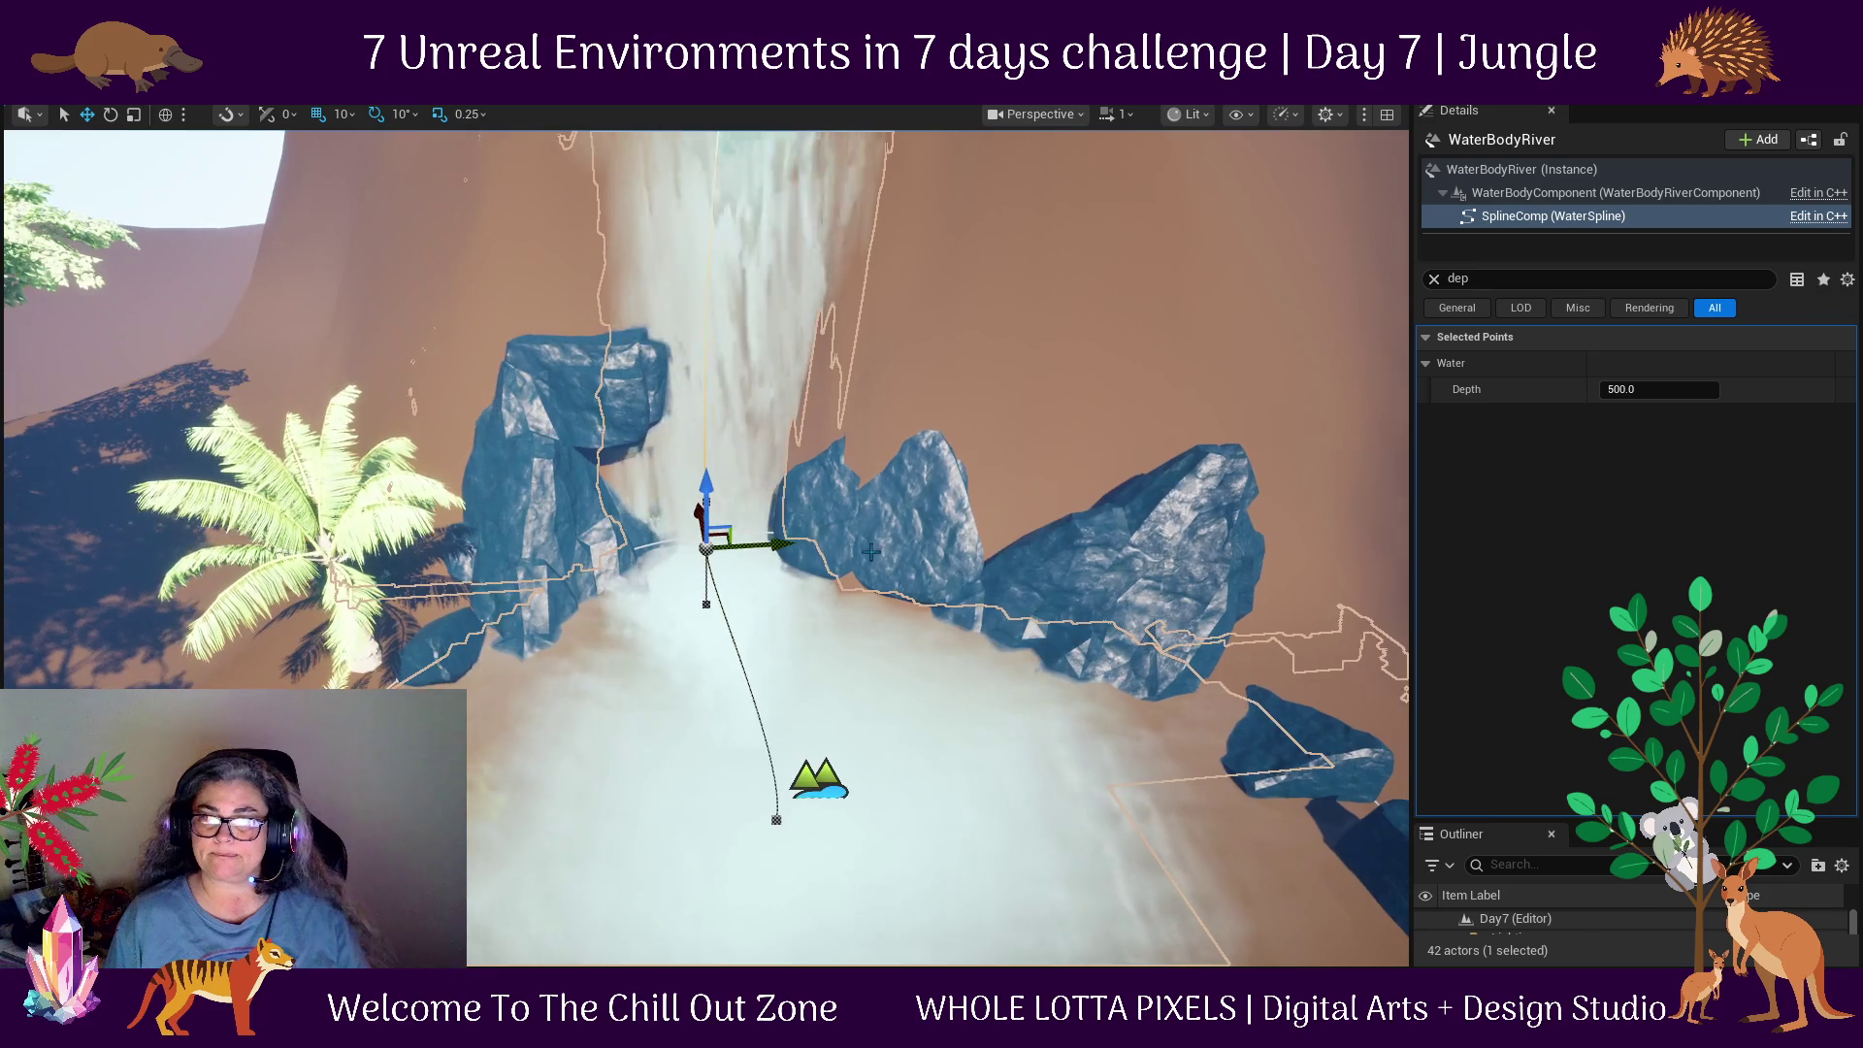
pyautogui.click(1611, 171)
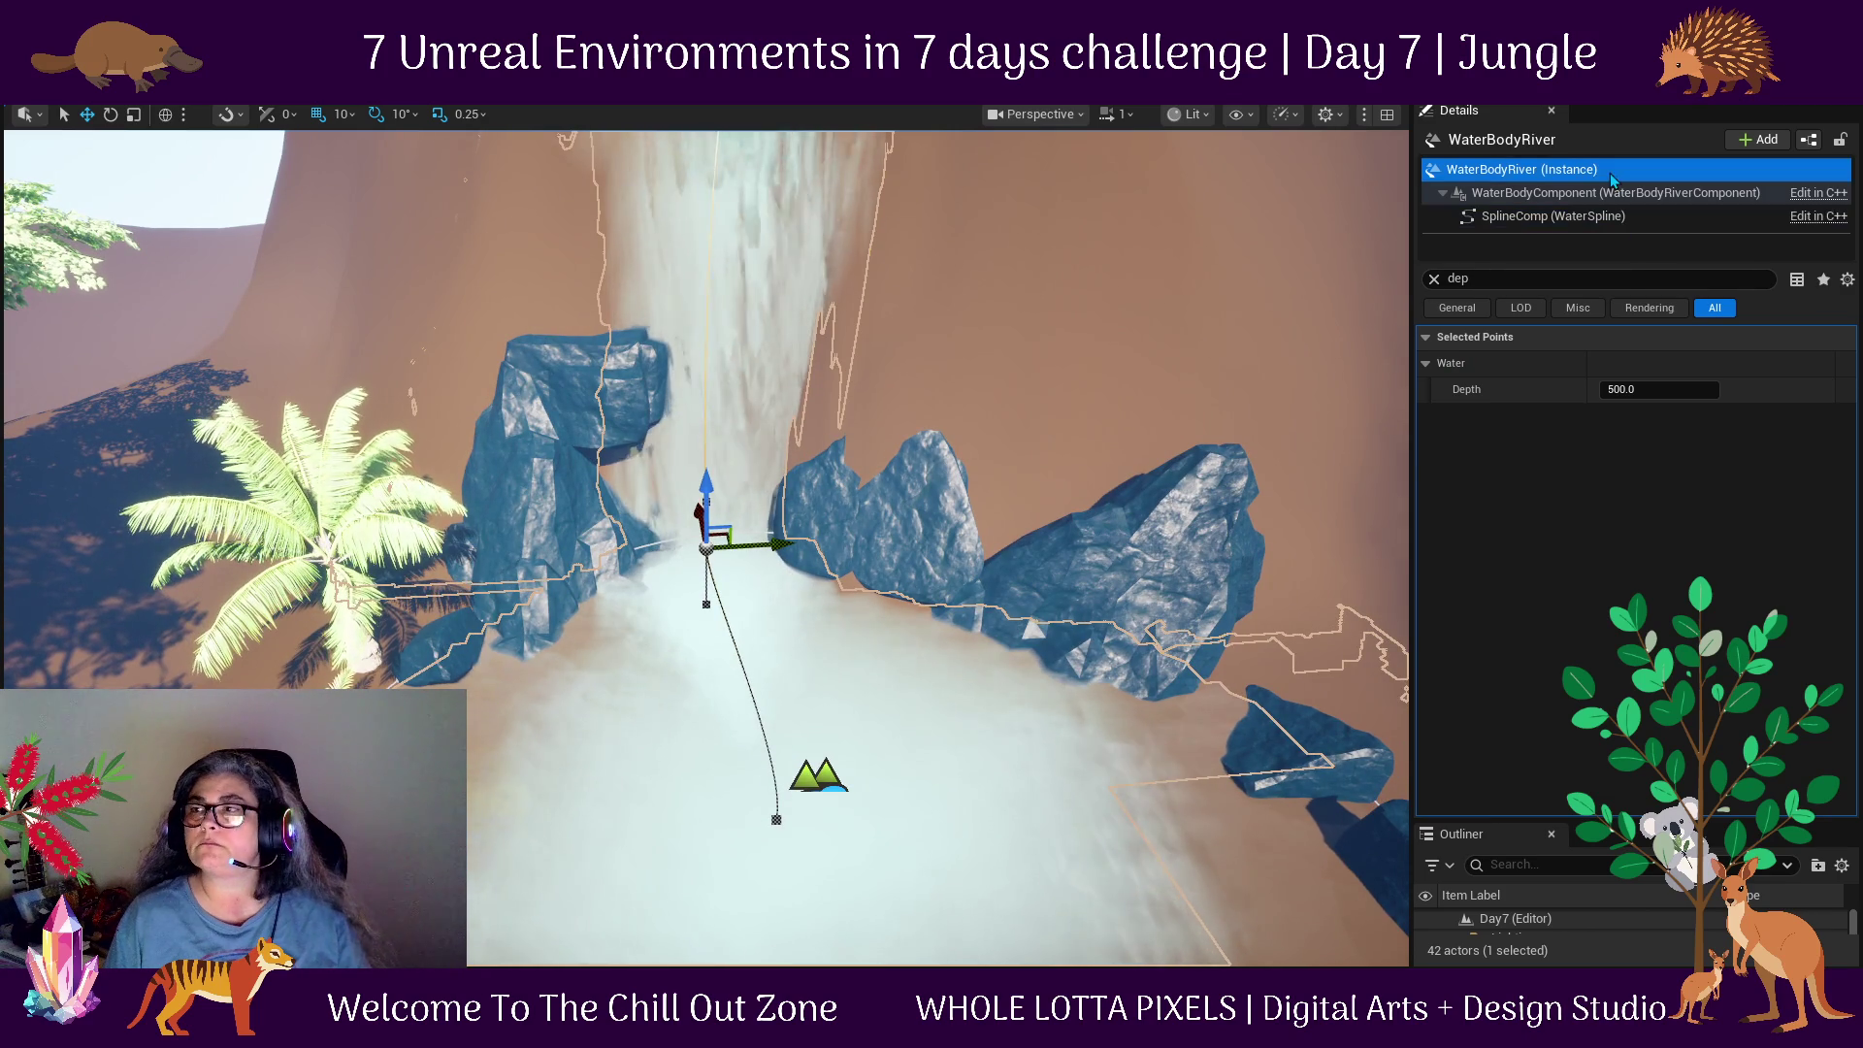
pyautogui.click(1472, 283)
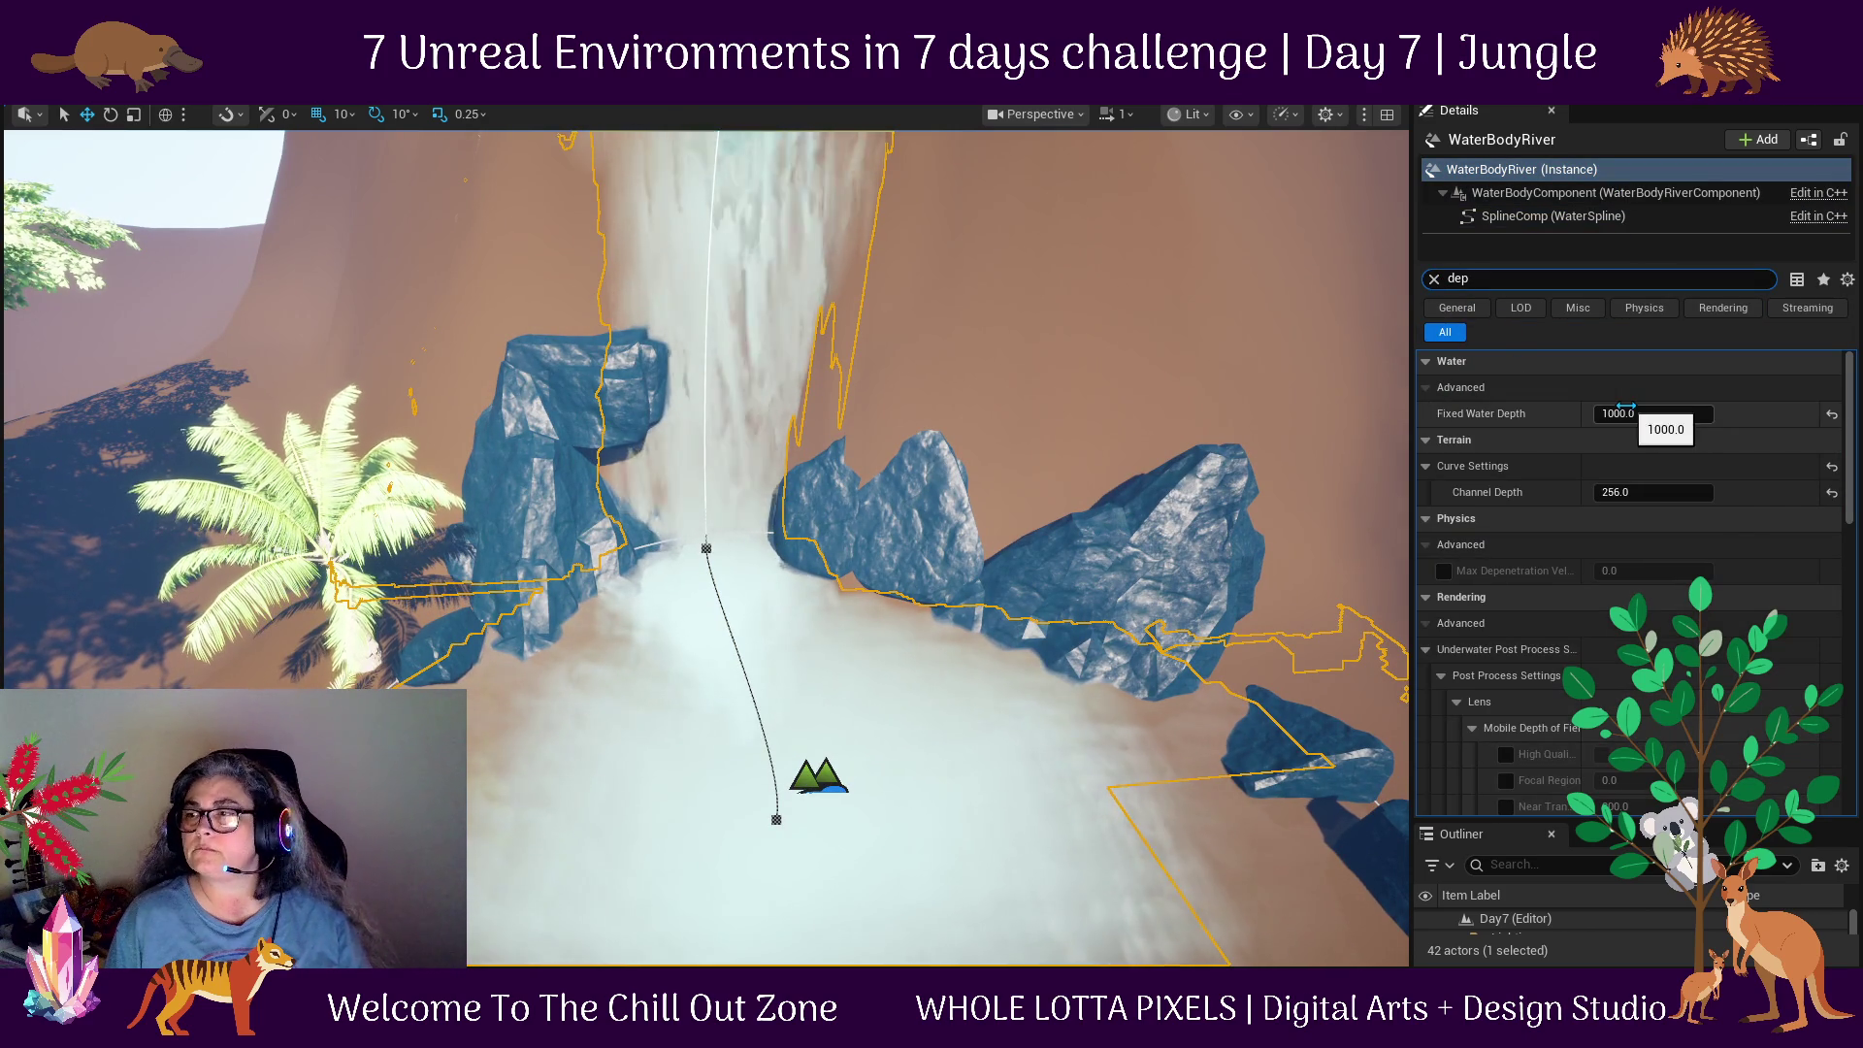
pyautogui.click(1433, 281)
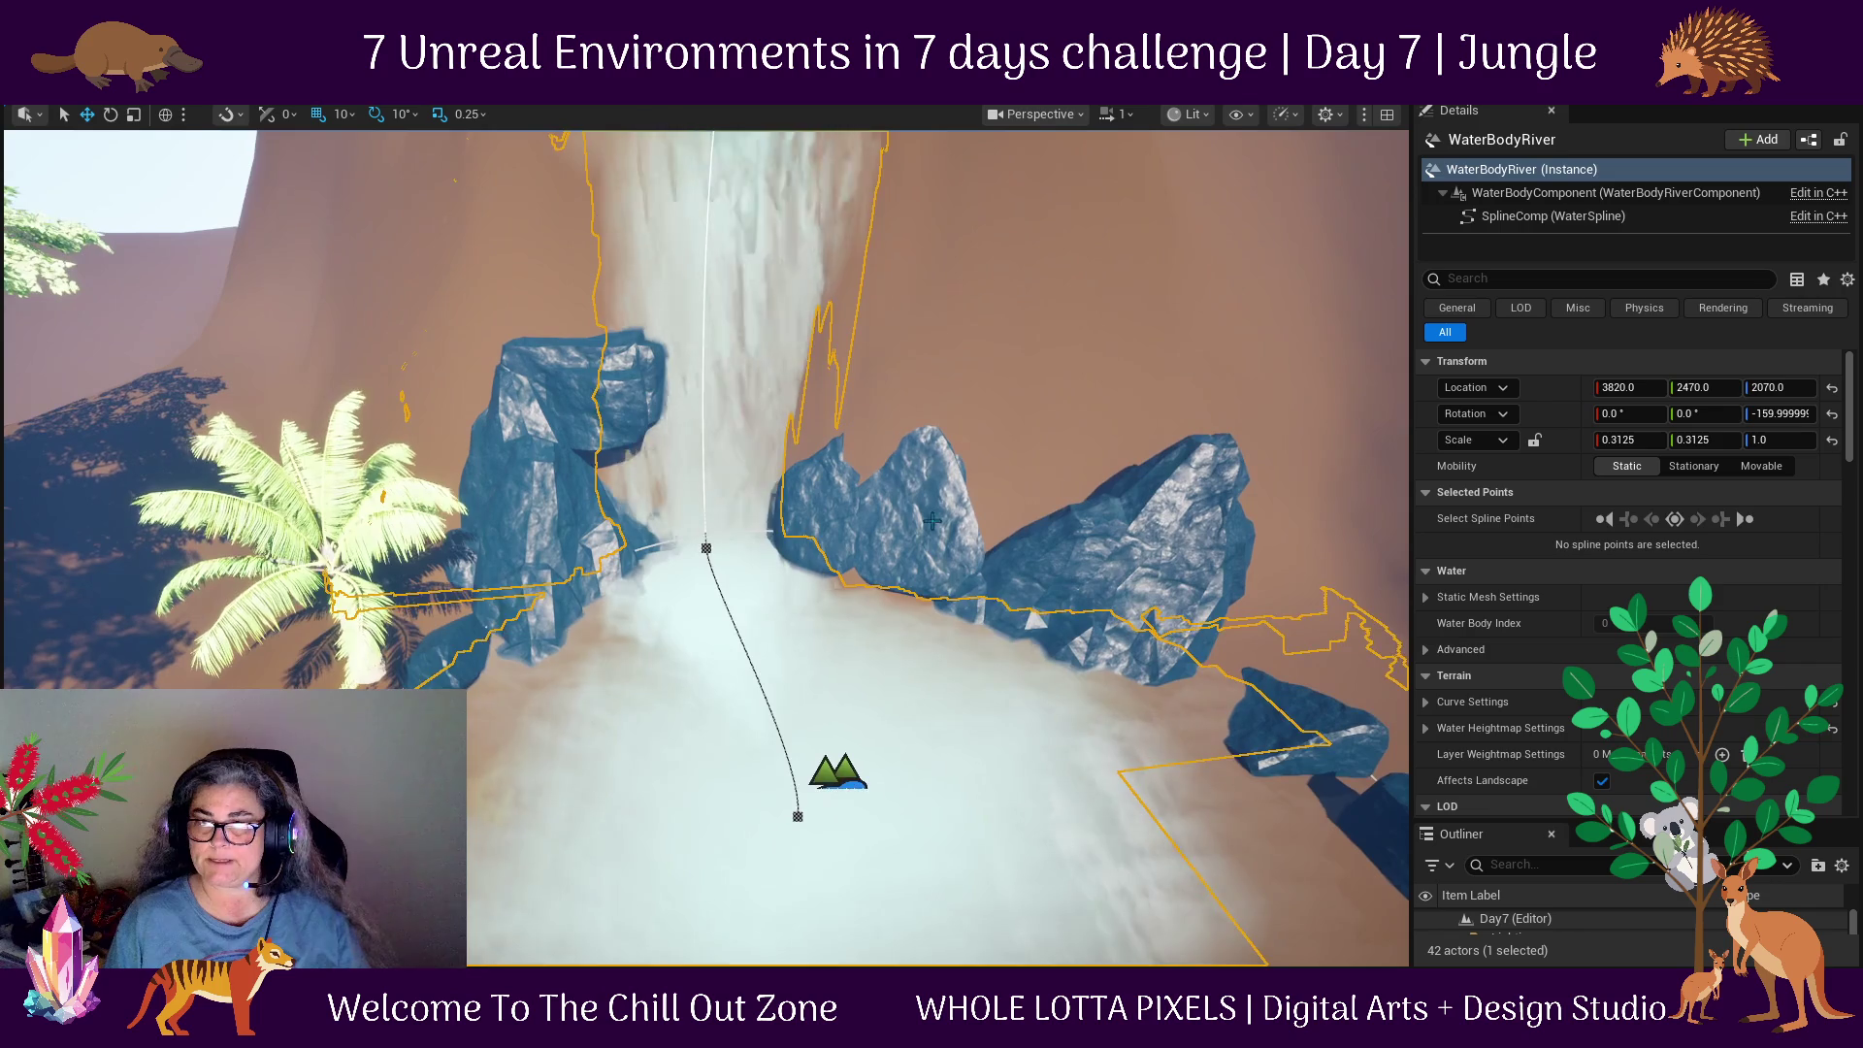
# Nudge rock SM_Rock_41 beside the waterfall from X 760 to 770.
pyautogui.click(903, 524)
pyautogui.moveTo(902, 524)
pyautogui.mouseDown()
pyautogui.moveTo(806, 615)
pyautogui.moveTo(781, 608)
pyautogui.moveTo(791, 582)
pyautogui.mouseUp()
pyautogui.moveTo(1007, 499); pyautogui.dragTo(543, 374)
# Rotate SM_Rock_40 80° on X and shift it slightly up-left.
pyautogui.click(614, 389)
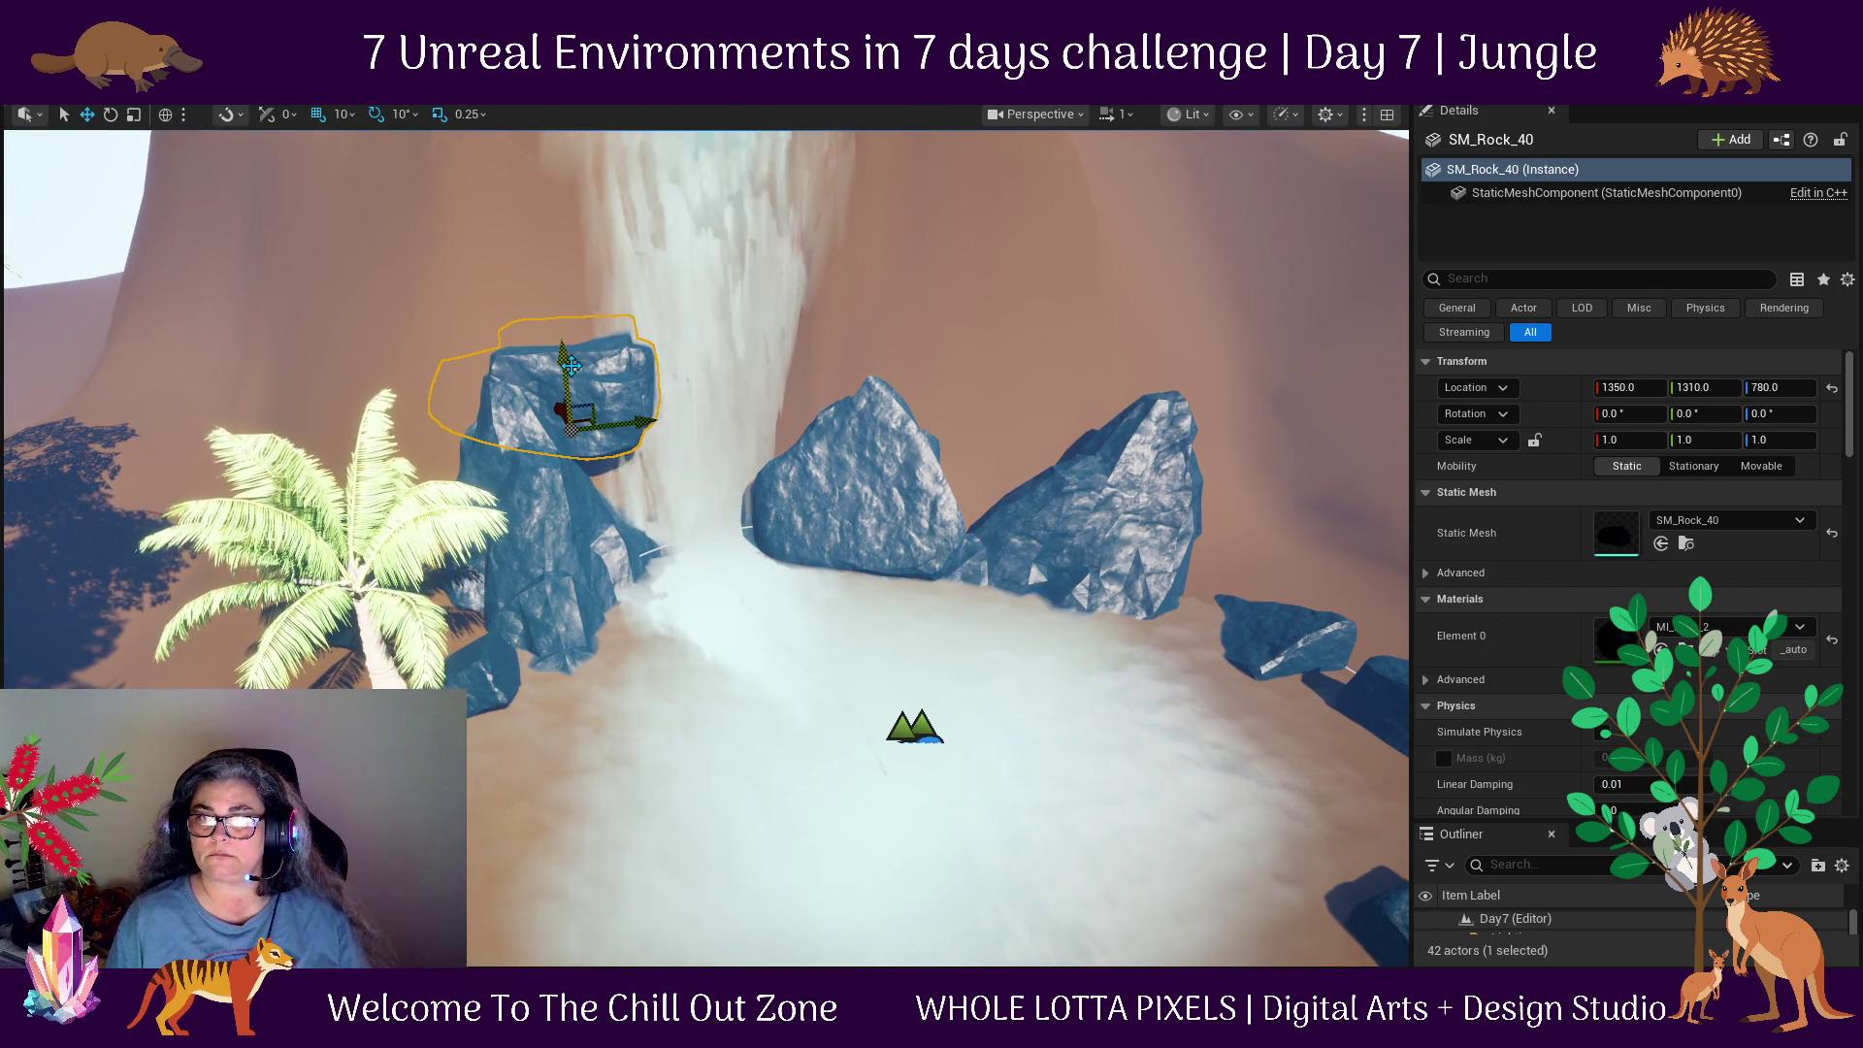
pyautogui.press('e')
pyautogui.moveTo(505, 354)
pyautogui.mouseDown()
pyautogui.moveTo(553, 320)
pyautogui.moveTo(626, 325)
pyautogui.mouseUp()
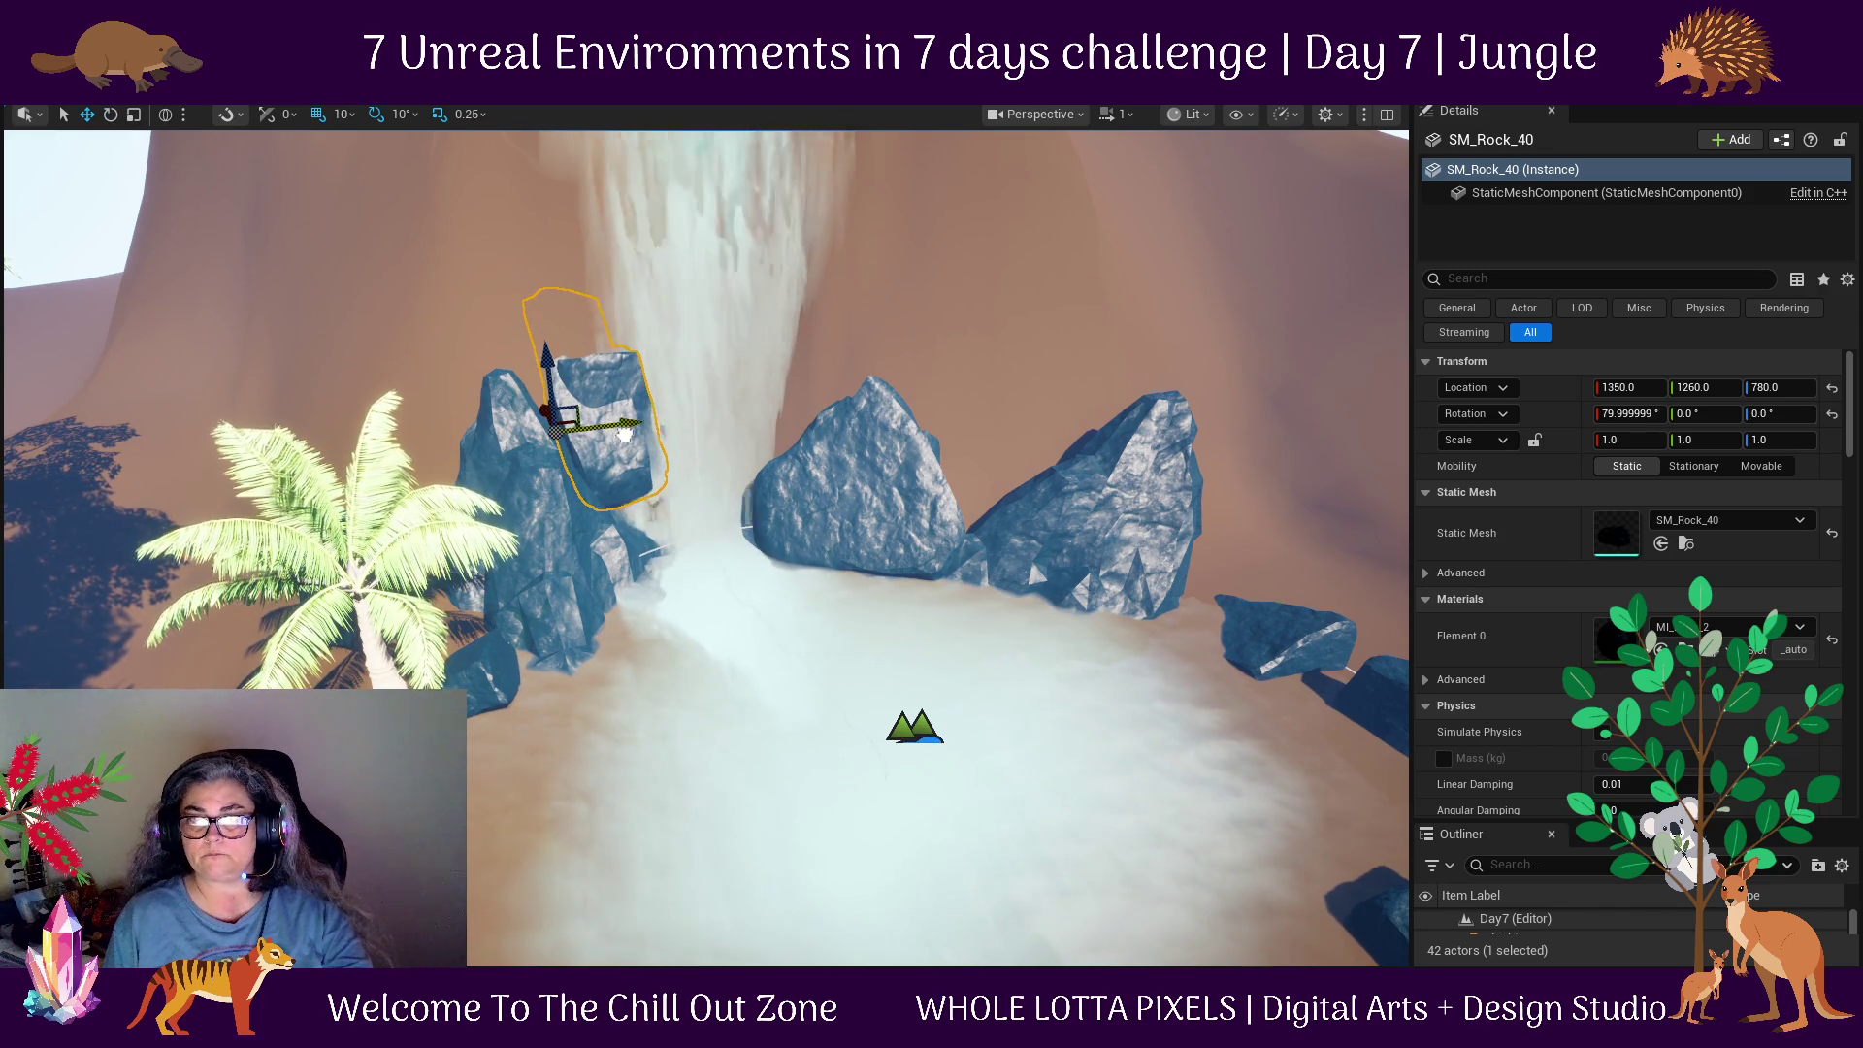
pyautogui.moveTo(919, 339); pyautogui.dragTo(919, 315)
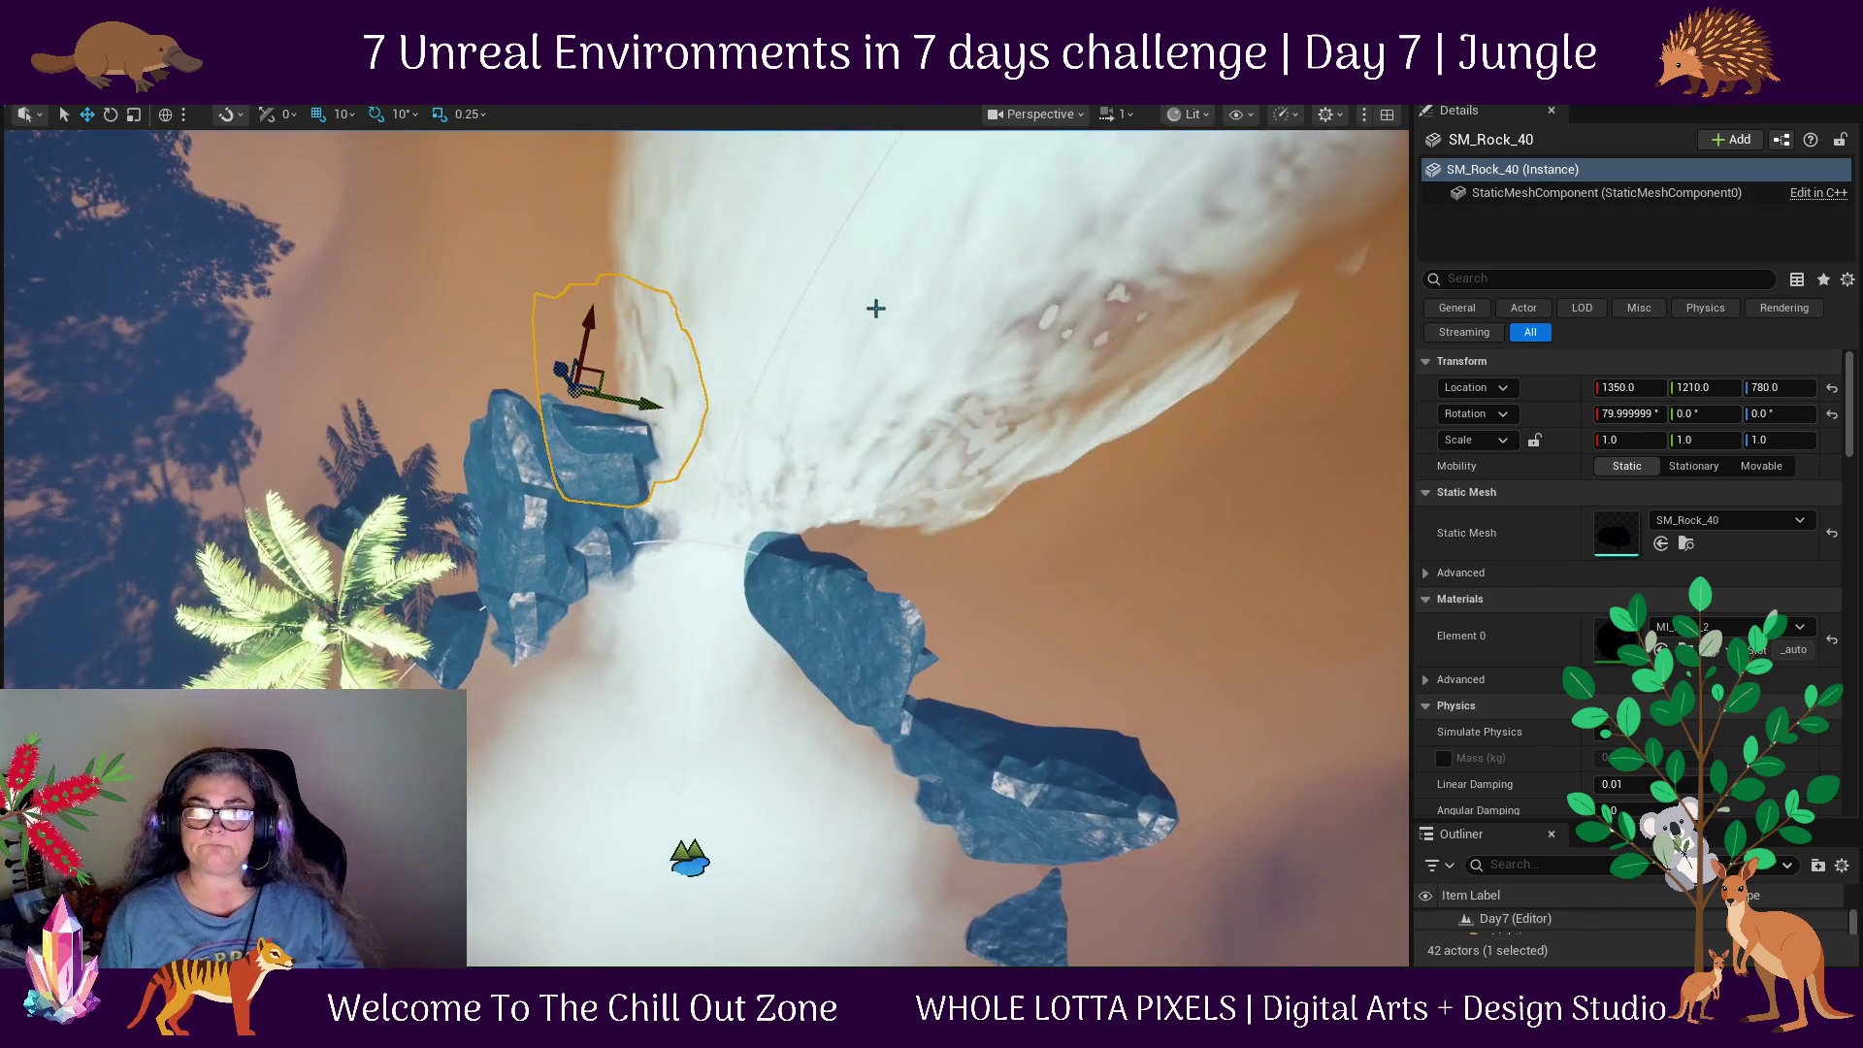
pyautogui.moveTo(595, 368); pyautogui.dragTo(575, 362)
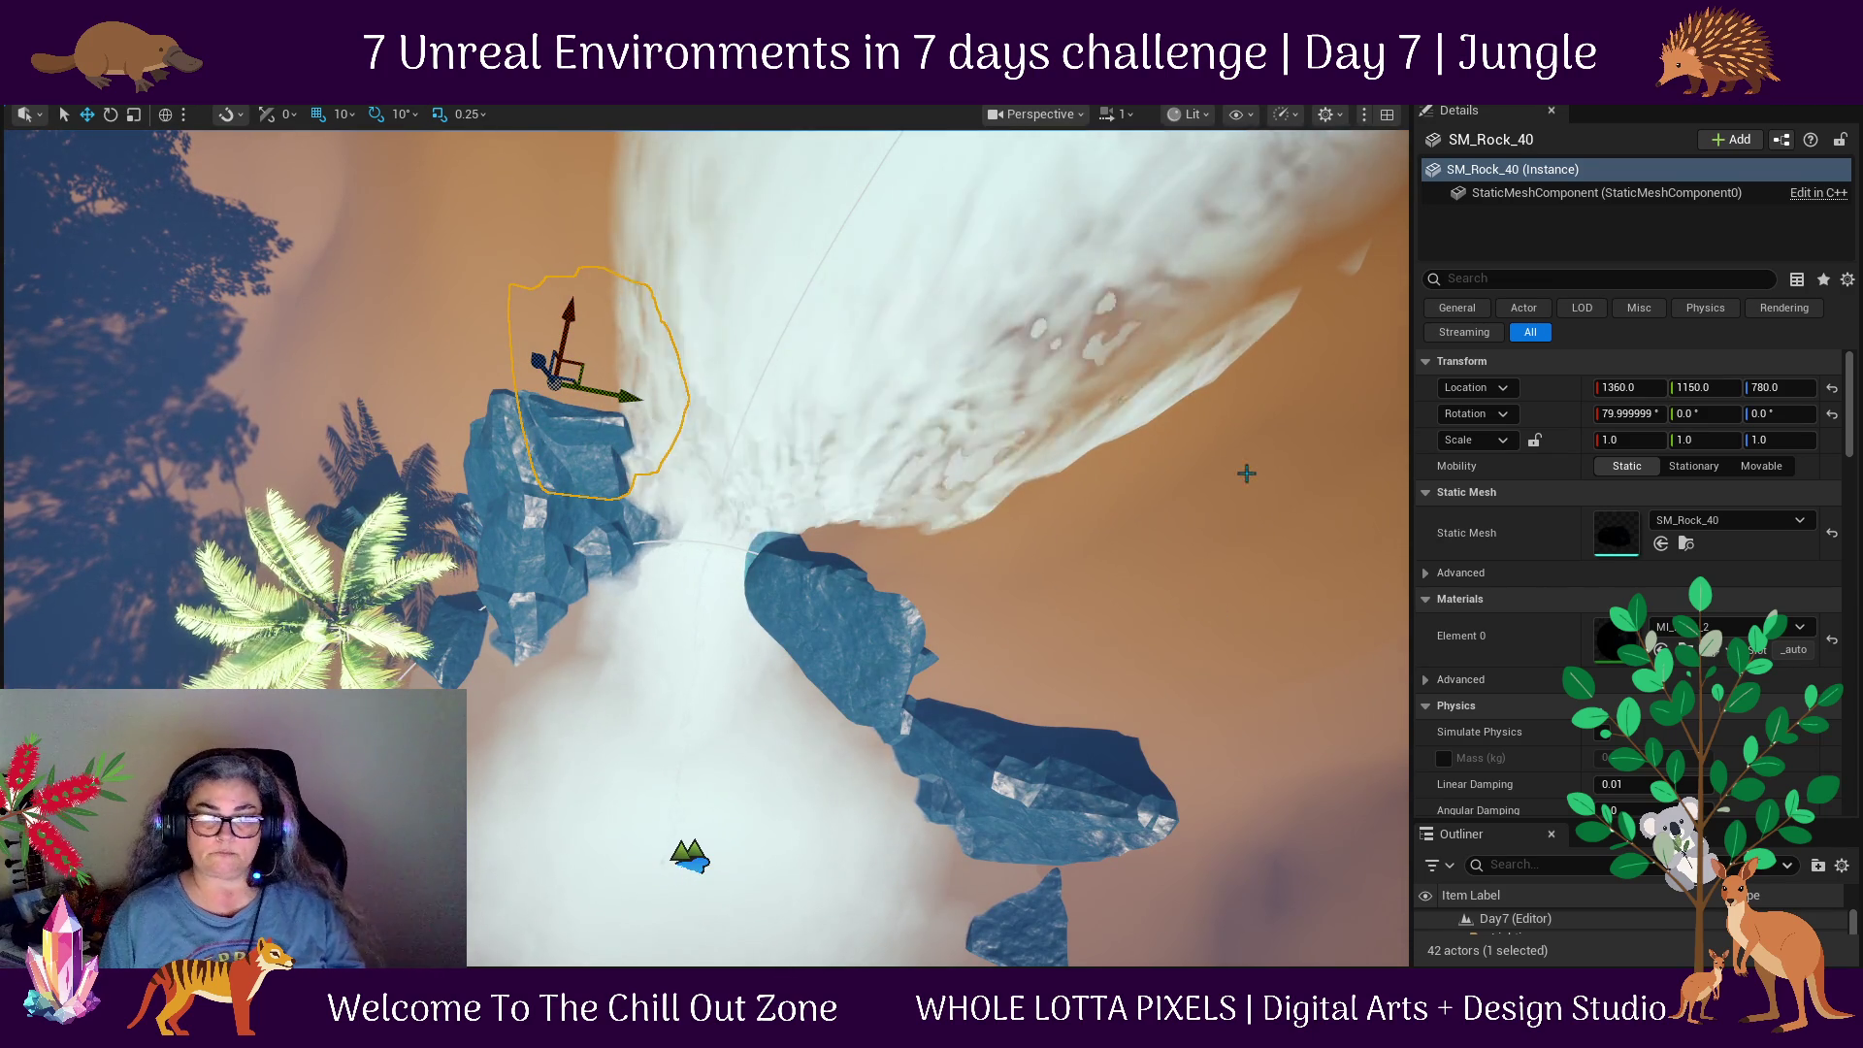
pyautogui.moveTo(1152, 499); pyautogui.dragTo(1097, 458)
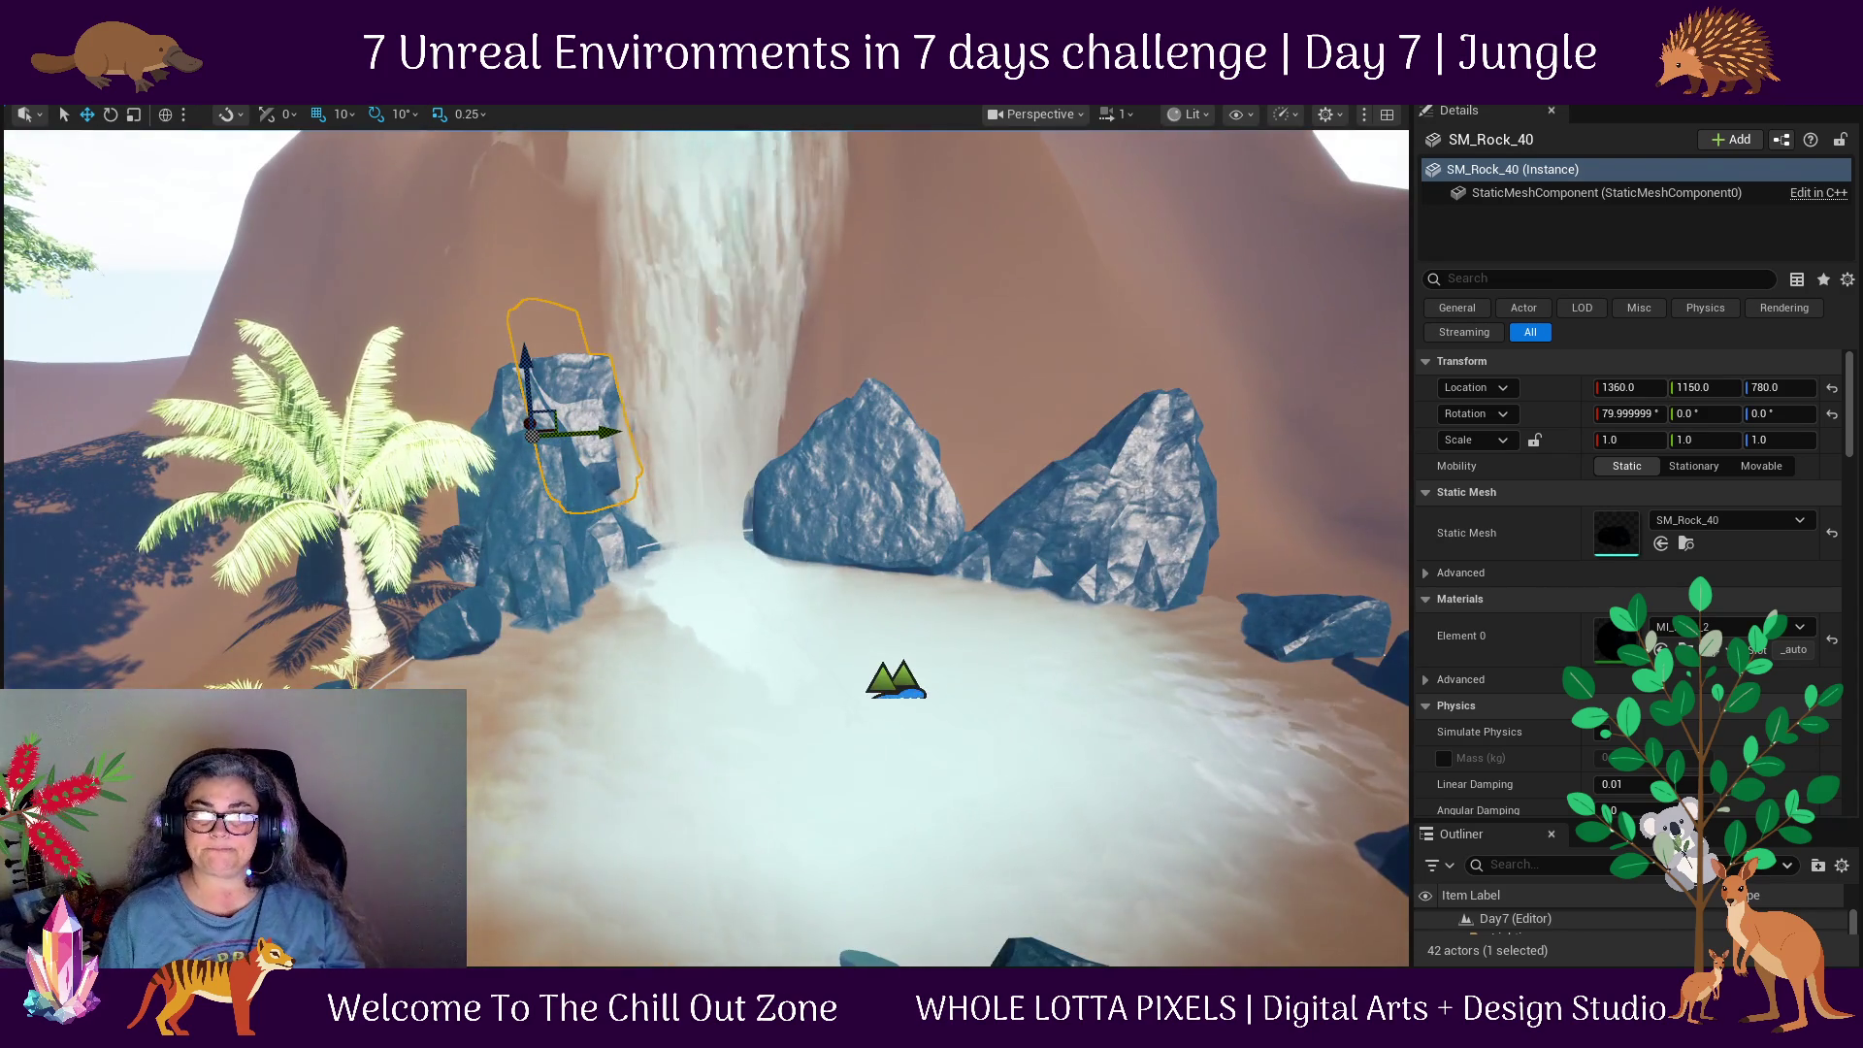
# Move the small rock SM_Rock_19 to -340, 700 in front of the pool.
pyautogui.scroll(-3, 1096, 458)
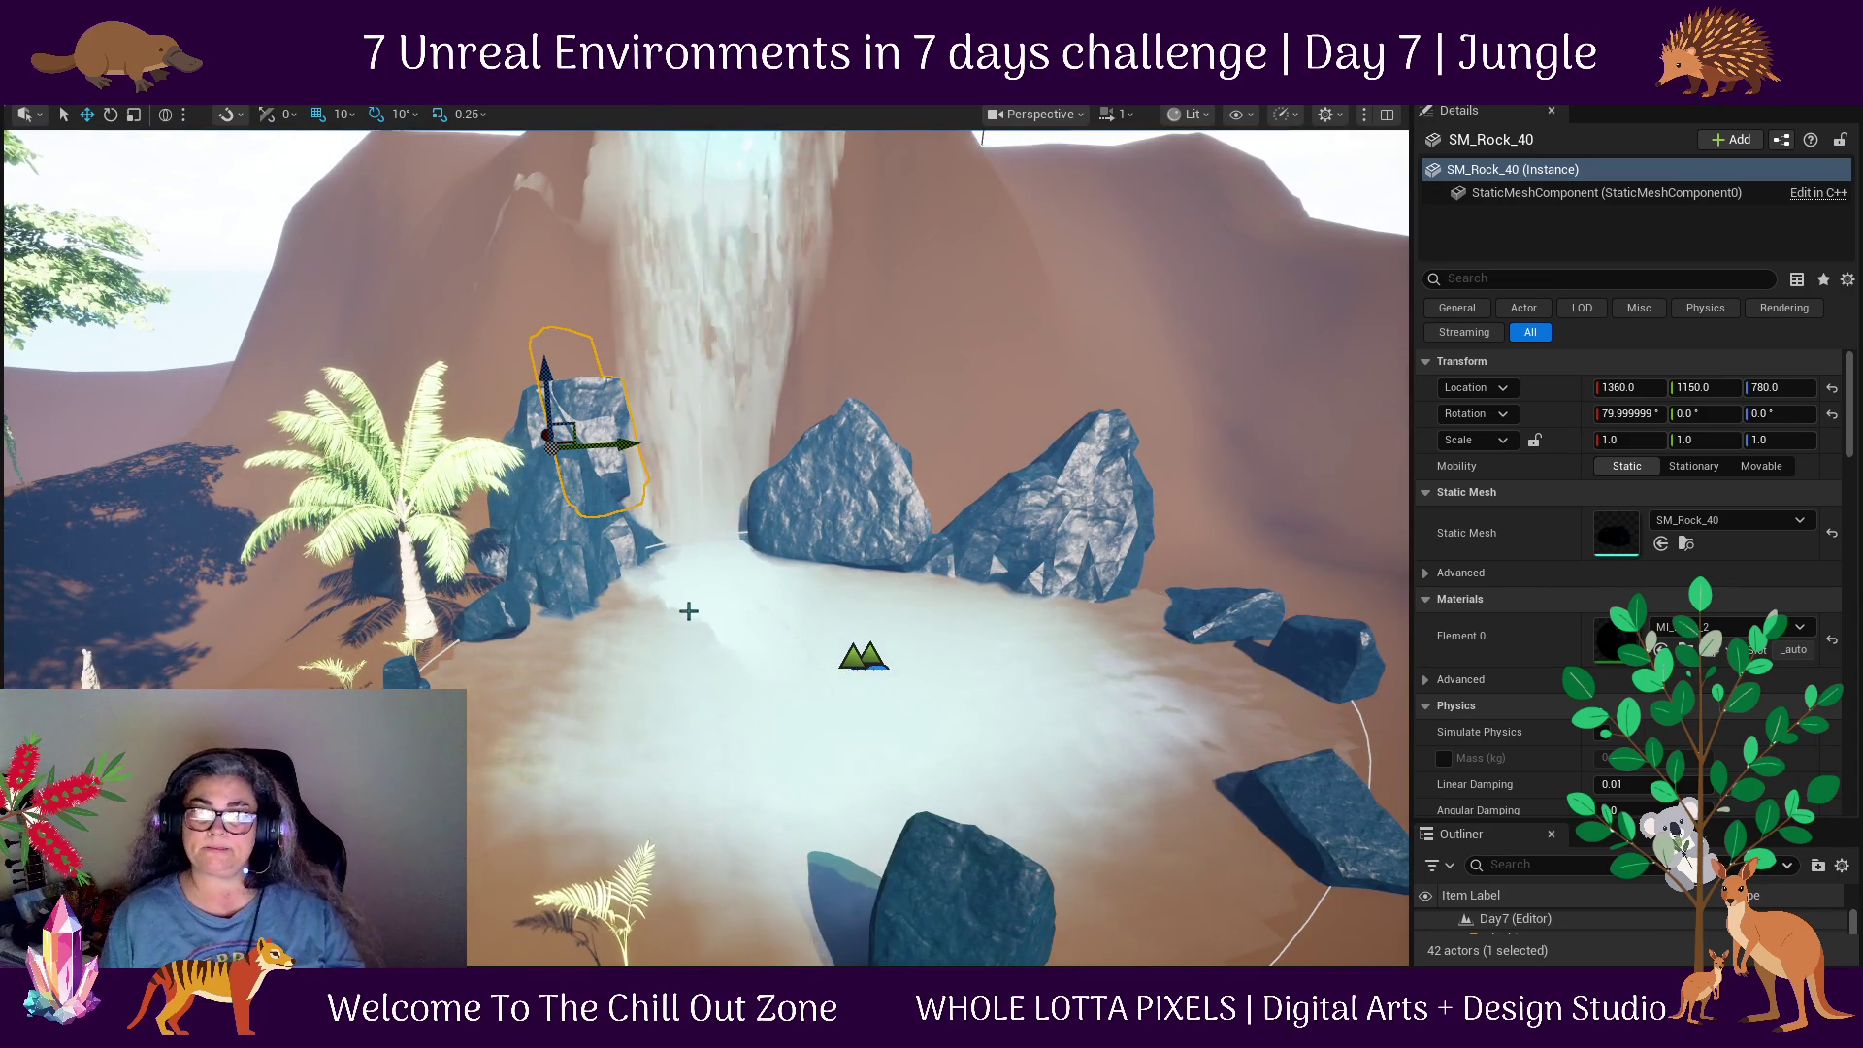
pyautogui.click(457, 669)
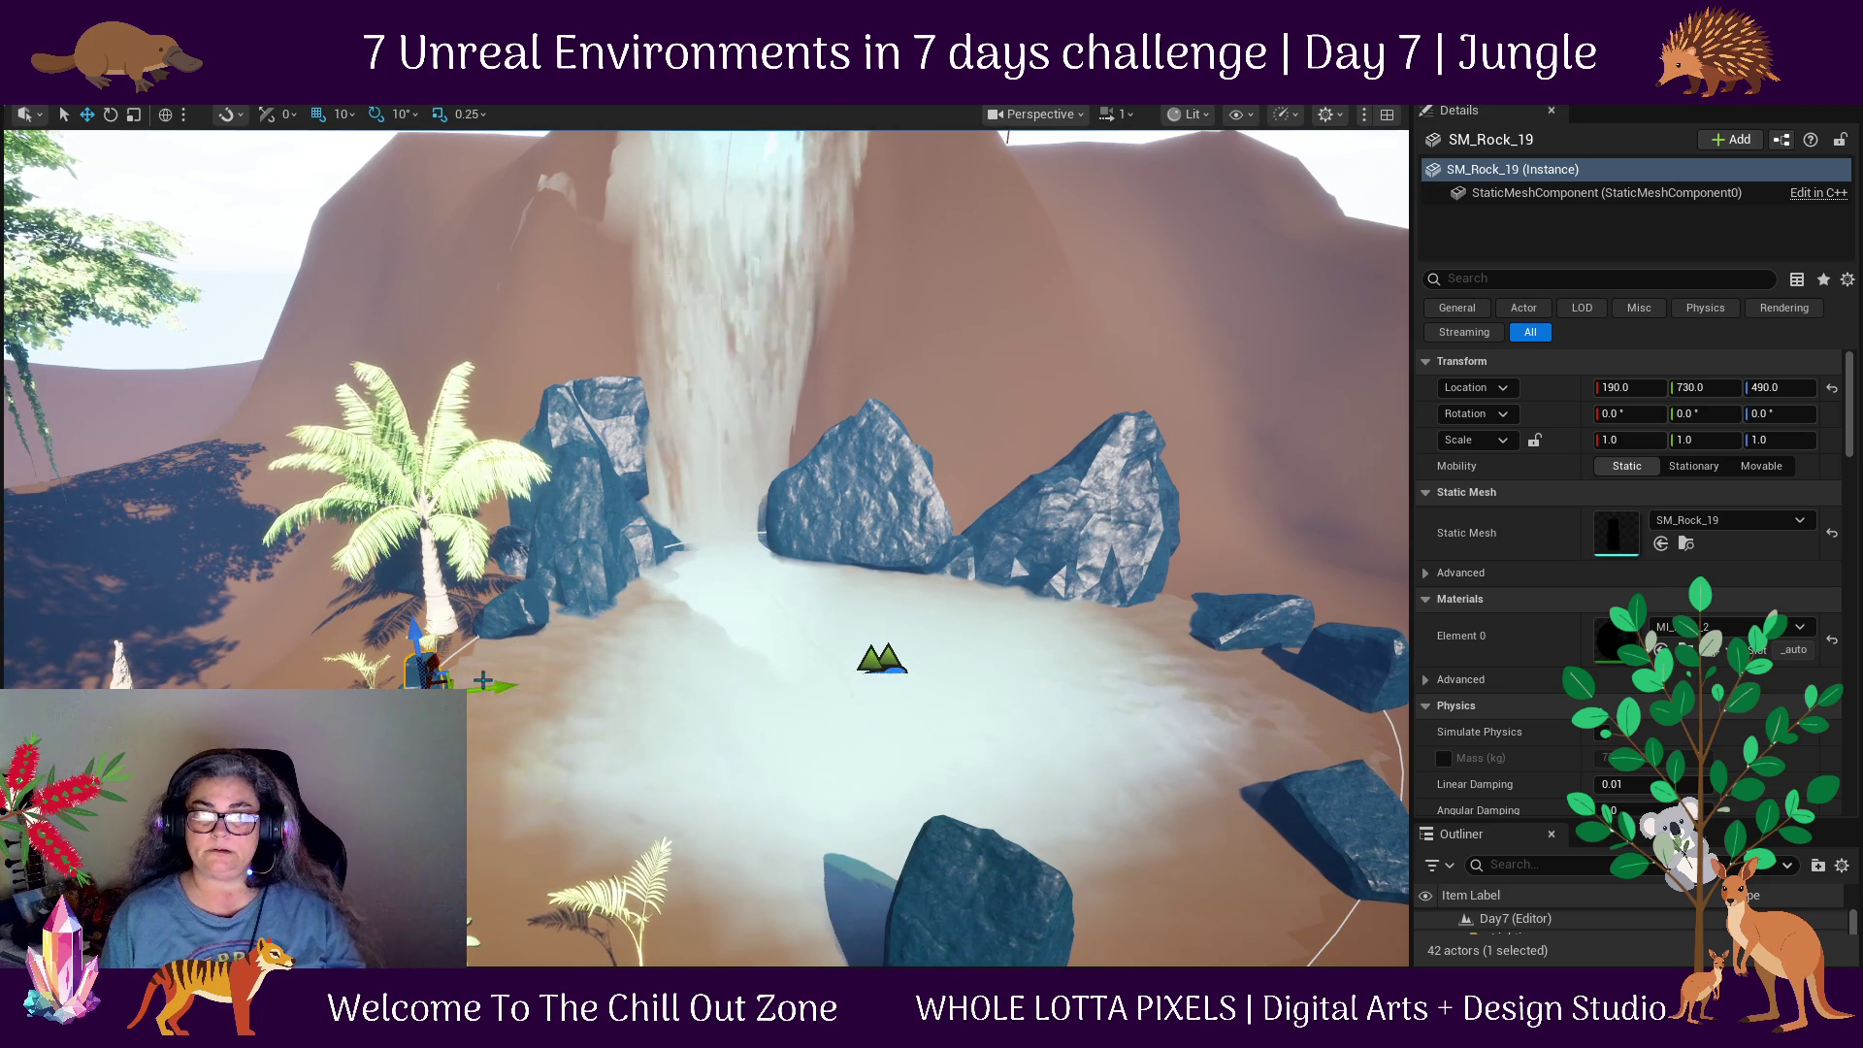
pyautogui.moveTo(523, 691); pyautogui.dragTo(583, 693)
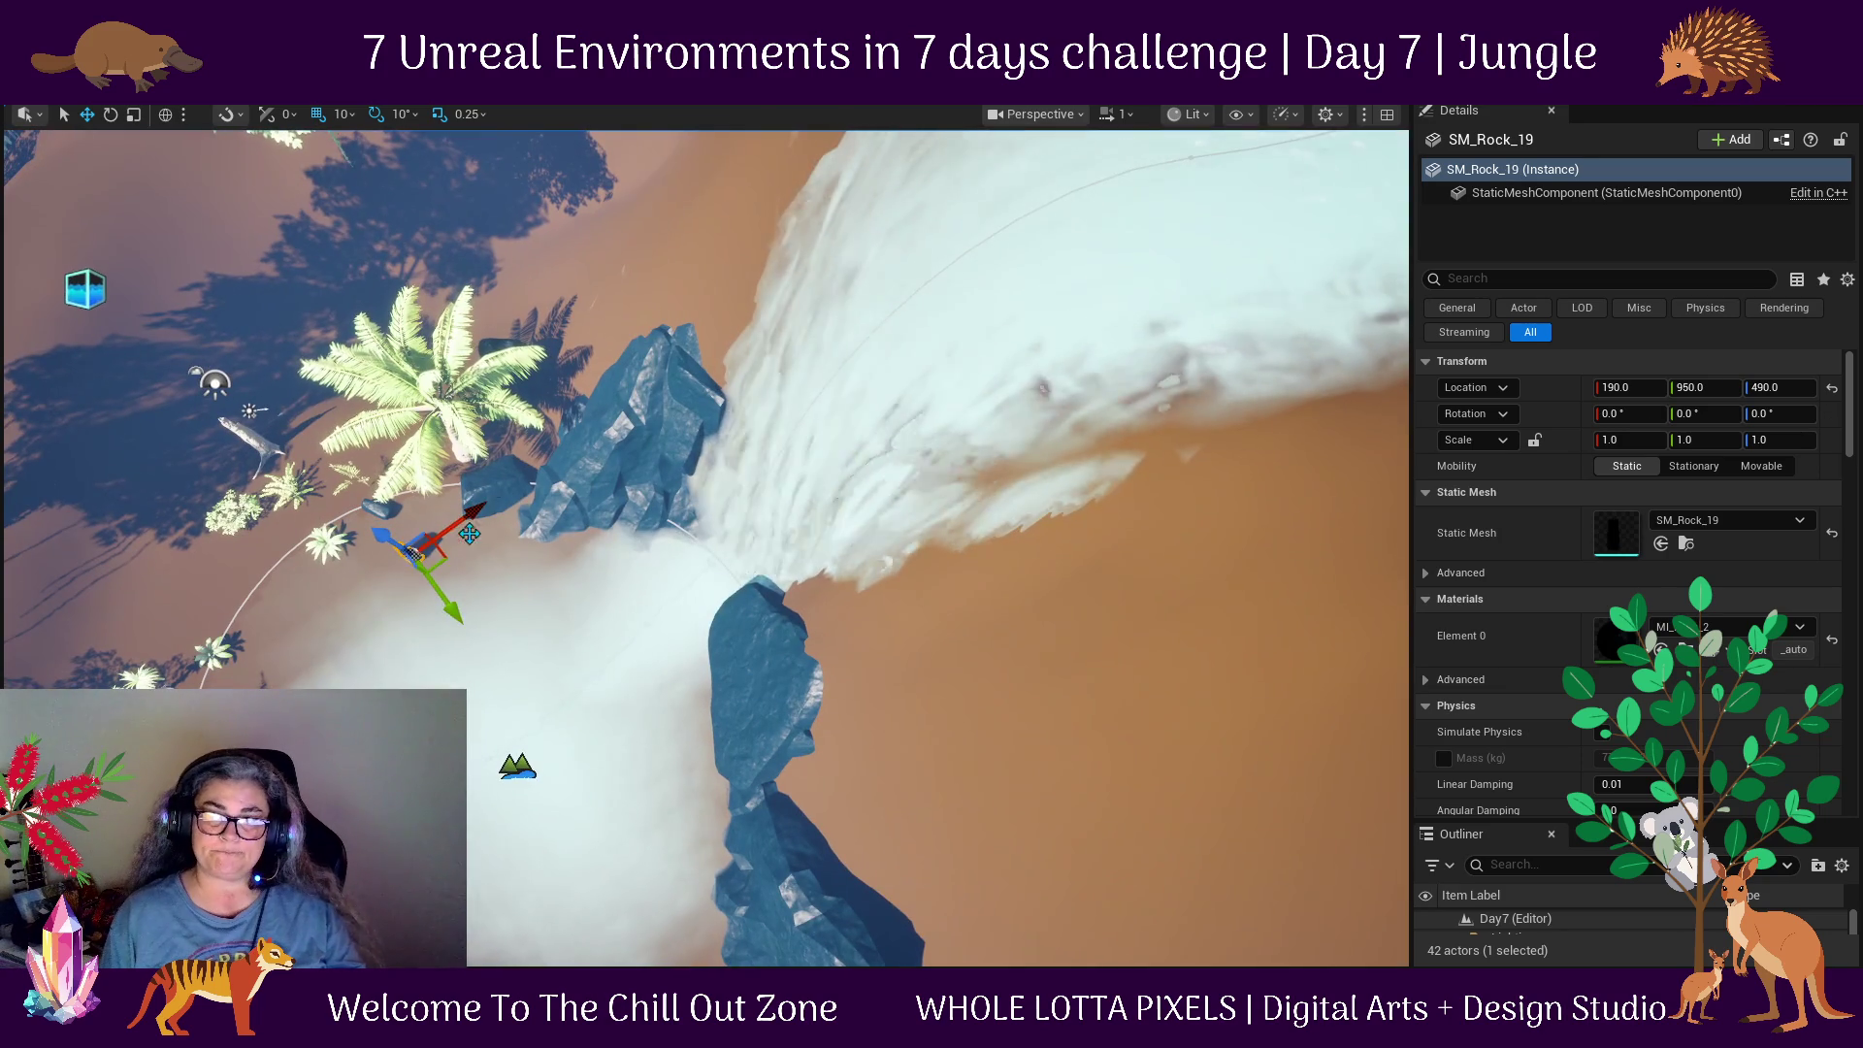
pyautogui.moveTo(407, 572)
pyautogui.mouseDown()
pyautogui.moveTo(437, 582)
pyautogui.moveTo(272, 594)
pyautogui.mouseUp()
pyautogui.moveTo(1027, 644)
pyautogui.mouseDown()
pyautogui.moveTo(971, 583)
pyautogui.moveTo(960, 524)
pyautogui.mouseUp()
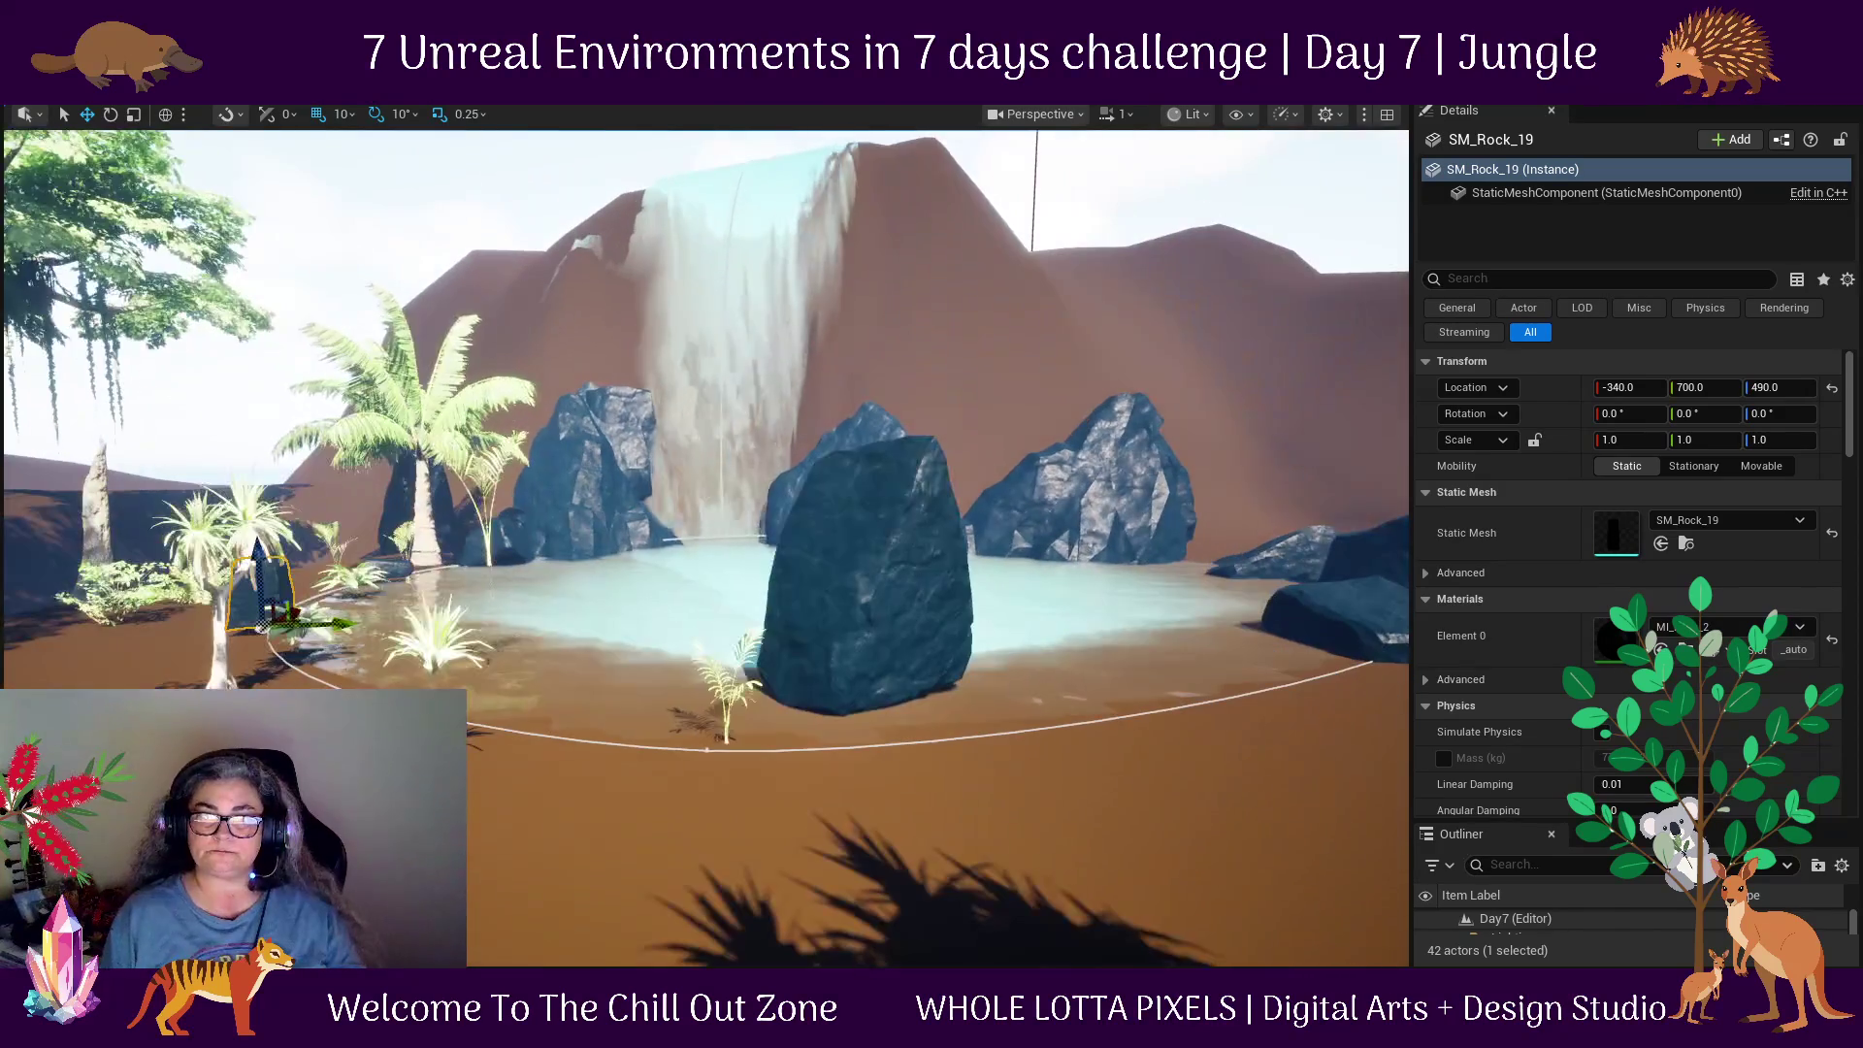
# Lower the SM_ukgkcilia_VarB fern to Z 500.
pyautogui.click(477, 543)
pyautogui.click(476, 536)
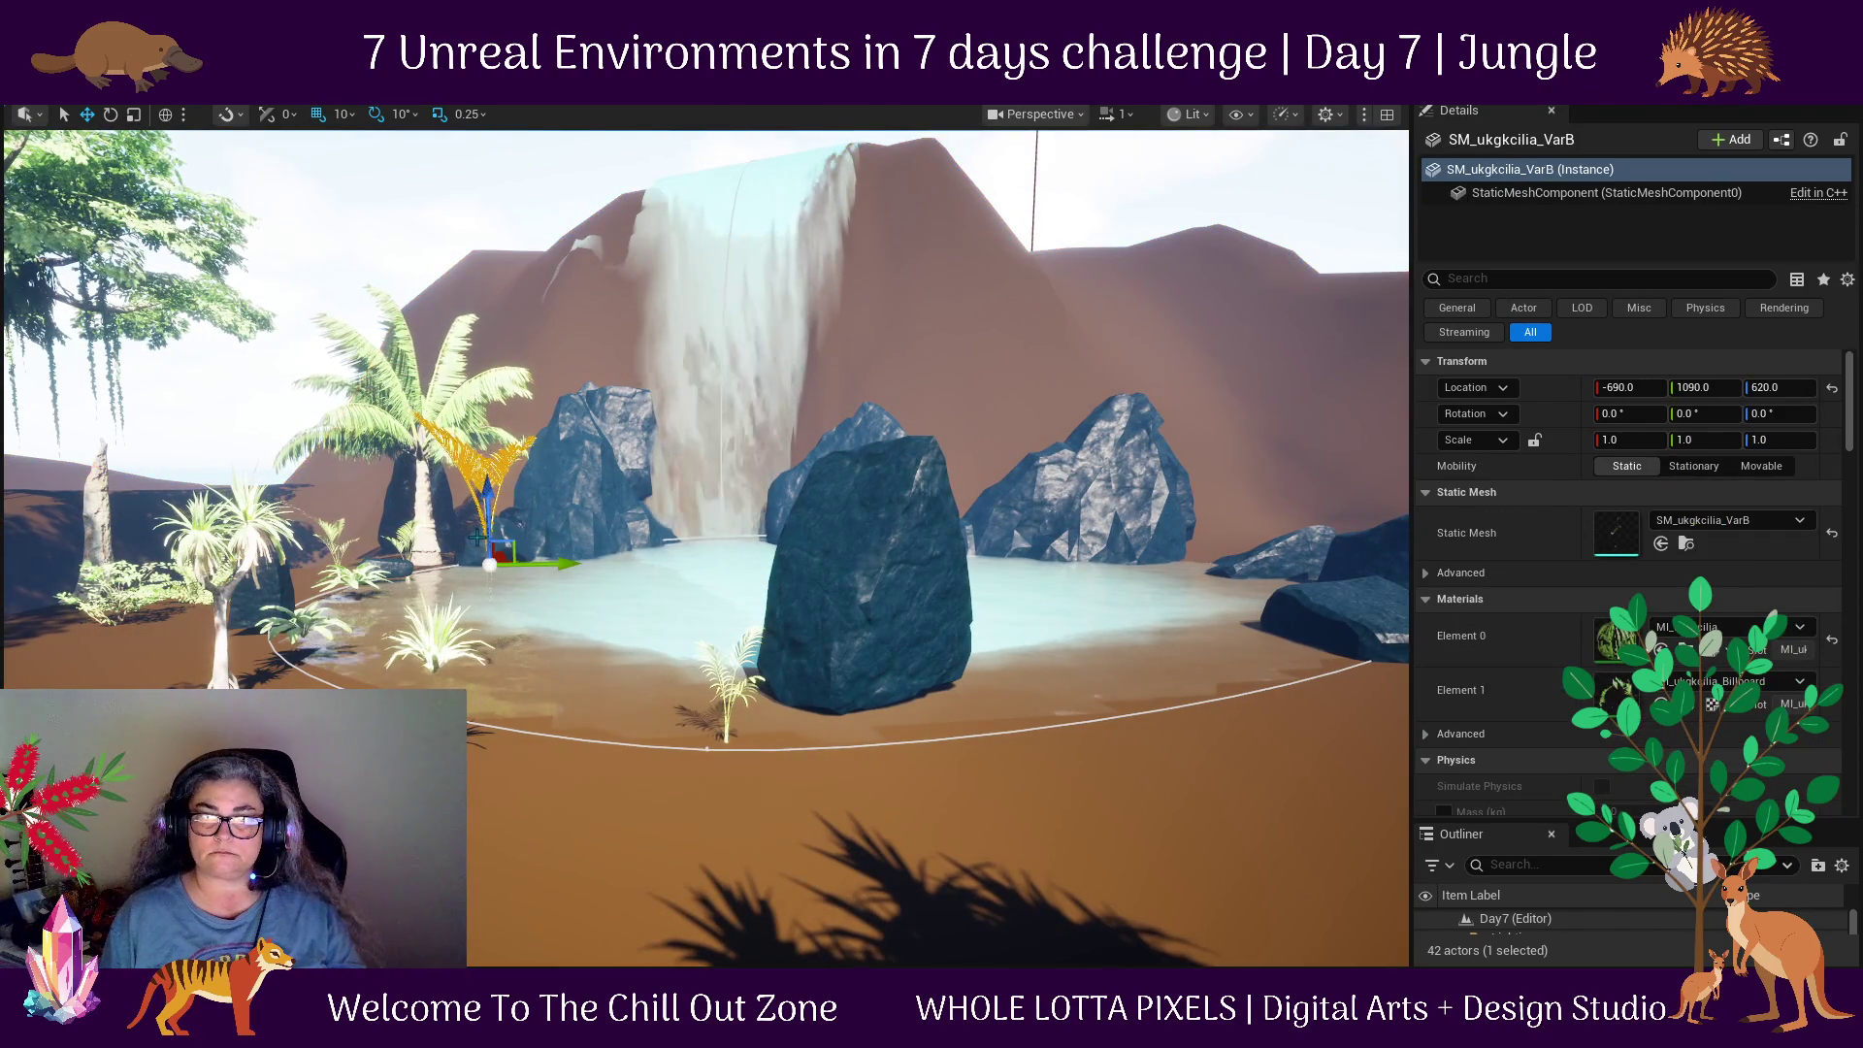
pyautogui.moveTo(488, 503); pyautogui.dragTo(492, 611)
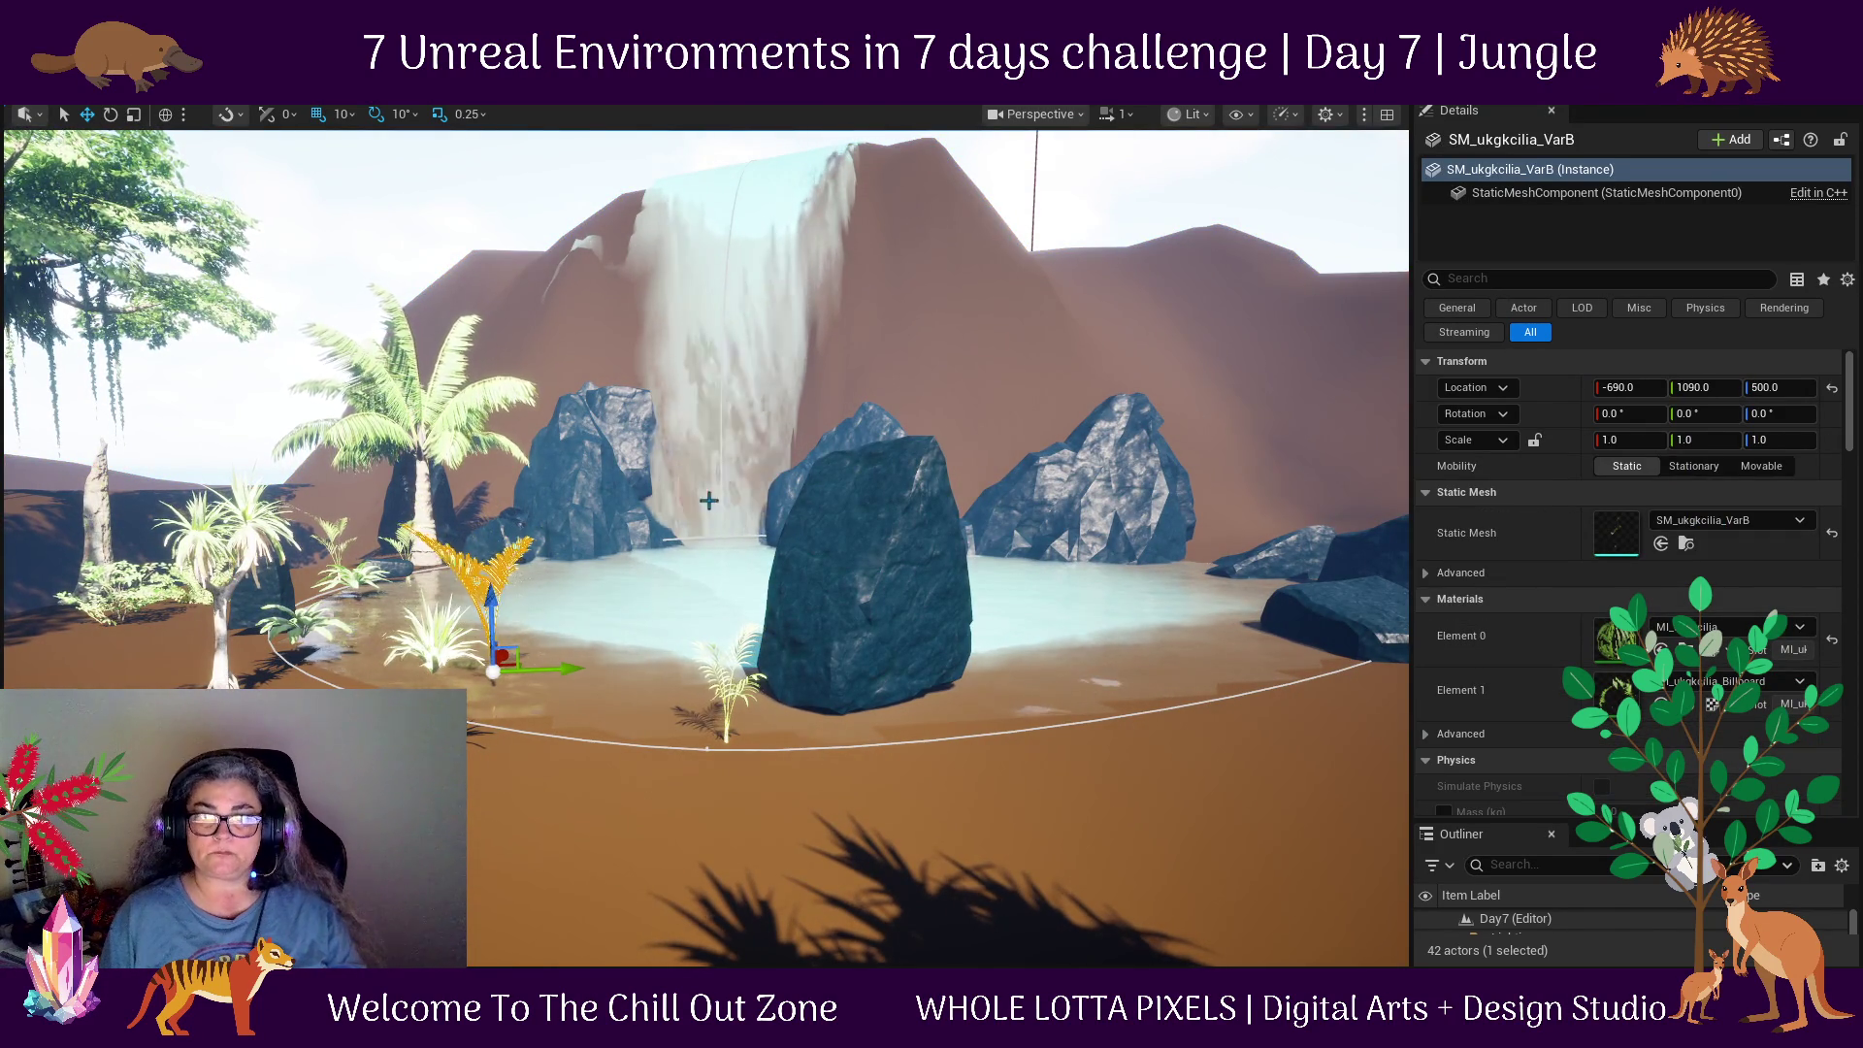
pyautogui.moveTo(710, 505); pyautogui.dragTo(512, 577)
pyautogui.moveTo(635, 313); pyautogui.dragTo(644, 637)
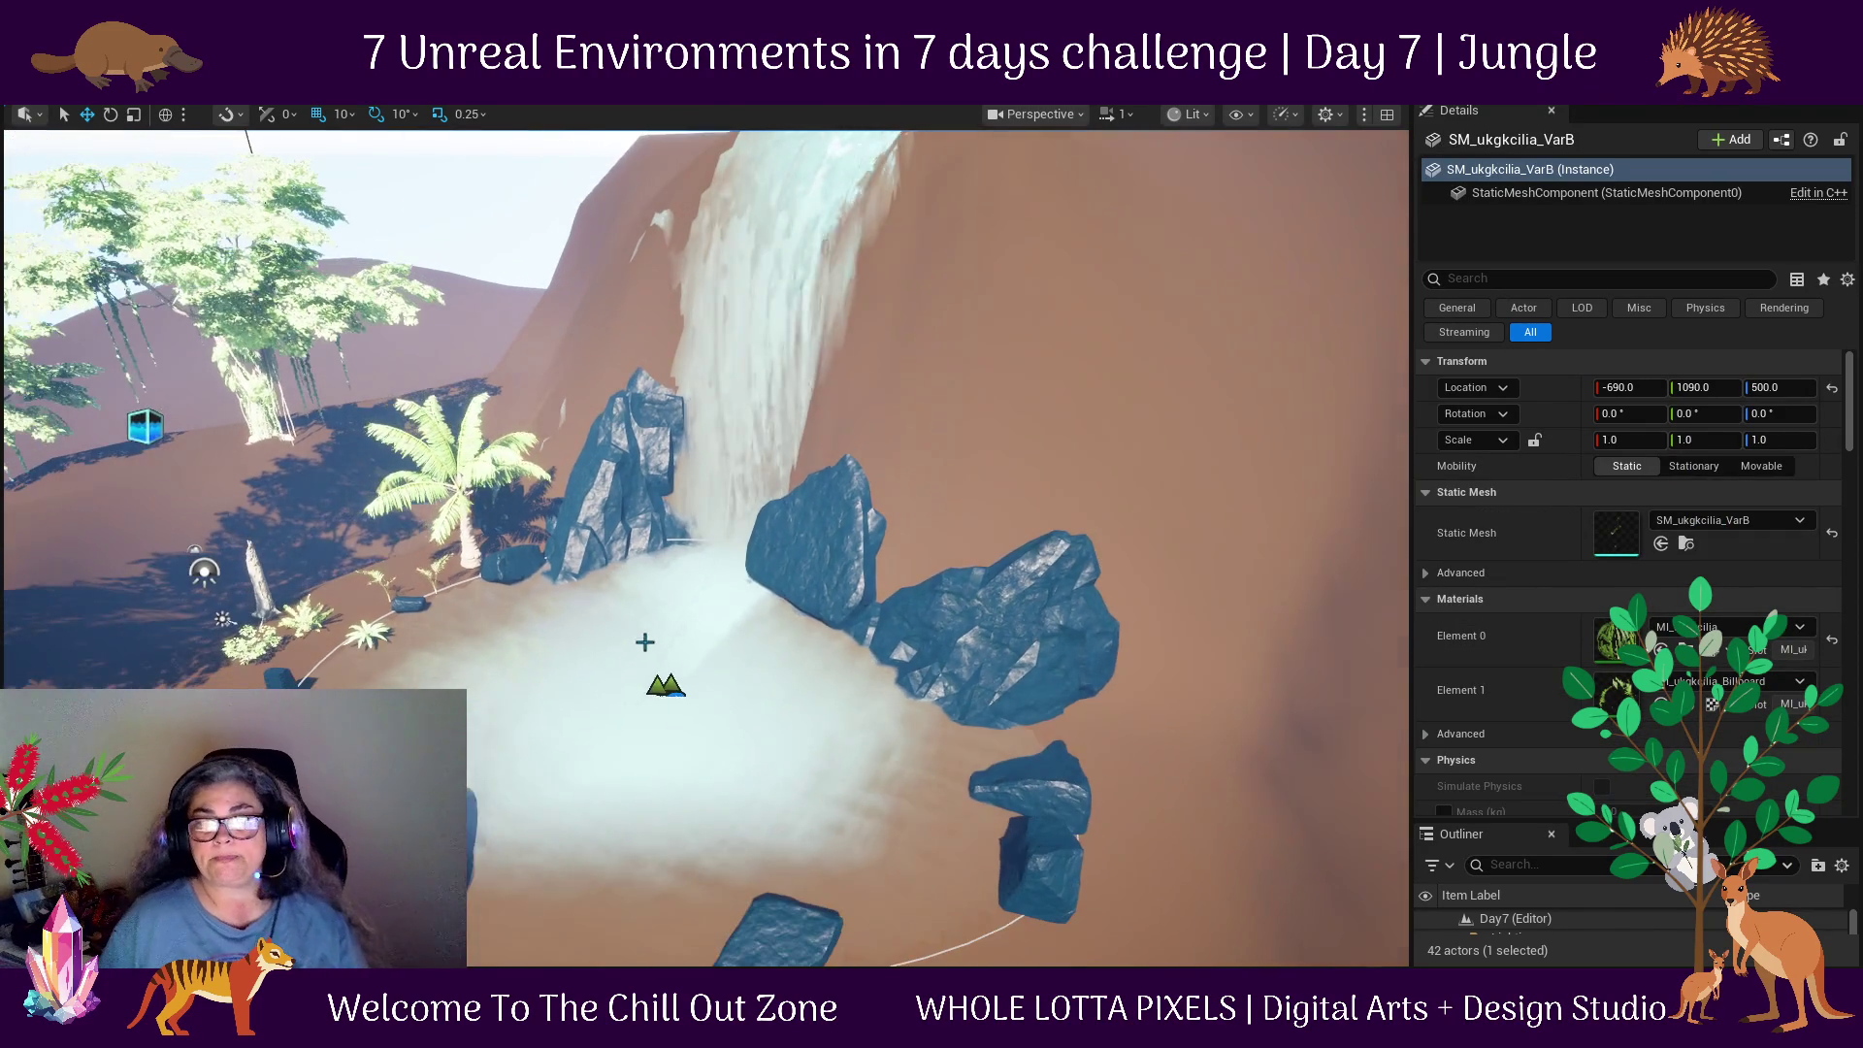
pyautogui.click(666, 686)
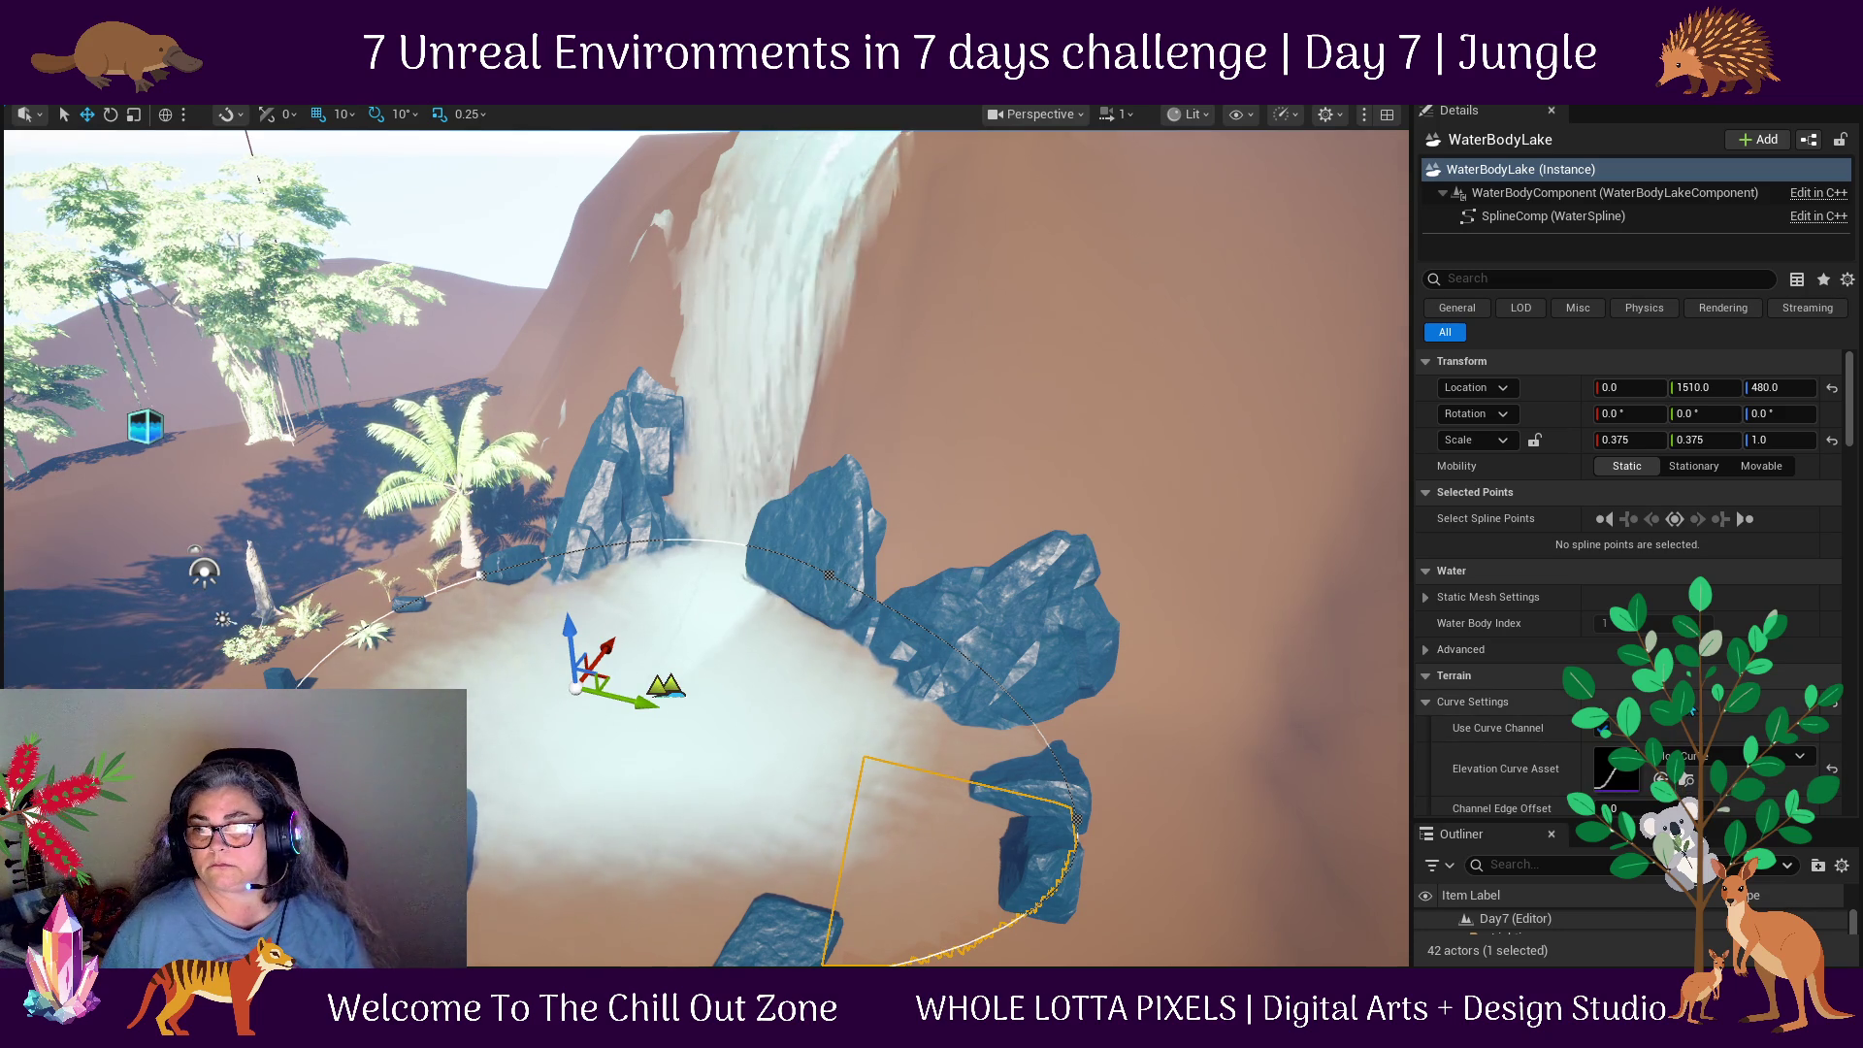
# Toggle Use Curve Channel, set Curve Ramp Width to 500, and start Play In Editor.
pyautogui.click(1605, 730)
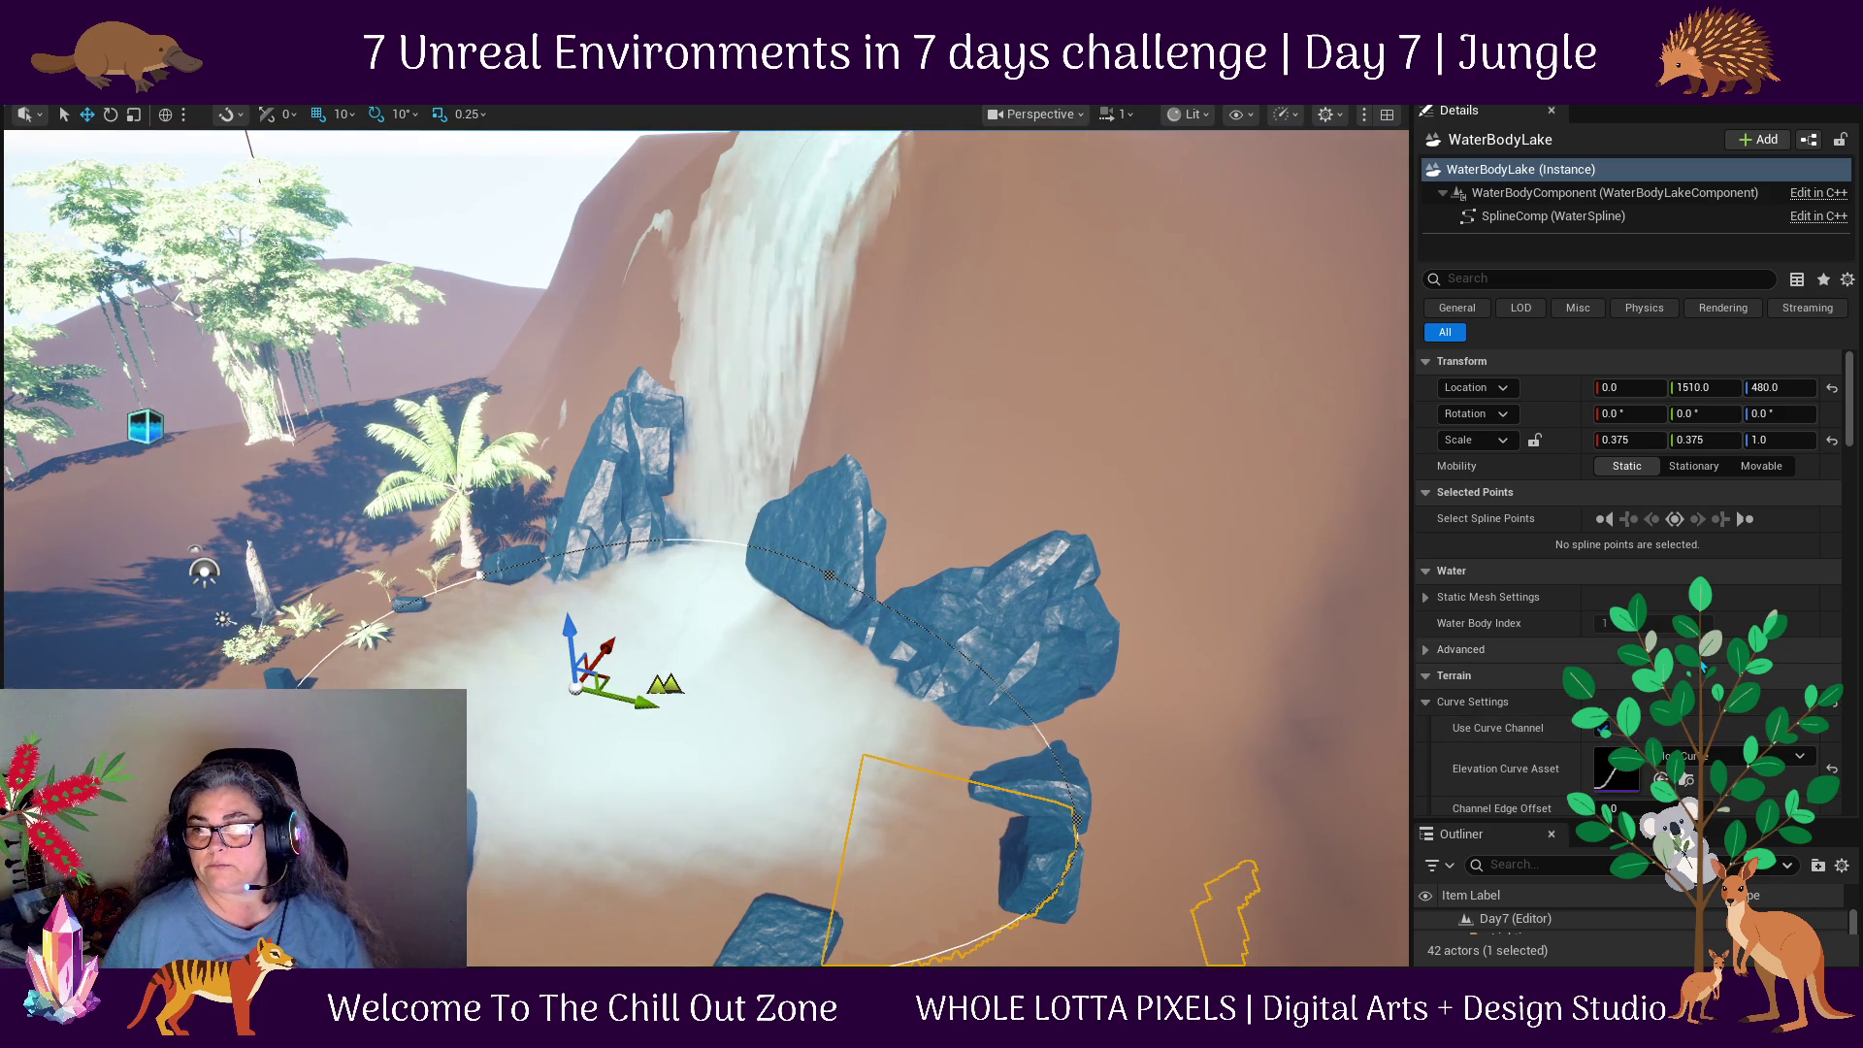
pyautogui.scroll(-3, 1704, 670)
pyautogui.scroll(-2, 1704, 678)
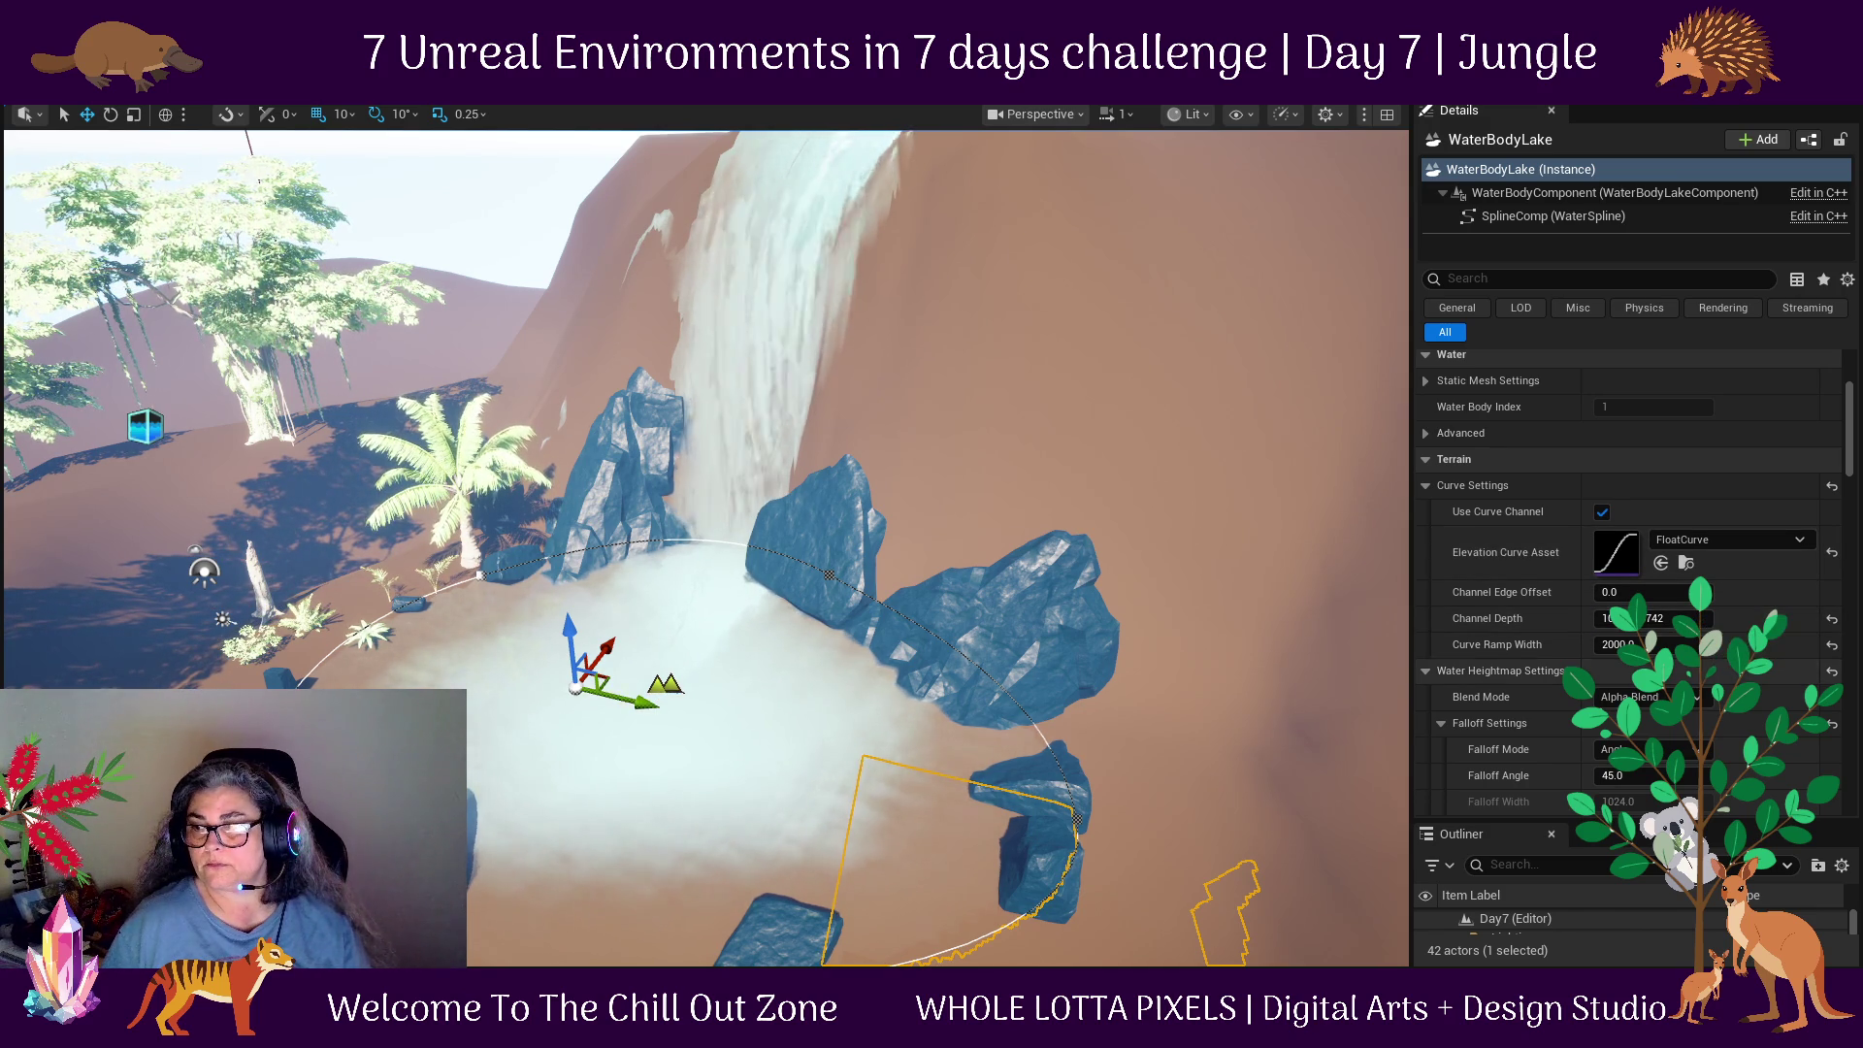
pyautogui.moveTo(1650, 644); pyautogui.dragTo(1606, 645)
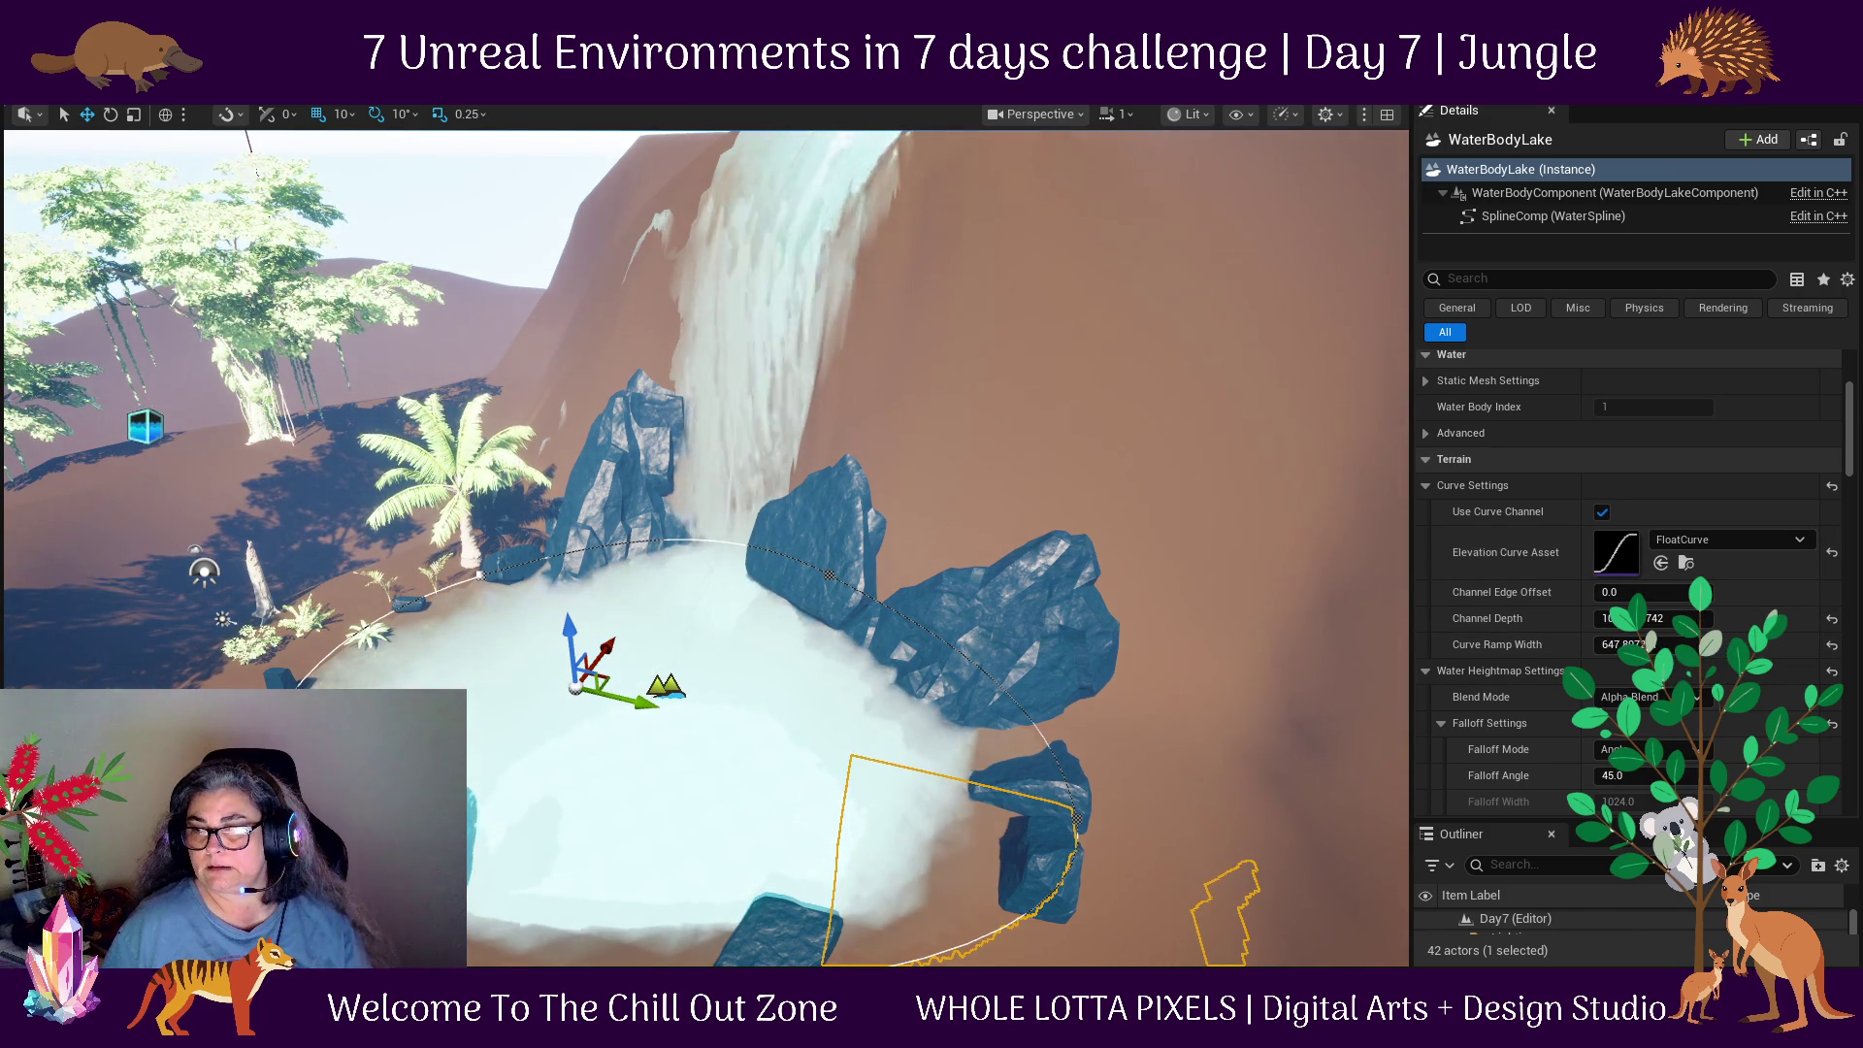
pyautogui.click(1679, 645)
pyautogui.write('500')
pyautogui.press('Return')
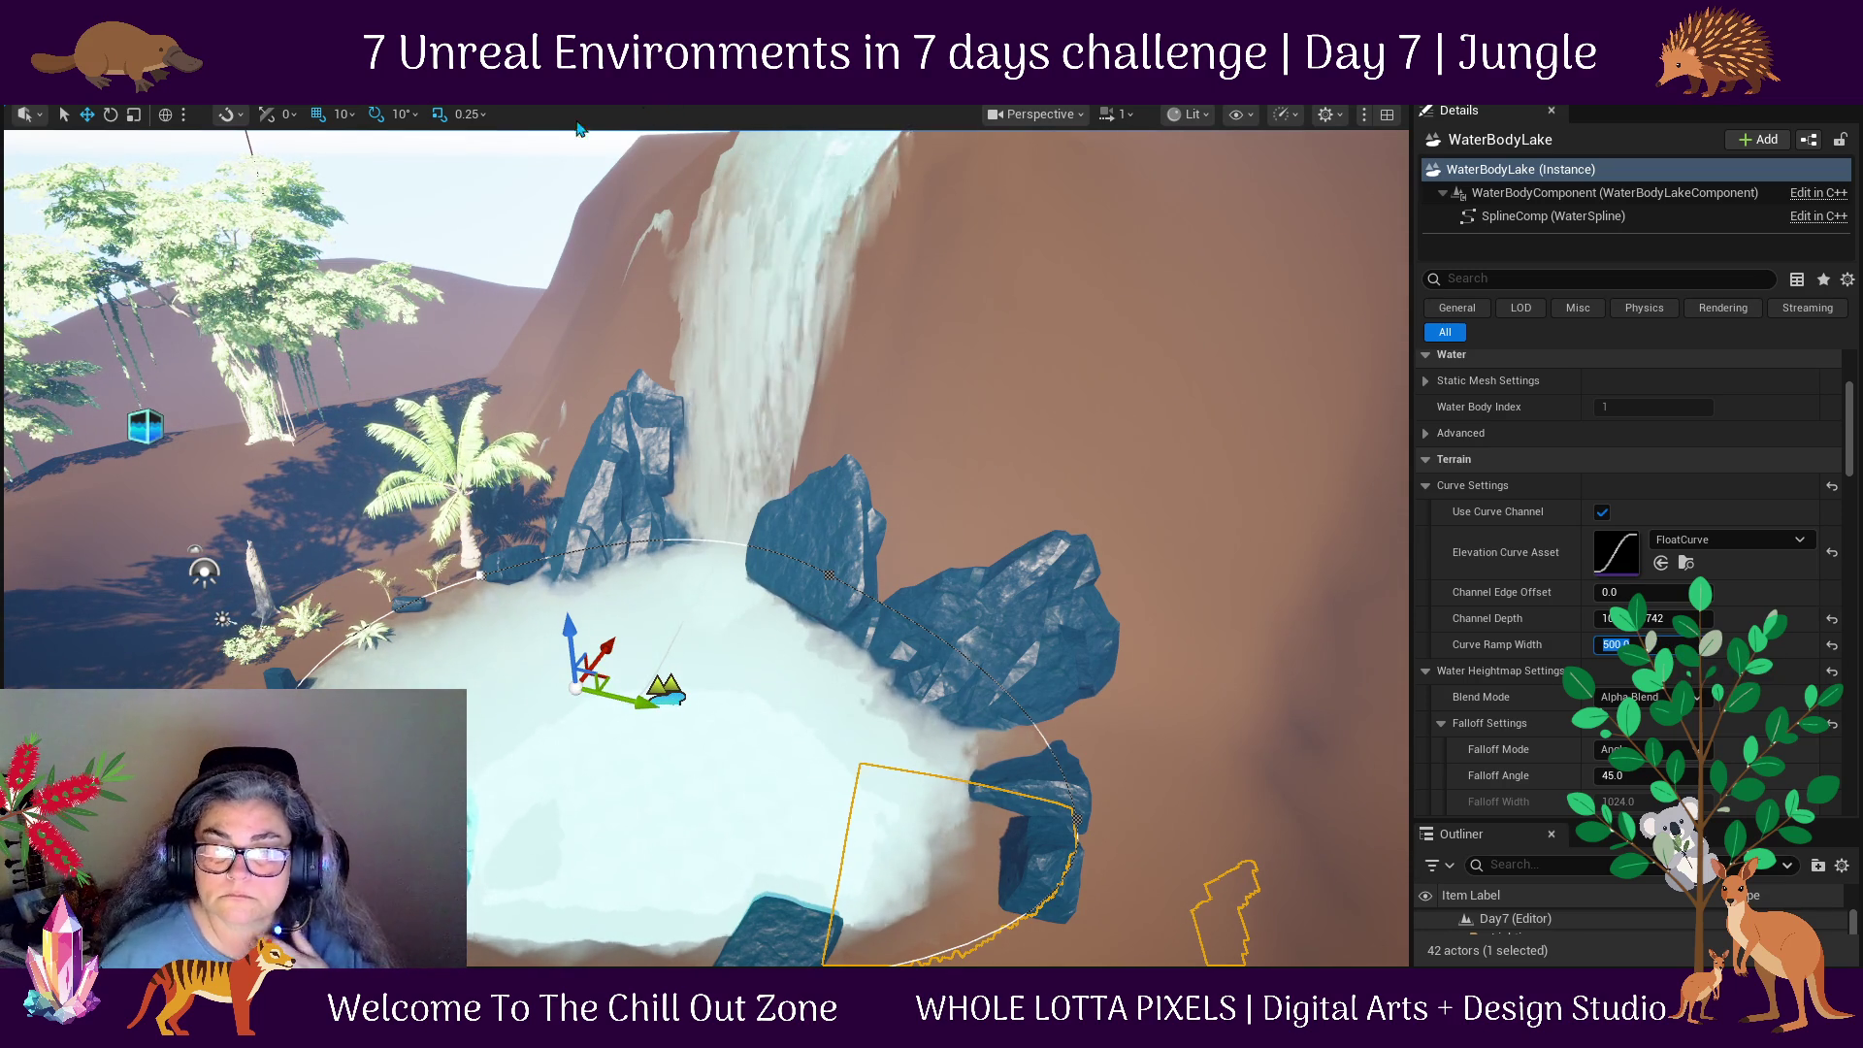
pyautogui.hotkey('alt', 'p')
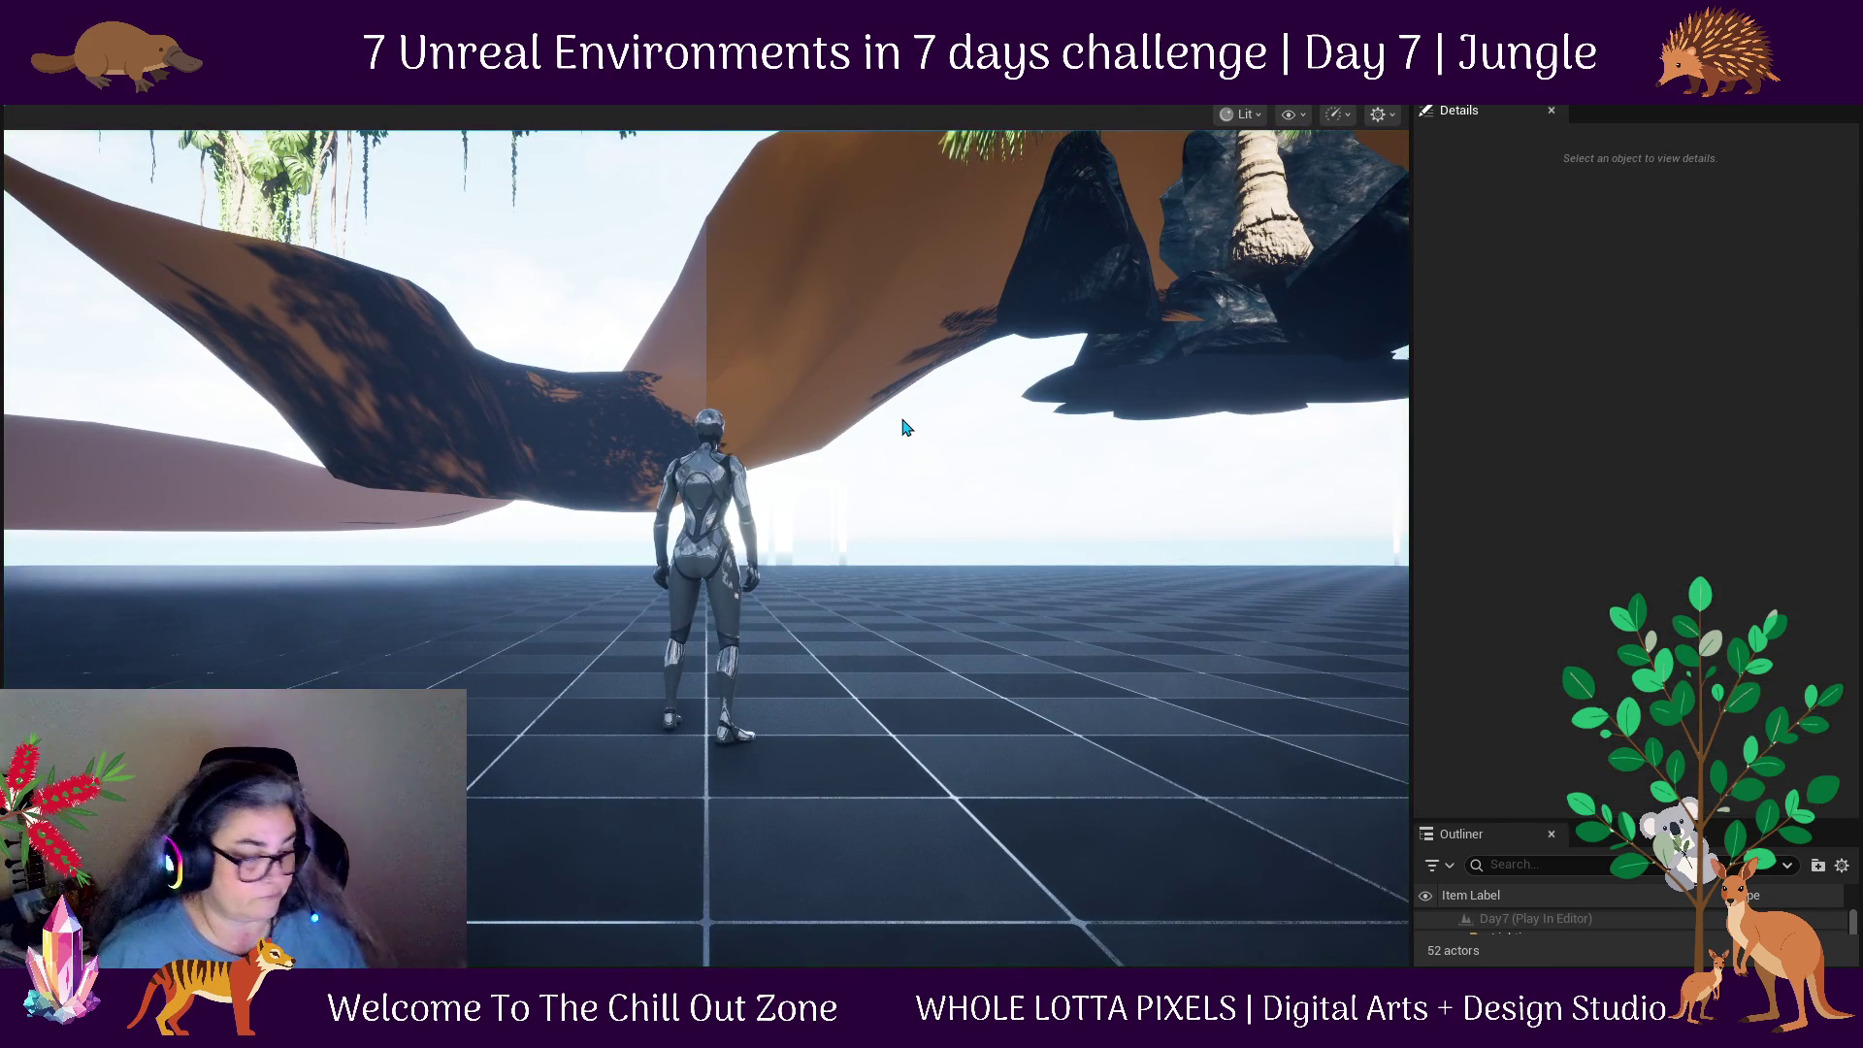
# Exit the running play session and nudge the PlayerStart up and toward the palm.
pyautogui.press('Escape')
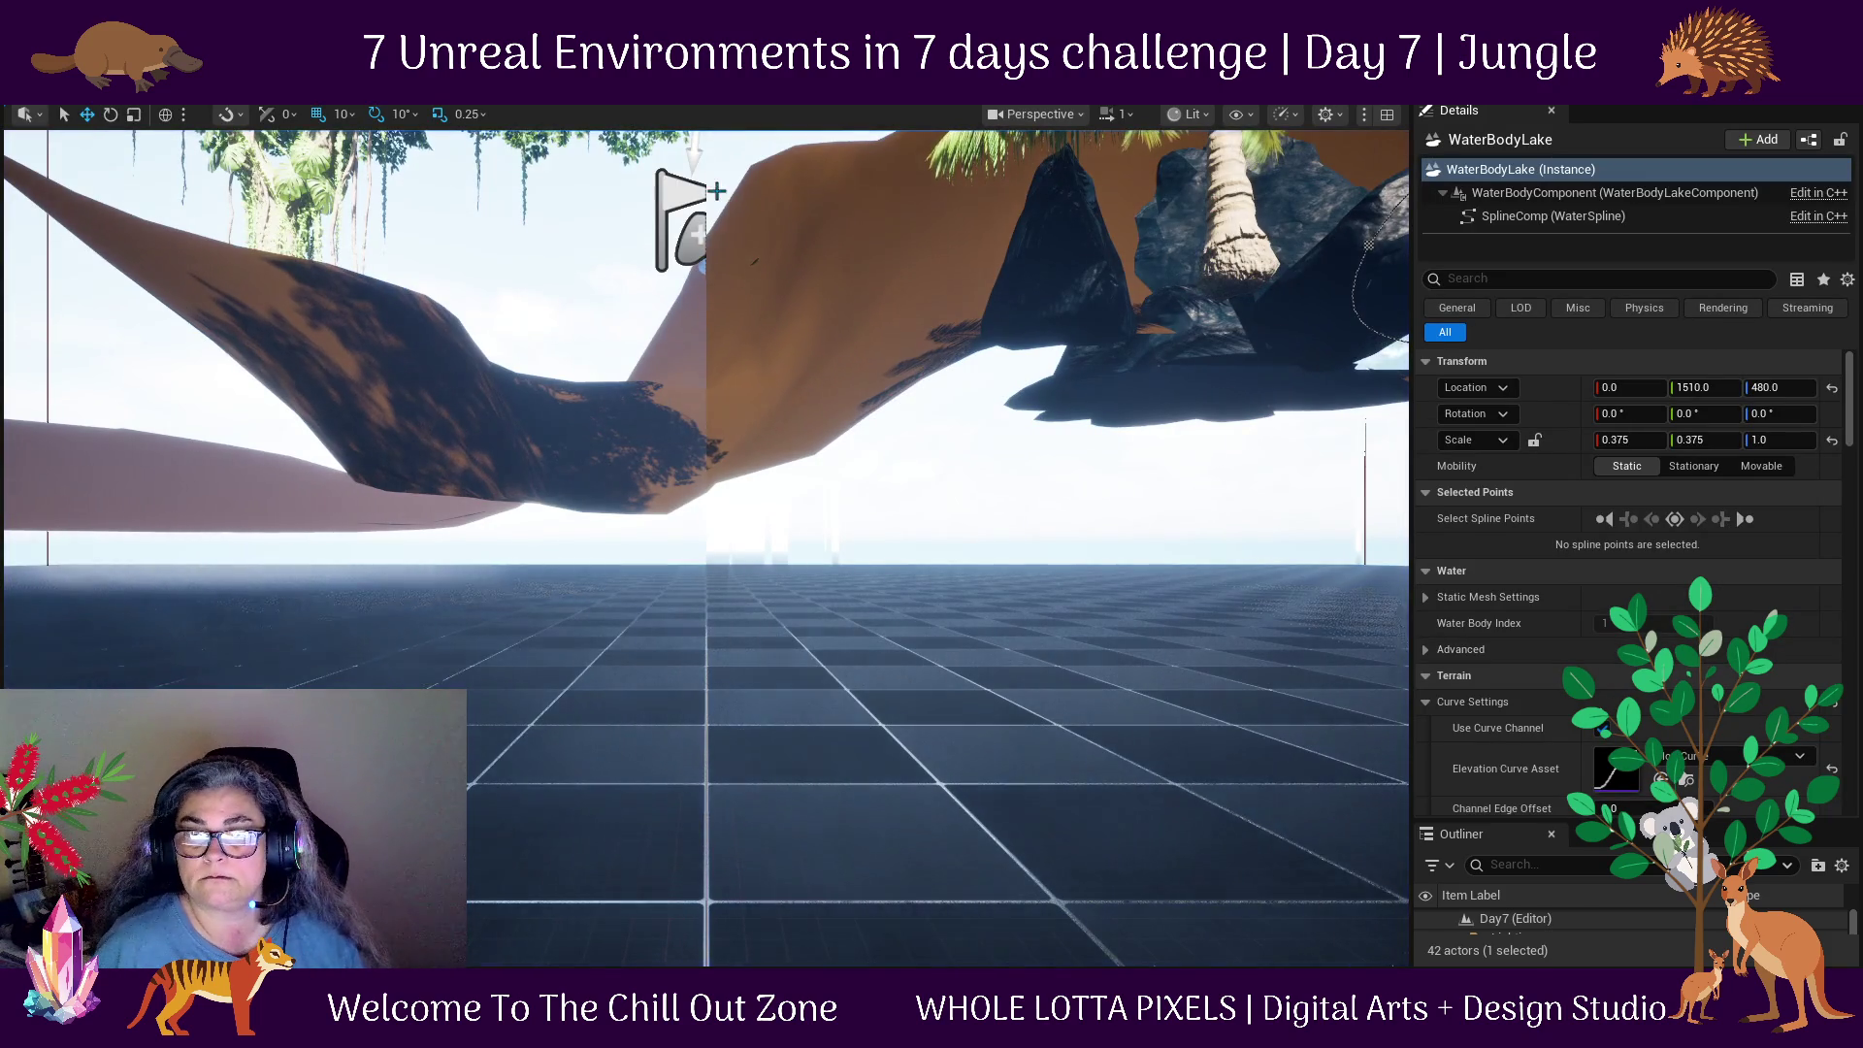
pyautogui.click(679, 218)
pyautogui.press('f')
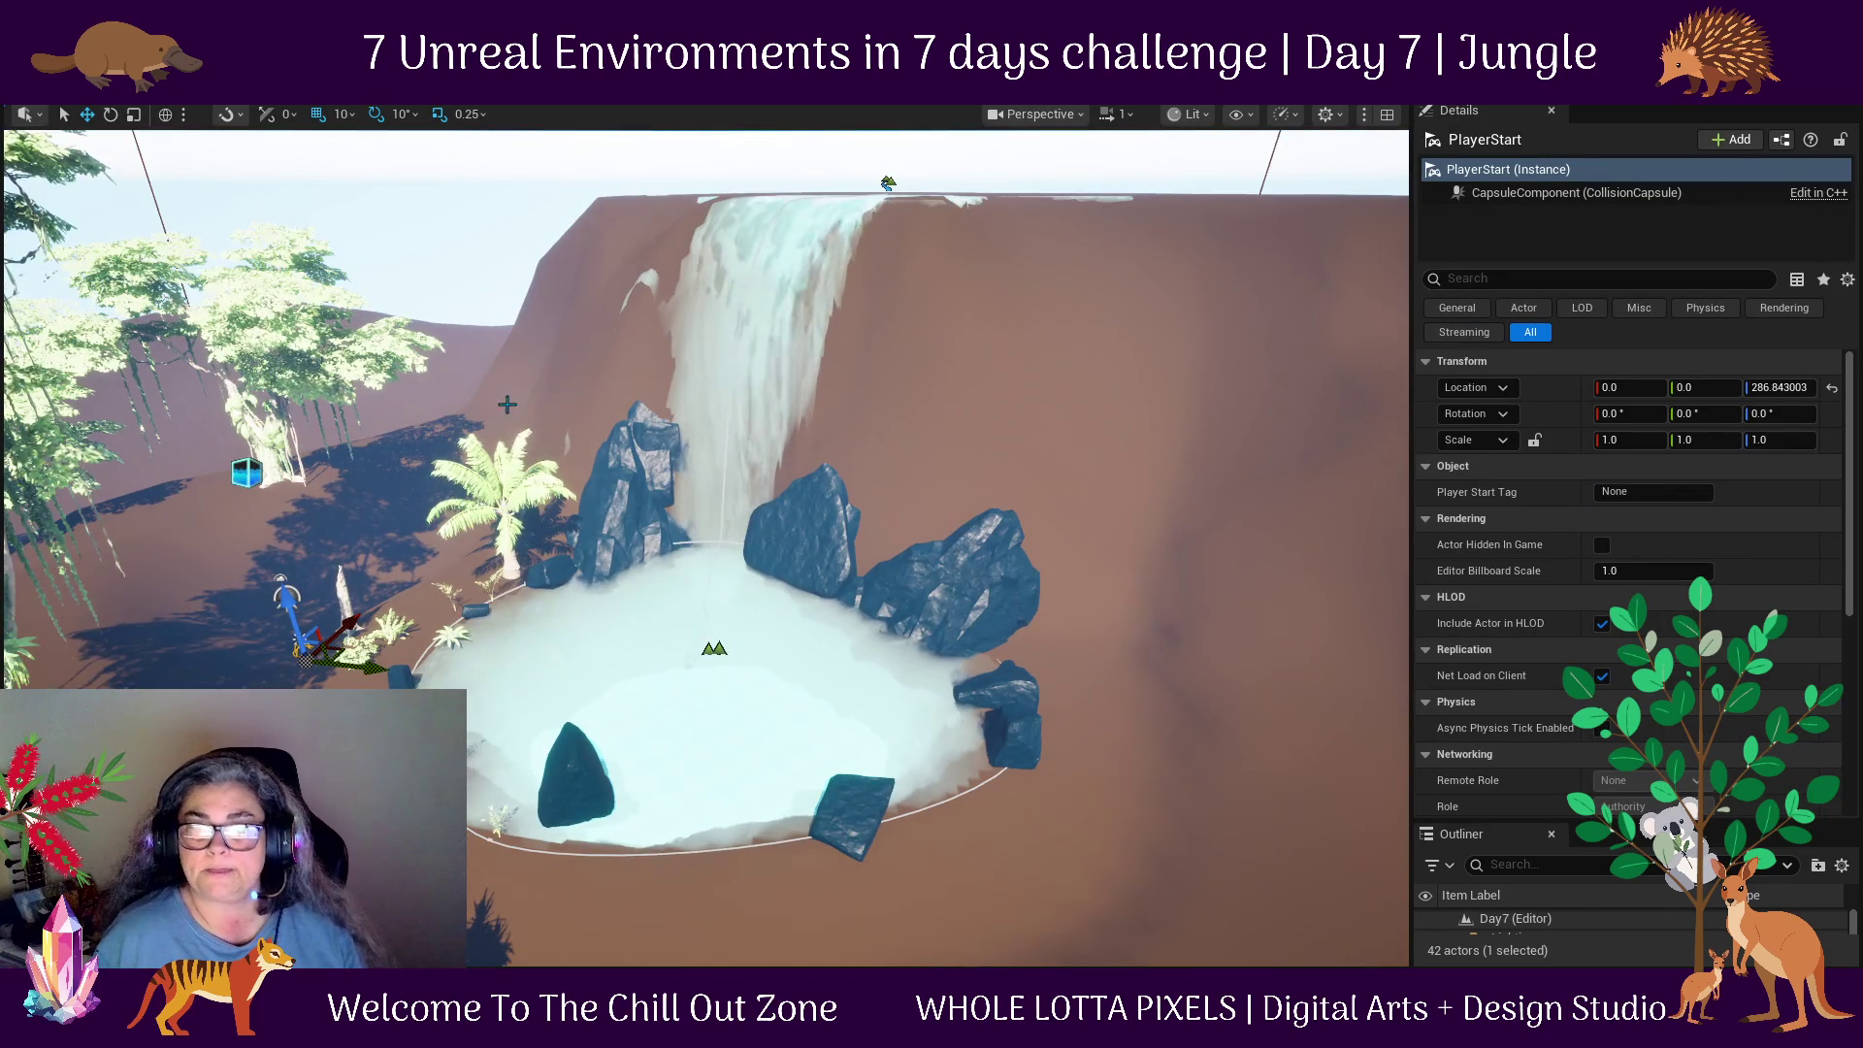
pyautogui.moveTo(275, 563); pyautogui.dragTo(274, 524)
pyautogui.moveTo(351, 579); pyautogui.dragTo(361, 586)
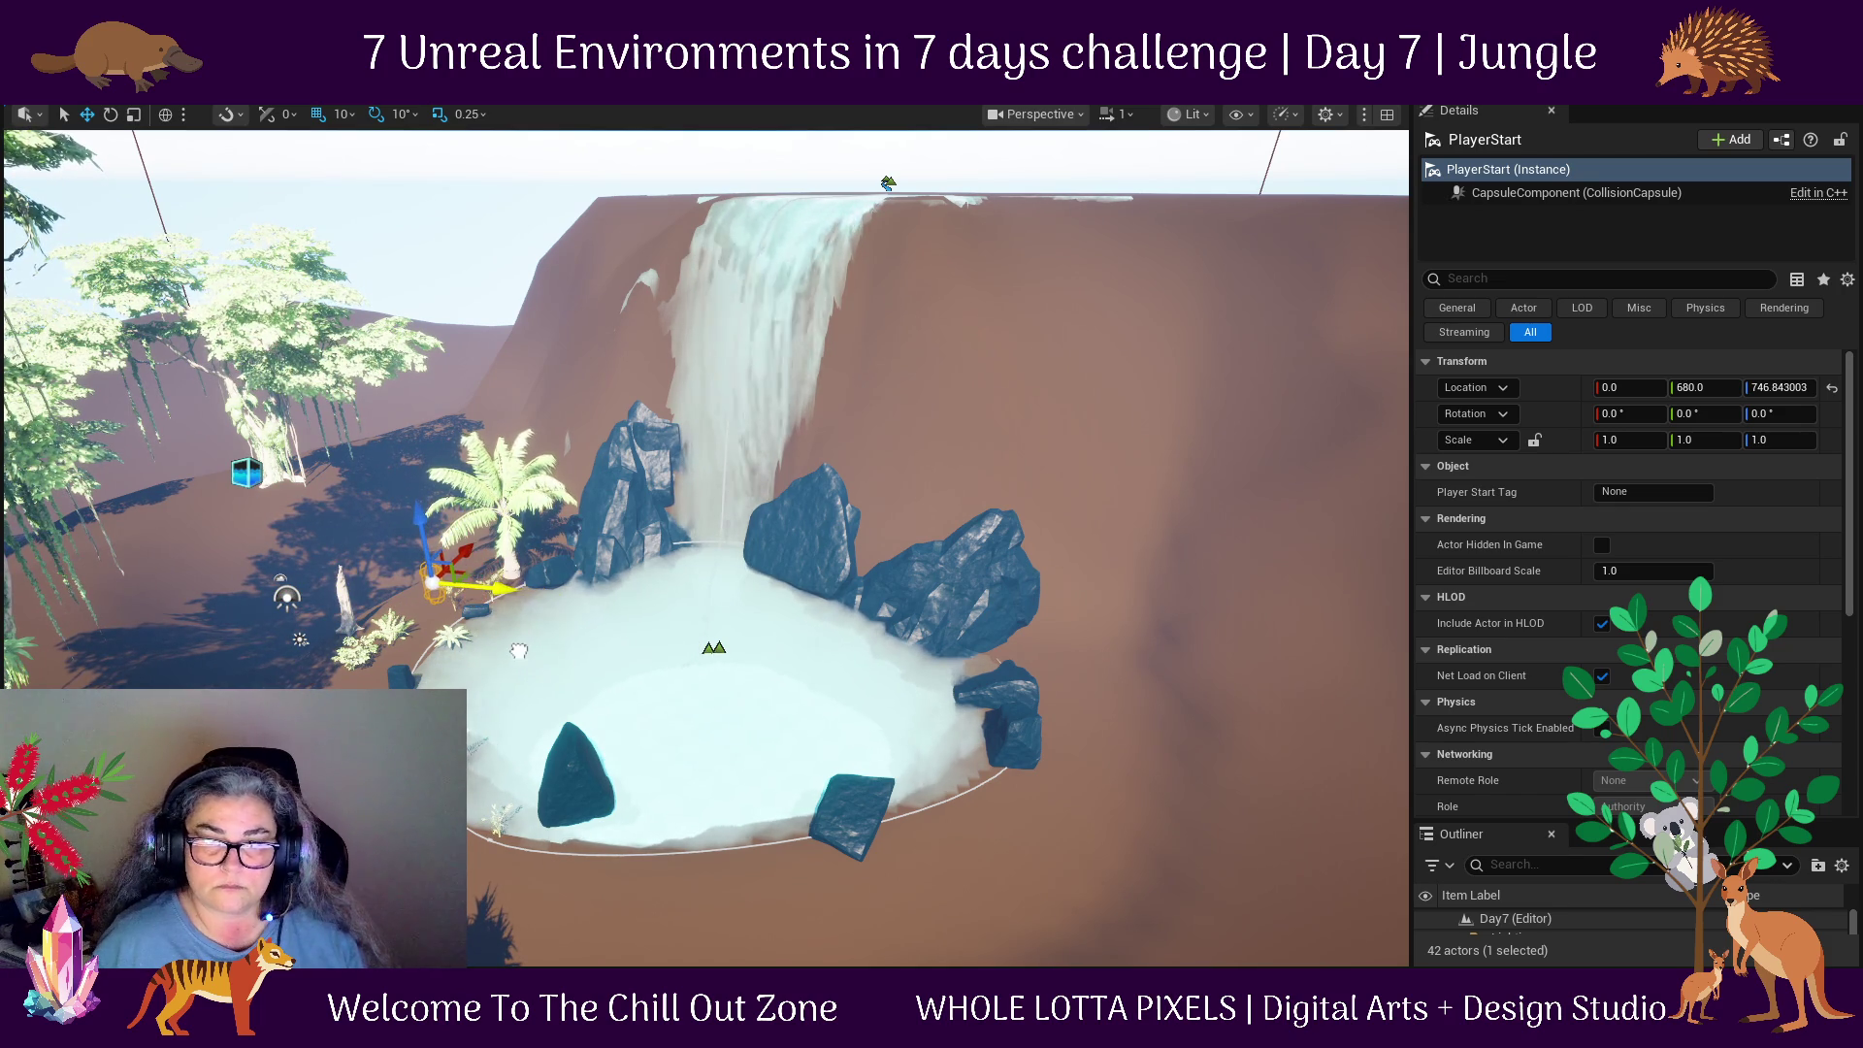
pyautogui.press('f')
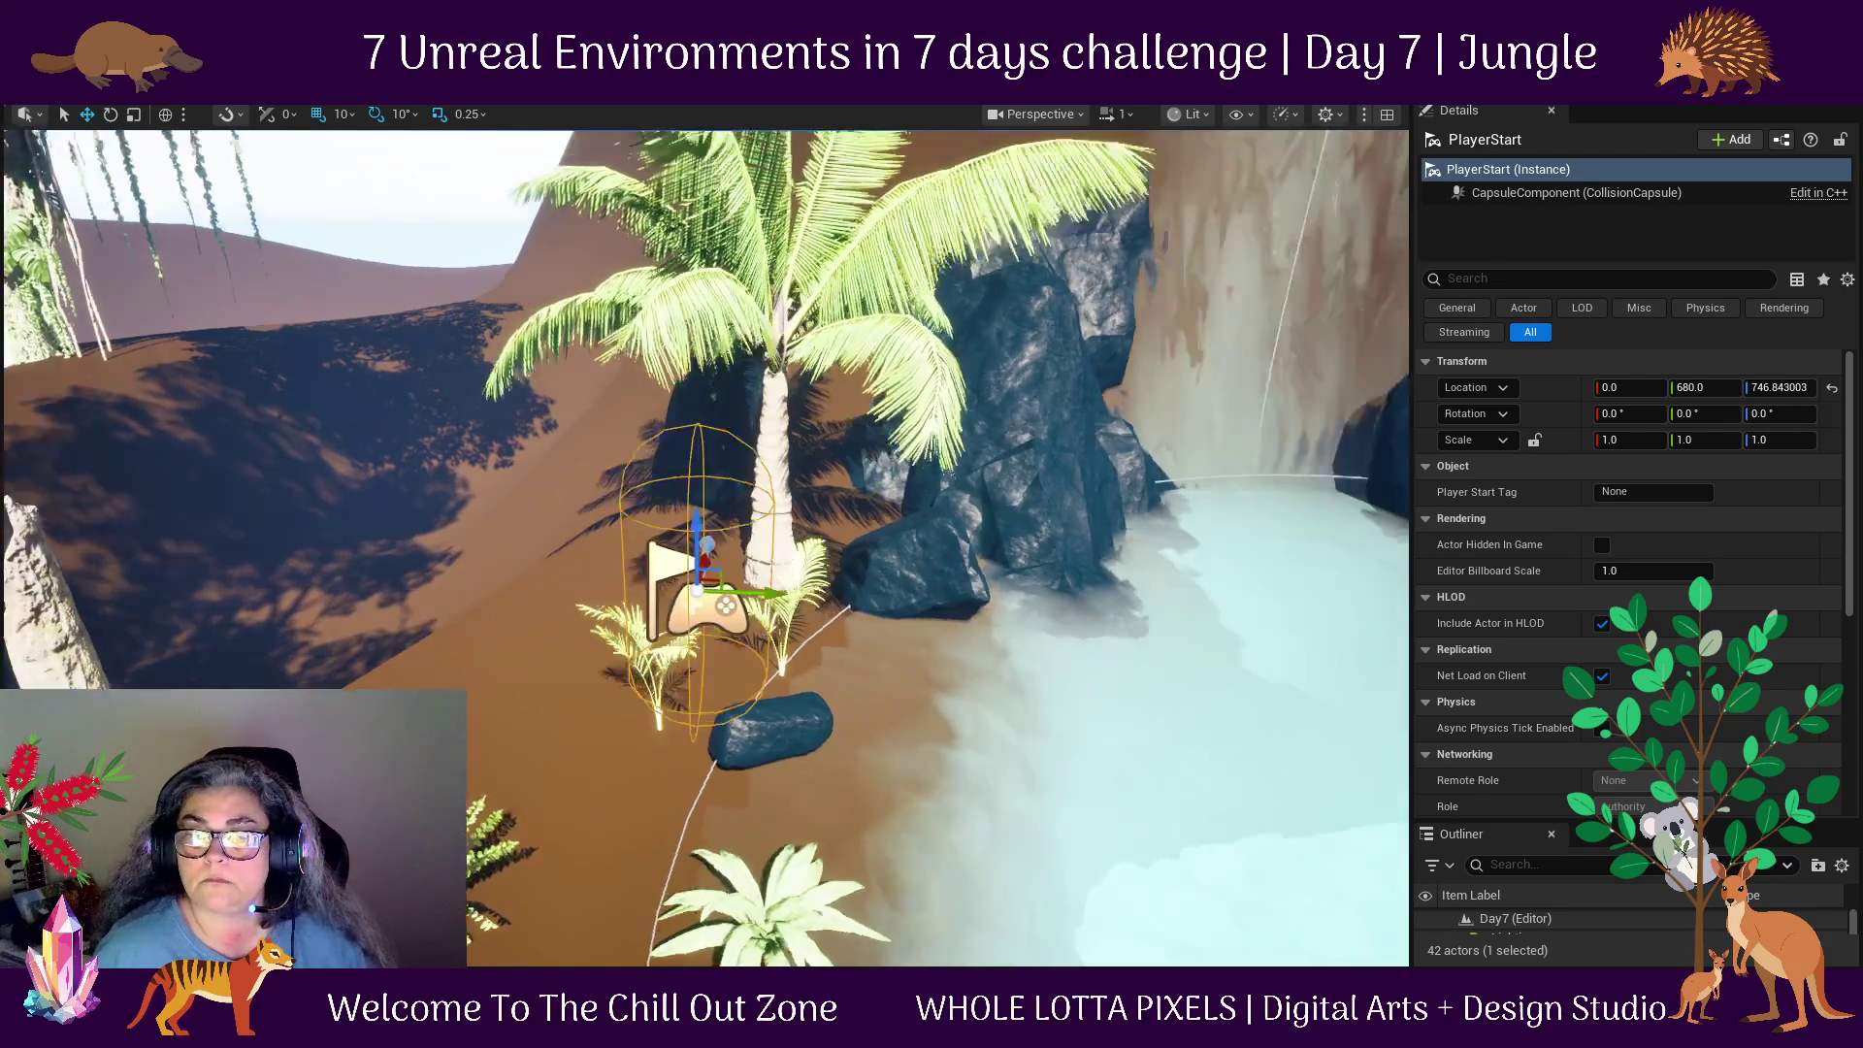
# Drop the PlayerStart to the ground beside the palm at the pond's edge and play-test with Alt+P.
pyautogui.press('End')
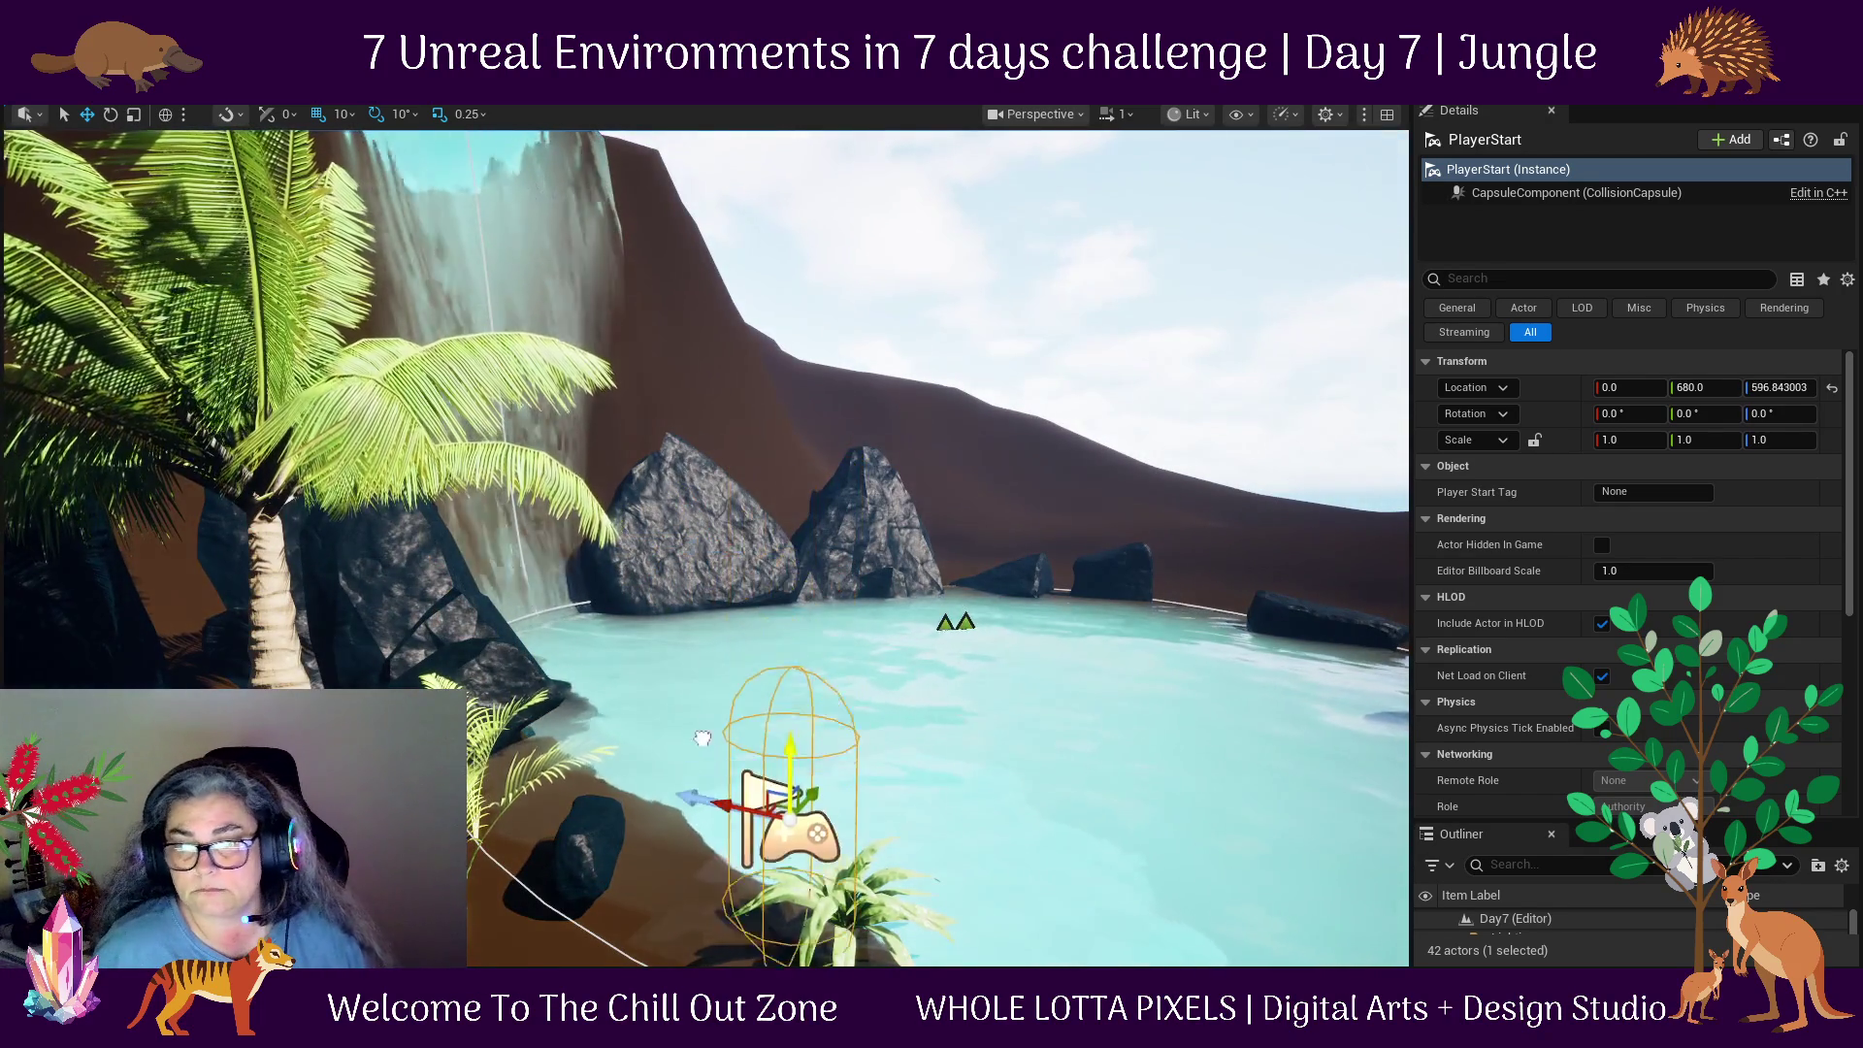
pyautogui.scroll(-5, 706, 548)
pyautogui.press('f')
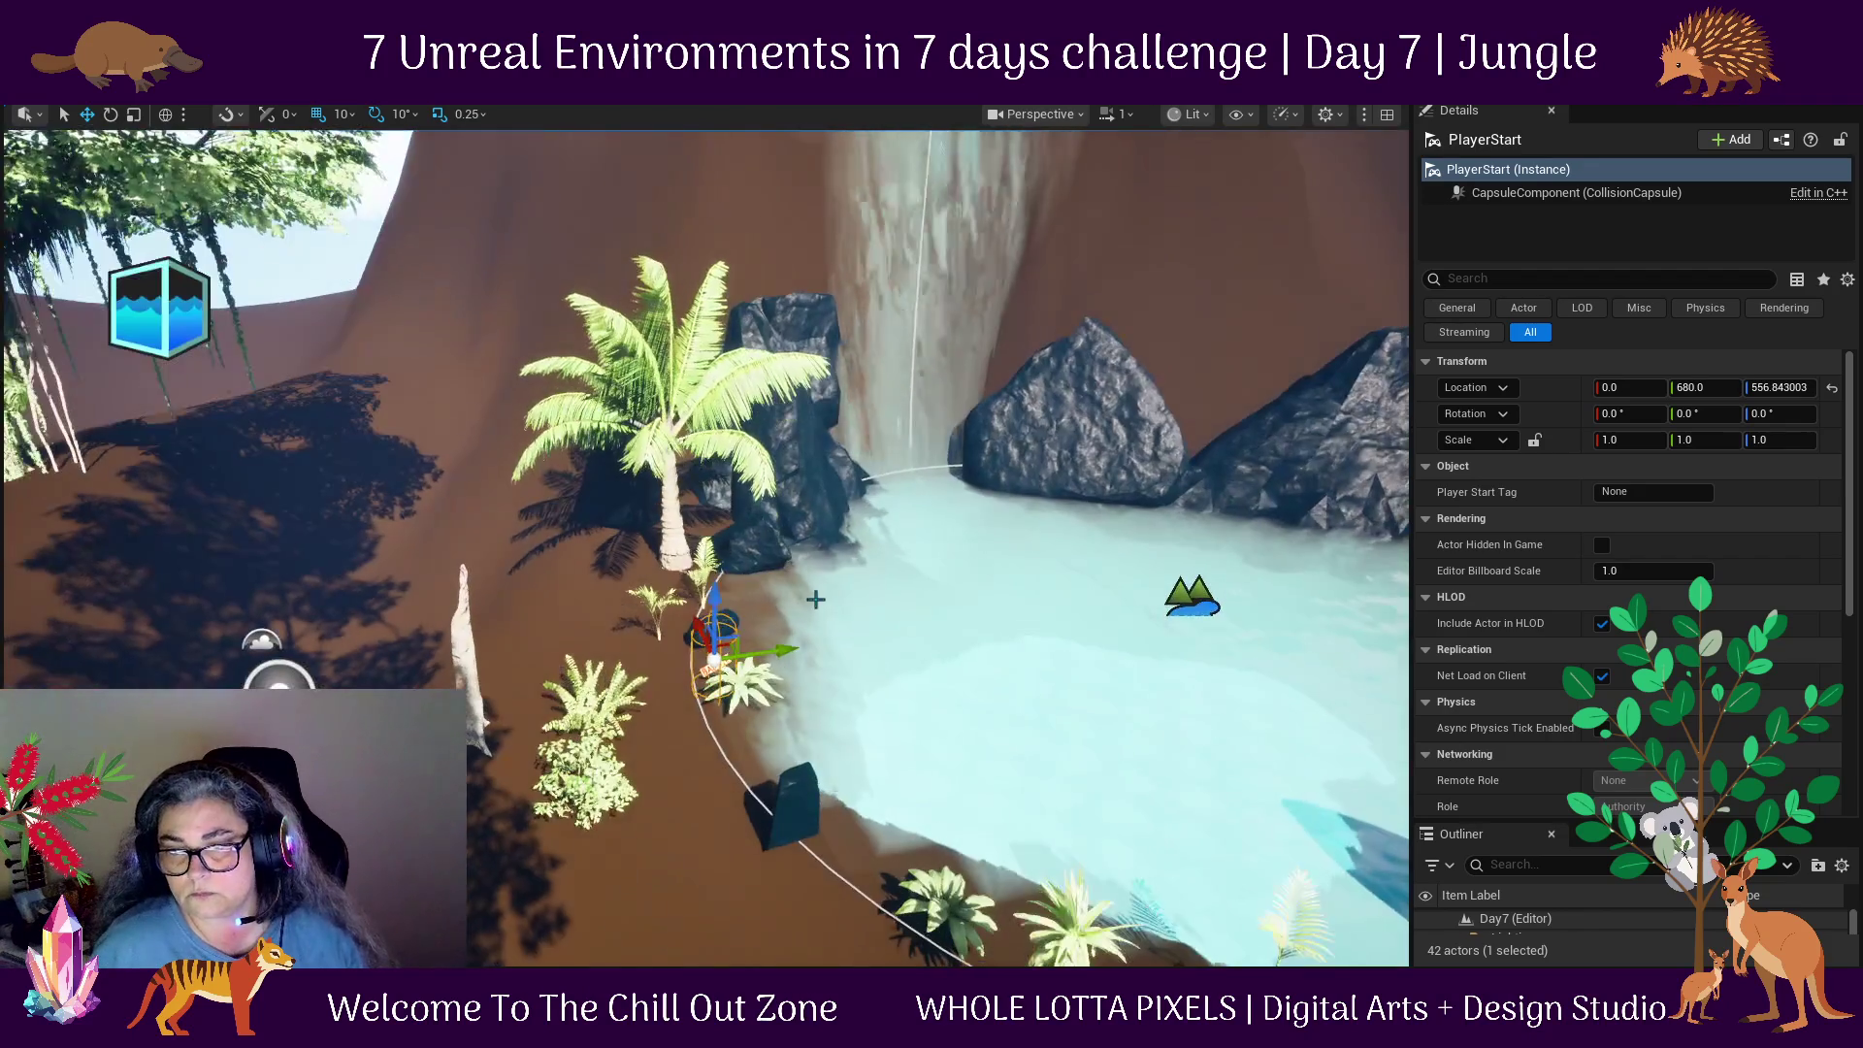
pyautogui.moveTo(754, 640); pyautogui.dragTo(663, 633)
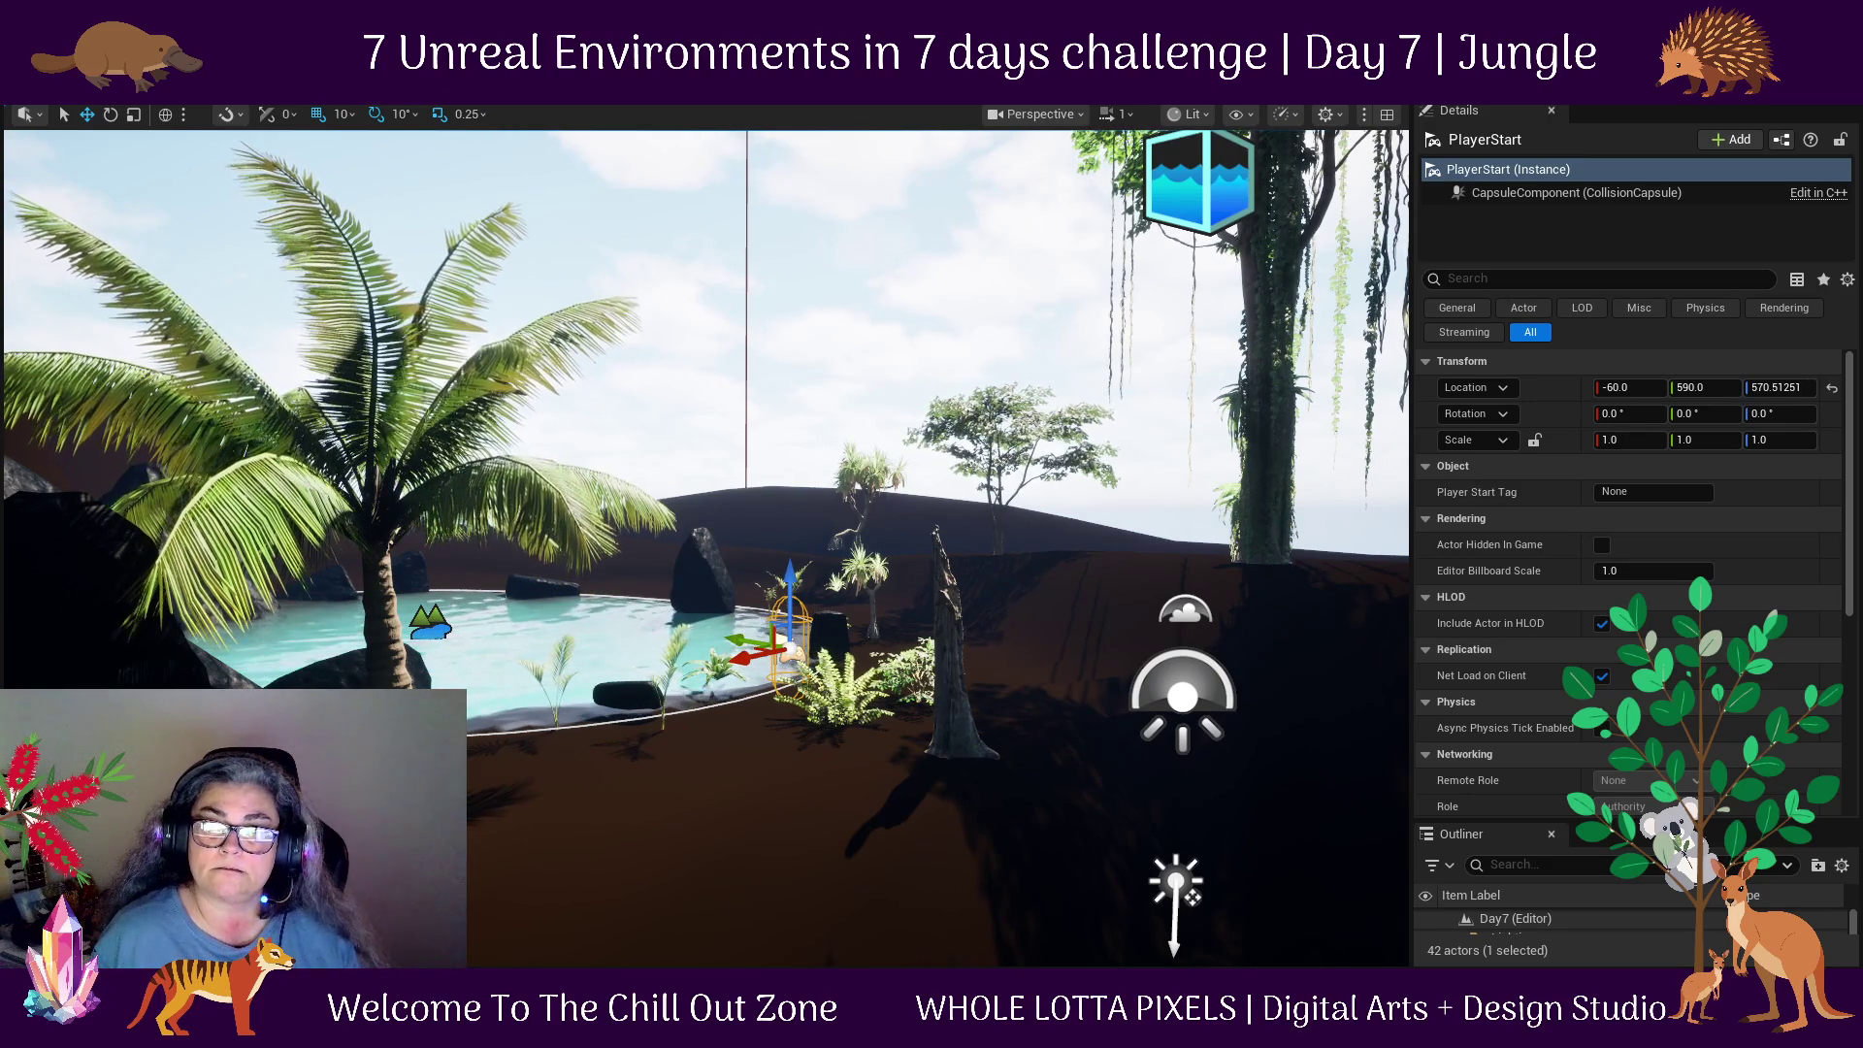
pyautogui.hotkey('alt', 'p')
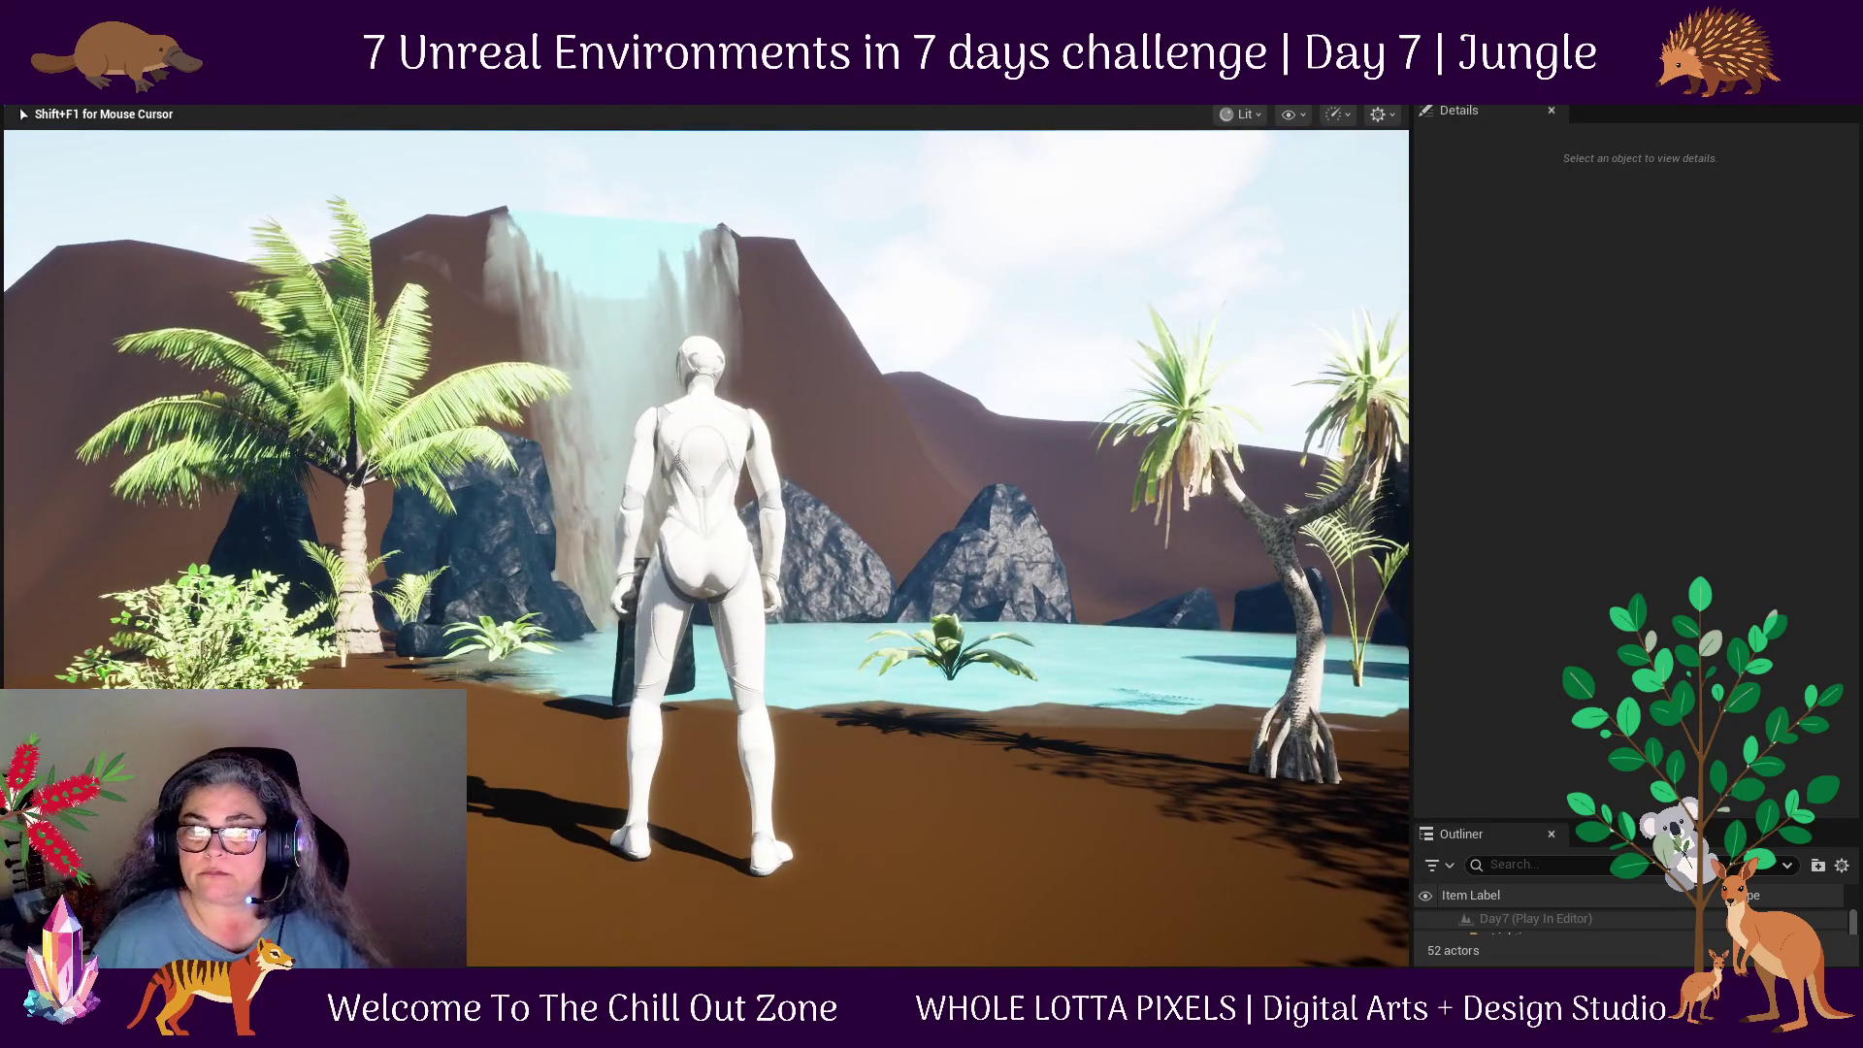
# End Play In Editor, select the plant in the pool and look down into the pond.
pyautogui.press('Escape')
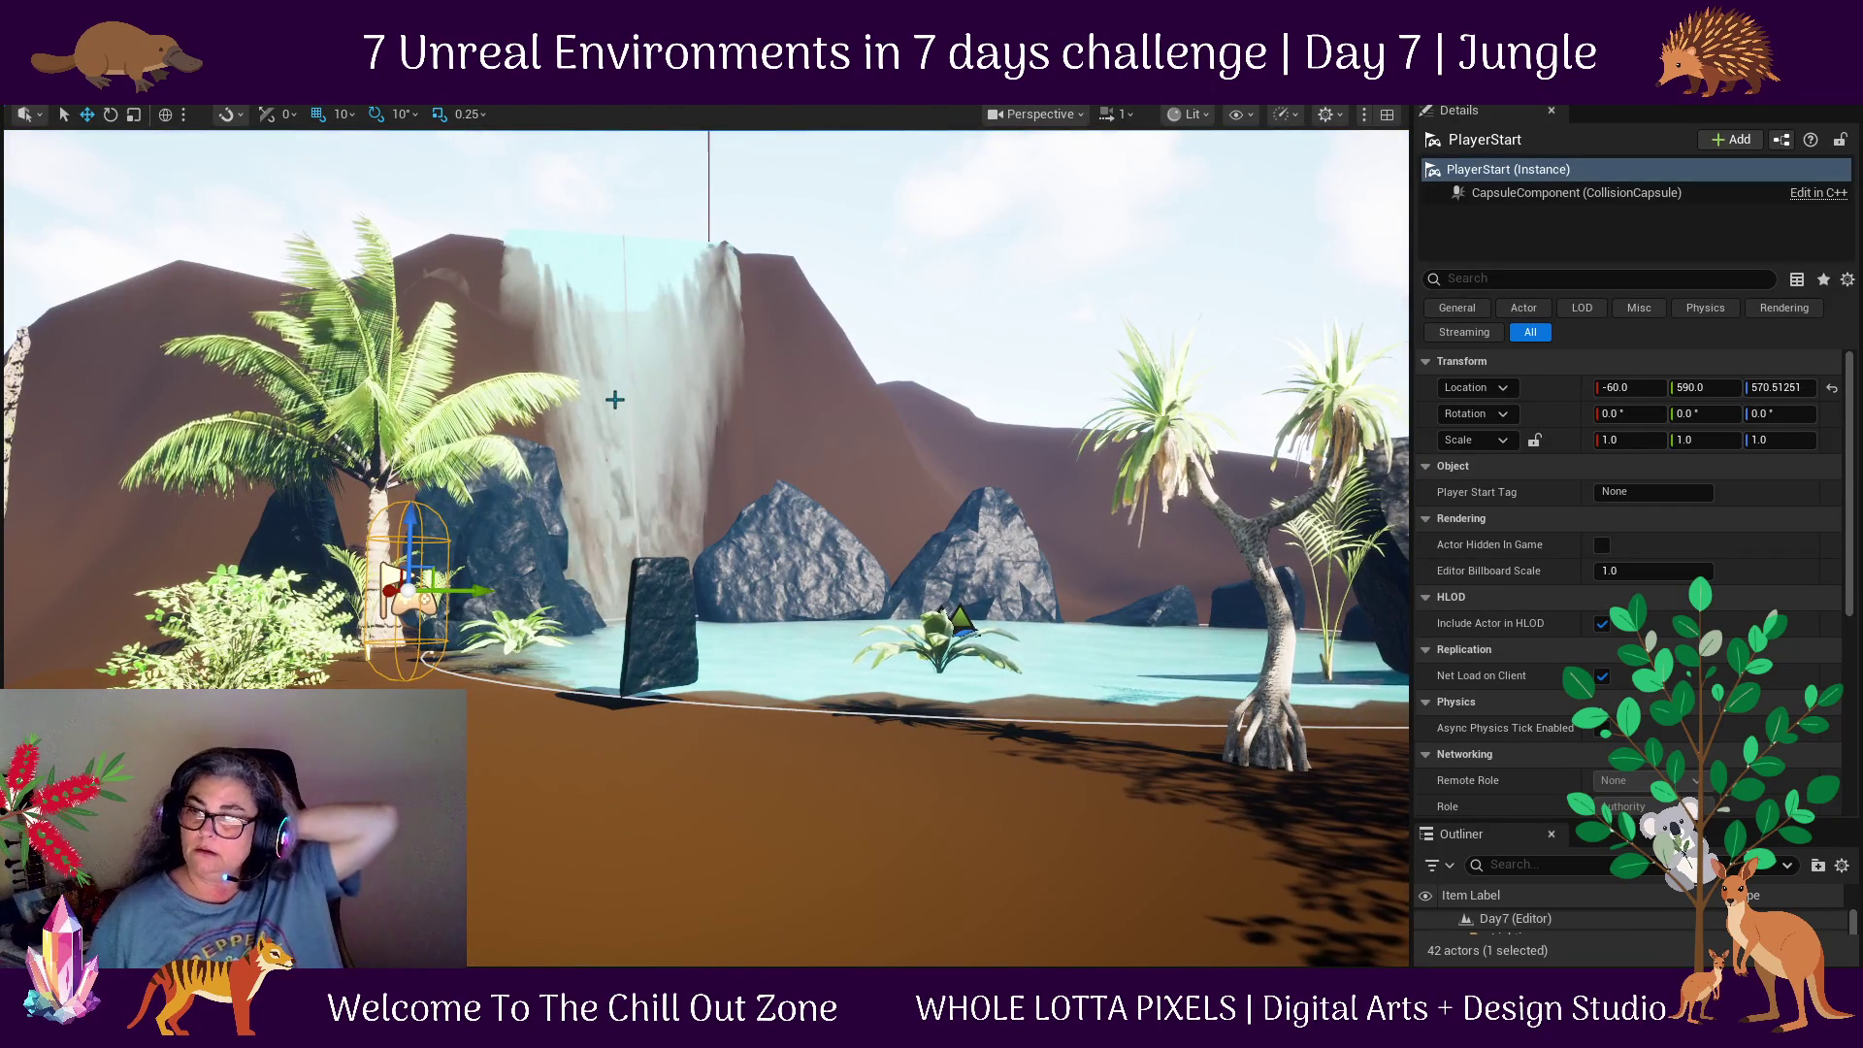
pyautogui.click(940, 611)
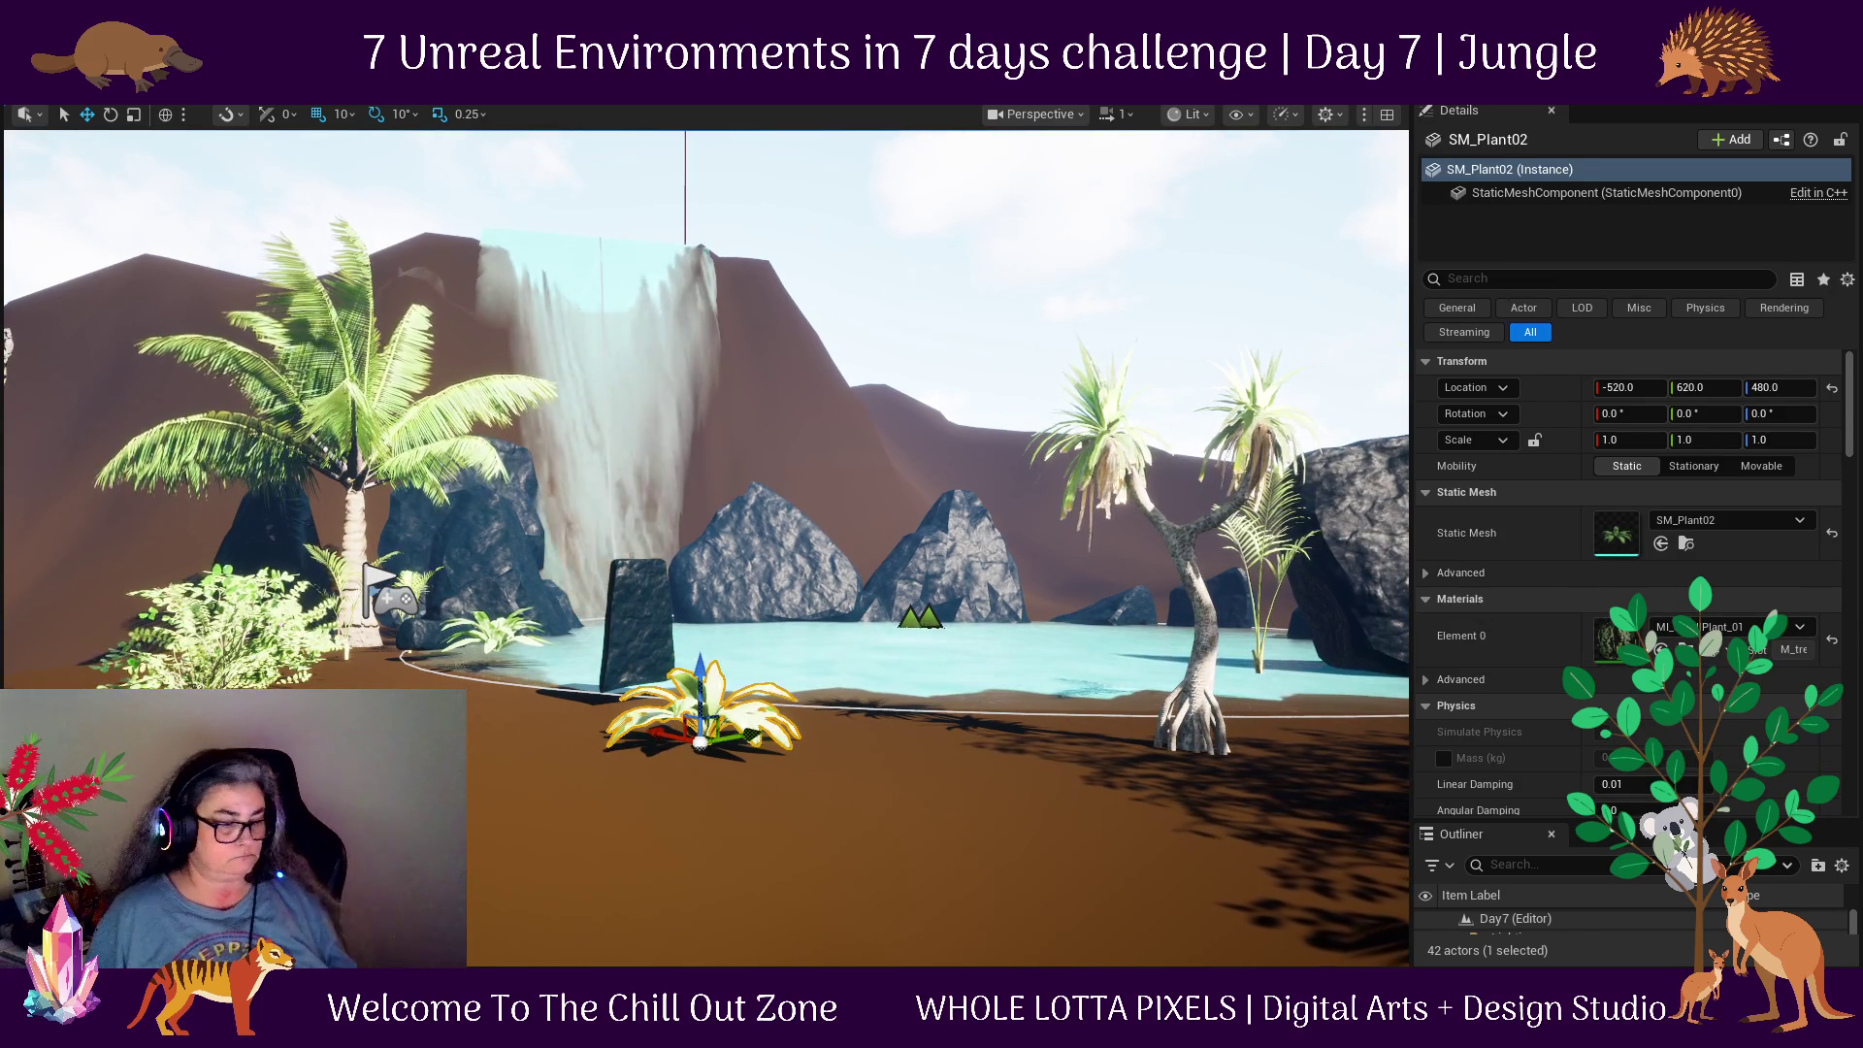
pyautogui.scroll(-5, 706, 543)
pyautogui.moveTo(705, 544)
pyautogui.mouseDown()
pyautogui.moveTo(706, 825)
pyautogui.moveTo(706, 660)
pyautogui.moveTo(706, 738)
pyautogui.mouseUp()
pyautogui.click(453, 603)
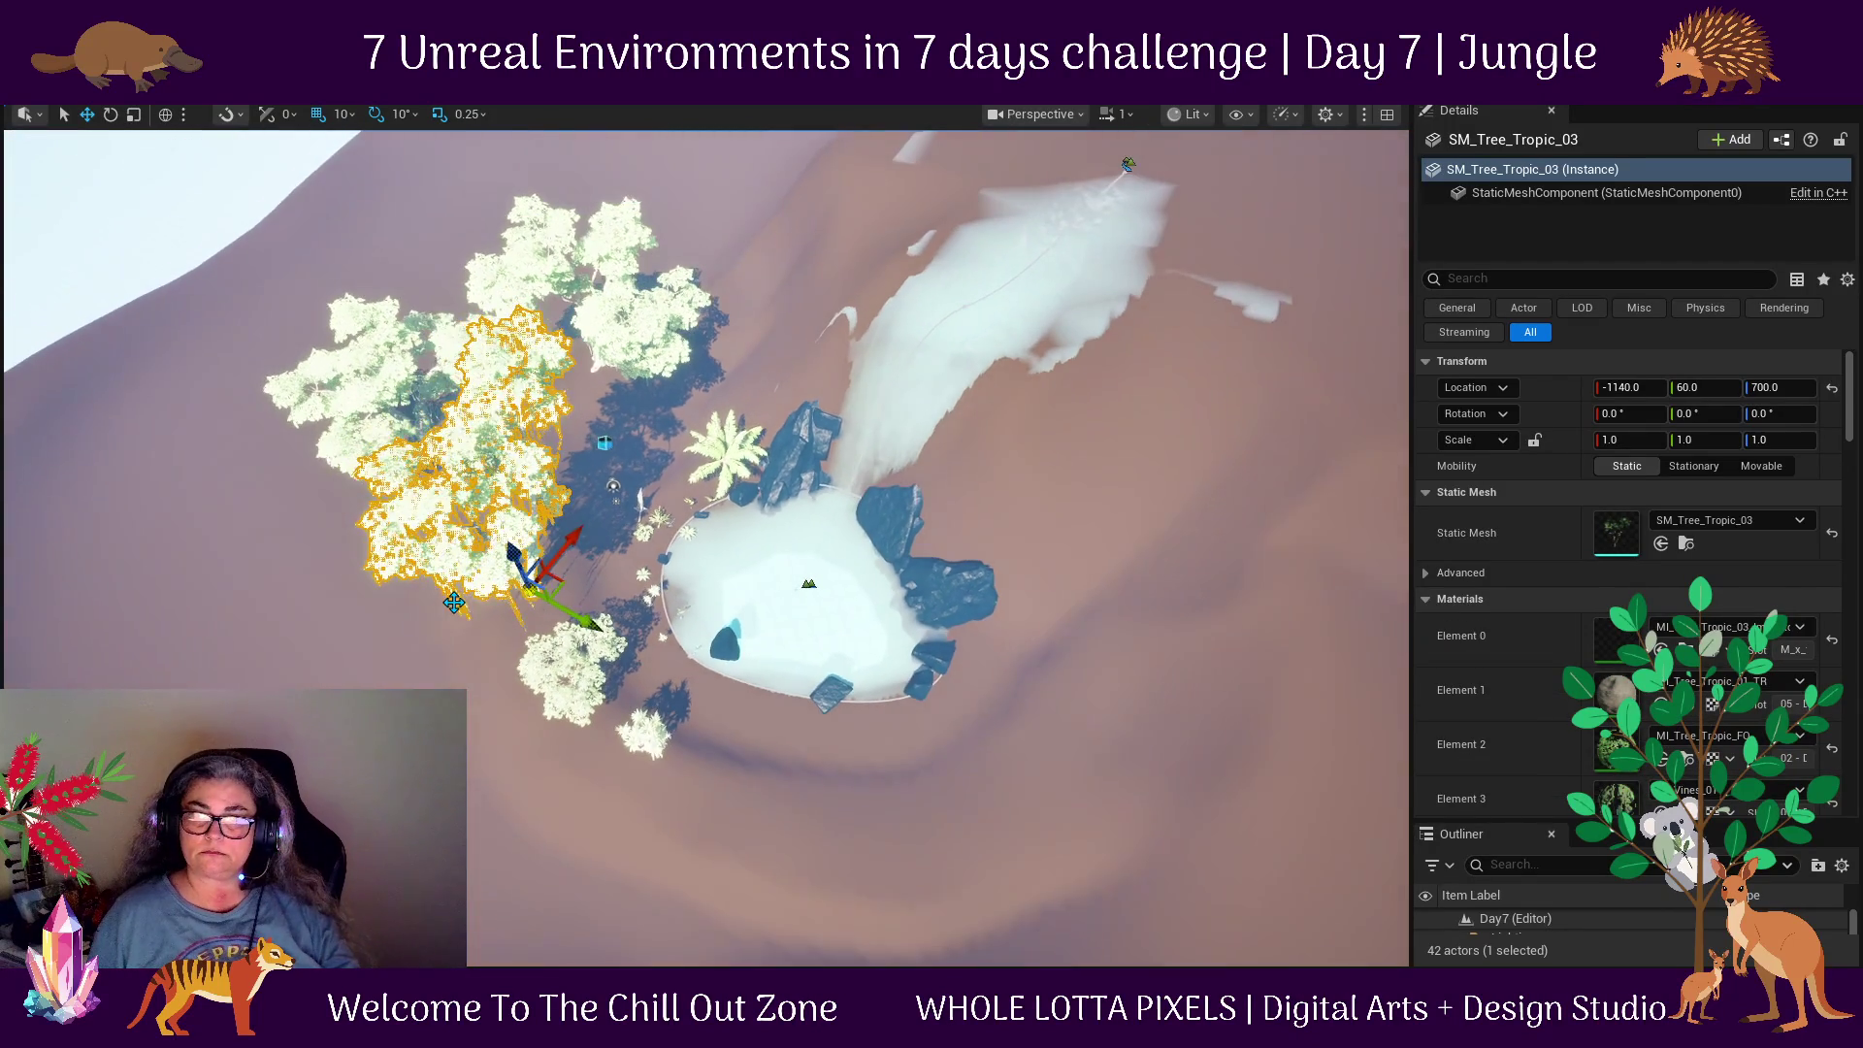
# Alt-drag a copy of the left tropical tree to the pool's right and rotate it 40° on Z.
pyautogui.moveTo(532, 575)
pyautogui.keyDown('alt'); pyautogui.mouseDown()
pyautogui.moveTo(1028, 728)
pyautogui.moveTo(1020, 713)
pyautogui.moveTo(927, 806)
pyautogui.mouseUp(); pyautogui.keyUp('alt')
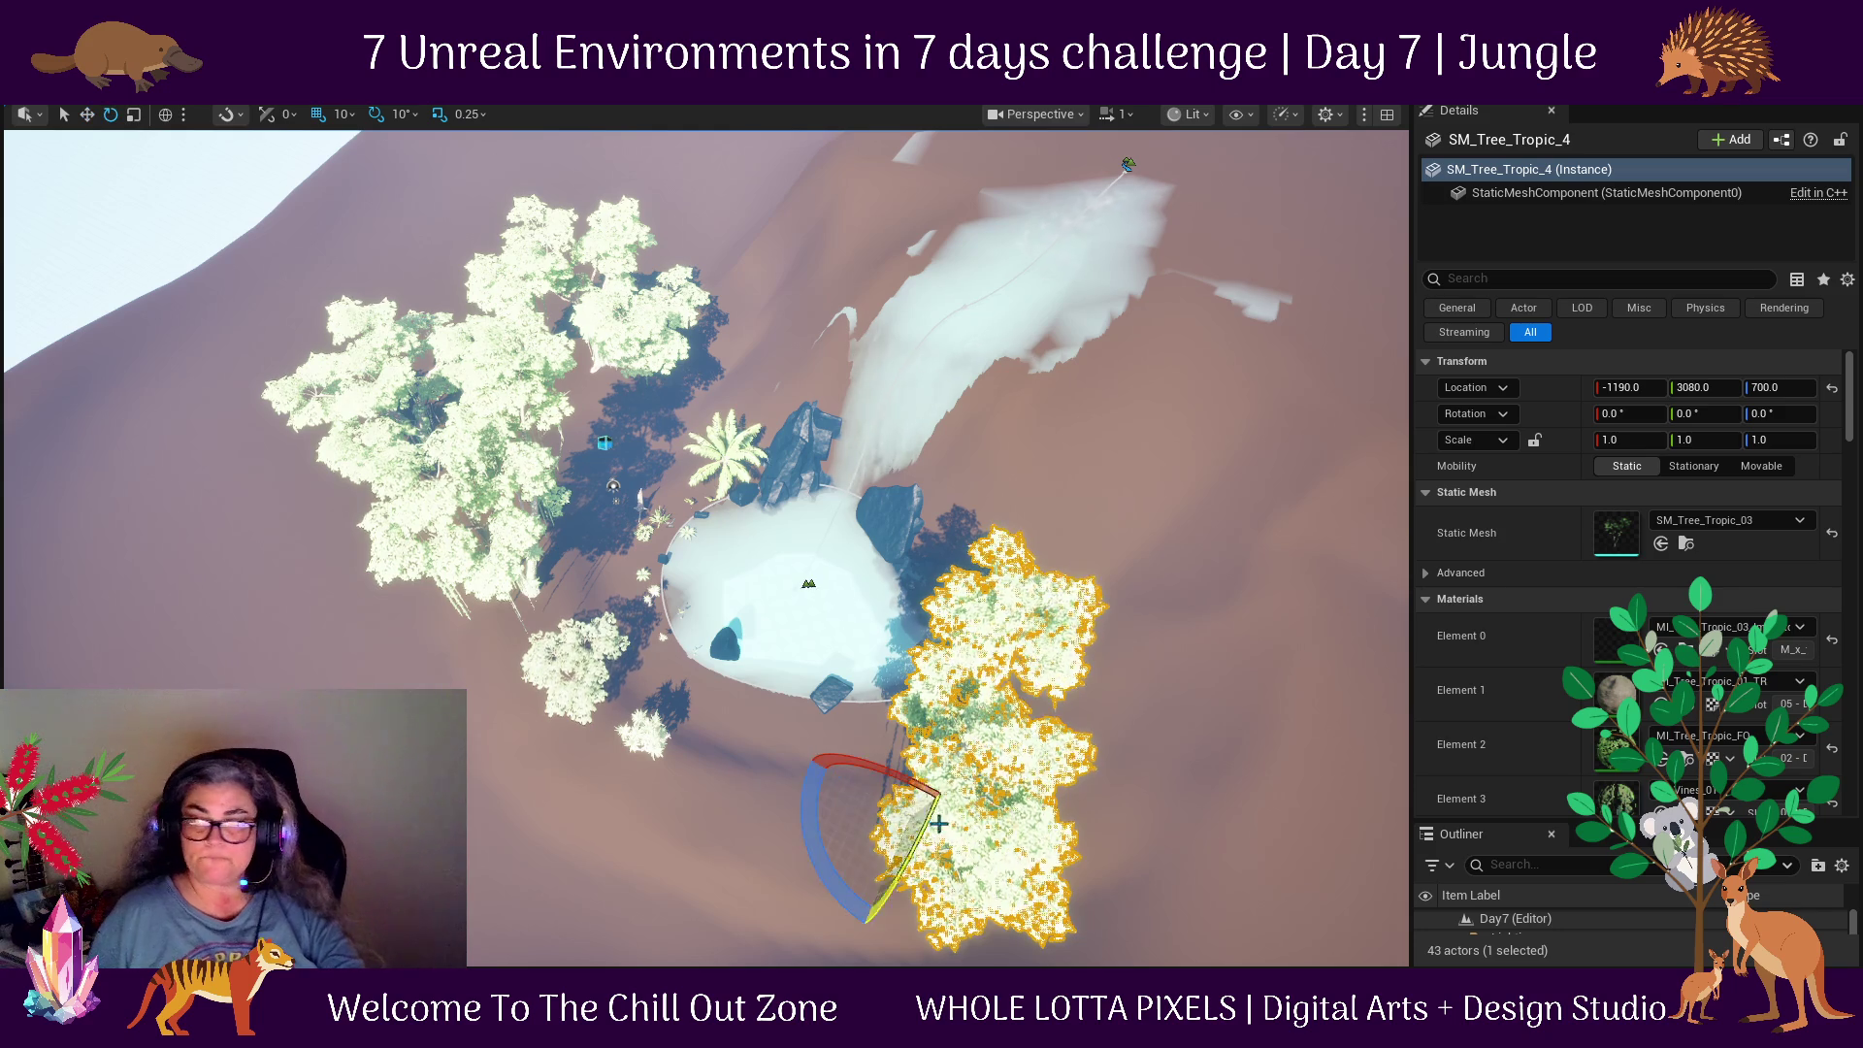
pyautogui.moveTo(830, 869); pyautogui.dragTo(854, 825)
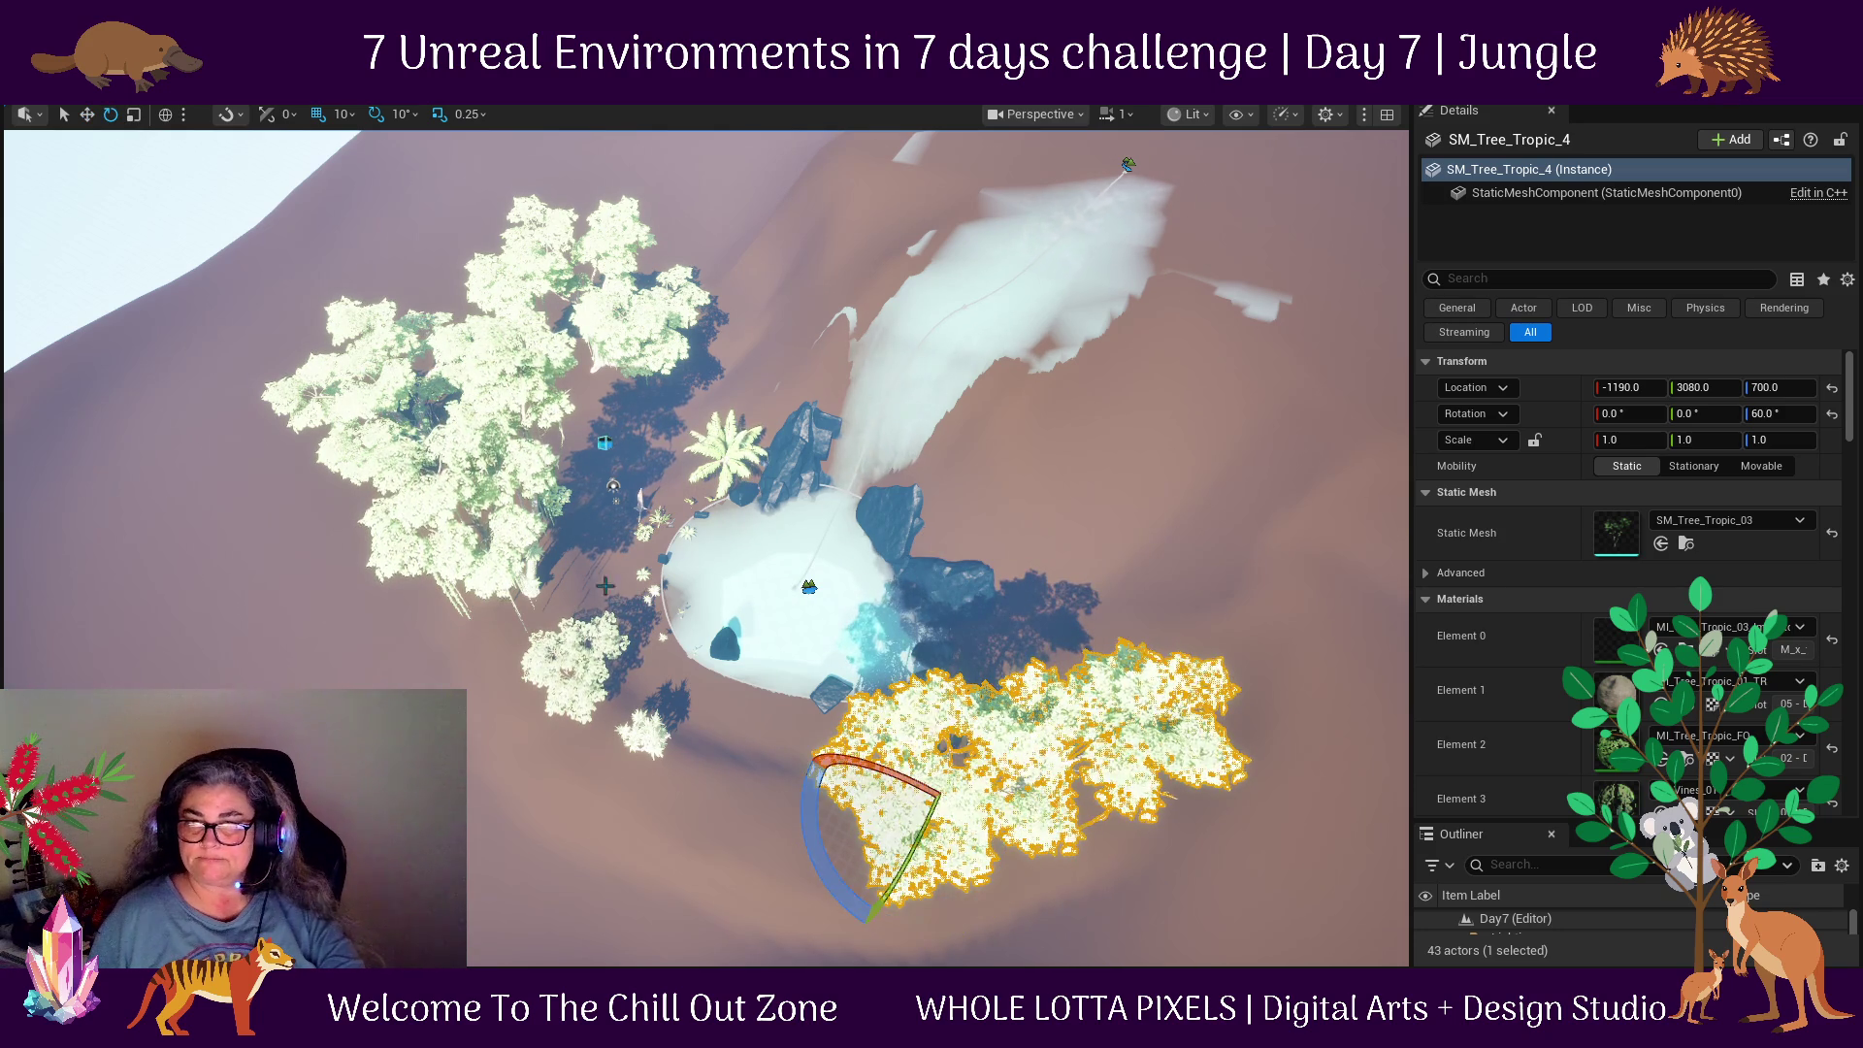
pyautogui.click(610, 332)
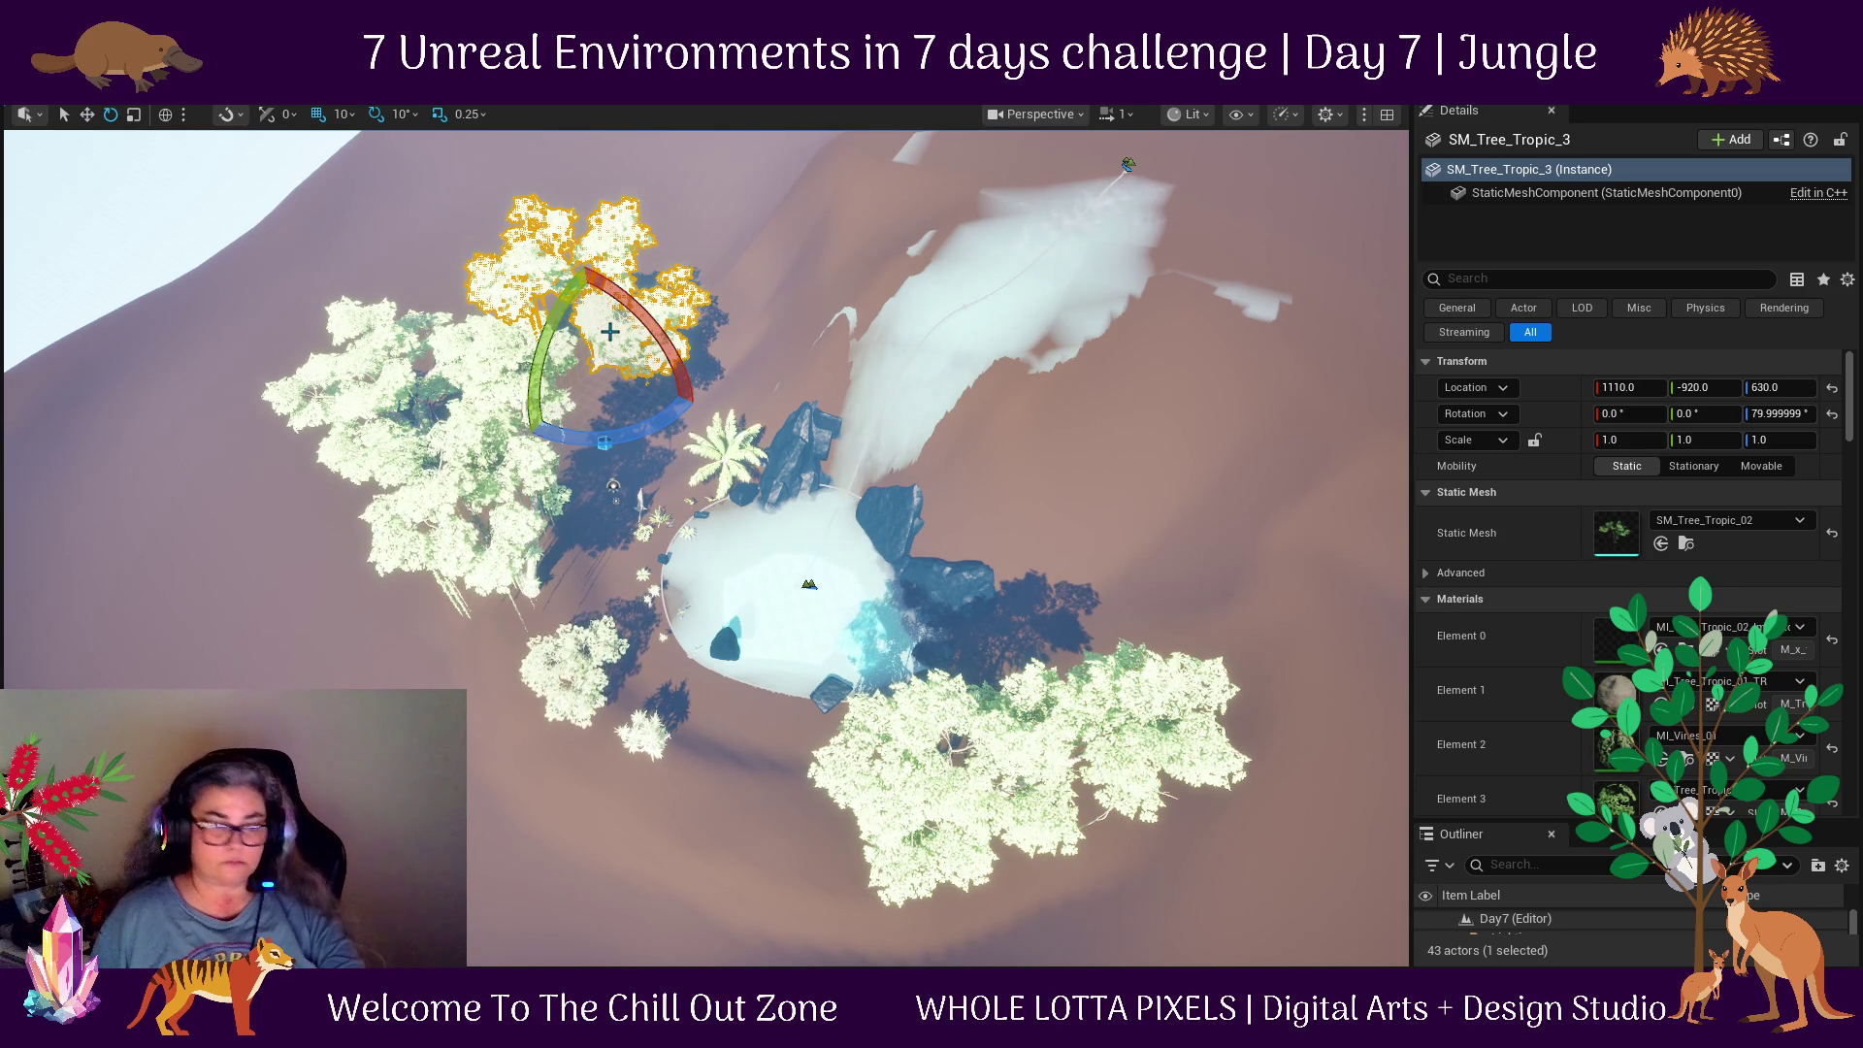
# Duplicate the tree above the pond, lower it onto the slope and slide it along Y toward the pond.
pyautogui.moveTo(645, 394)
pyautogui.keyDown('alt'); pyautogui.mouseDown()
pyautogui.moveTo(752, 339)
pyautogui.moveTo(470, 679)
pyautogui.moveTo(690, 650)
pyautogui.mouseUp(); pyautogui.keyUp('alt')
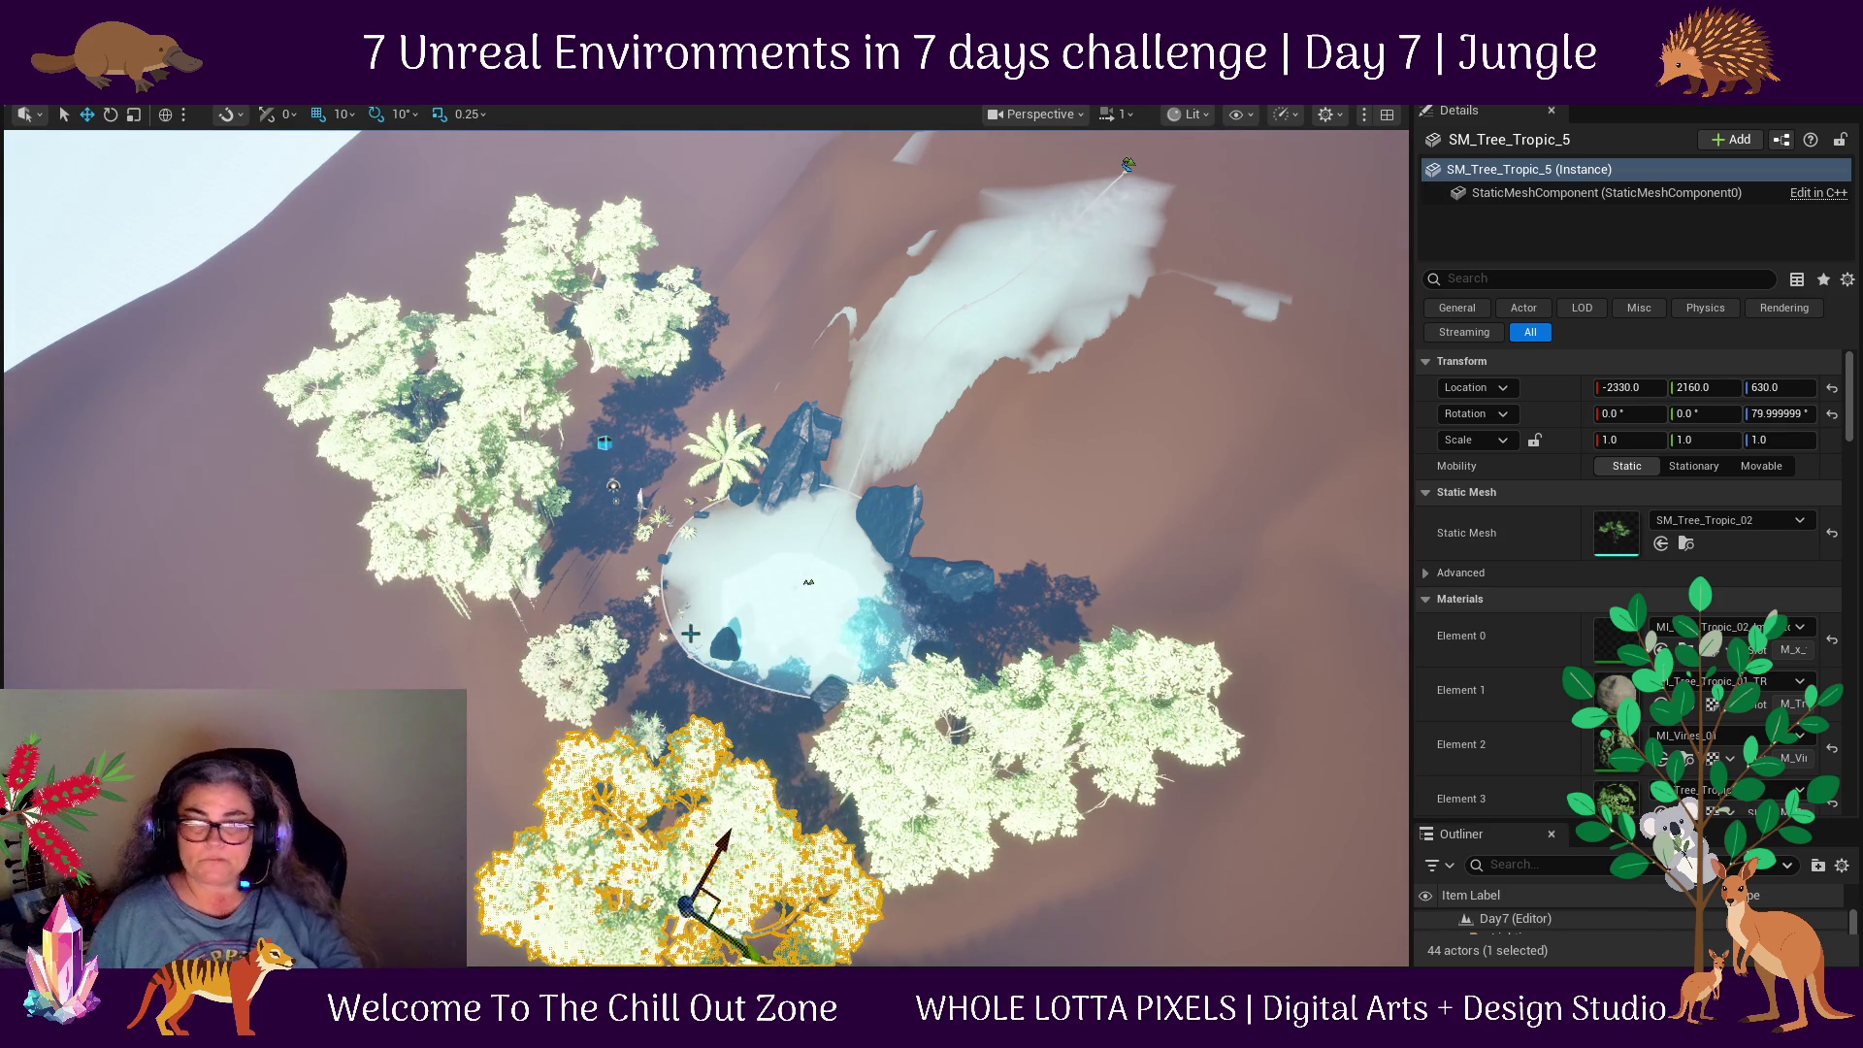
pyautogui.press('f')
pyautogui.keyDown('alt'); pyautogui.moveTo(706, 528); pyautogui.dragTo(983, 306); pyautogui.keyUp('alt')
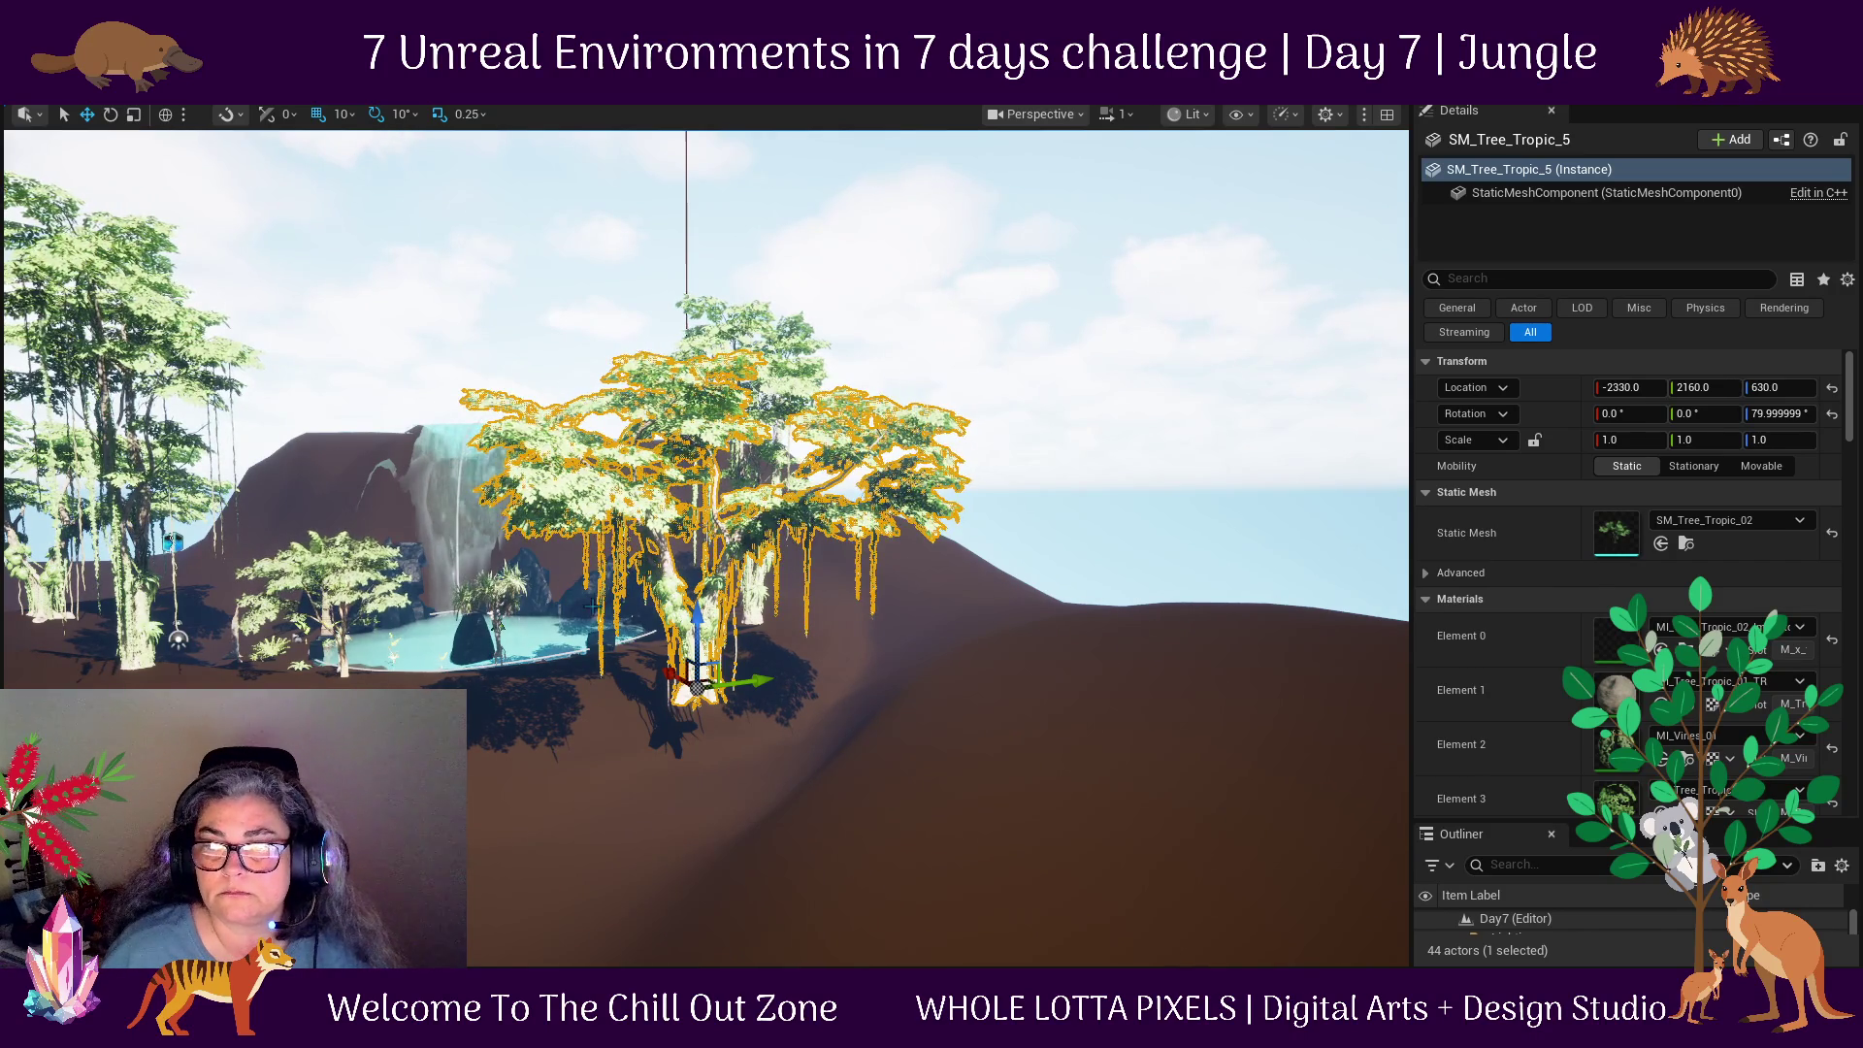
pyautogui.moveTo(700, 690); pyautogui.dragTo(698, 716)
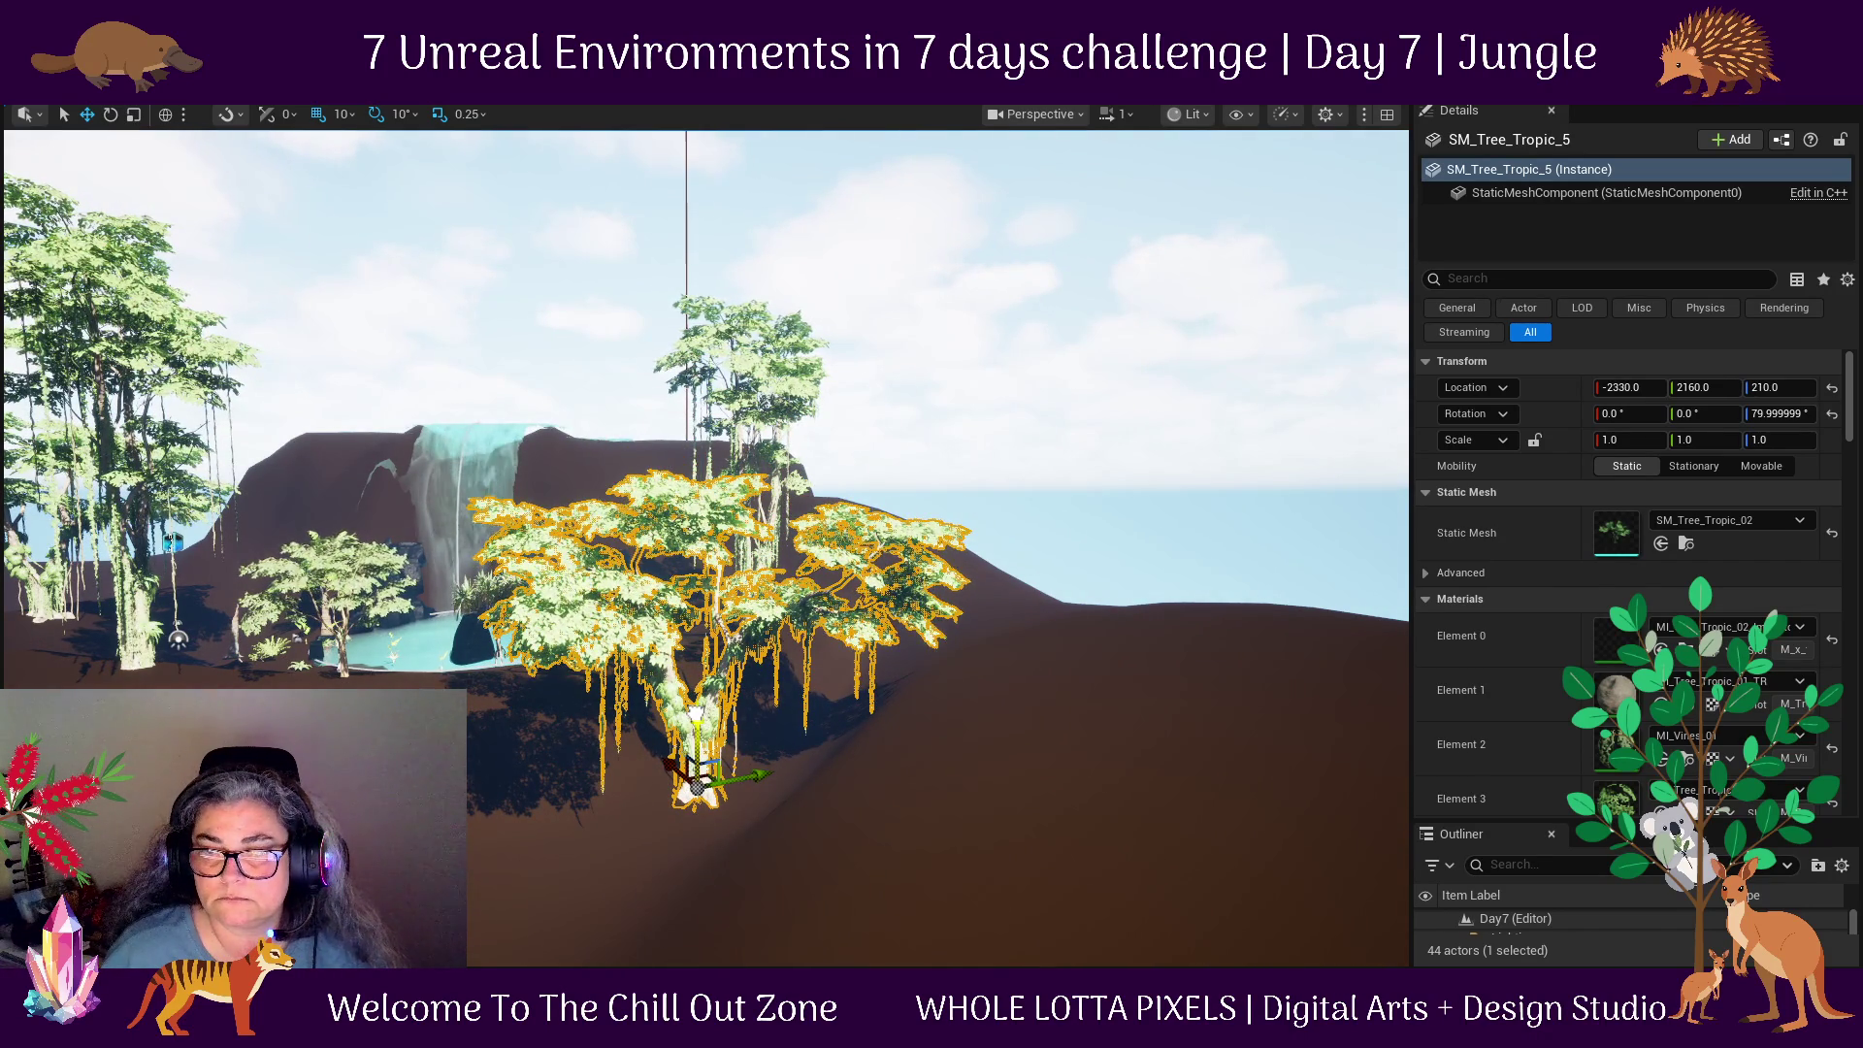
pyautogui.moveTo(764, 771); pyautogui.dragTo(407, 762)
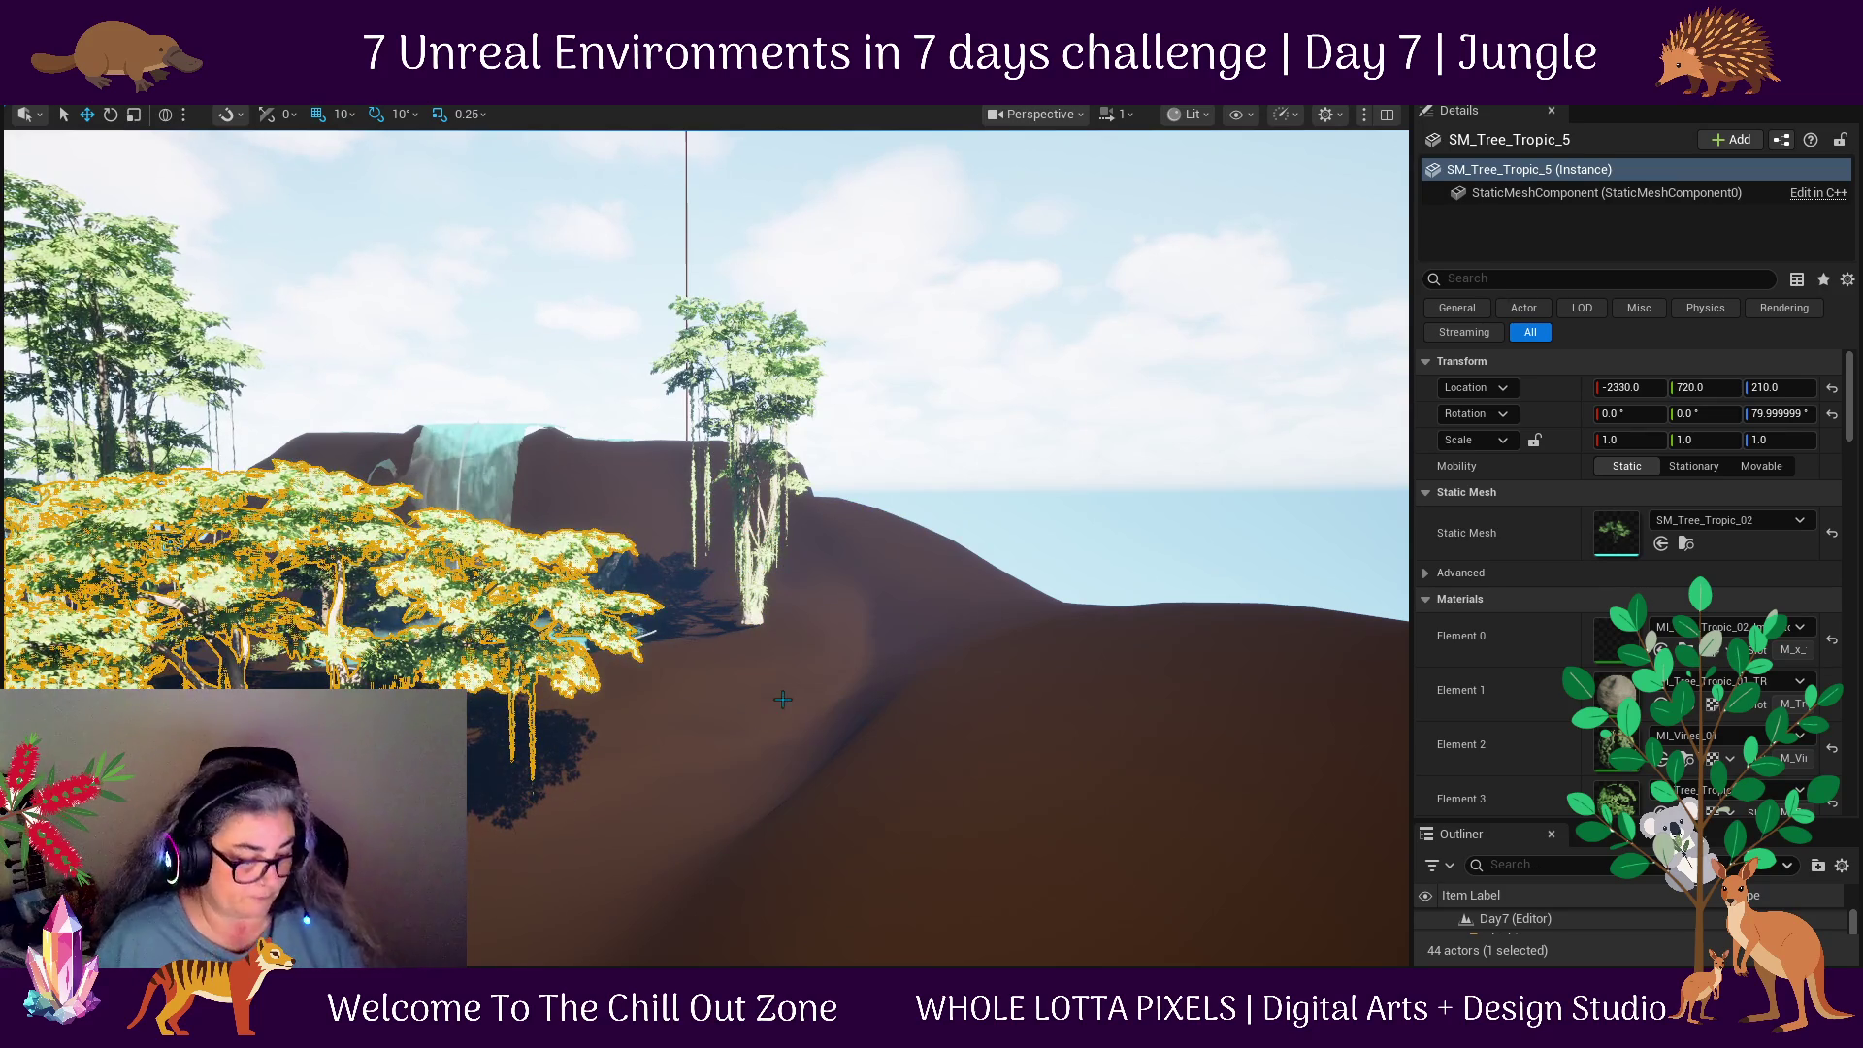
pyautogui.moveTo(976, 396)
pyautogui.mouseDown()
pyautogui.moveTo(977, 582)
pyautogui.moveTo(946, 651)
pyautogui.moveTo(946, 381)
pyautogui.mouseUp()
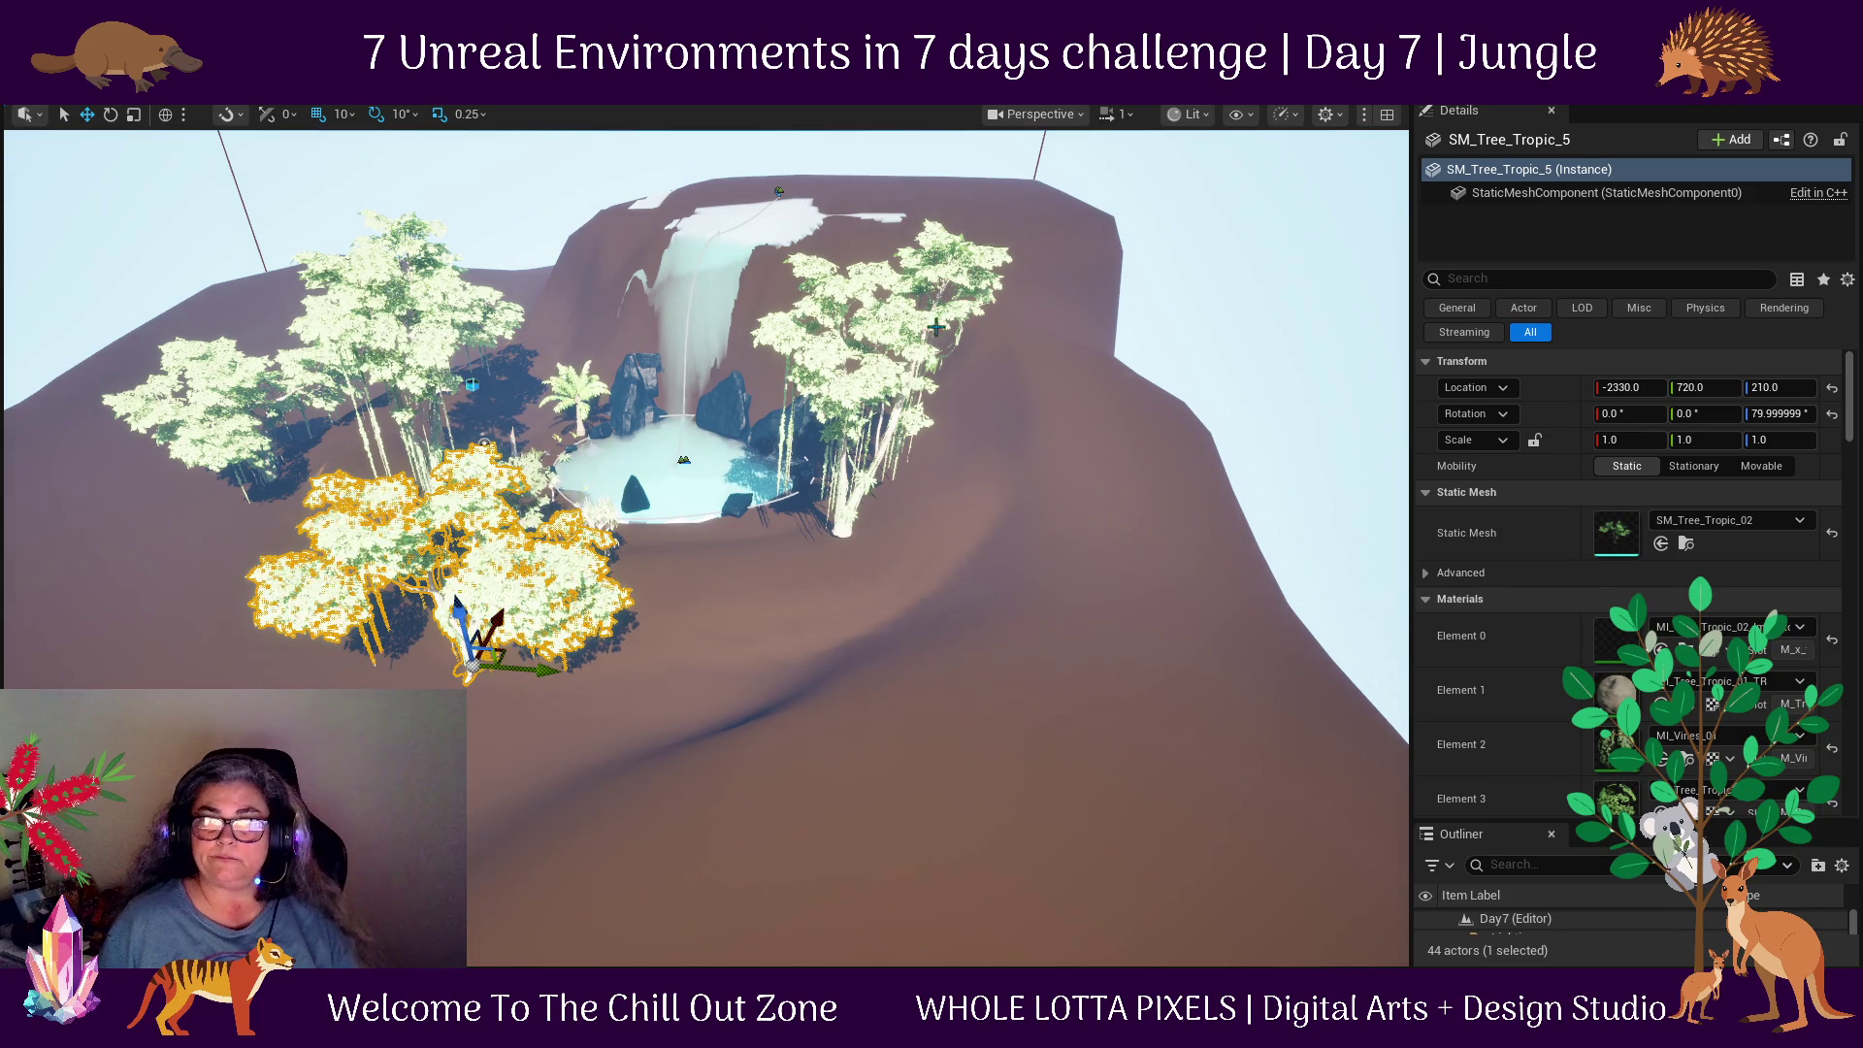
pyautogui.moveTo(946, 381)
pyautogui.mouseDown()
pyautogui.moveTo(946, 466)
pyautogui.moveTo(946, 388)
pyautogui.mouseUp()
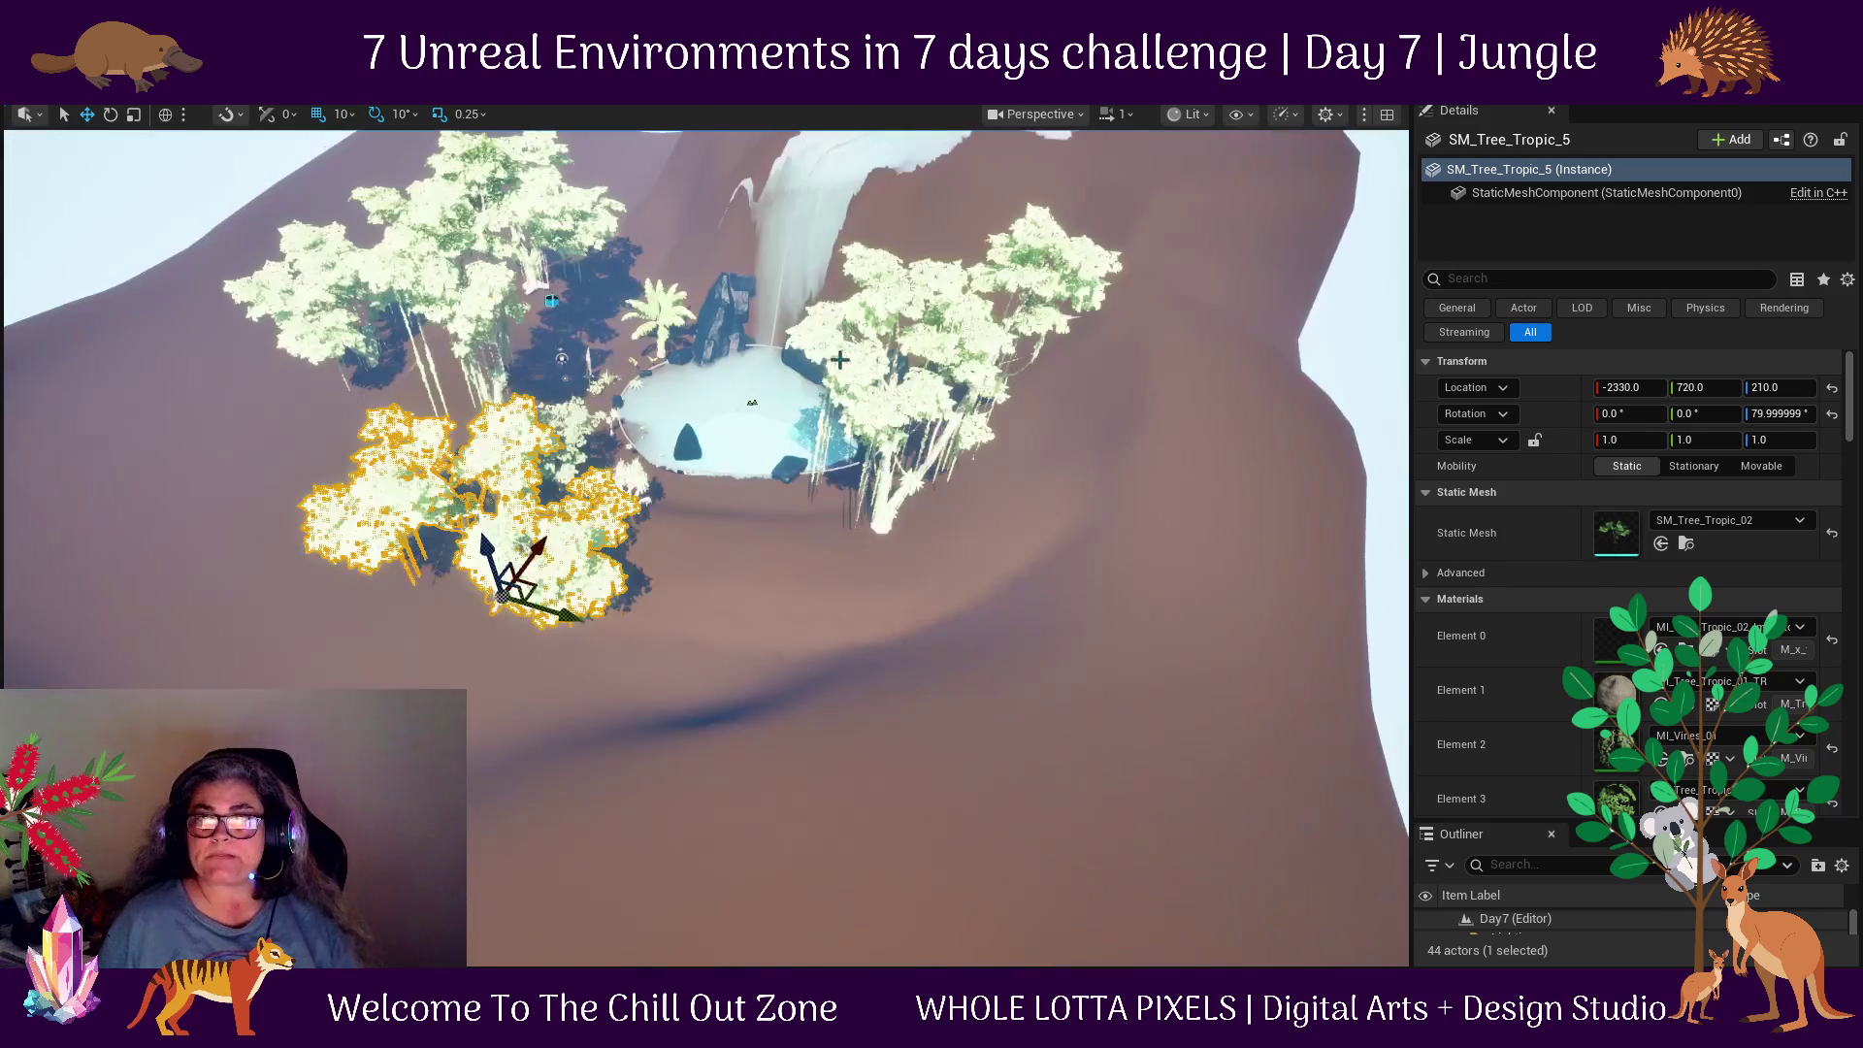
# Select and frame the coconut palm SM_PalmCoconut_4 standing on the pond's near shore.
pyautogui.click(657, 330)
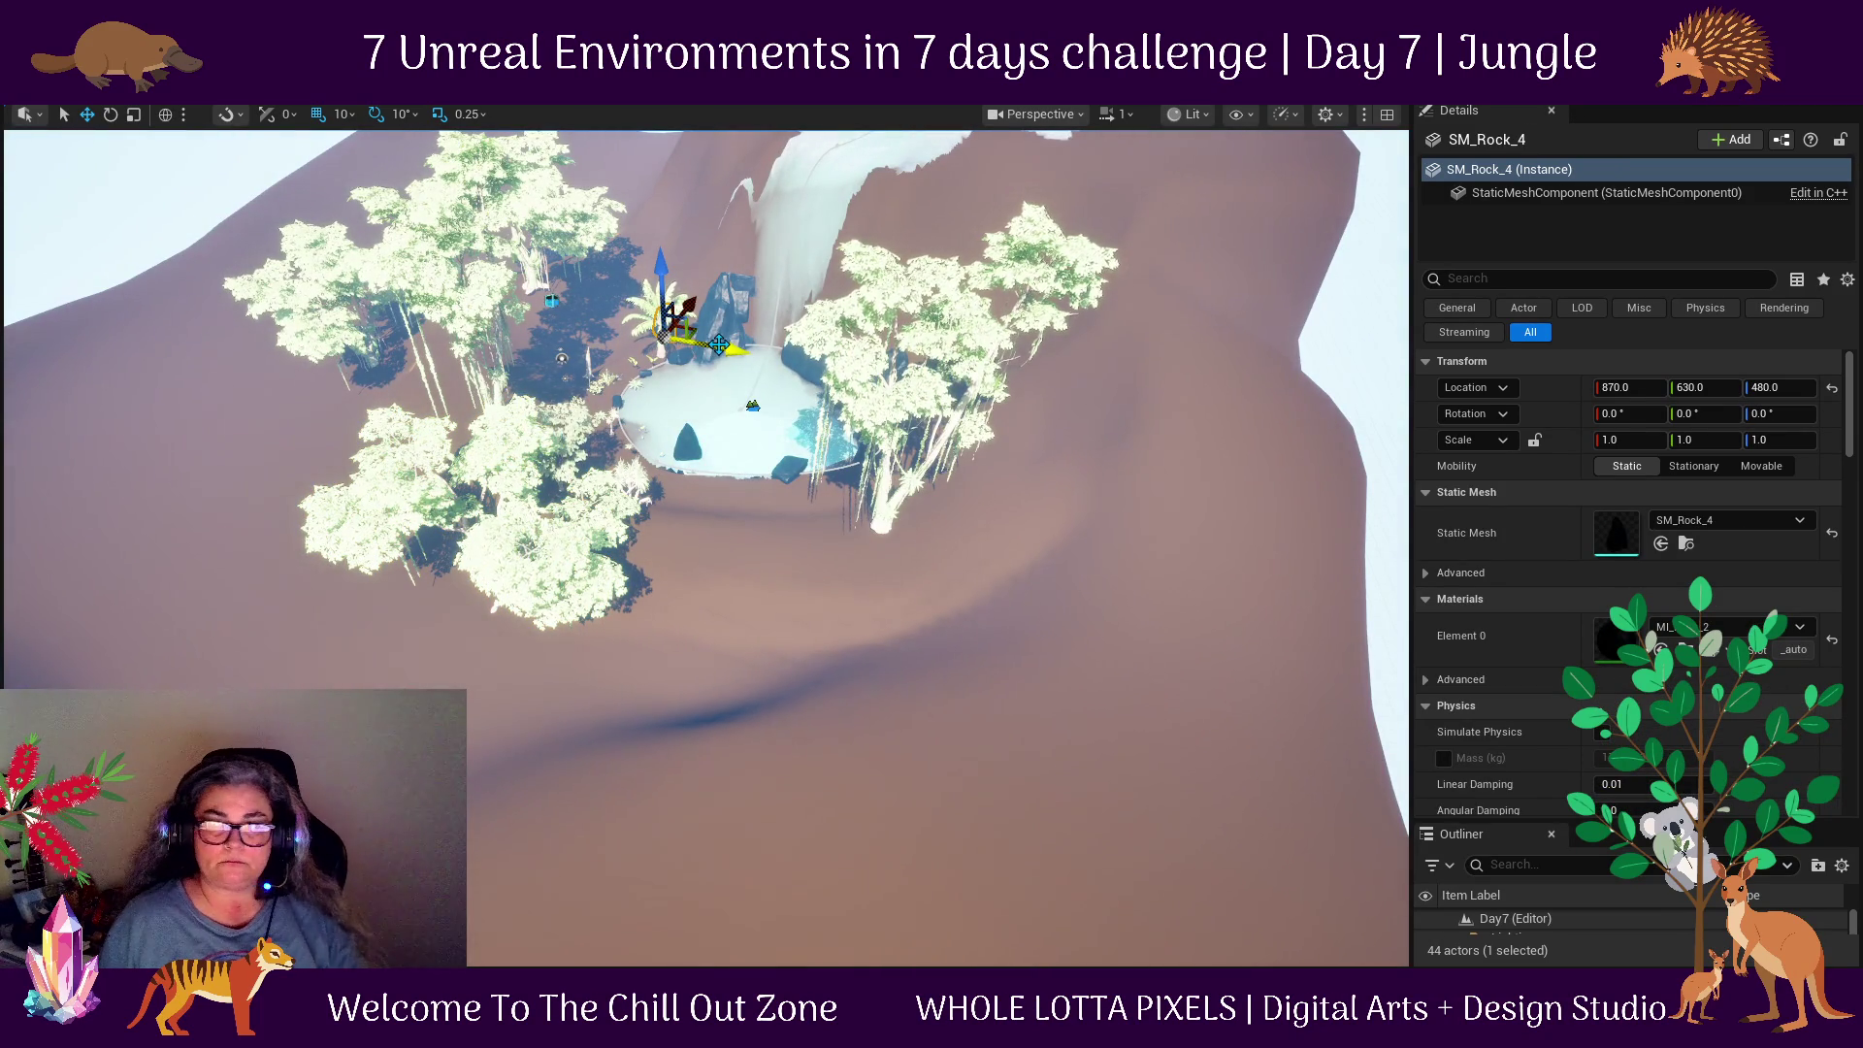
pyautogui.click(644, 304)
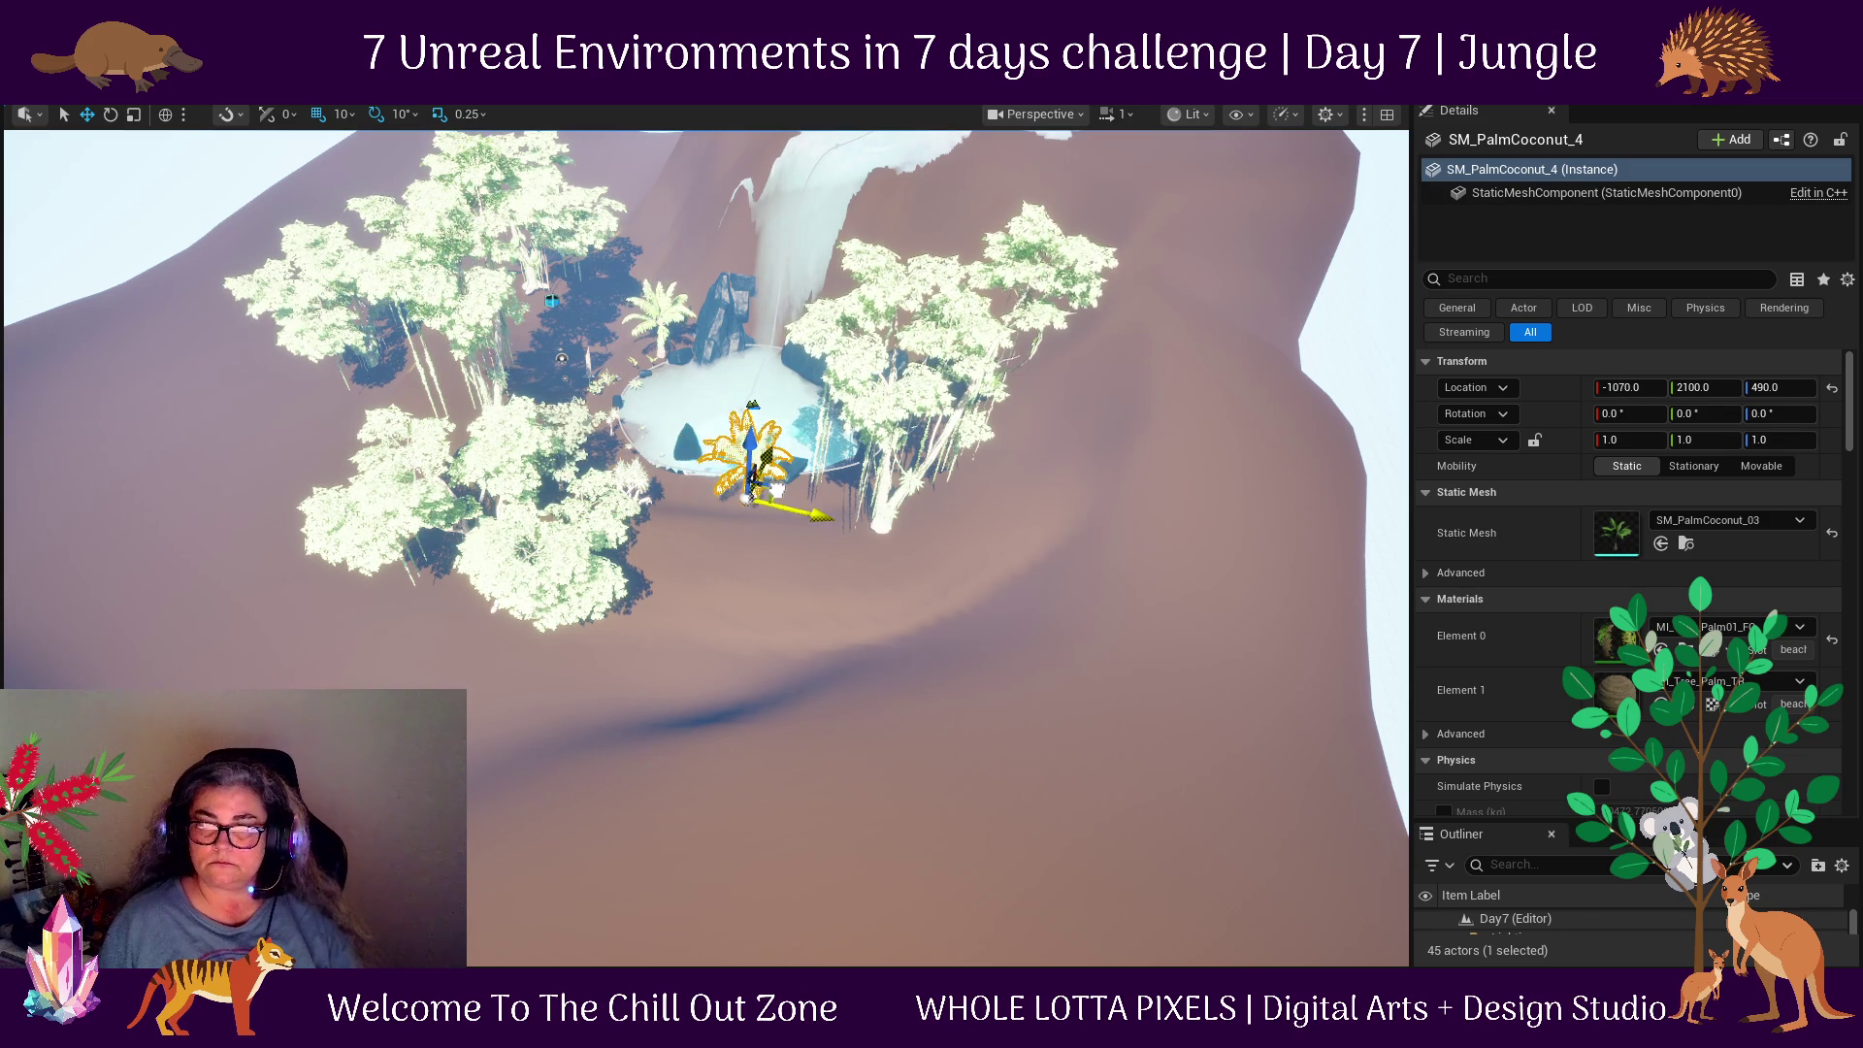
pyautogui.press('f')
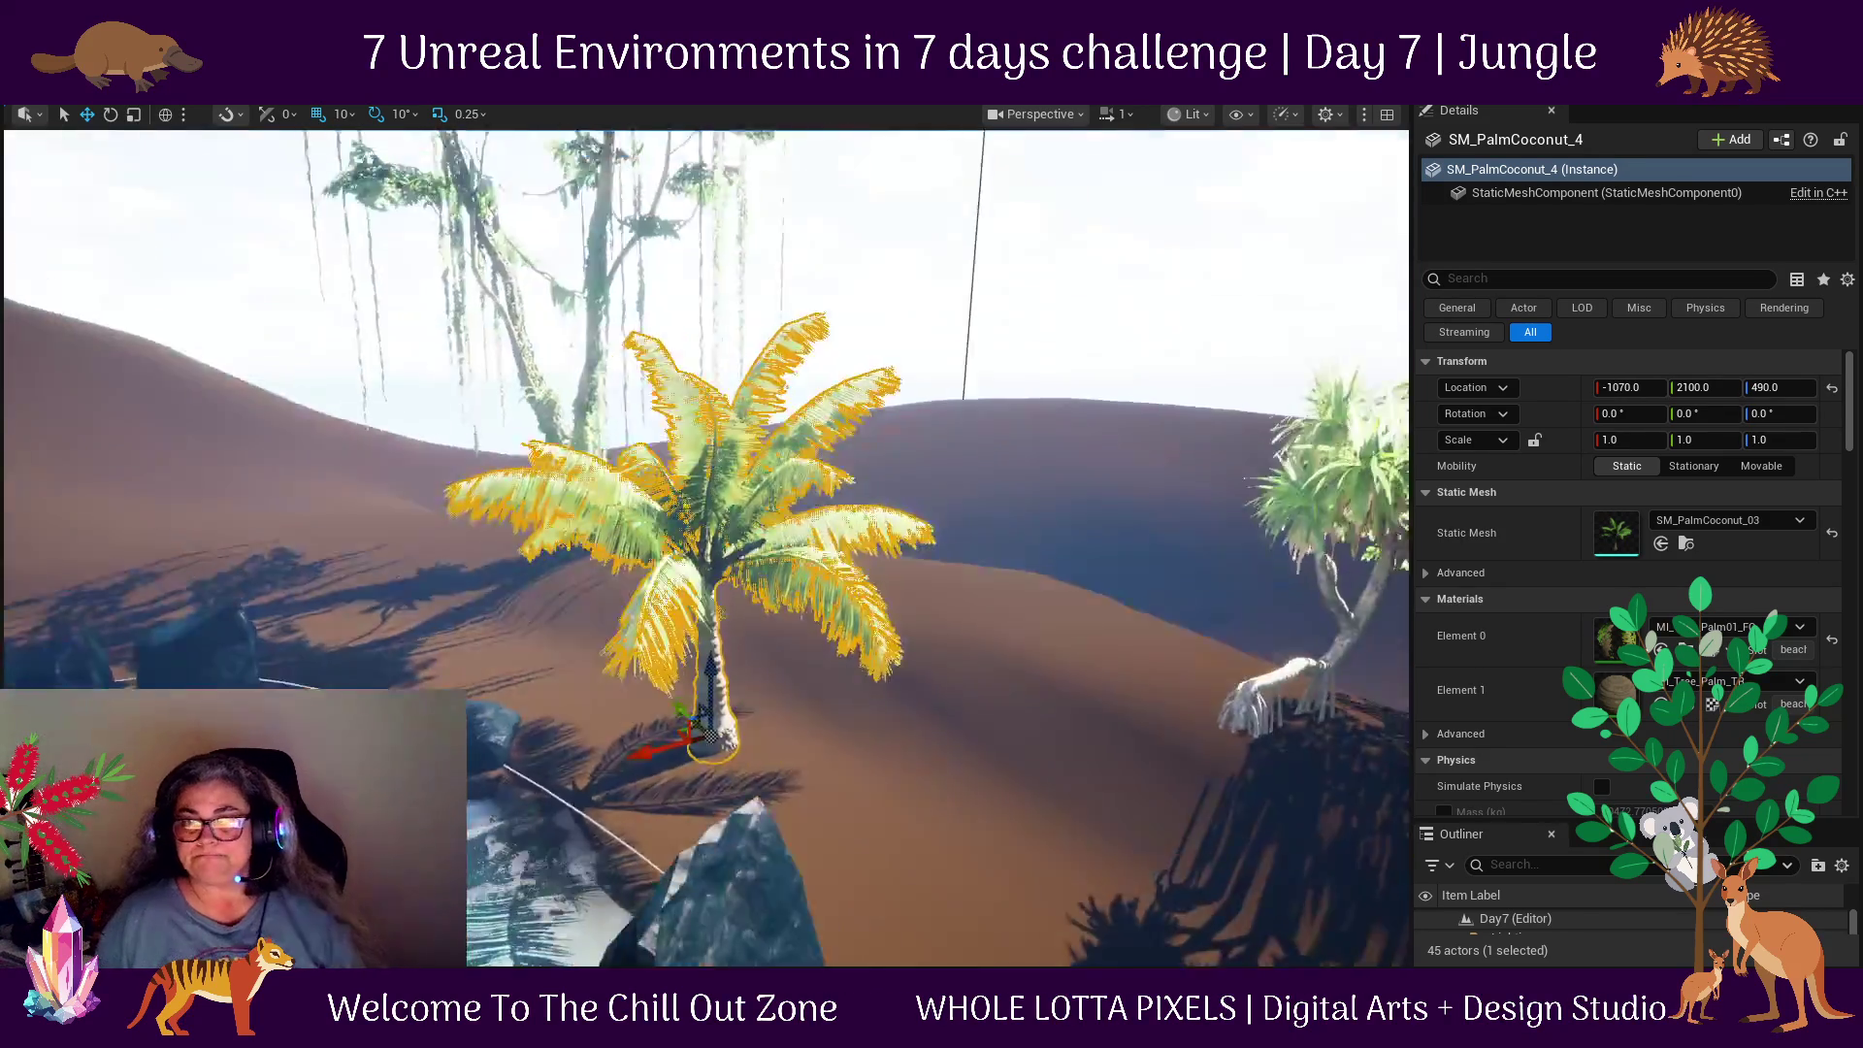
pyautogui.scroll(-5, 962, 696)
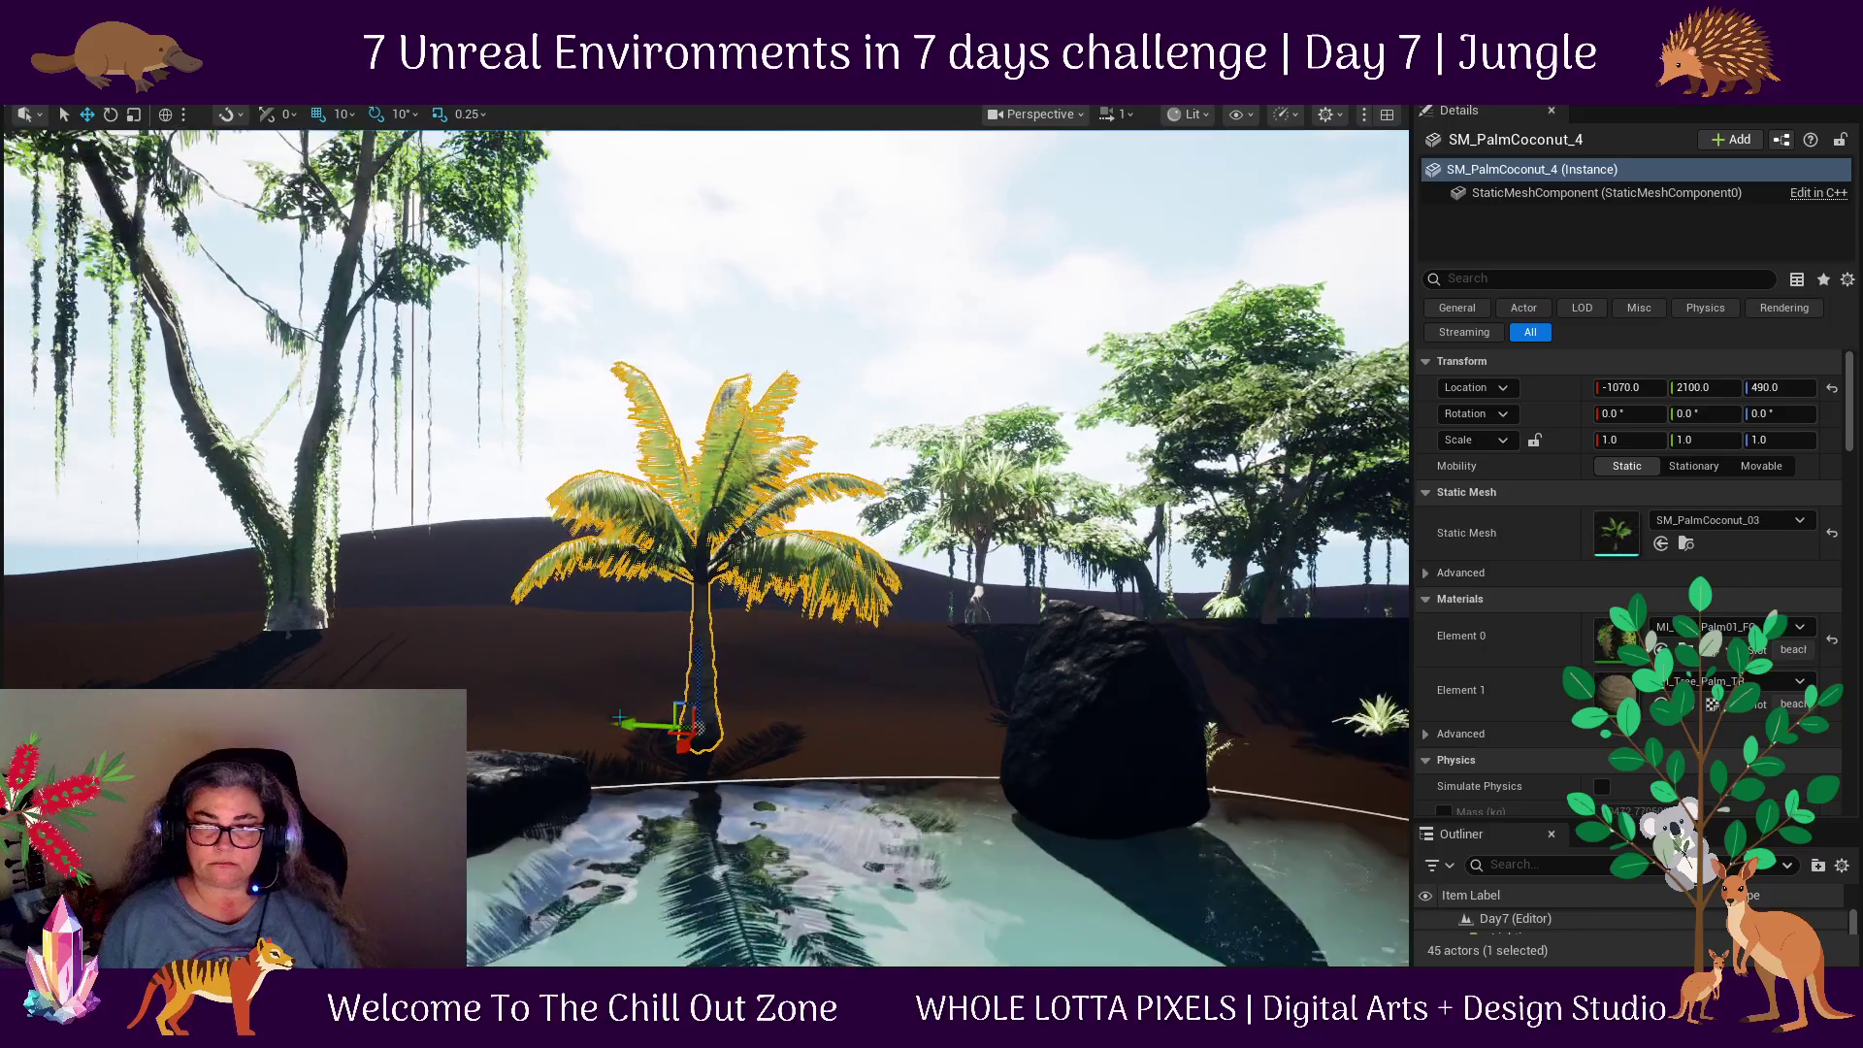
pyautogui.moveTo(963, 697); pyautogui.dragTo(942, 664)
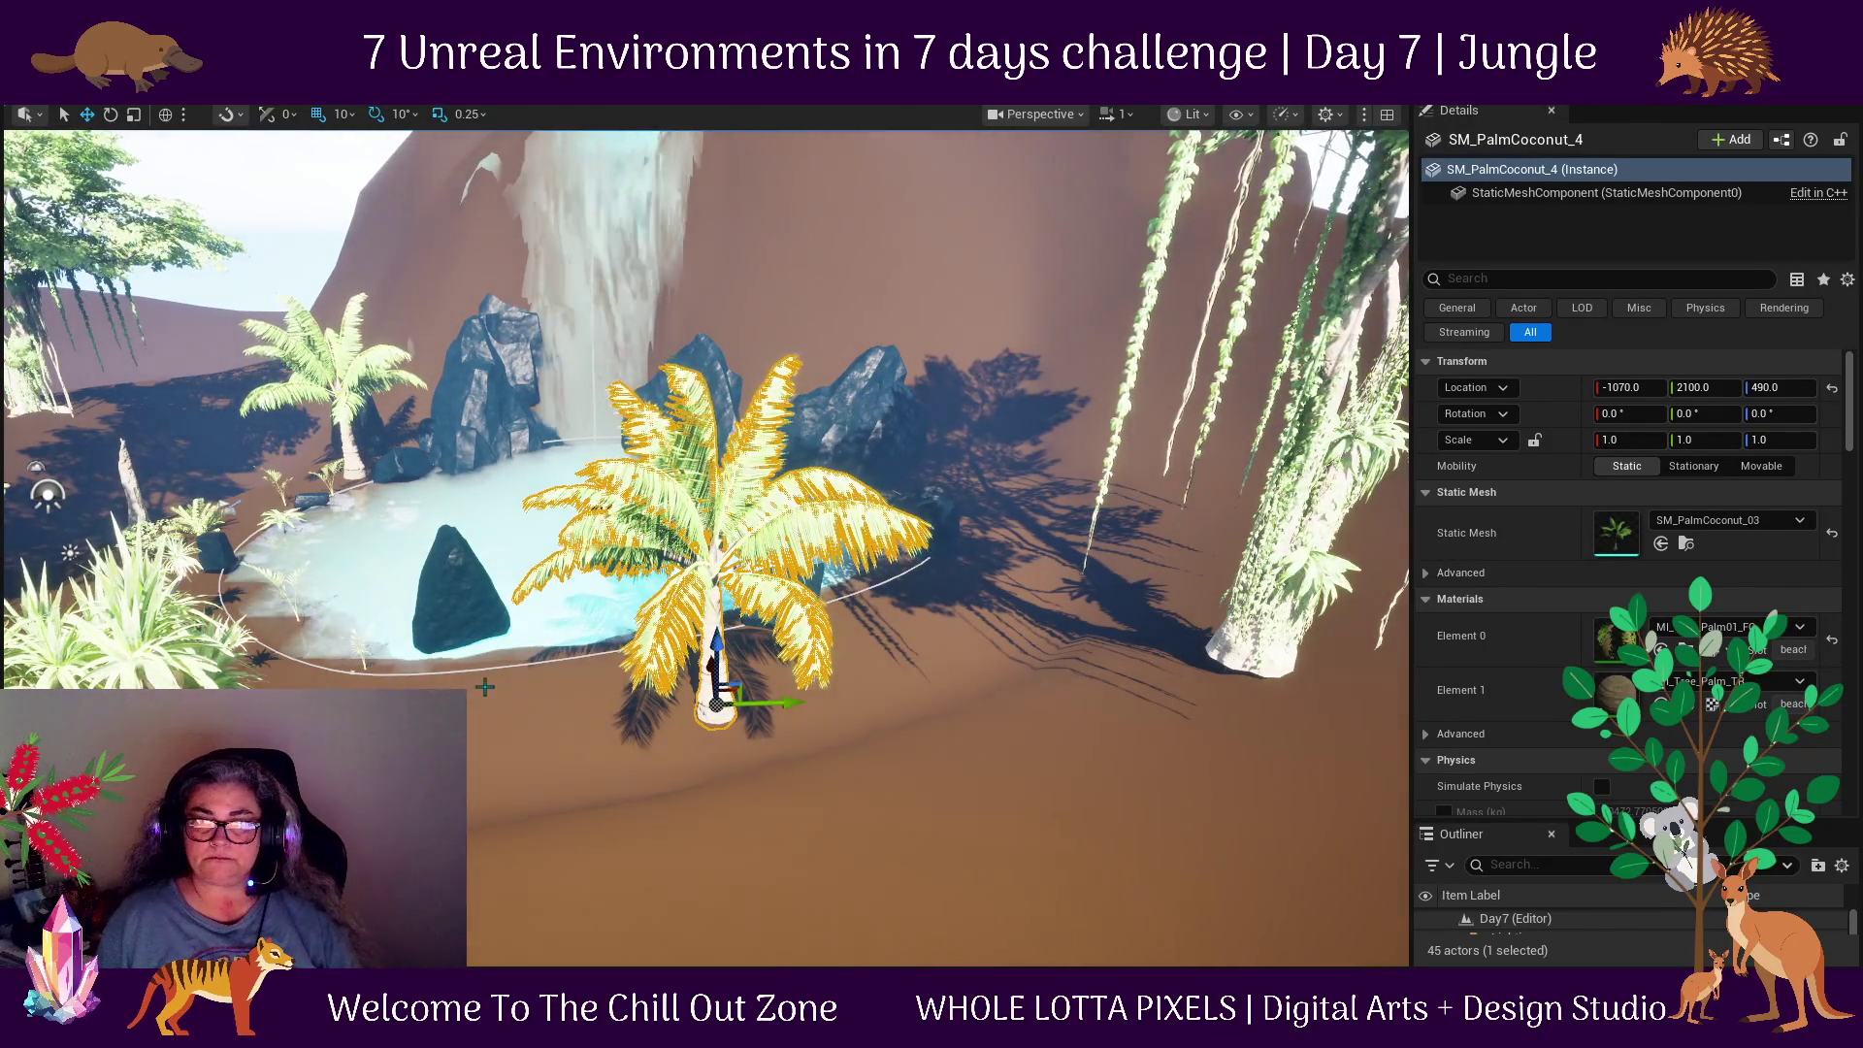
pyautogui.click(459, 580)
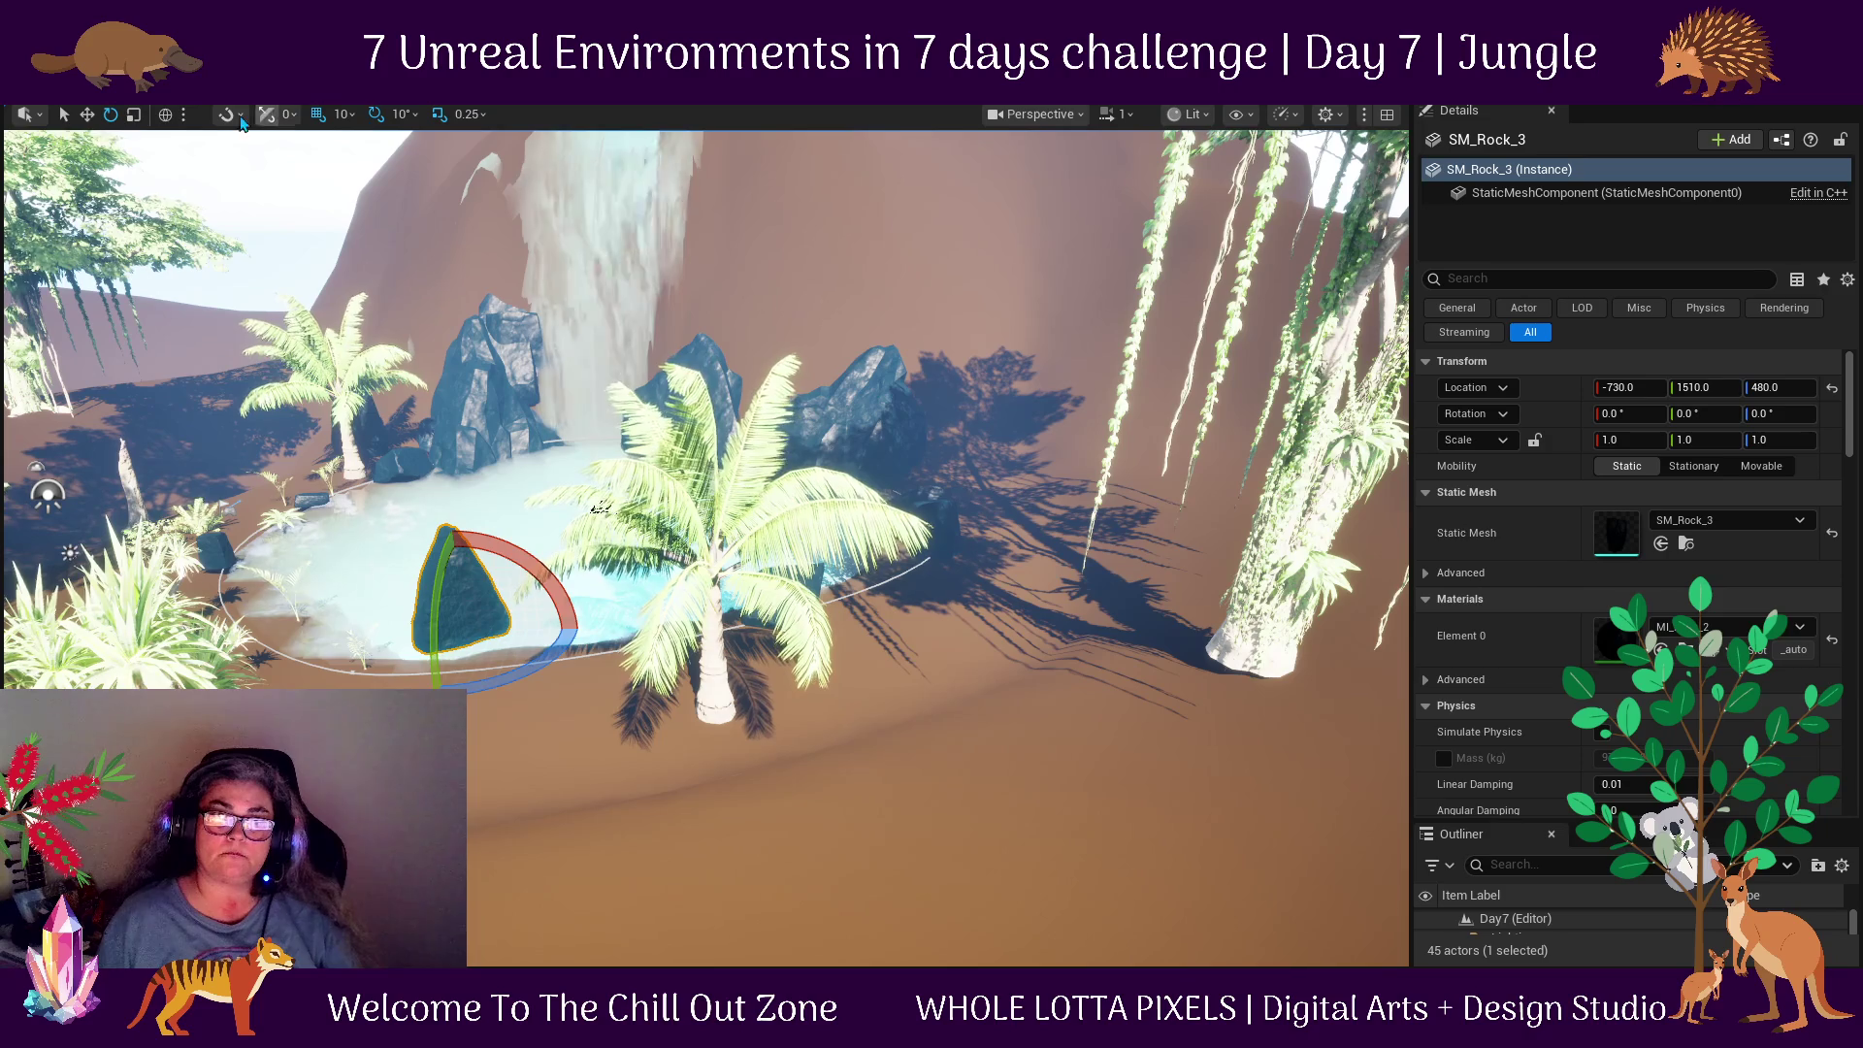
# Switch the gizmo to local space, tilt SM_Rock_3 and move it onto the sand beside the palm.
pyautogui.click(166, 114)
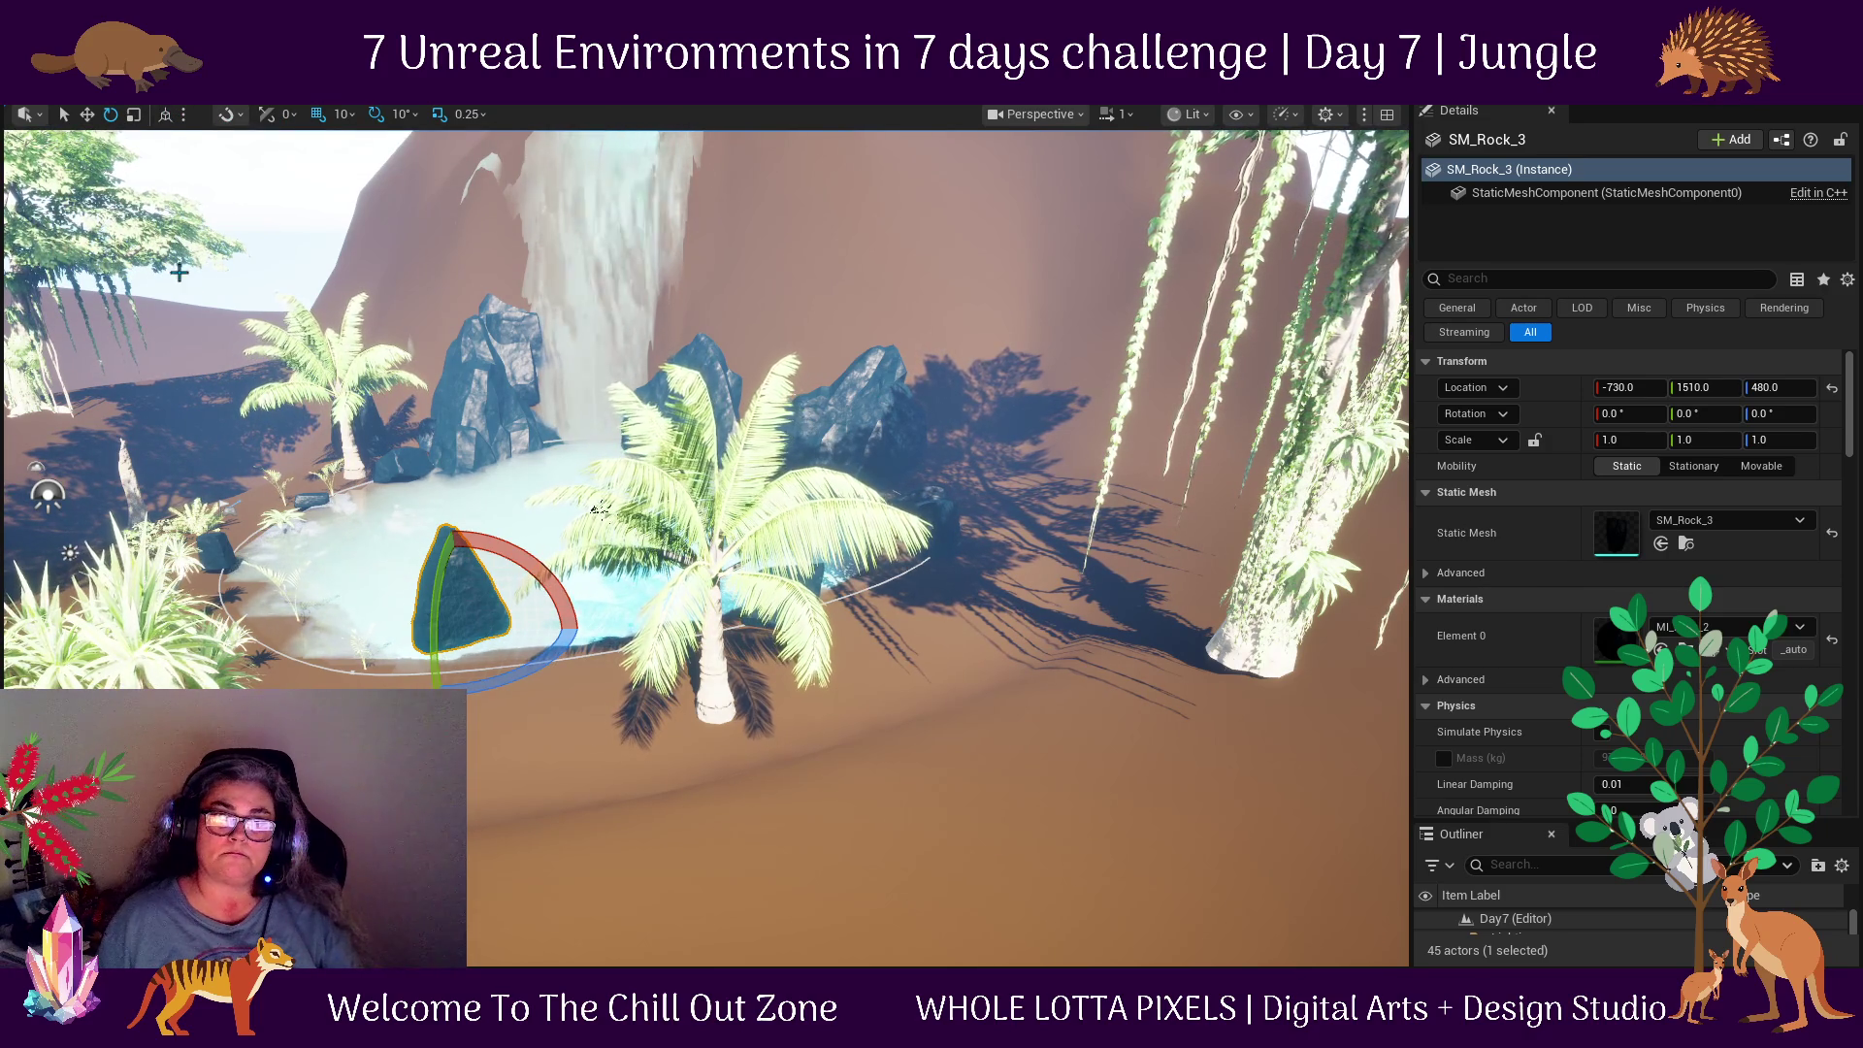
pyautogui.moveTo(679, 697)
pyautogui.mouseDown()
pyautogui.moveTo(670, 515)
pyautogui.moveTo(622, 495)
pyautogui.moveTo(622, 553)
pyautogui.mouseUp()
pyautogui.moveTo(418, 835); pyautogui.dragTo(417, 776)
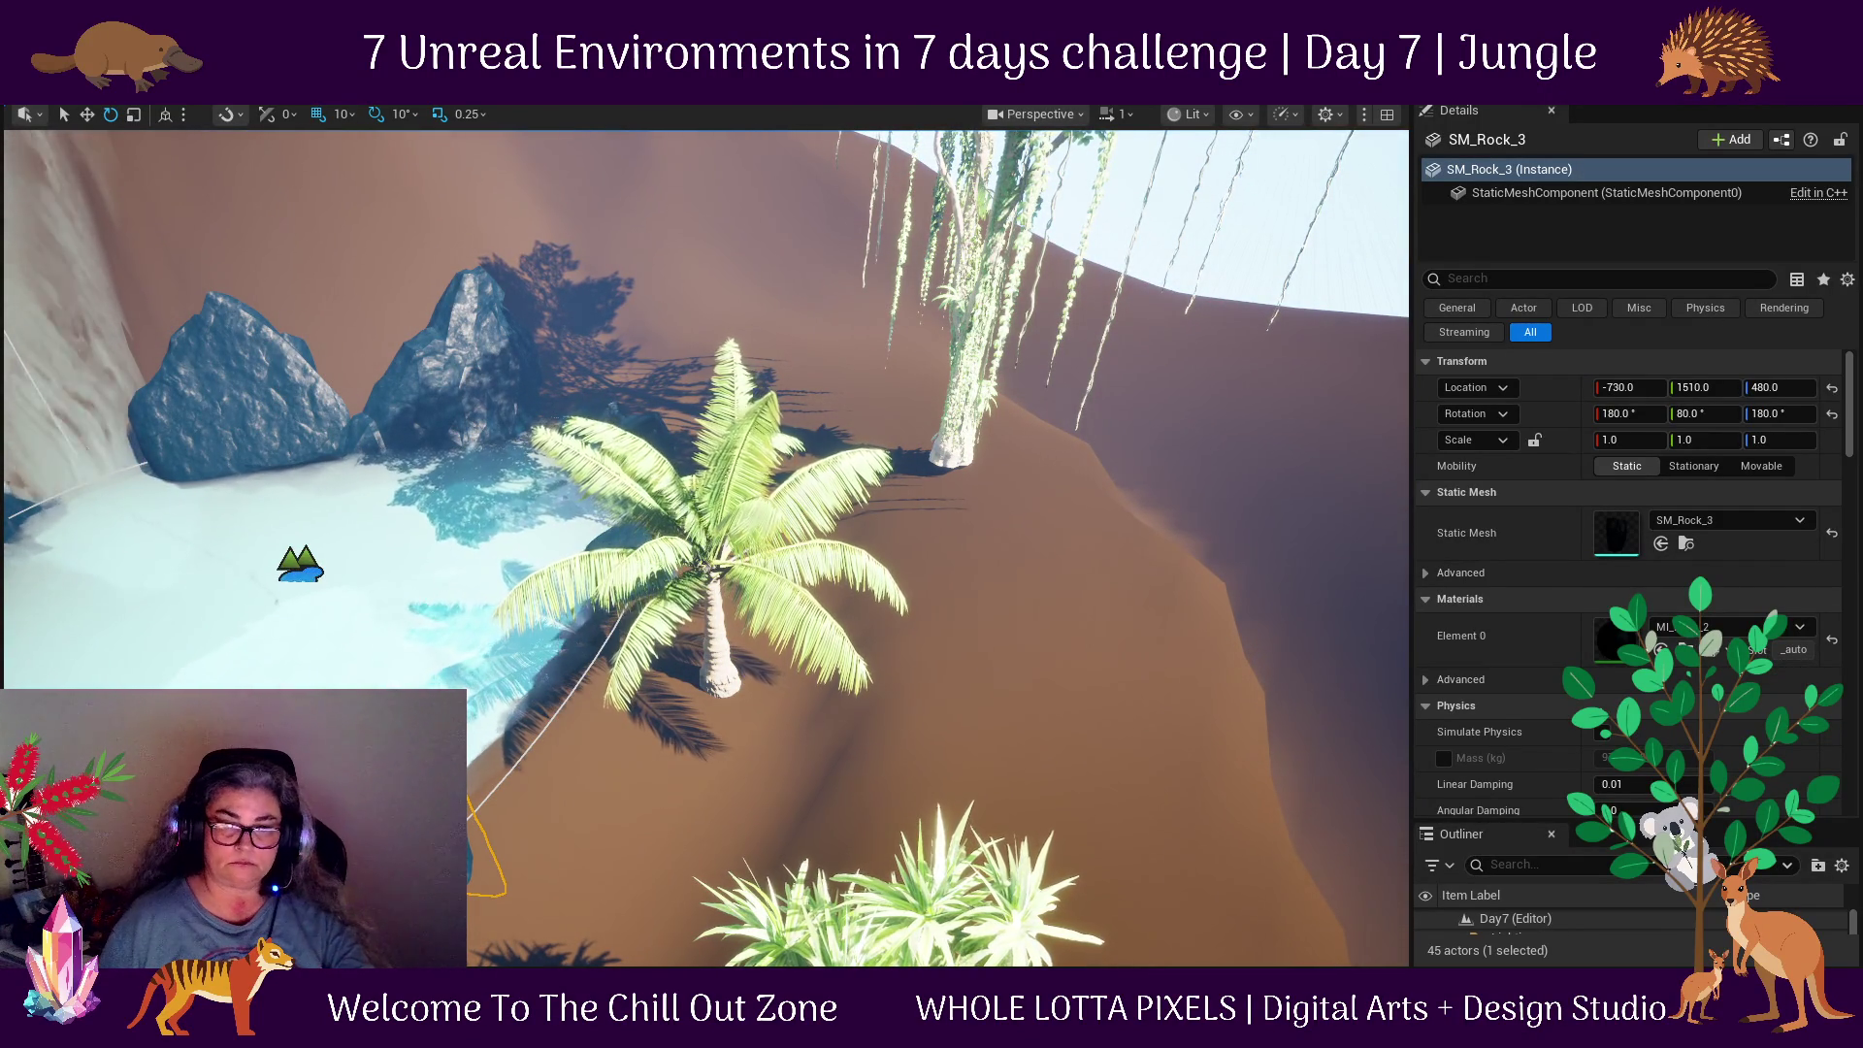
pyautogui.moveTo(417, 777); pyautogui.dragTo(418, 679)
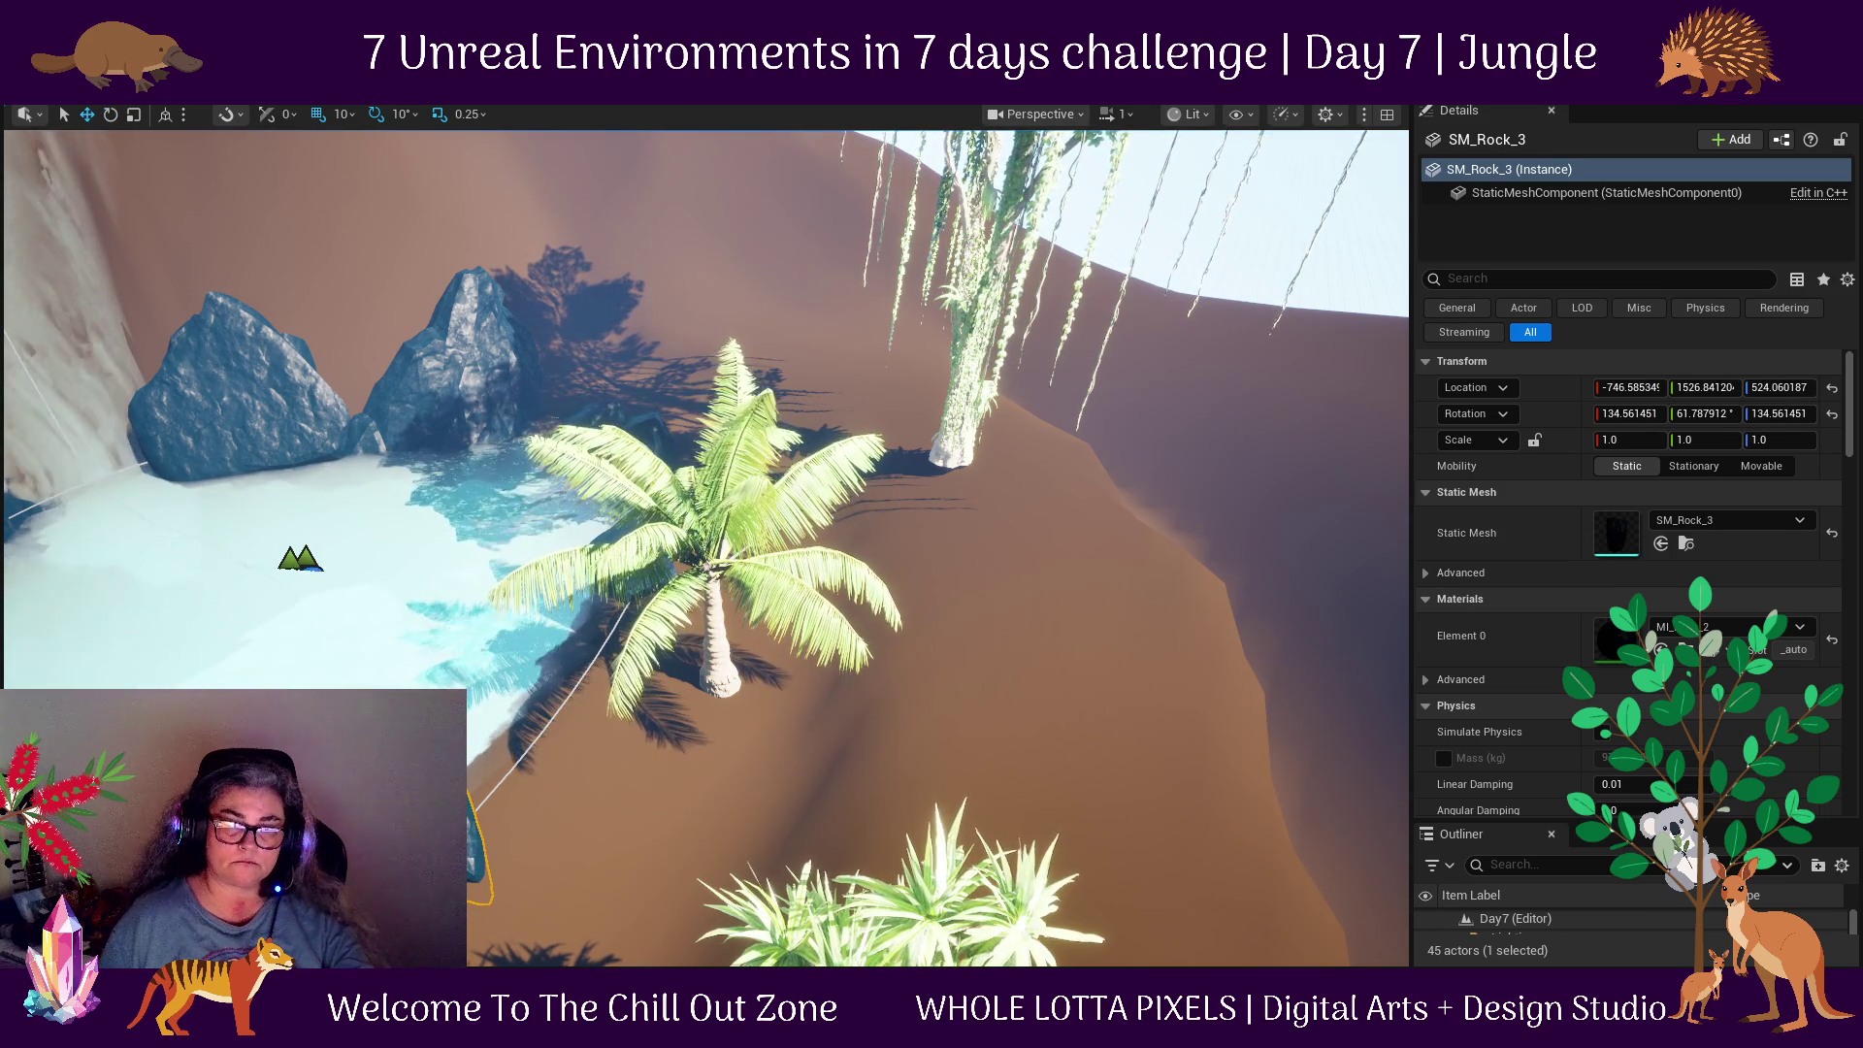
pyautogui.moveTo(456, 859); pyautogui.dragTo(542, 708)
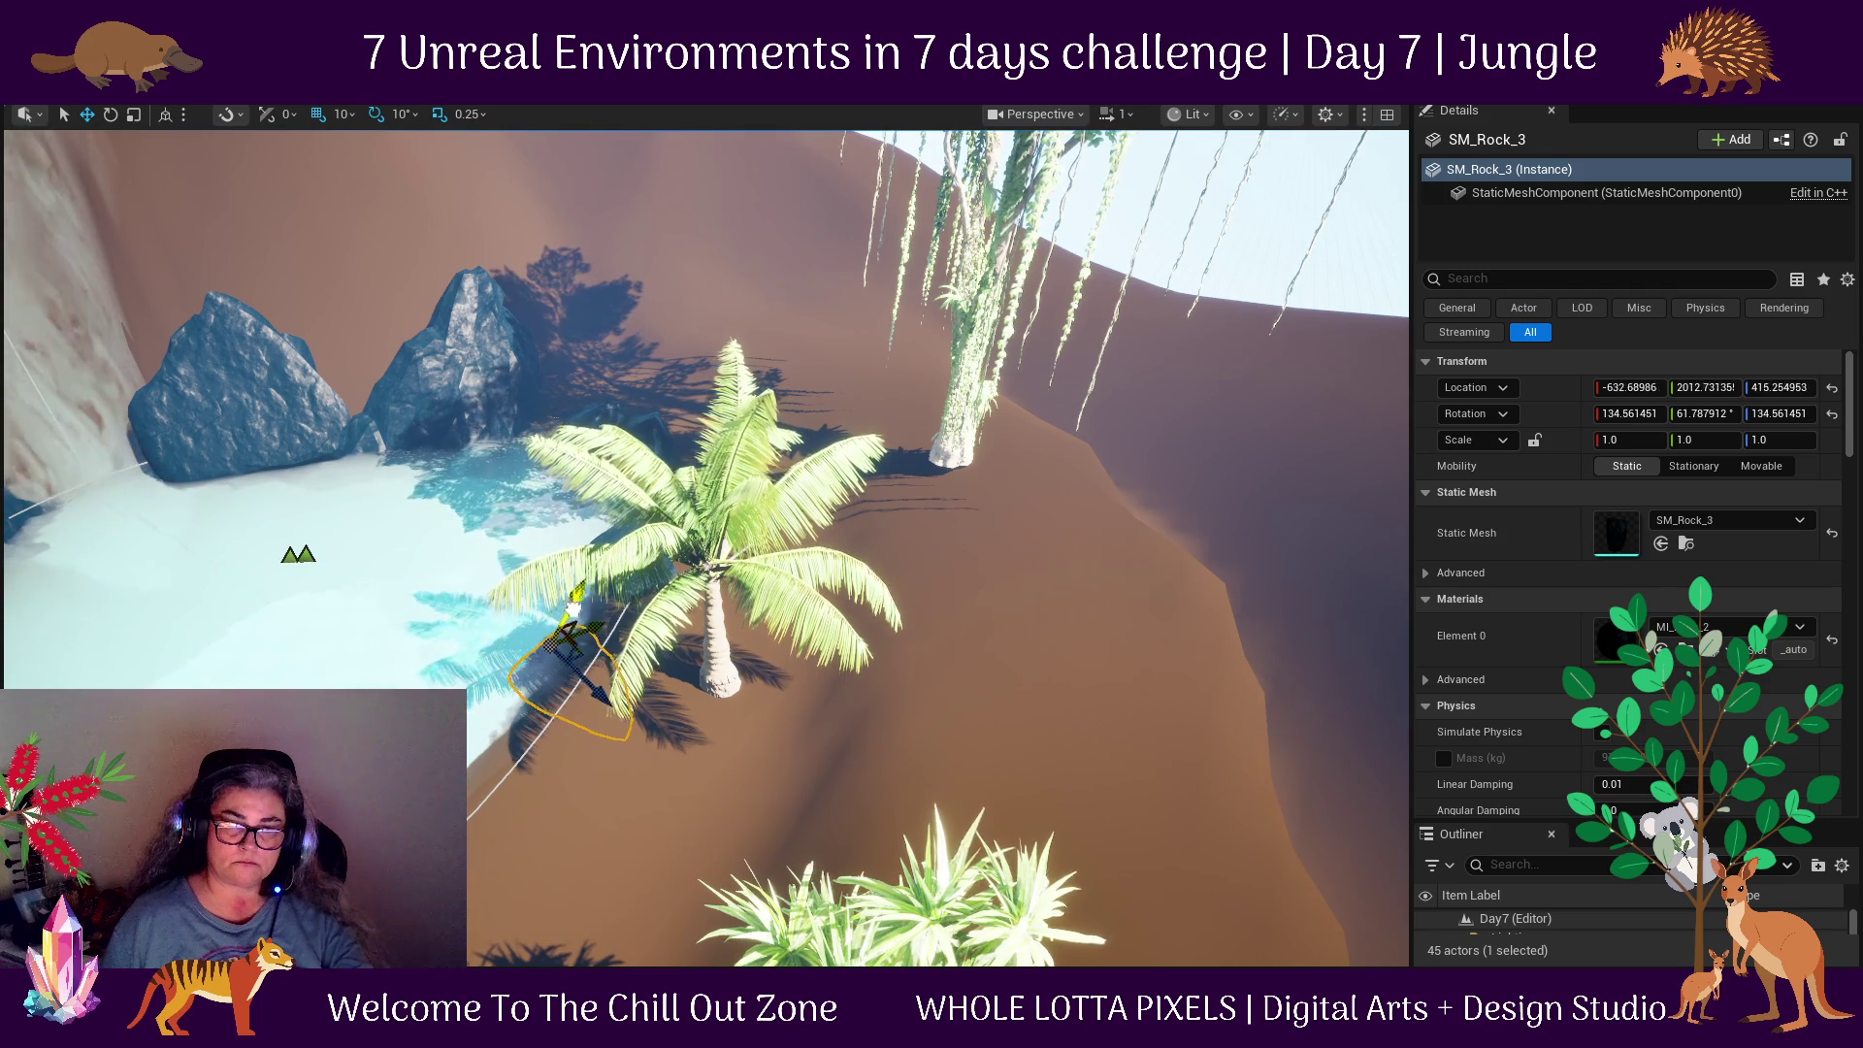
pyautogui.press('f')
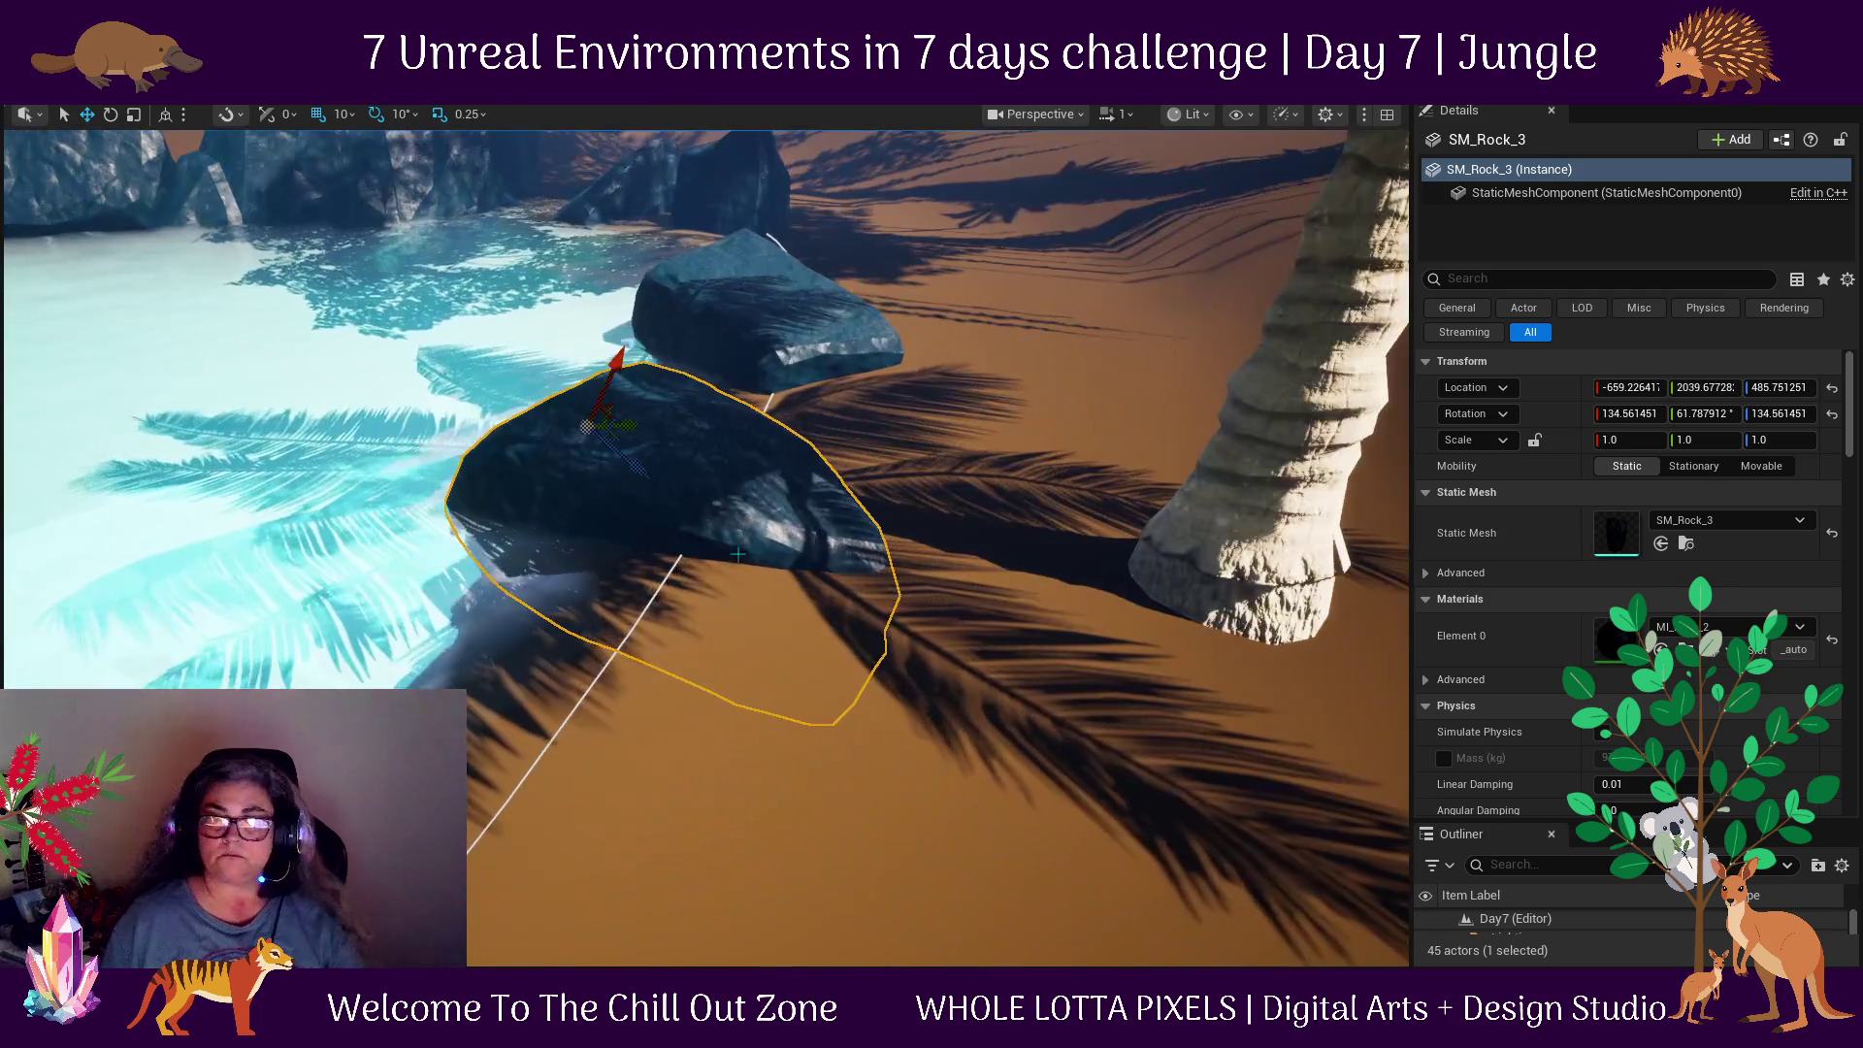
pyautogui.moveTo(582, 576)
pyautogui.mouseDown()
pyautogui.moveTo(630, 782)
pyautogui.moveTo(549, 801)
pyautogui.moveTo(497, 842)
pyautogui.moveTo(277, 512)
pyautogui.mouseUp()
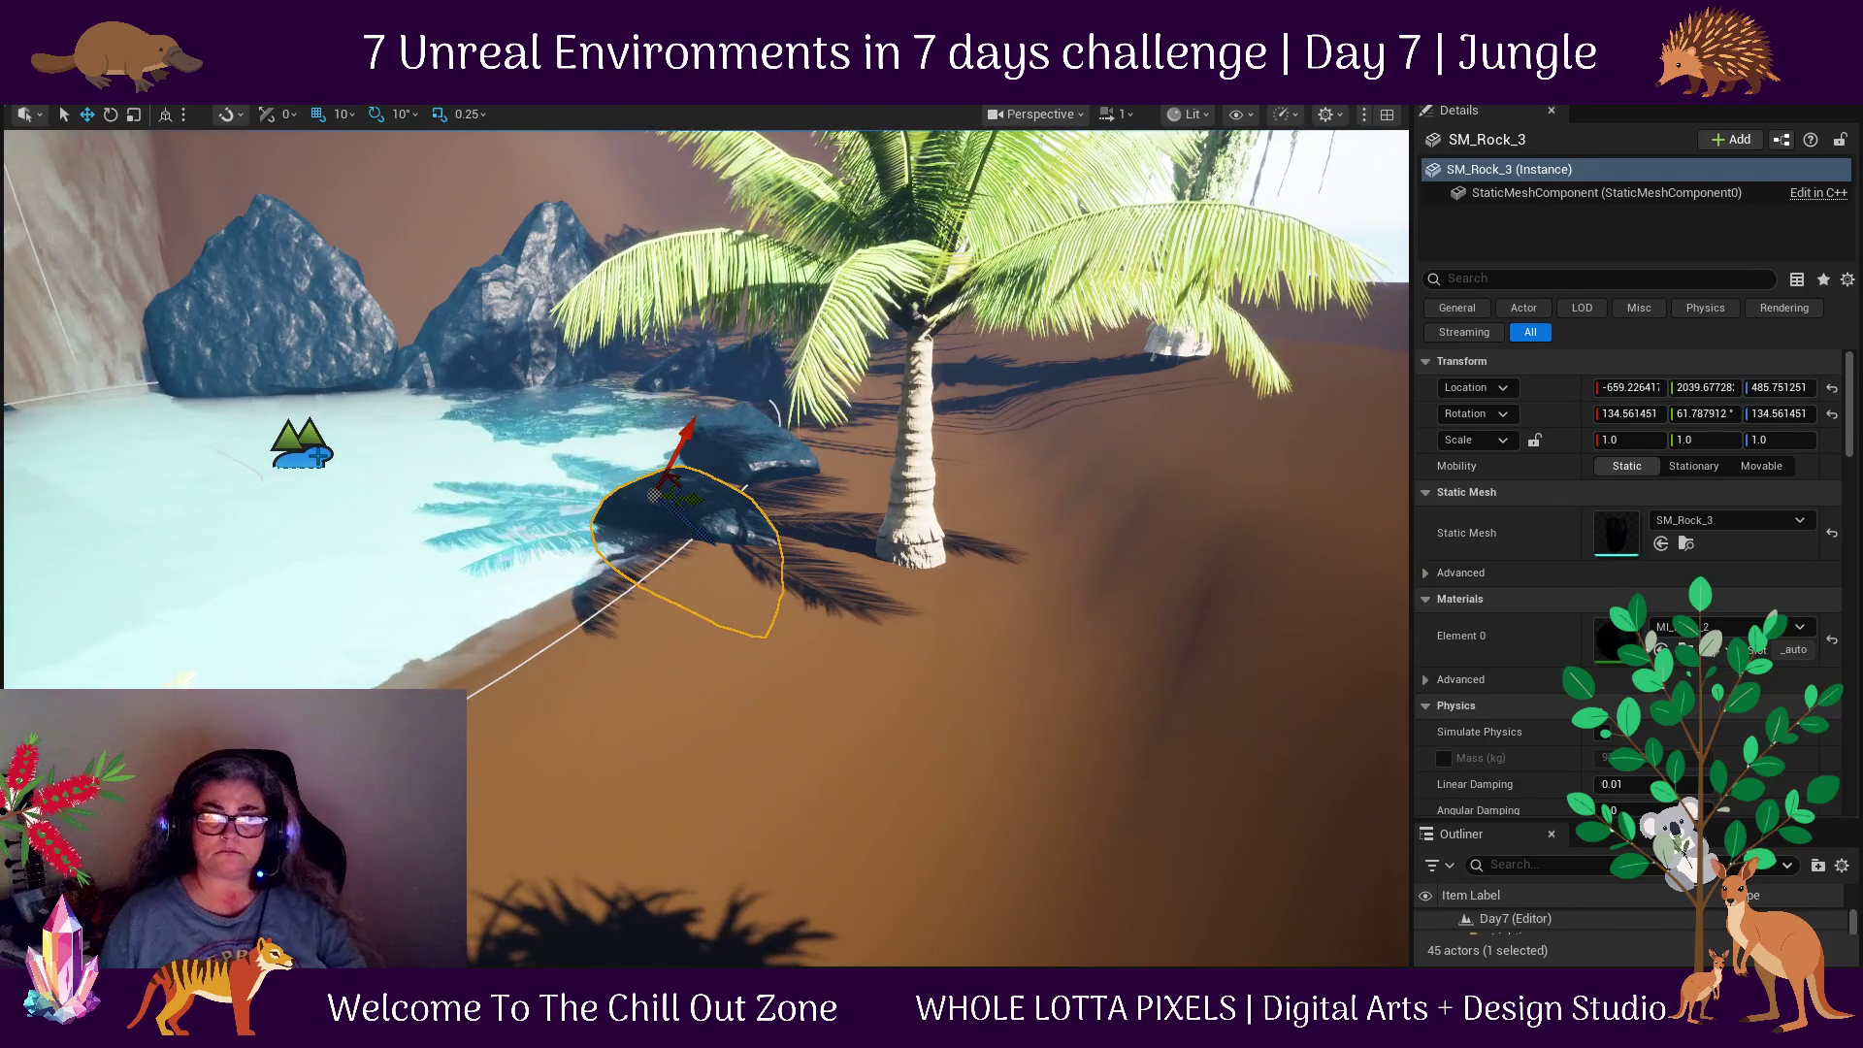
pyautogui.click(277, 512)
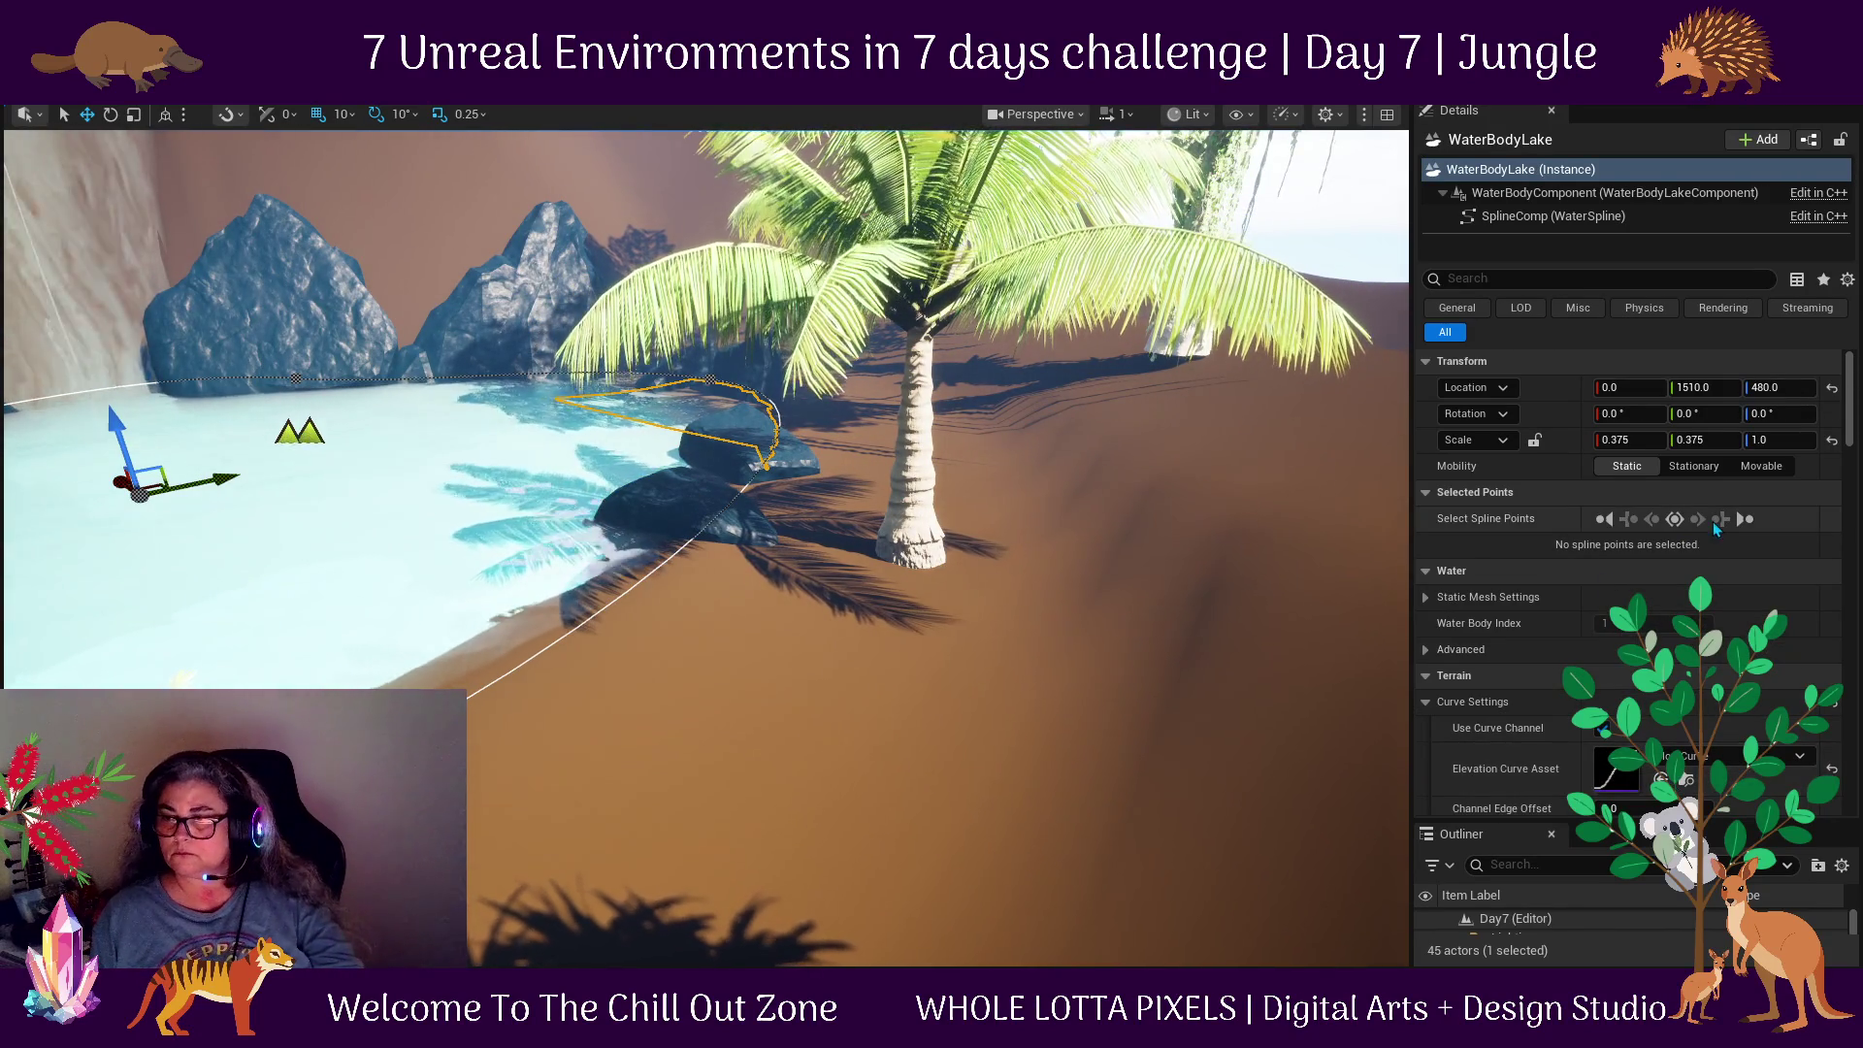
# Raise the WaterBodyLake's Max Wave Height Offset and try clearing its Waves Source.
pyautogui.scroll(-4, 1749, 585)
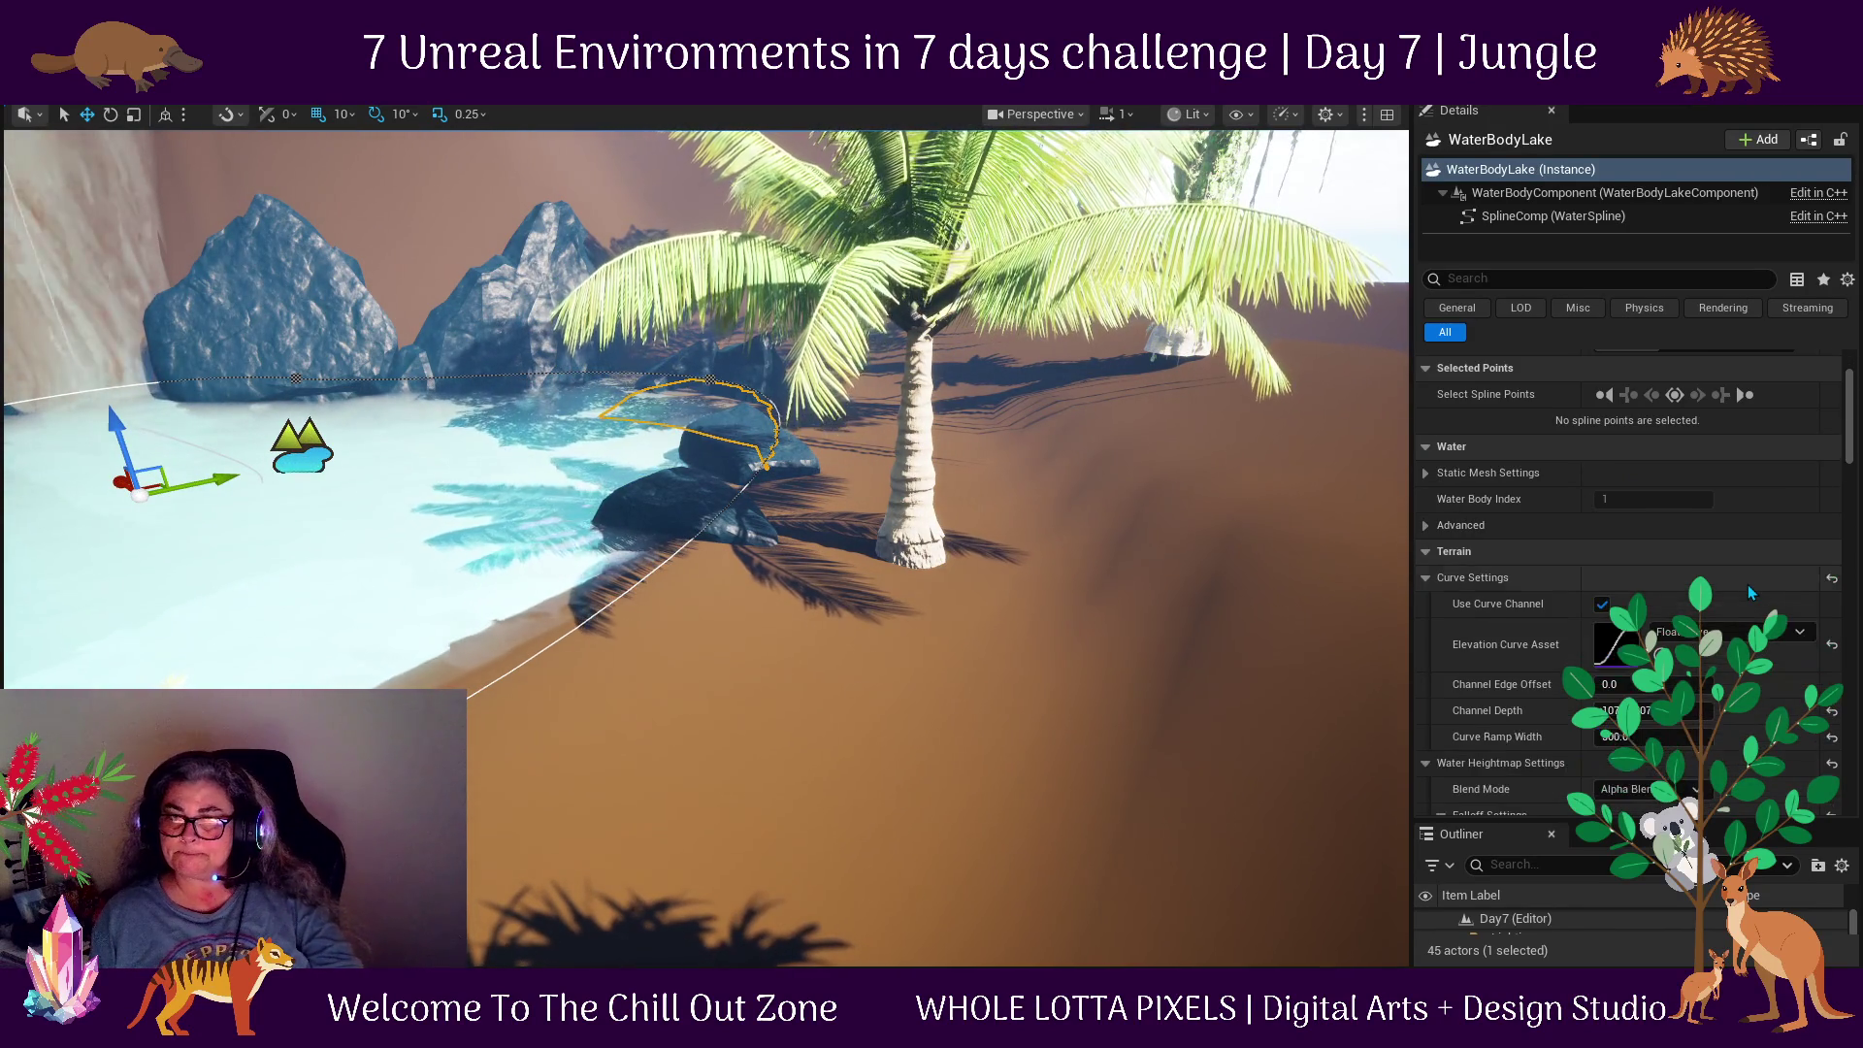
pyautogui.scroll(-1, 1748, 586)
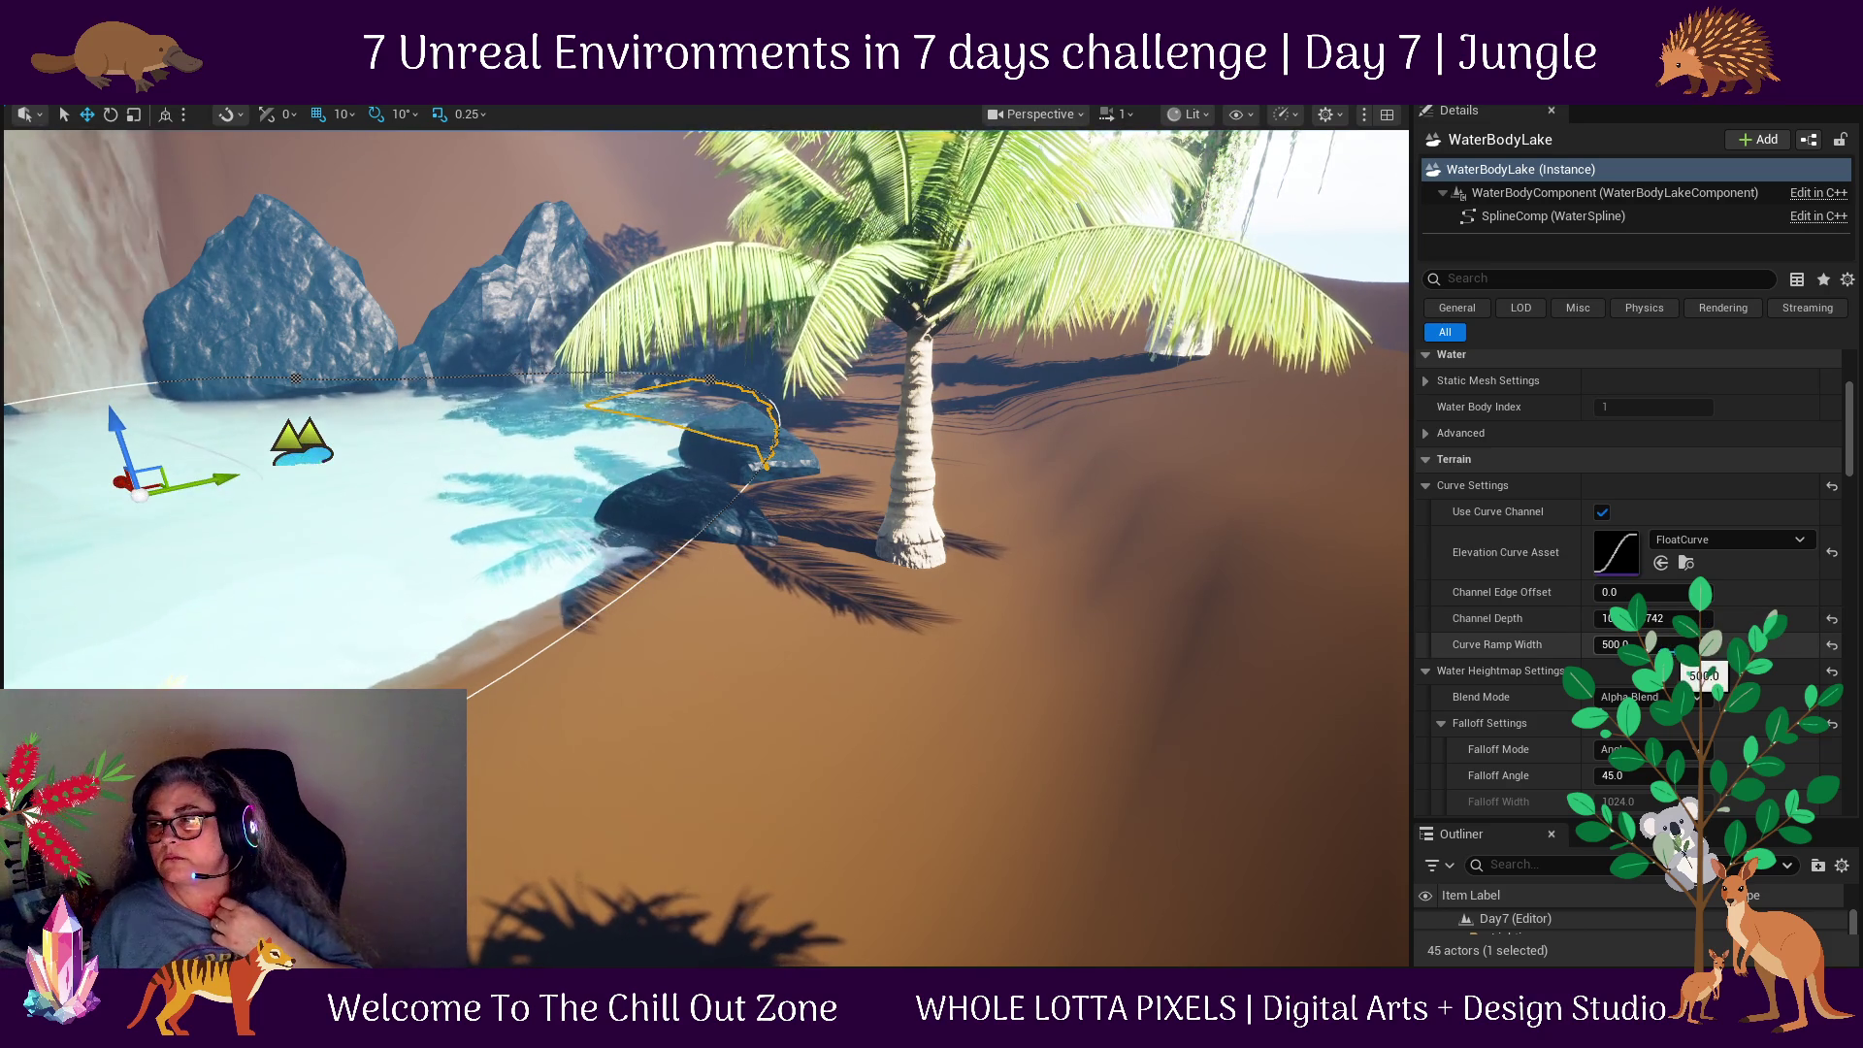
pyautogui.scroll(-3, 1705, 631)
pyautogui.scroll(-10, 1698, 670)
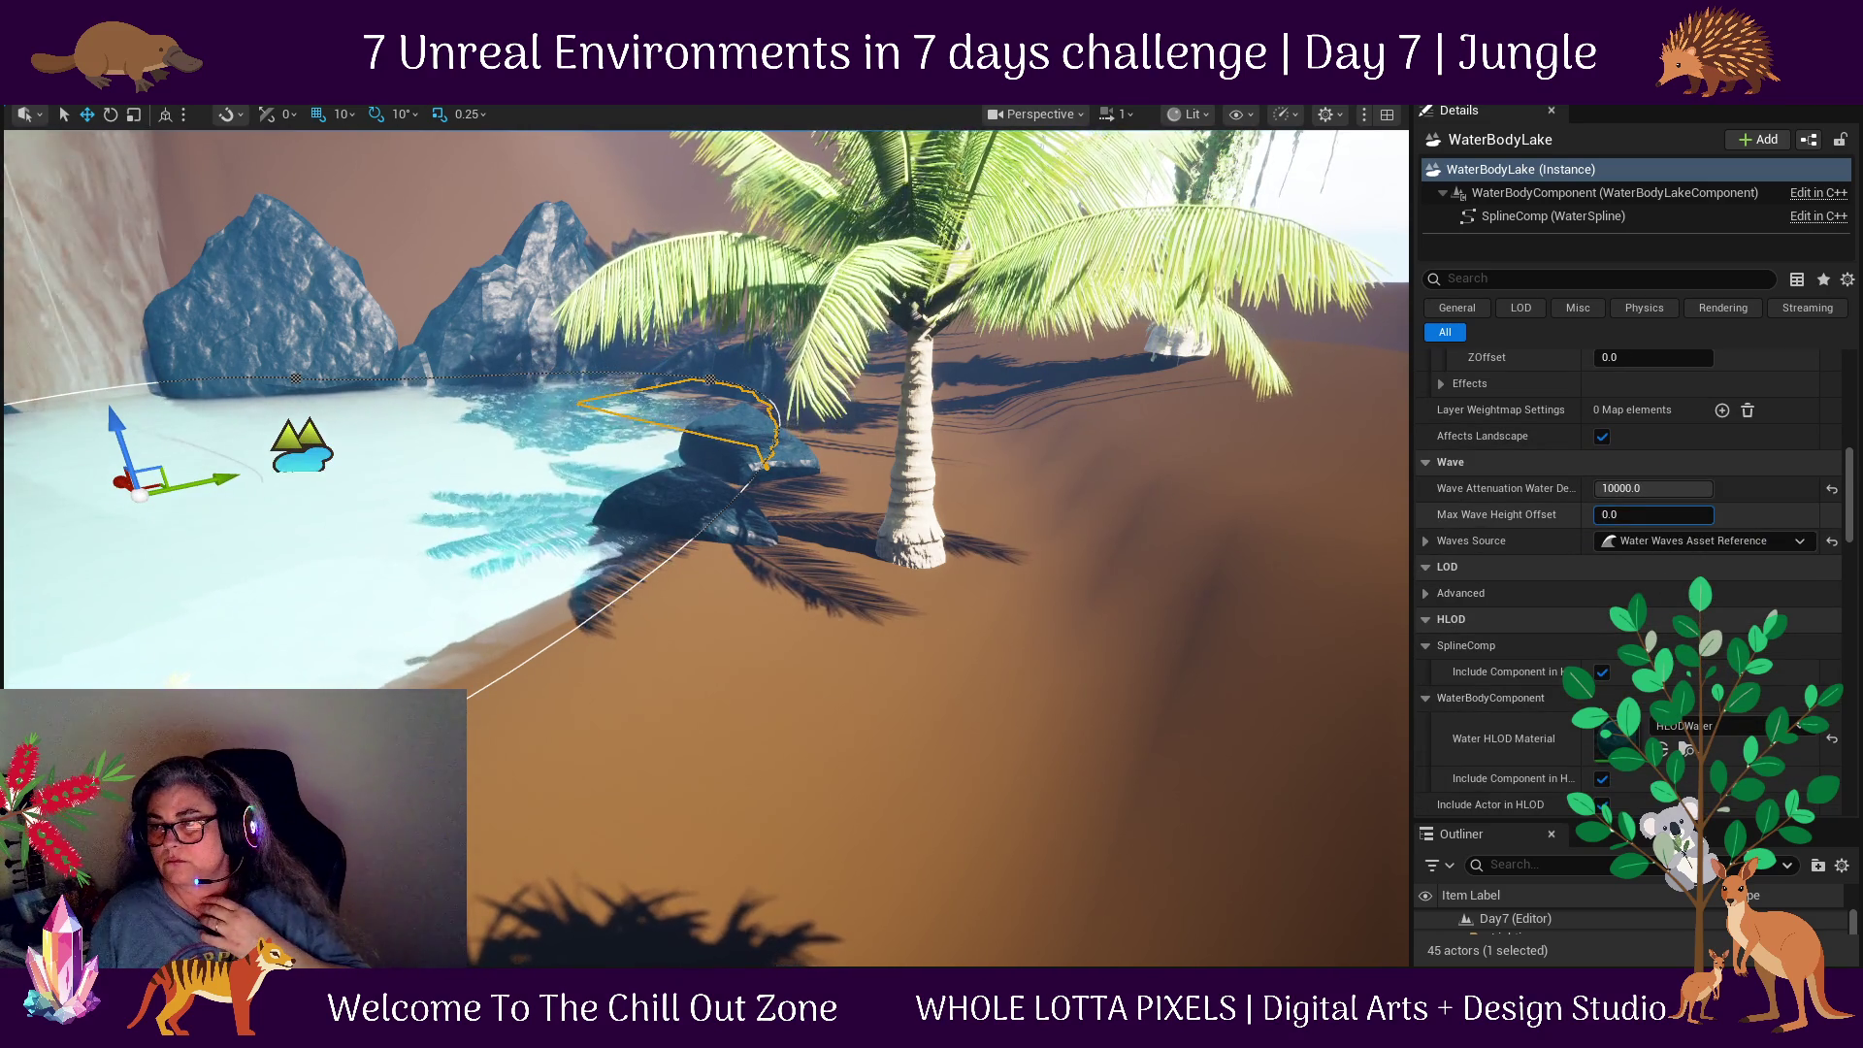
pyautogui.moveTo(1650, 515); pyautogui.dragTo(1661, 515)
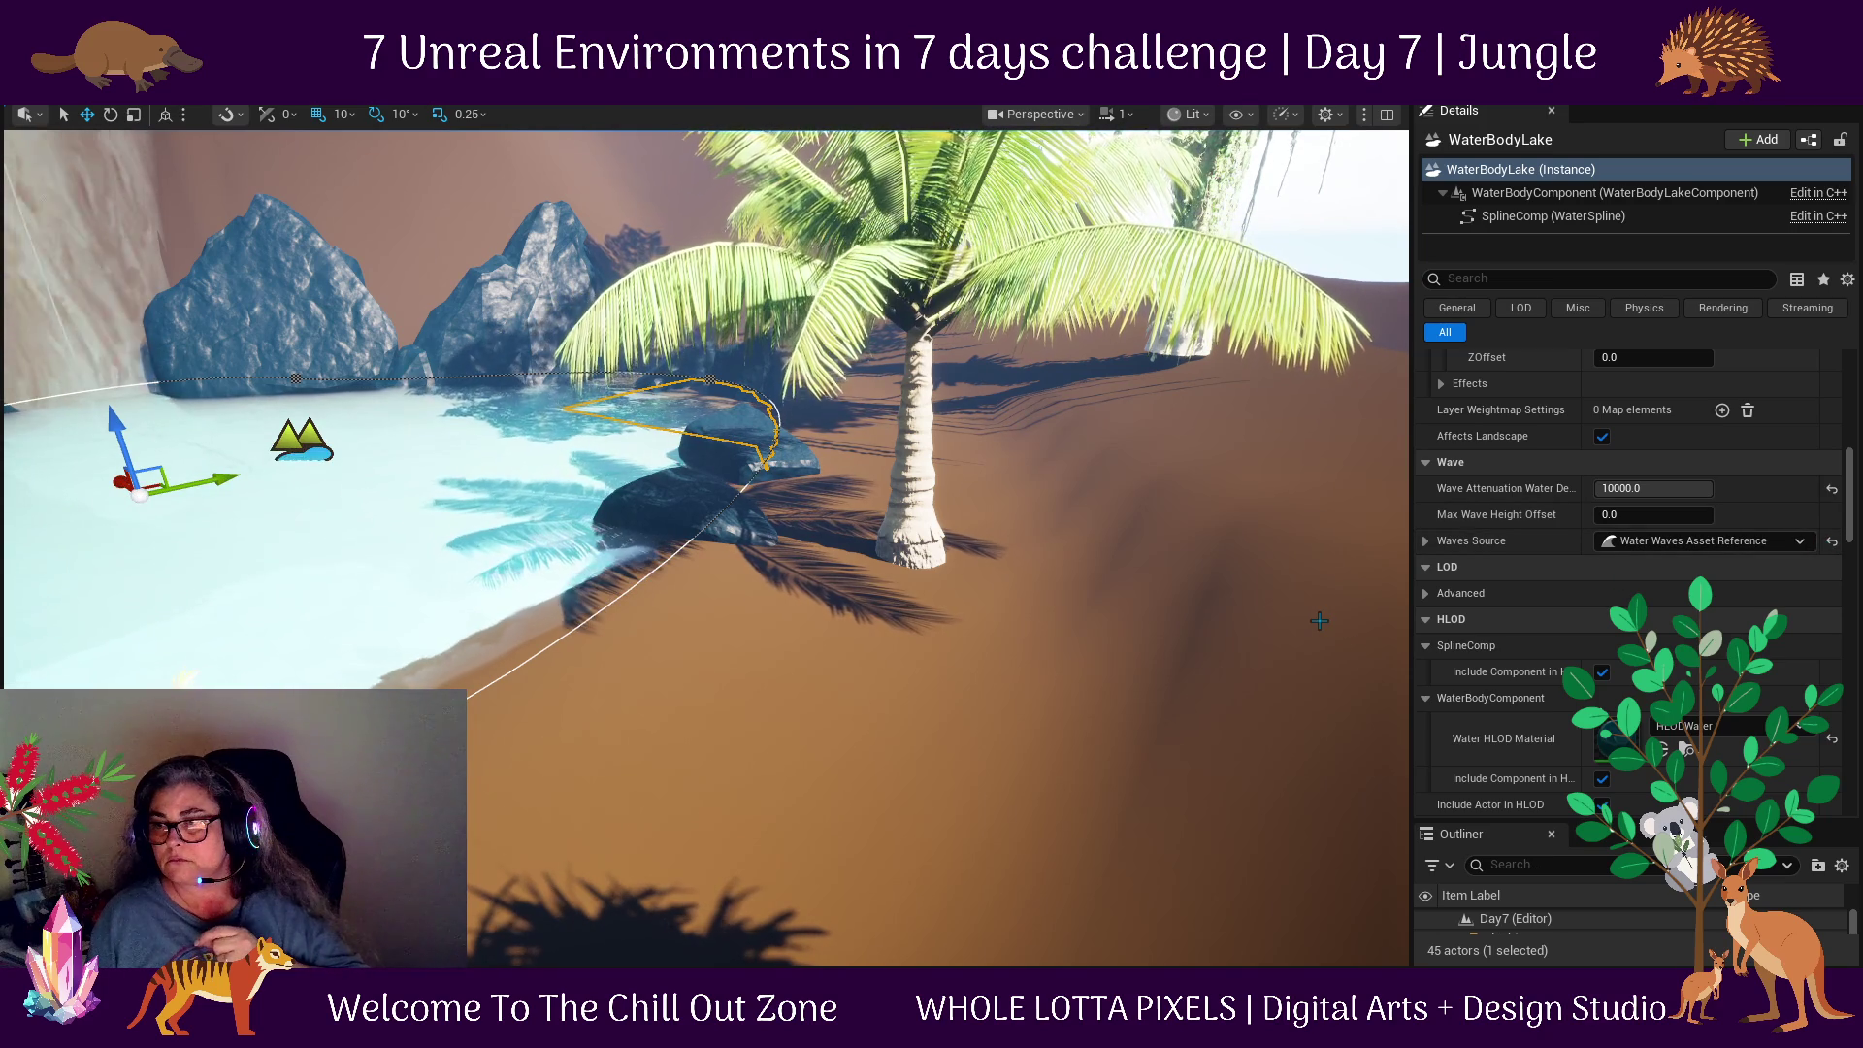
pyautogui.click(1833, 542)
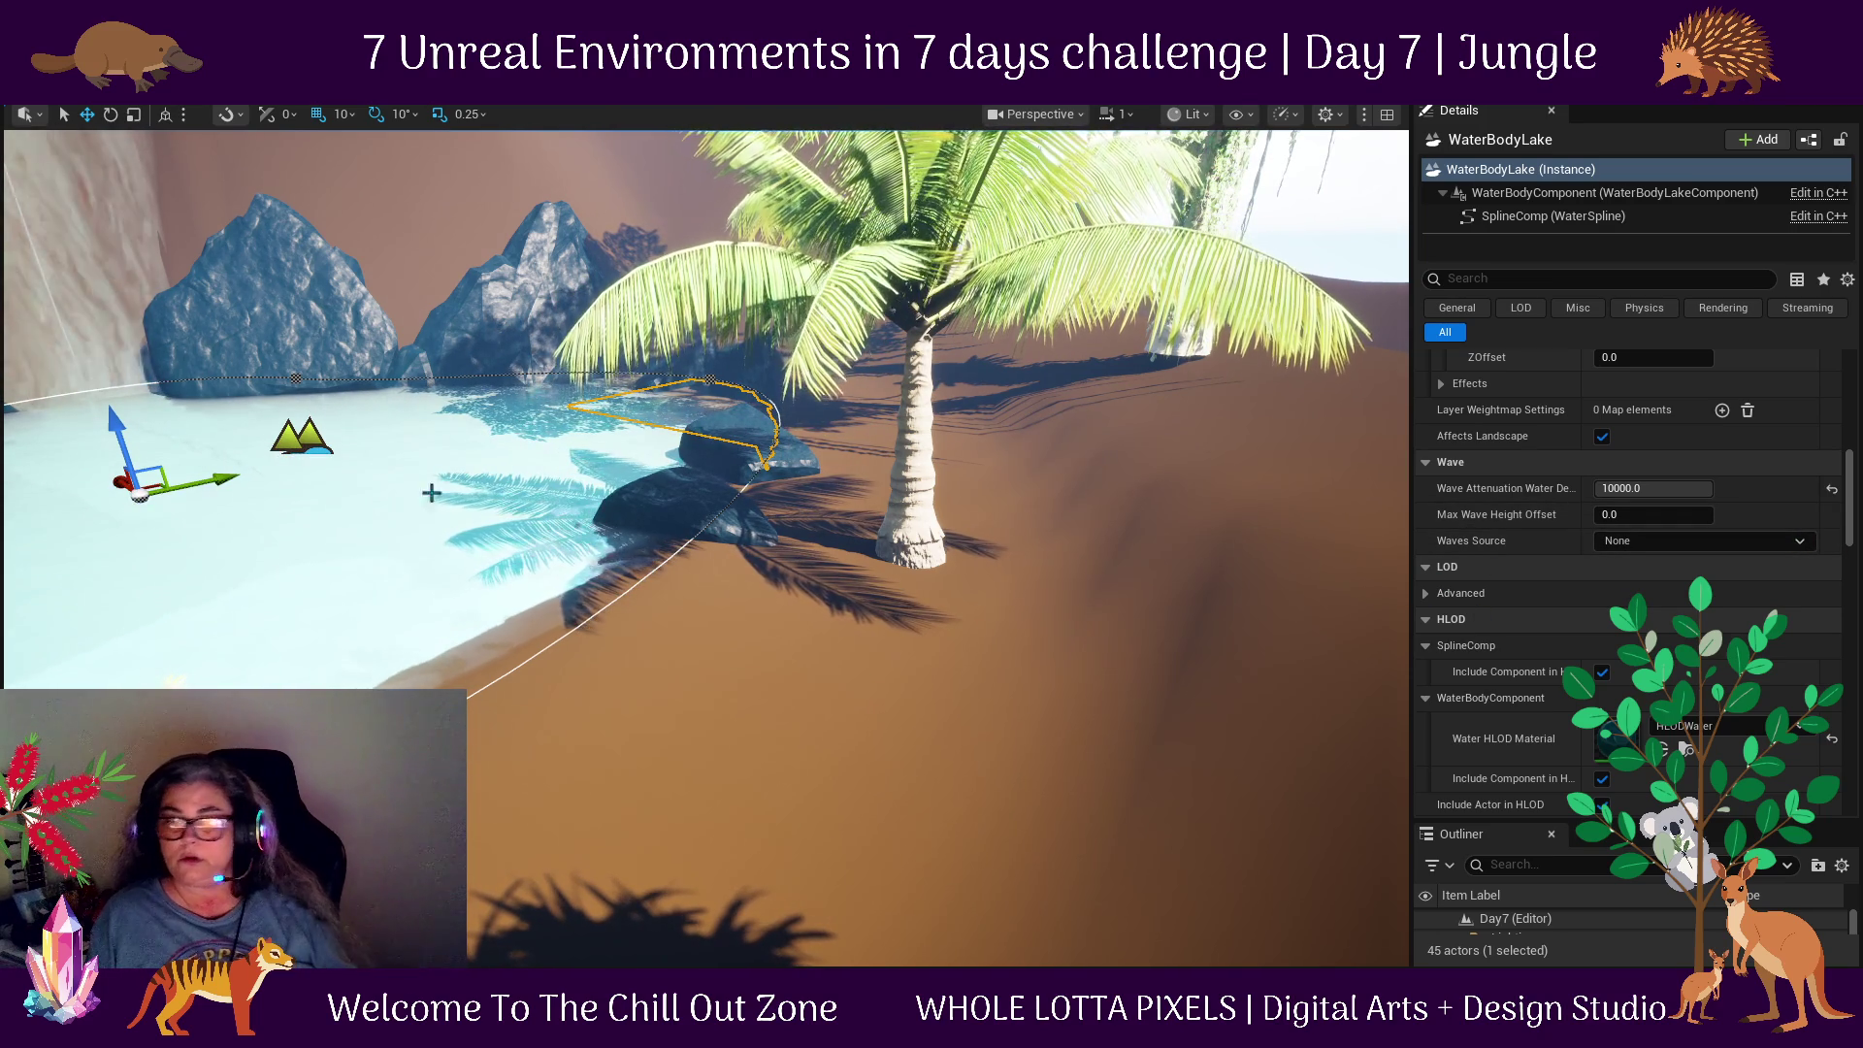
pyautogui.moveTo(613, 697); pyautogui.dragTo(643, 692)
# Toggle the Waves Source removal on and off with Ctrl+Z to compare the lake surface.
pyautogui.hotkey('ctrl', 'z')
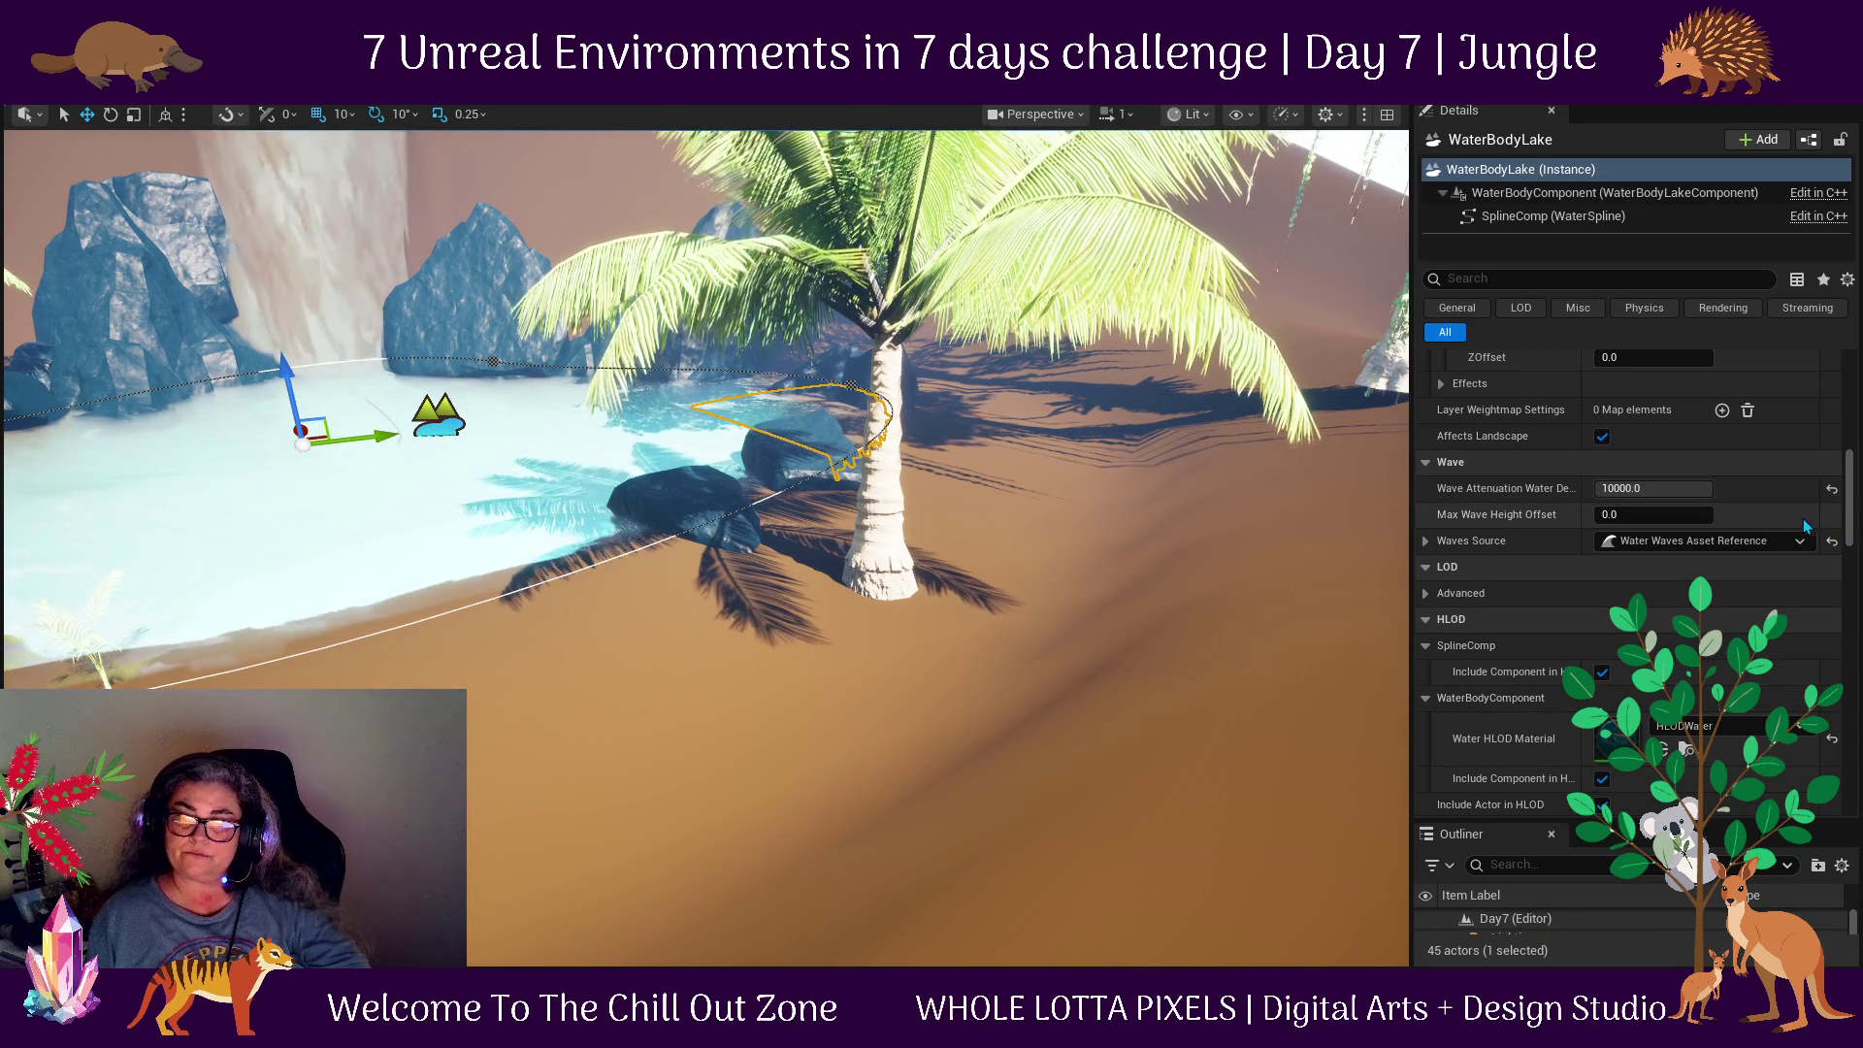
pyautogui.click(1833, 542)
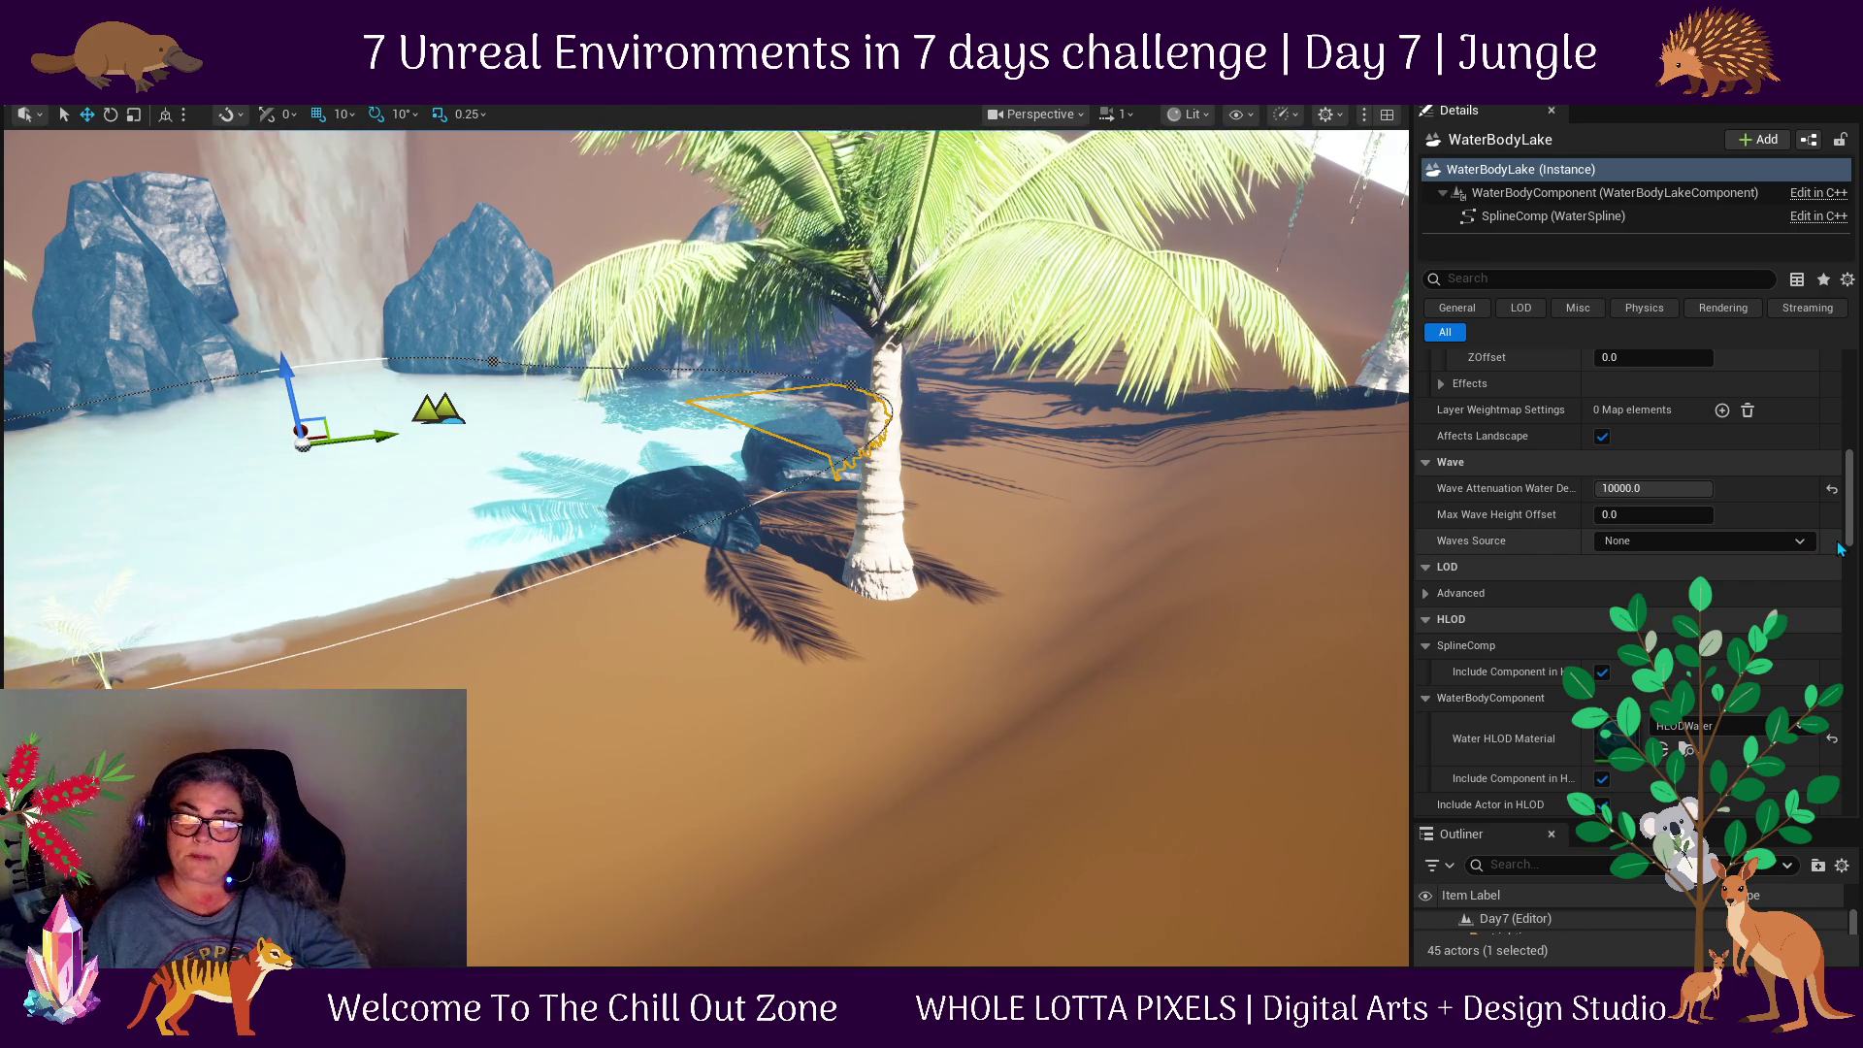
pyautogui.scroll(5, 528, 528)
pyautogui.scroll(-4, 528, 528)
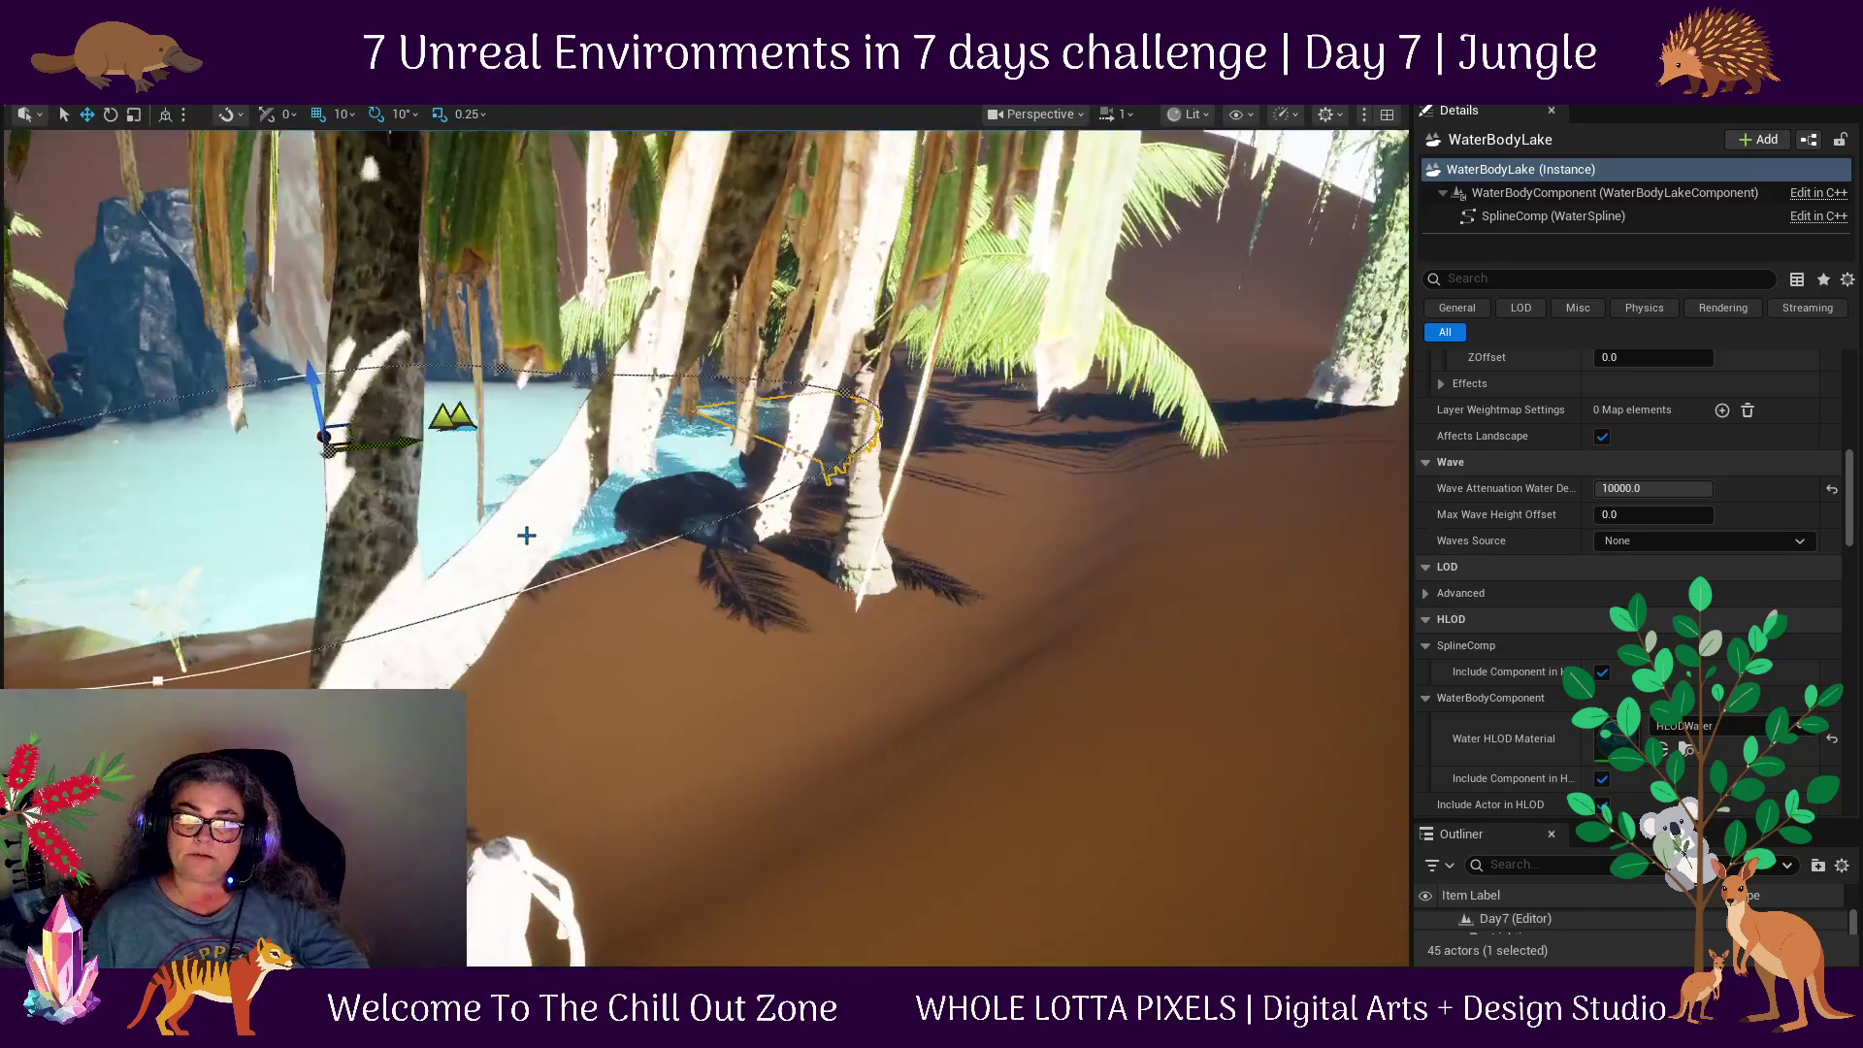
pyautogui.scroll(5, 502, 546)
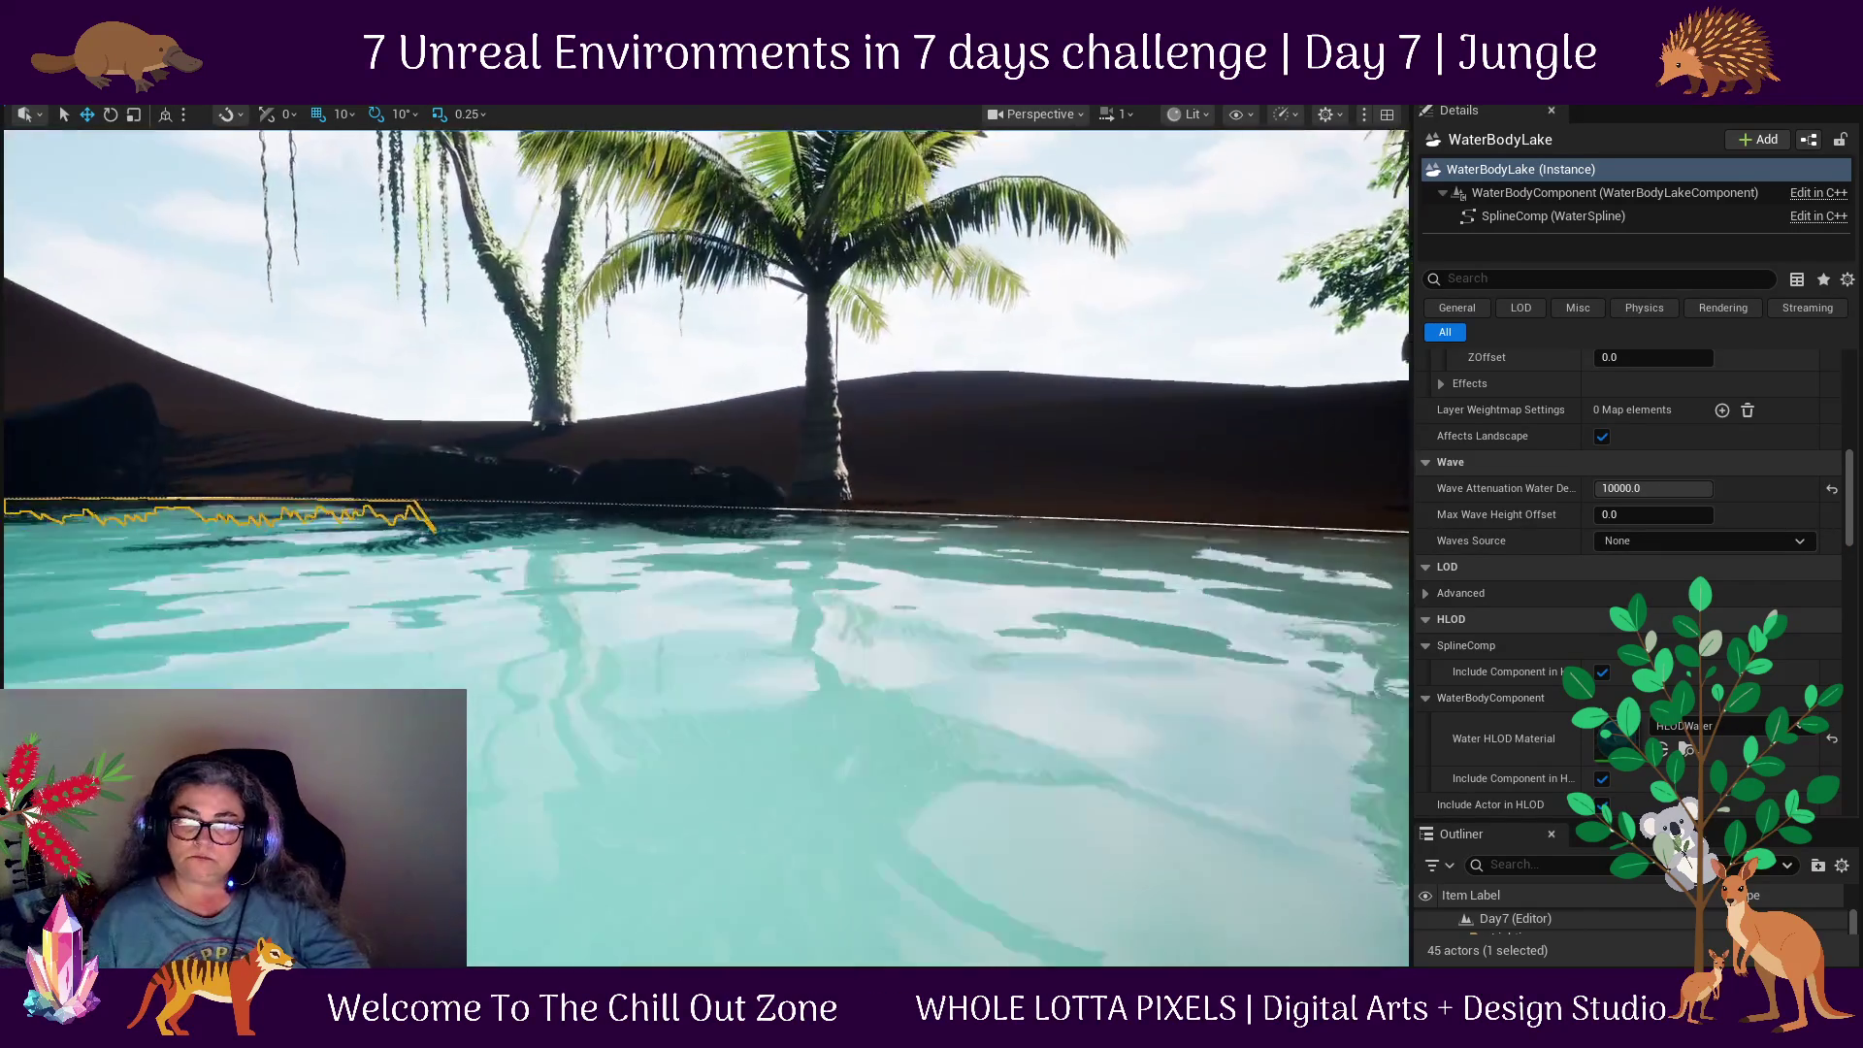
pyautogui.scroll(-5, 411, 655)
pyautogui.scroll(4, 412, 655)
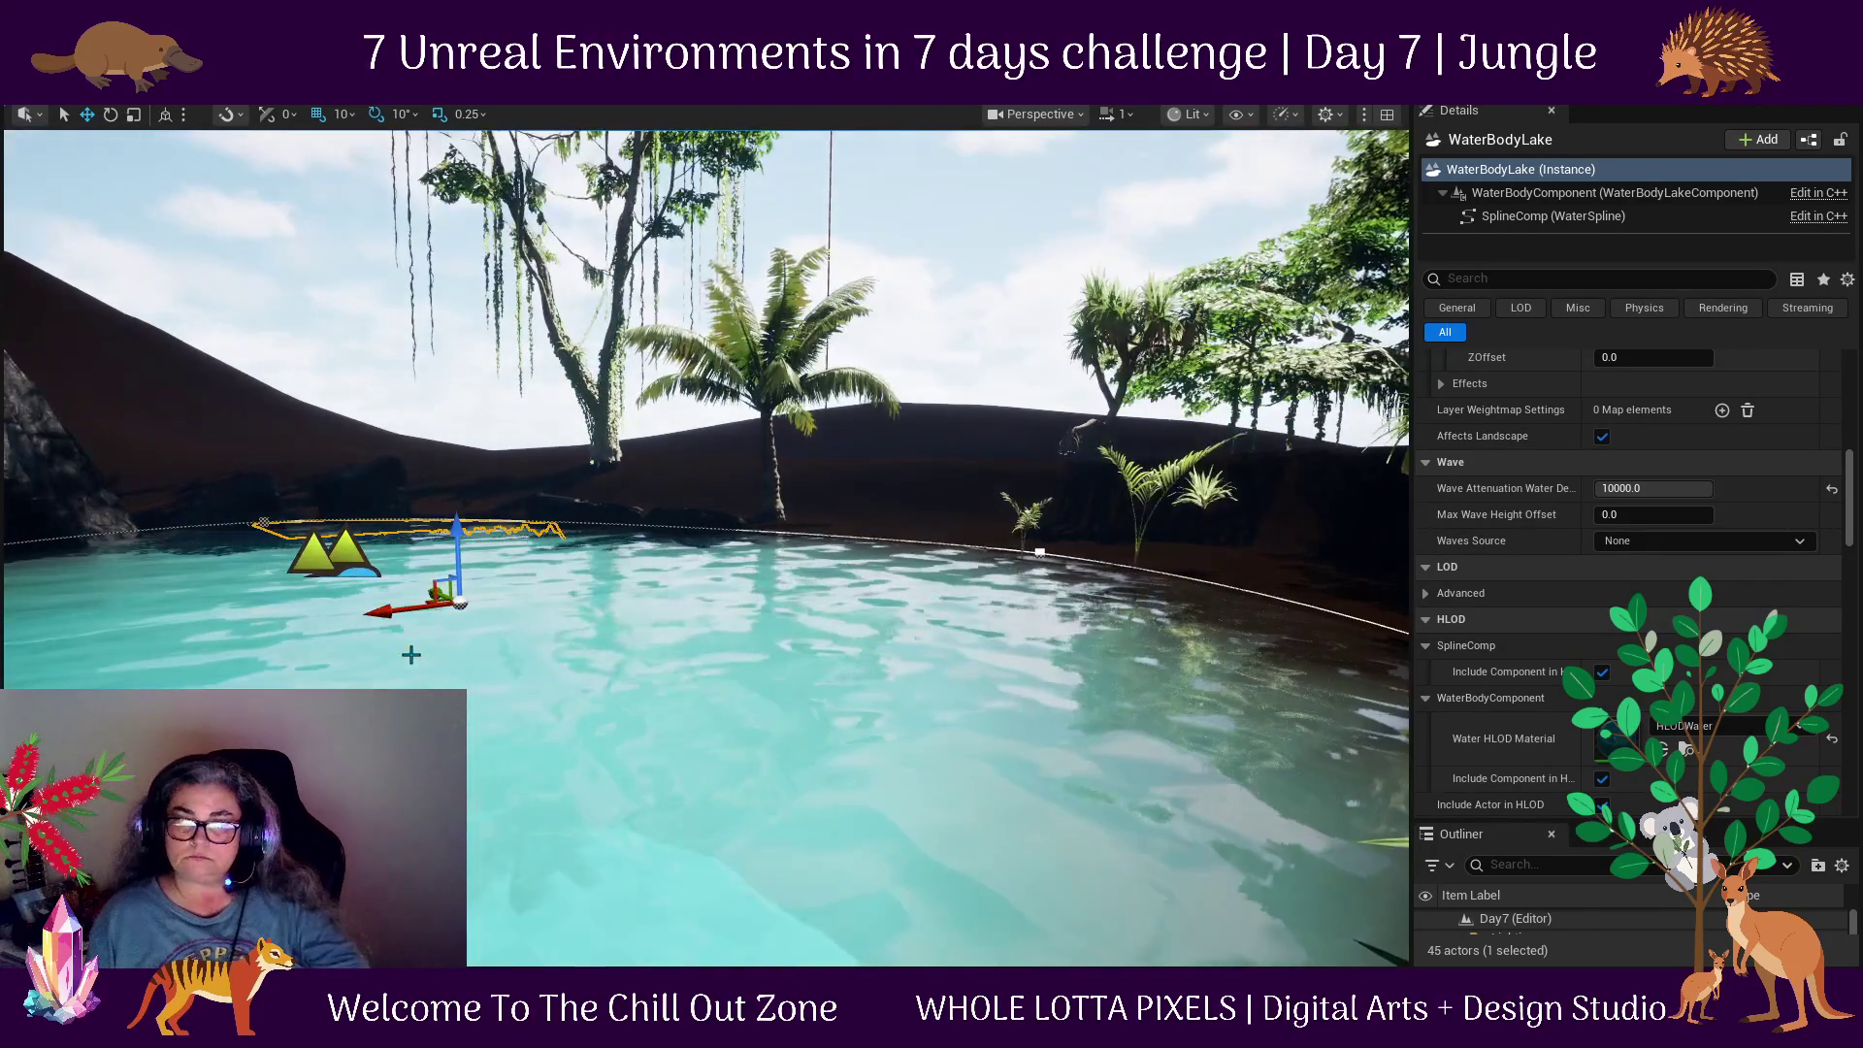
pyautogui.hotkey('ctrl', 'z')
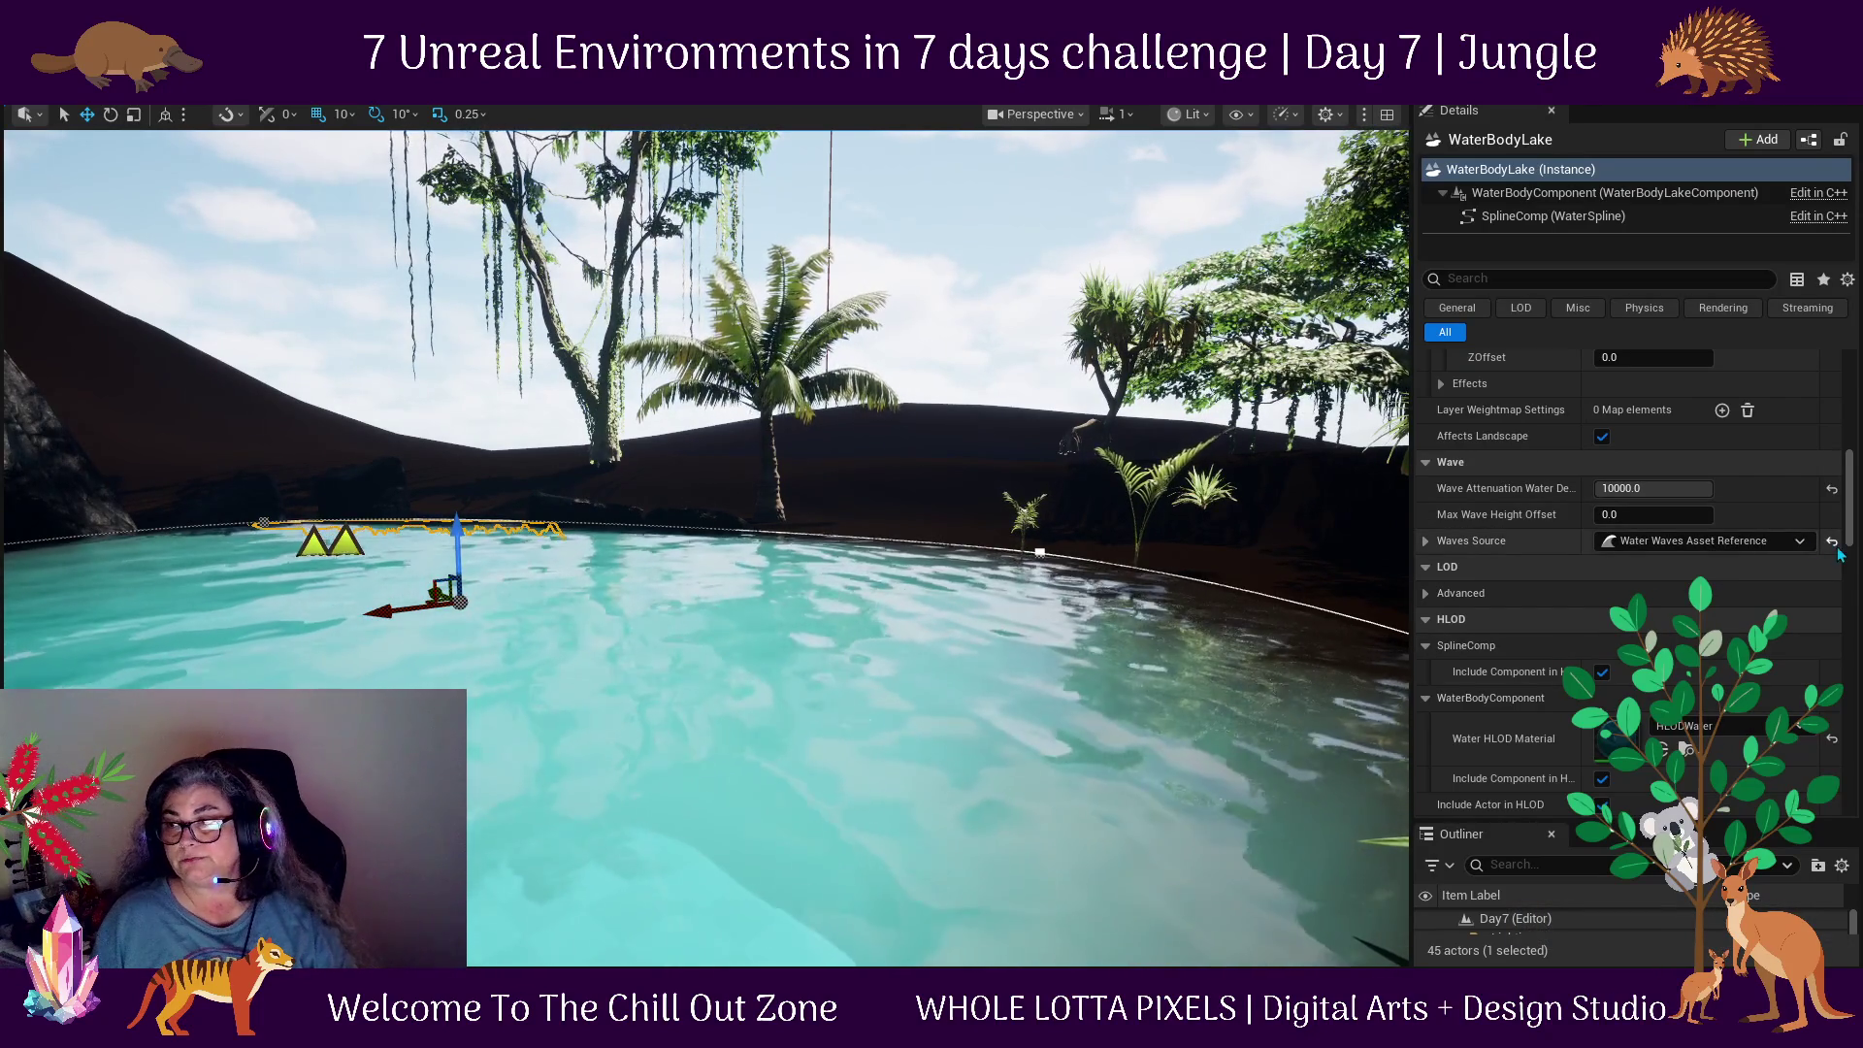
# Try Gerstner Water Waves as the Waves Source, inspect its generator settings, then reset it to None.
pyautogui.click(1801, 542)
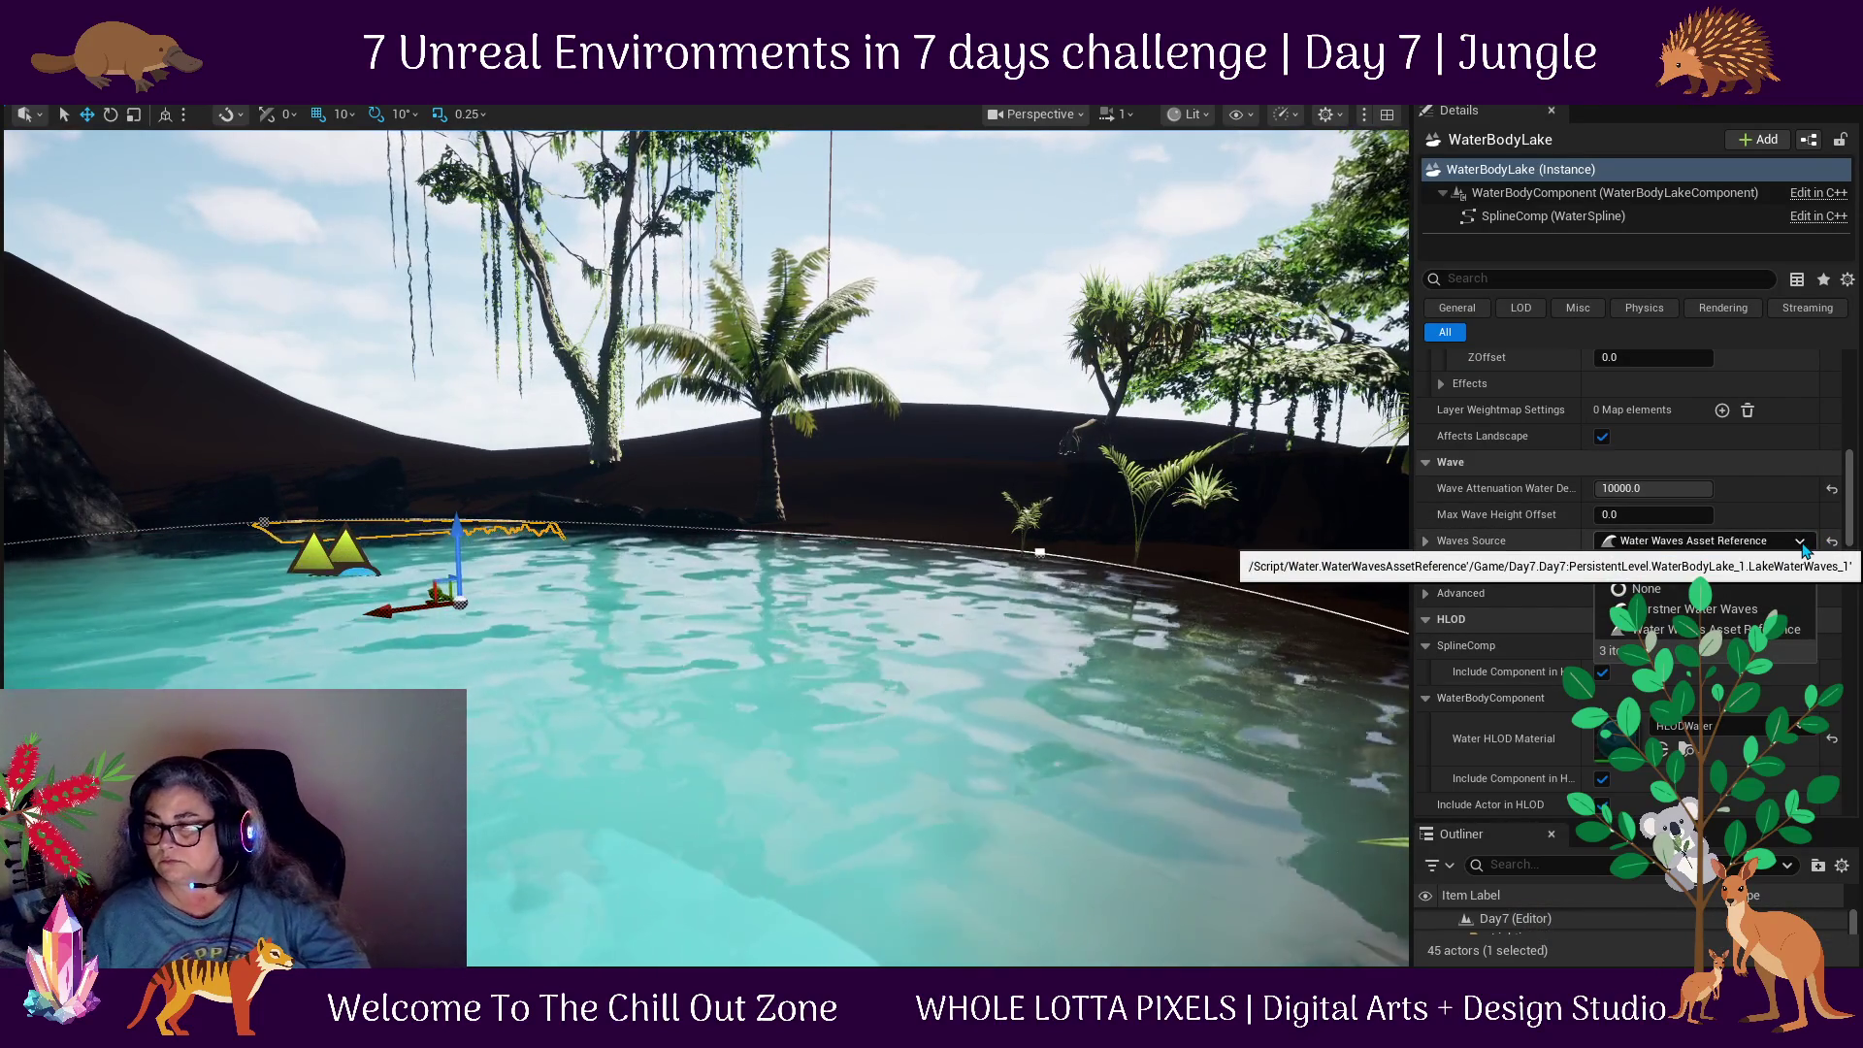
pyautogui.click(1742, 609)
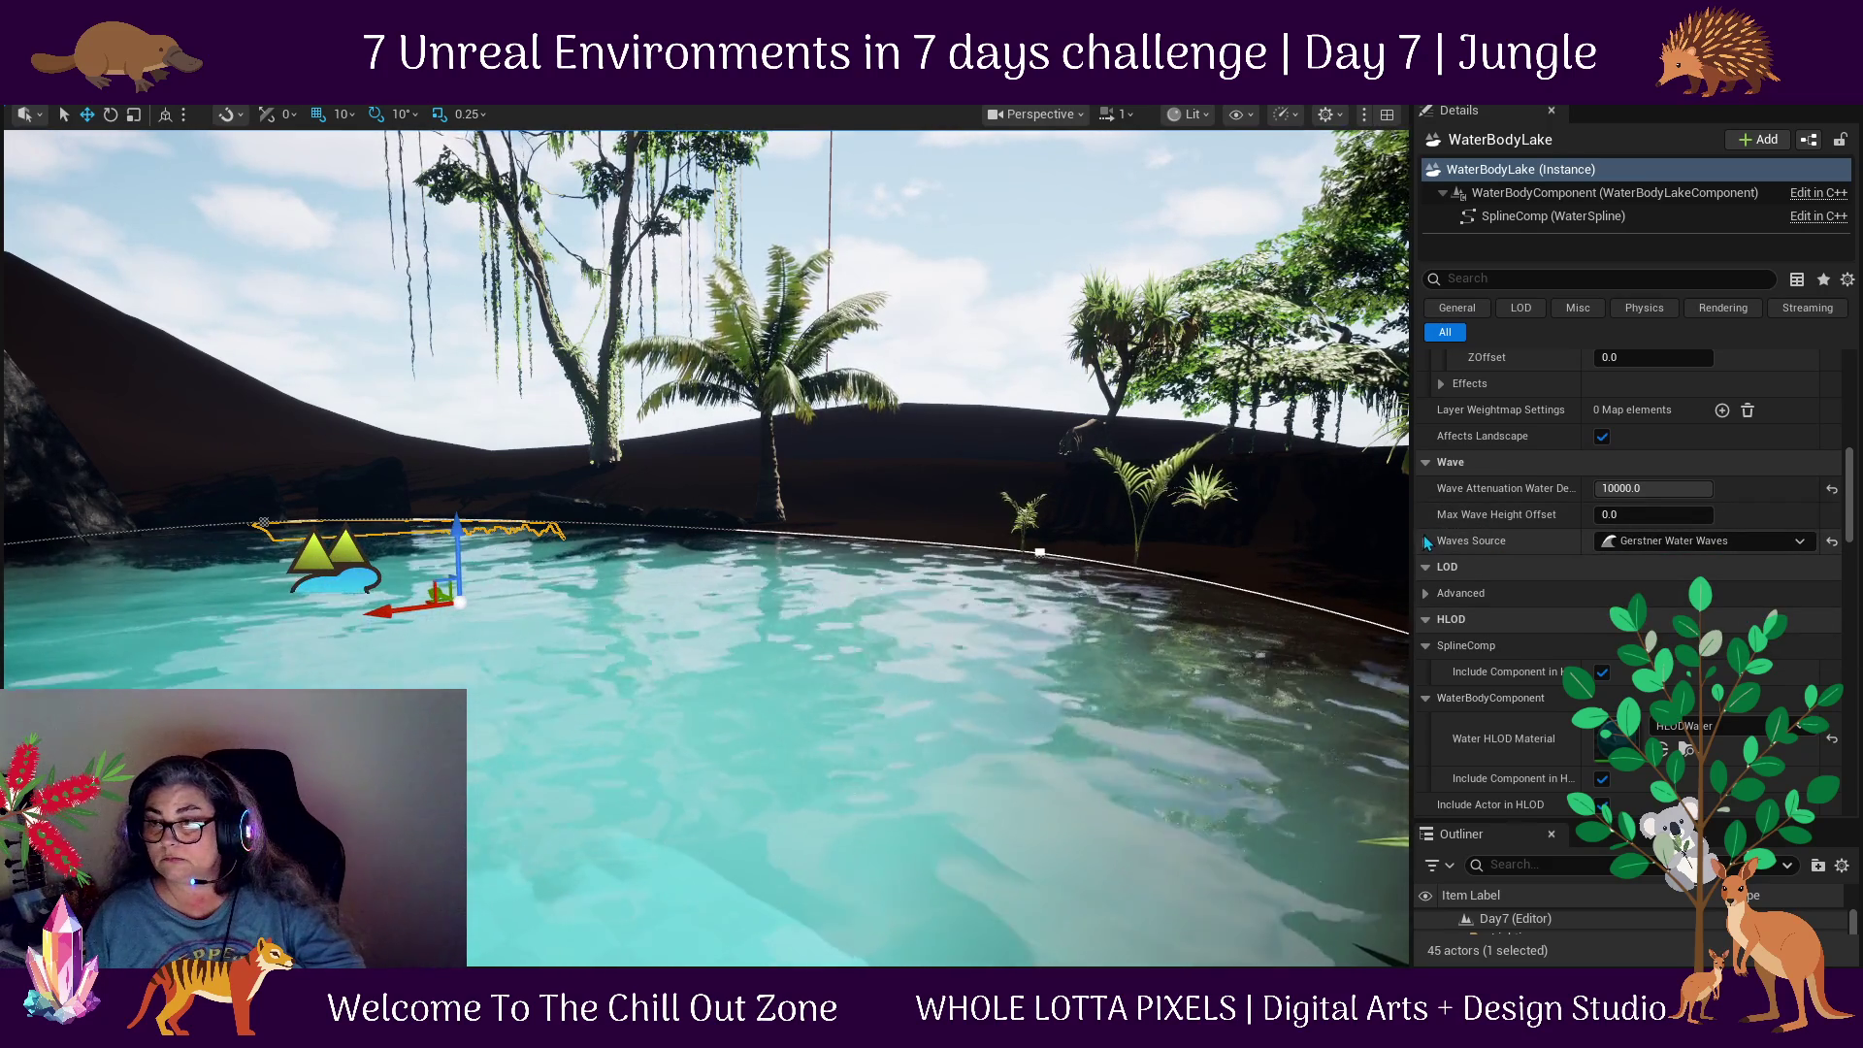
pyautogui.click(1427, 541)
pyautogui.click(1442, 568)
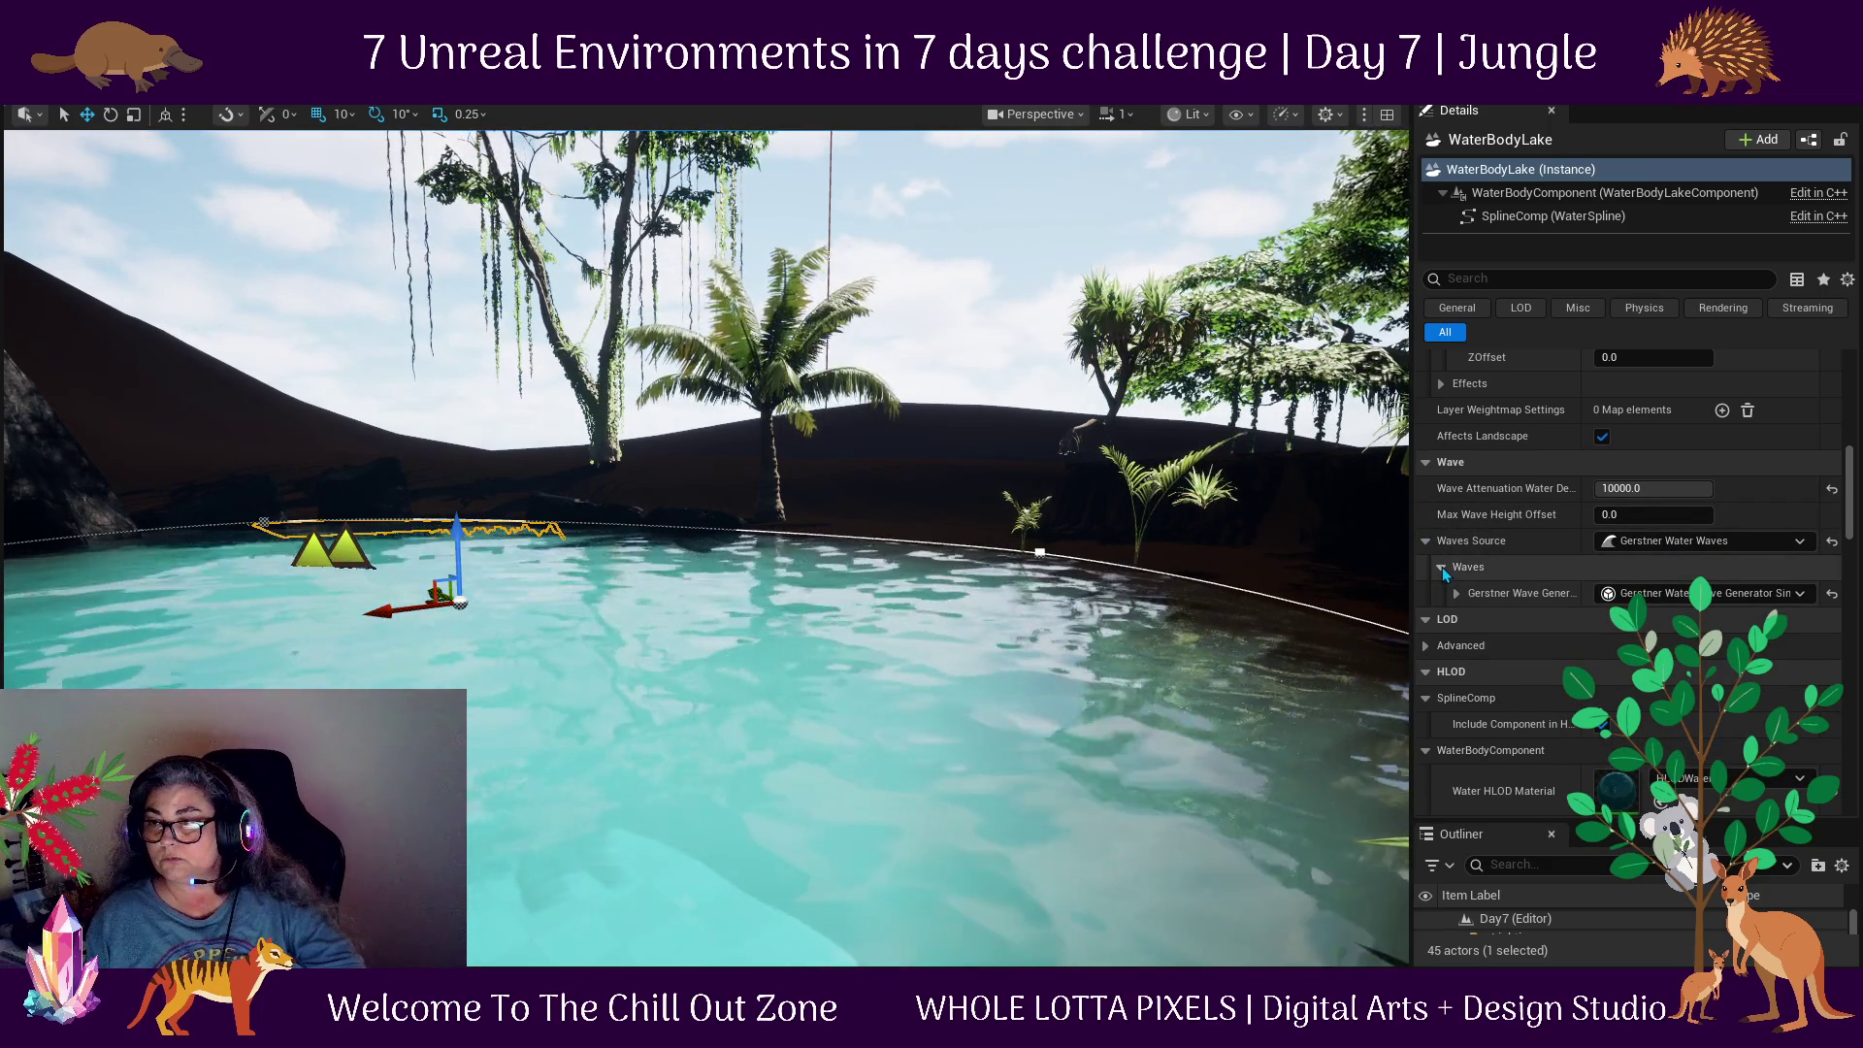
pyautogui.click(1832, 540)
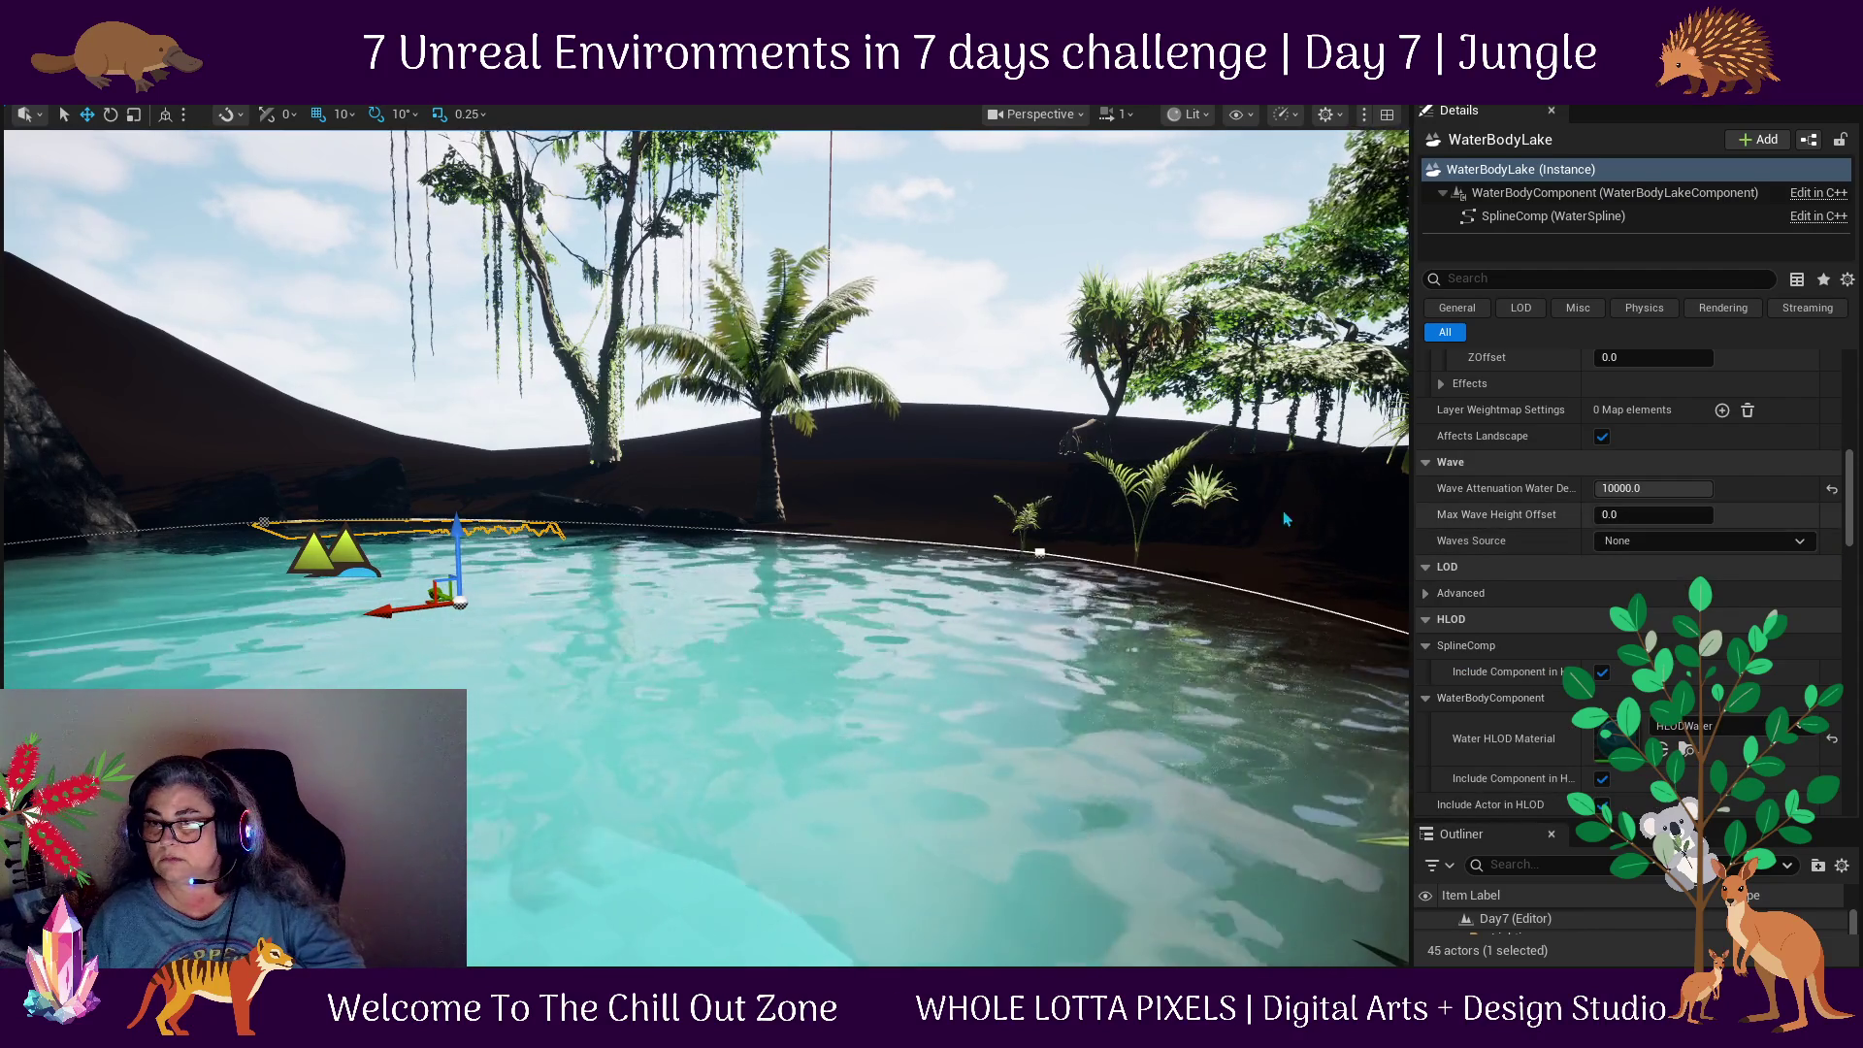
pyautogui.scroll(-10, 872, 819)
pyautogui.moveTo(873, 818)
pyautogui.mouseDown()
pyautogui.moveTo(737, 818)
pyautogui.moveTo(738, 767)
pyautogui.mouseUp()
pyautogui.click(961, 621)
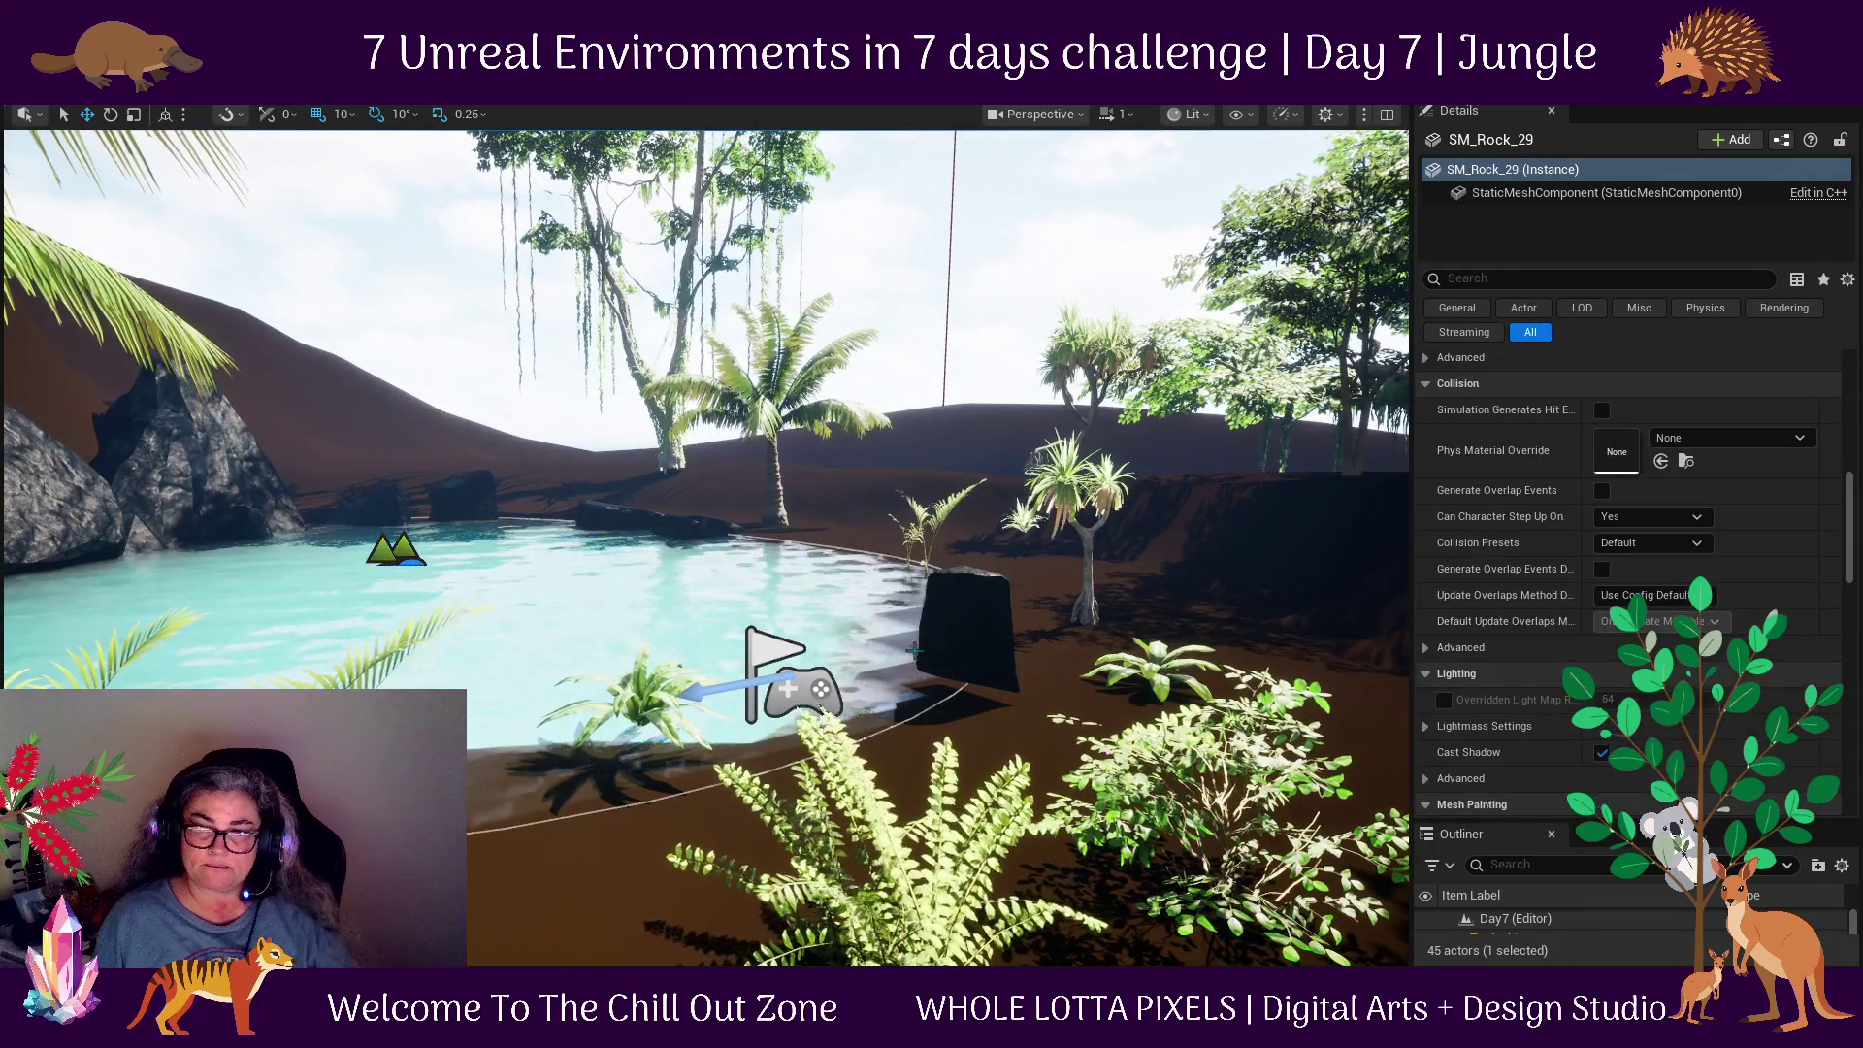
# Open the Content Drawer, scroll to the regsH_tier_2 mesh and place it near the waterfall base.
pyautogui.moveTo(960, 621)
pyautogui.mouseDown()
pyautogui.moveTo(961, 718)
pyautogui.moveTo(942, 602)
pyautogui.moveTo(1172, 590)
pyautogui.moveTo(1068, 594)
pyautogui.moveTo(1048, 641)
pyautogui.moveTo(1257, 692)
pyautogui.mouseUp()
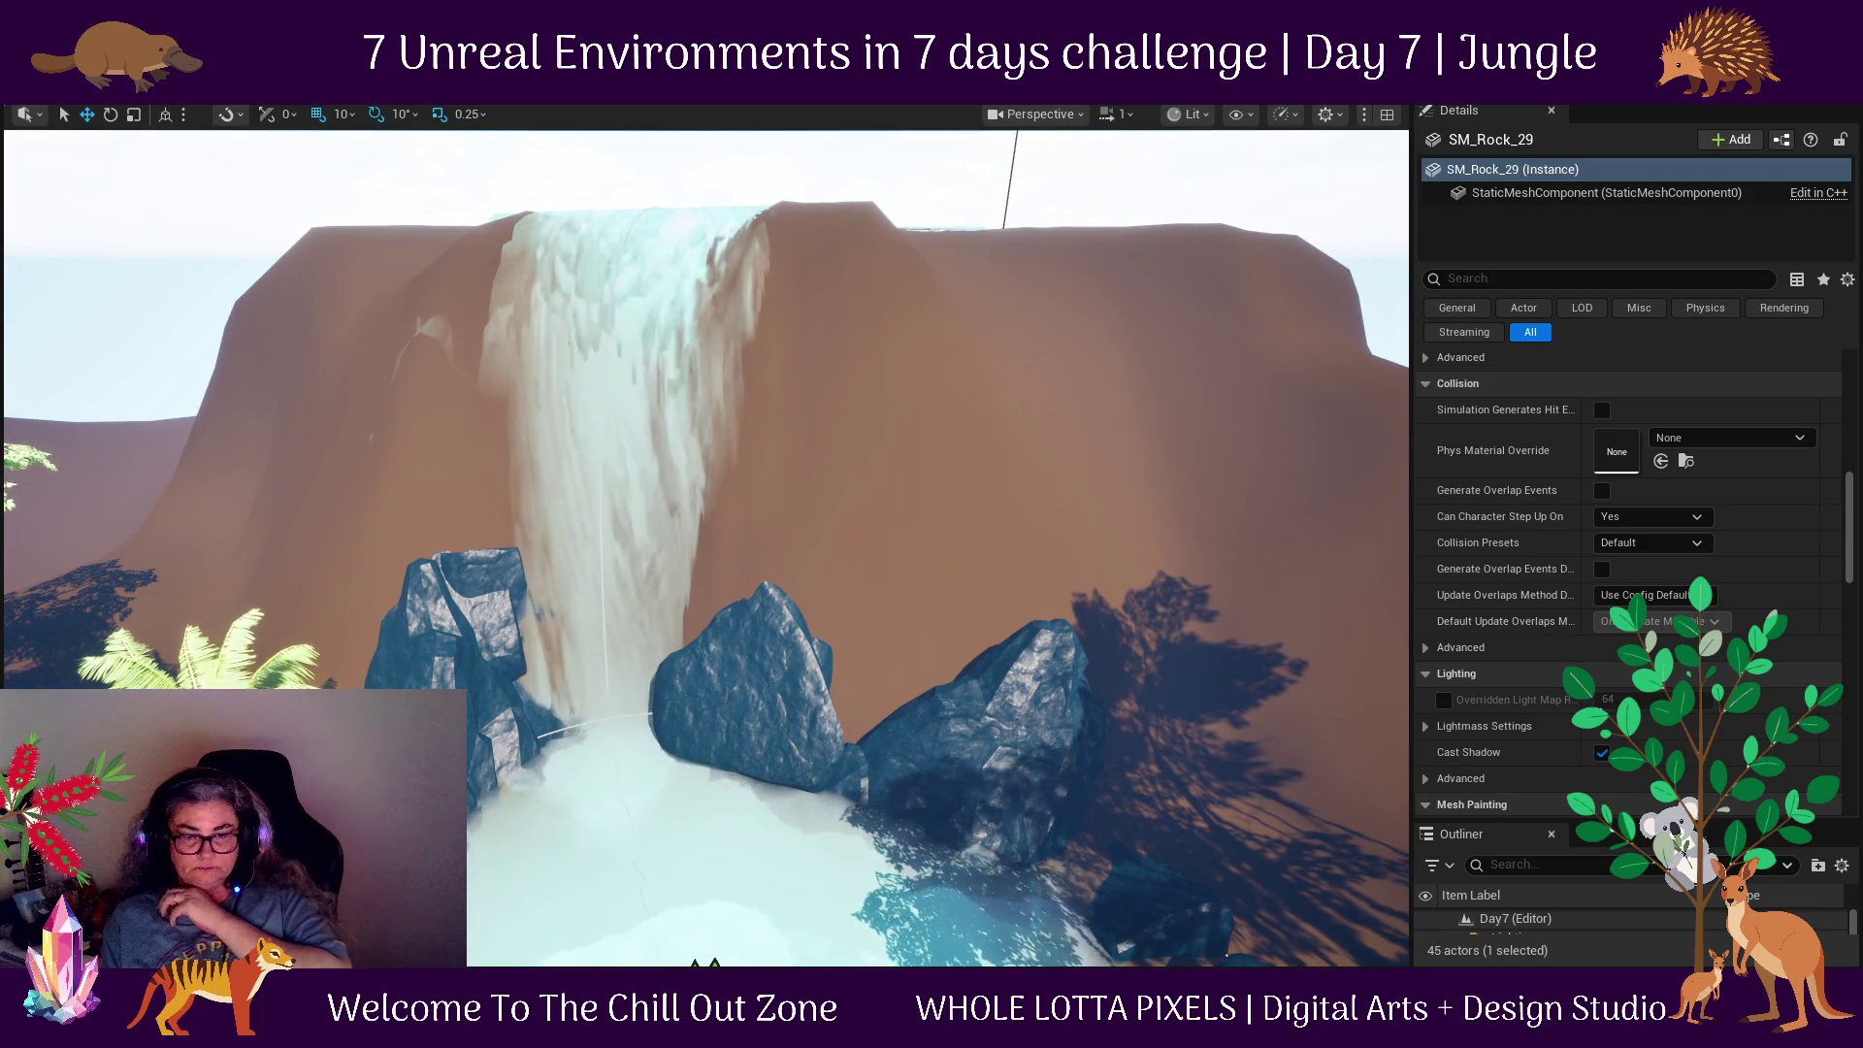
pyautogui.hotkey('ctrl', 'space')
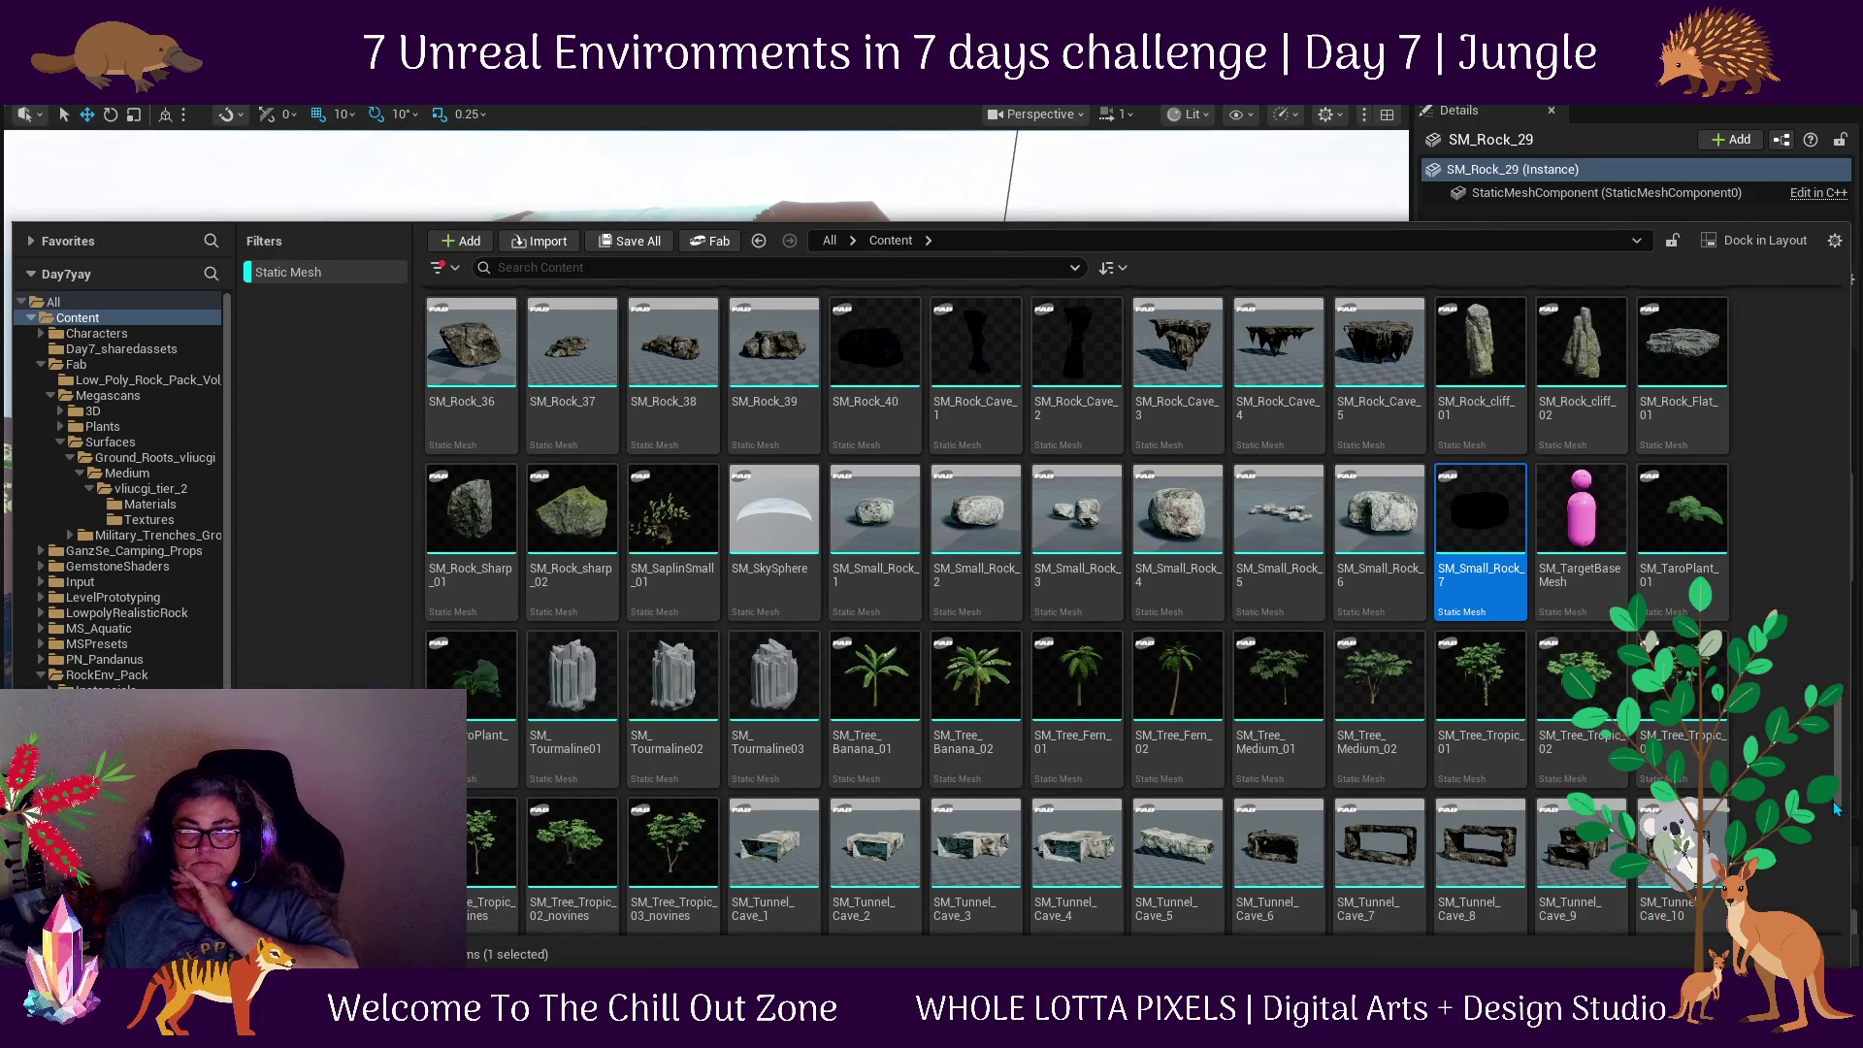
pyautogui.scroll(5, 1133, 612)
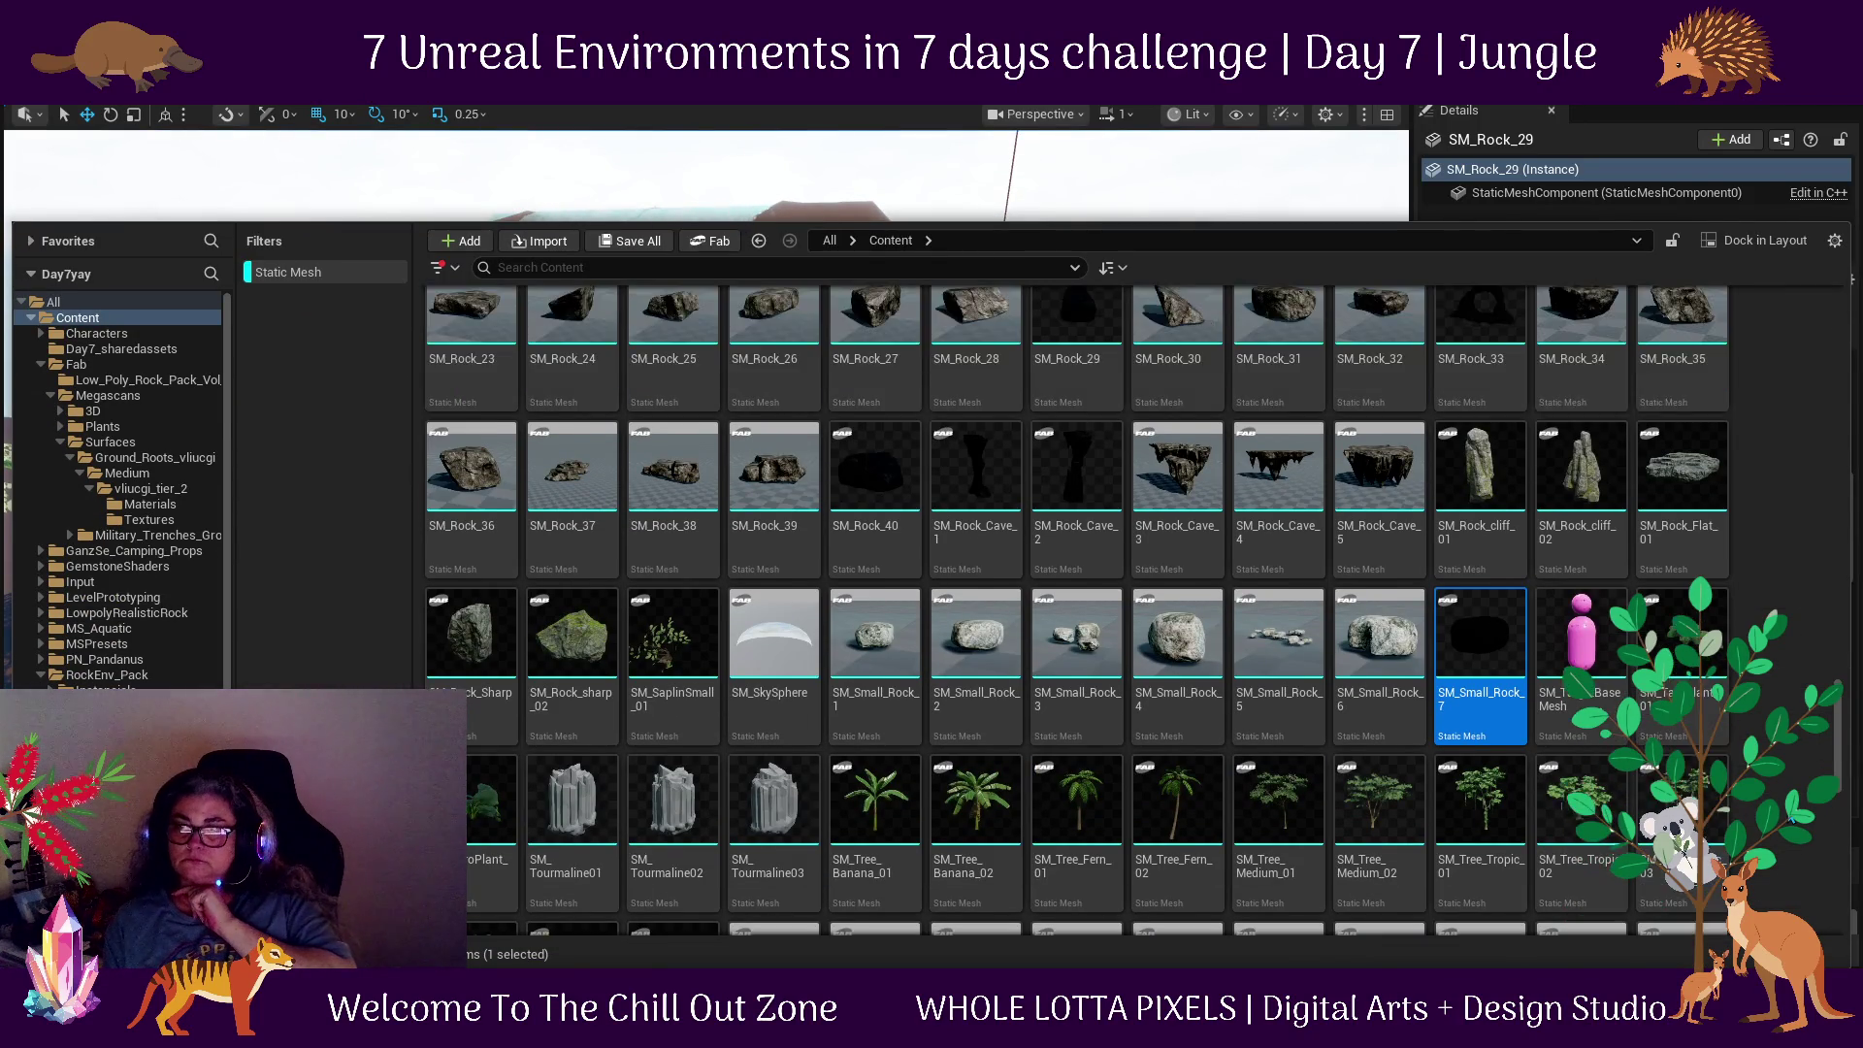
pyautogui.scroll(5, 1077, 611)
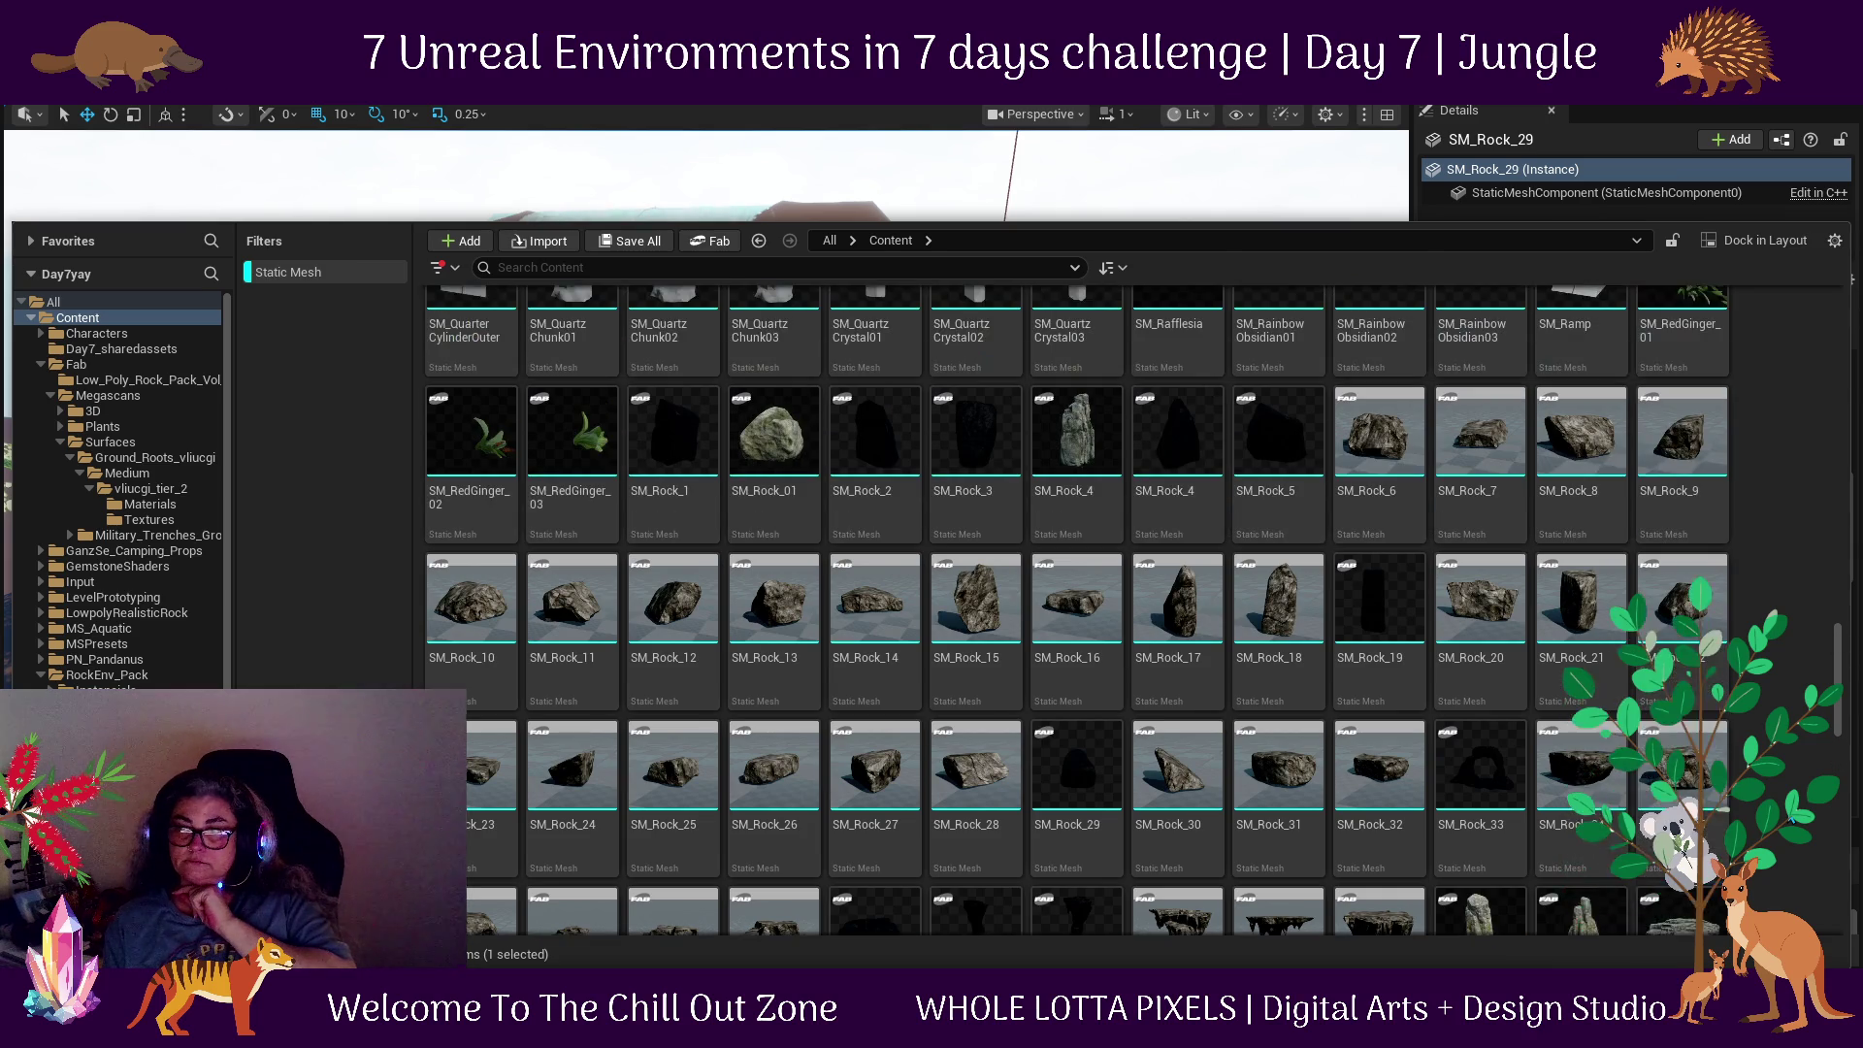
pyautogui.scroll(5, 1077, 612)
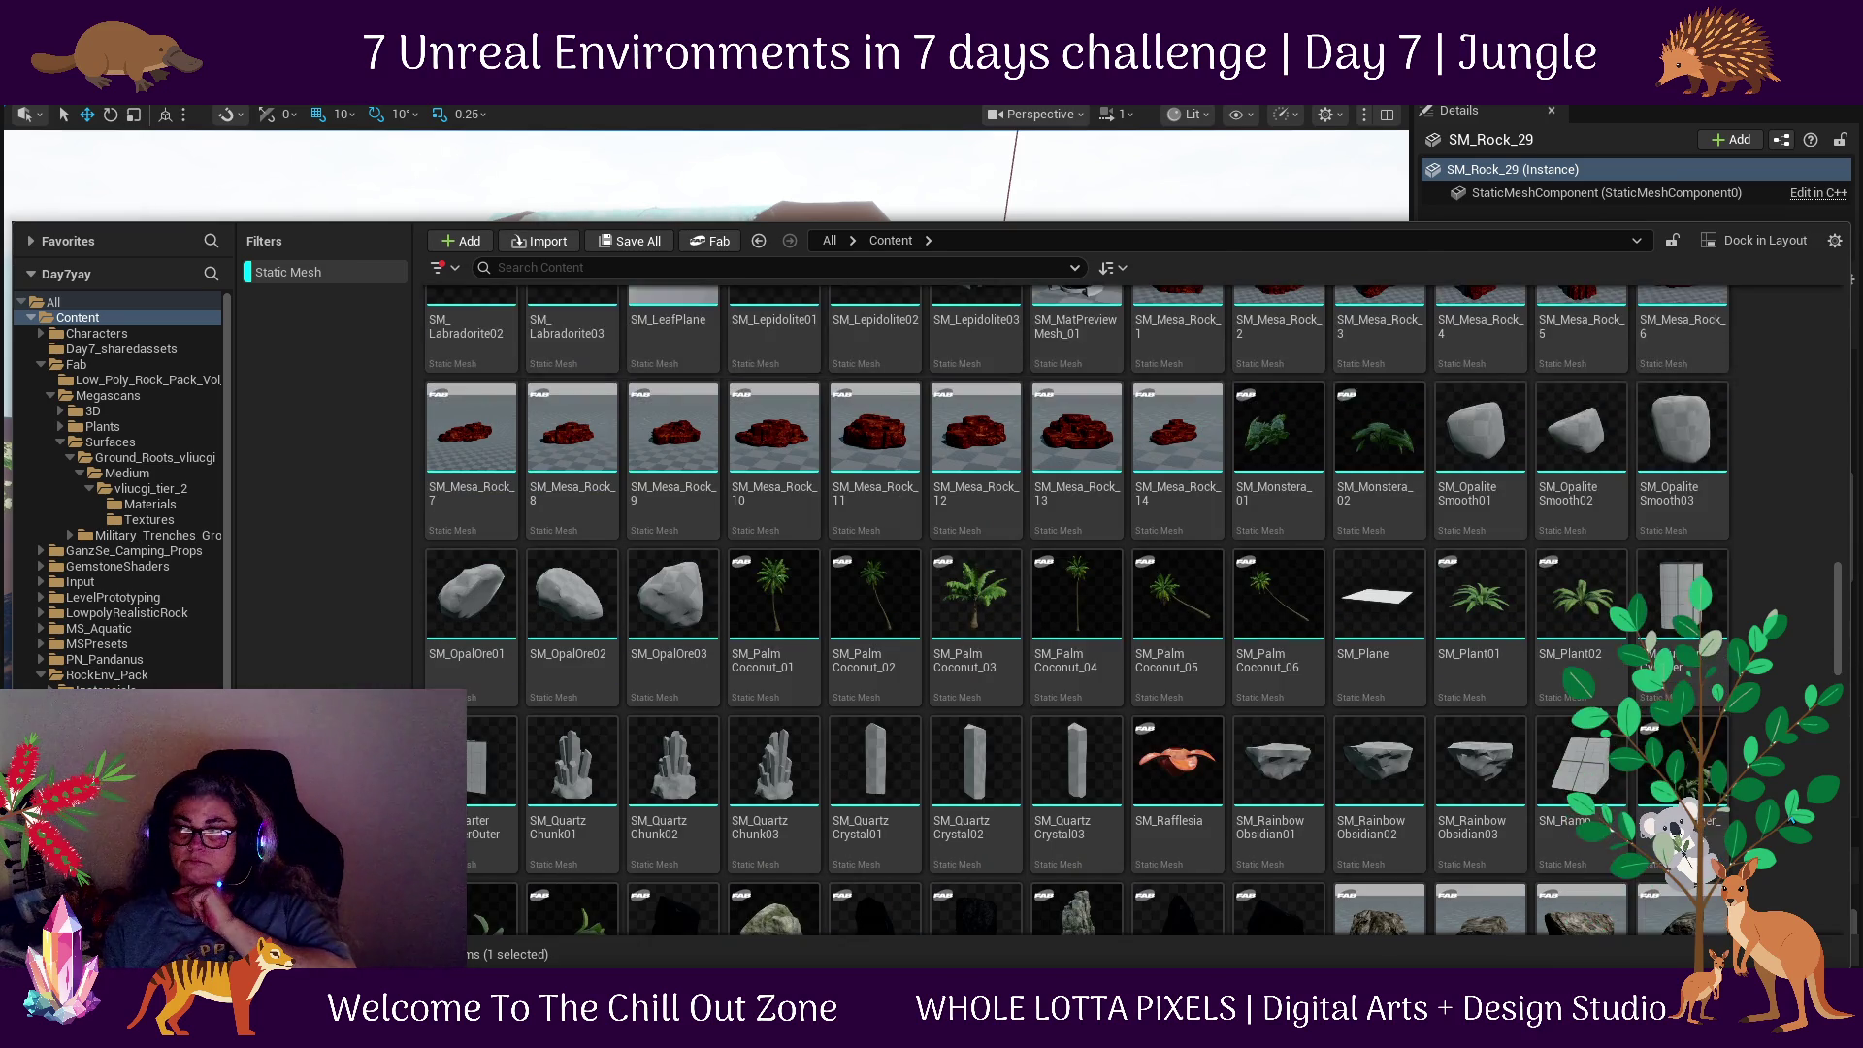
pyautogui.scroll(2, 1077, 611)
pyautogui.scroll(2, 1077, 612)
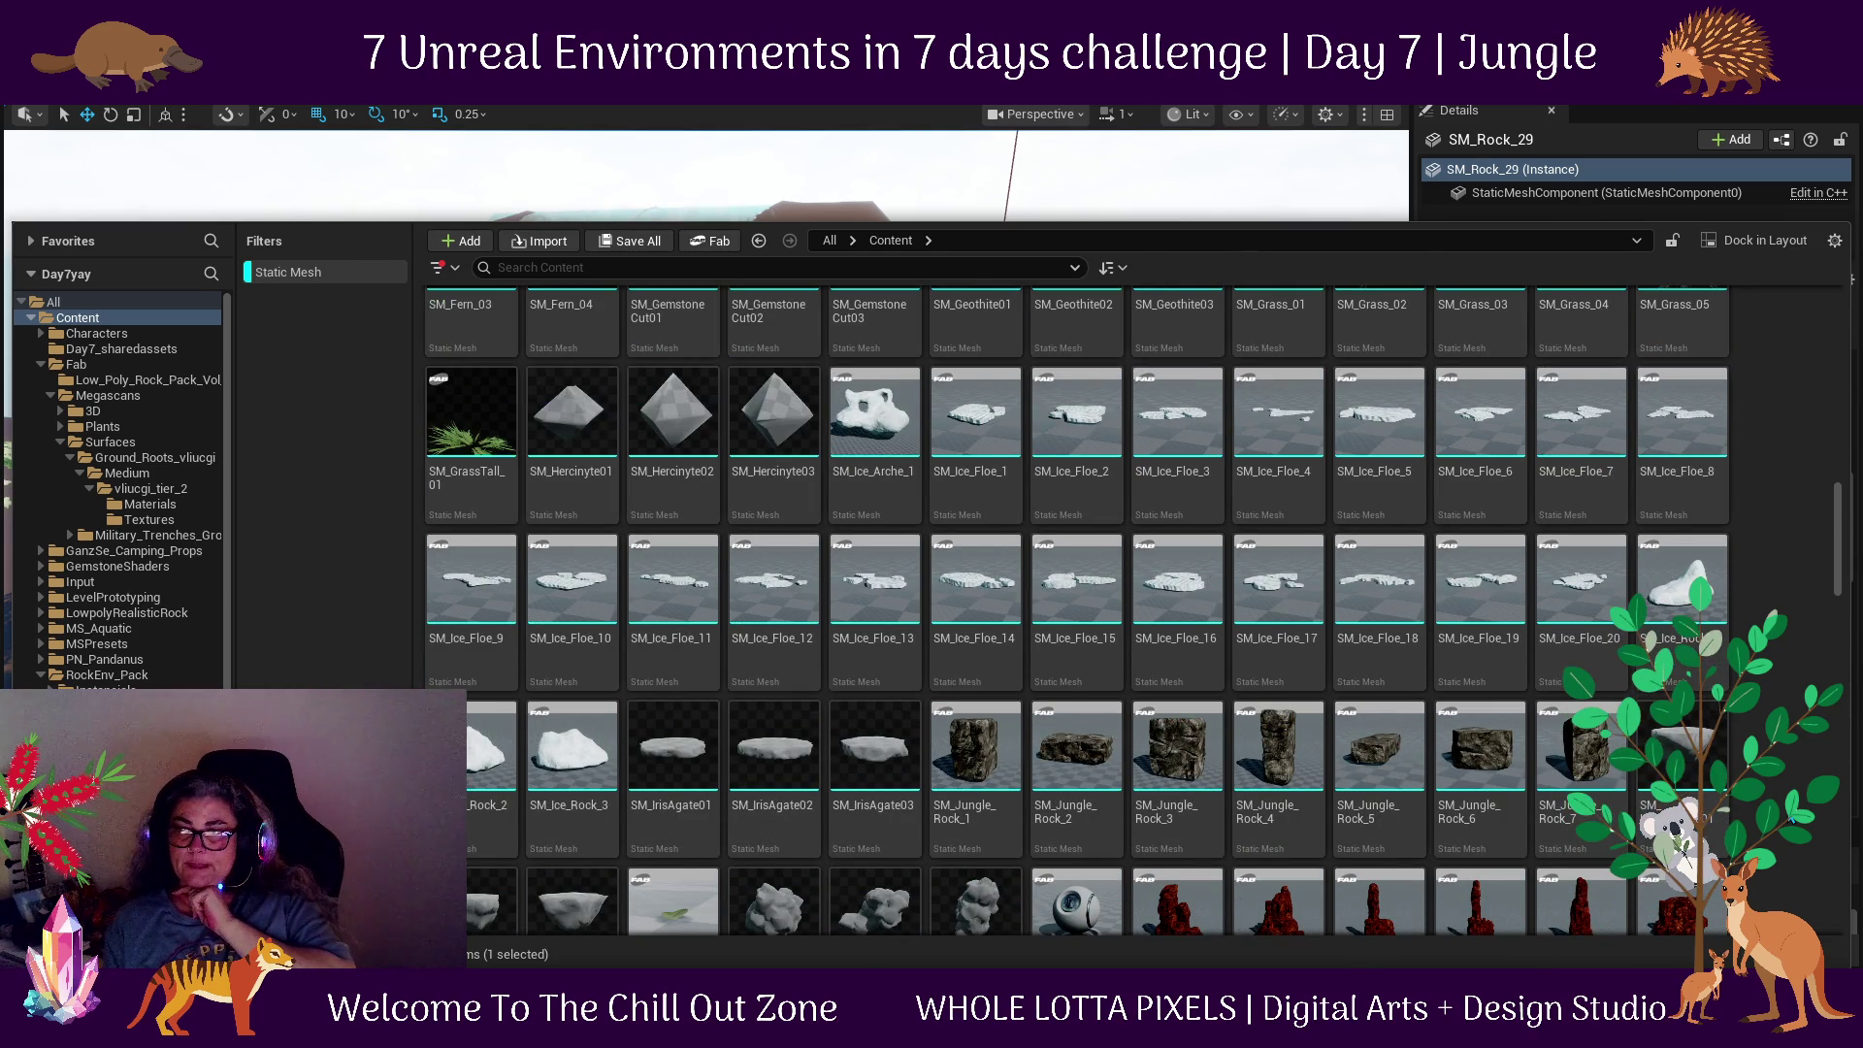
pyautogui.scroll(1, 1077, 611)
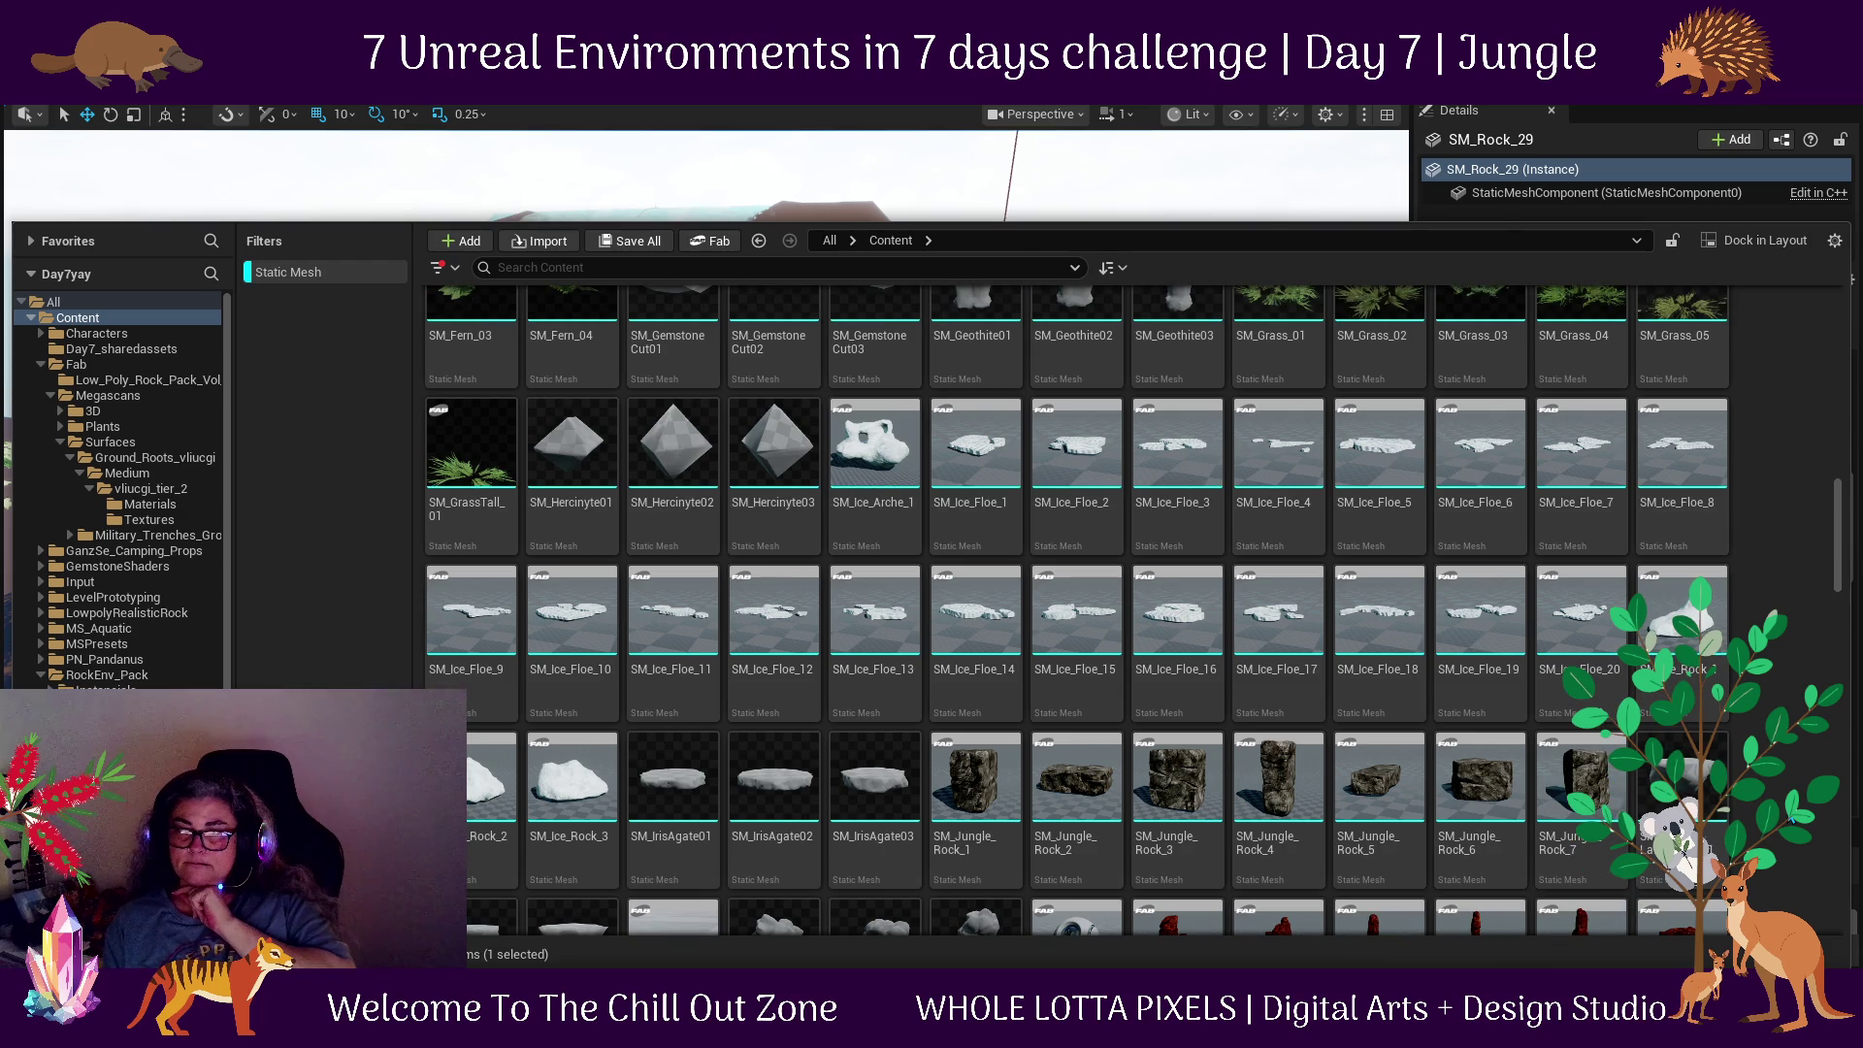
pyautogui.scroll(3, 1077, 611)
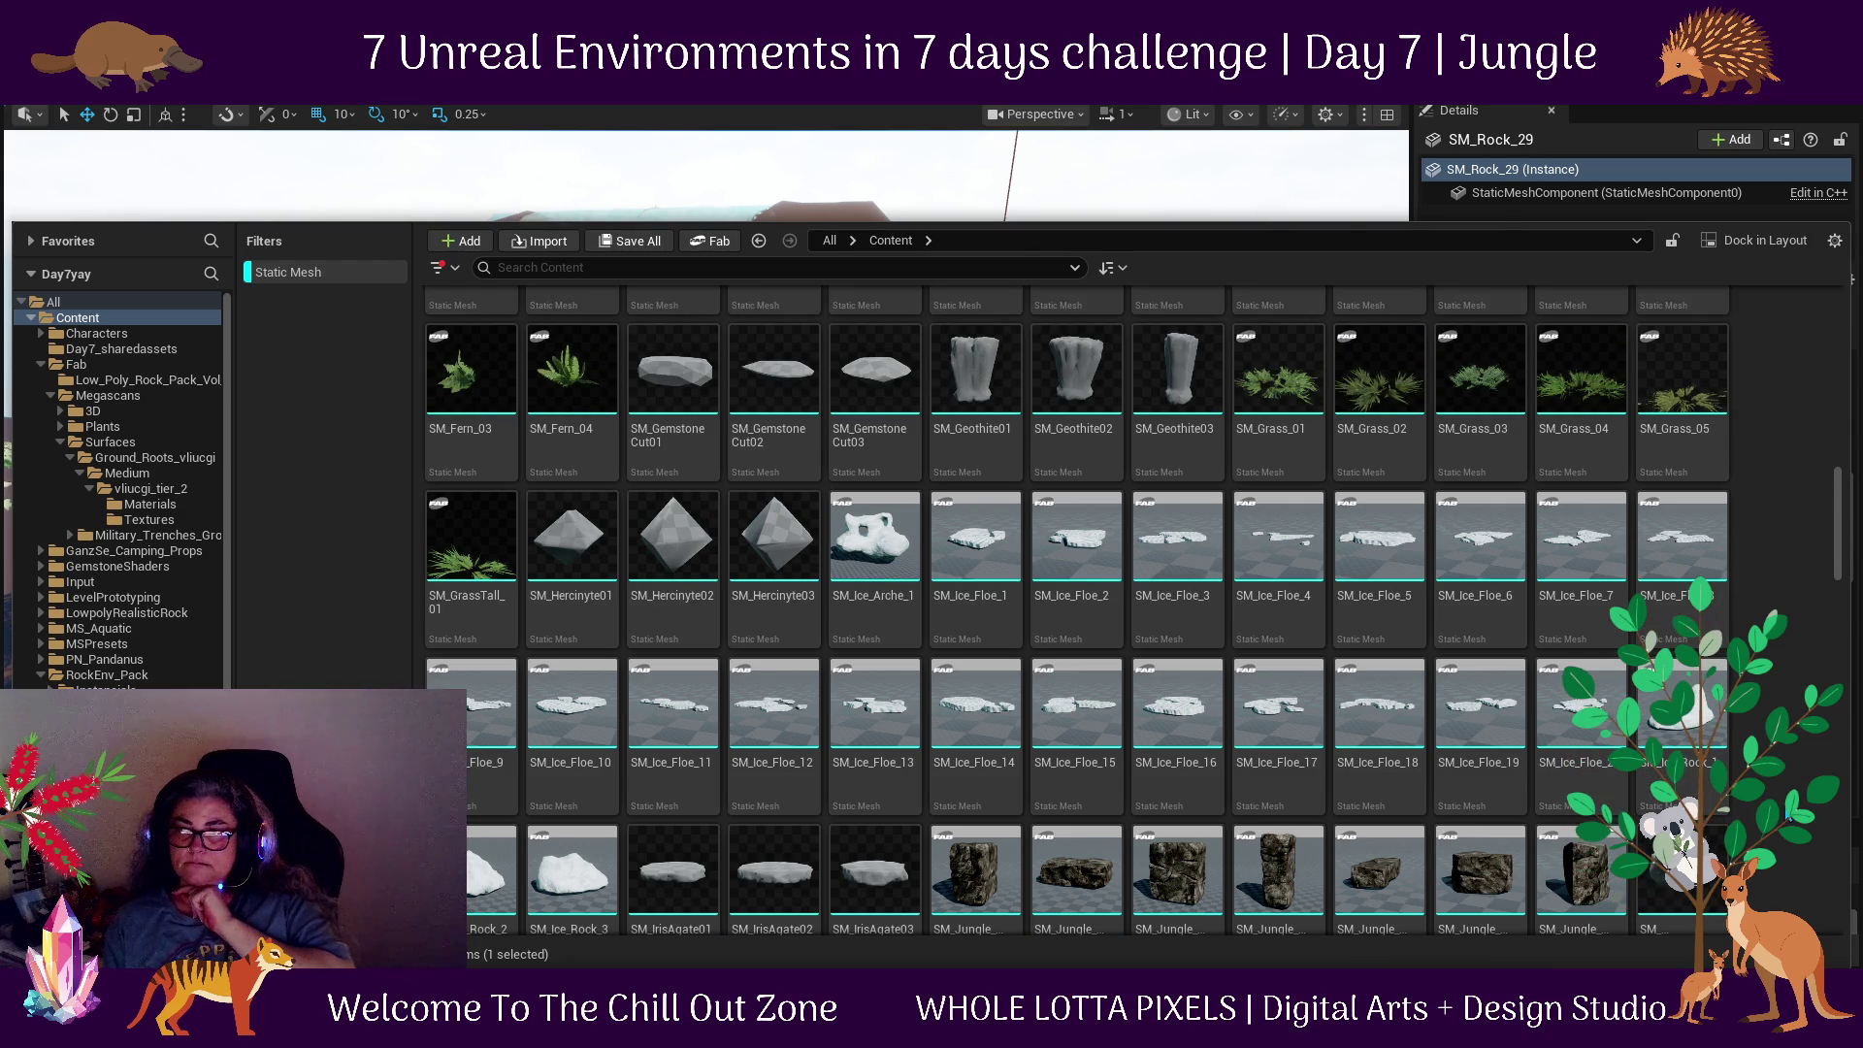
pyautogui.scroll(7, 1078, 611)
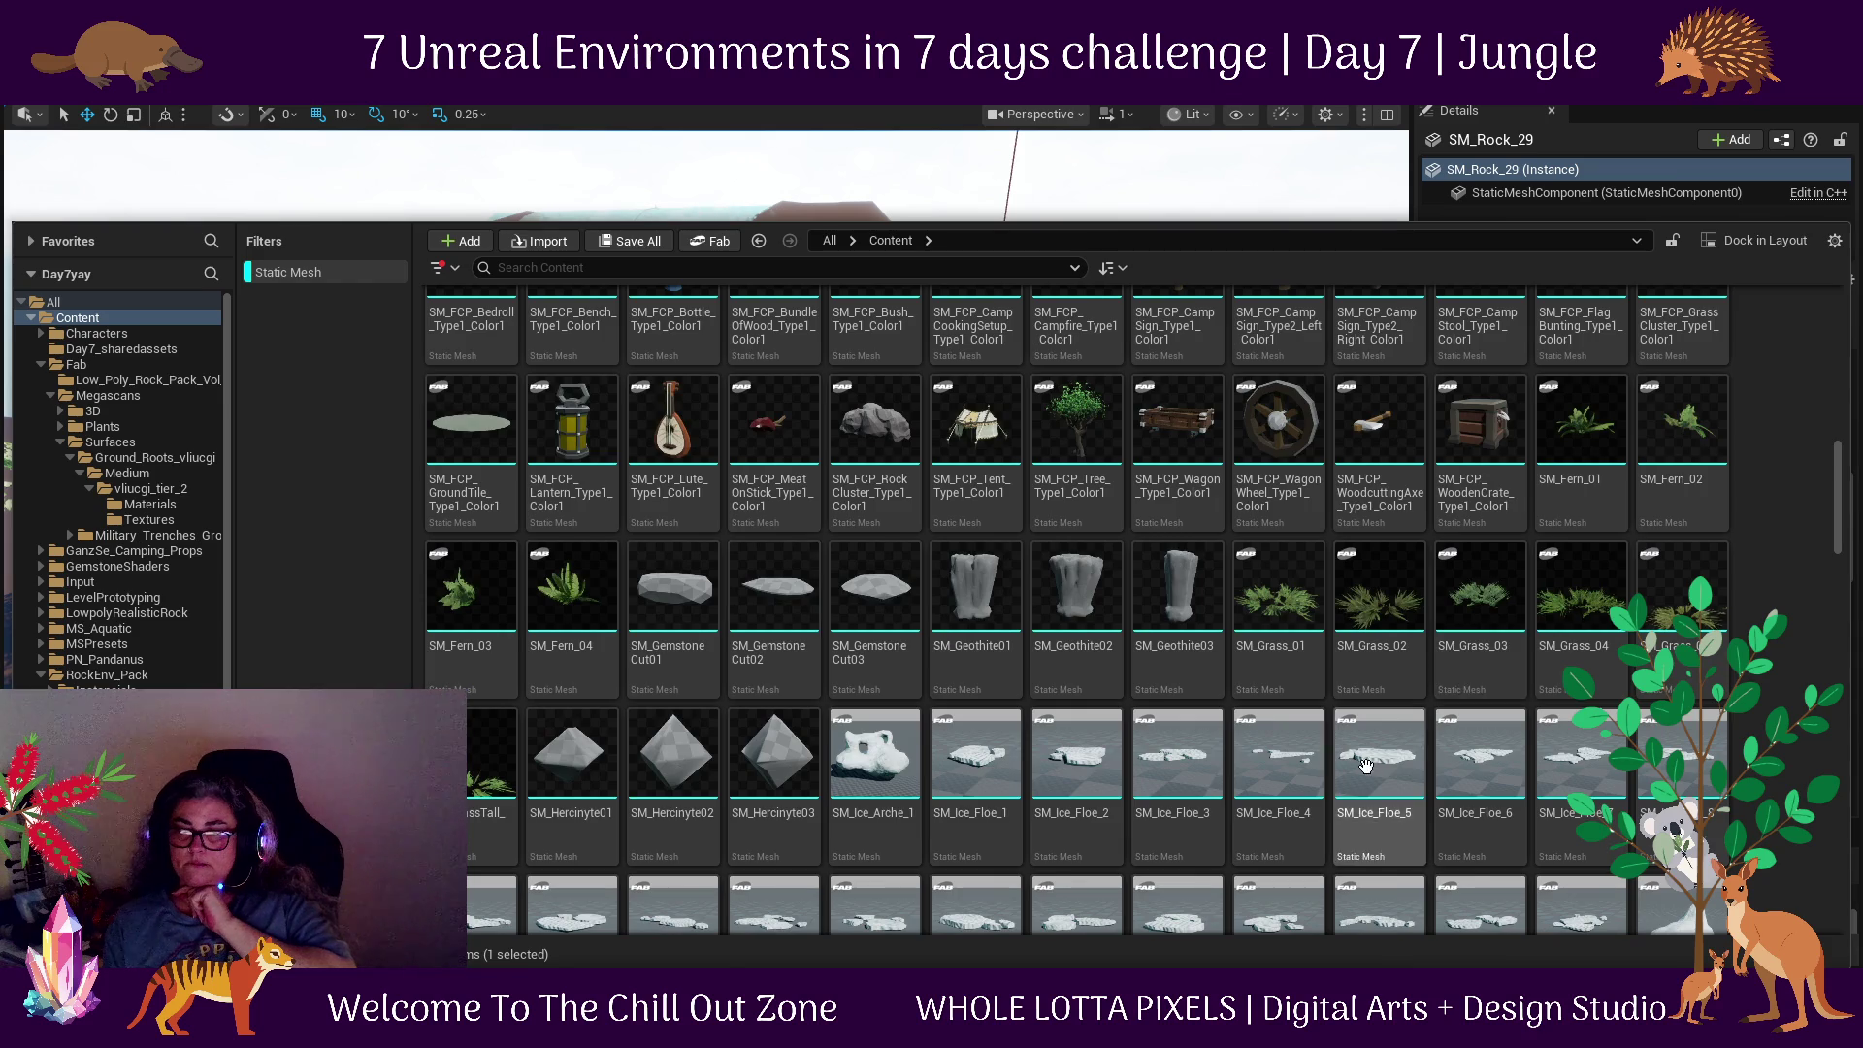
pyautogui.scroll(8, 1365, 741)
pyautogui.scroll(11, 1365, 741)
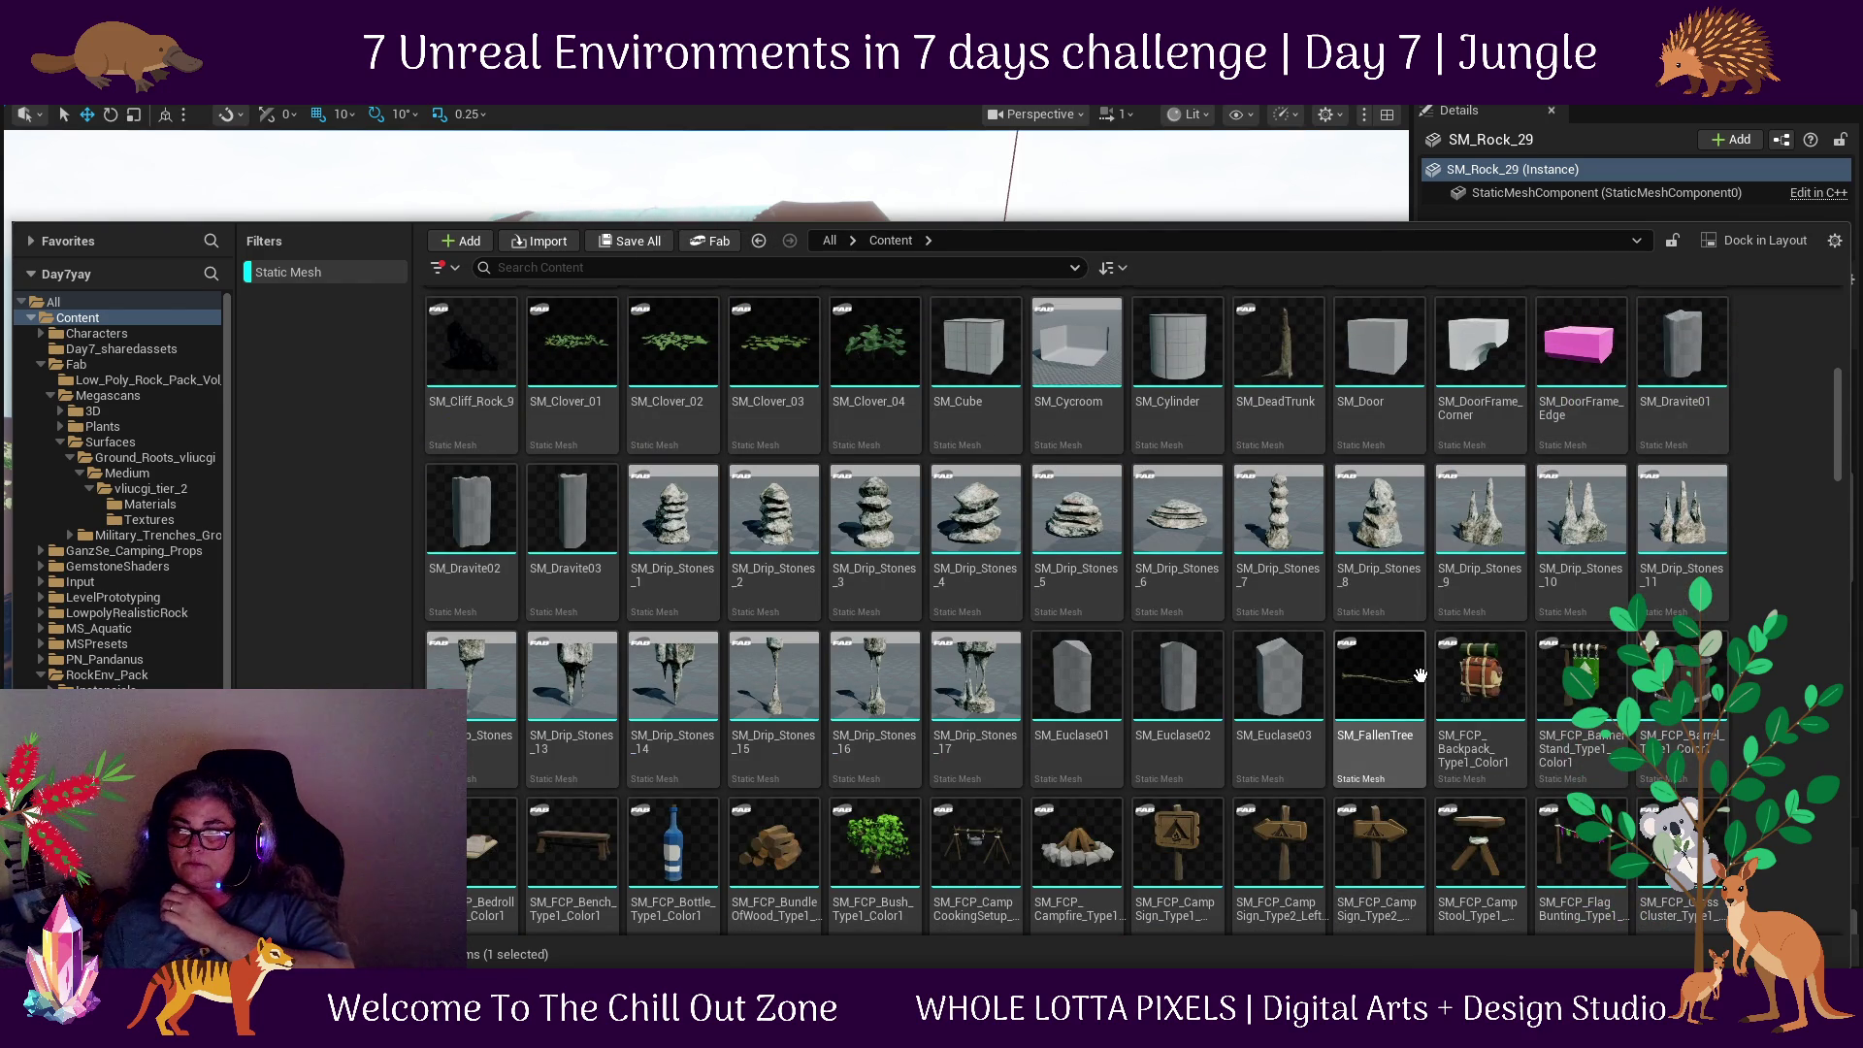
pyautogui.scroll(12, 1420, 674)
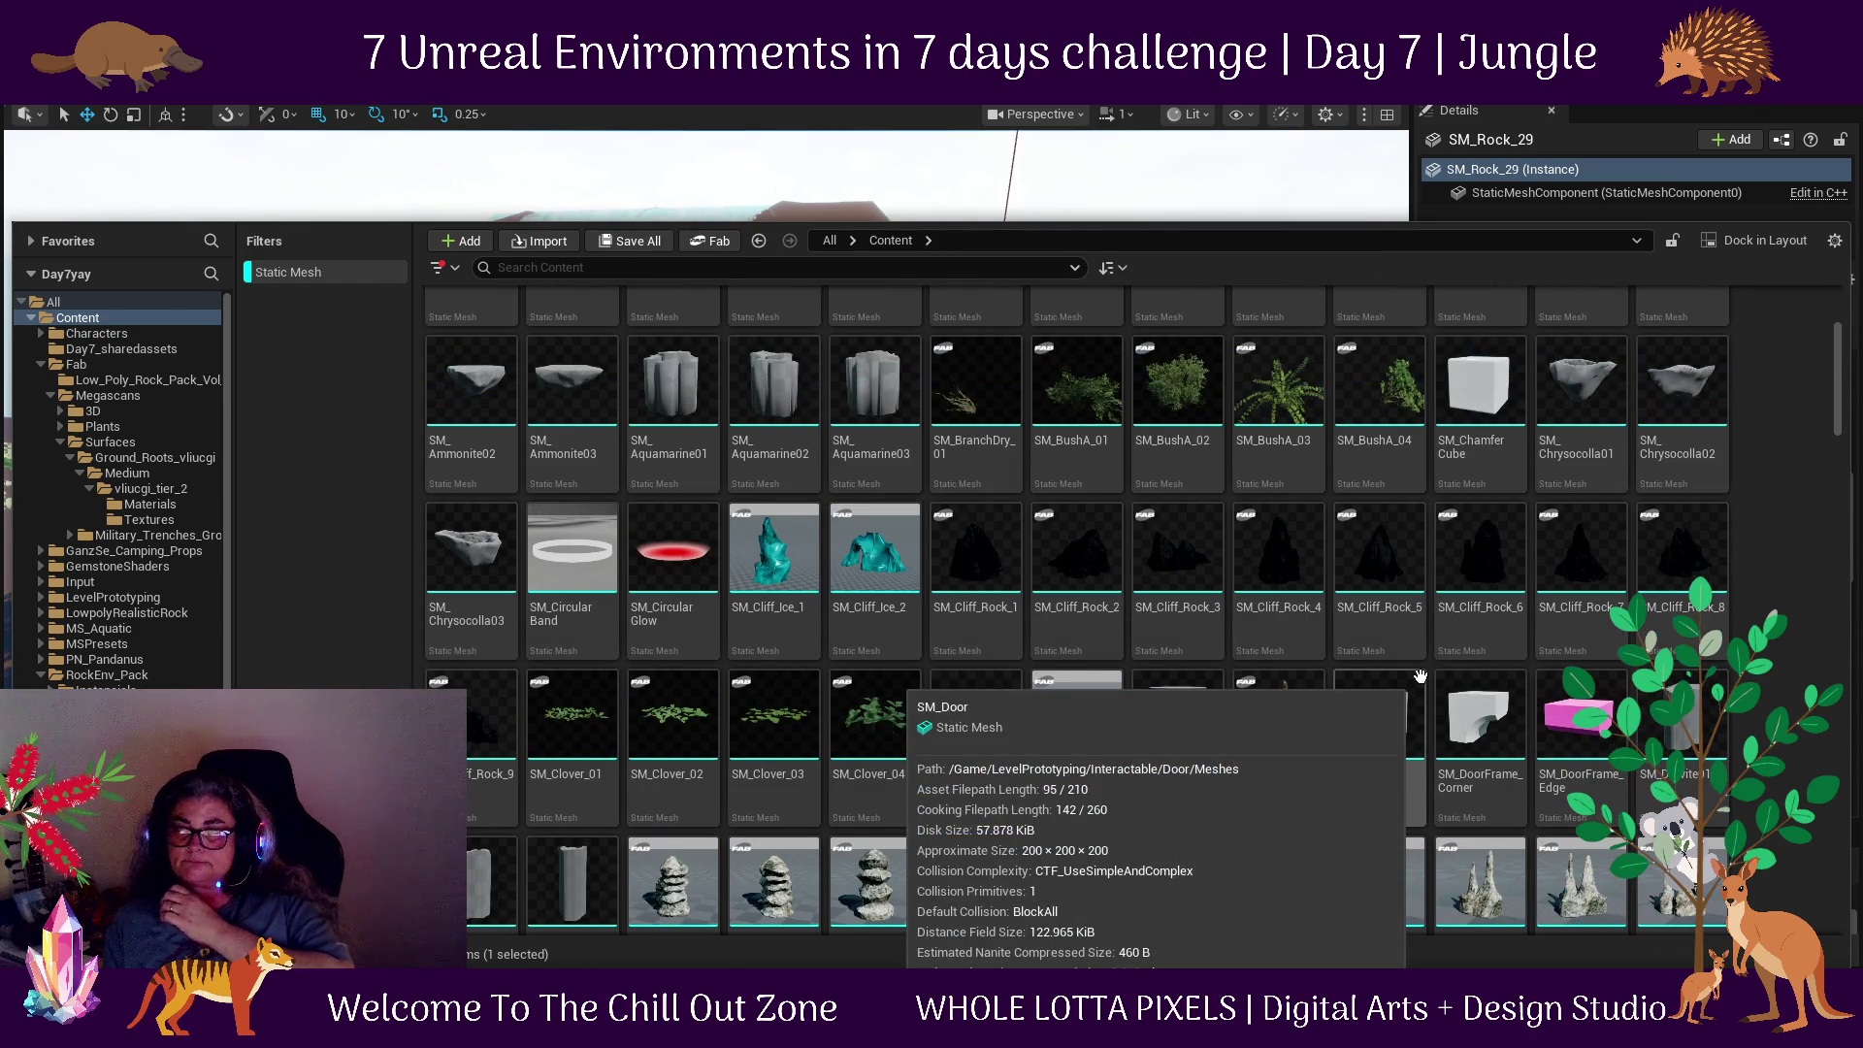
pyautogui.scroll(4, 1420, 674)
pyautogui.scroll(3, 1420, 676)
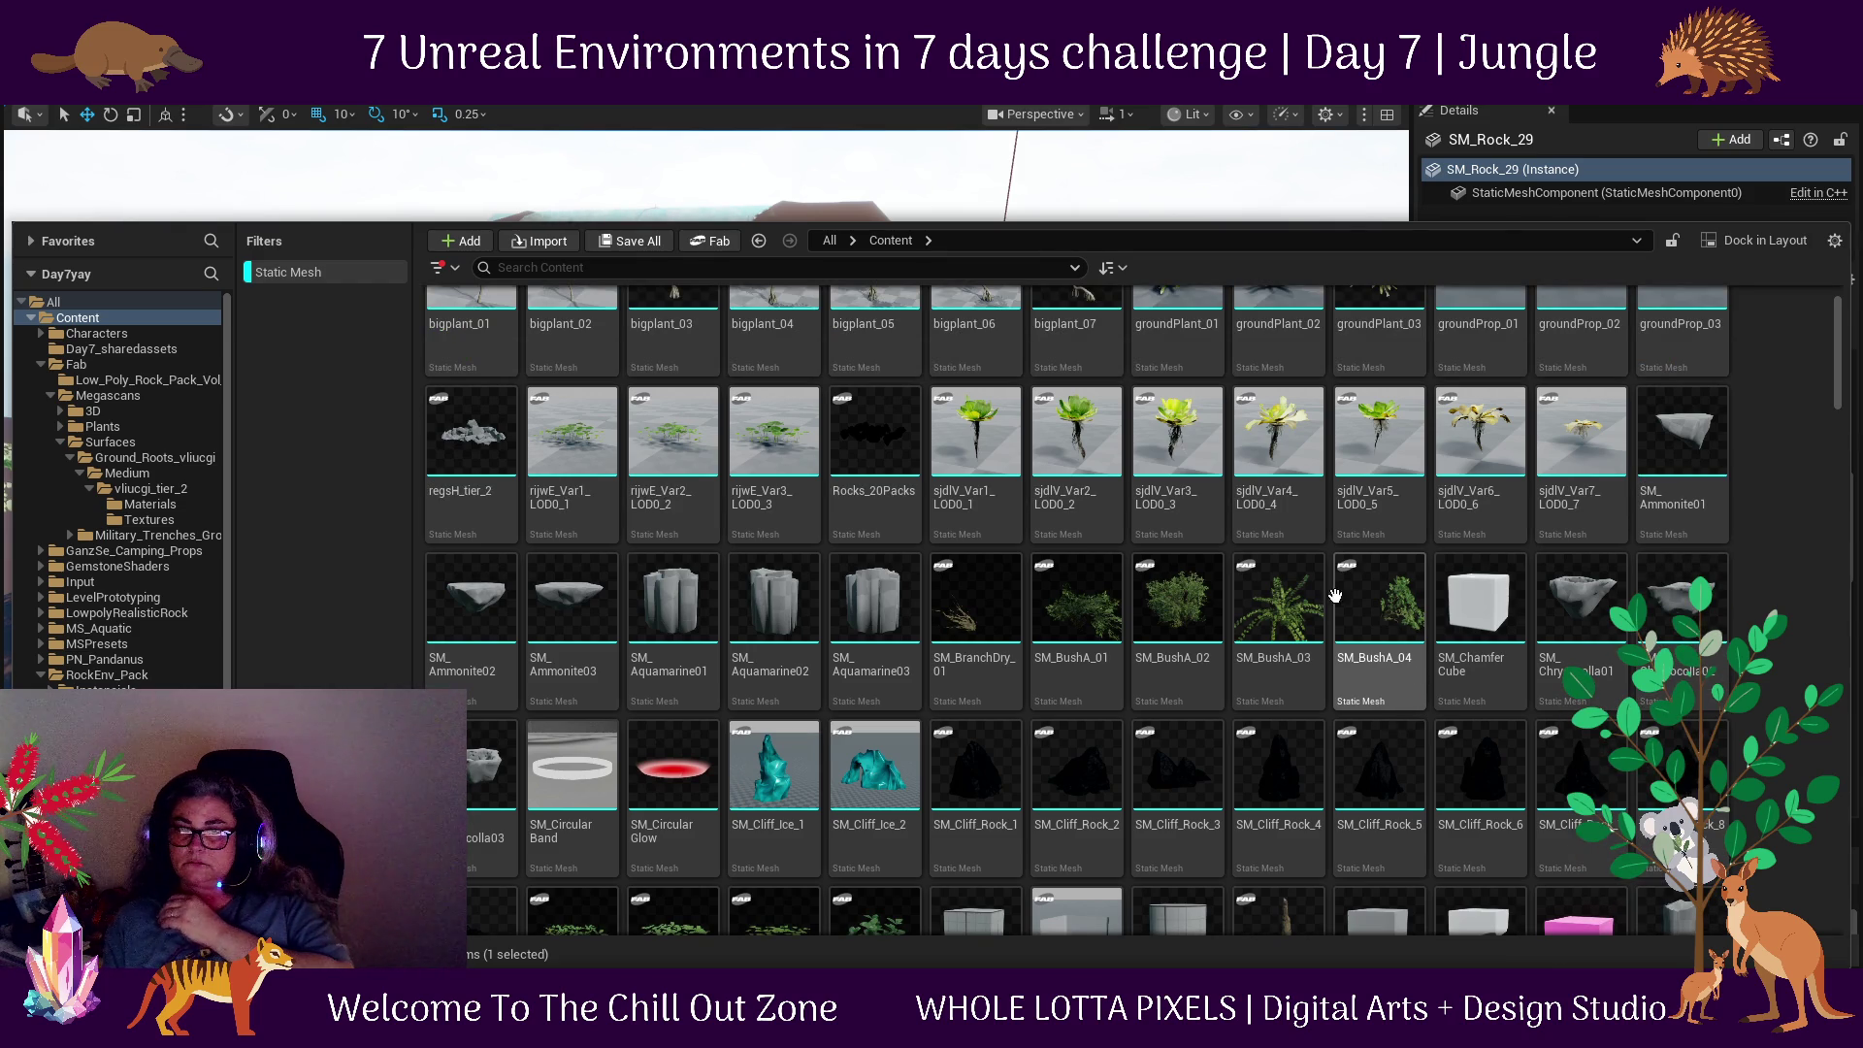
pyautogui.click(472, 432)
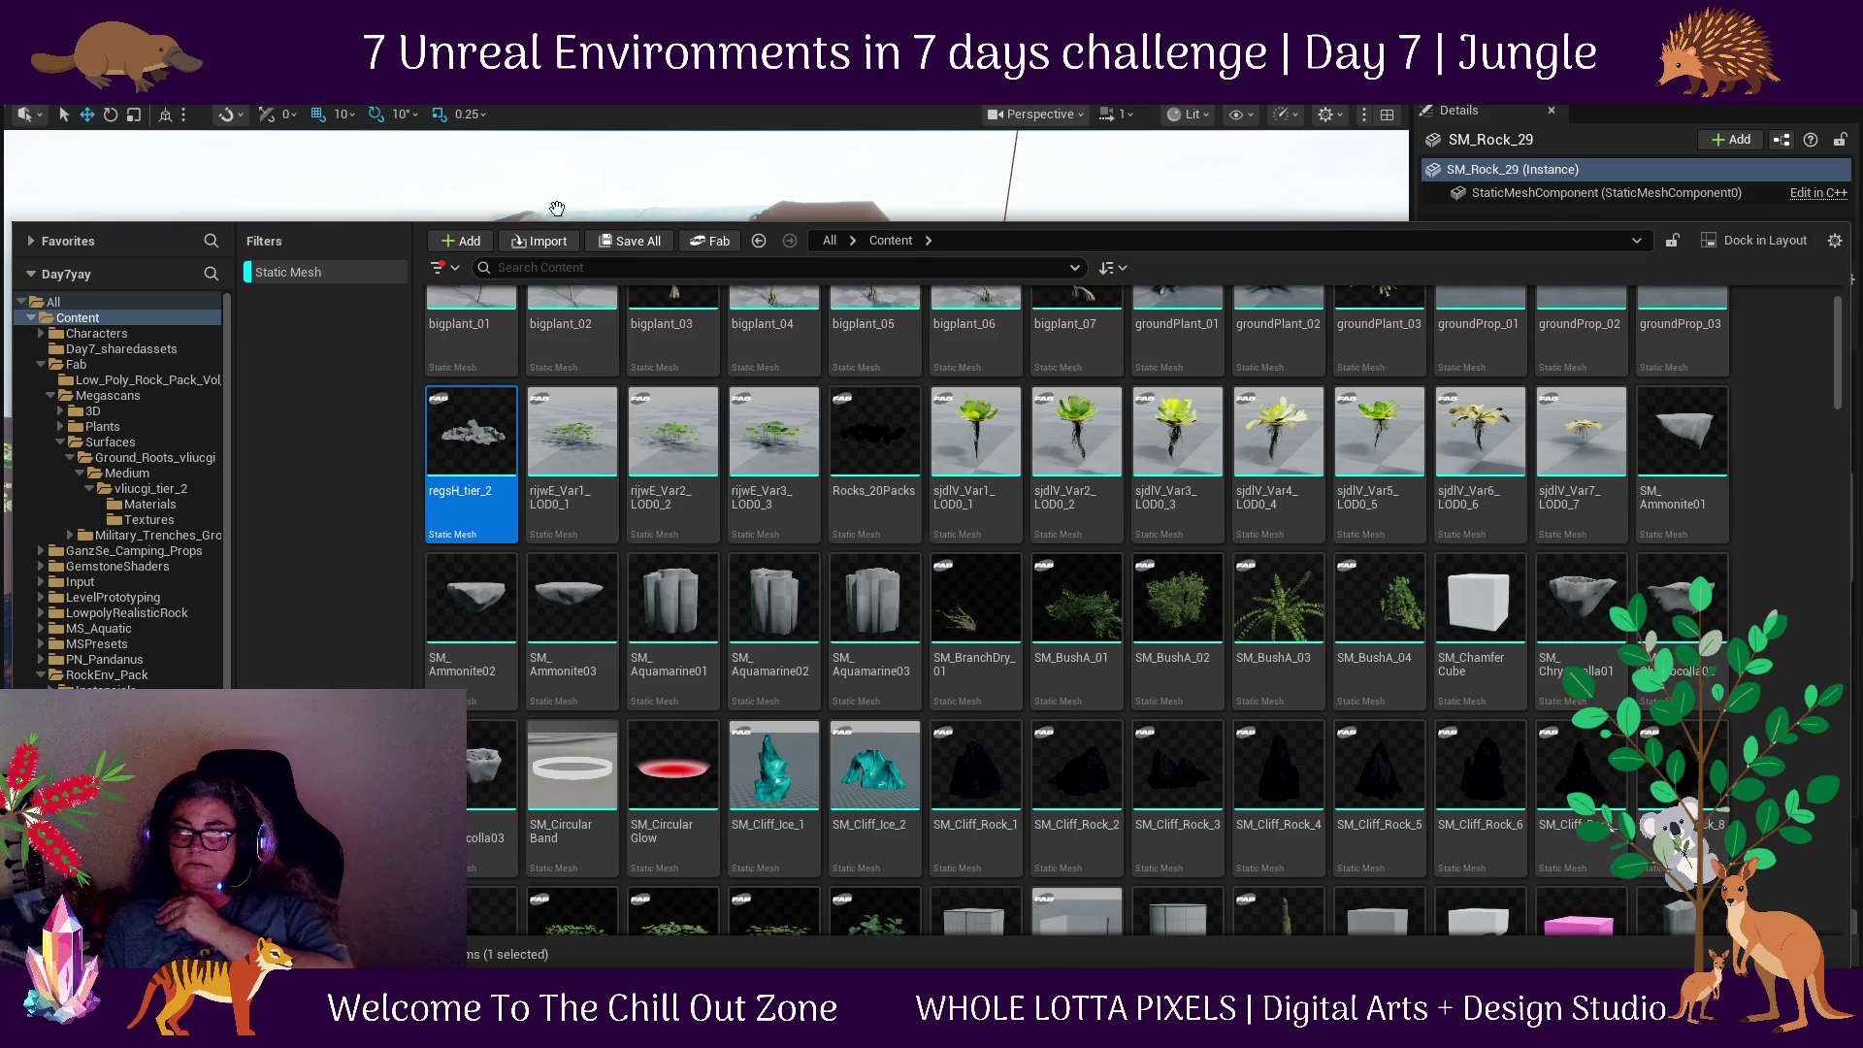
pyautogui.click(609, 189)
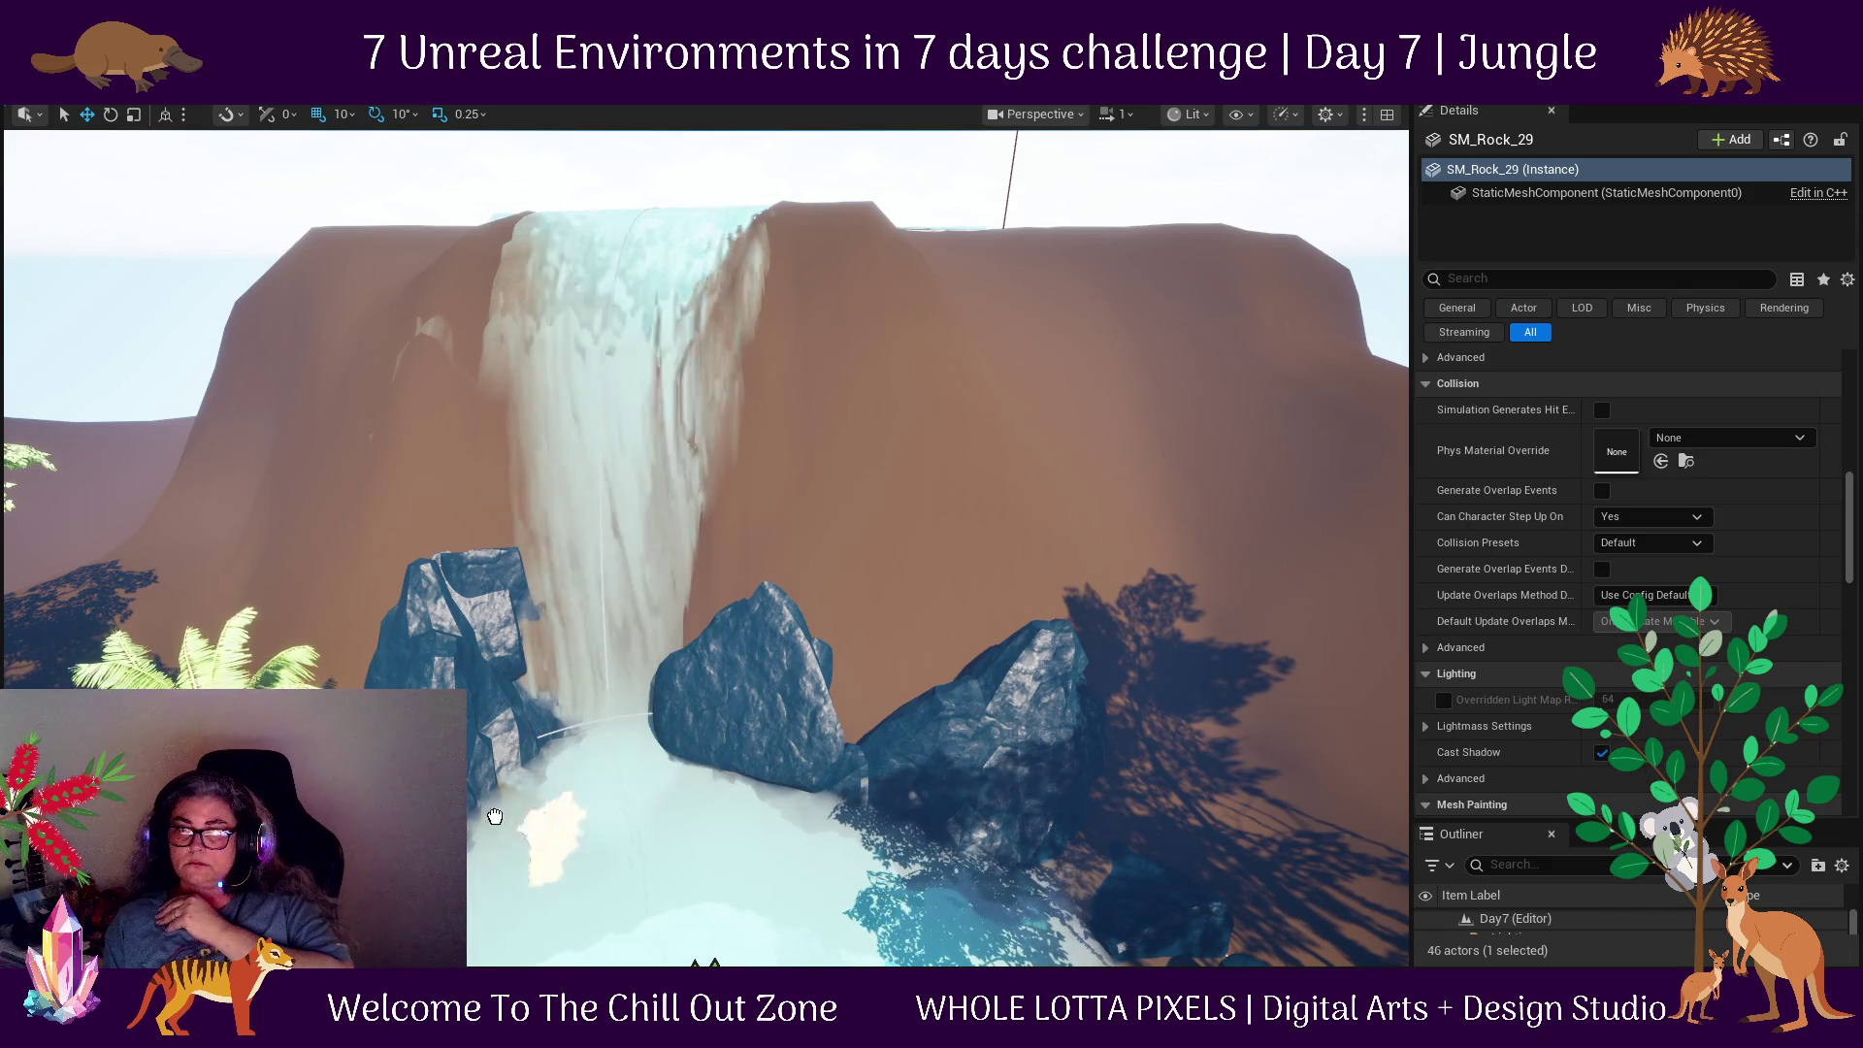
# Frame the pale regsH_tier_2 rock cluster on the shore and delete it.
pyautogui.click(434, 686)
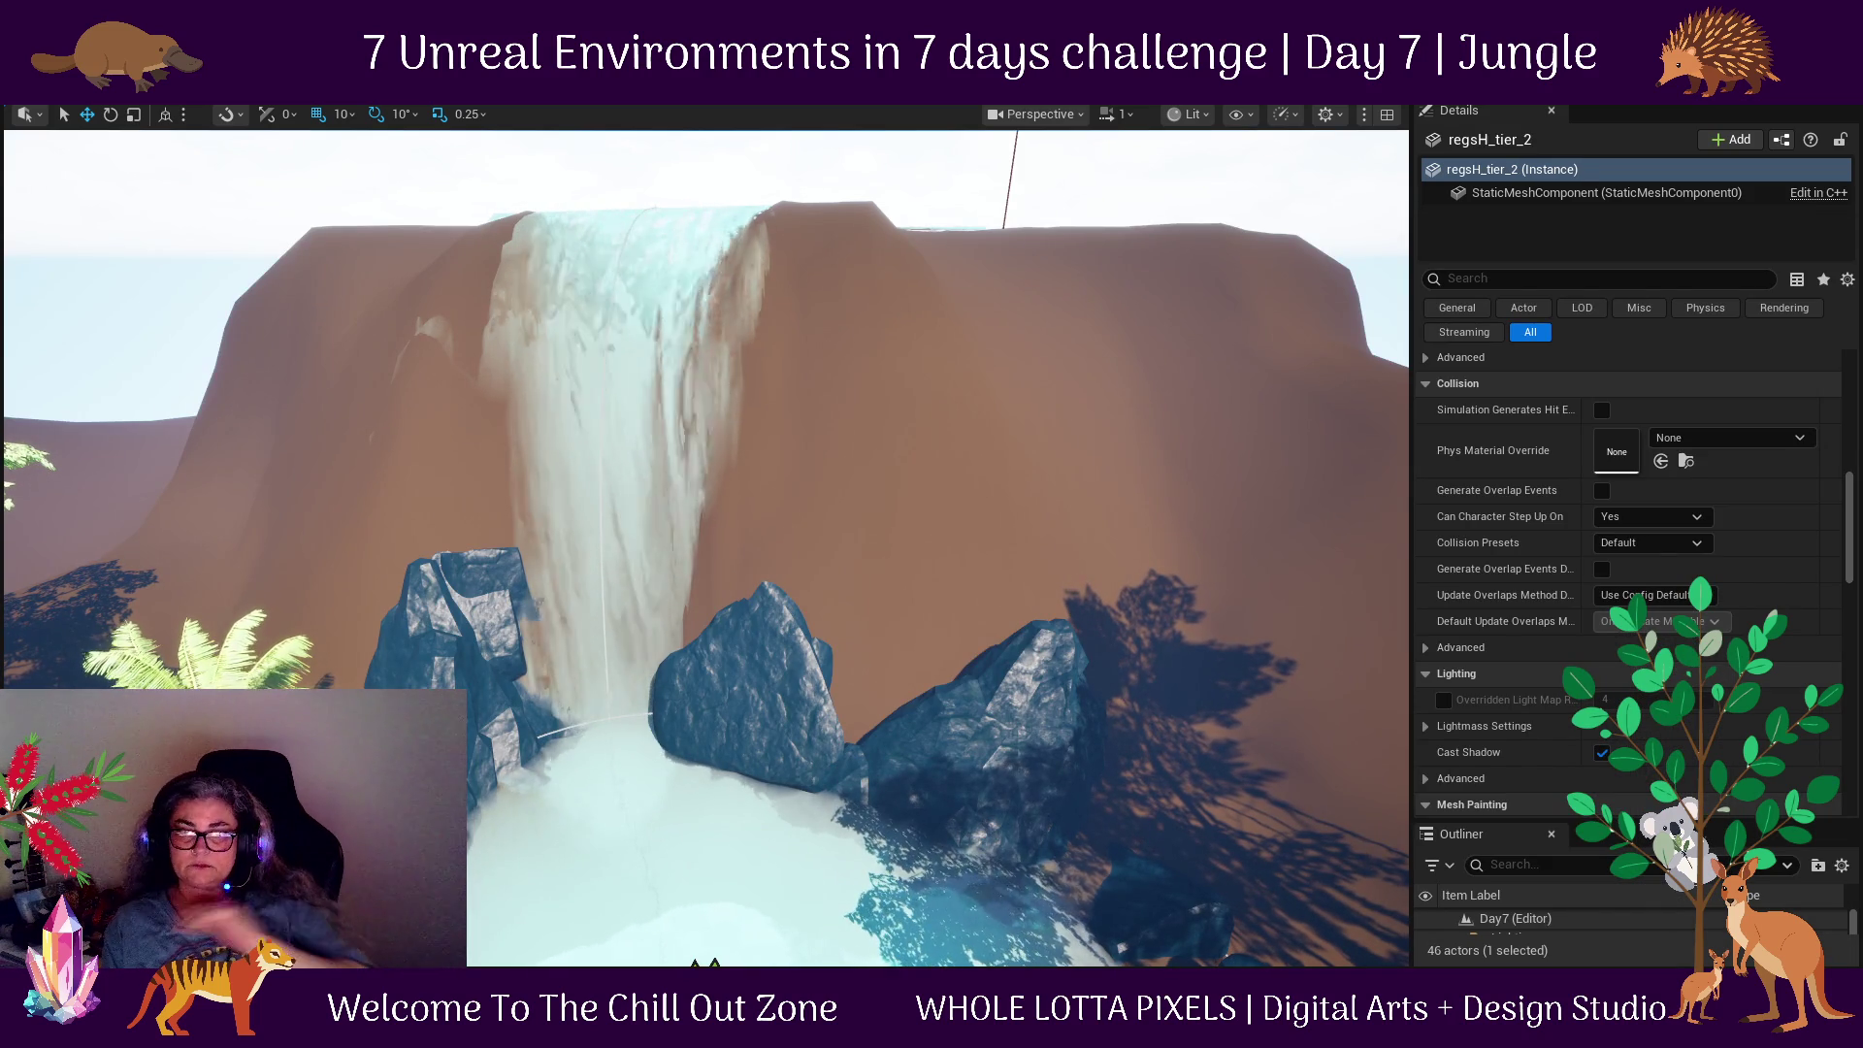
pyautogui.press('f')
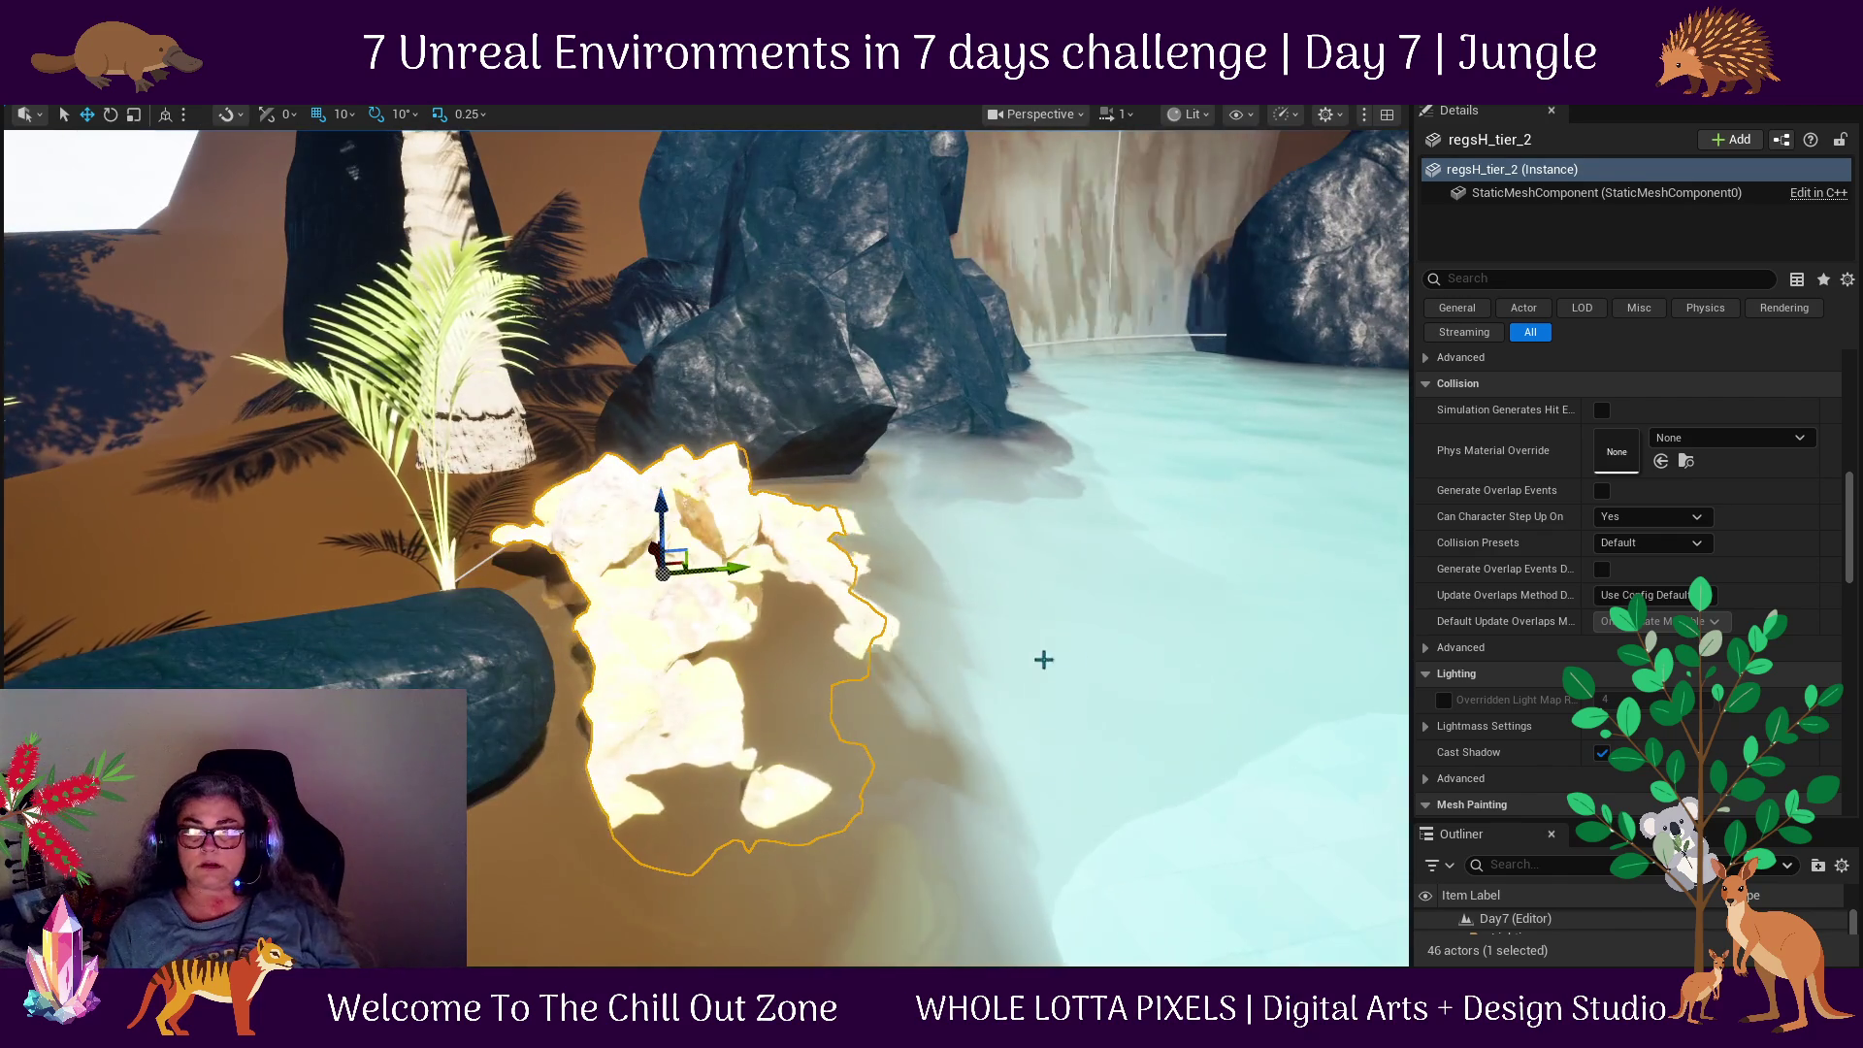
pyautogui.scroll(-3, 978, 735)
pyautogui.scroll(4, 979, 734)
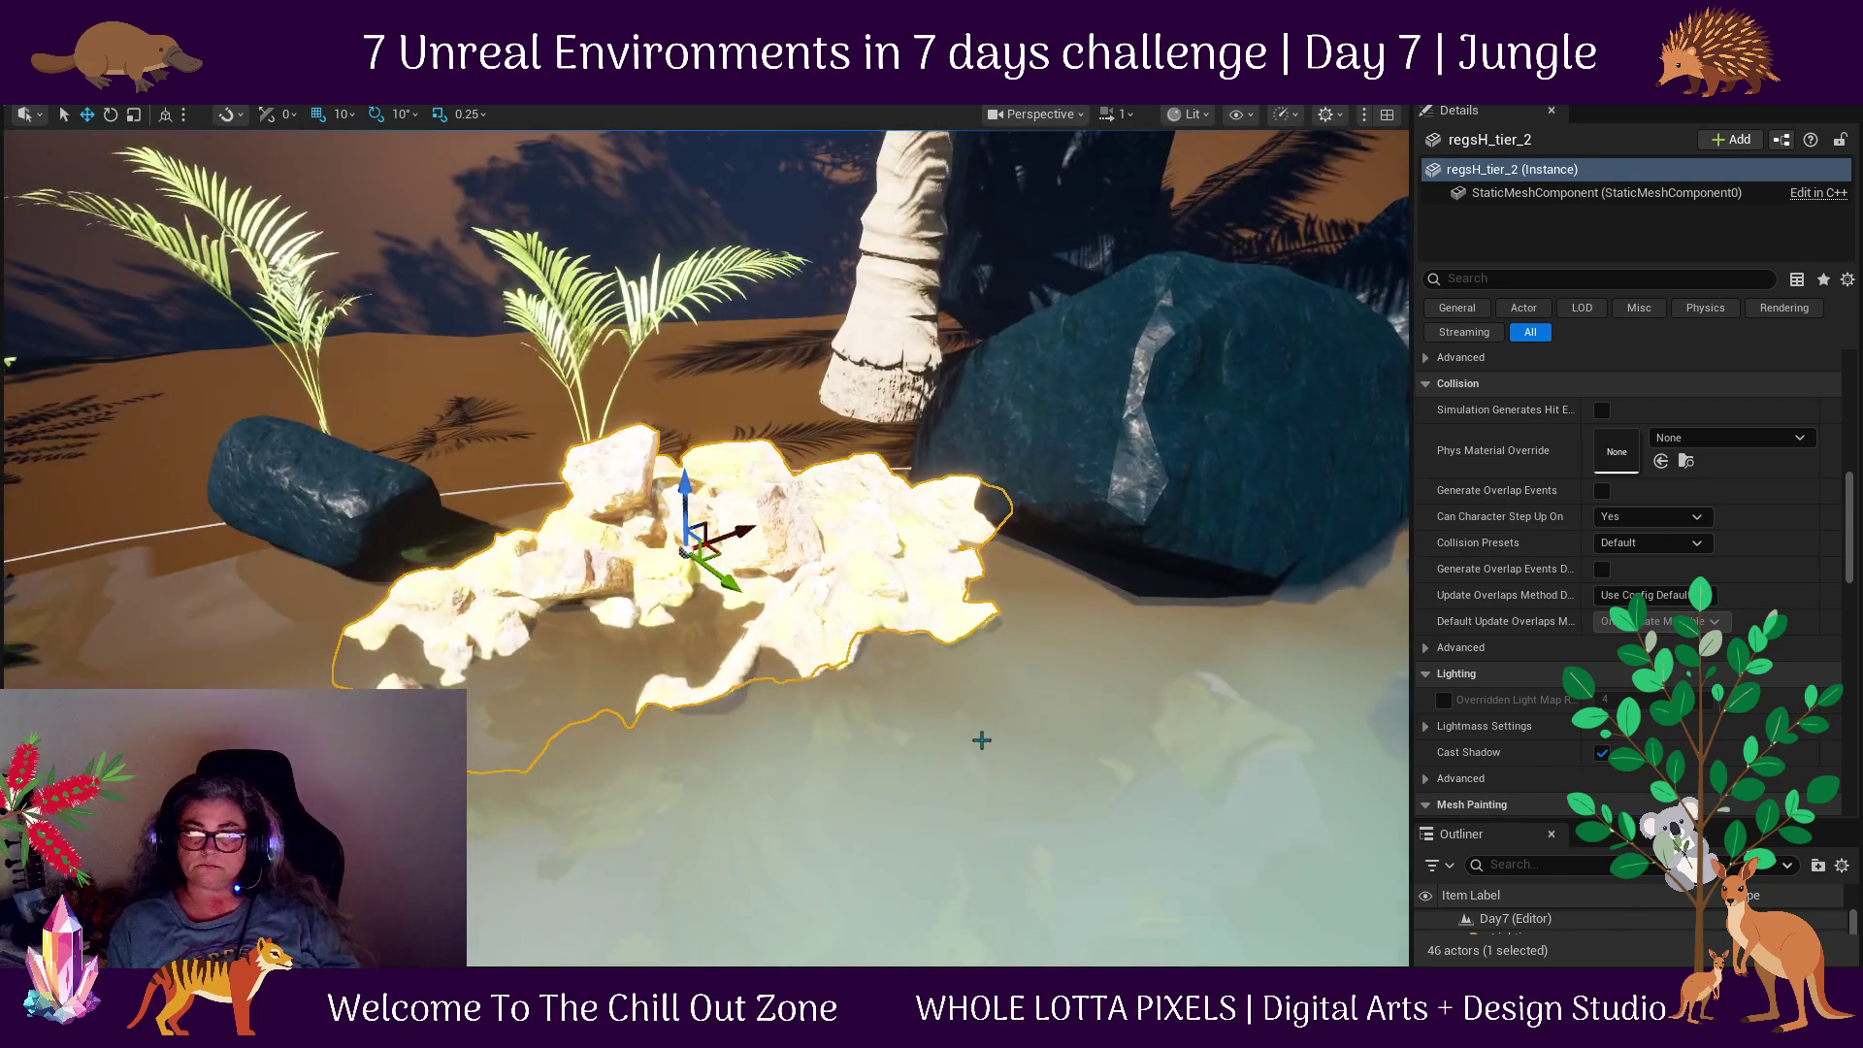
pyautogui.press('Delete')
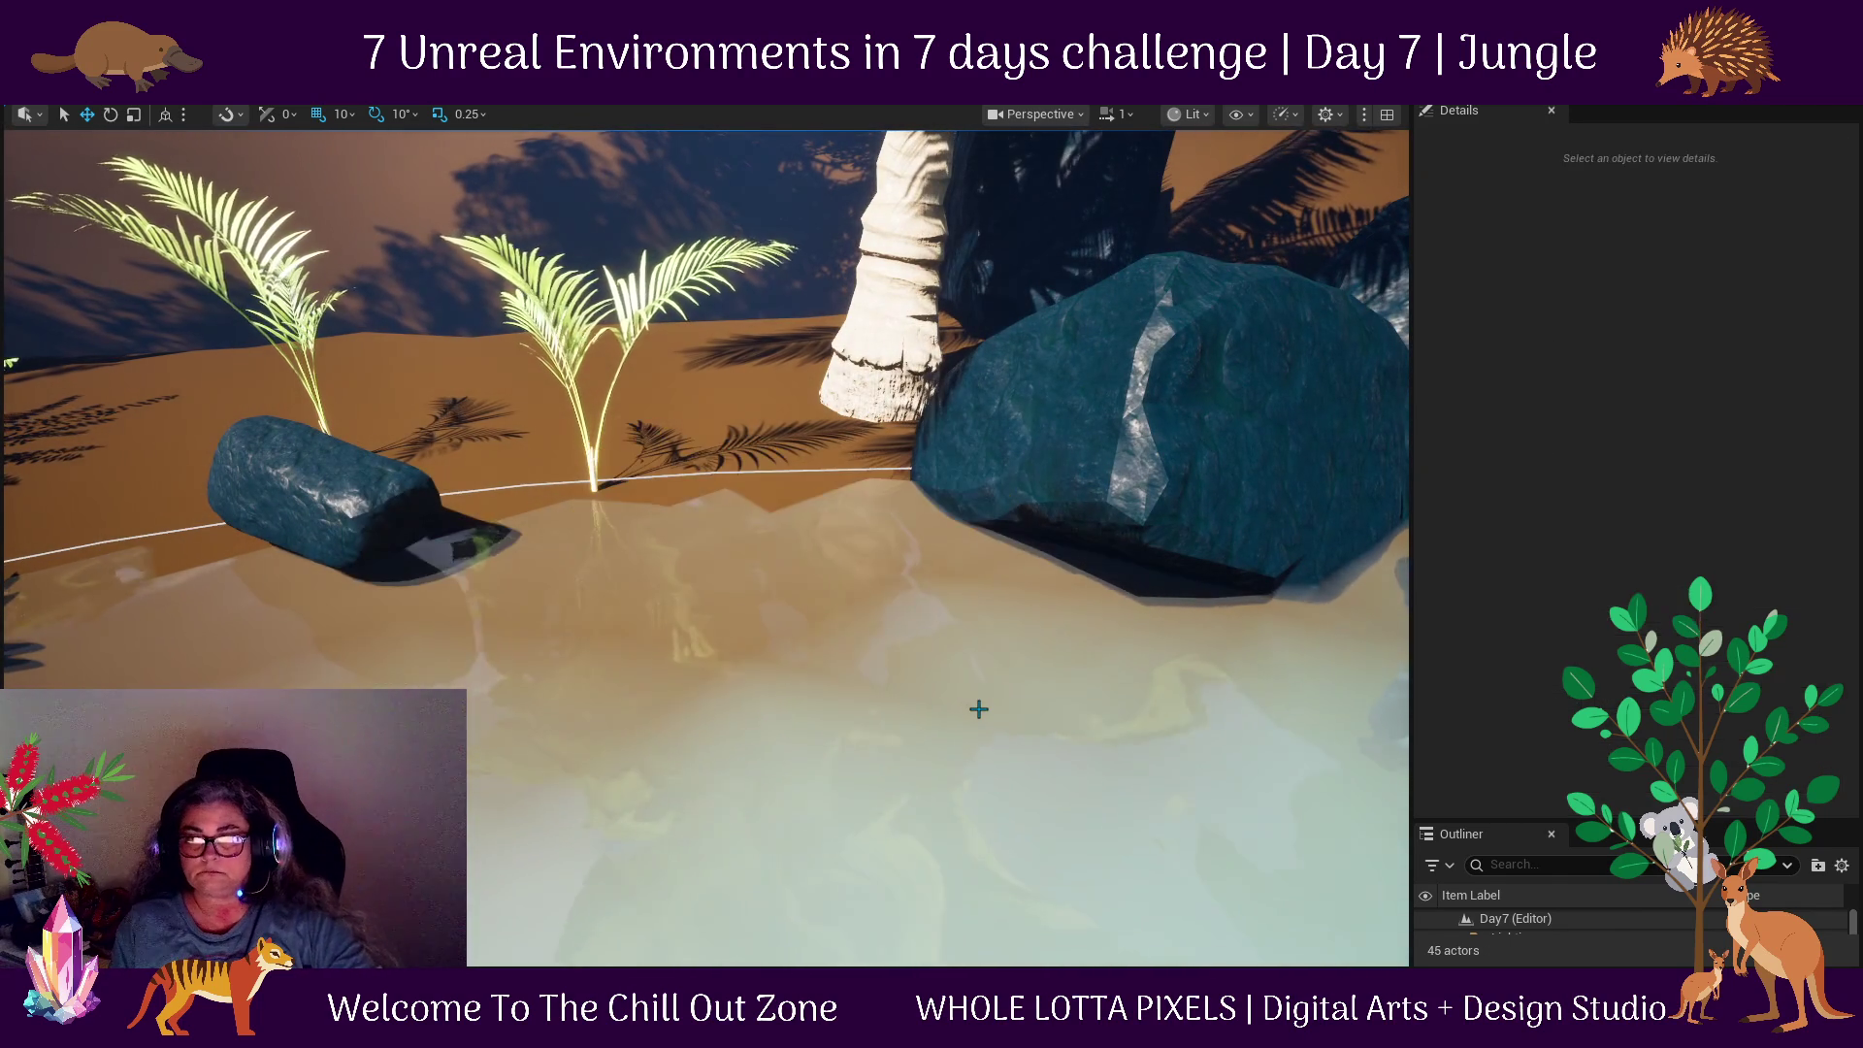
pyautogui.scroll(-3, 788, 563)
pyautogui.scroll(3, 1013, 498)
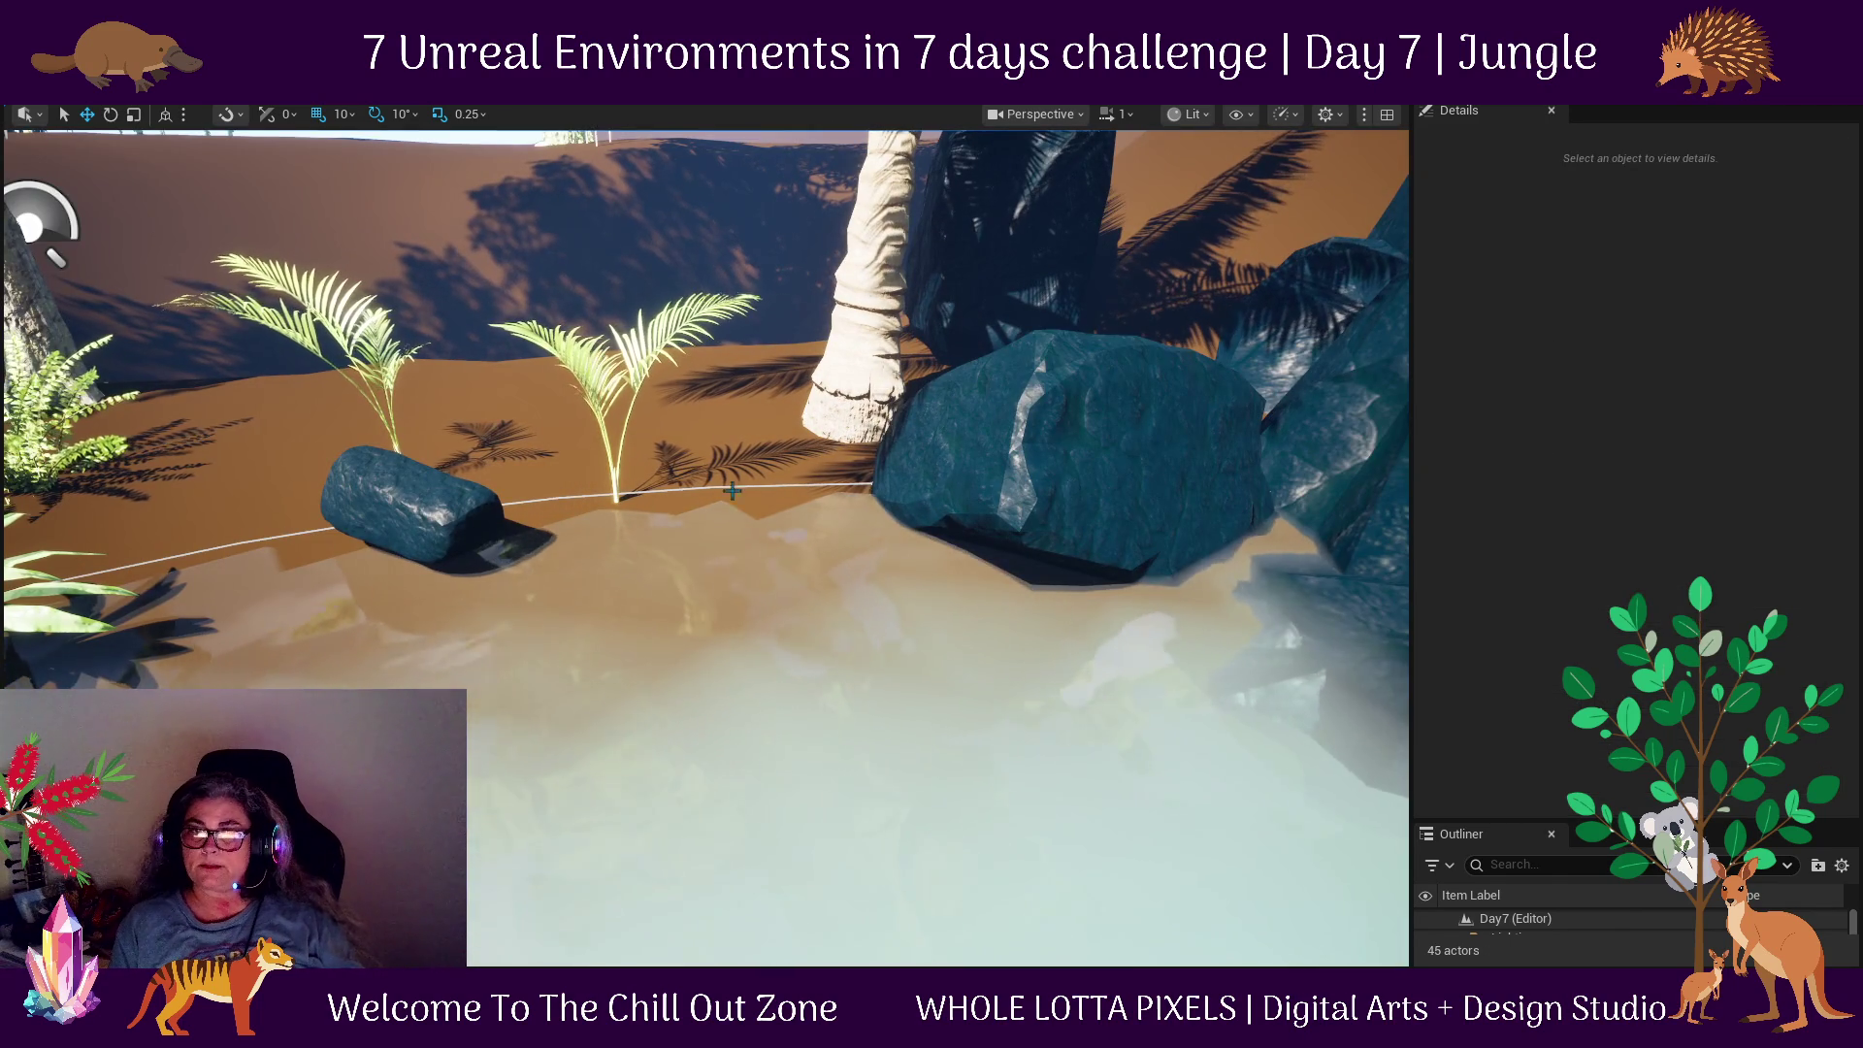
# Turn SM_Rock_30 to a new angle and raise it slightly with the move gizmo.
pyautogui.click(454, 515)
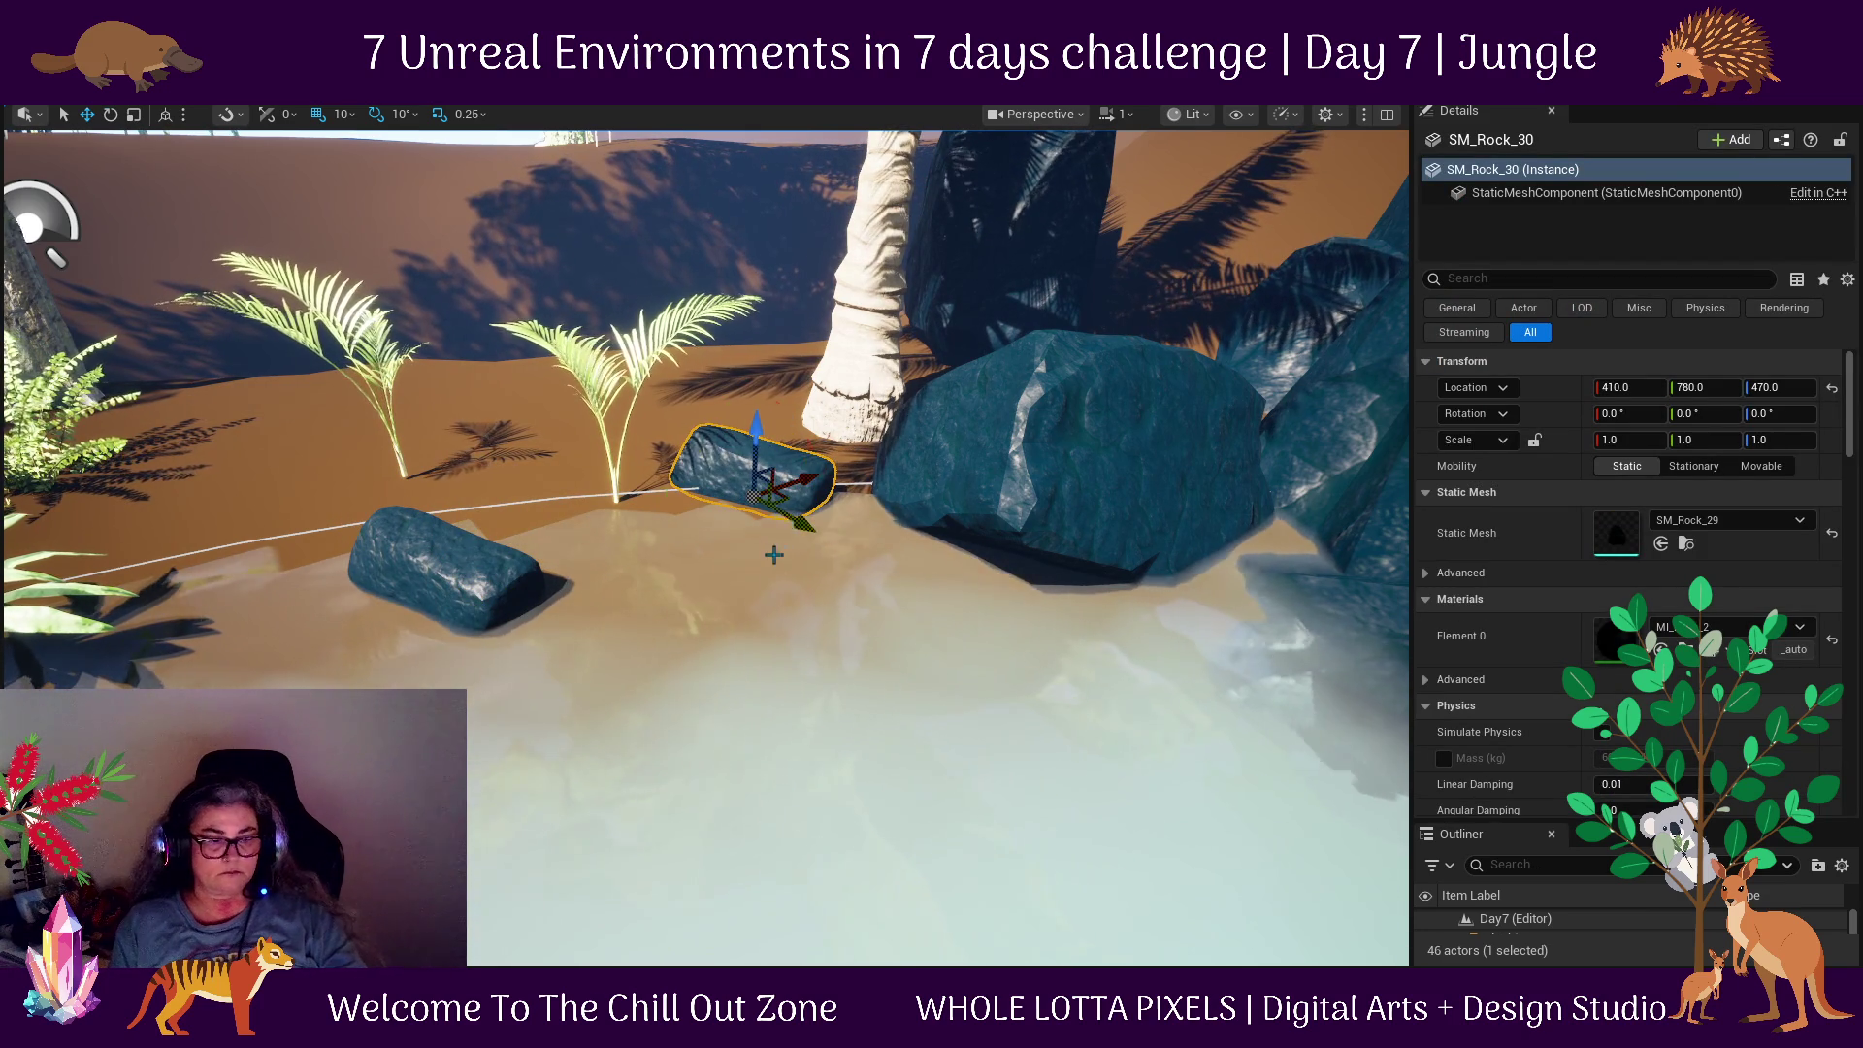
pyautogui.moveTo(833, 463); pyautogui.dragTo(740, 388)
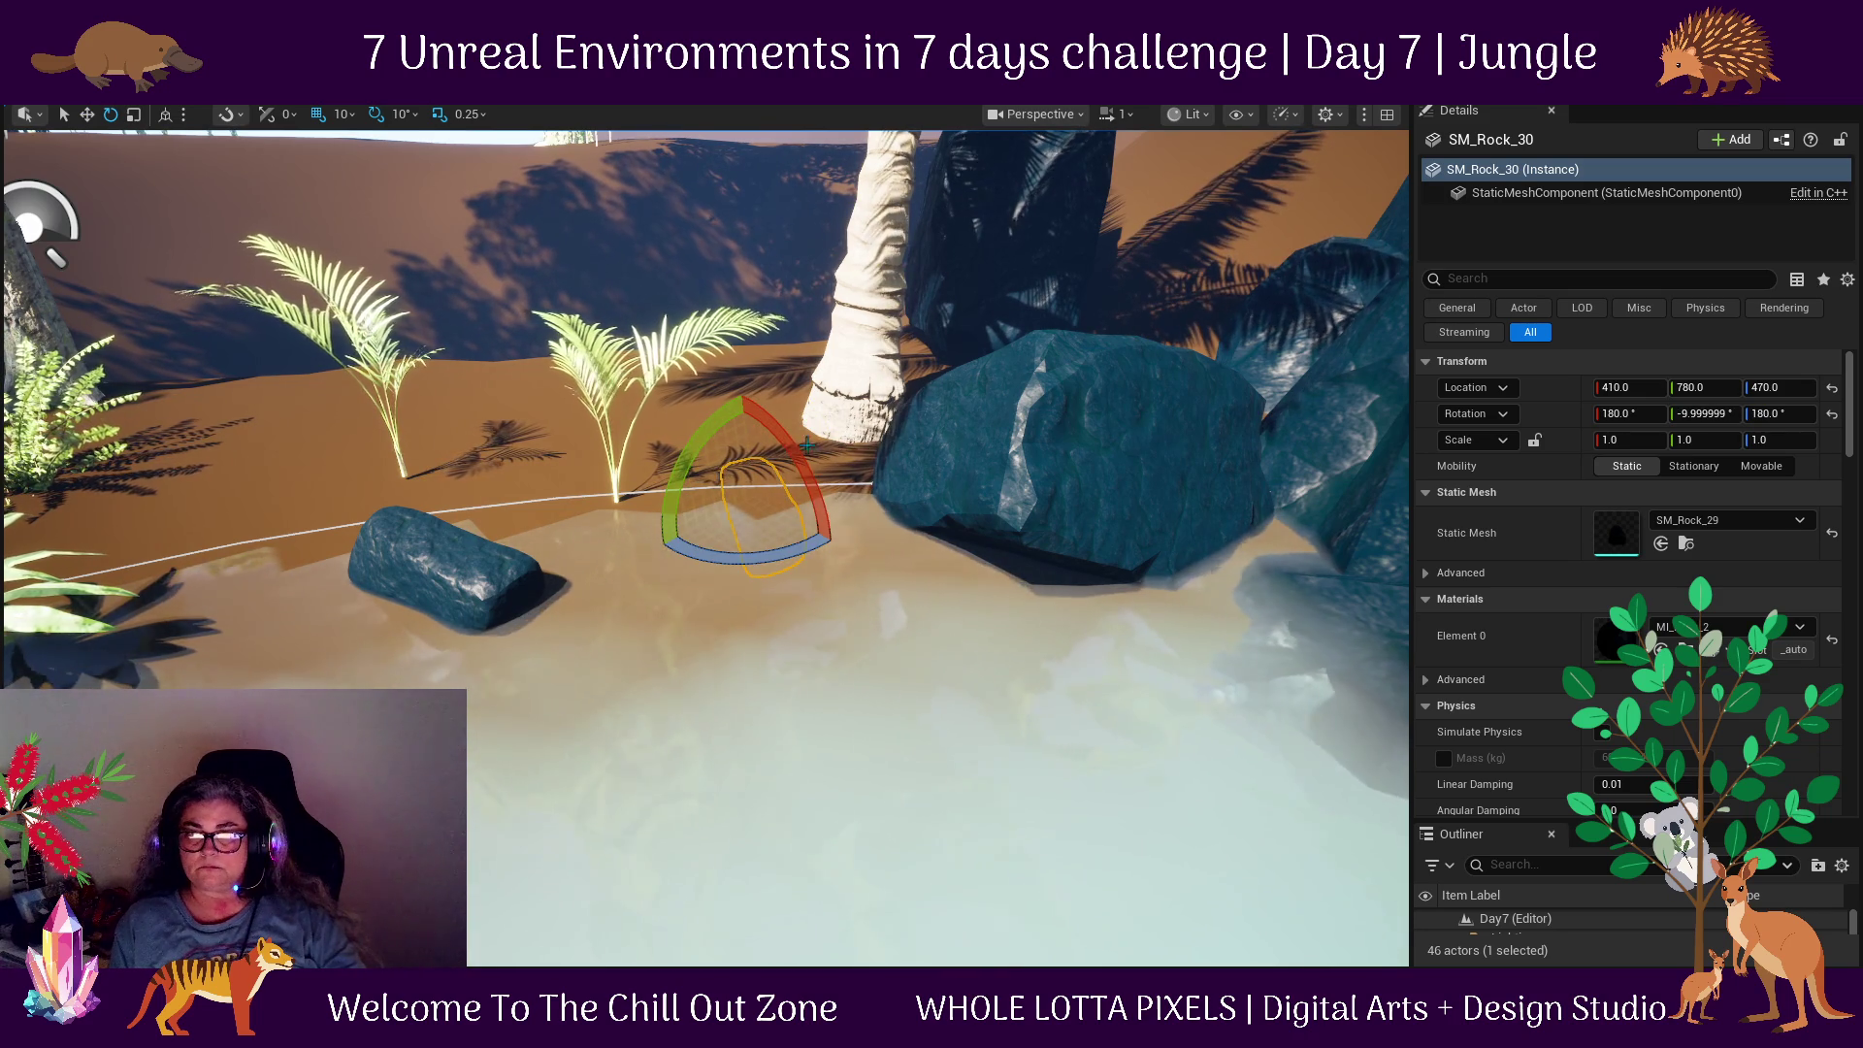
pyautogui.scroll(-2, 808, 447)
pyautogui.press('w')
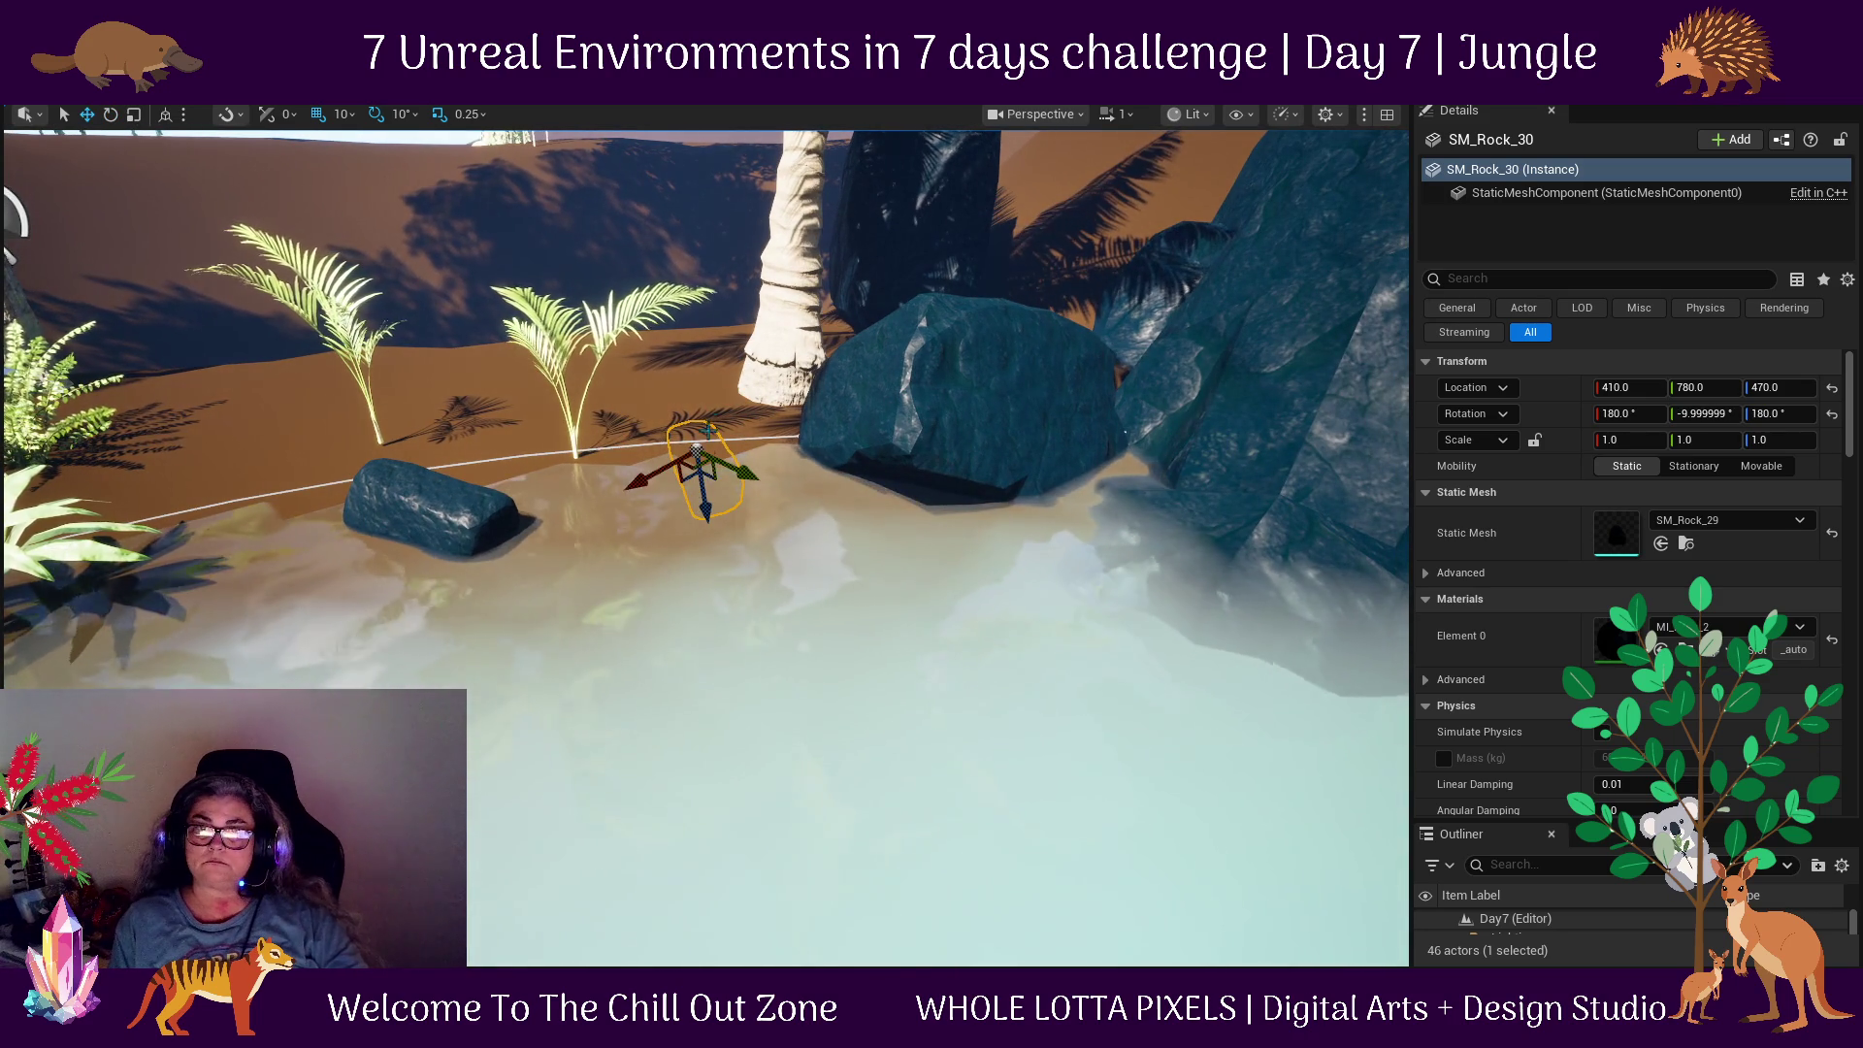
pyautogui.moveTo(697, 515)
pyautogui.mouseDown()
pyautogui.moveTo(697, 475)
pyautogui.moveTo(818, 463)
pyautogui.mouseUp()
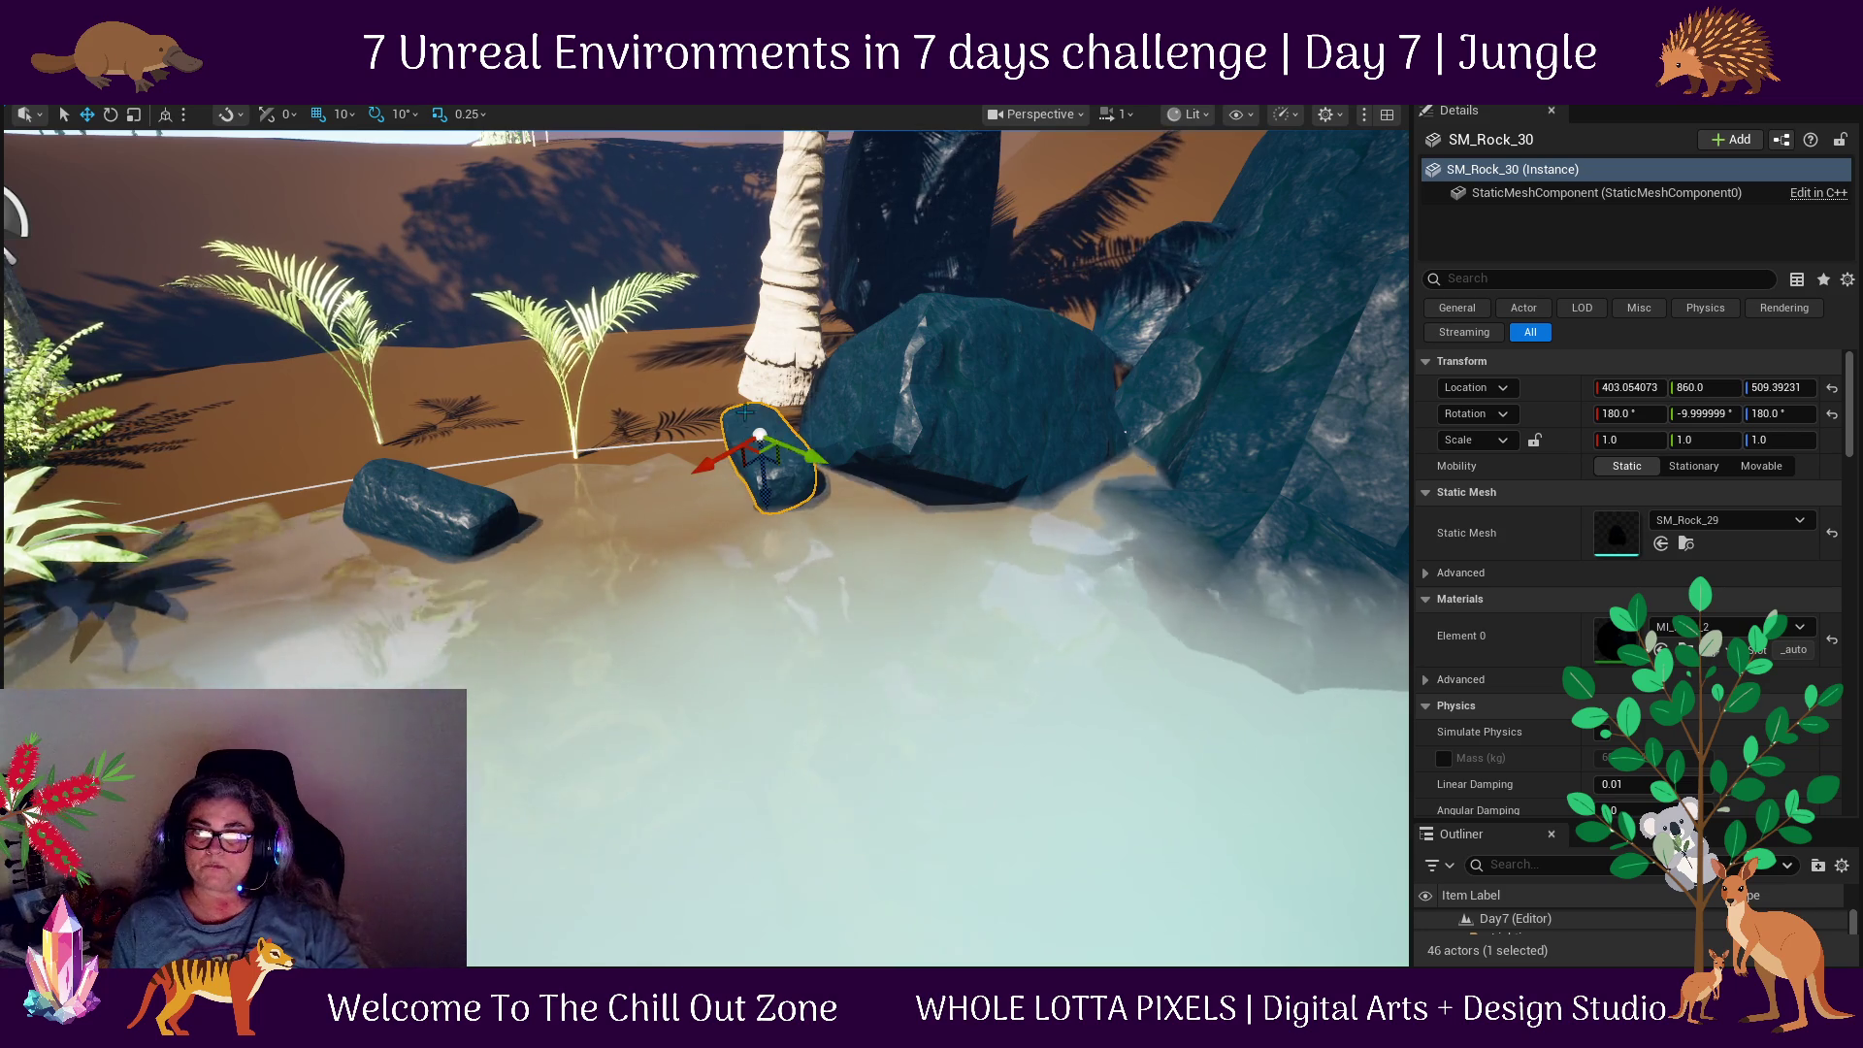
pyautogui.scroll(-6, 721, 205)
# Rotate SM_Rock_19 by 90° then -150° to about -180, 80, 0 at the pool's edge.
pyautogui.moveTo(524, 744); pyautogui.dragTo(552, 714)
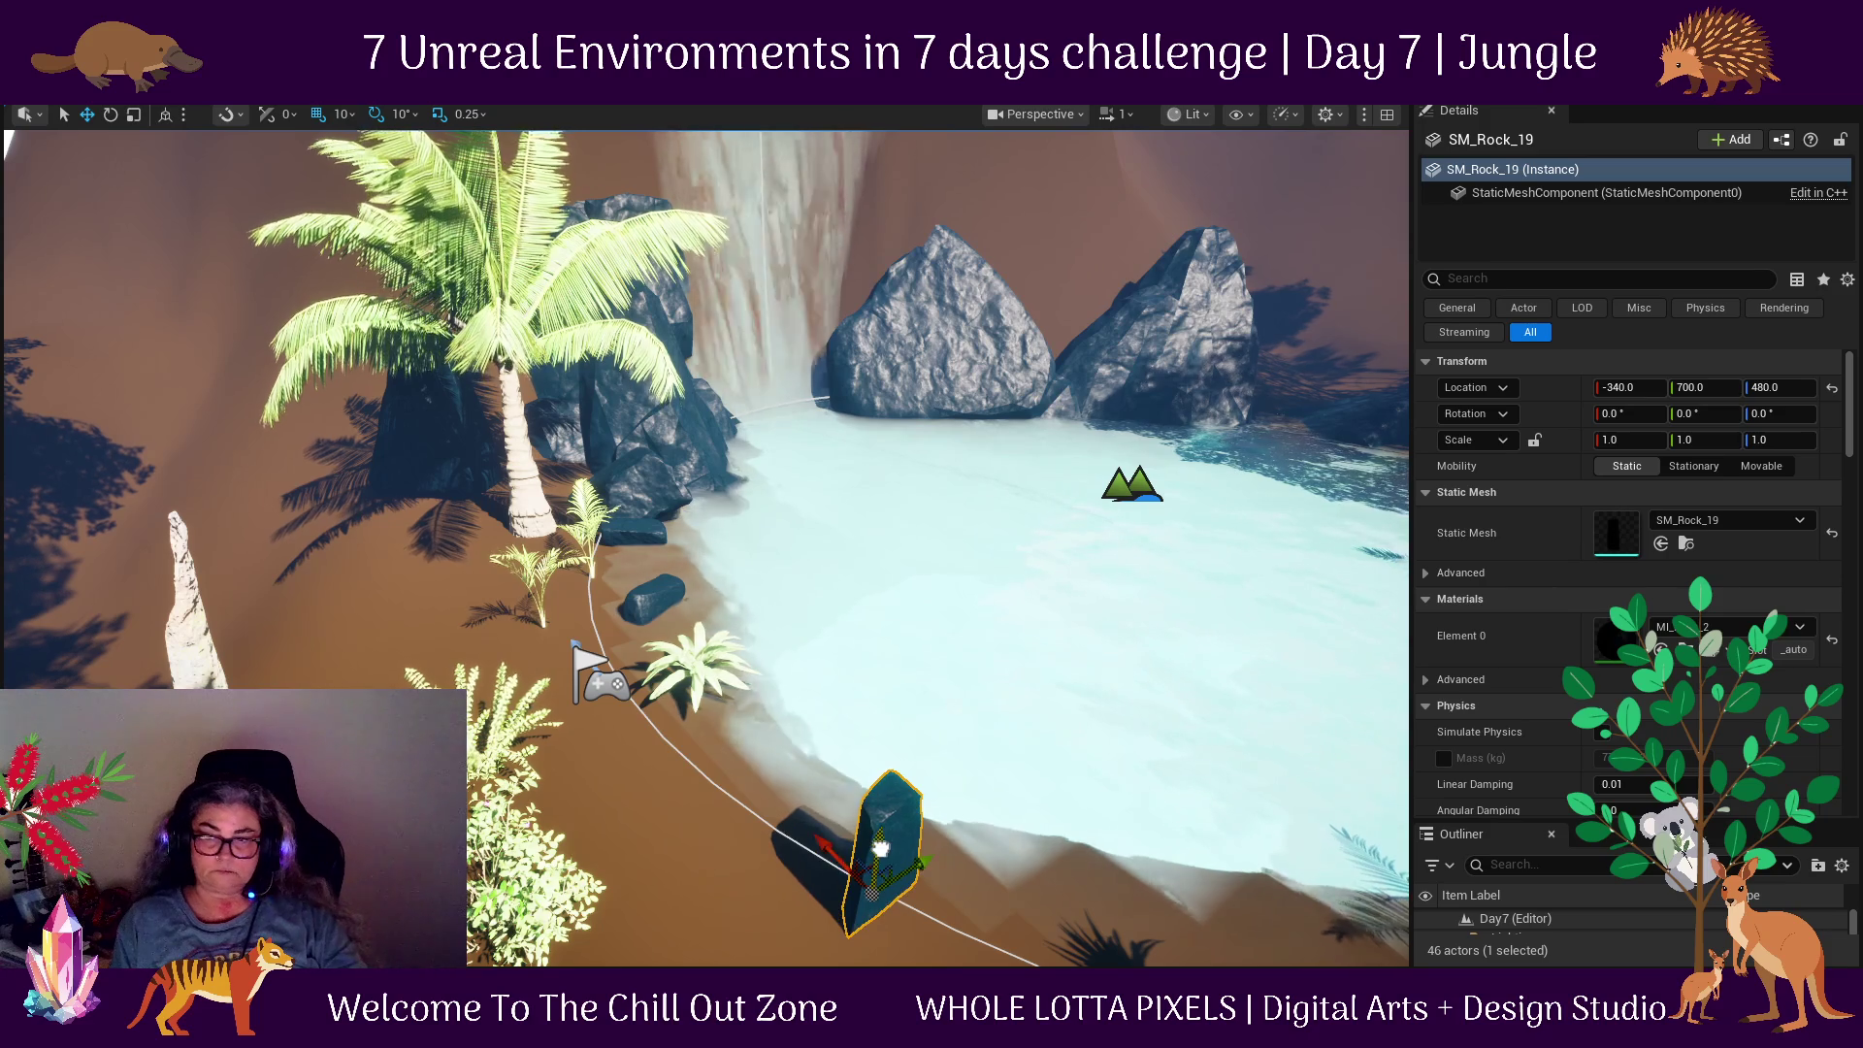
pyautogui.moveTo(796, 815); pyautogui.dragTo(869, 786)
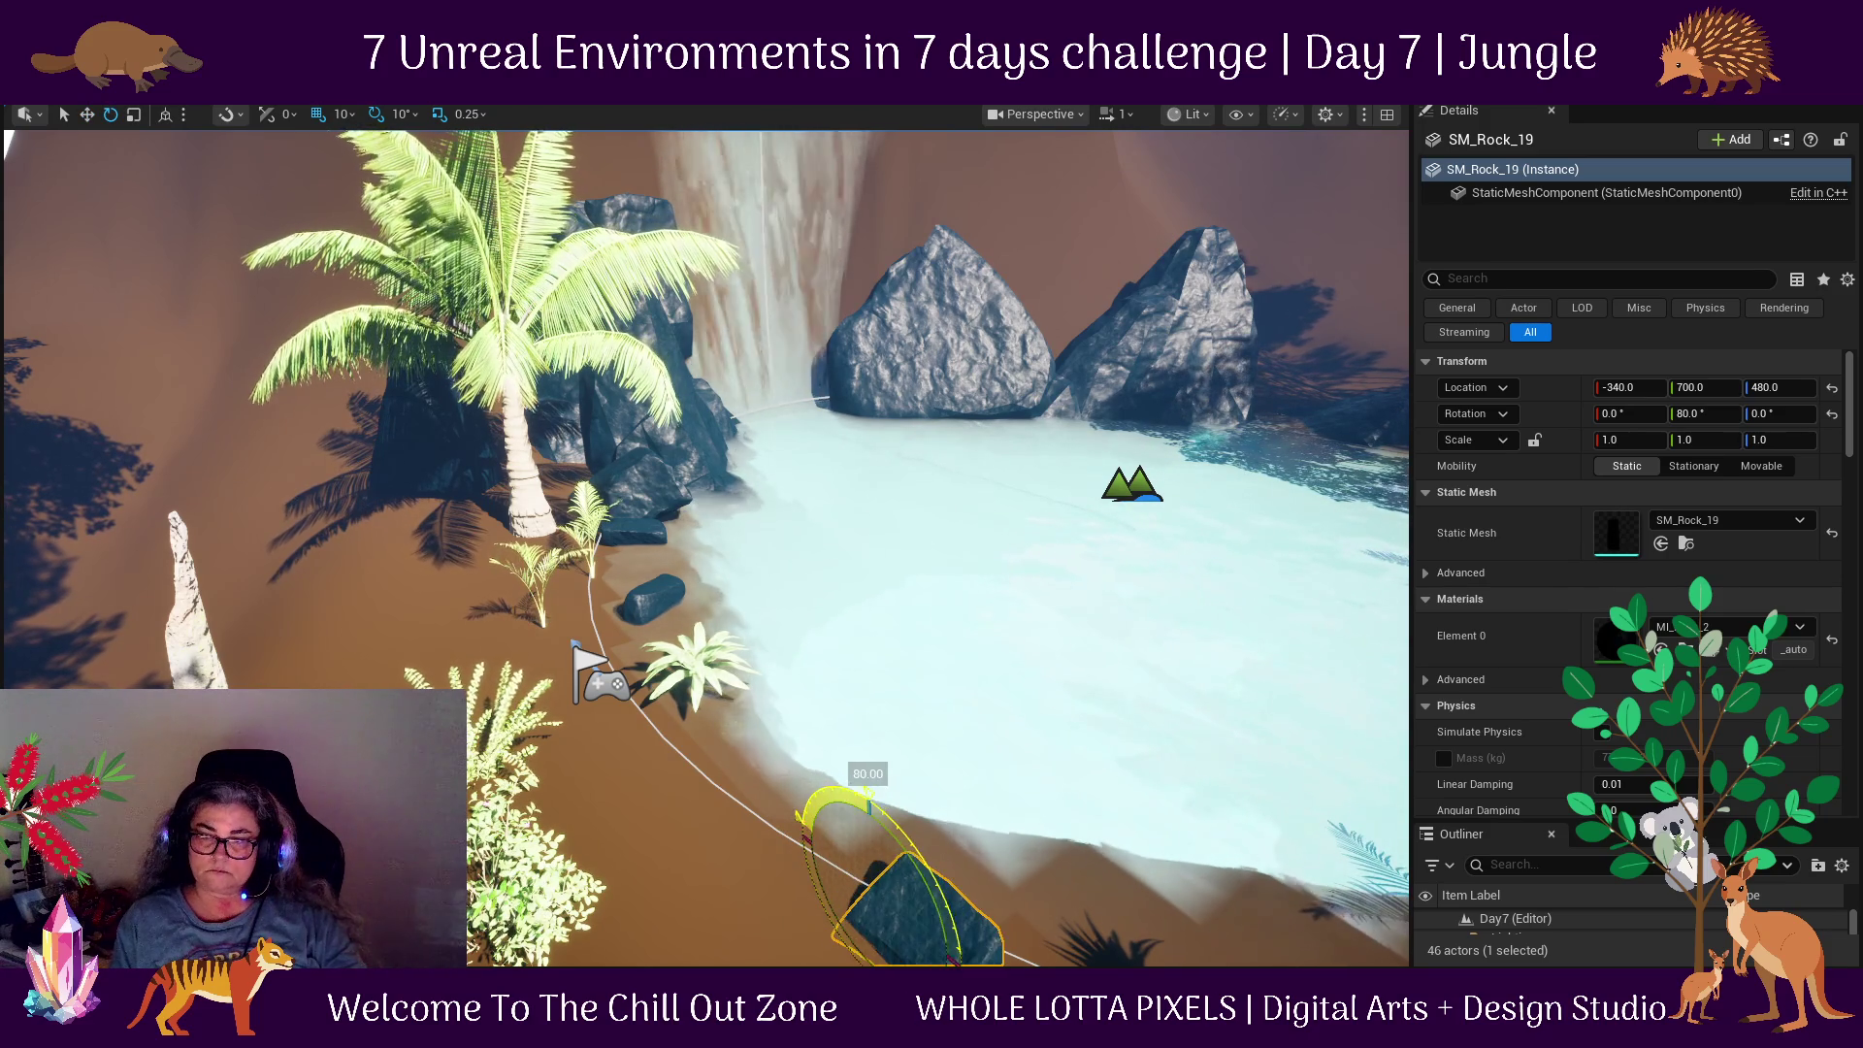
pyautogui.moveTo(797, 942); pyautogui.dragTo(757, 874)
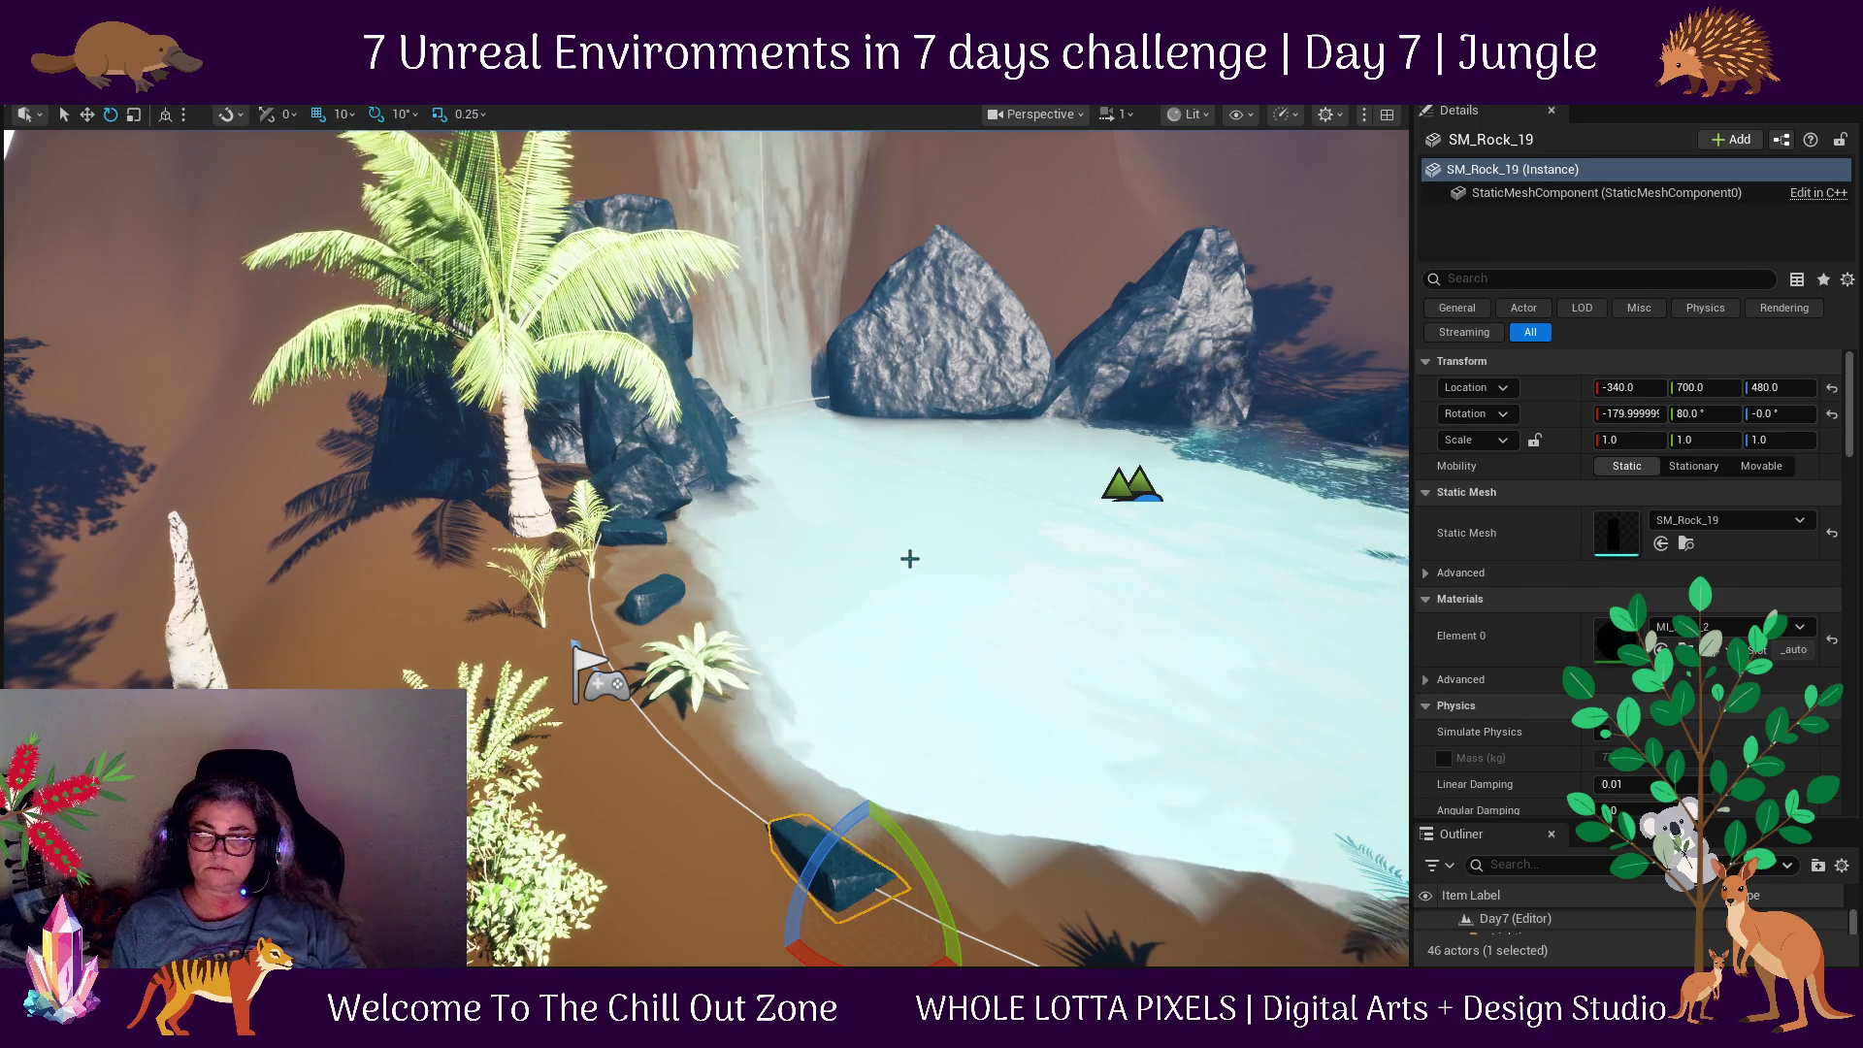
pyautogui.moveTo(707, 543)
pyautogui.mouseDown()
pyautogui.moveTo(709, 519)
pyautogui.moveTo(708, 572)
pyautogui.mouseUp()
pyautogui.moveTo(864, 844)
pyautogui.mouseDown()
pyautogui.moveTo(864, 825)
pyautogui.moveTo(864, 843)
pyautogui.moveTo(845, 831)
pyautogui.mouseUp()
pyautogui.click(864, 844)
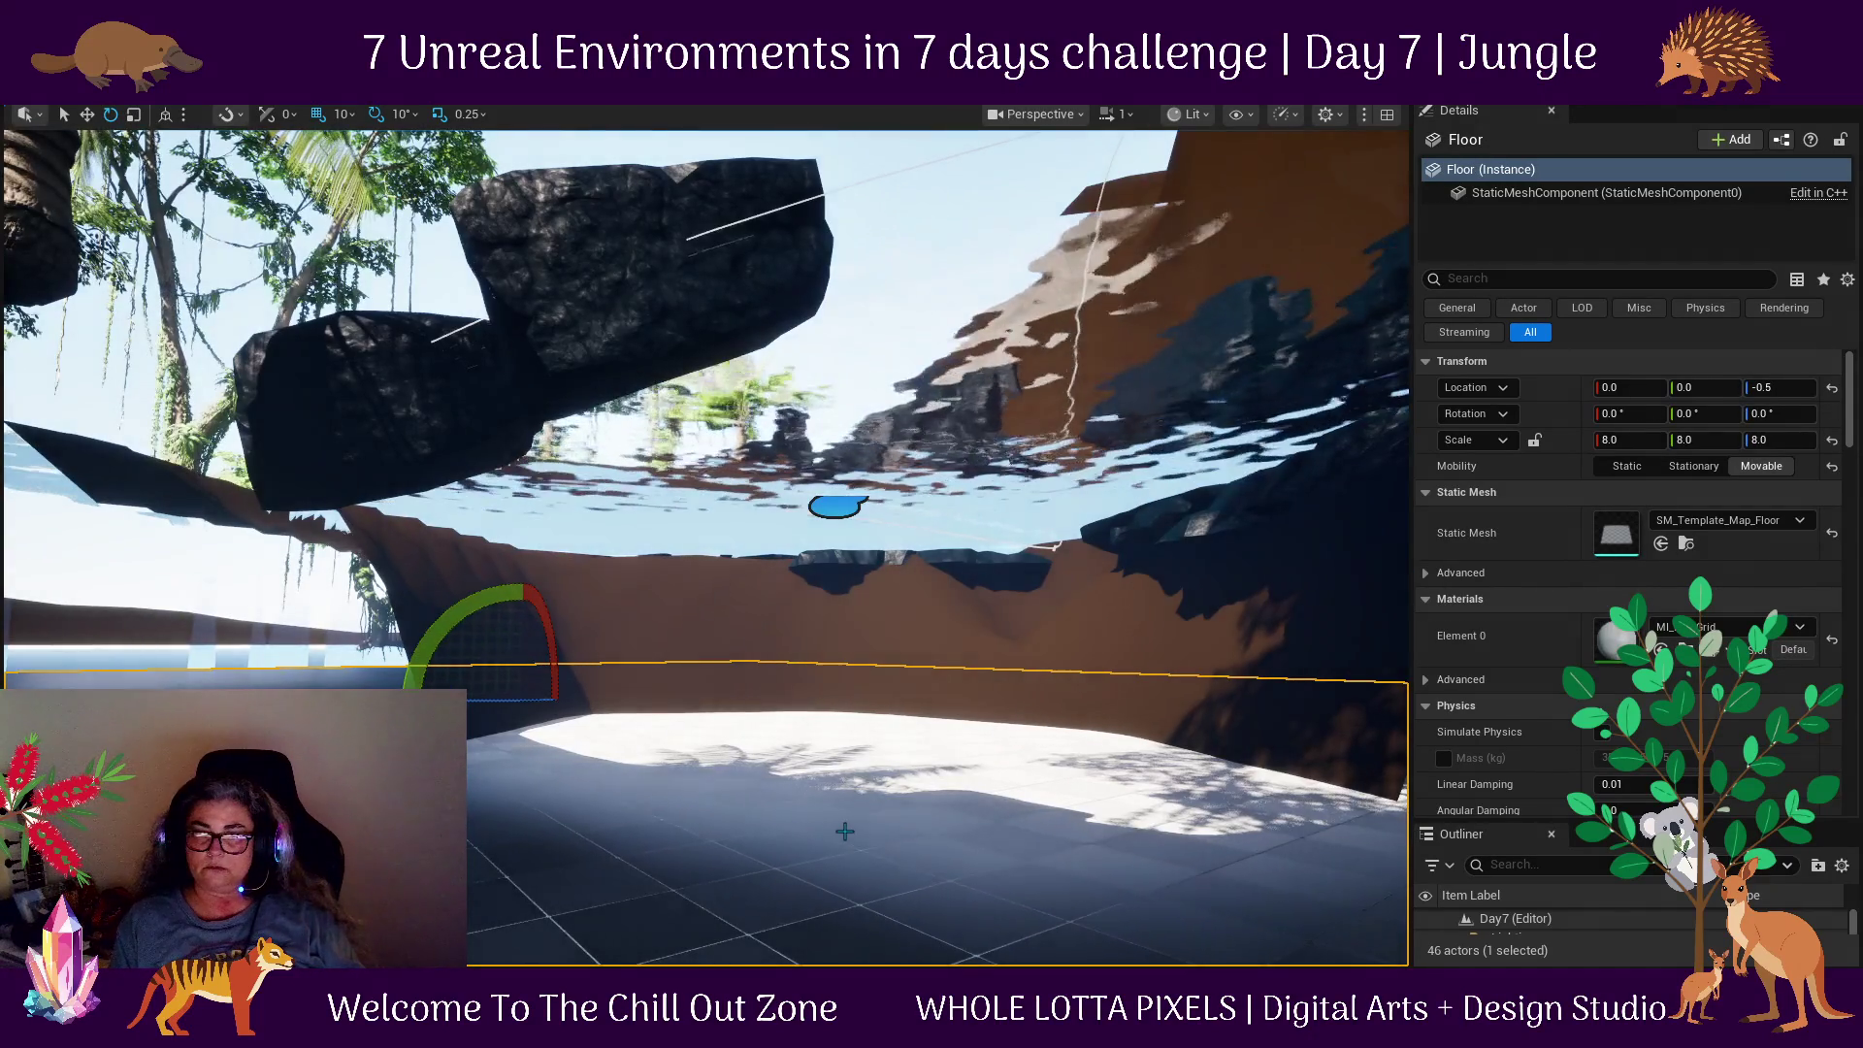
# Delete the template Floor, then select WaterBodyLake and try resetting Channel Depth before undoing it.
pyautogui.press('Delete')
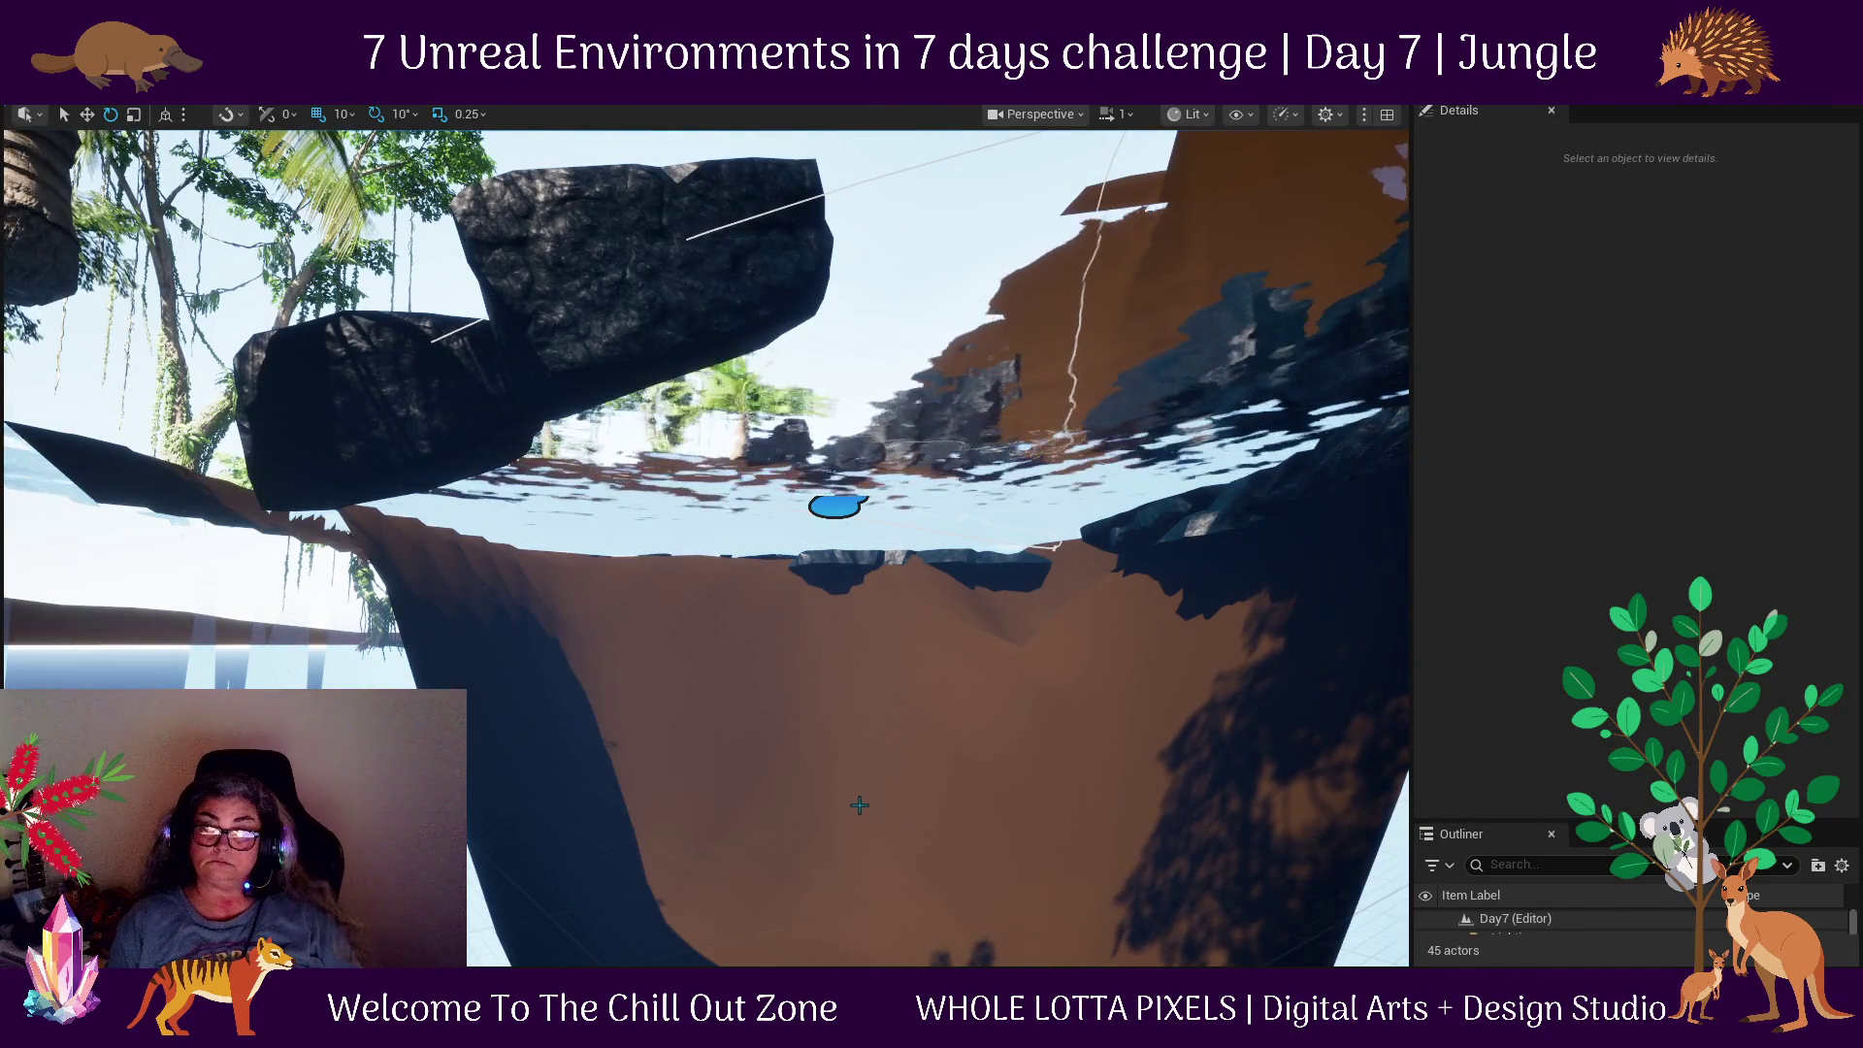
pyautogui.moveTo(1043, 695)
pyautogui.mouseDown()
pyautogui.moveTo(986, 739)
pyautogui.moveTo(739, 583)
pyautogui.mouseUp()
pyautogui.click(720, 609)
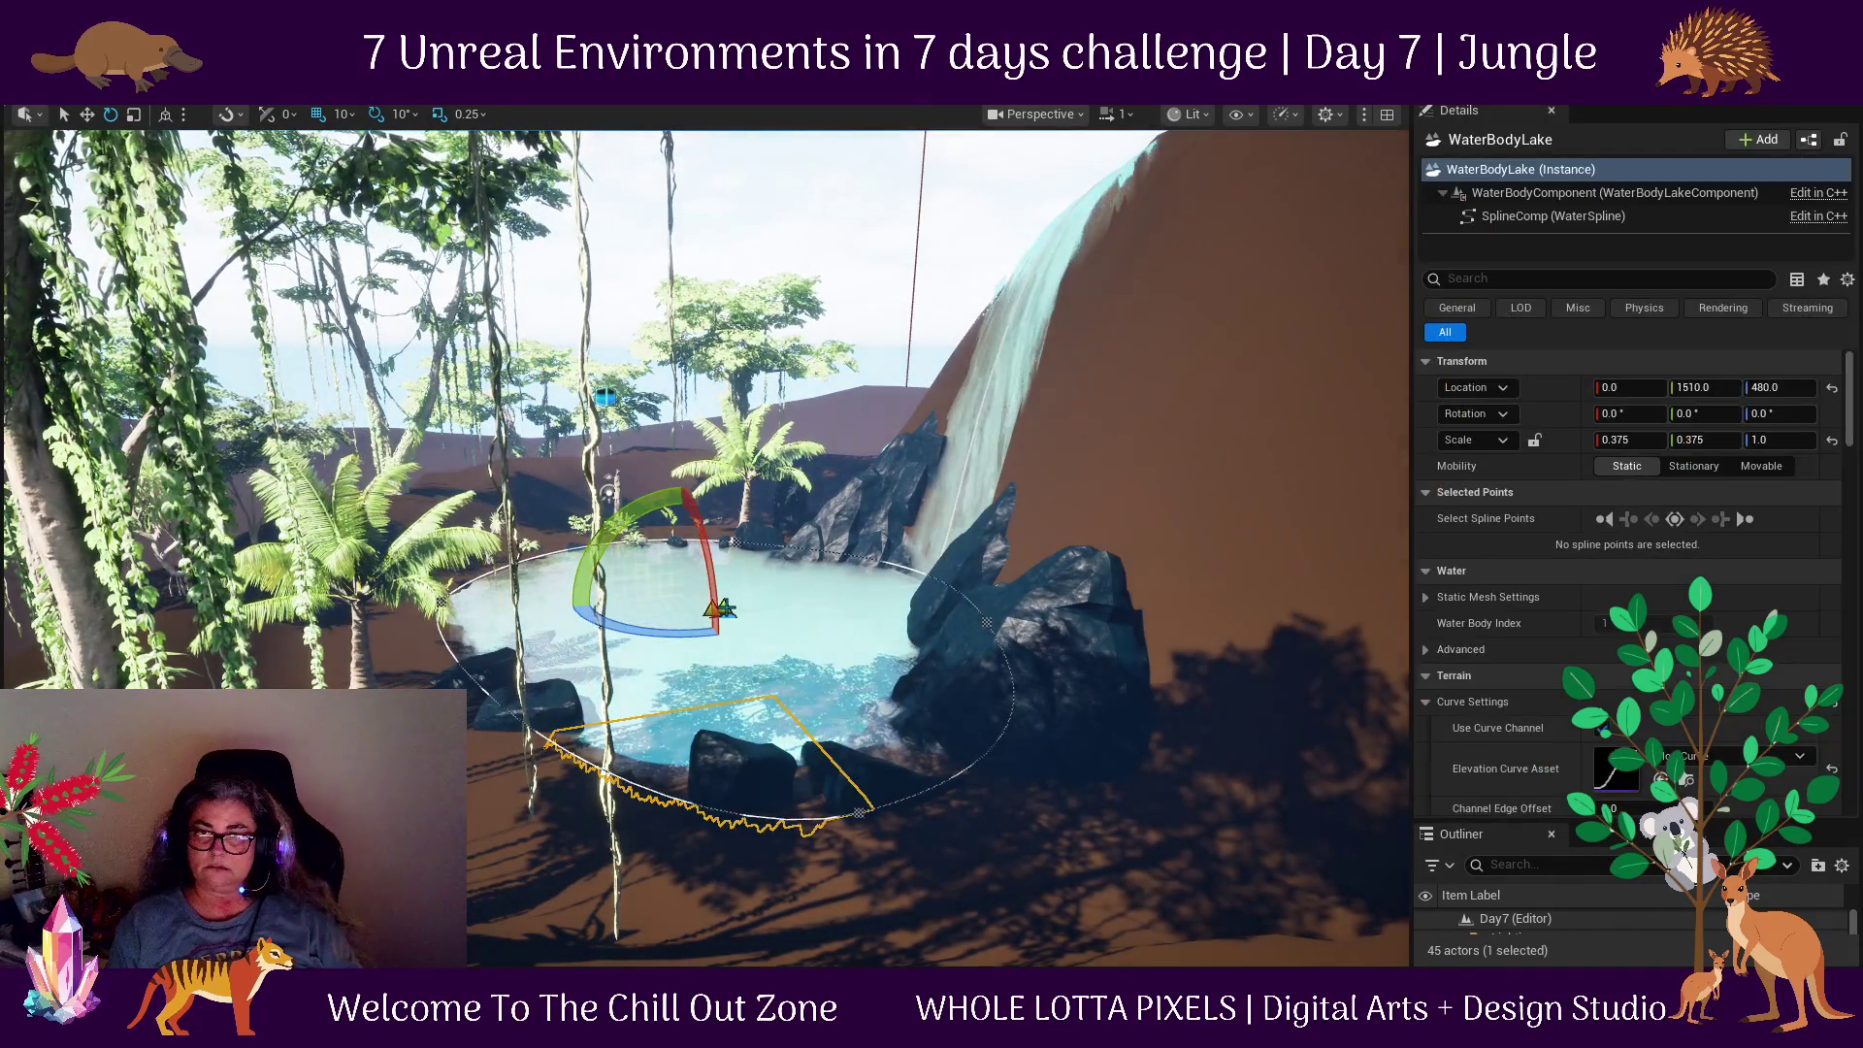
pyautogui.scroll(-2, 1849, 746)
pyautogui.click(1833, 742)
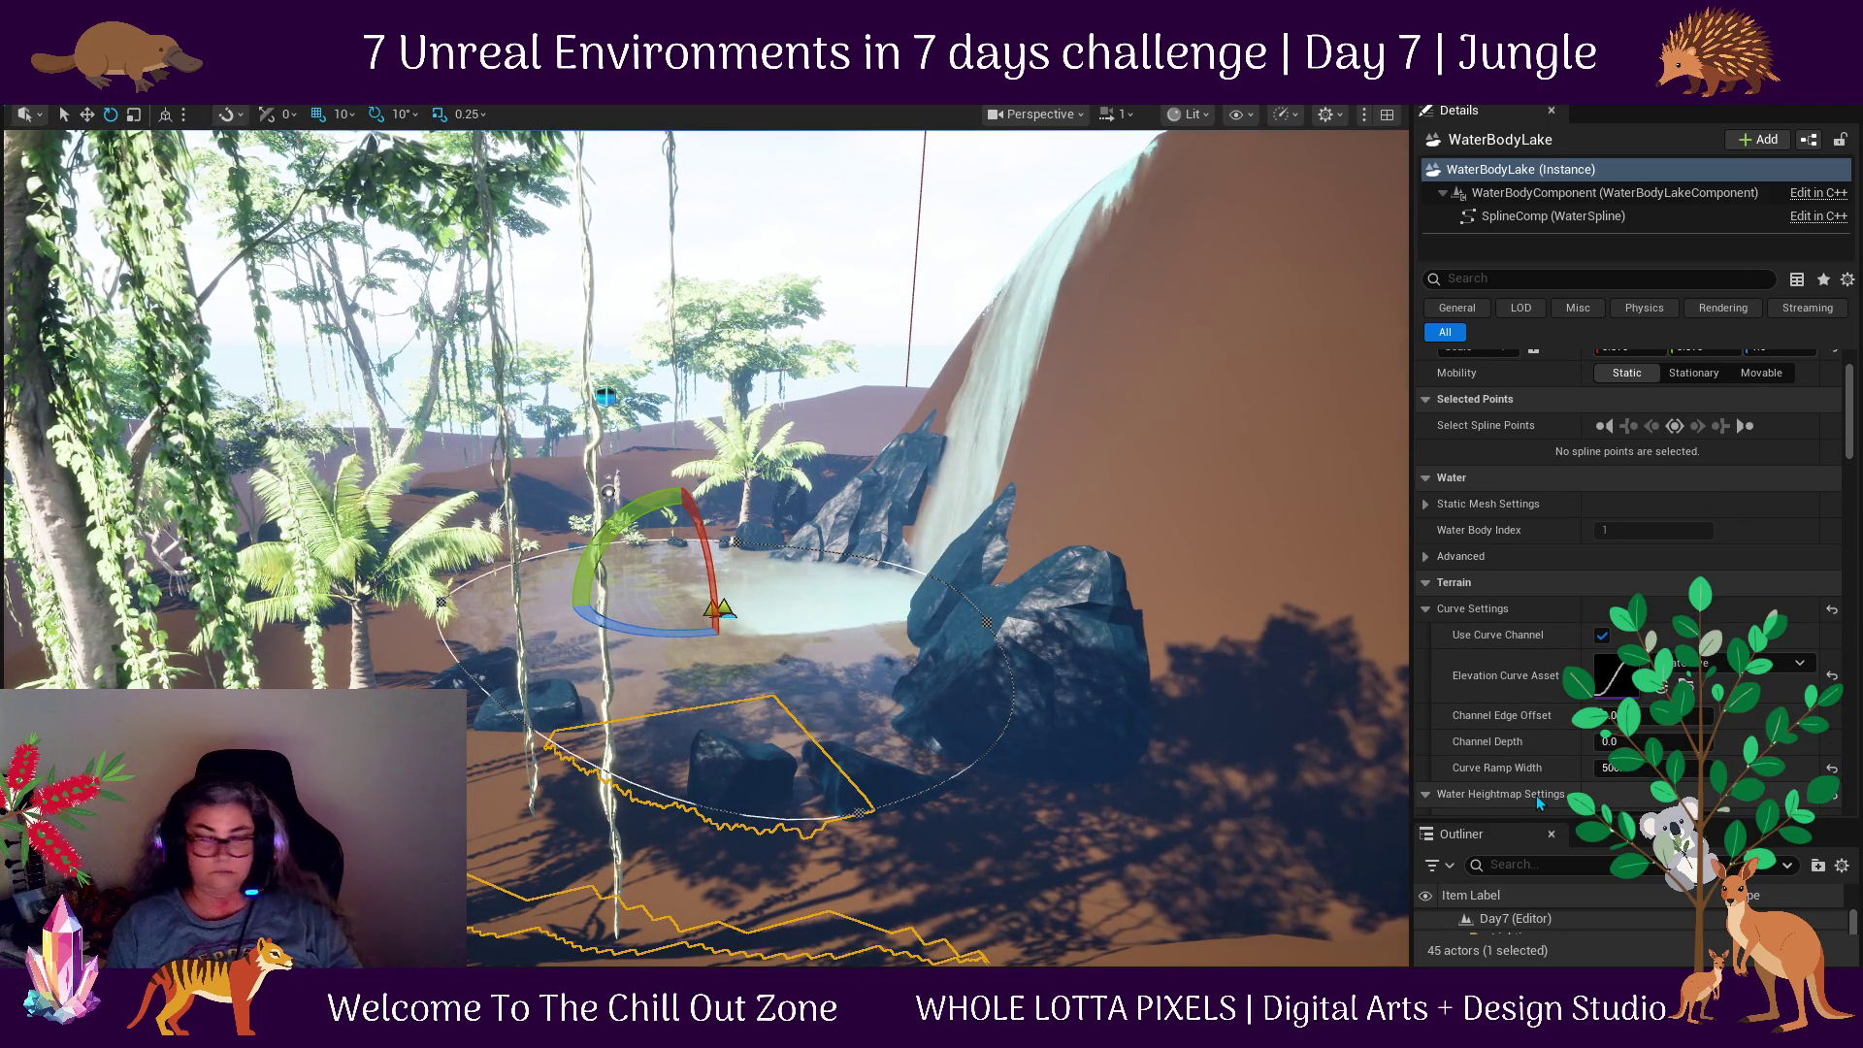
pyautogui.hotkey('ctrl', 'z')
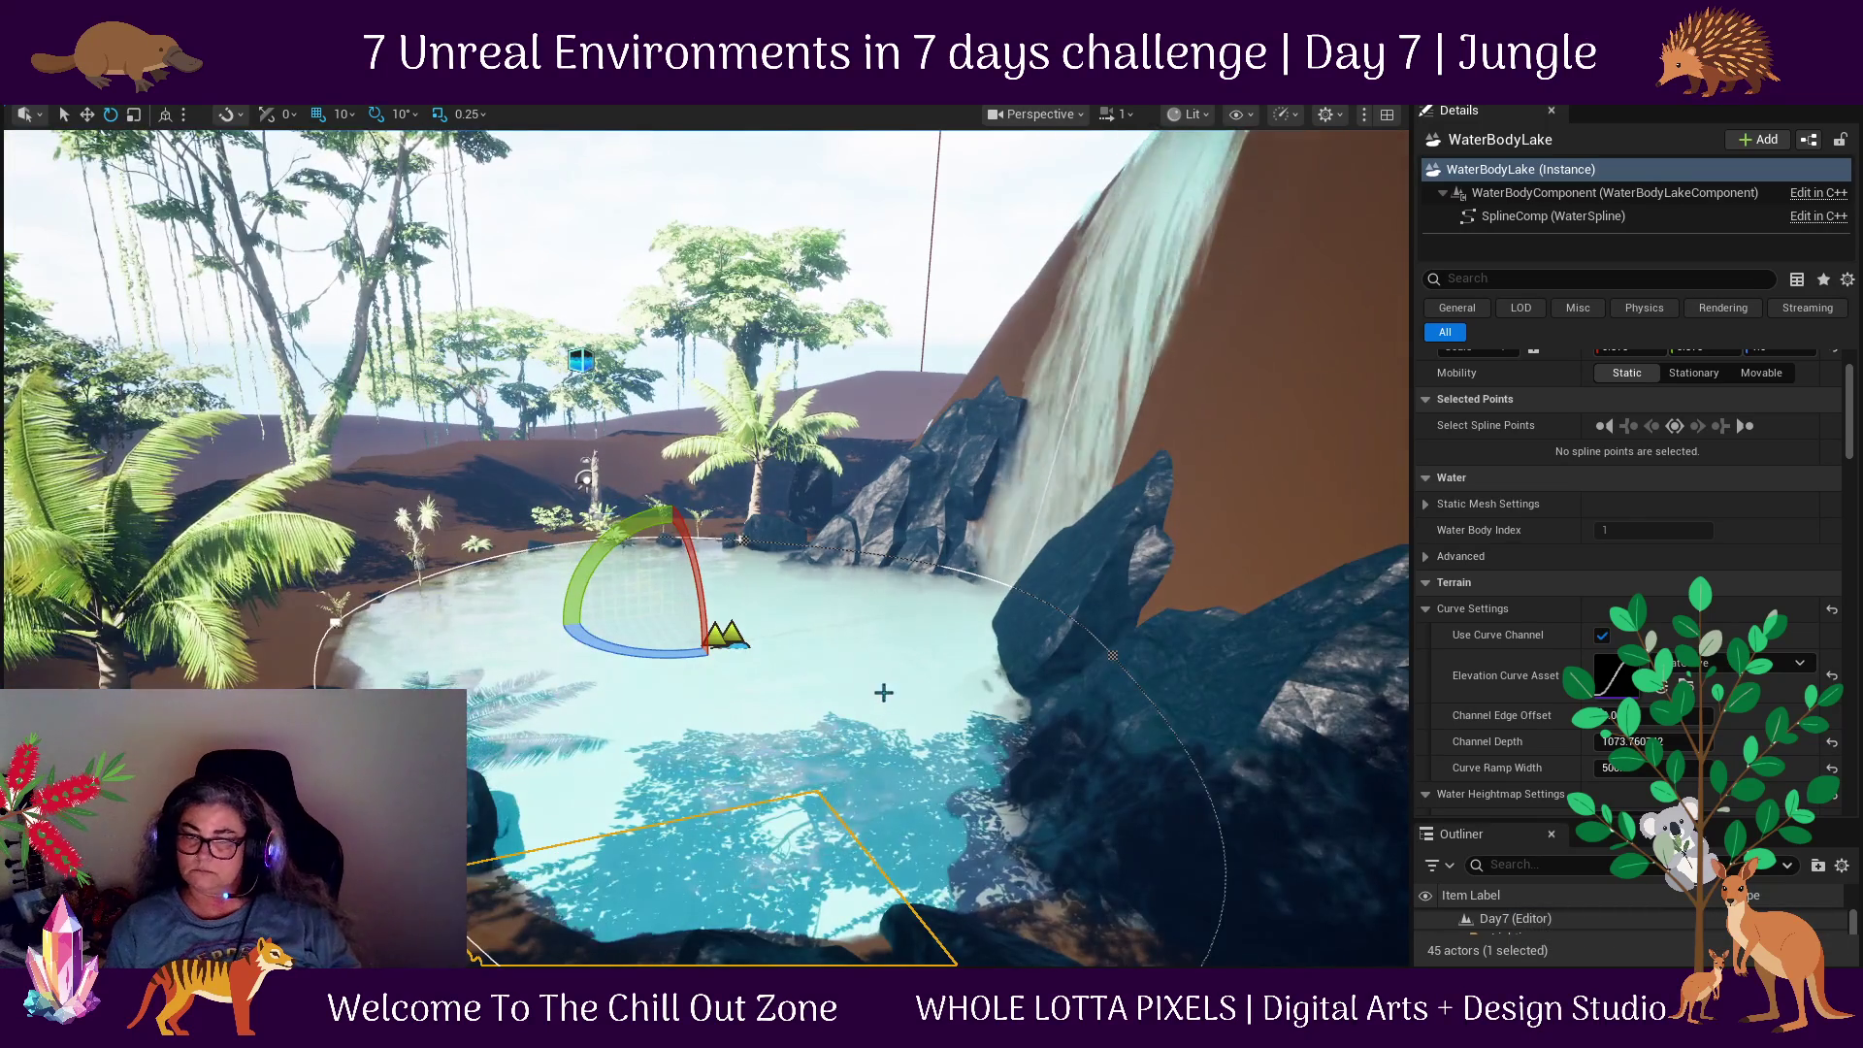
# Lower the lake's Channel Depth from 1073.76 to about 384 and view the pool from overhead.
pyautogui.moveTo(998, 708)
pyautogui.mouseDown()
pyautogui.moveTo(1009, 796)
pyautogui.moveTo(1009, 660)
pyautogui.moveTo(922, 659)
pyautogui.mouseUp()
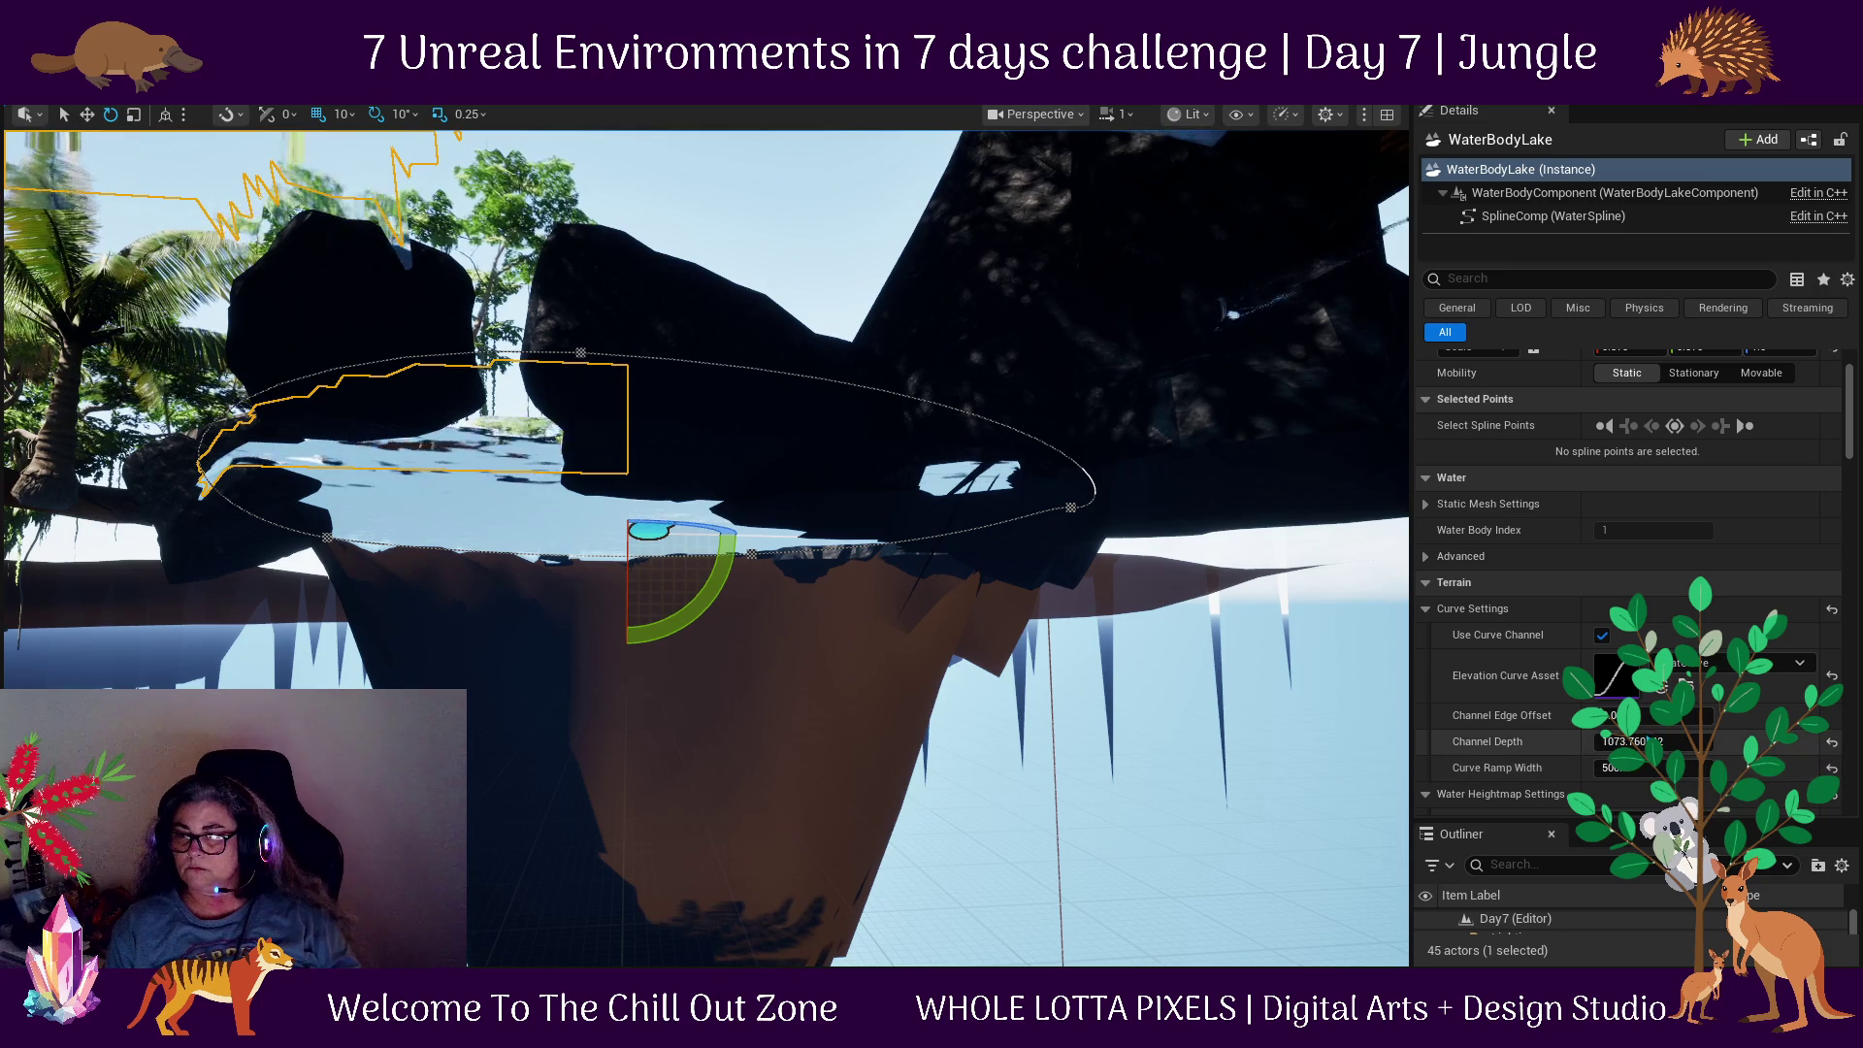
pyautogui.moveTo(1655, 742); pyautogui.dragTo(1616, 741)
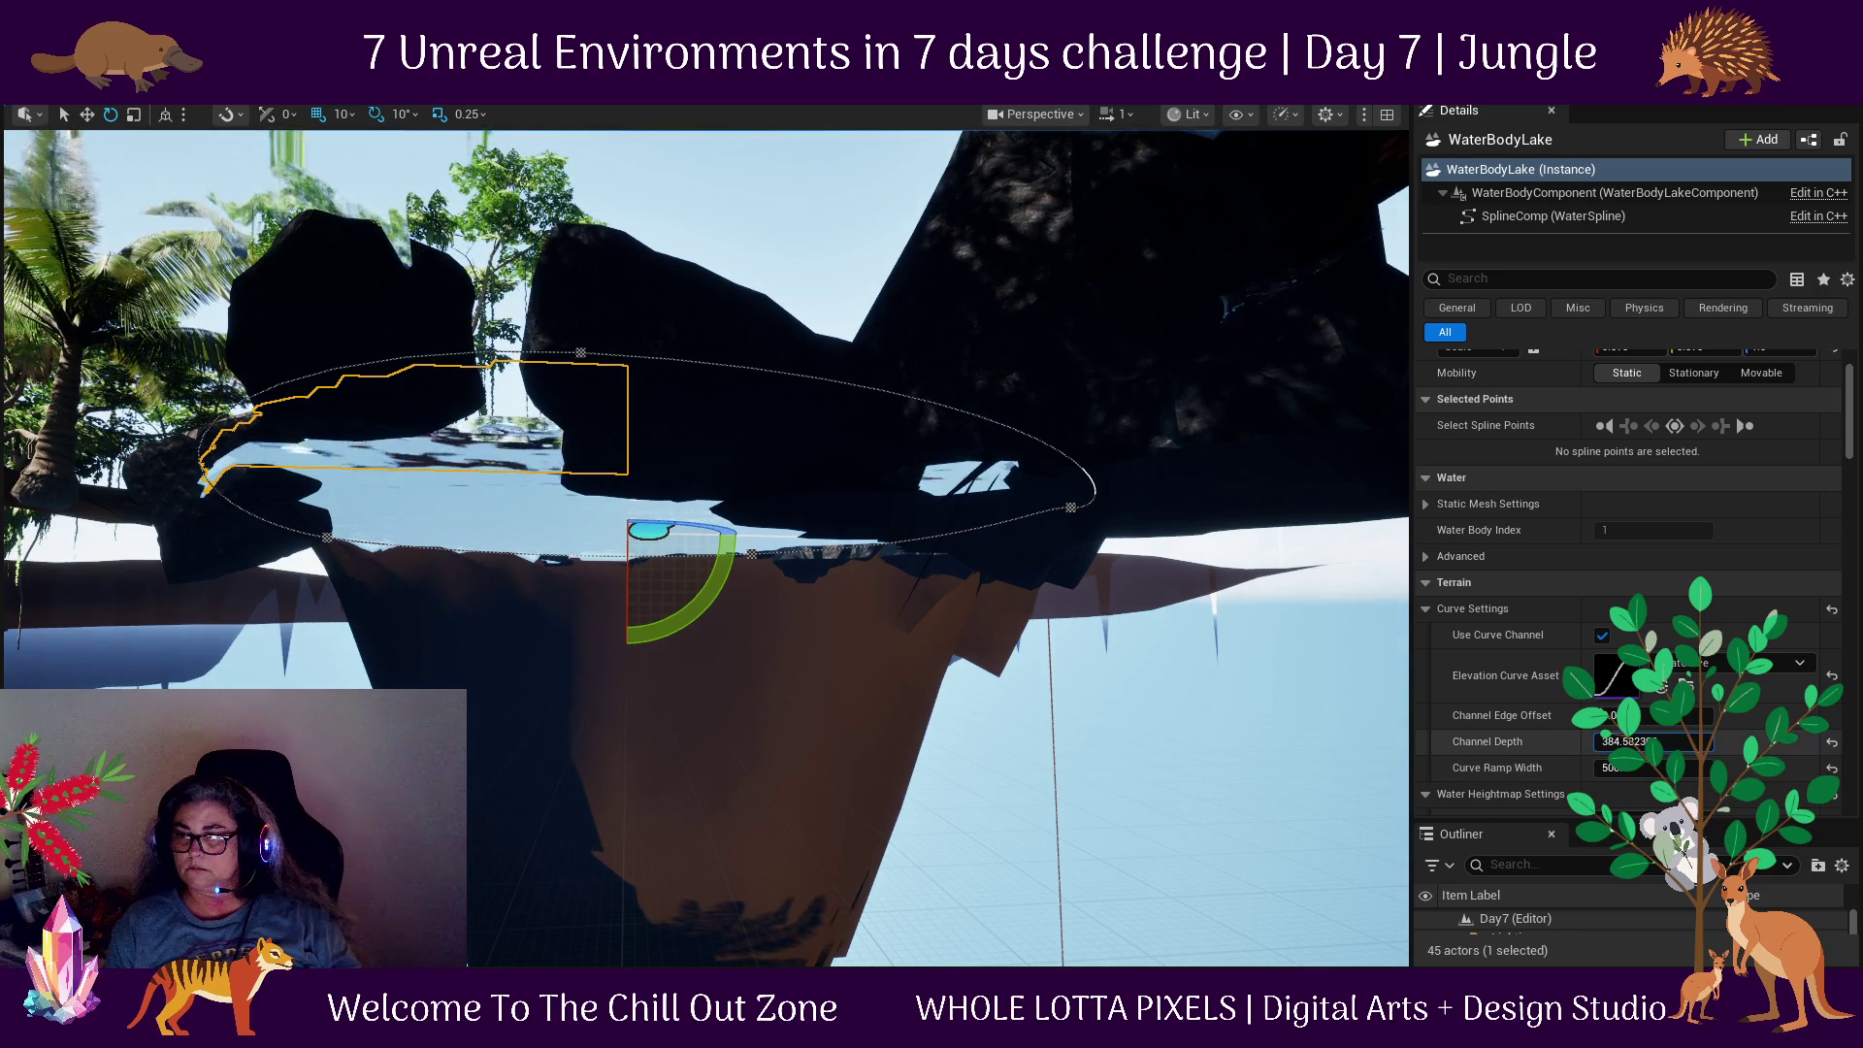
pyautogui.press('Return')
pyautogui.moveTo(1038, 641); pyautogui.dragTo(1004, 597)
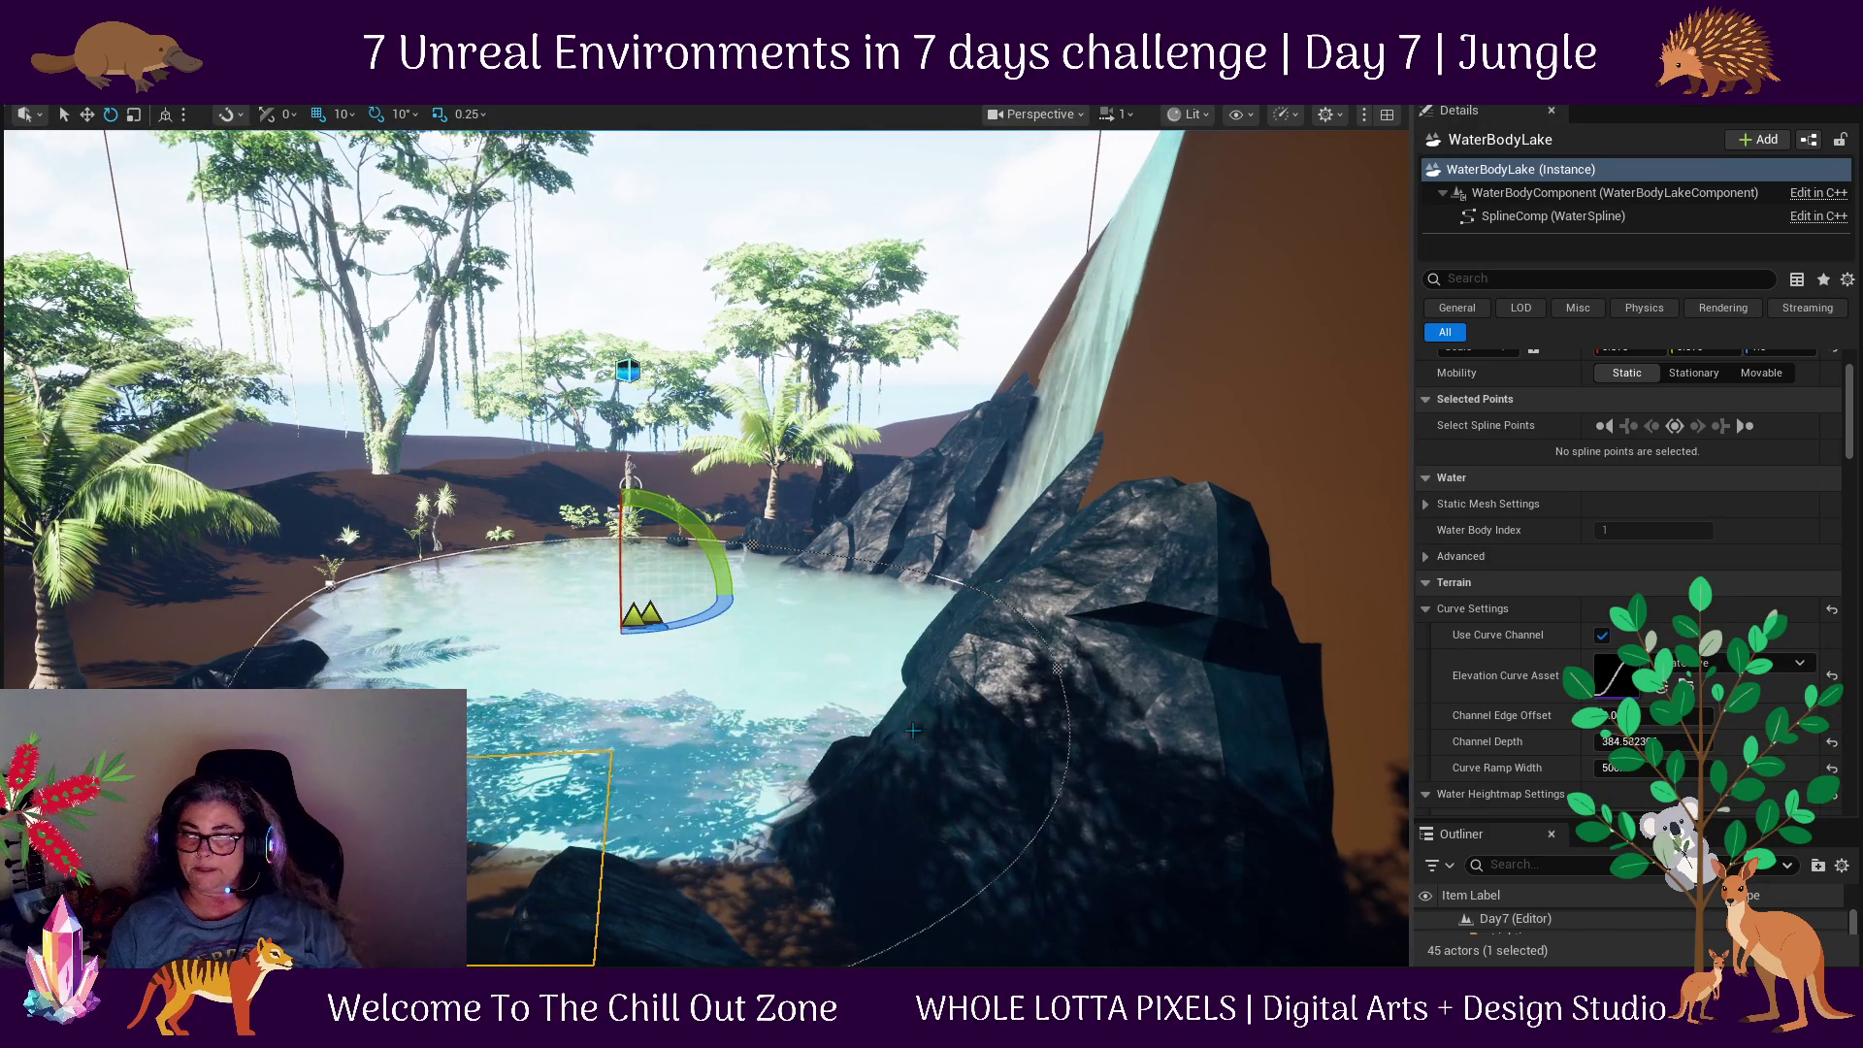
pyautogui.scroll(3, 760, 698)
pyautogui.moveTo(760, 699)
pyautogui.mouseDown()
pyautogui.moveTo(760, 636)
pyautogui.moveTo(602, 616)
pyautogui.moveTo(741, 602)
pyautogui.moveTo(699, 582)
pyautogui.mouseUp()
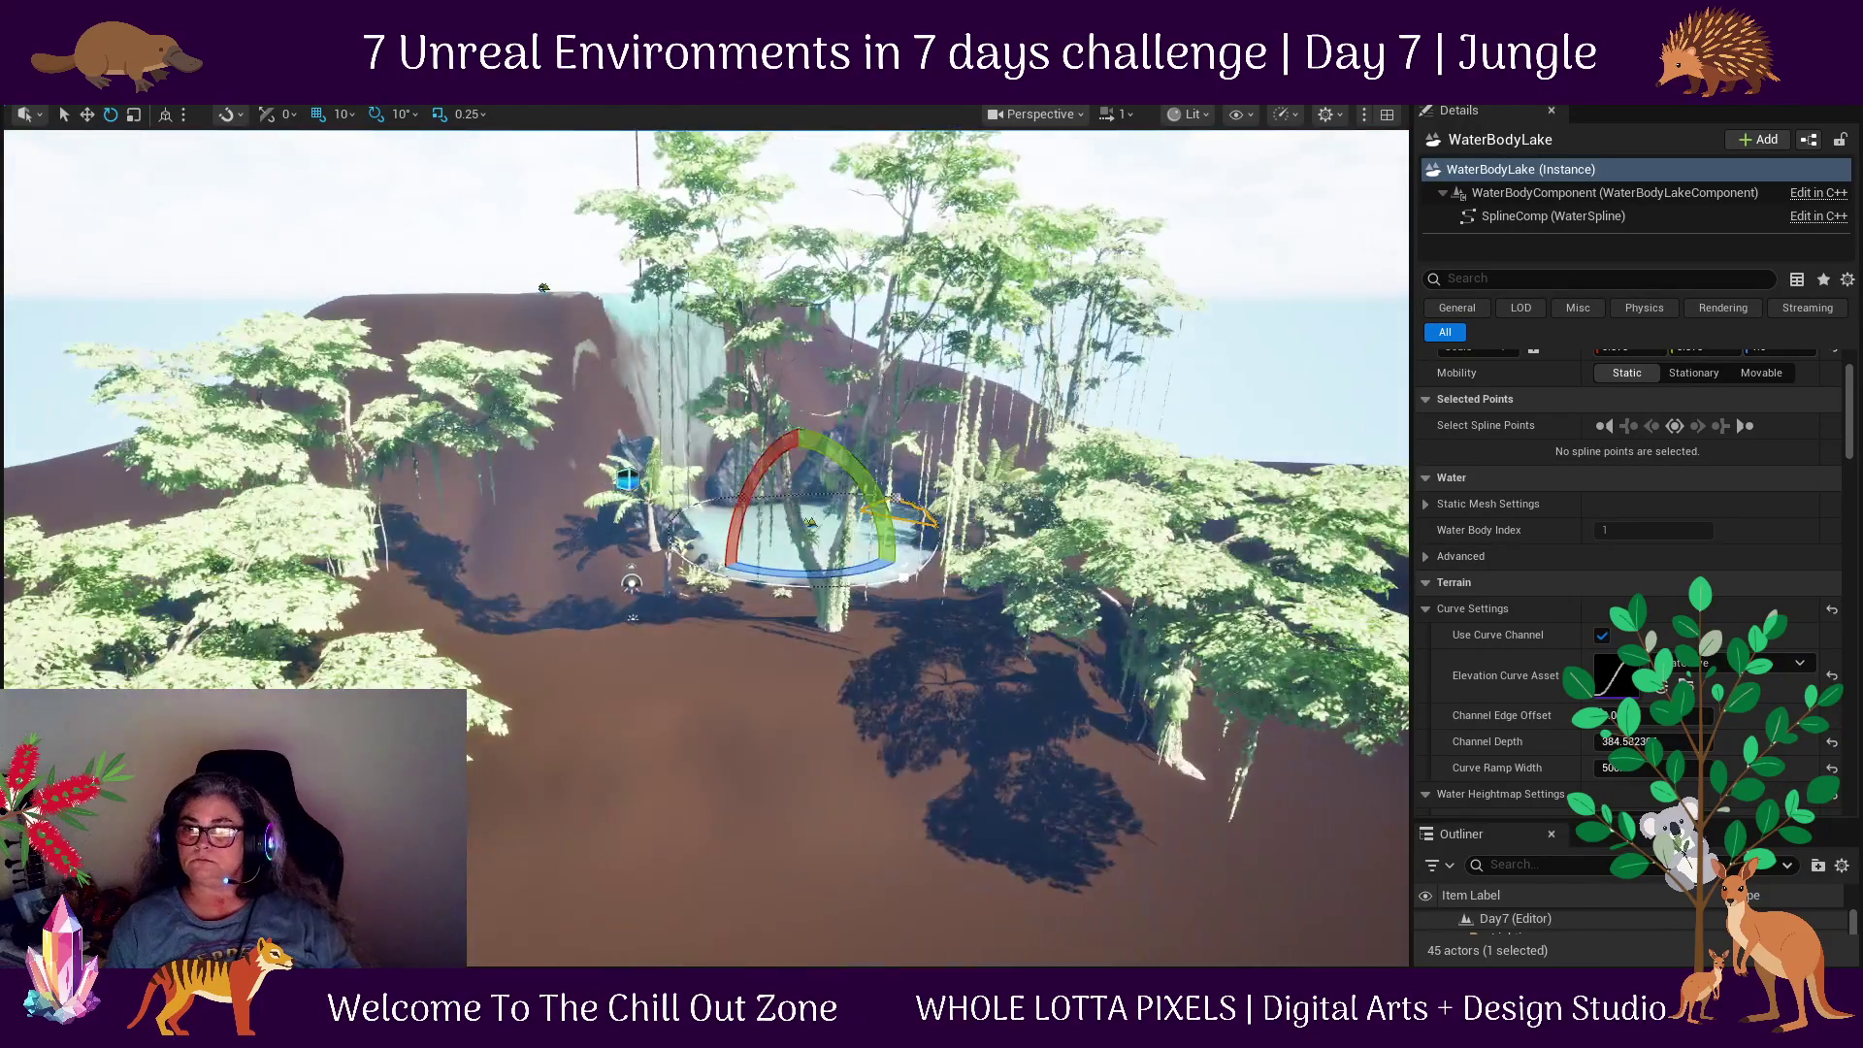
pyautogui.hotkey('ctrl', 'space')
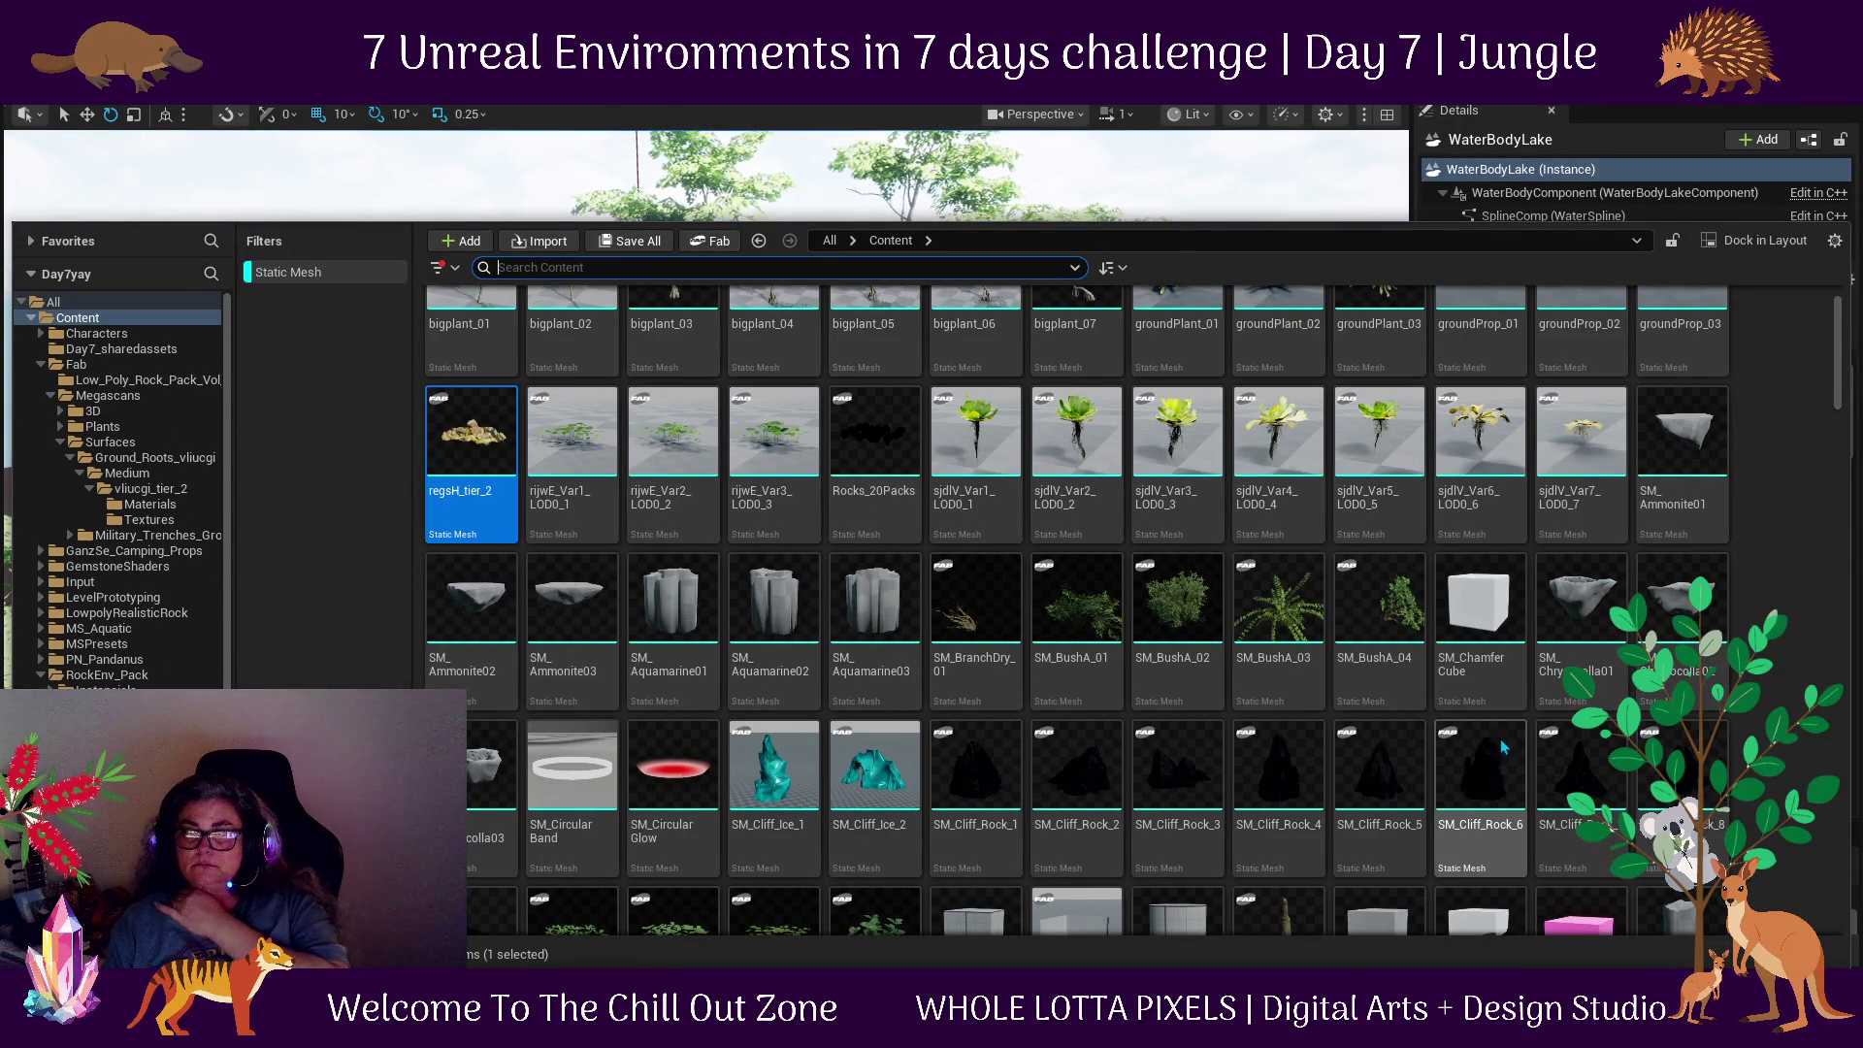
# Scroll the Content Drawer to the vines, select SM_Vines_06 through SM_Vines_08 and drag them into the level.
pyautogui.scroll(1, 1493, 736)
pyautogui.scroll(1, 1493, 737)
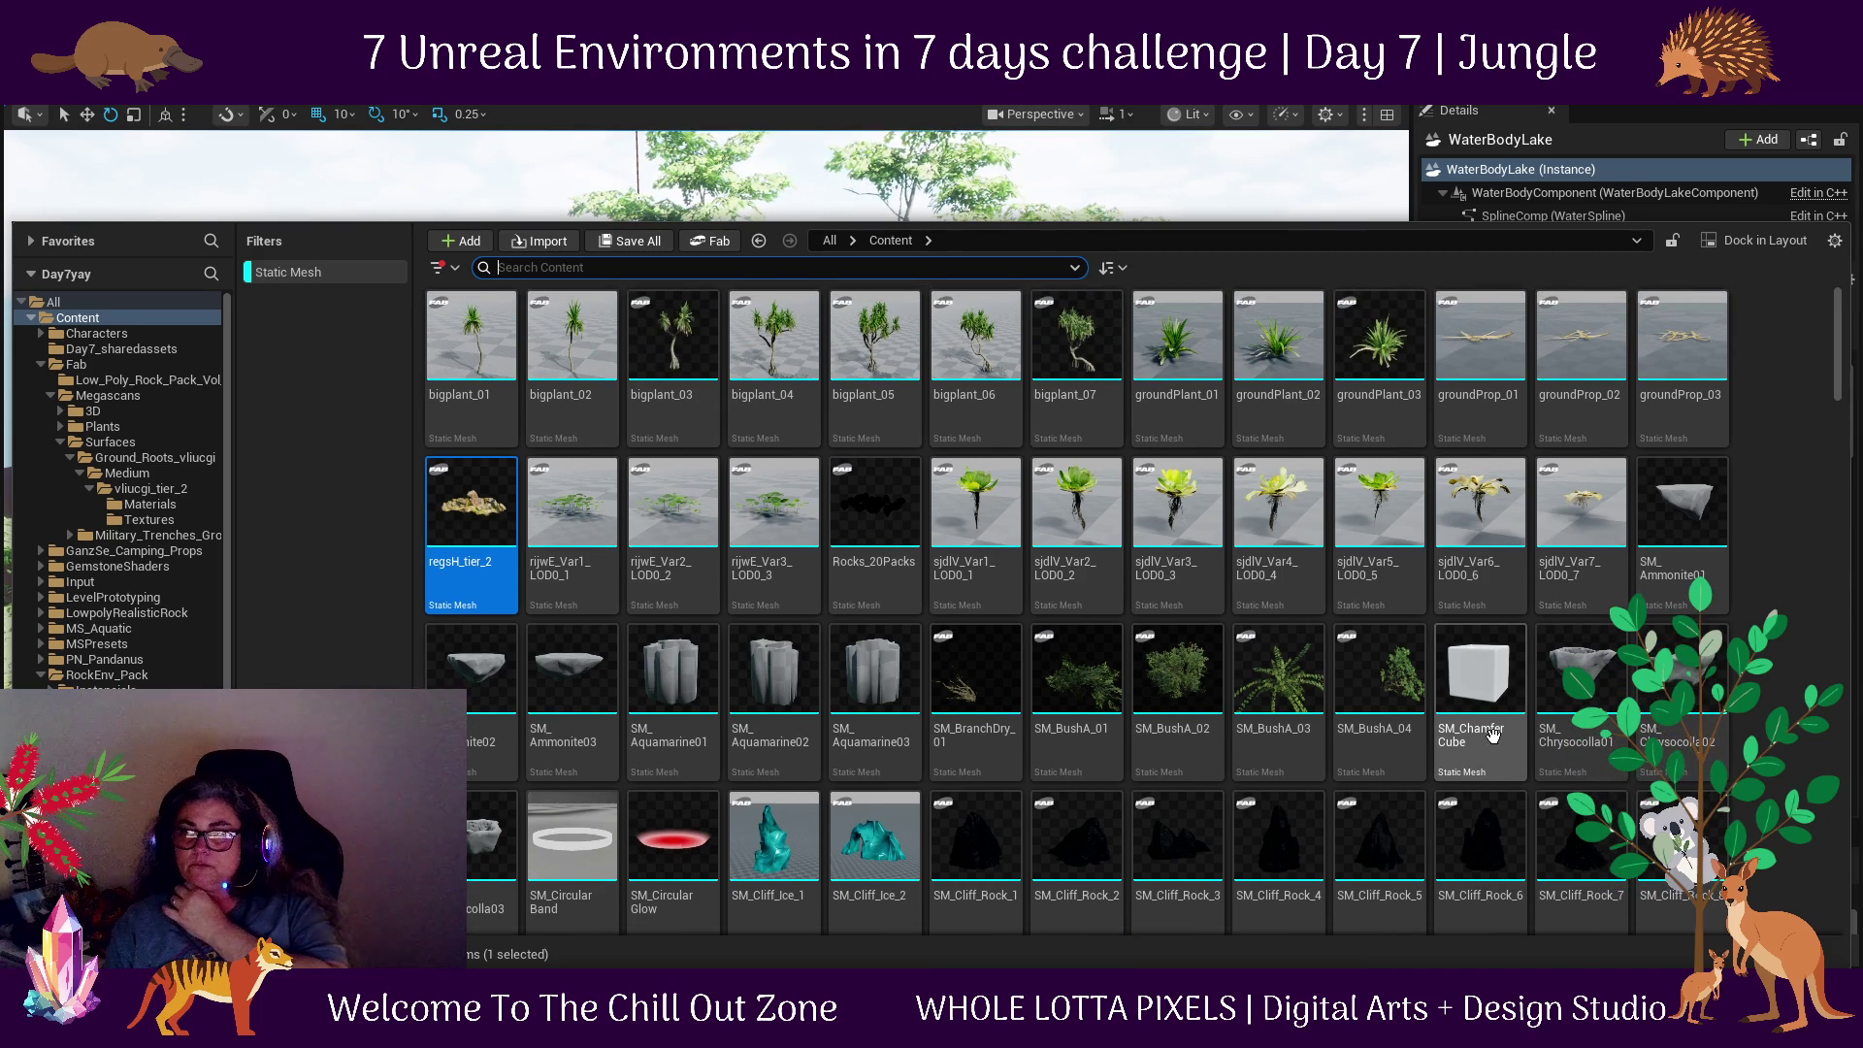
pyautogui.scroll(-8, 1492, 737)
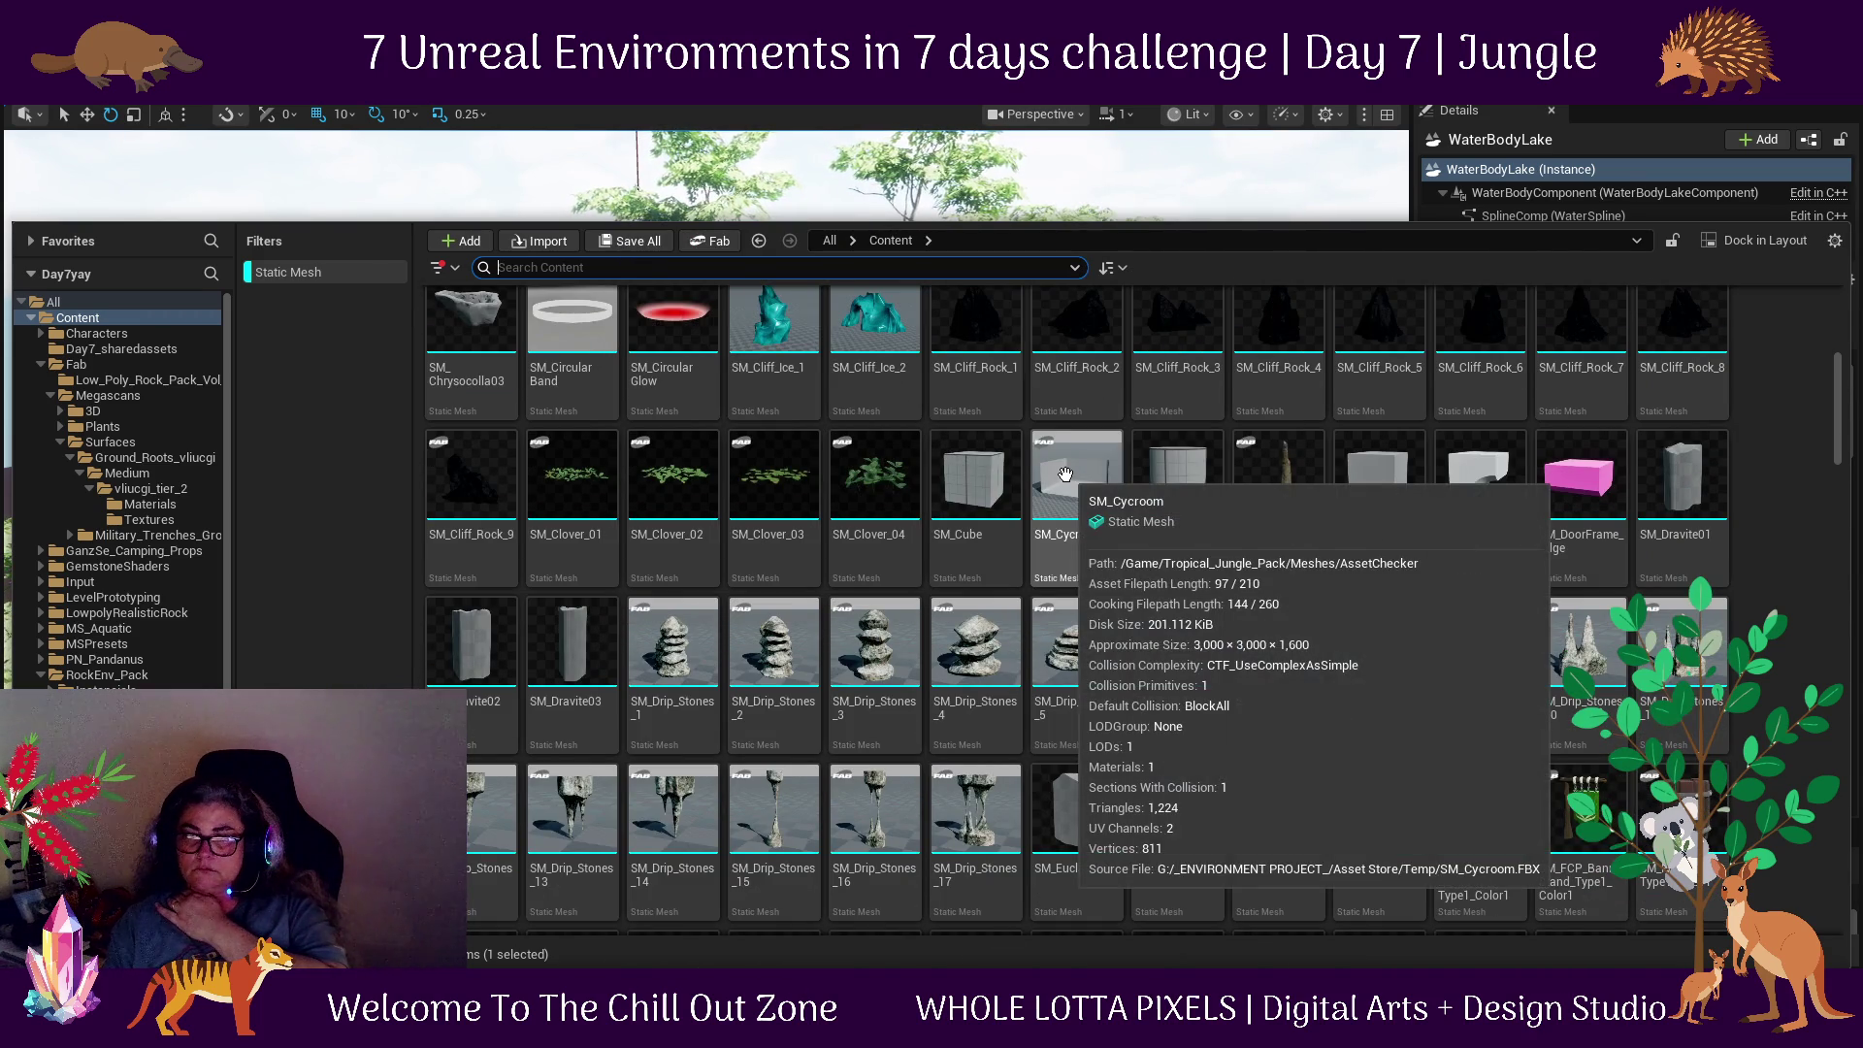
pyautogui.scroll(-3, 1214, 539)
pyautogui.scroll(-2, 1387, 476)
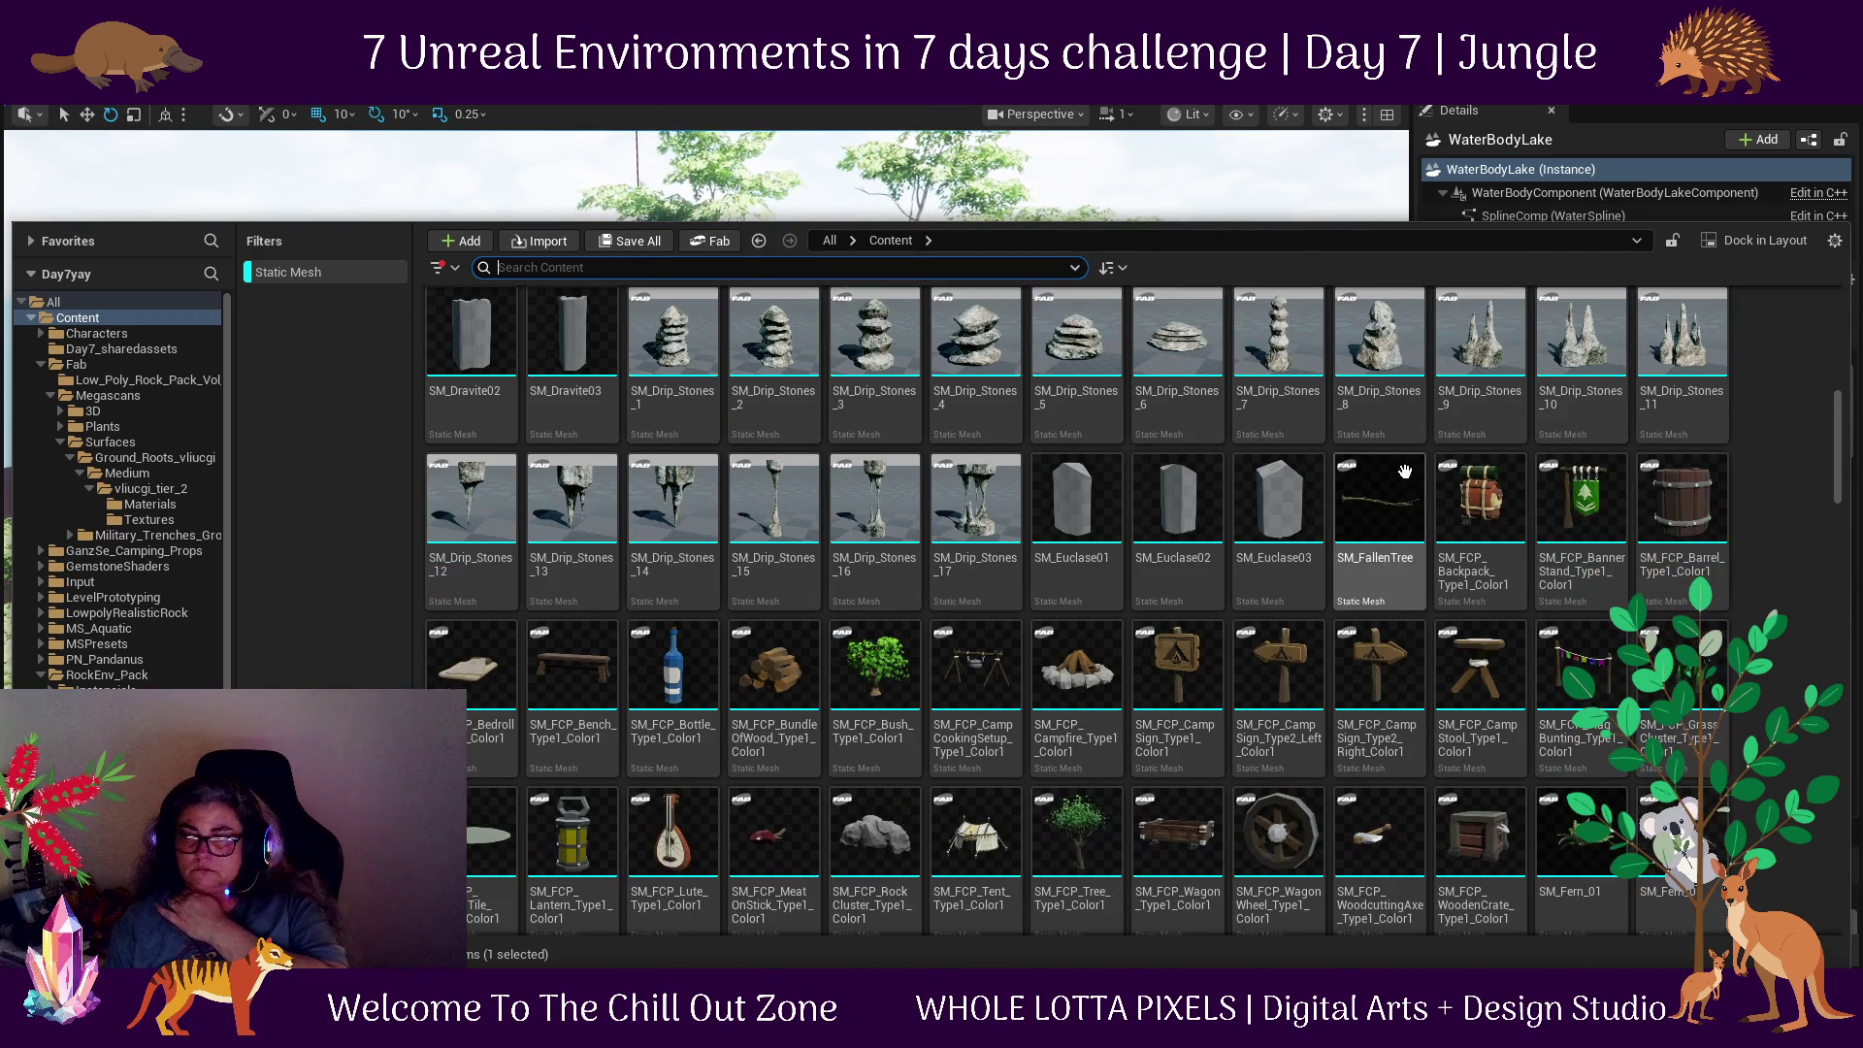
pyautogui.scroll(-8, 1553, 417)
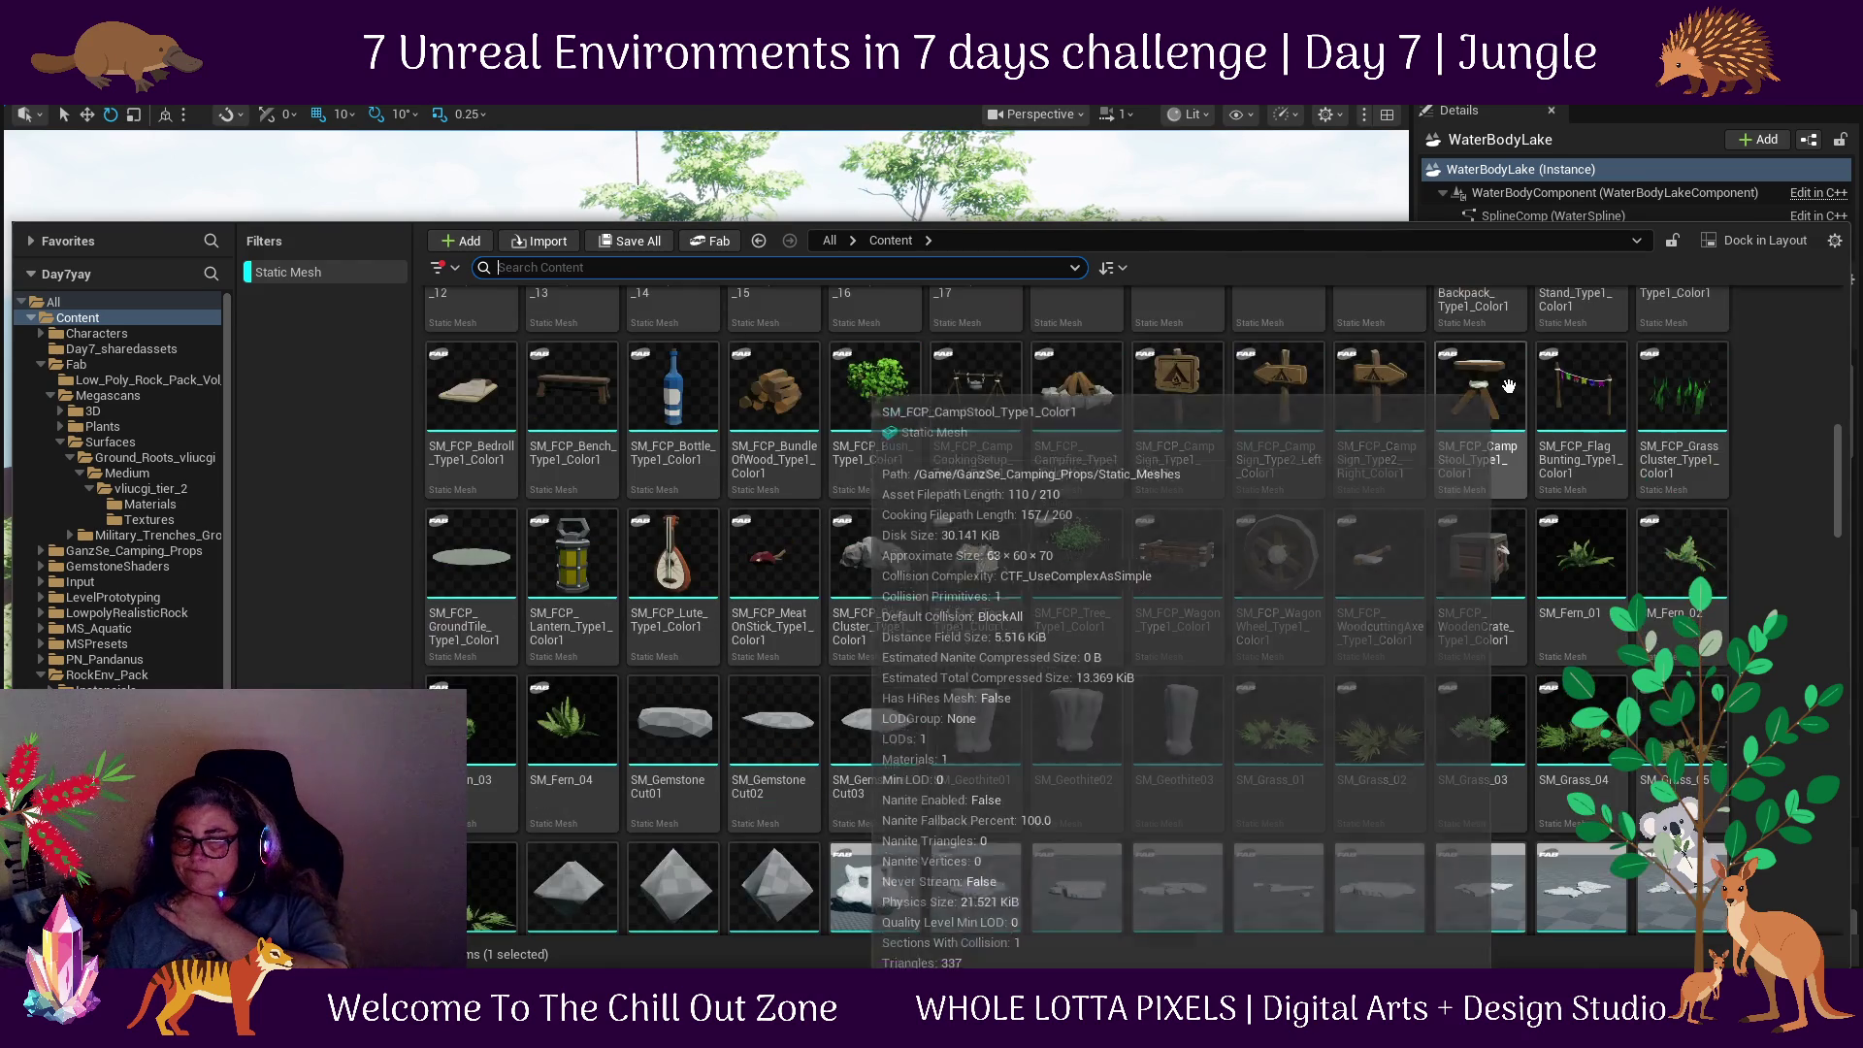
pyautogui.scroll(-10, 1530, 436)
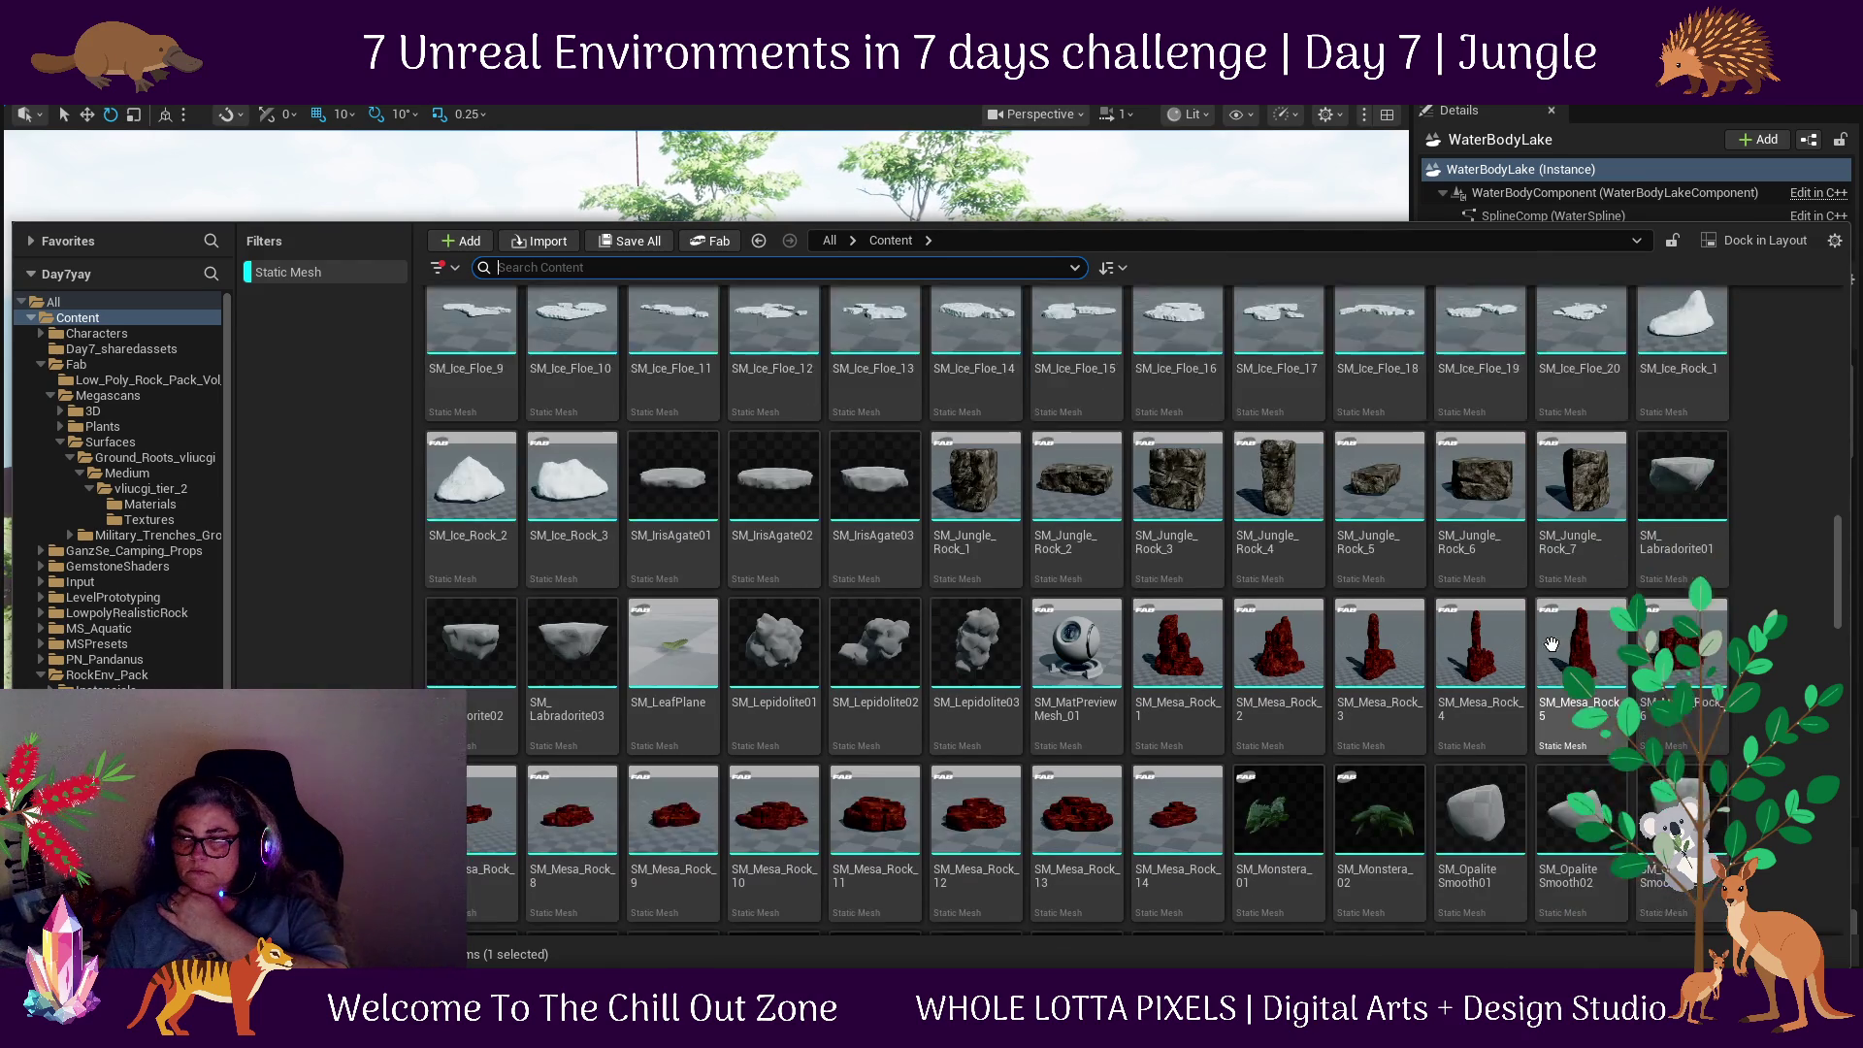
pyautogui.scroll(-9, 1550, 636)
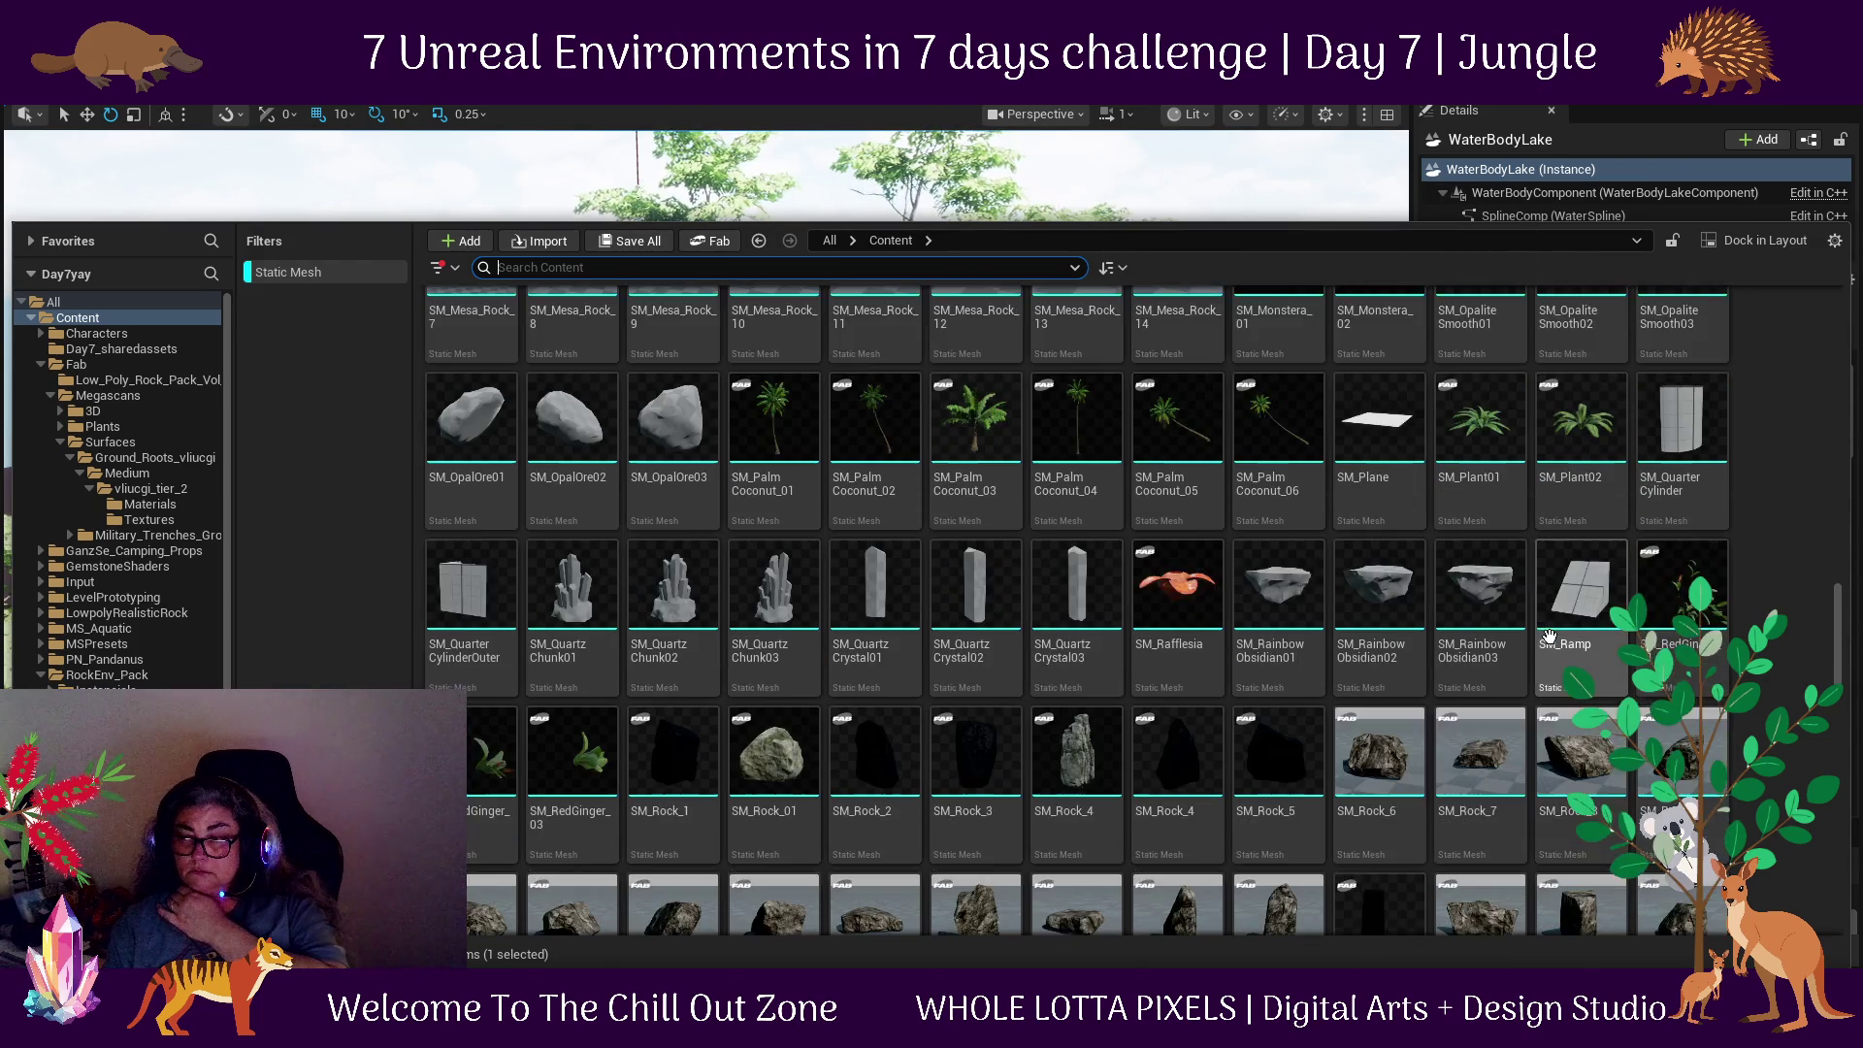
pyautogui.scroll(-10, 1550, 636)
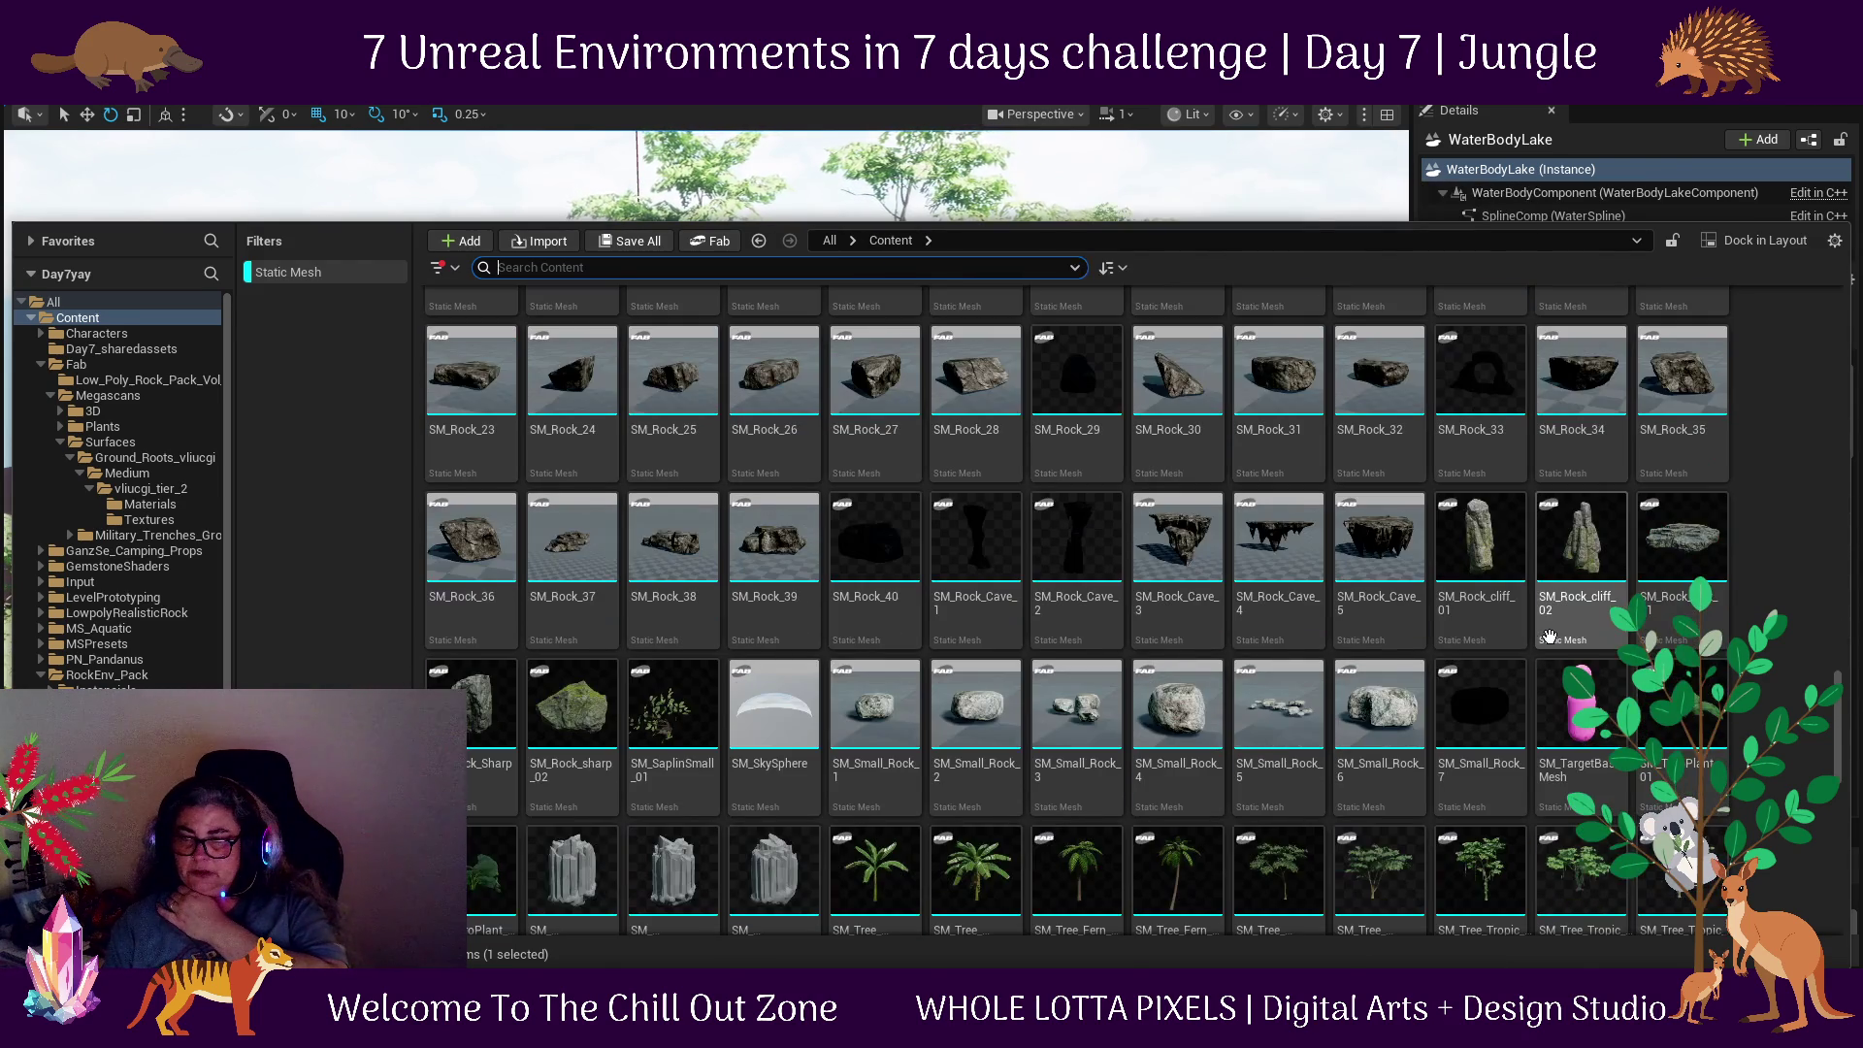
pyautogui.scroll(-6, 1550, 636)
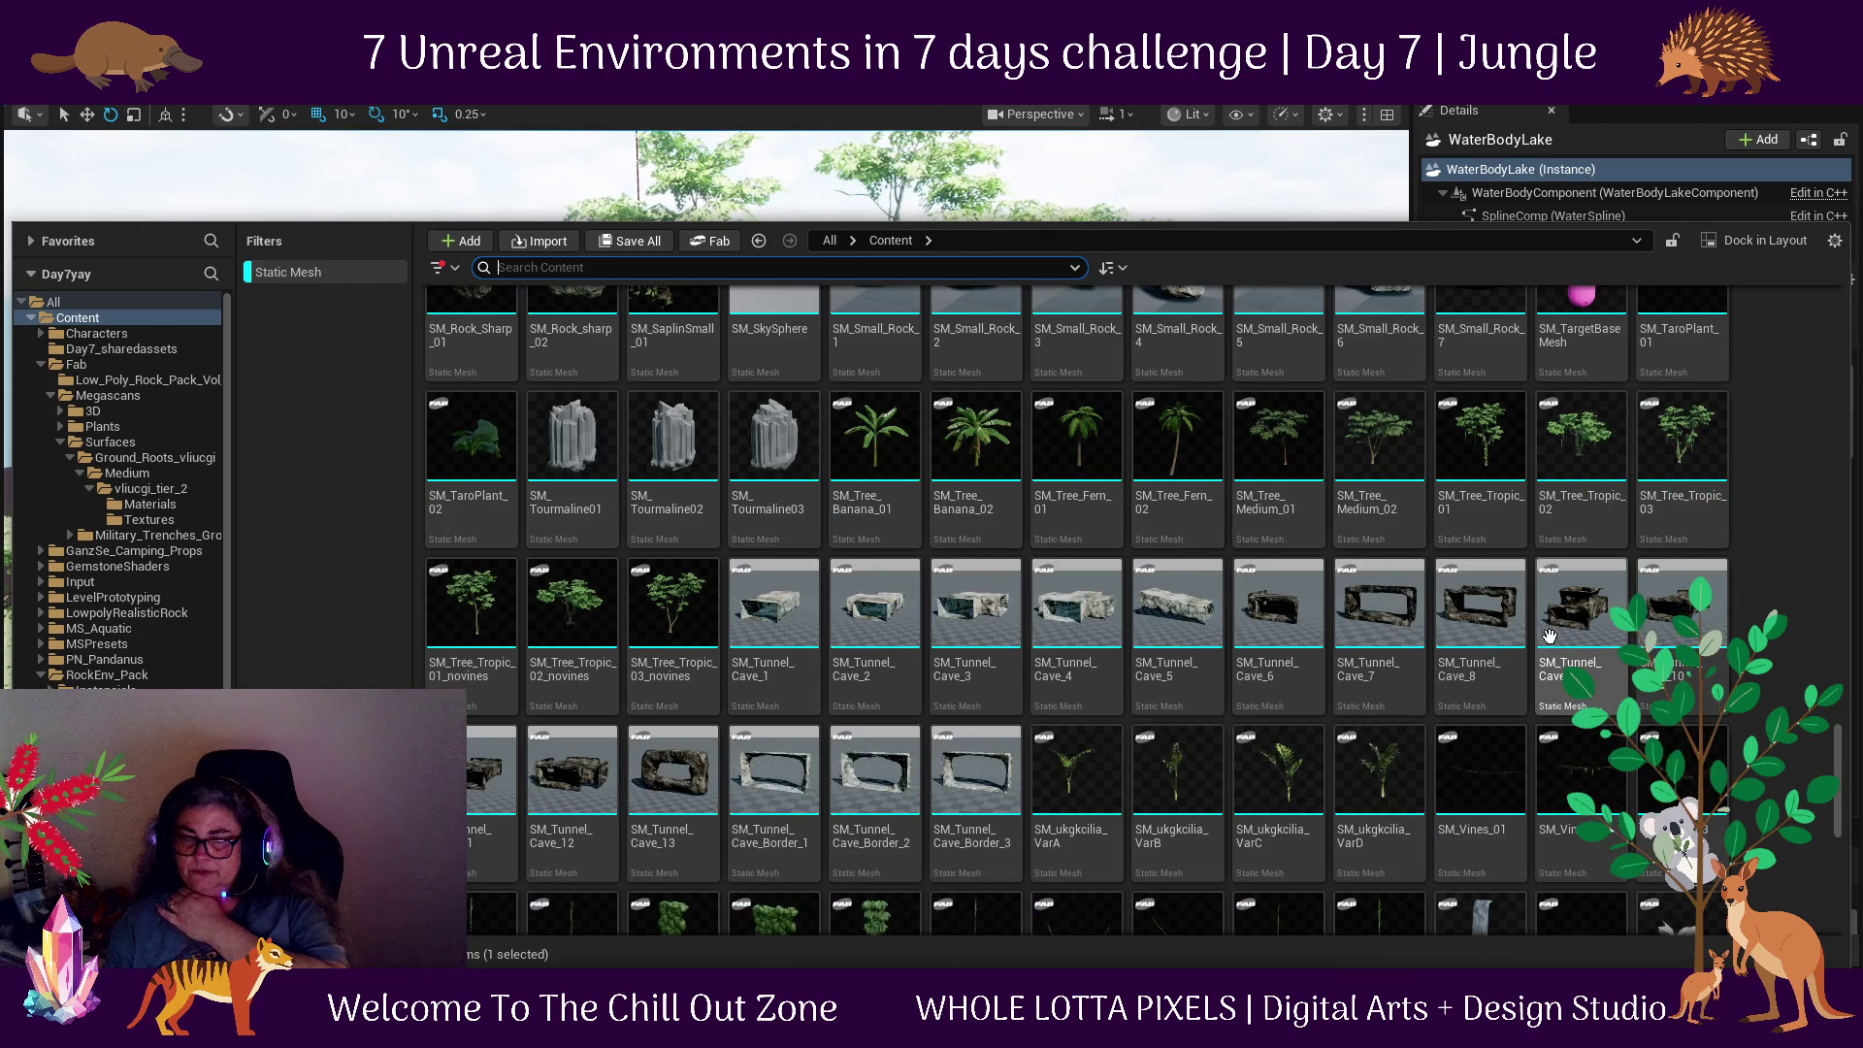
pyautogui.scroll(-2, 1550, 636)
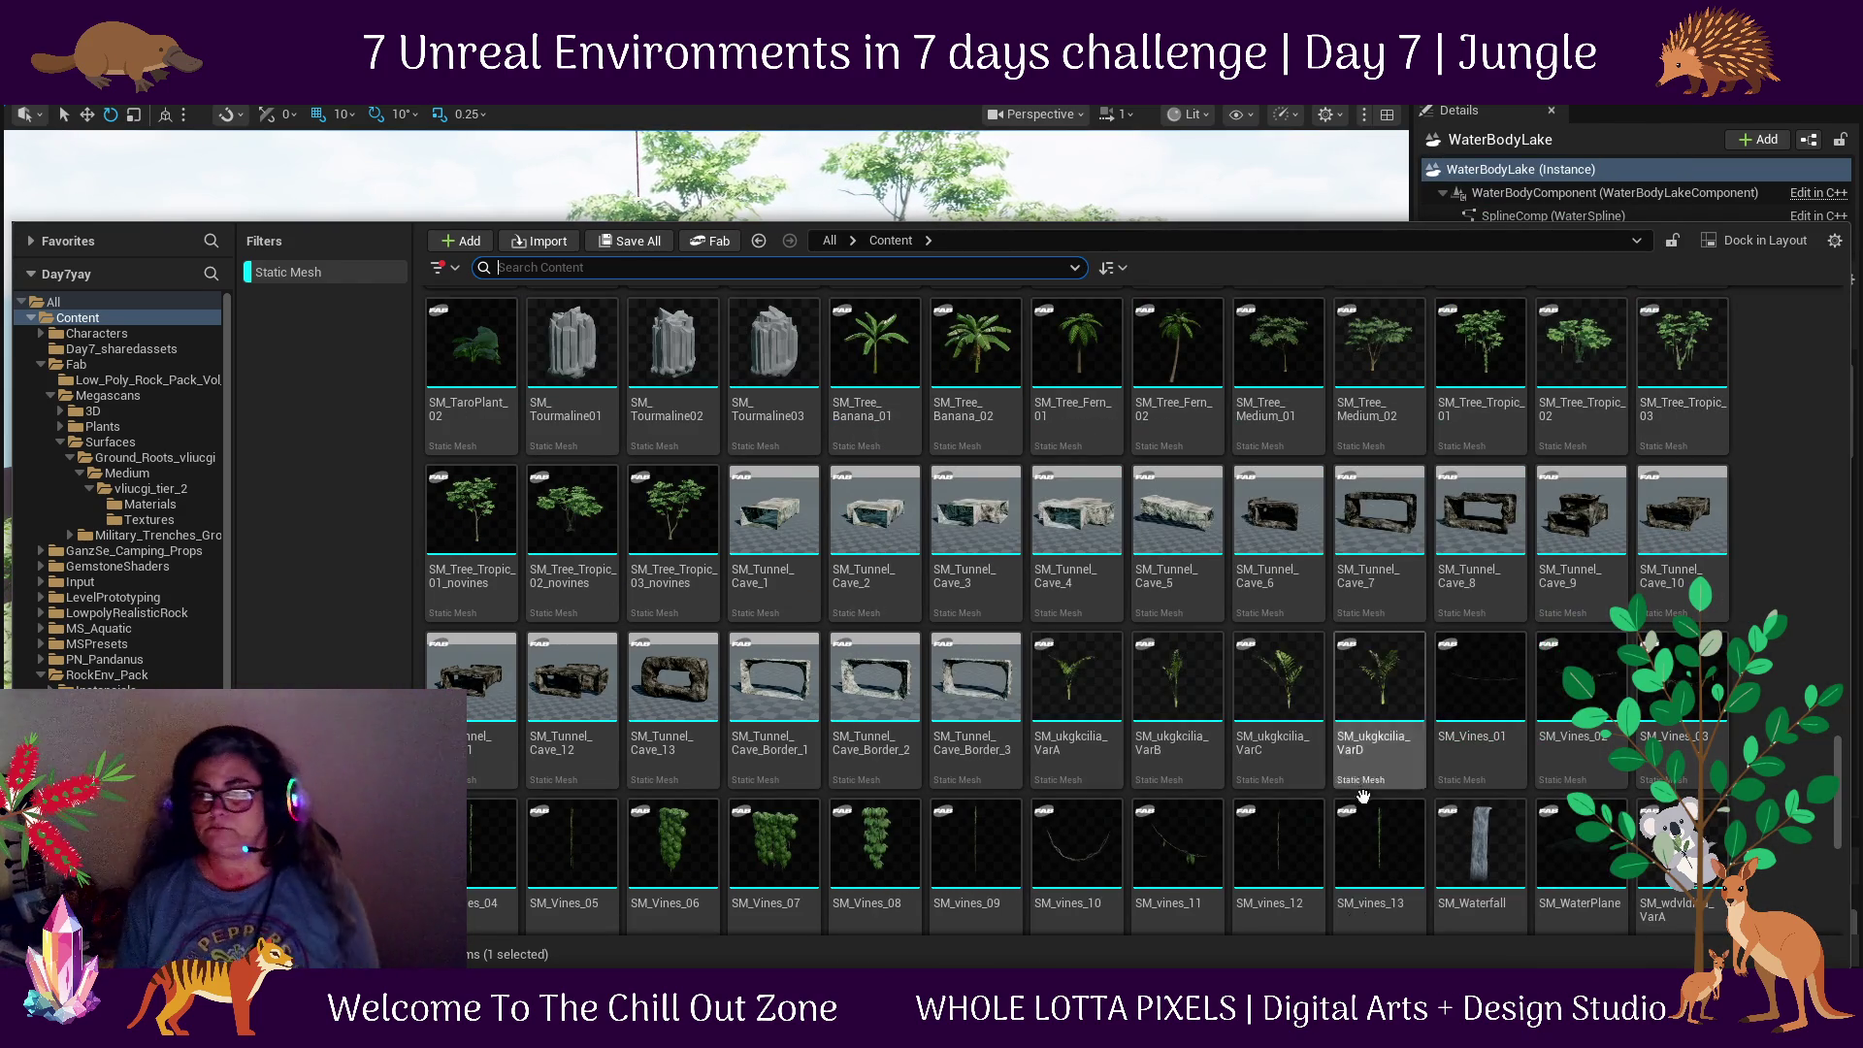
pyautogui.click(876, 844)
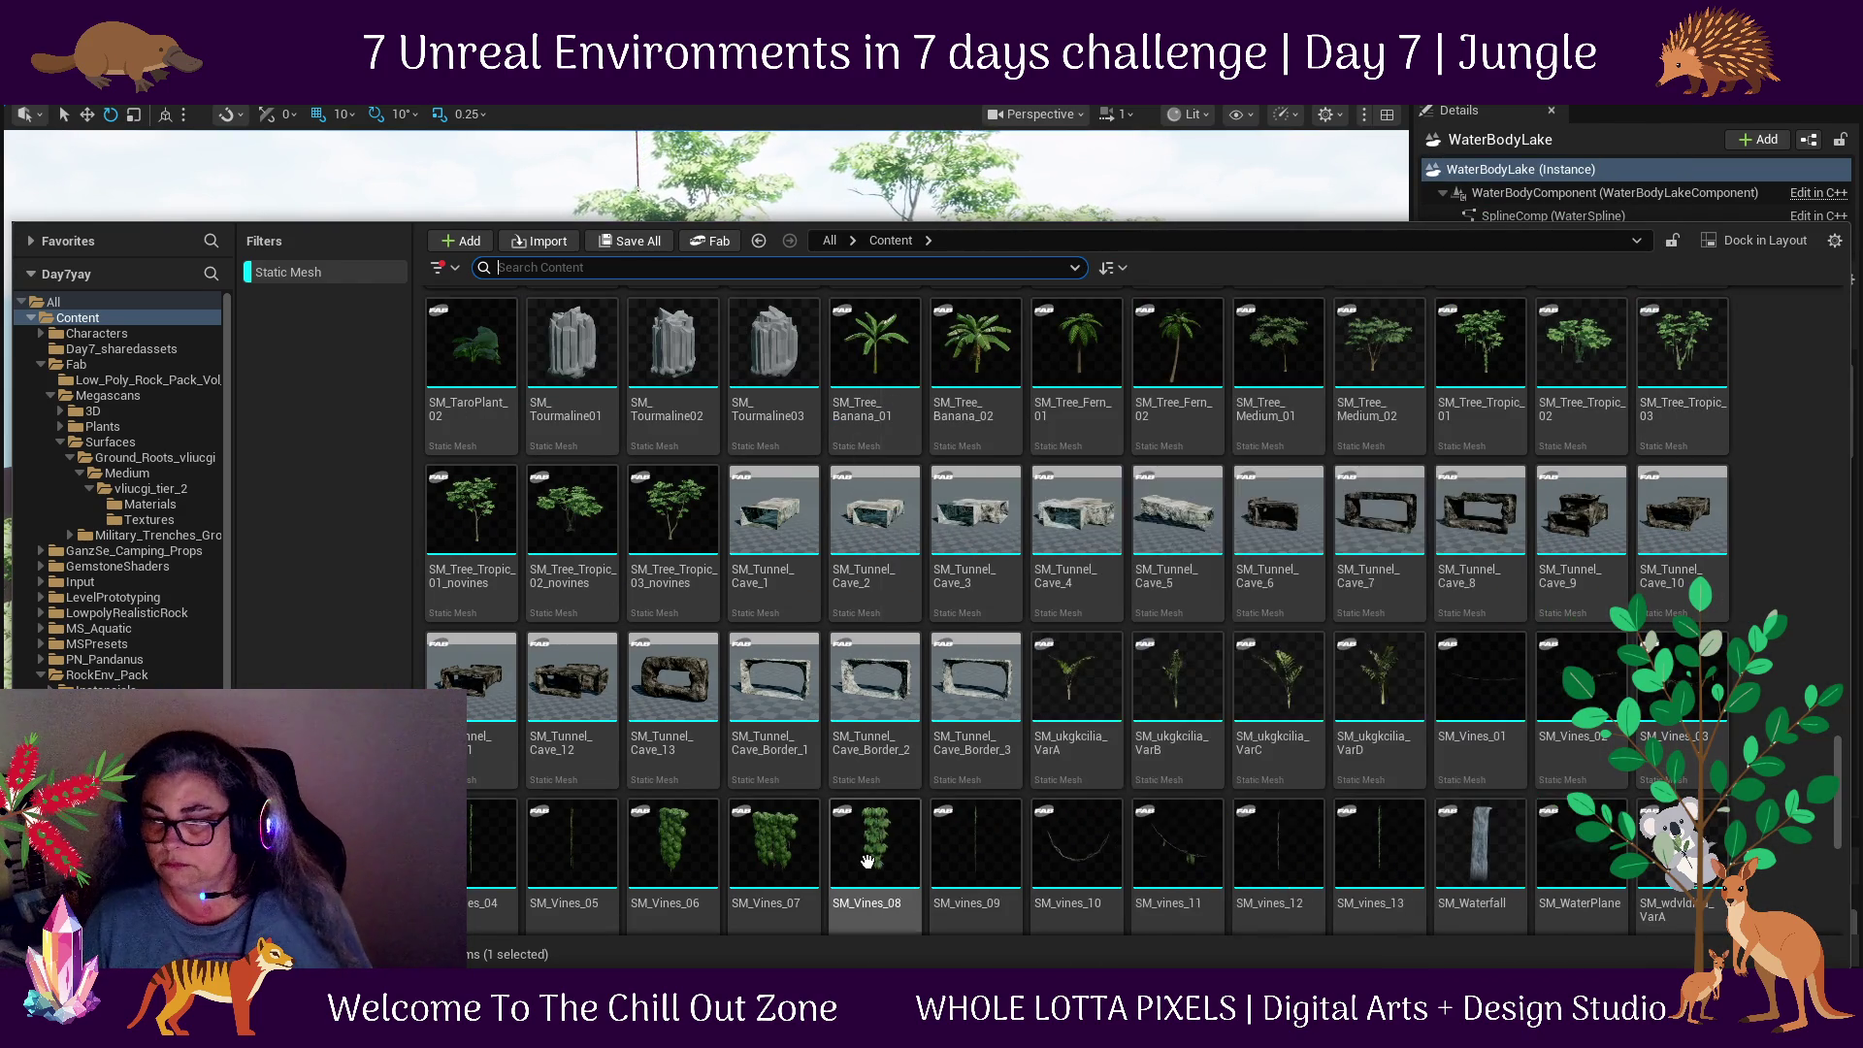
pyautogui.moveTo(686, 854)
pyautogui.mouseDown()
pyautogui.moveTo(1219, 252)
pyautogui.moveTo(858, 514)
pyautogui.mouseUp()
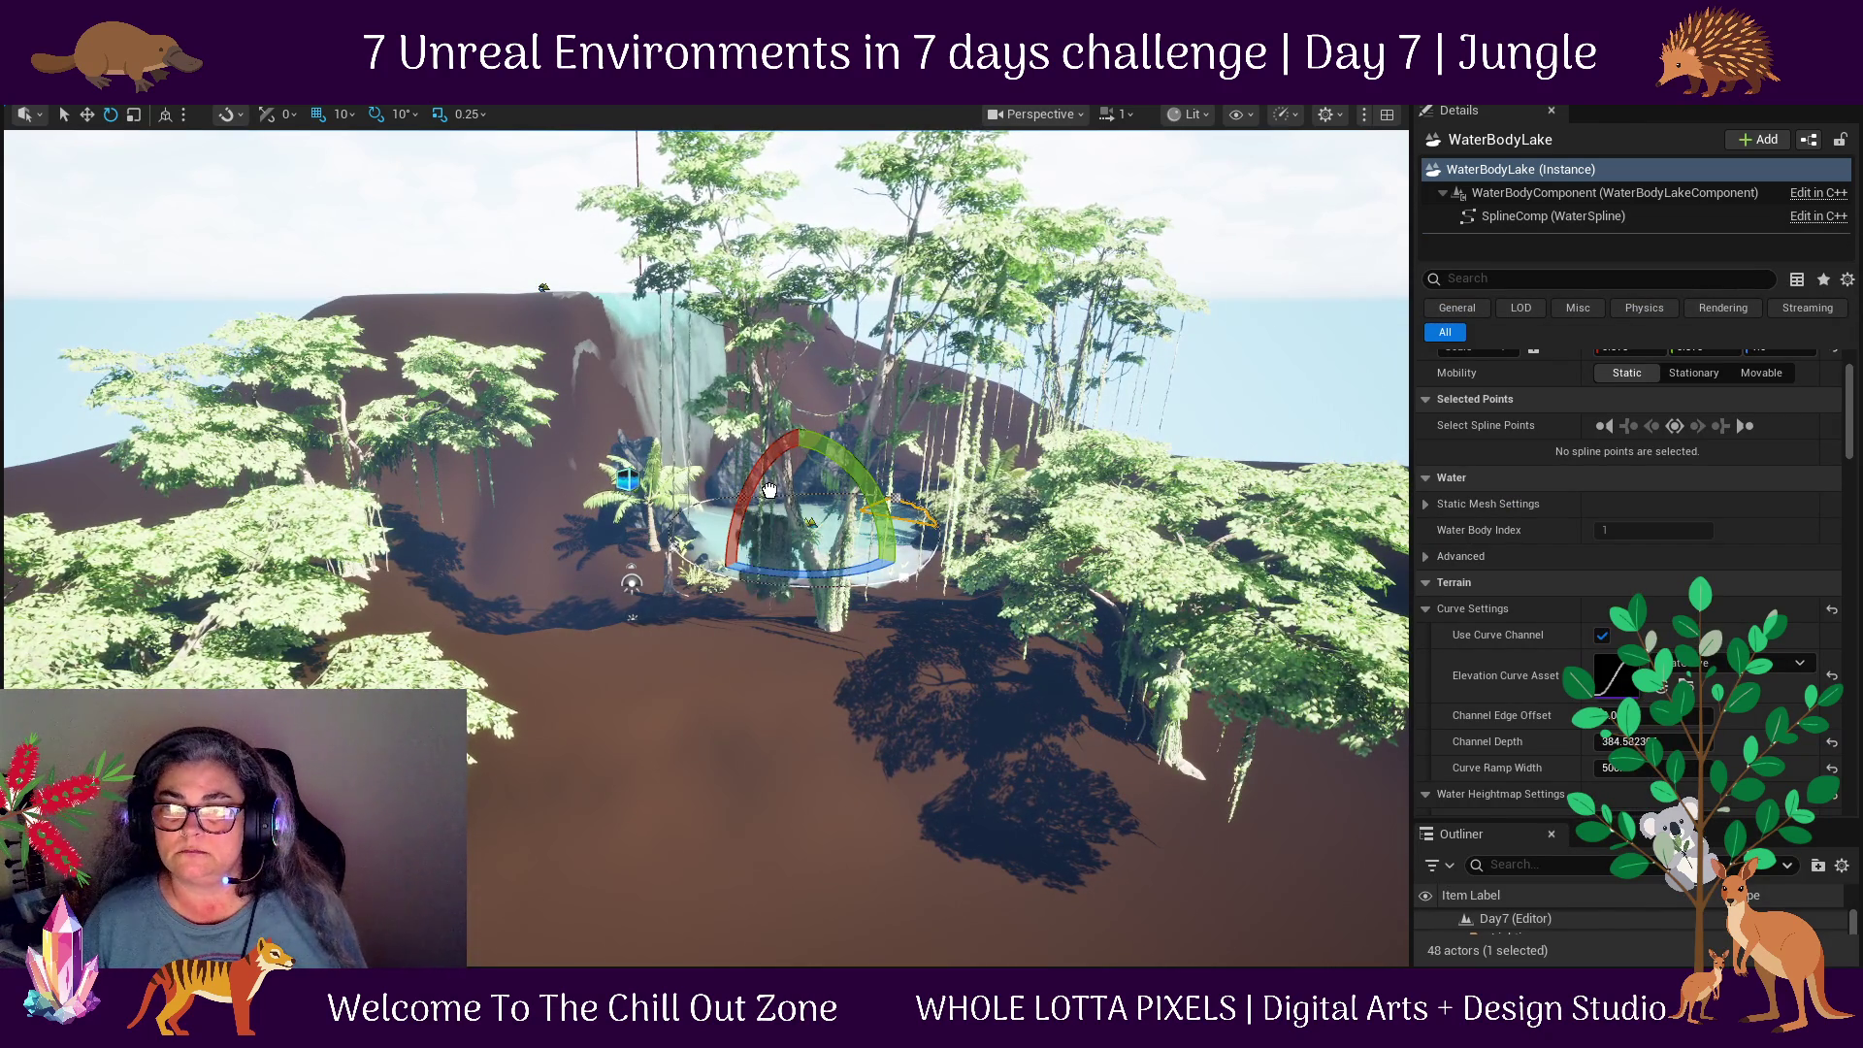
# Frame the newly placed vine clumps and lift them up onto the rock above the pool.
pyautogui.hotkey('ctrl', 'z')
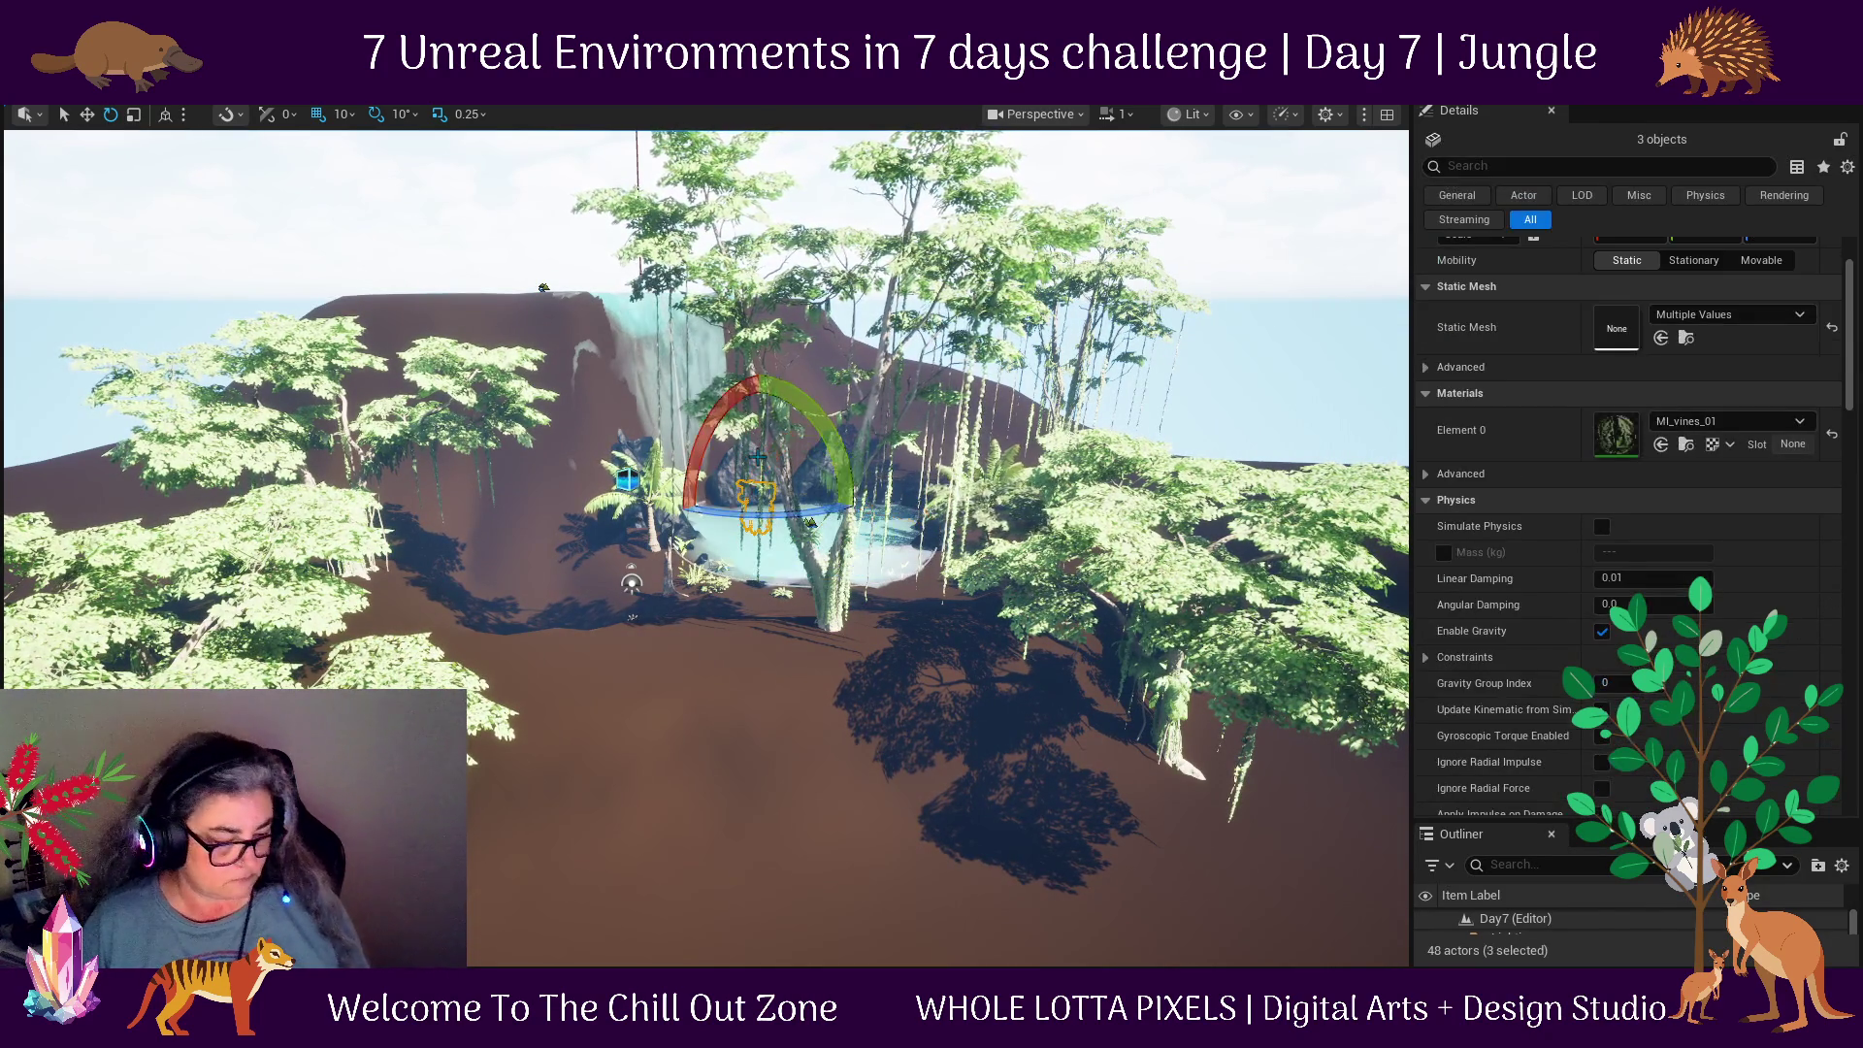
pyautogui.press('f')
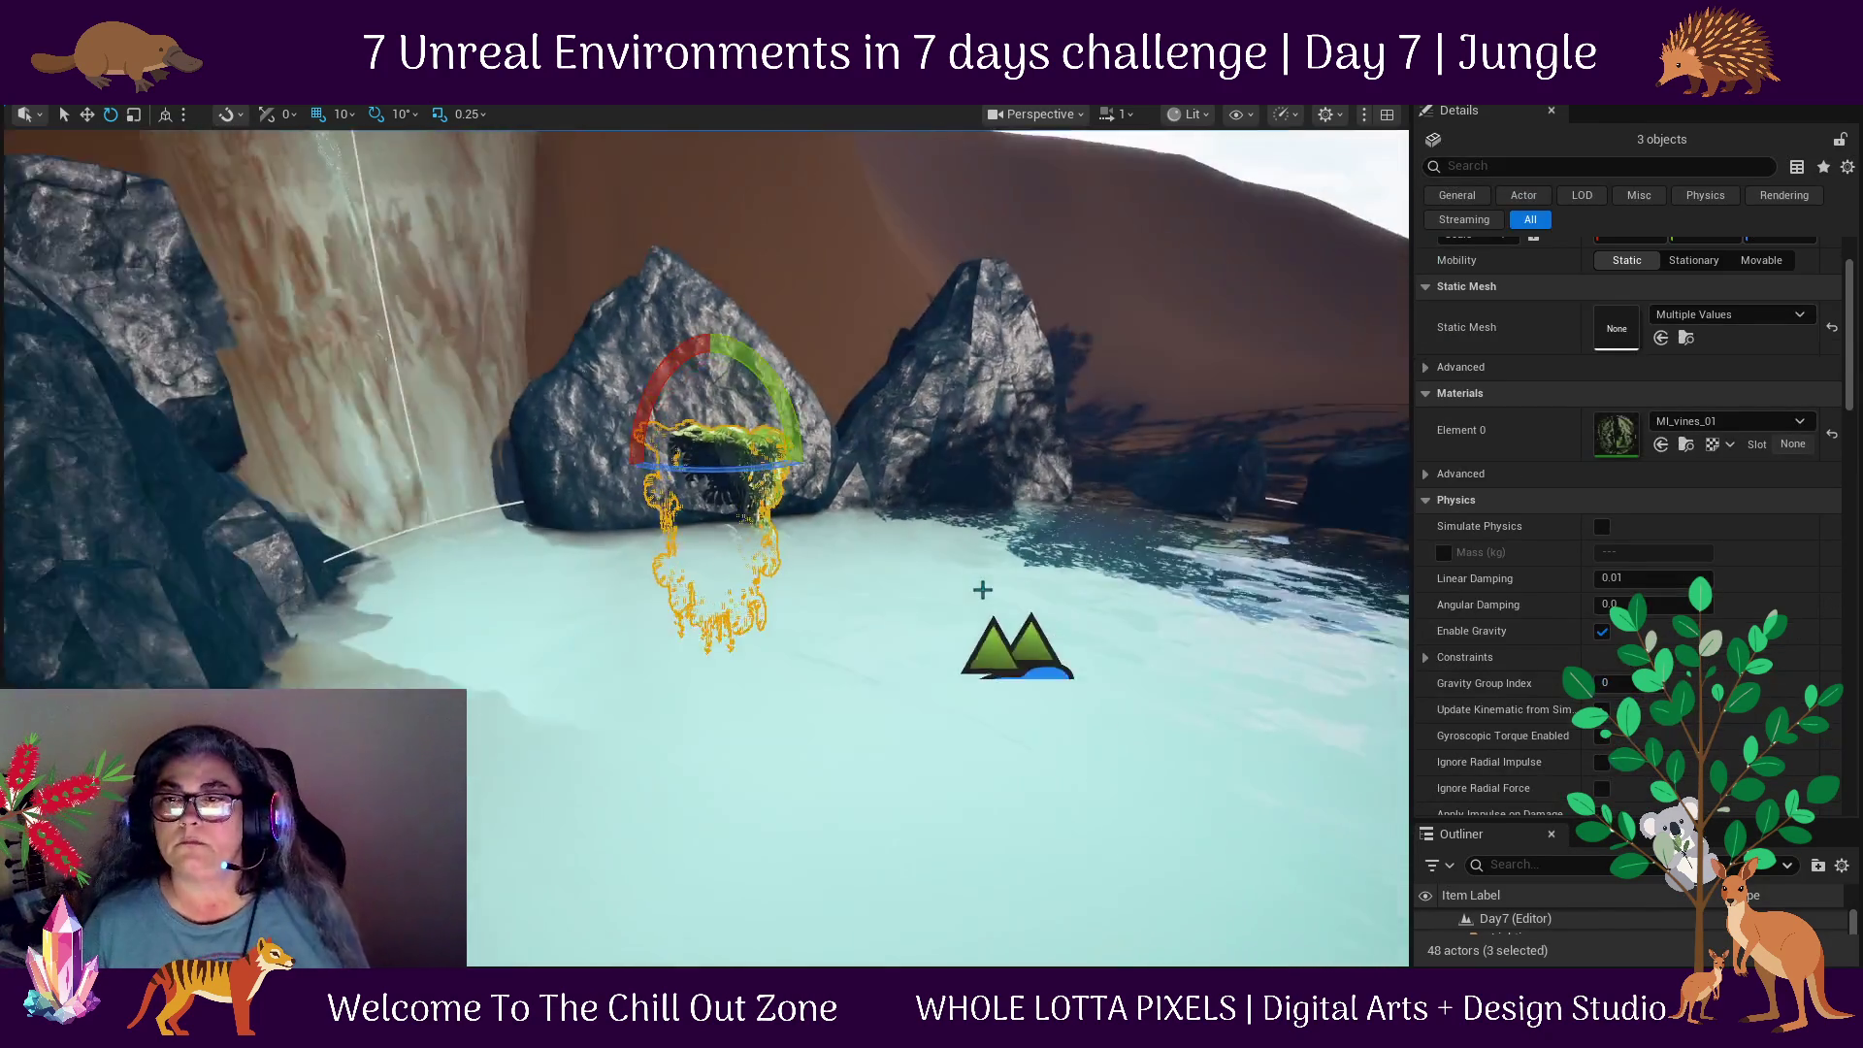
pyautogui.moveTo(983, 589); pyautogui.dragTo(1091, 386)
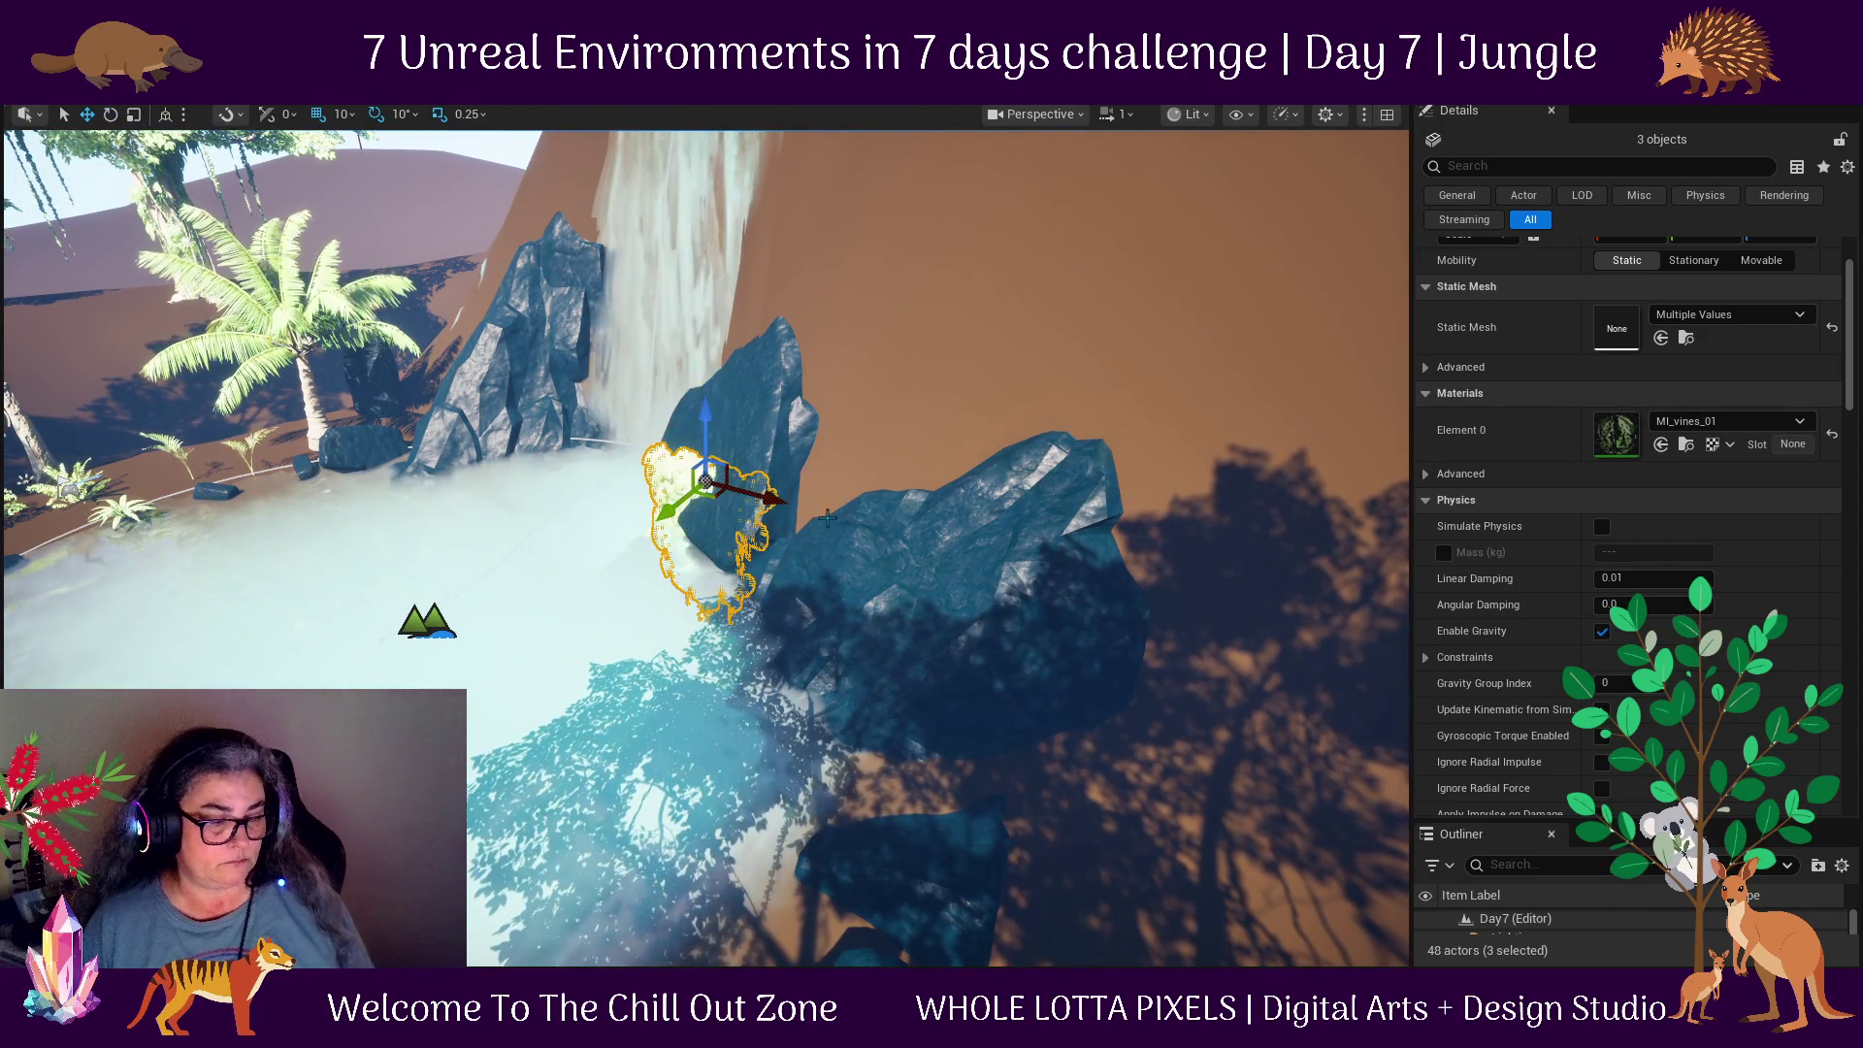
pyautogui.moveTo(705, 482)
pyautogui.mouseDown()
pyautogui.moveTo(738, 456)
pyautogui.moveTo(708, 427)
pyautogui.moveTo(699, 157)
pyautogui.mouseUp()
pyautogui.scroll(-5, 708, 253)
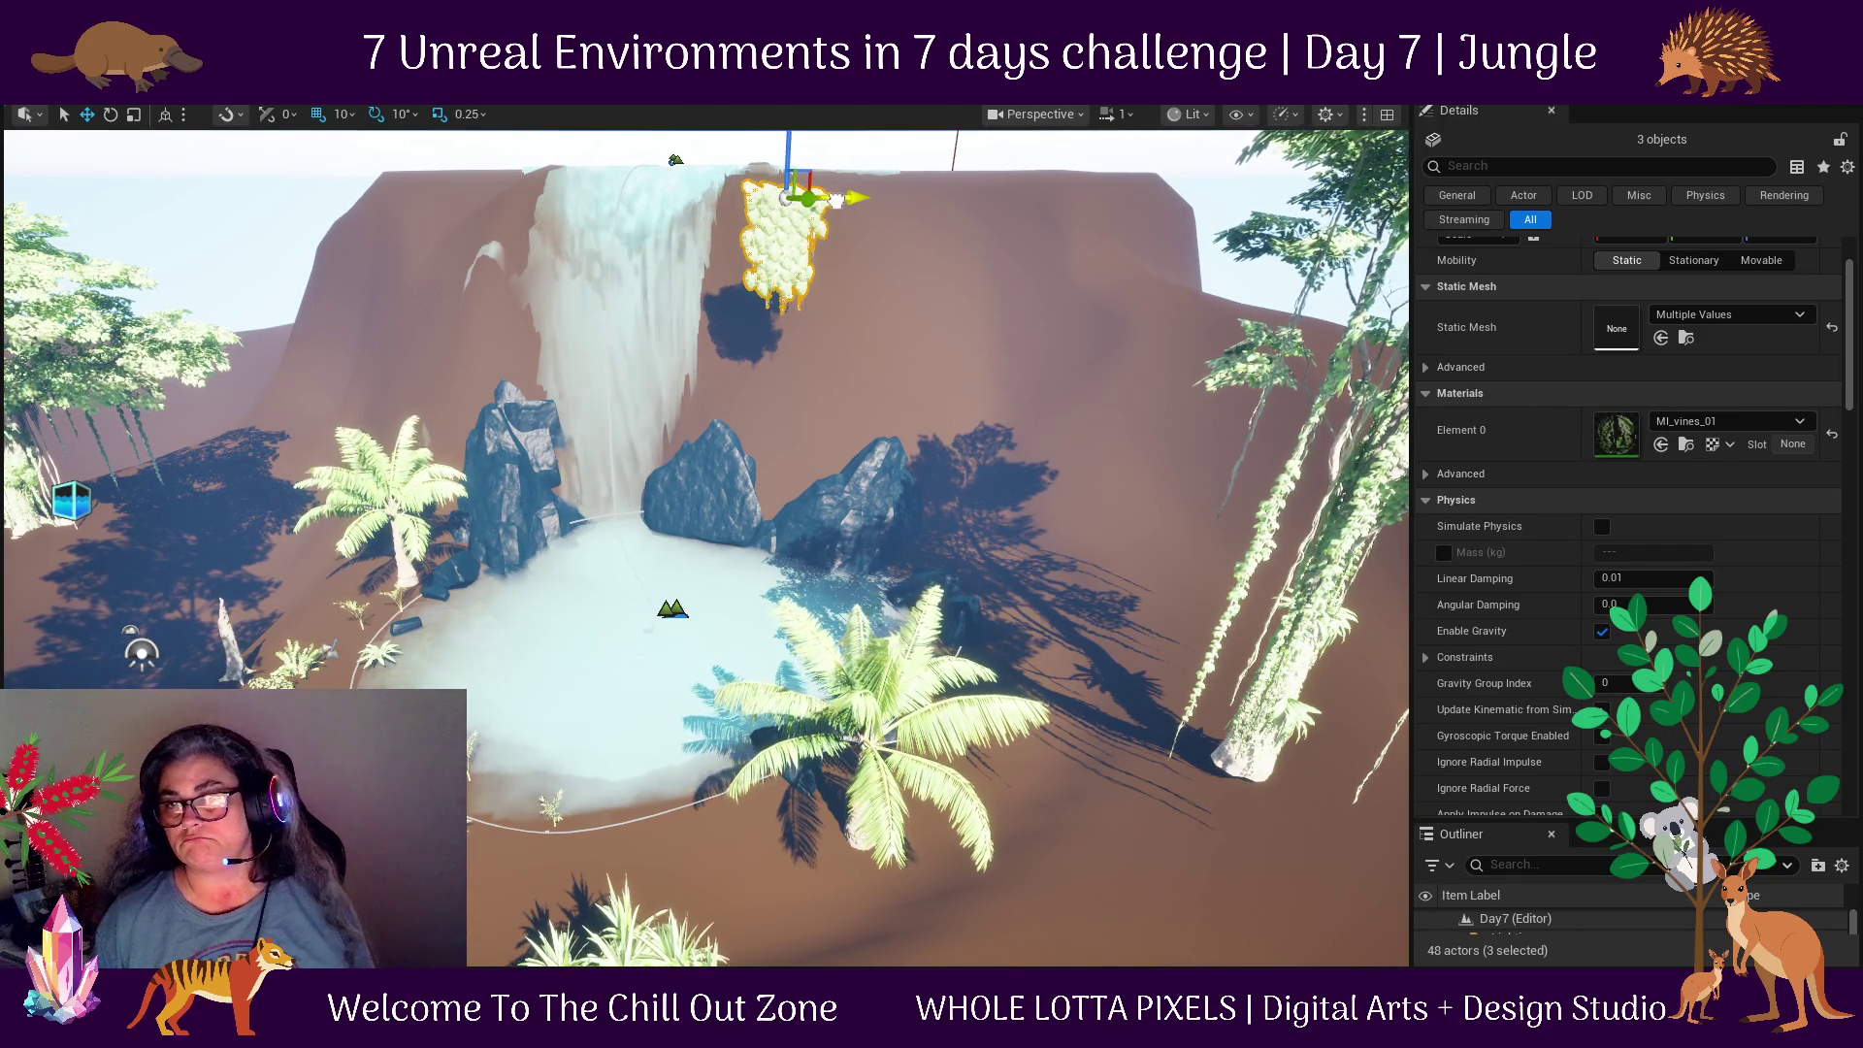
pyautogui.moveTo(821, 201)
pyautogui.mouseDown()
pyautogui.moveTo(825, 466)
pyautogui.moveTo(868, 583)
pyautogui.moveTo(801, 460)
pyautogui.mouseUp()
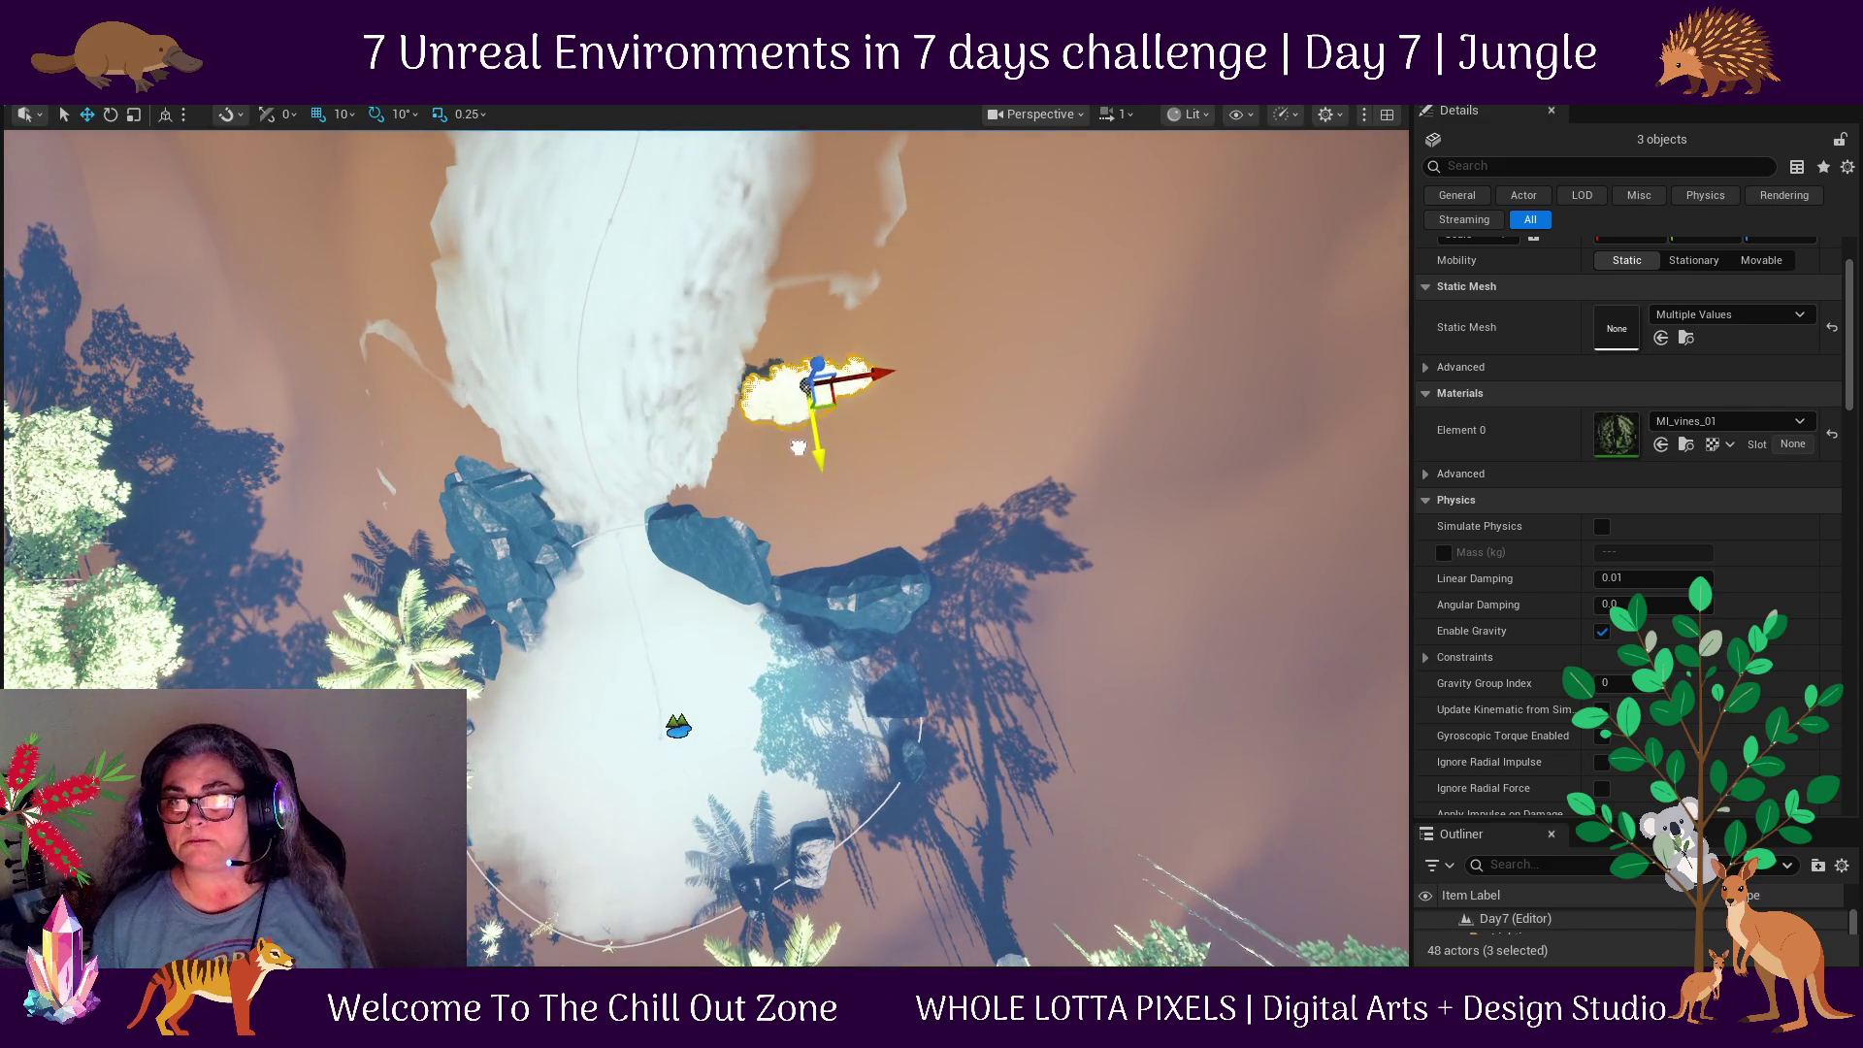
pyautogui.moveTo(951, 353); pyautogui.dragTo(840, 283)
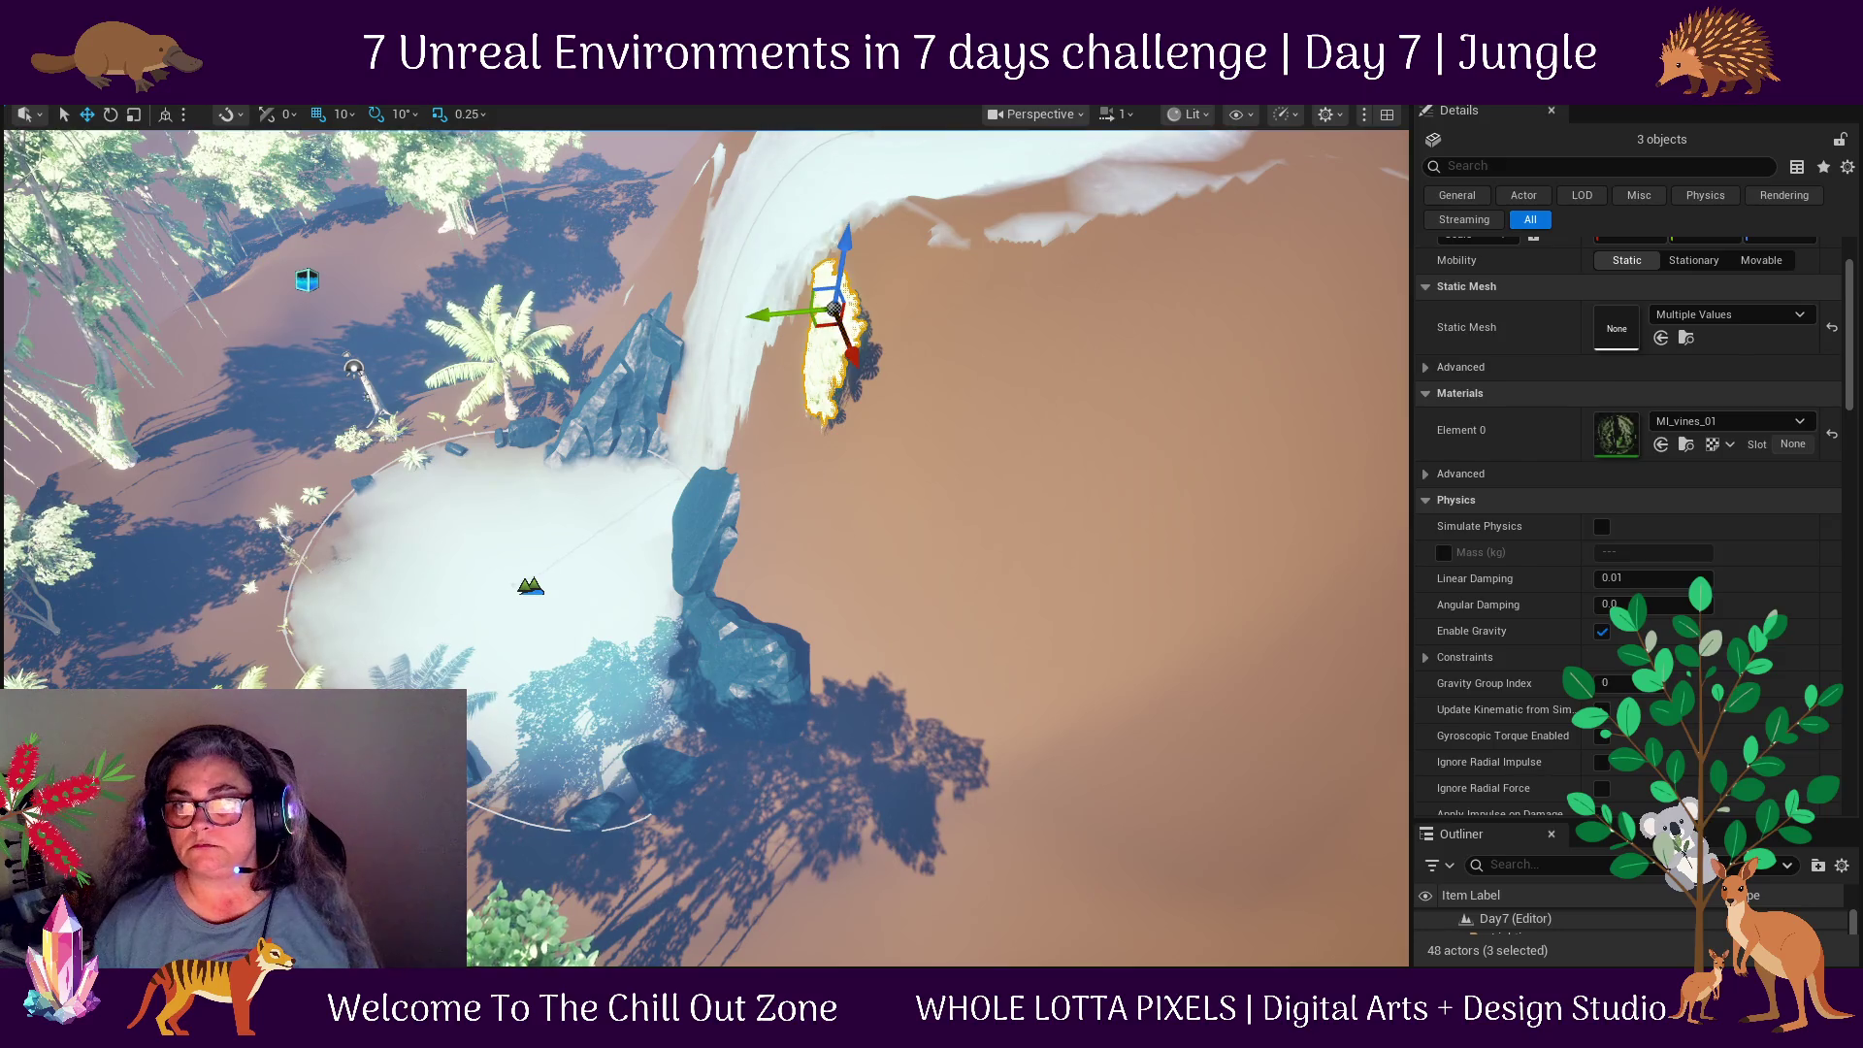
# Check the SM_Vines_08 and SM_Vines_07 clumps against the waterfall cliff, then deselect them.
pyautogui.click(854, 371)
pyautogui.click(850, 357)
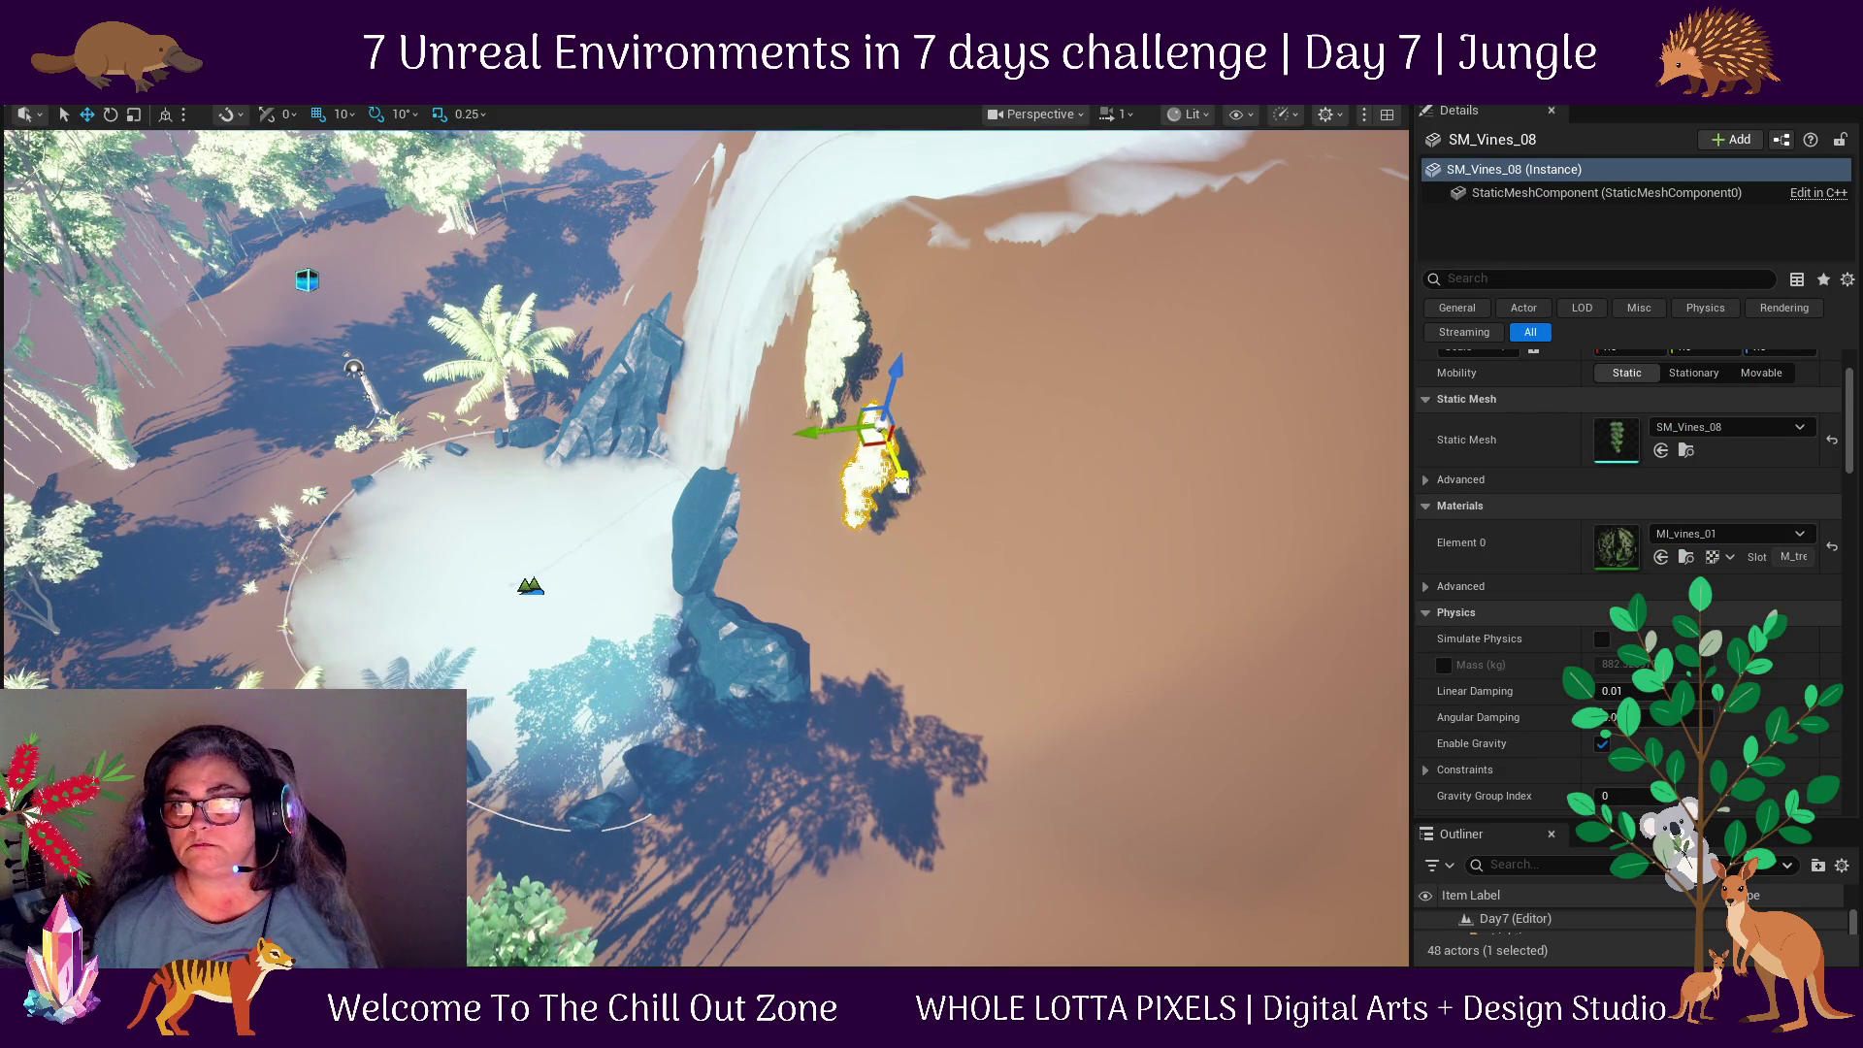
pyautogui.click(848, 336)
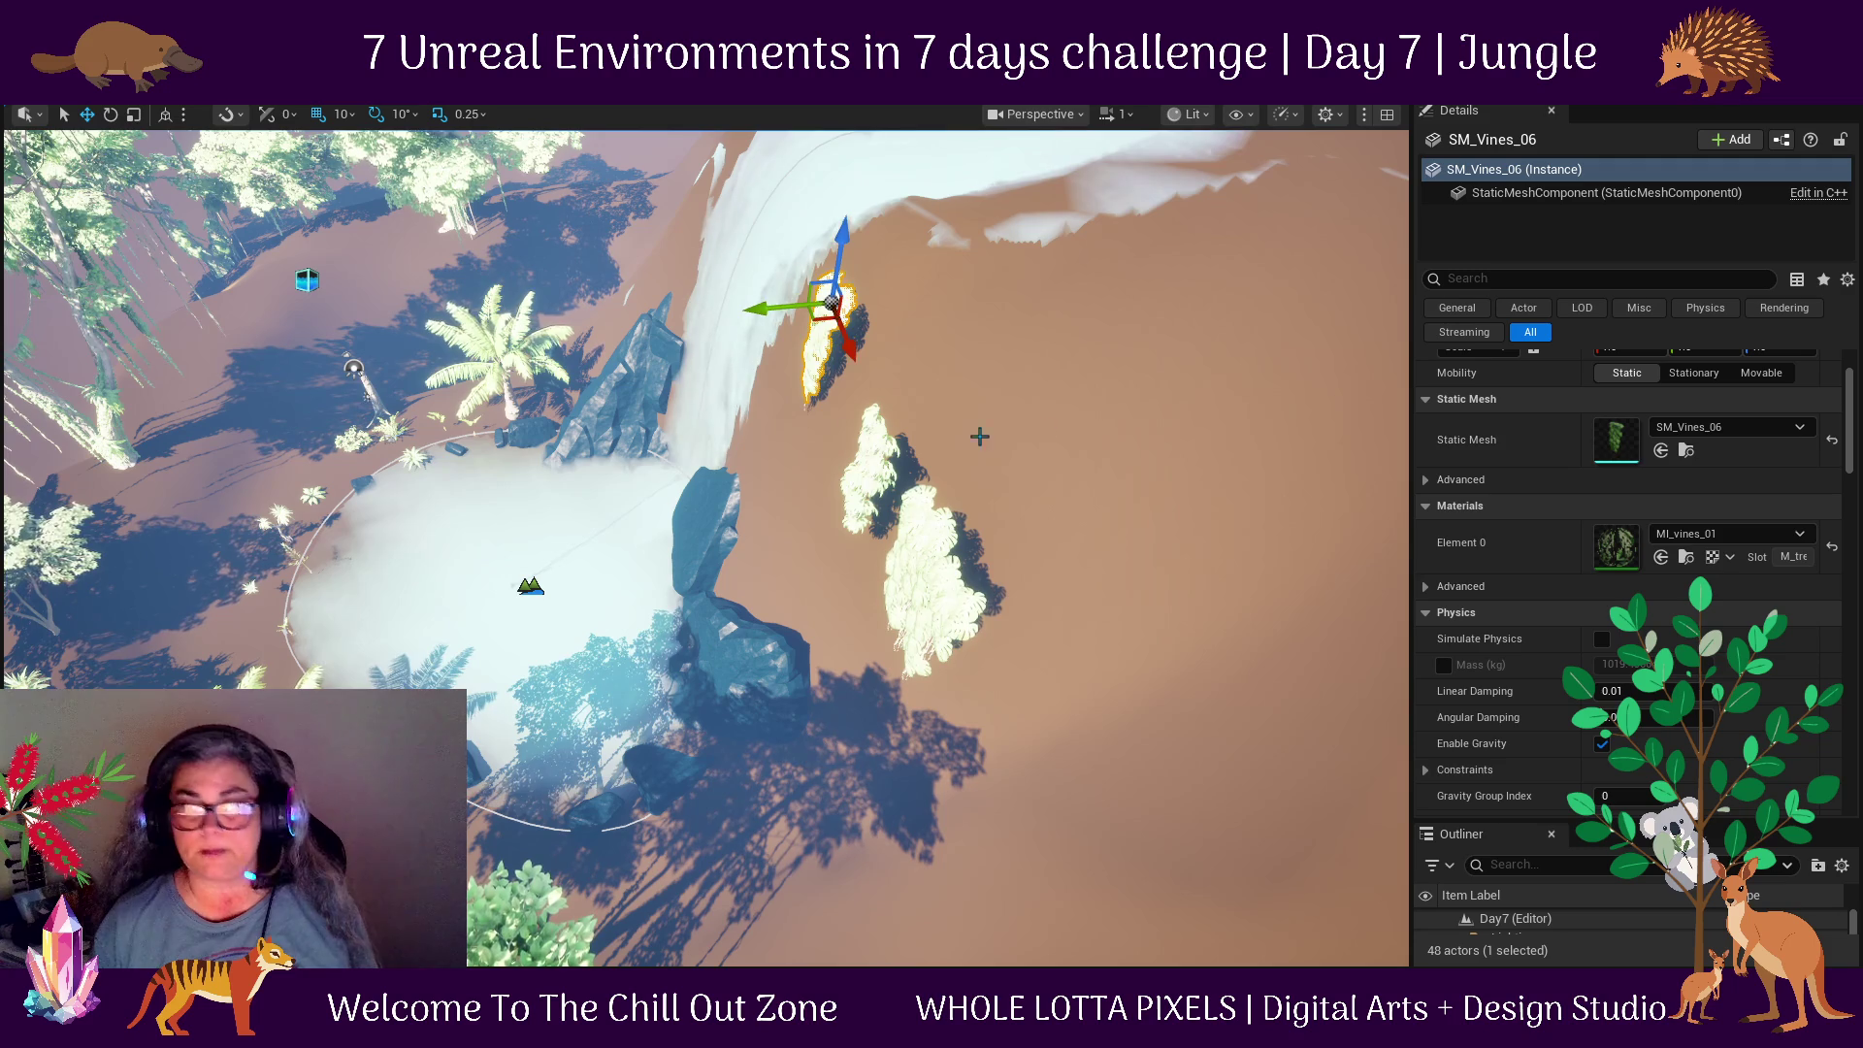
pyautogui.moveTo(1048, 579); pyautogui.dragTo(978, 366)
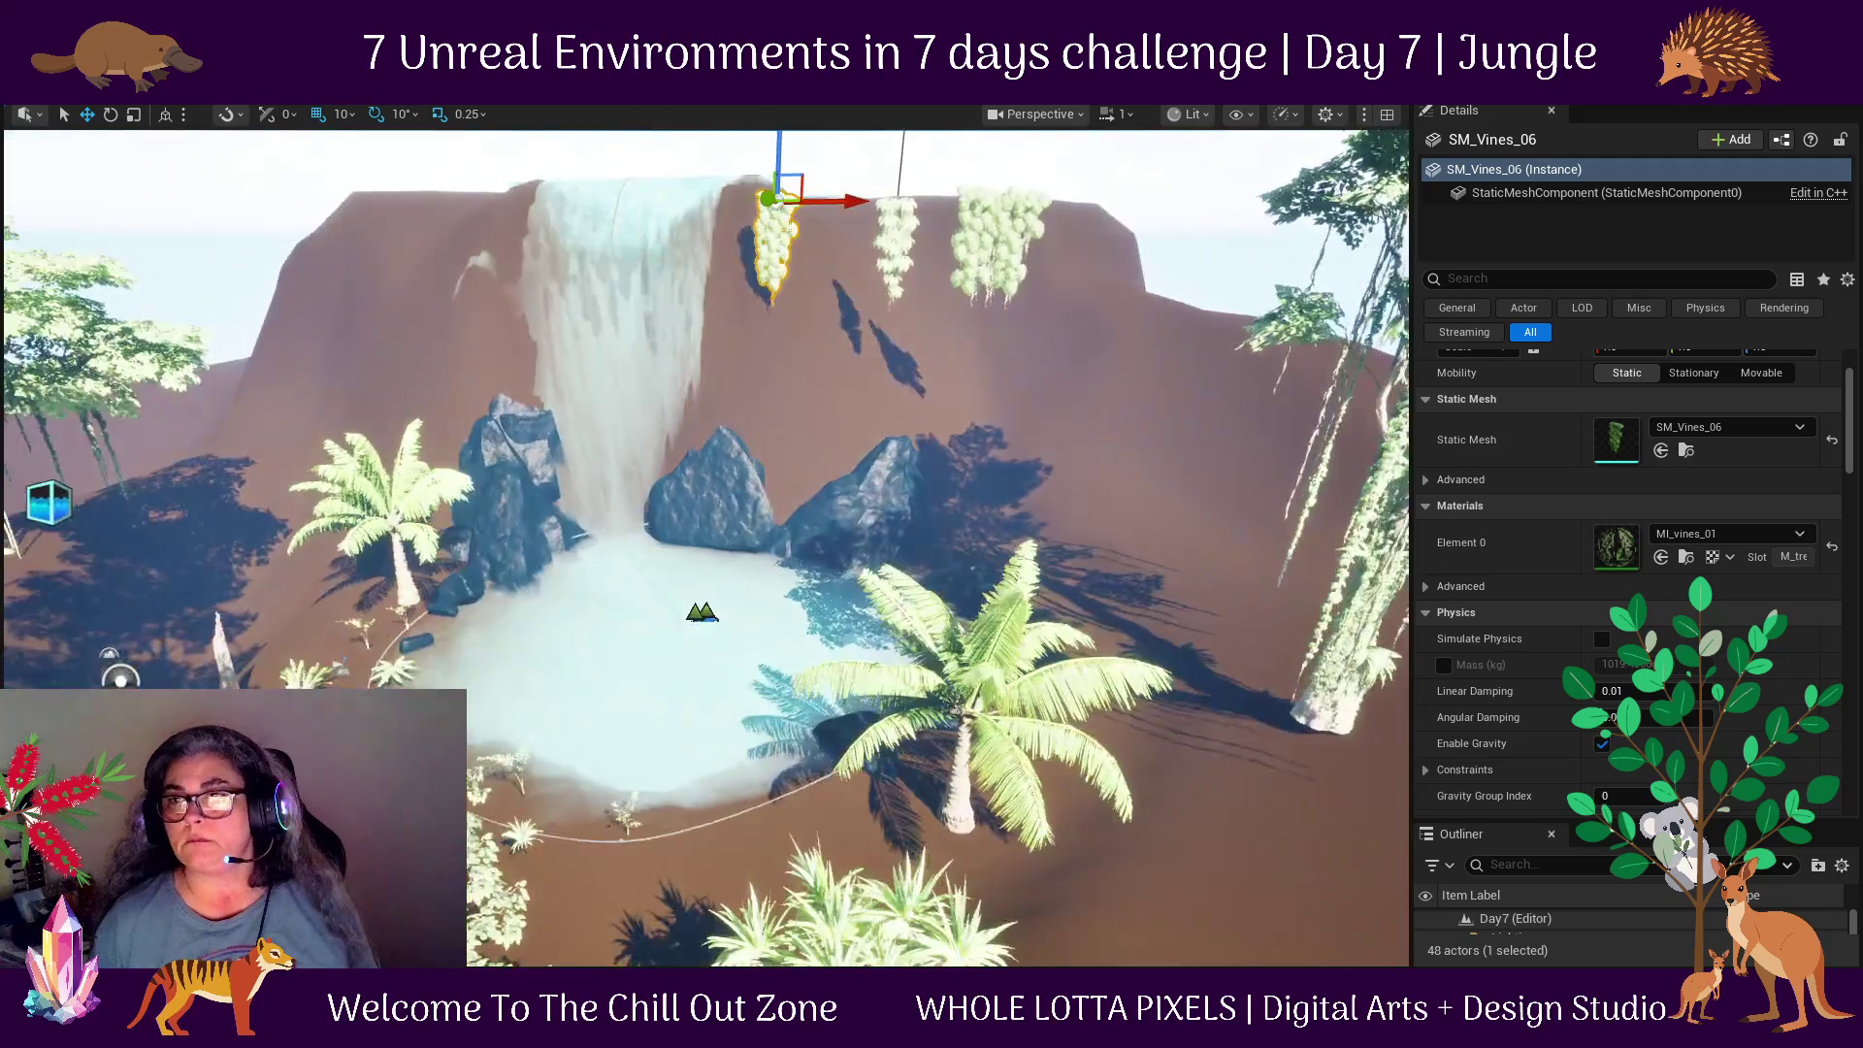
pyautogui.scroll(3, 978, 366)
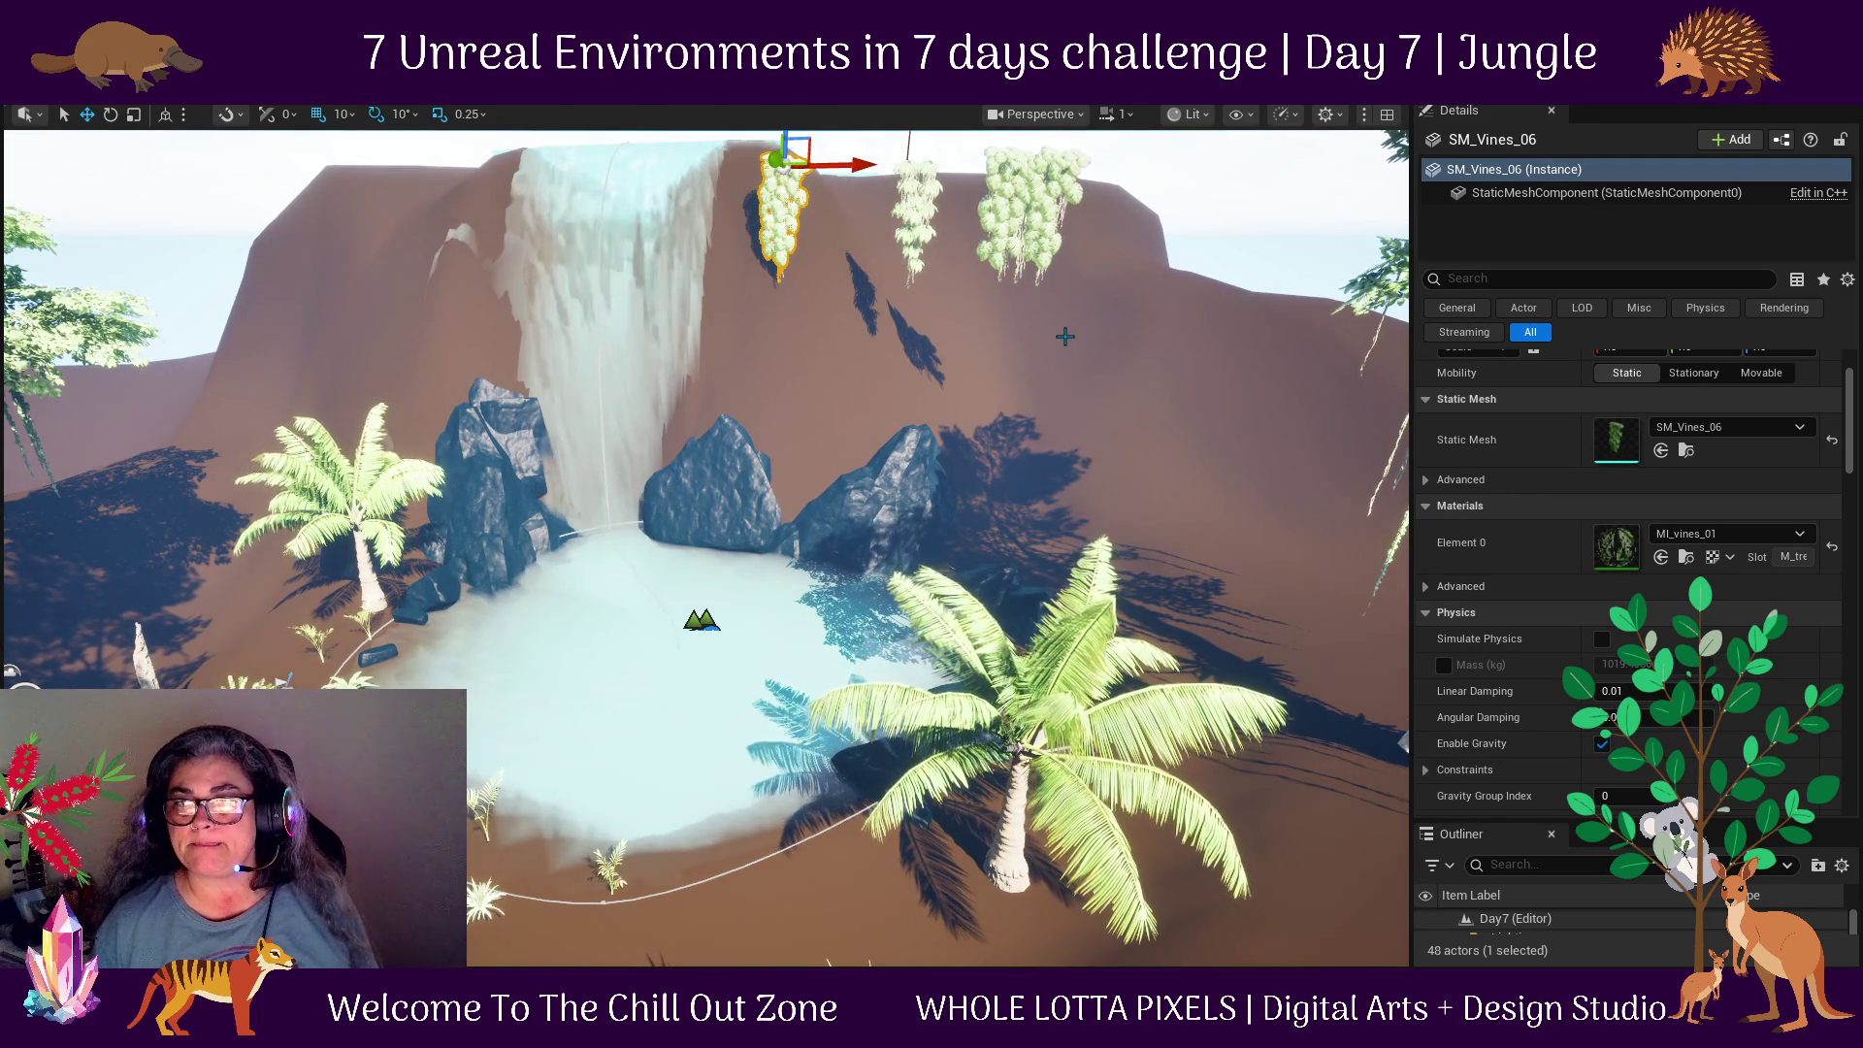
pyautogui.moveTo(602, 325)
pyautogui.mouseDown()
pyautogui.moveTo(603, 378)
pyautogui.moveTo(603, 354)
pyautogui.mouseUp()
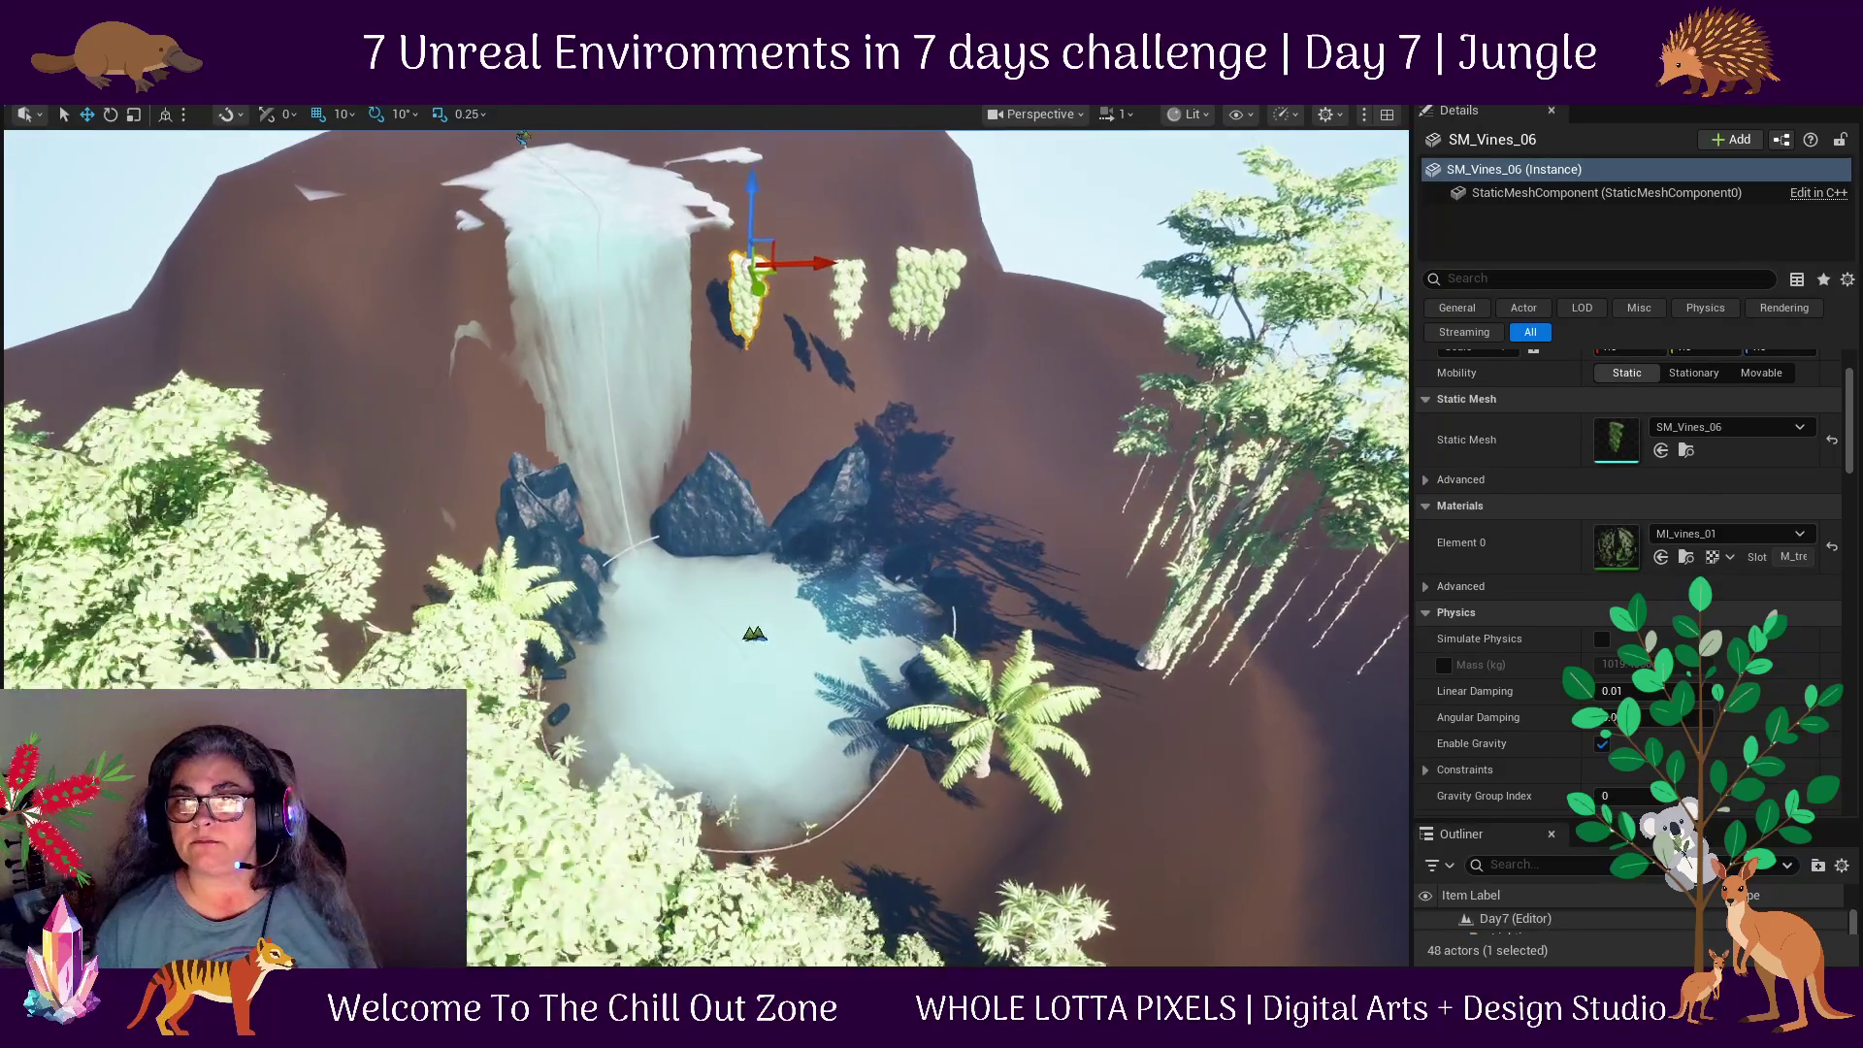
pyautogui.click(258, 236)
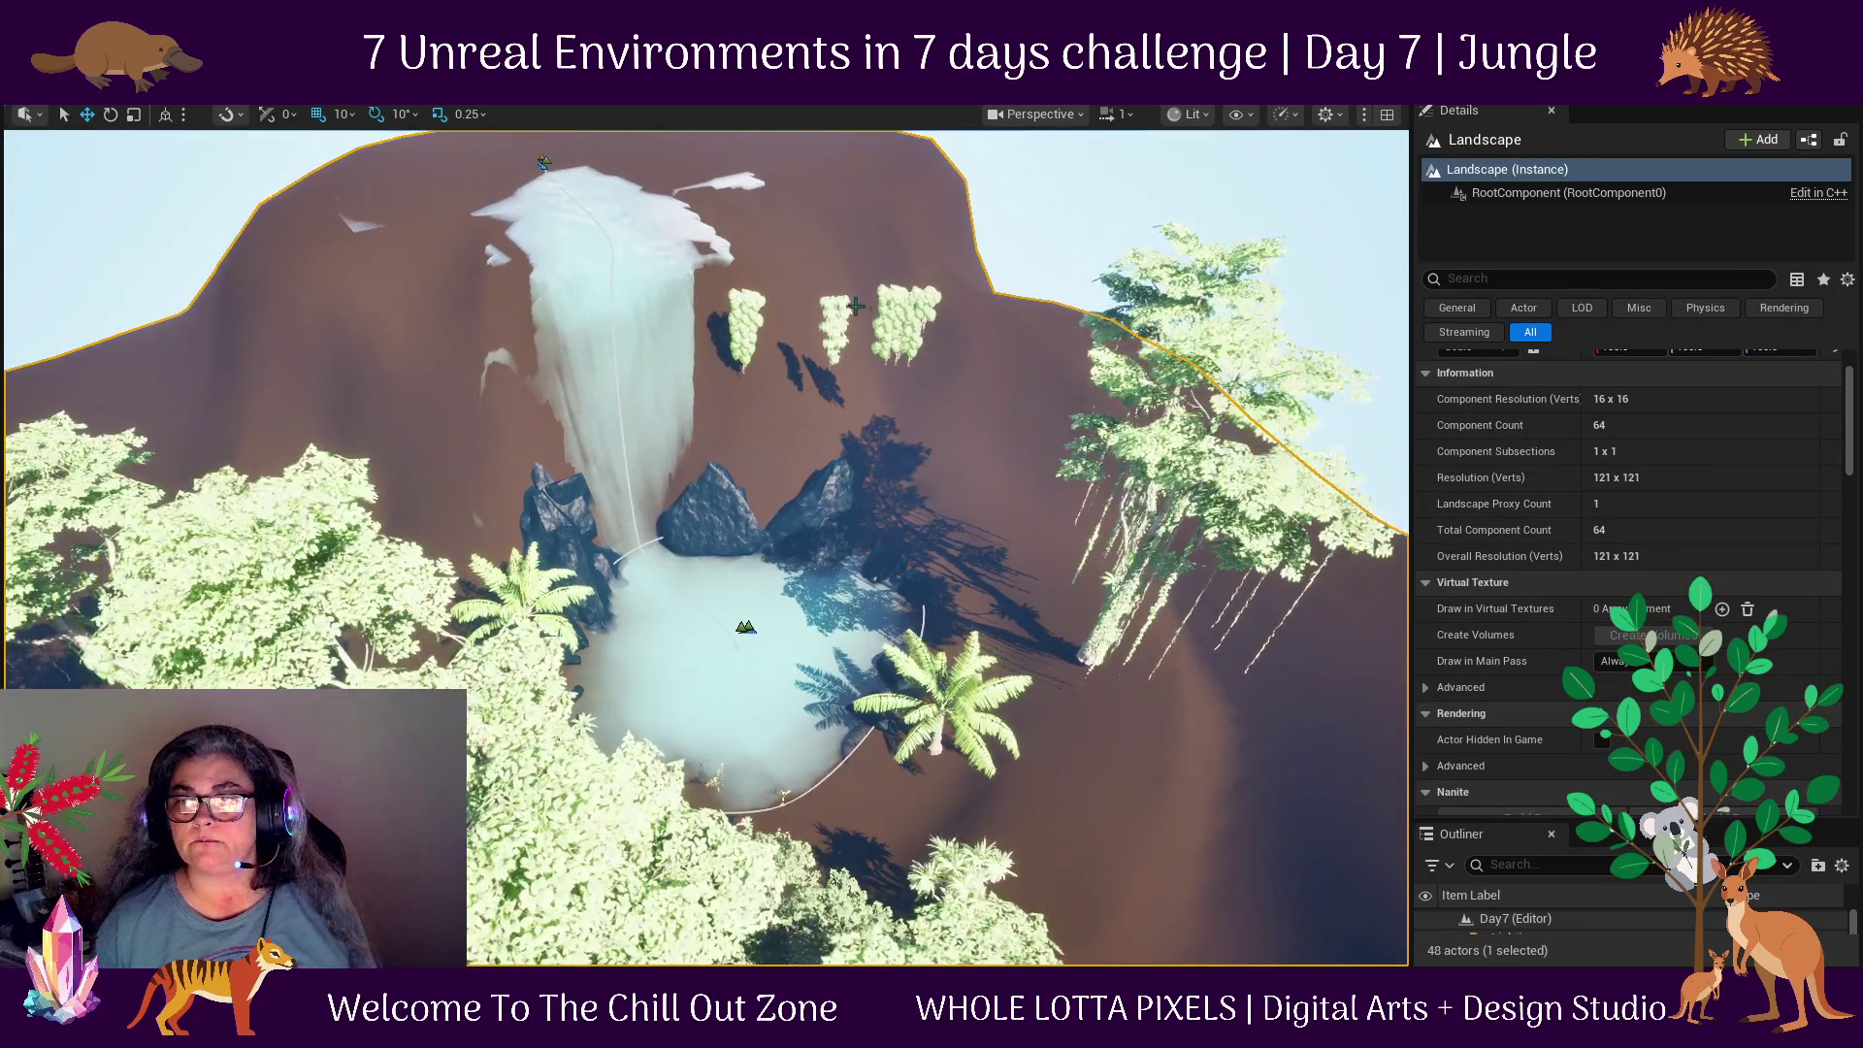
pyautogui.scroll(10, 1020, 412)
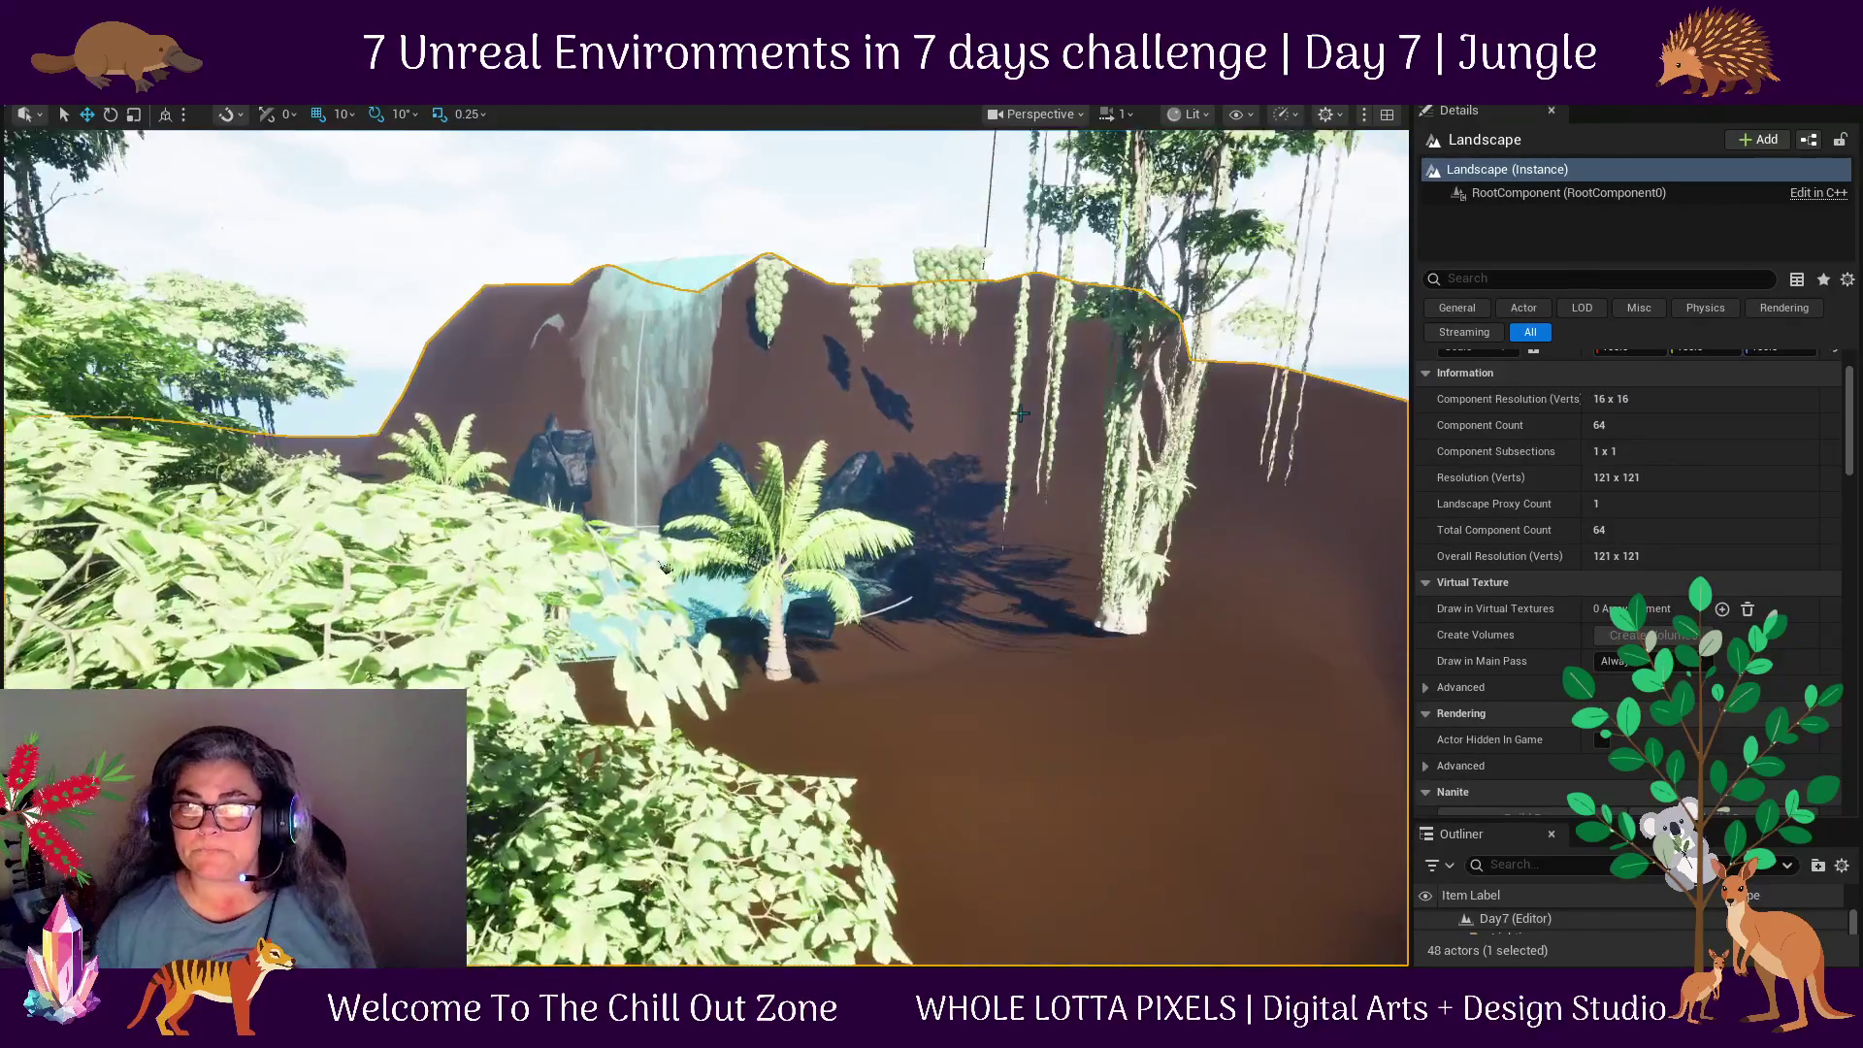
pyautogui.scroll(8, 1020, 413)
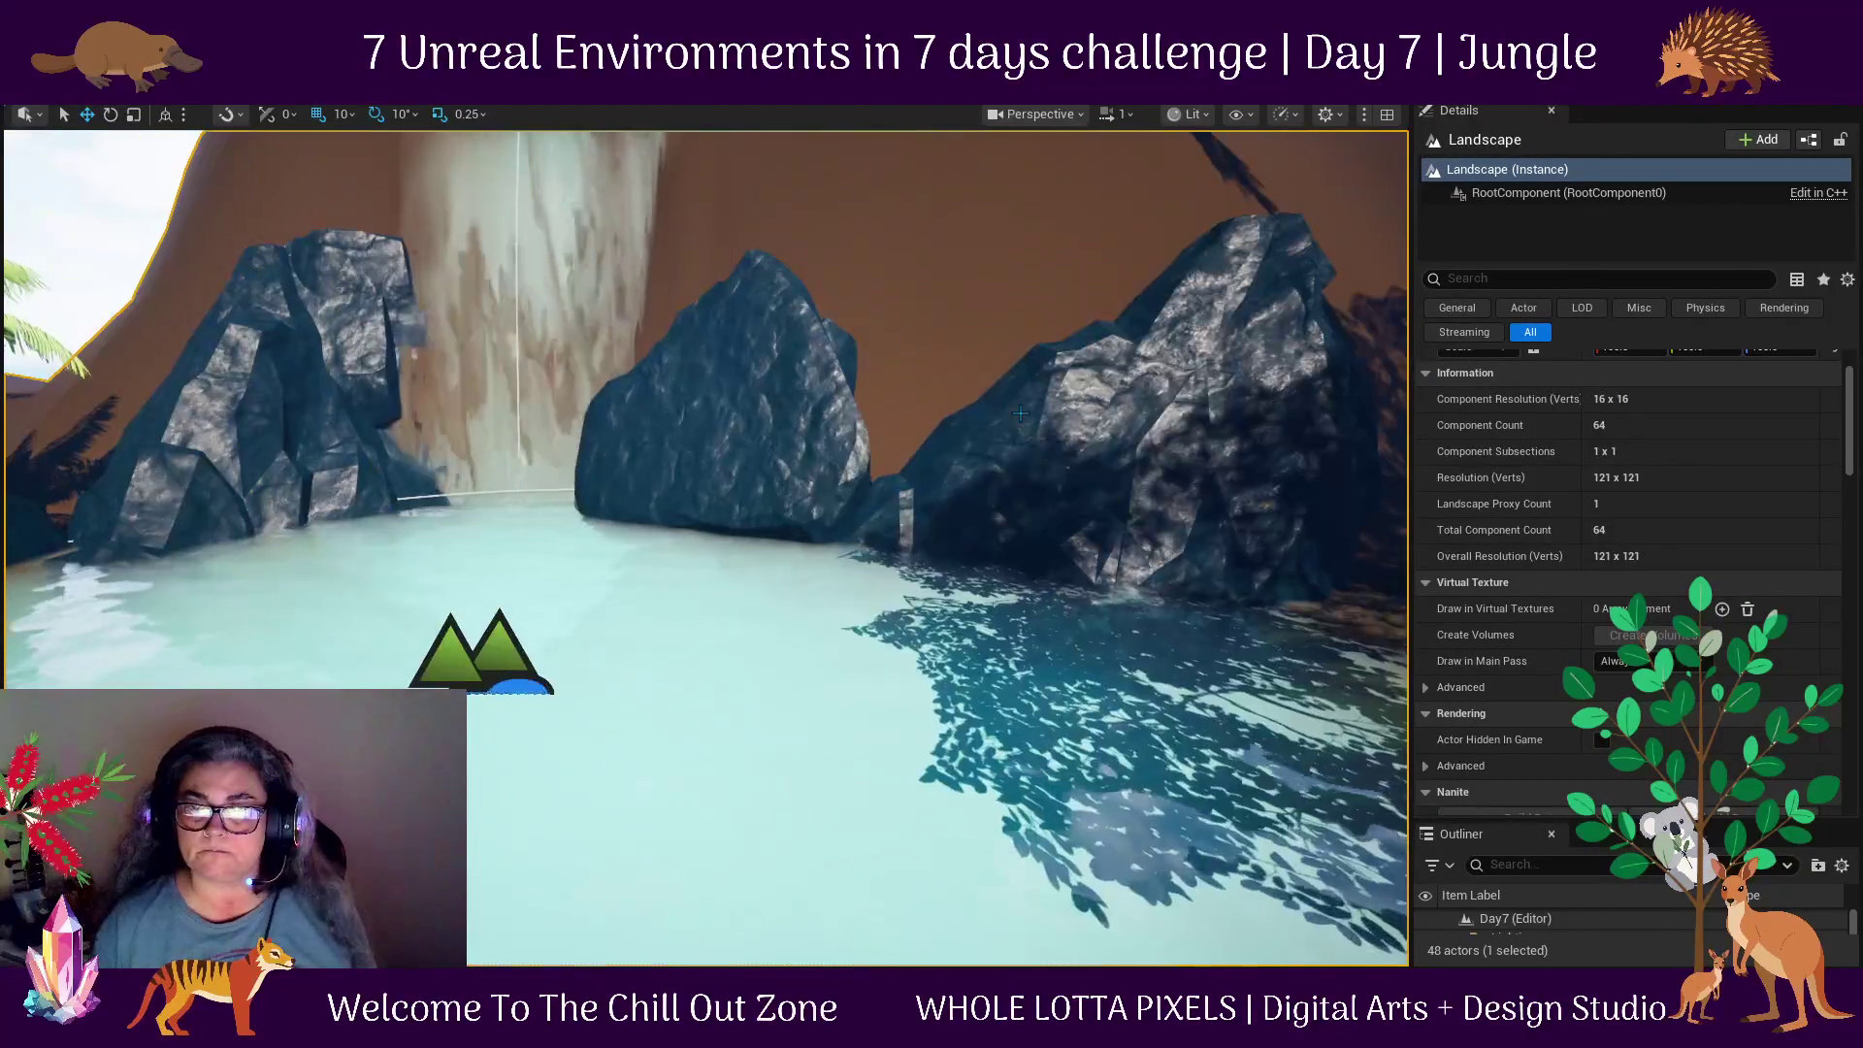
pyautogui.scroll(-12, 827, 671)
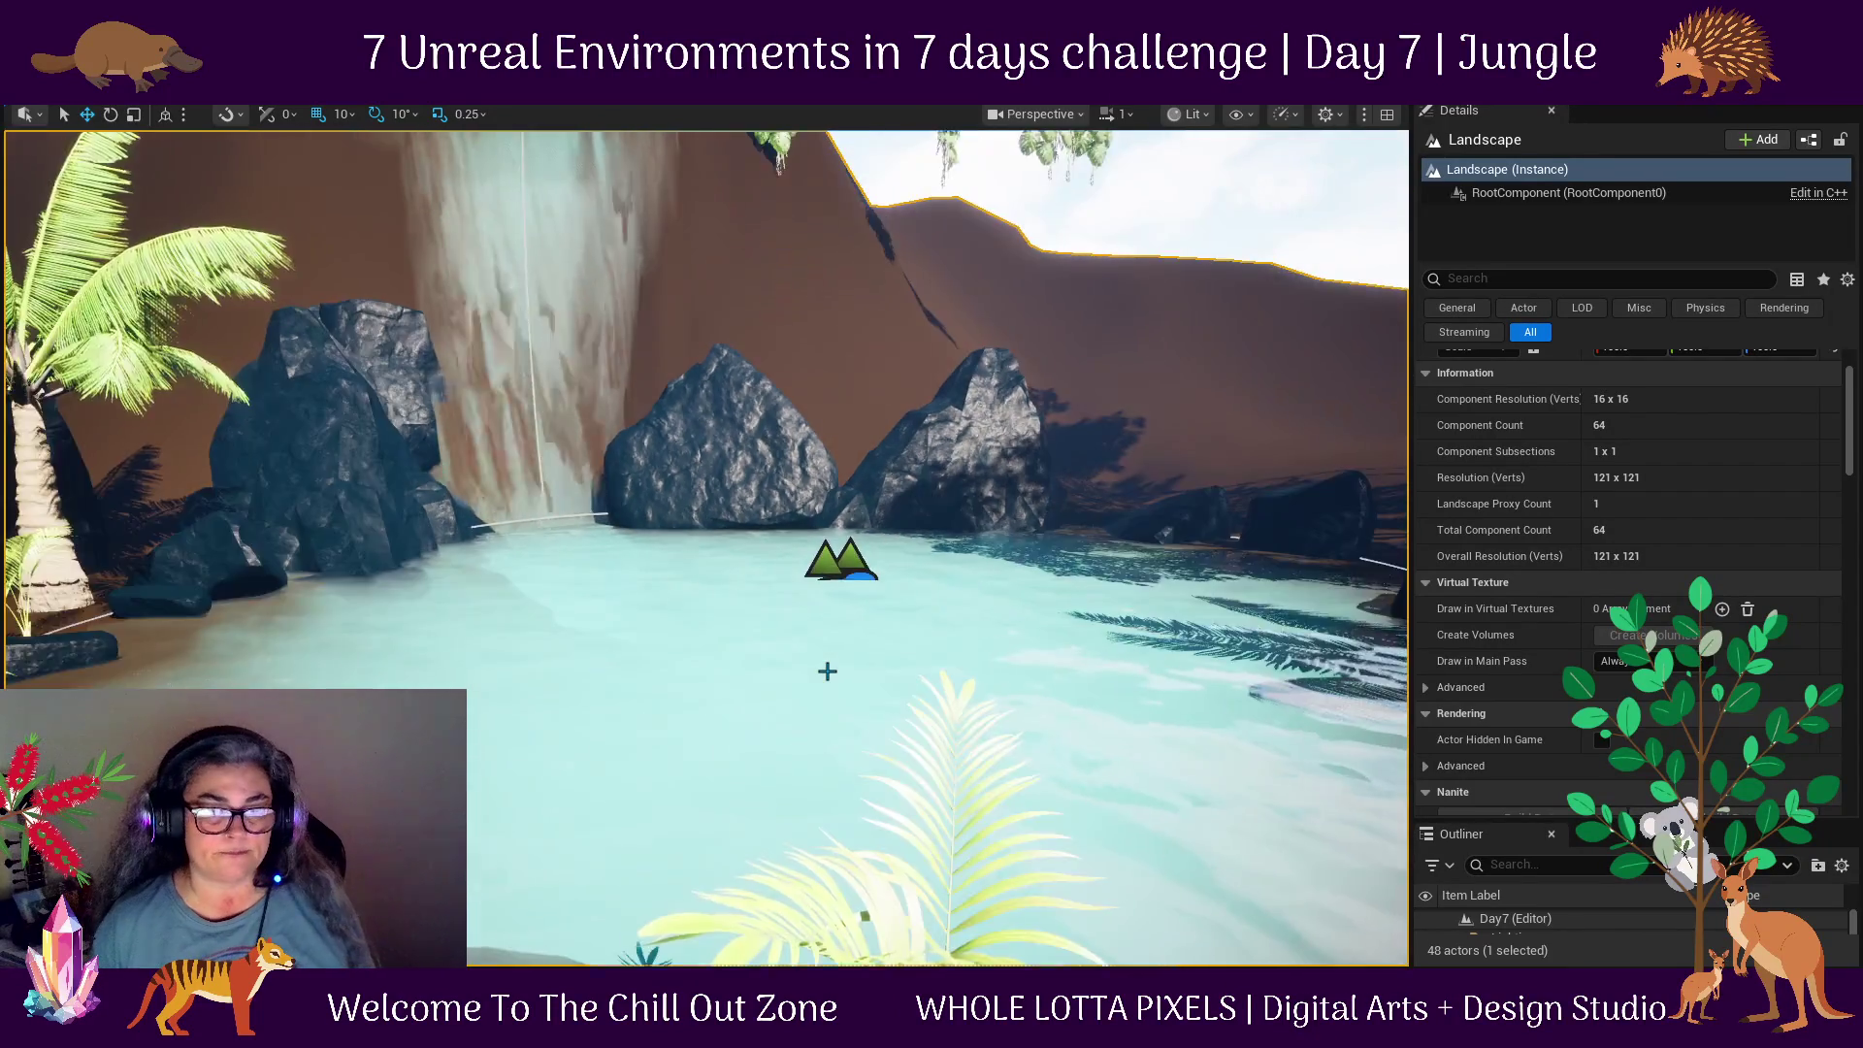
pyautogui.scroll(6, 824, 662)
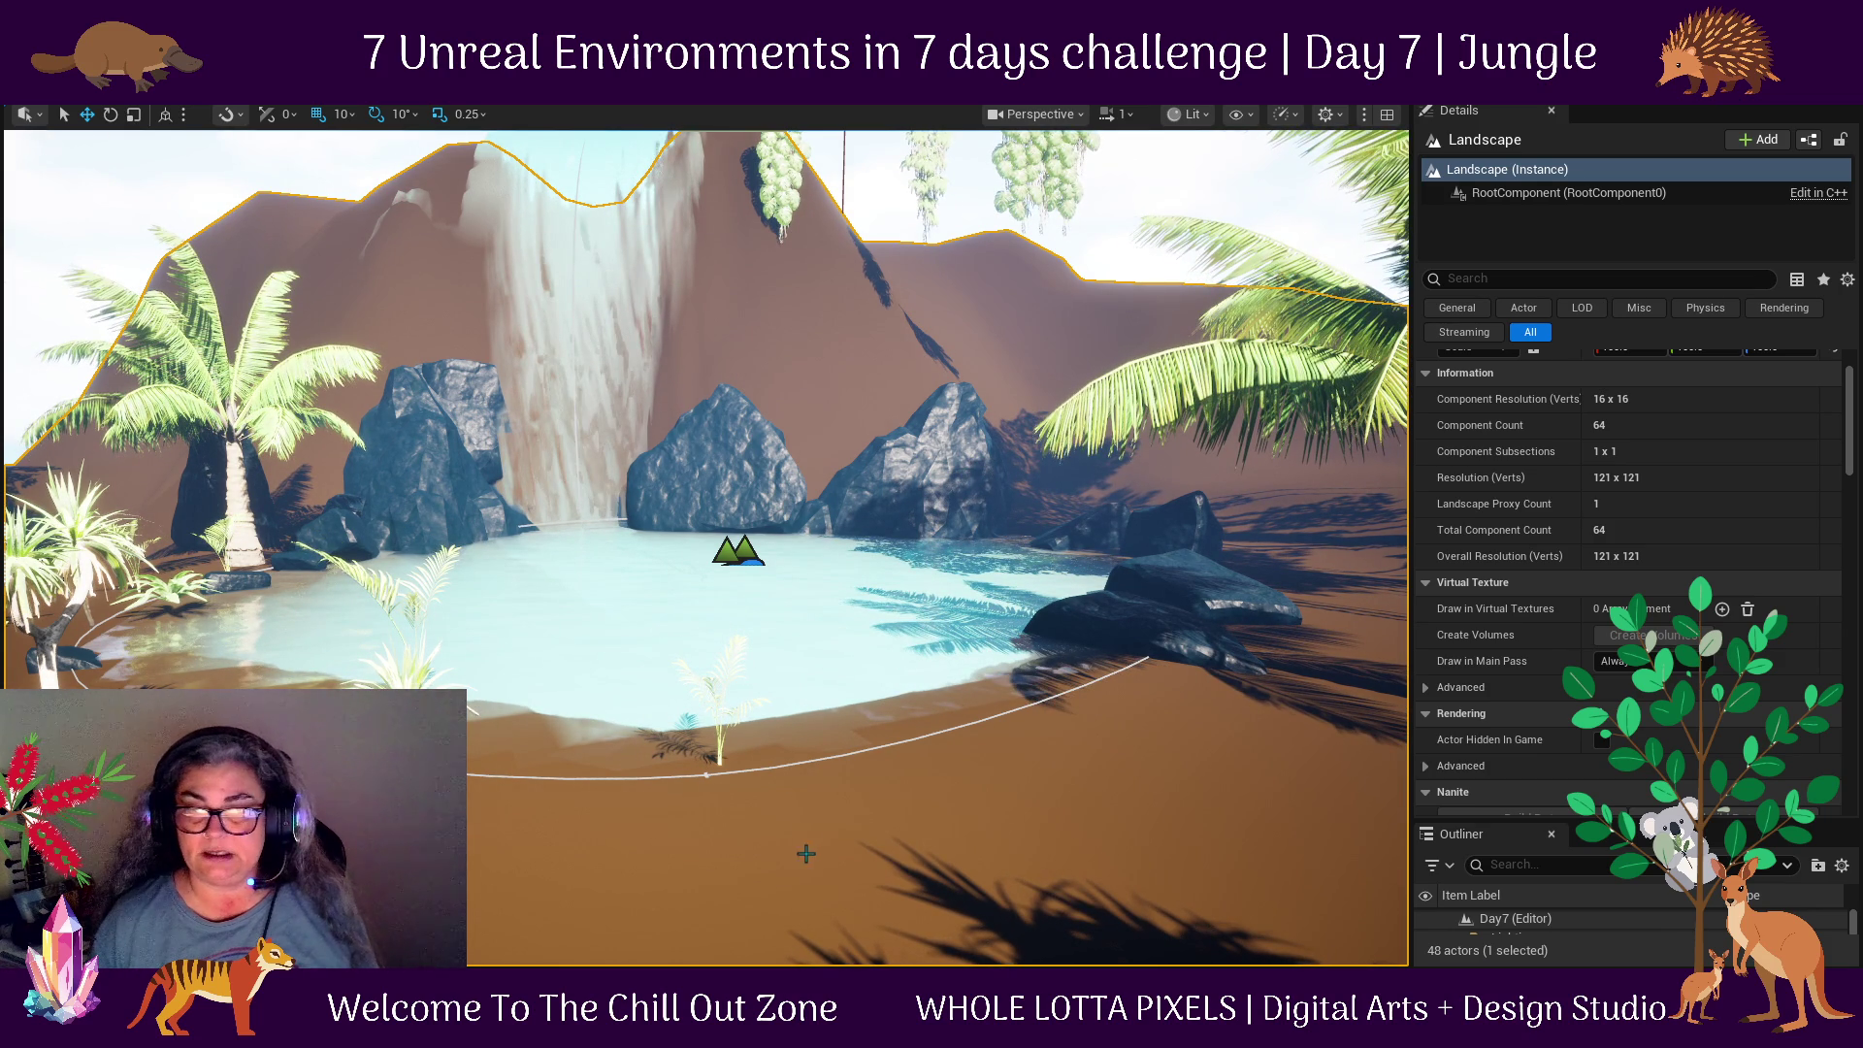
pyautogui.scroll(-3, 833, 803)
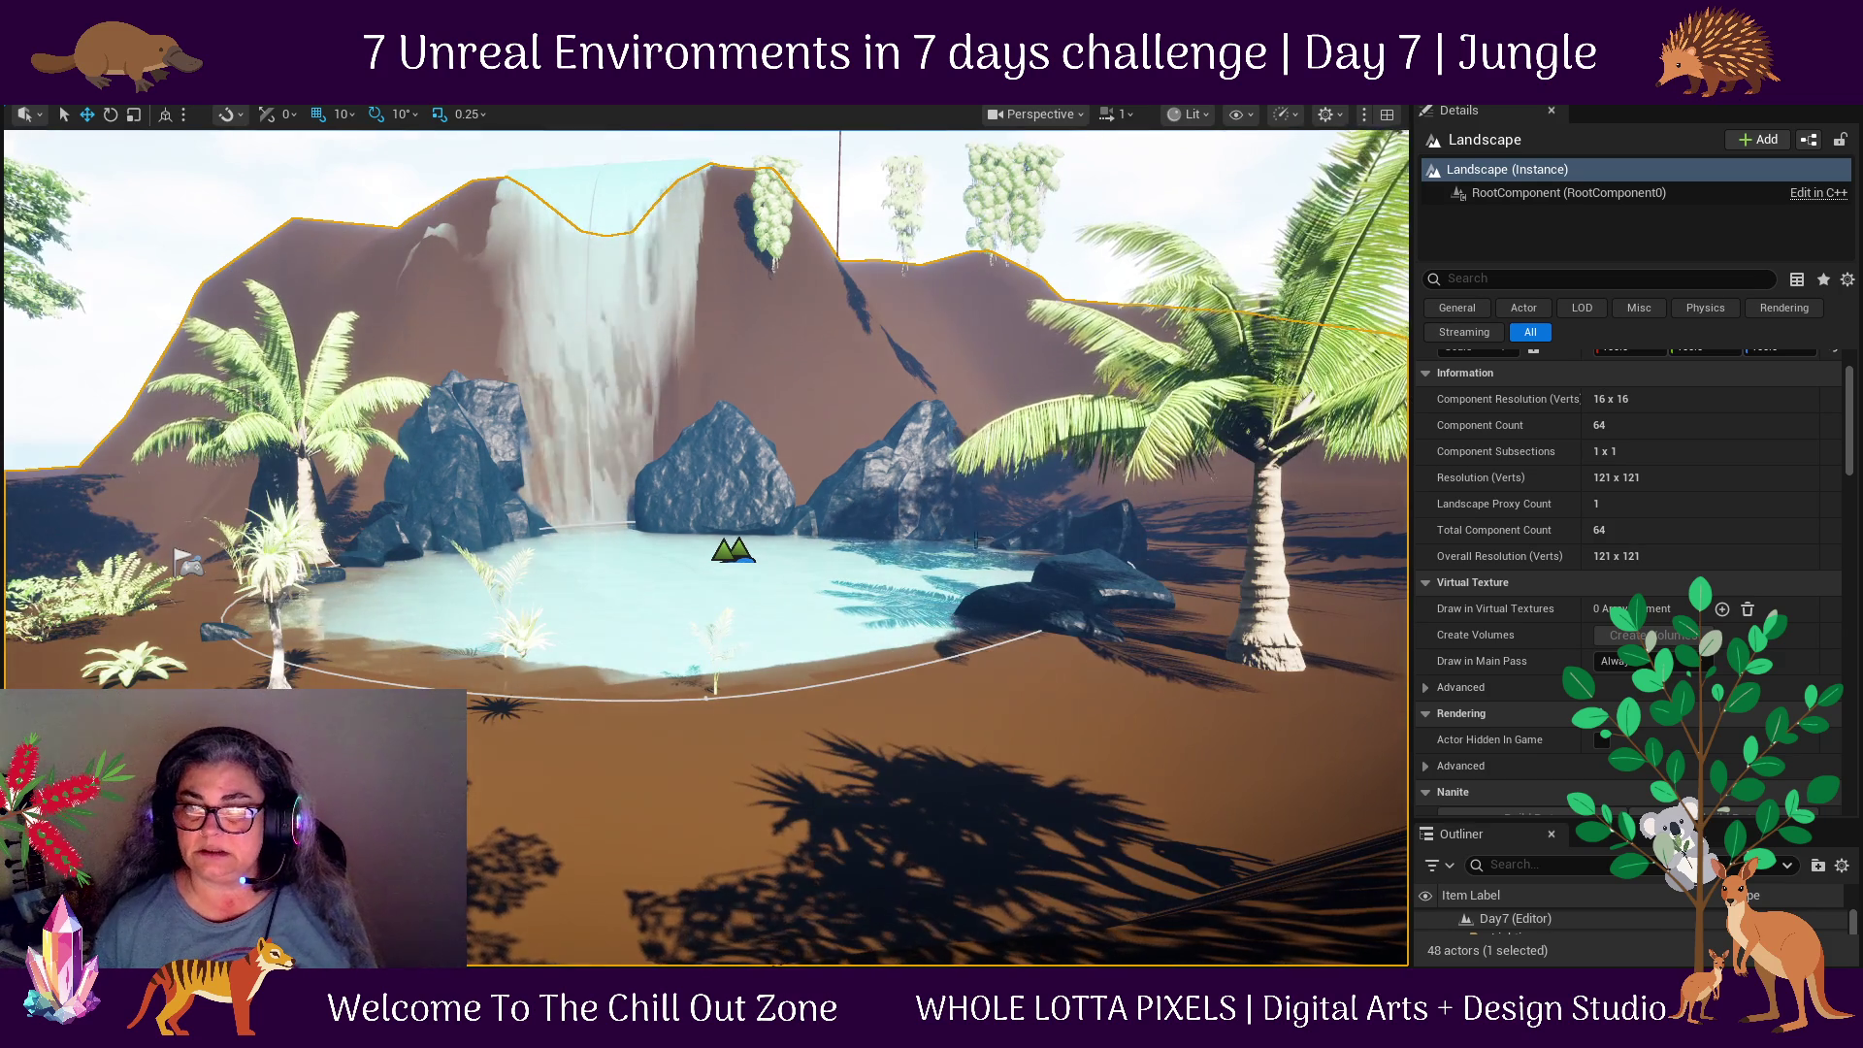
pyautogui.hotkey('alt', 'p')
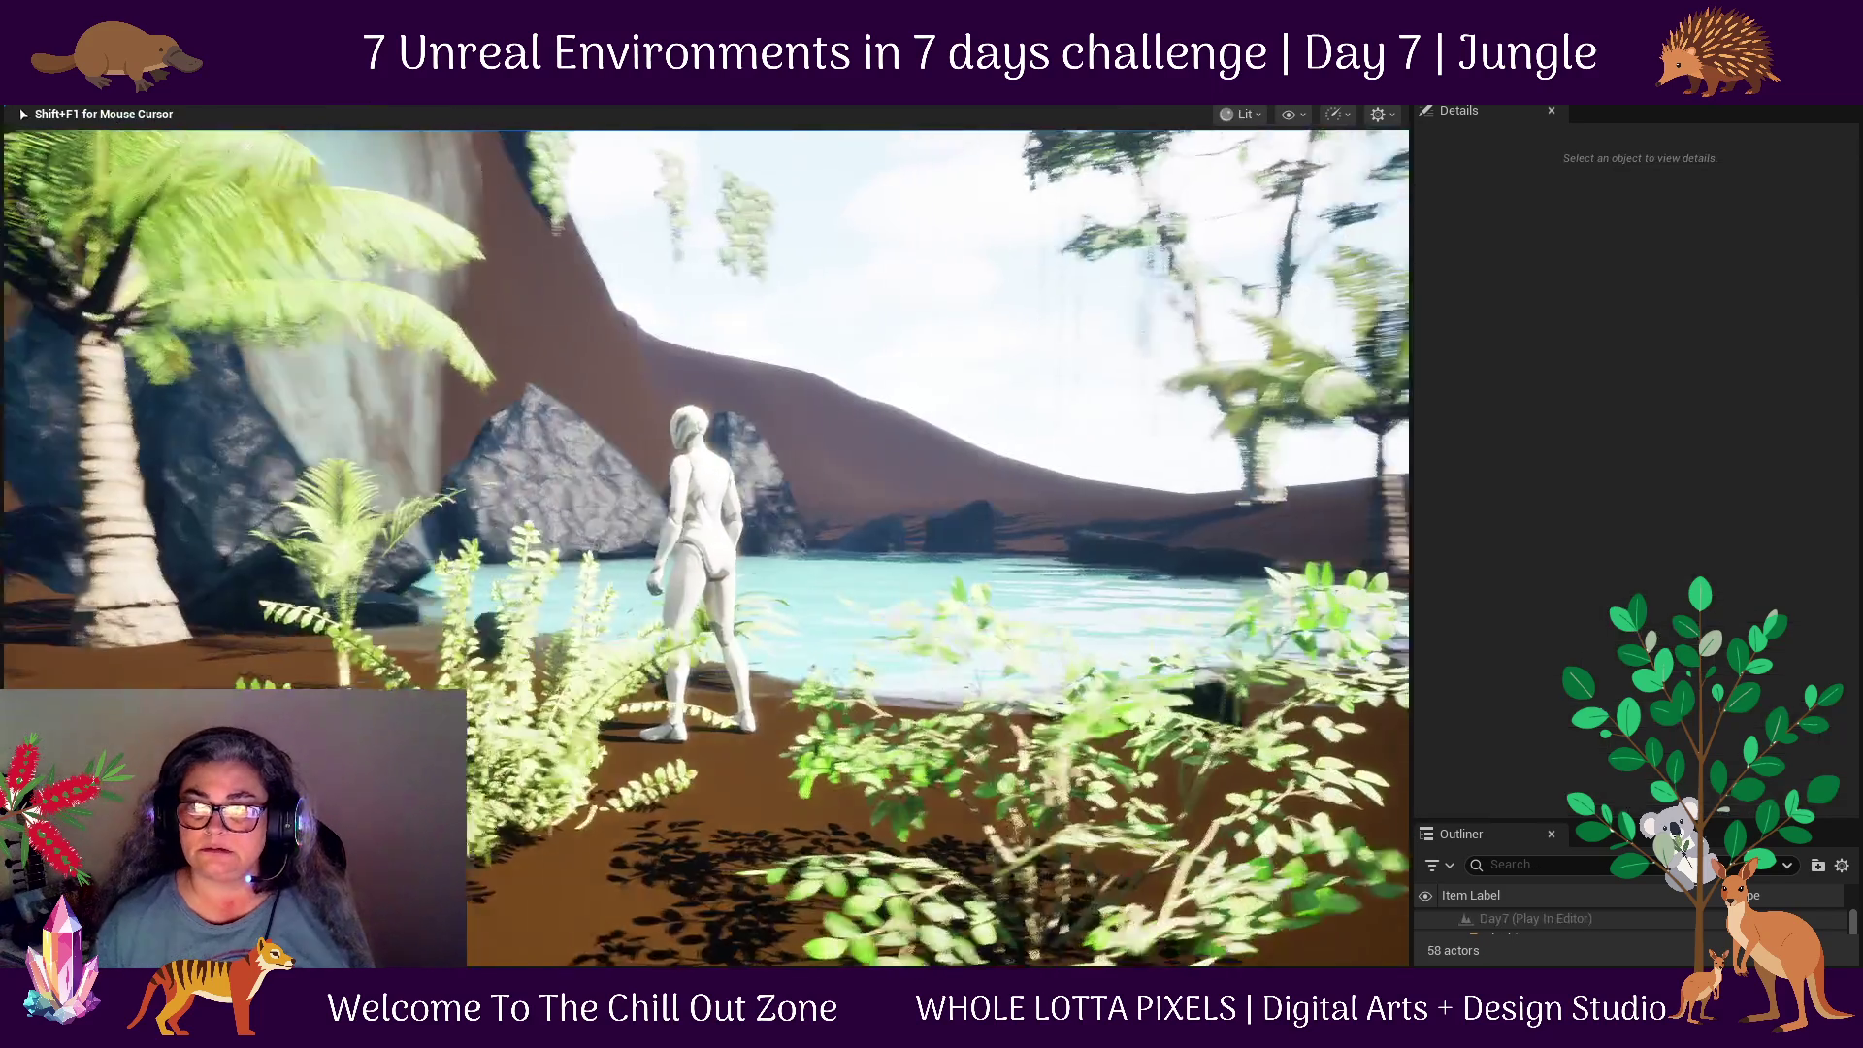
# Snip a screenshot of the play-test game view, then stop Play In Editor and return to the pond.
pyautogui.moveTo(707, 547)
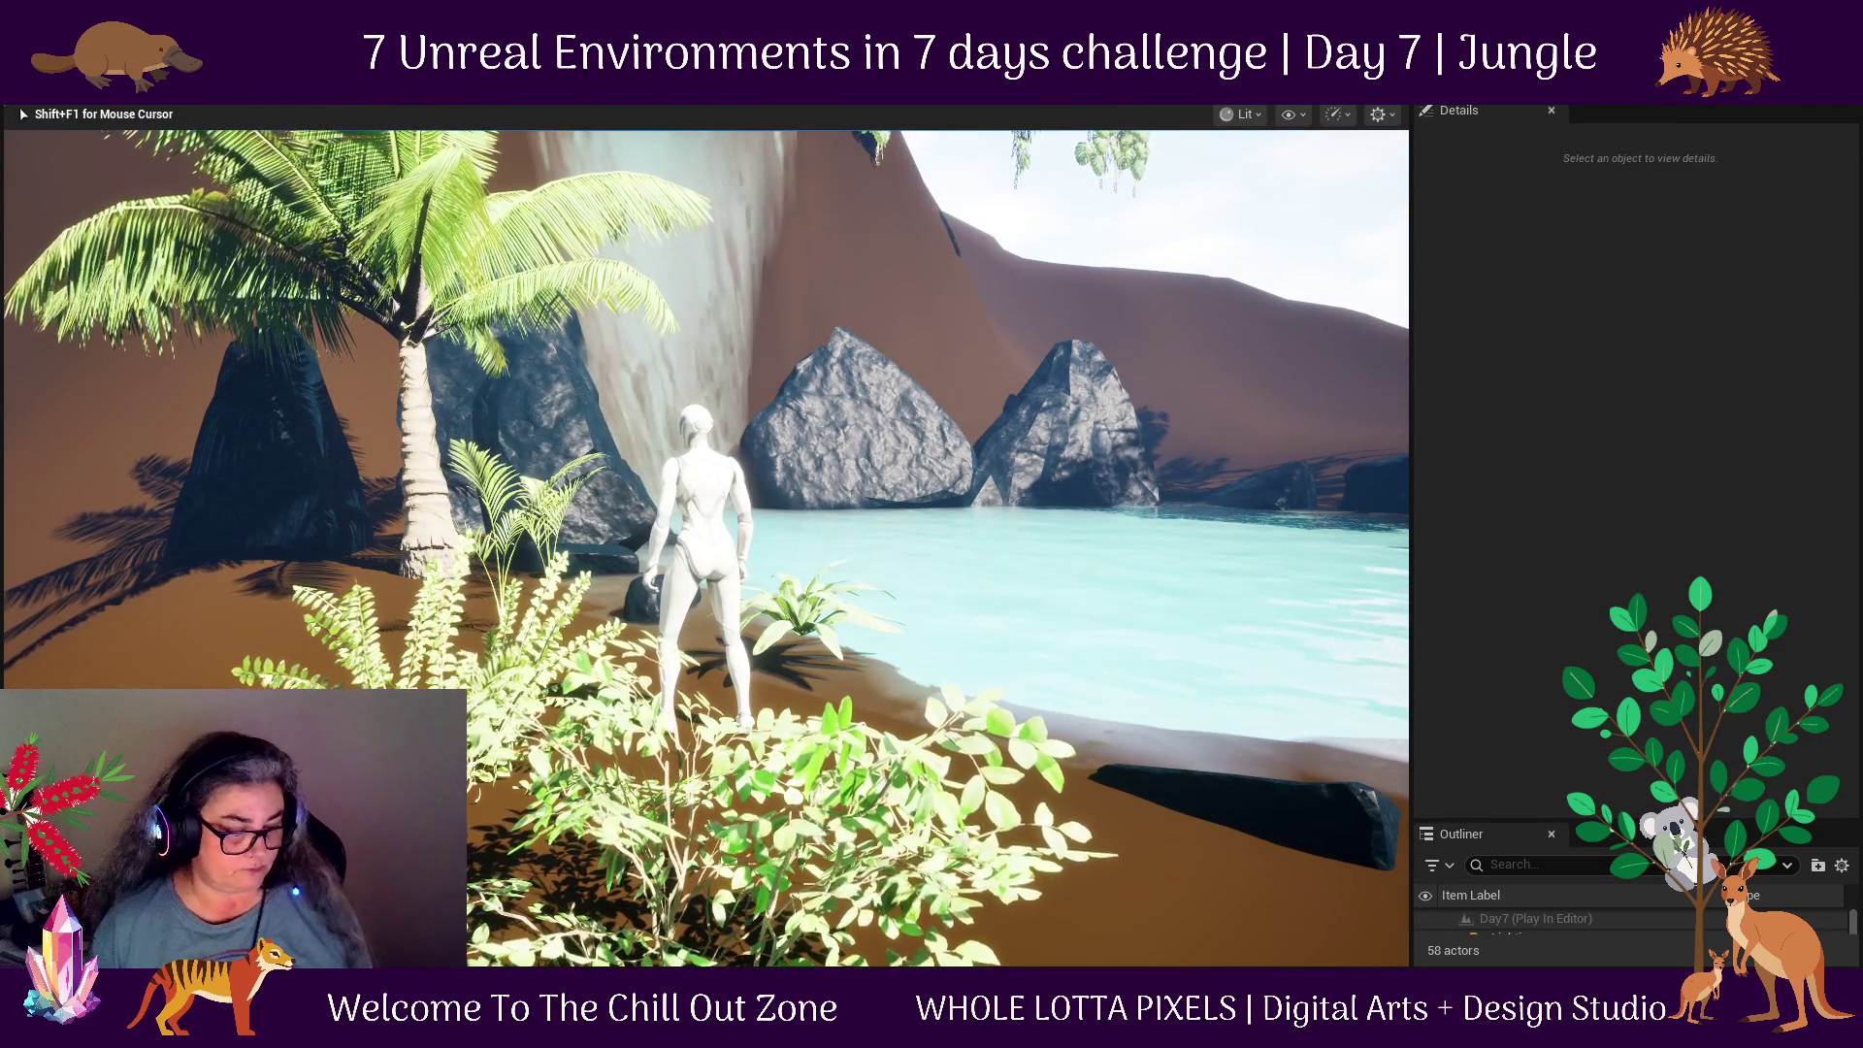
pyautogui.press('super')
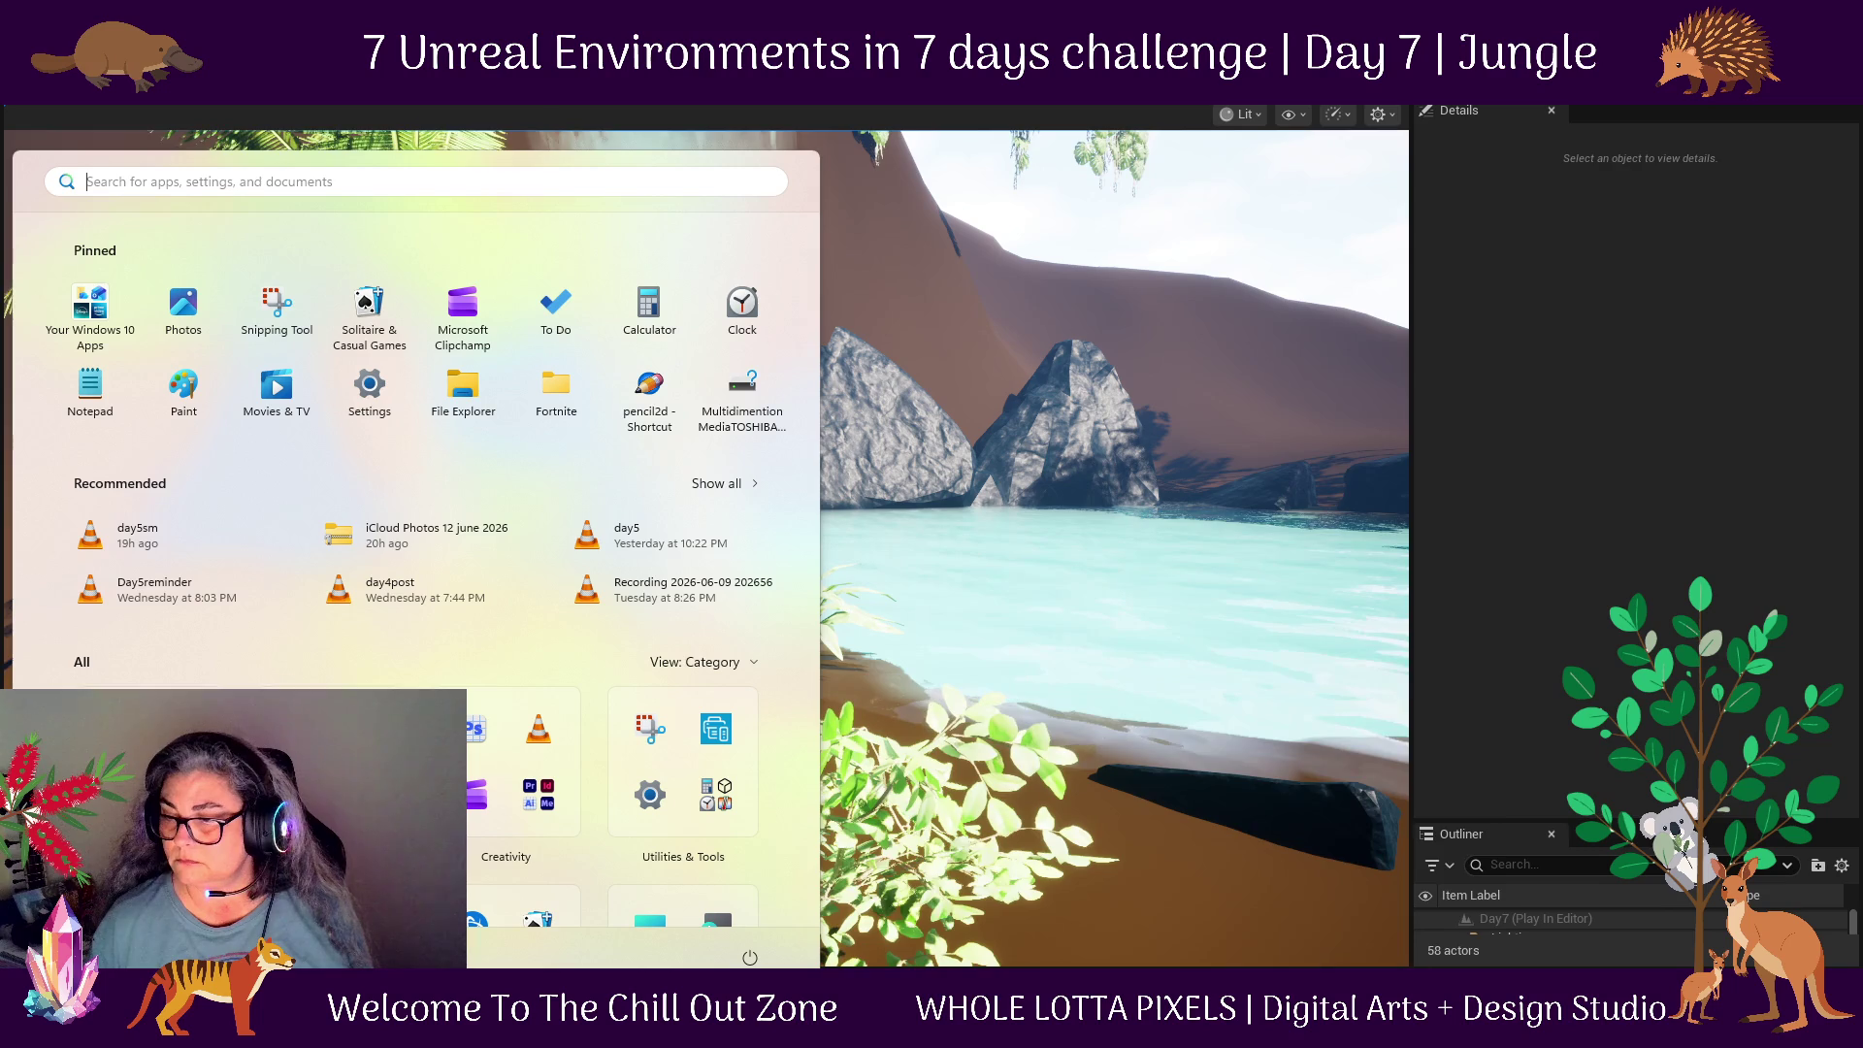
pyautogui.rightClick(1360, 1034)
pyautogui.click(1372, 825)
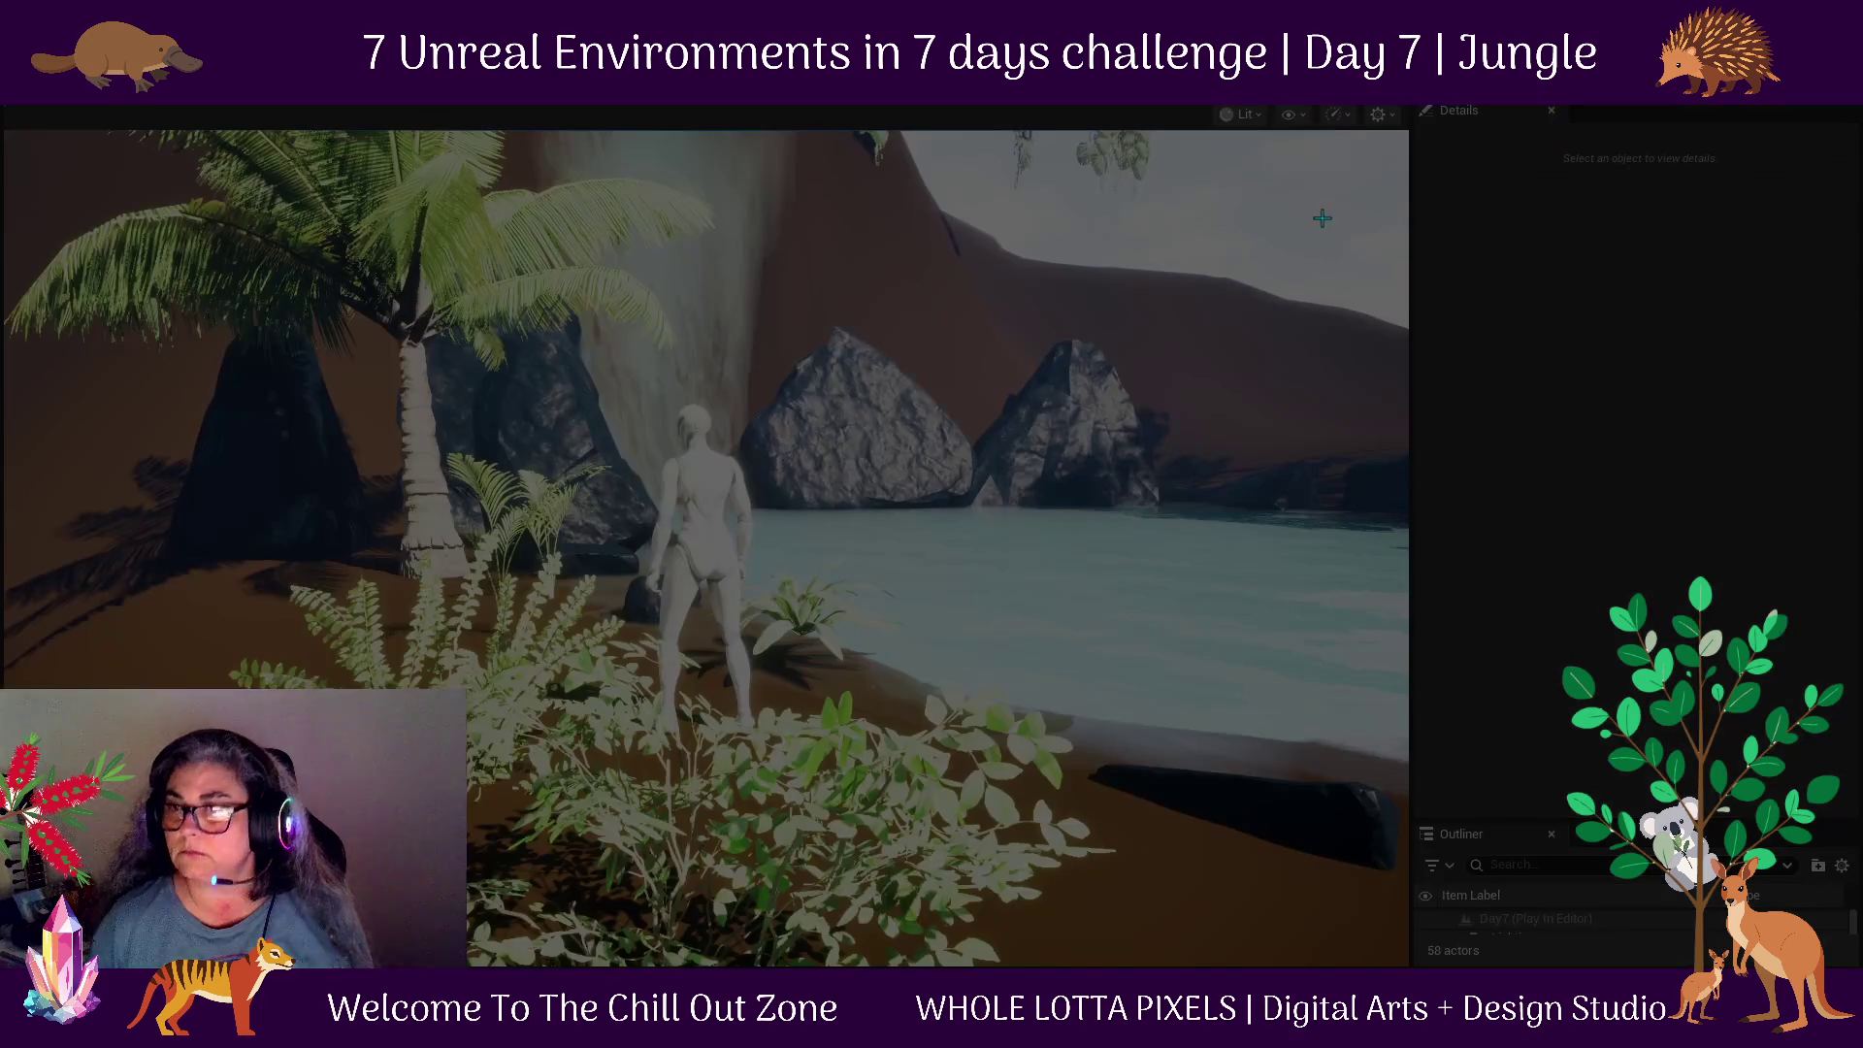
pyautogui.moveTo(1378, 147); pyautogui.dragTo(320, 565)
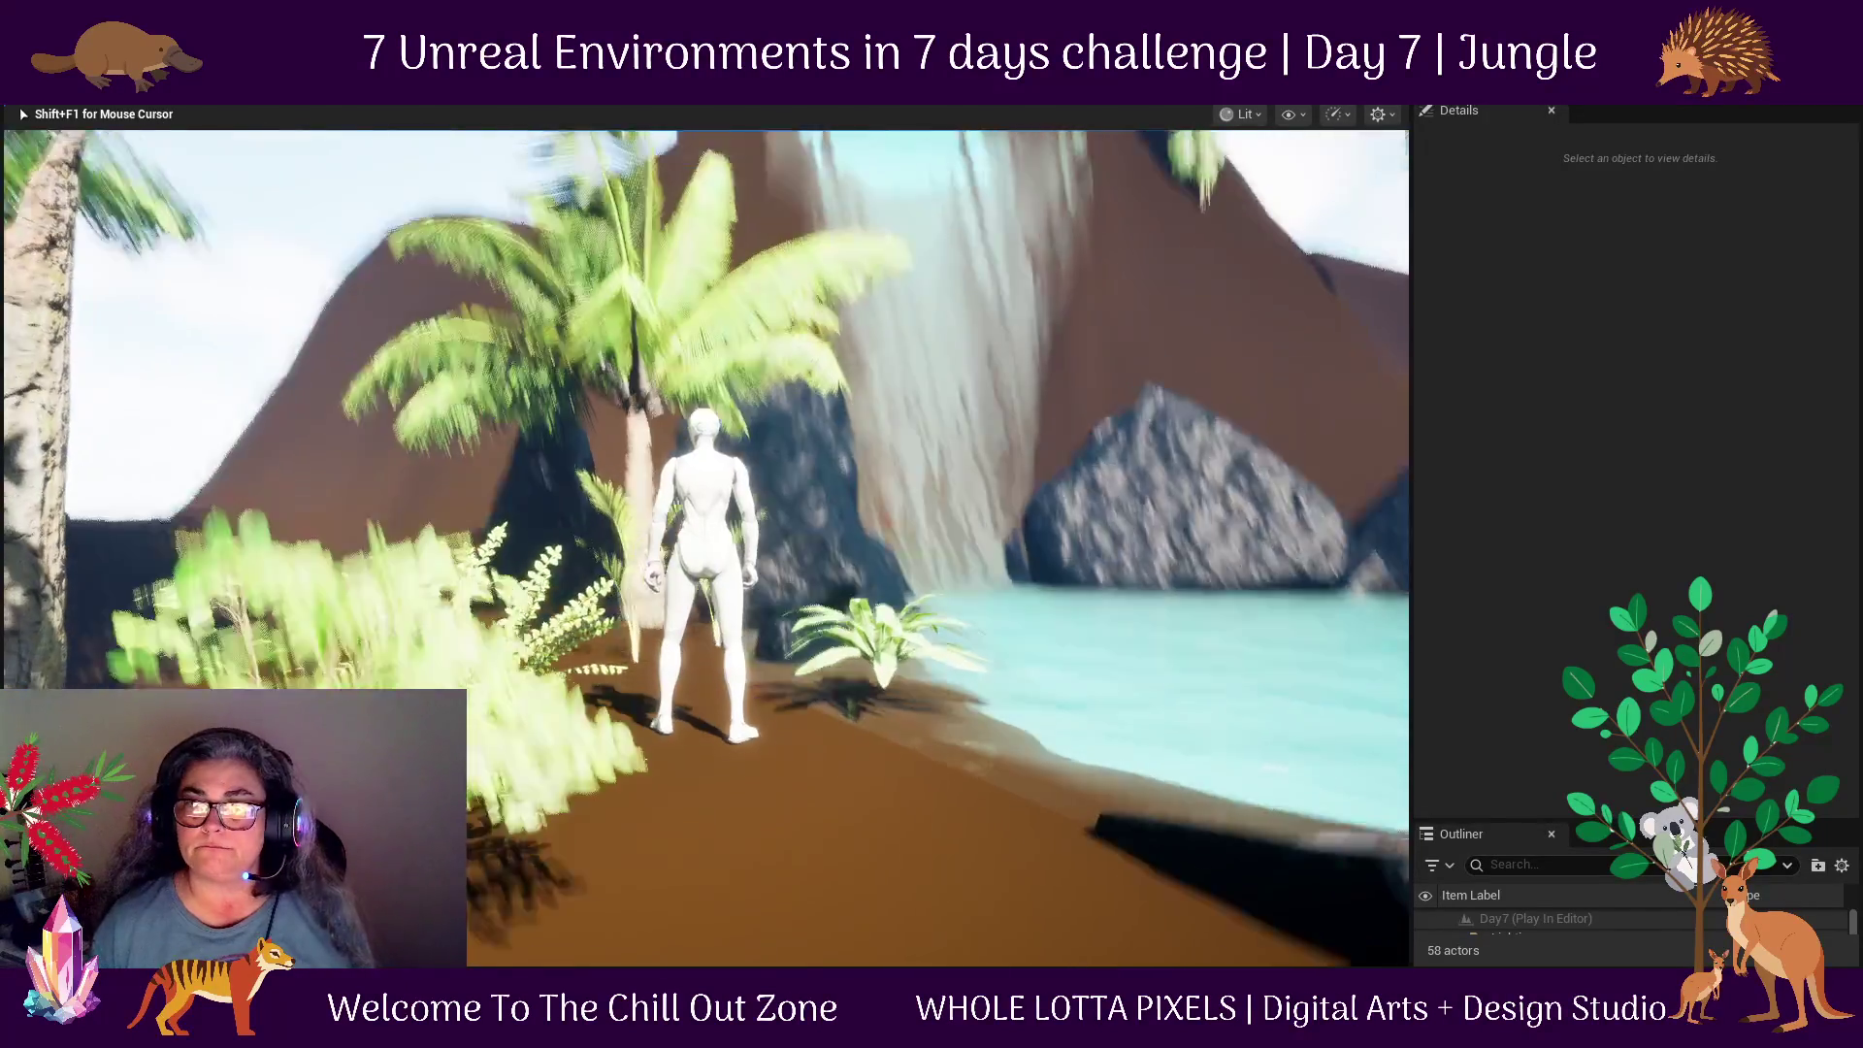
pyautogui.press('Escape')
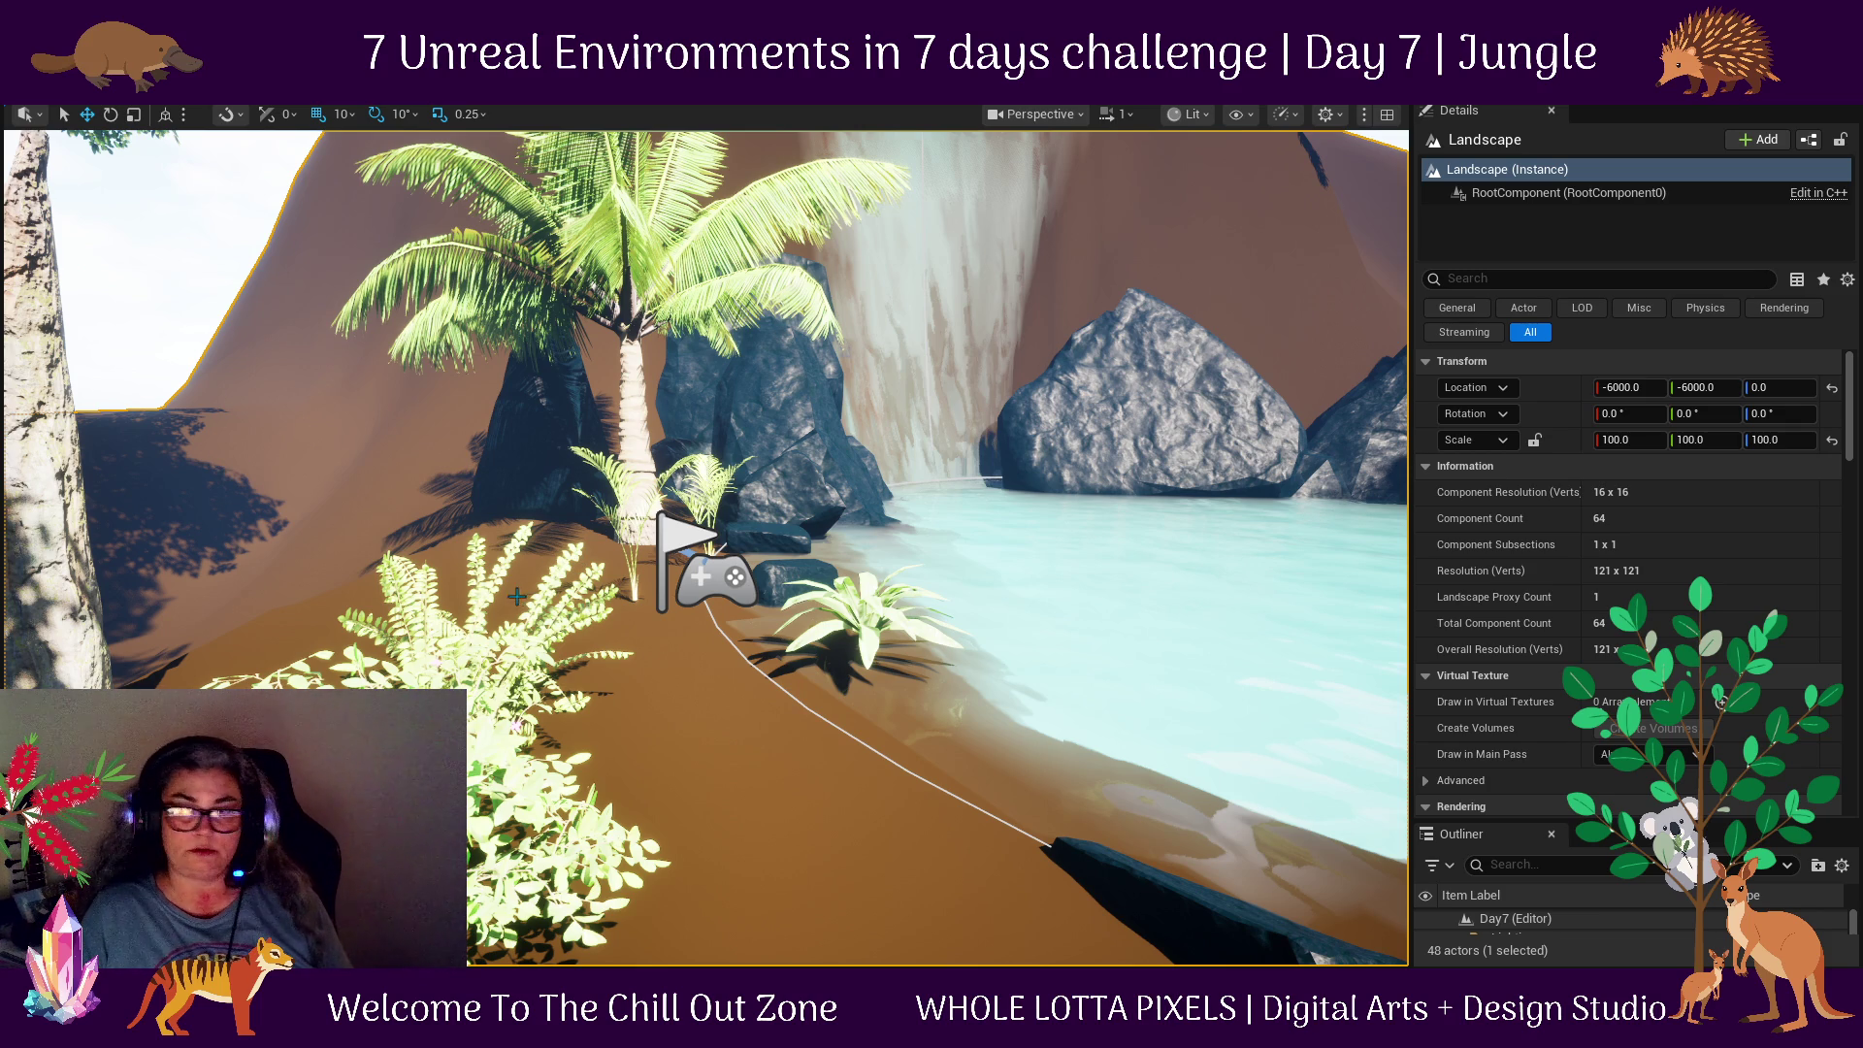
pyautogui.moveTo(736, 693)
pyautogui.mouseDown()
pyautogui.moveTo(738, 718)
pyautogui.moveTo(732, 695)
pyautogui.mouseUp()
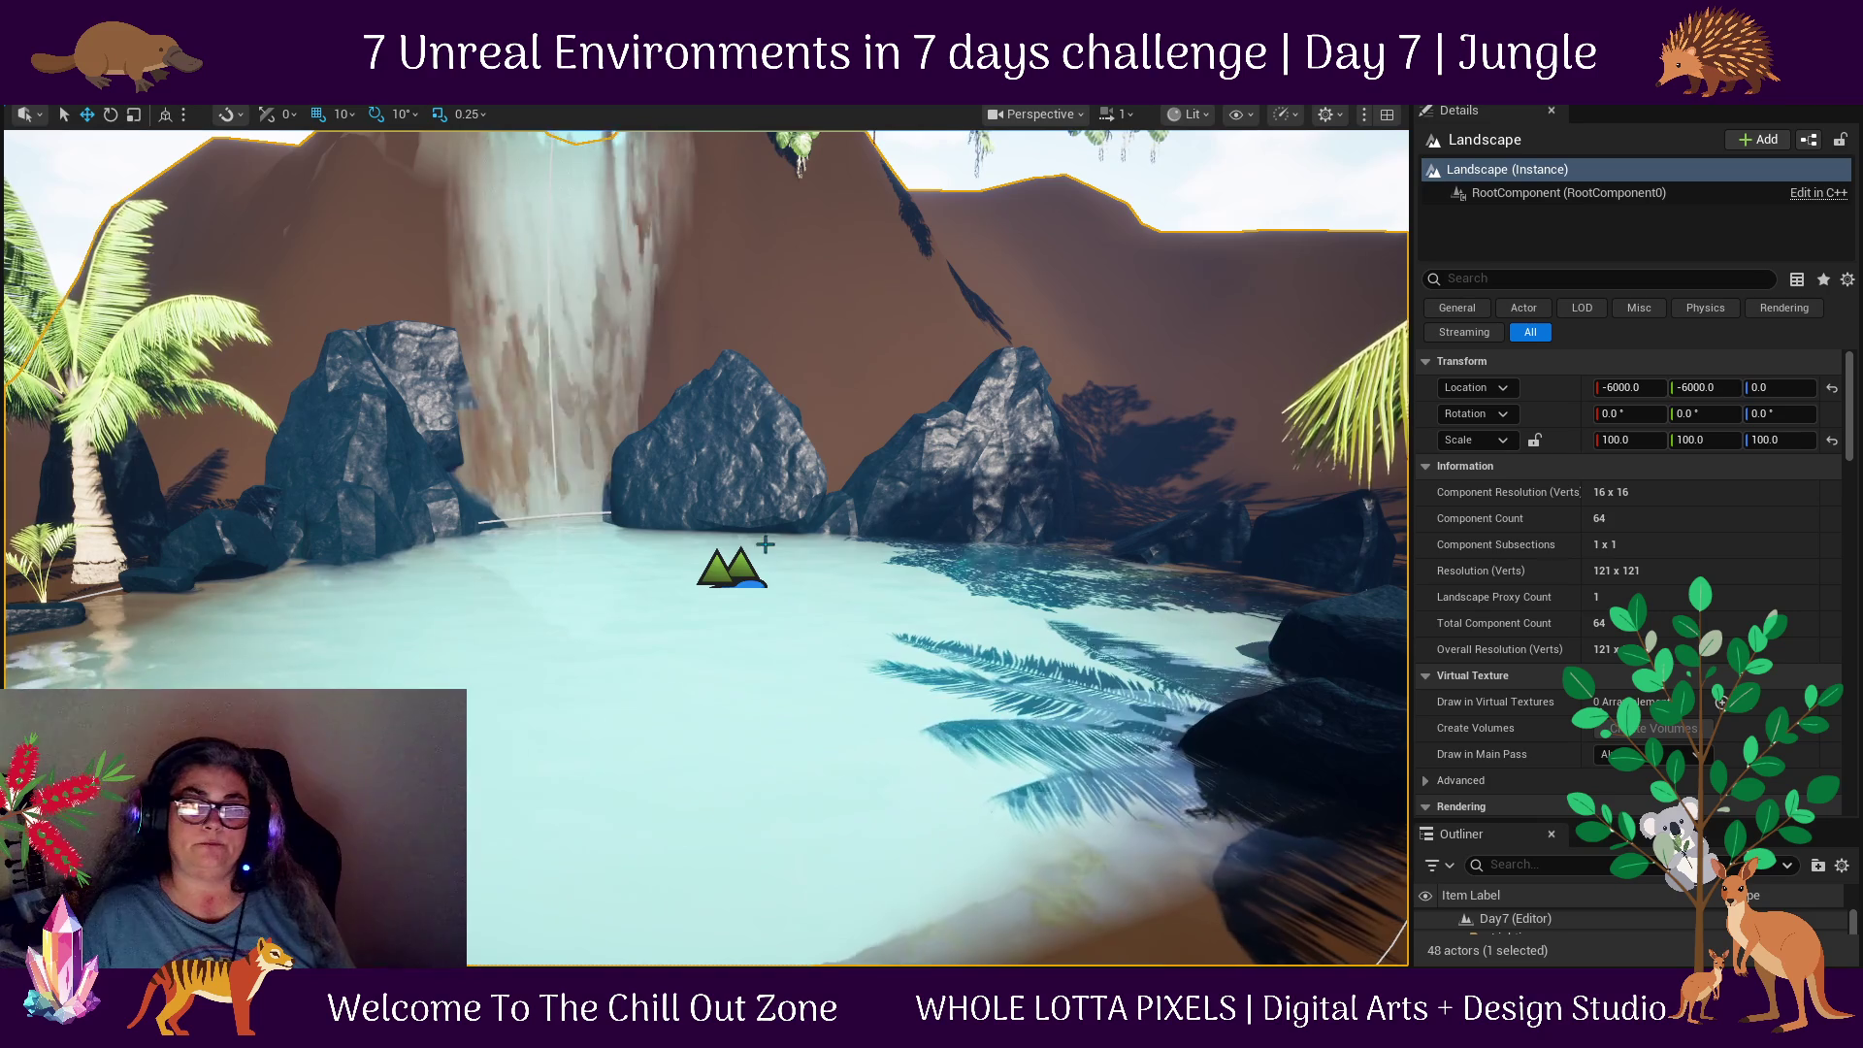
pyautogui.scroll(-3, 709, 651)
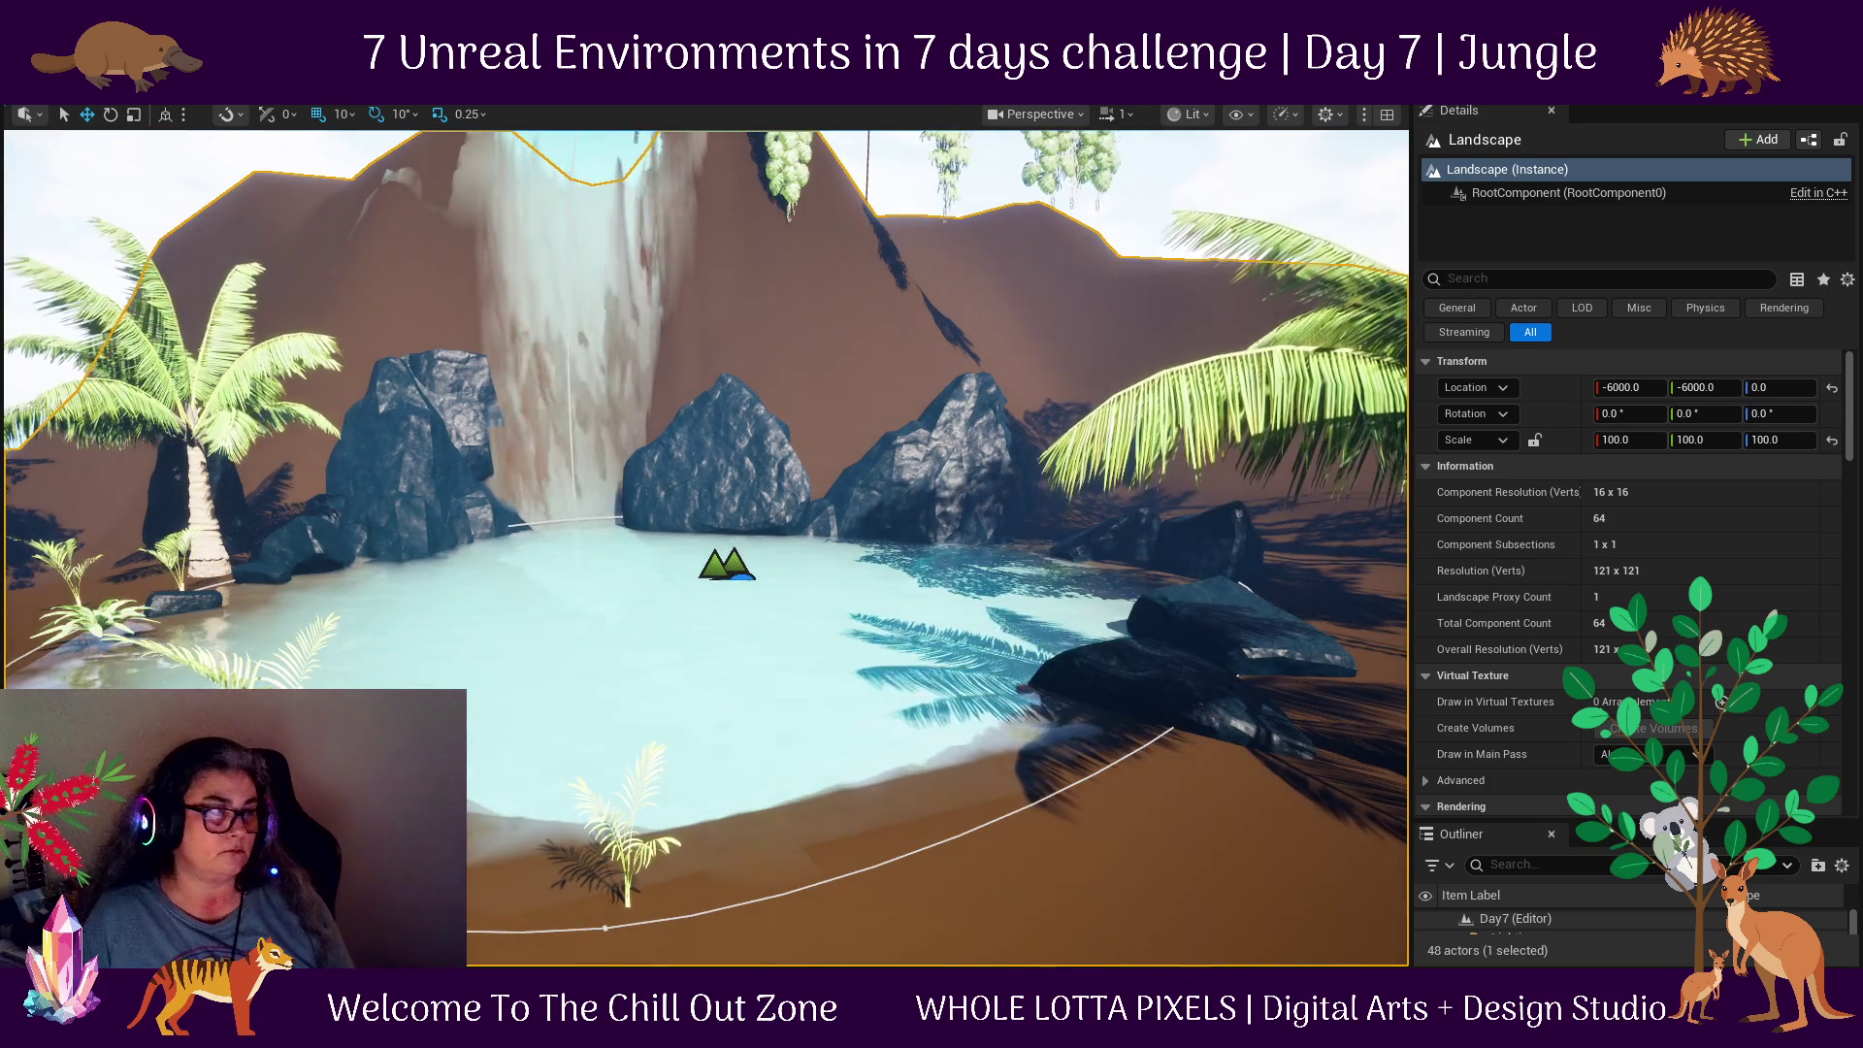